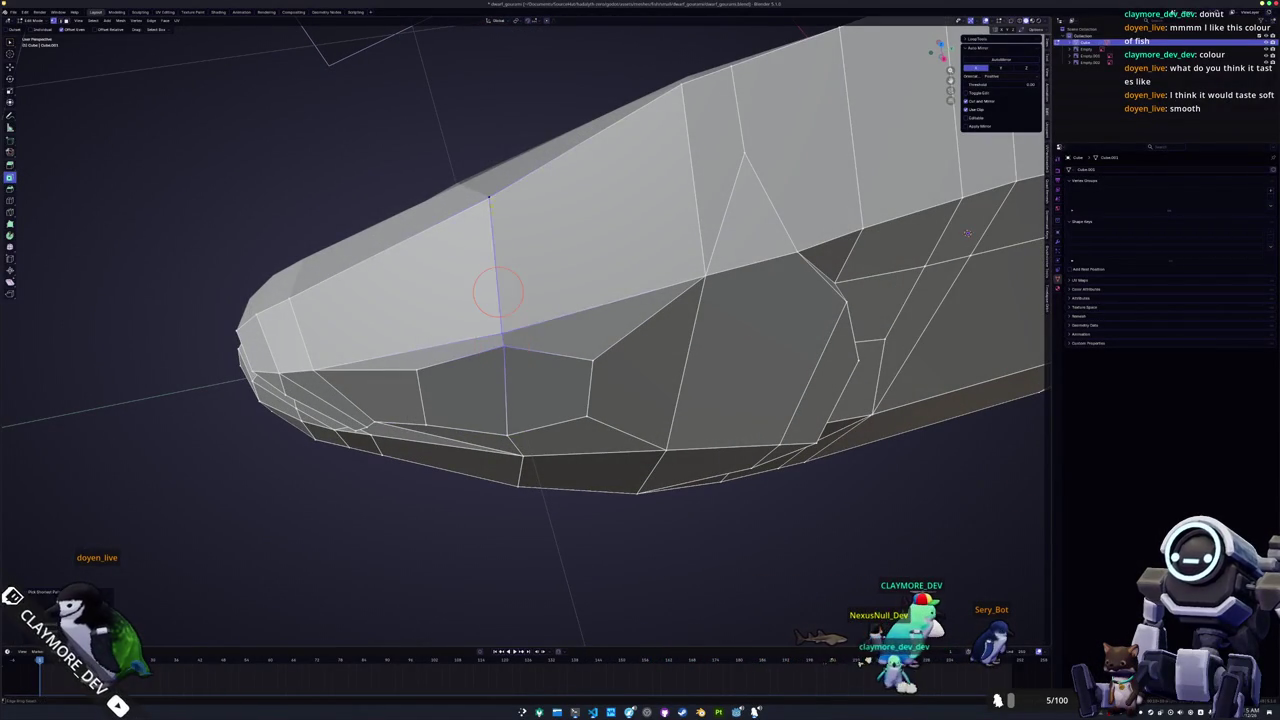
Knife a new edge between two vertices across a face on the upper side of the fish head.
middle_drag(497, 290, 512, 265)
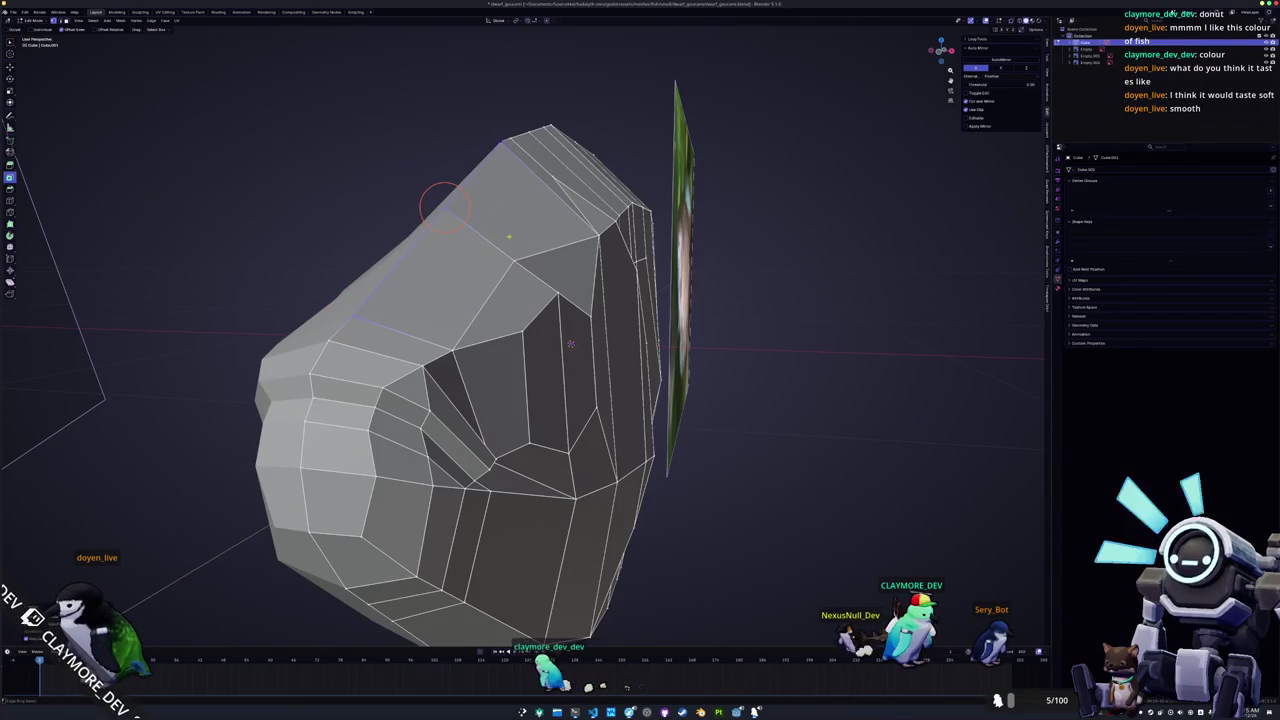
middle_drag(570, 344, 745, 315)
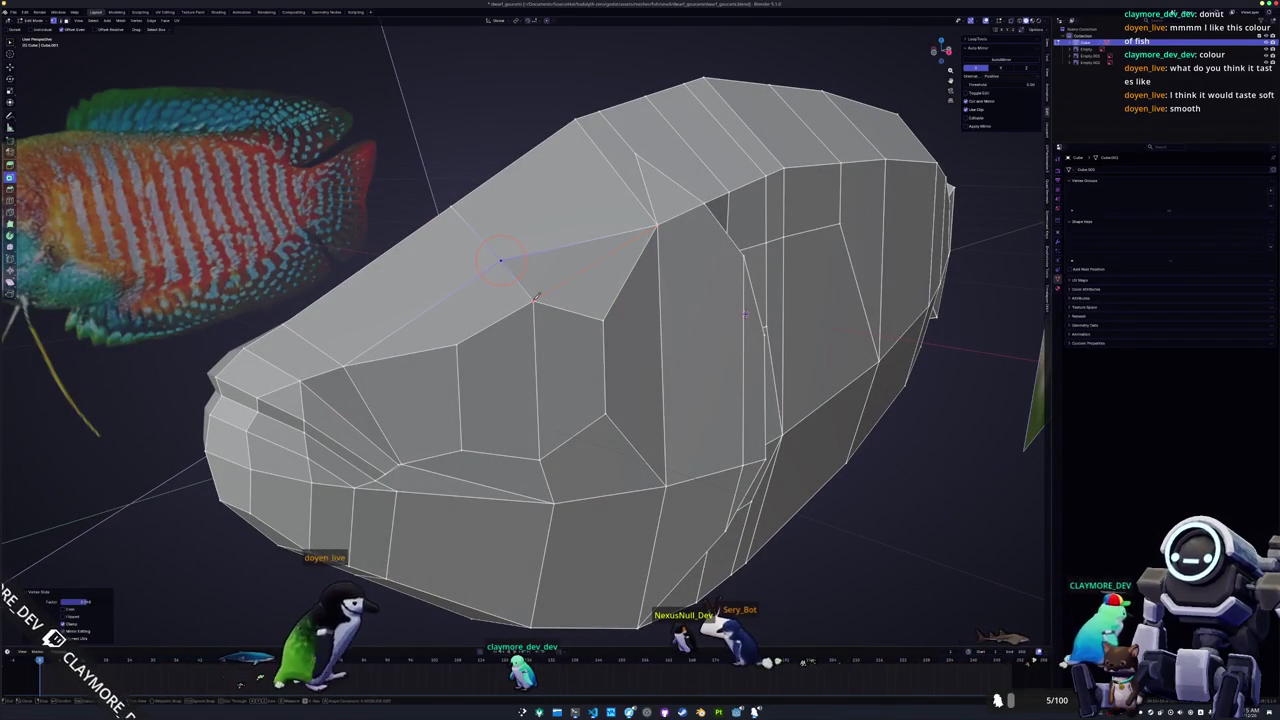
key(Return)
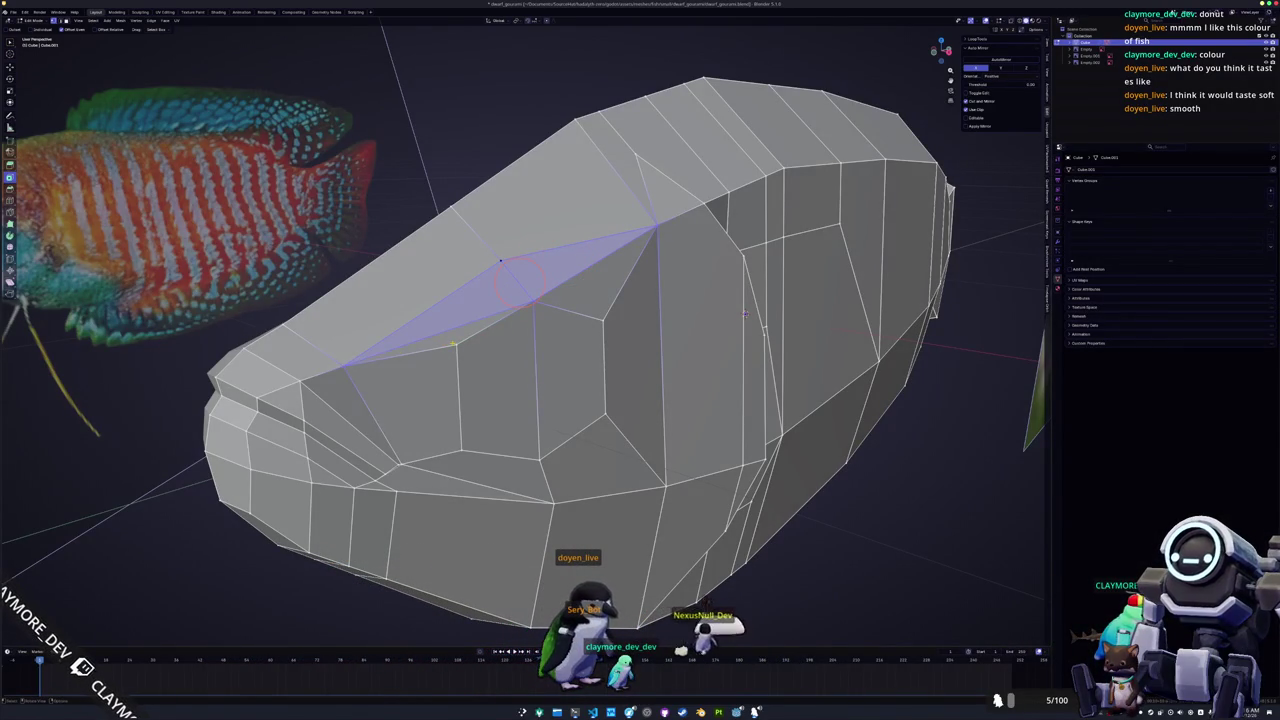
mouse_move(521, 282)
middle_down()
mouse_move(609, 271)
mouse_move(549, 276)
middle_up()
Add a loop cut through the head, then knife a new cut across the head's side.
click(495, 380)
key(KP_Decimal)
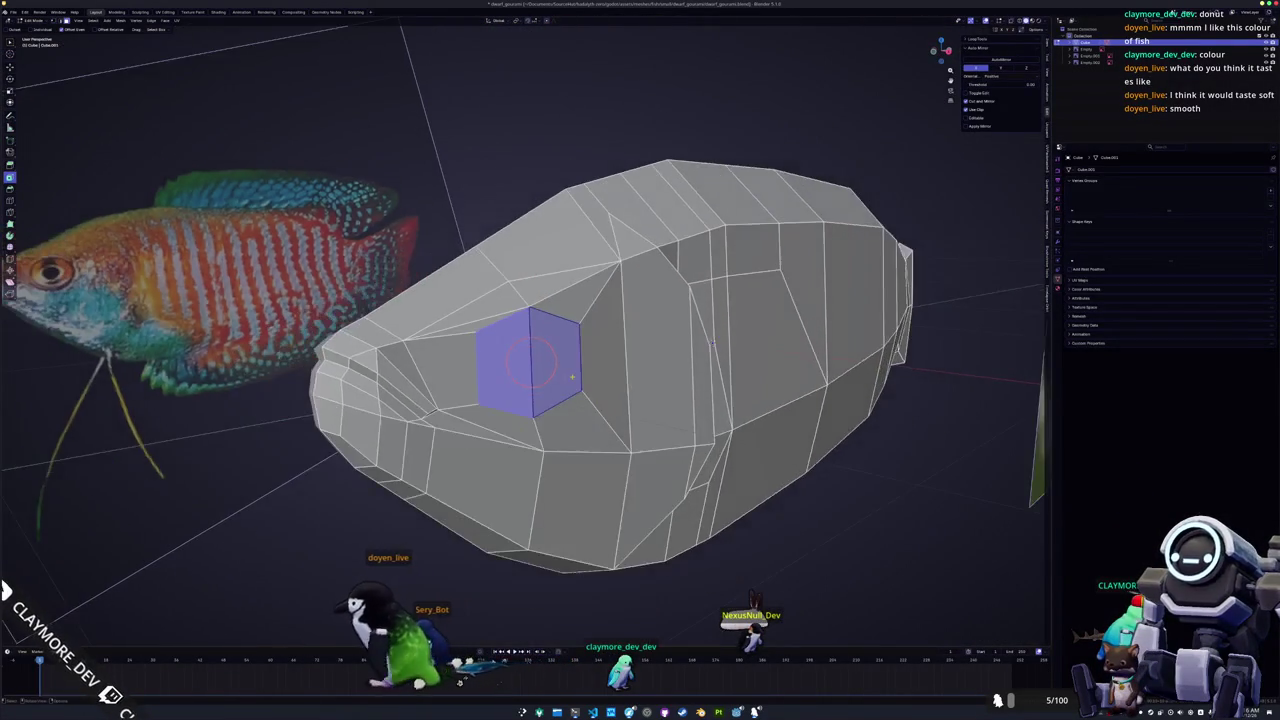
key(i)
key(i)
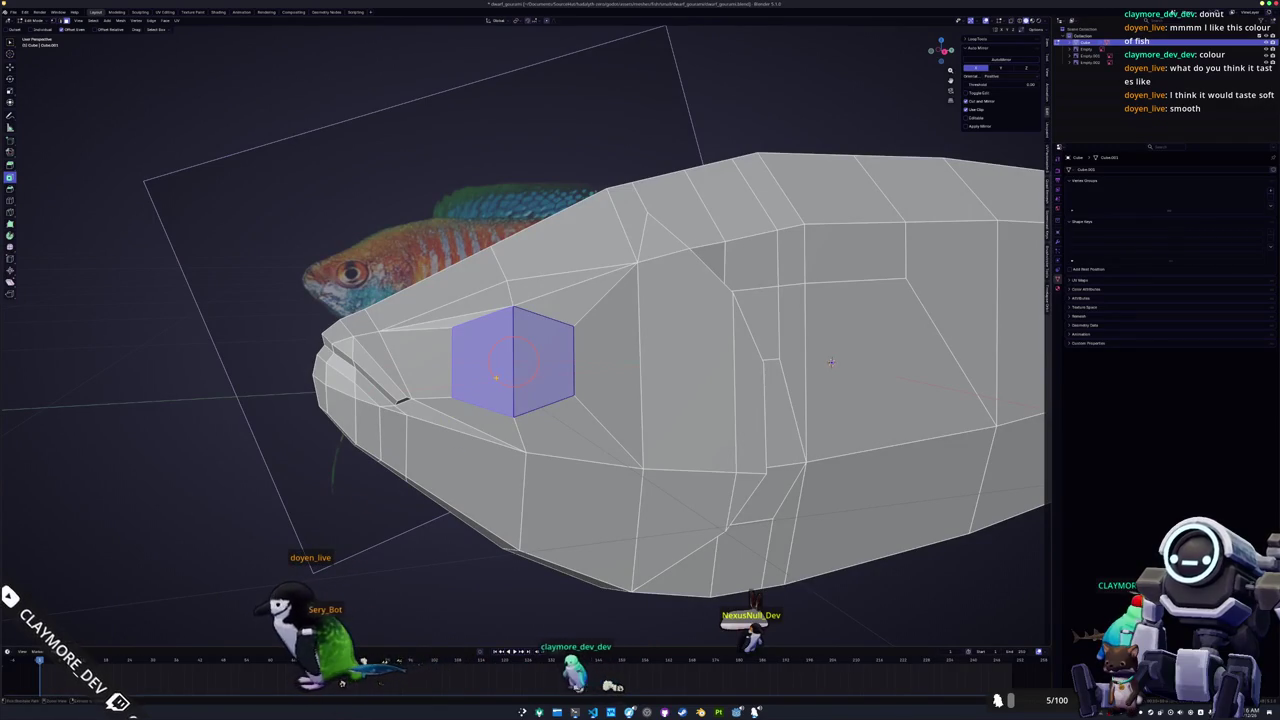
key(alt+a)
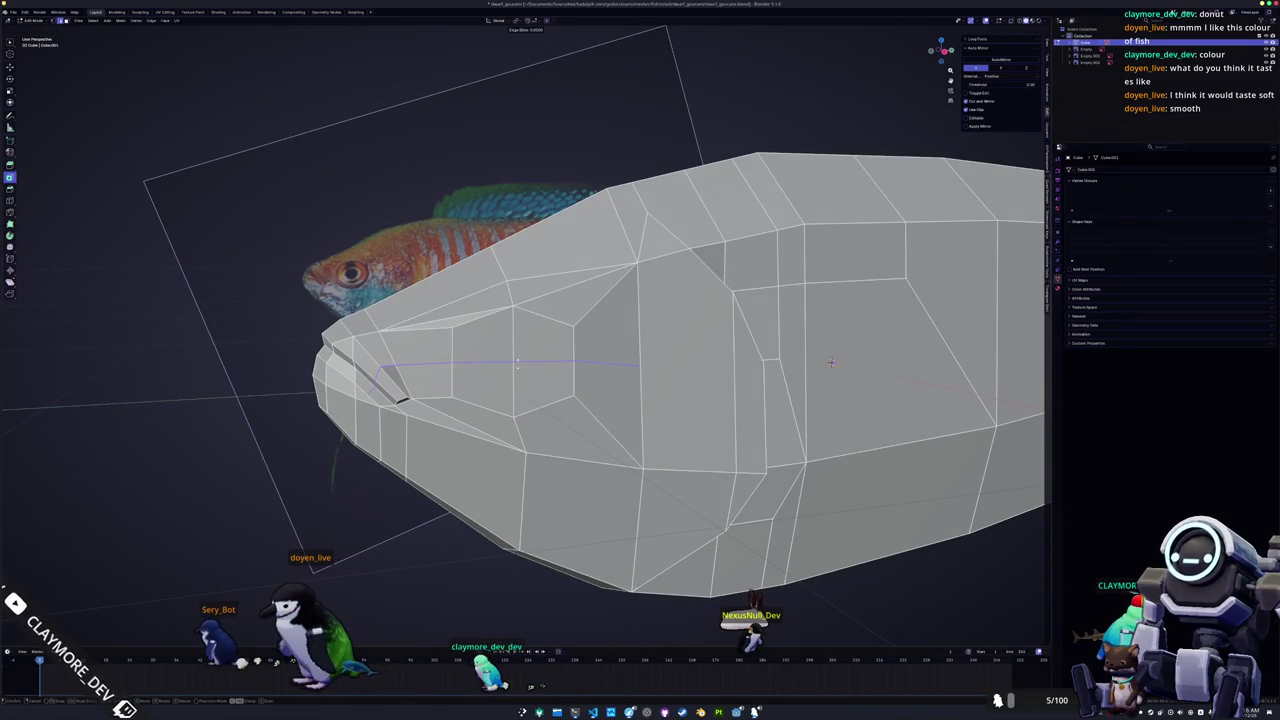
click(831, 362)
mouse_move(831, 362)
middle_down()
mouse_move(746, 353)
mouse_move(797, 340)
mouse_move(885, 603)
mouse_move(984, 419)
mouse_move(975, 402)
middle_up()
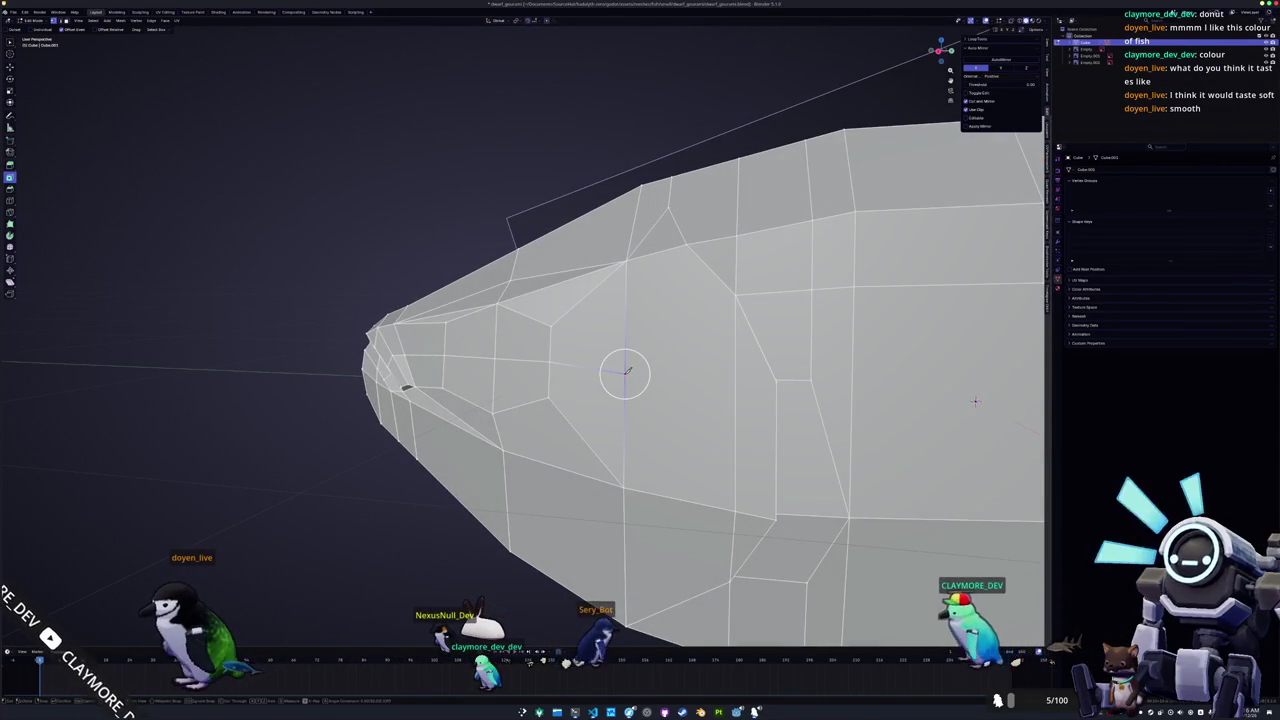
click(626, 372)
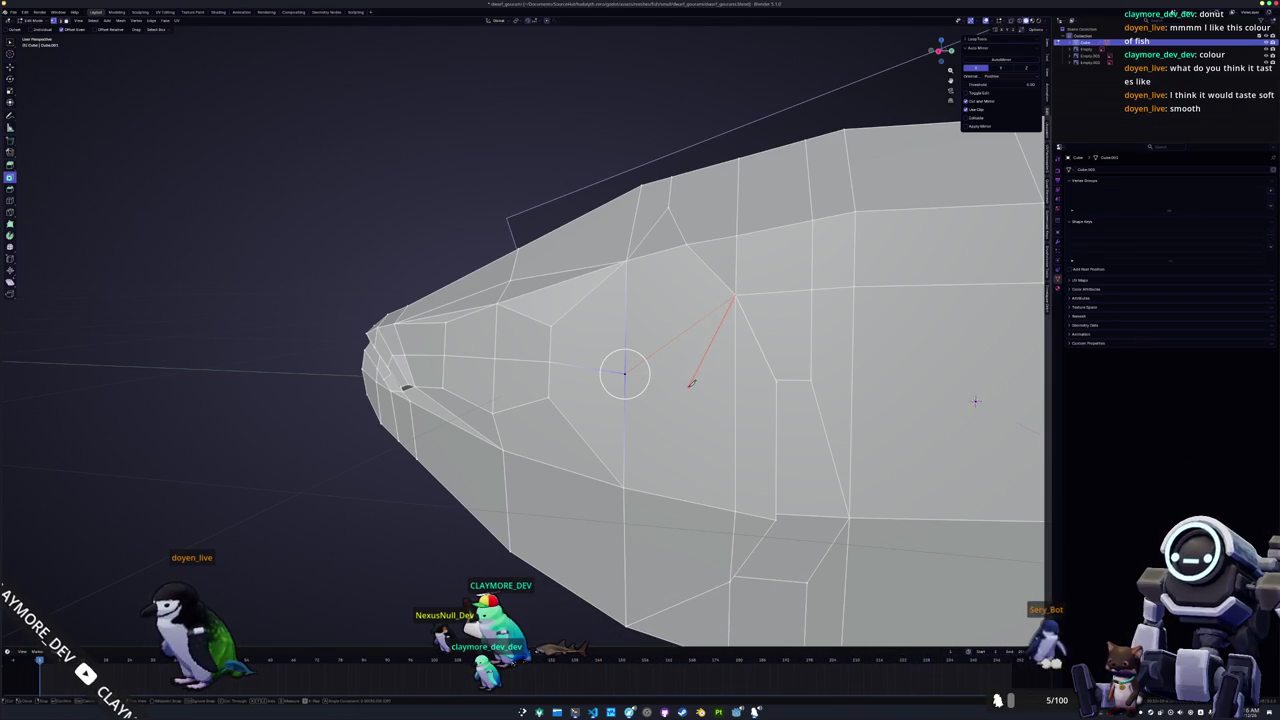
mouse_move(678, 335)
middle_down()
mouse_move(618, 432)
mouse_move(684, 347)
mouse_move(765, 345)
middle_up()
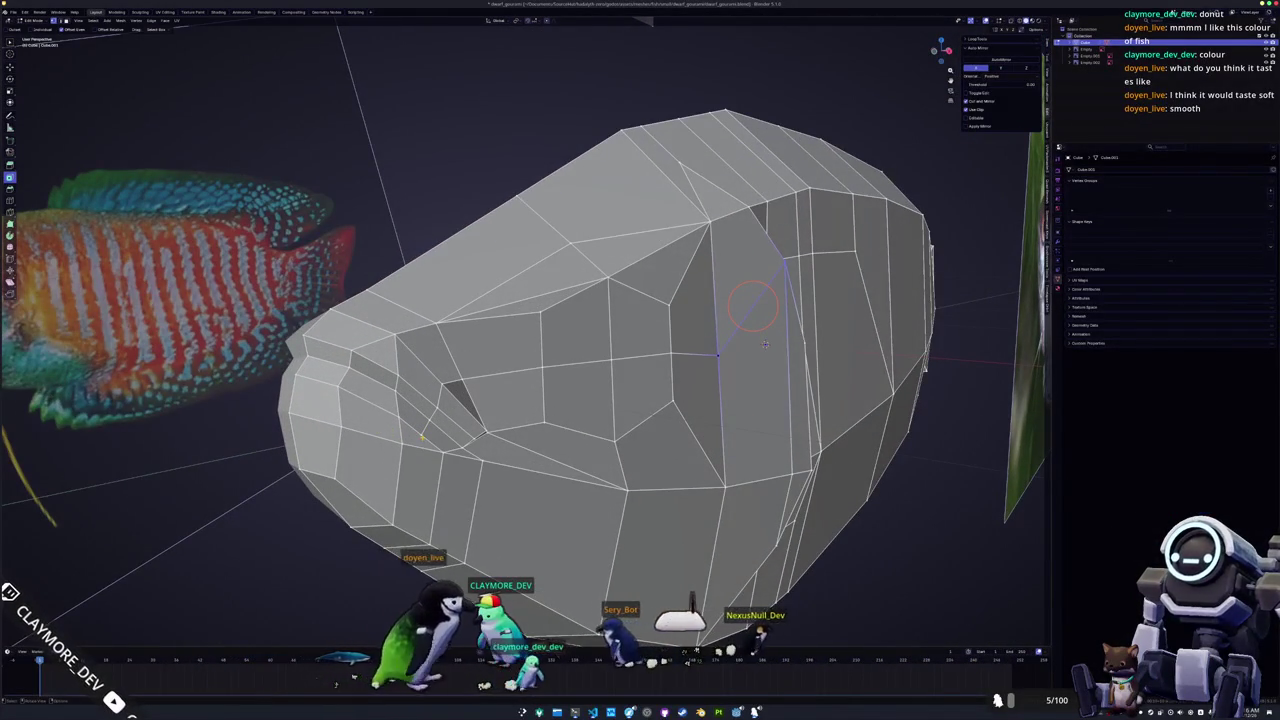
key(Return)
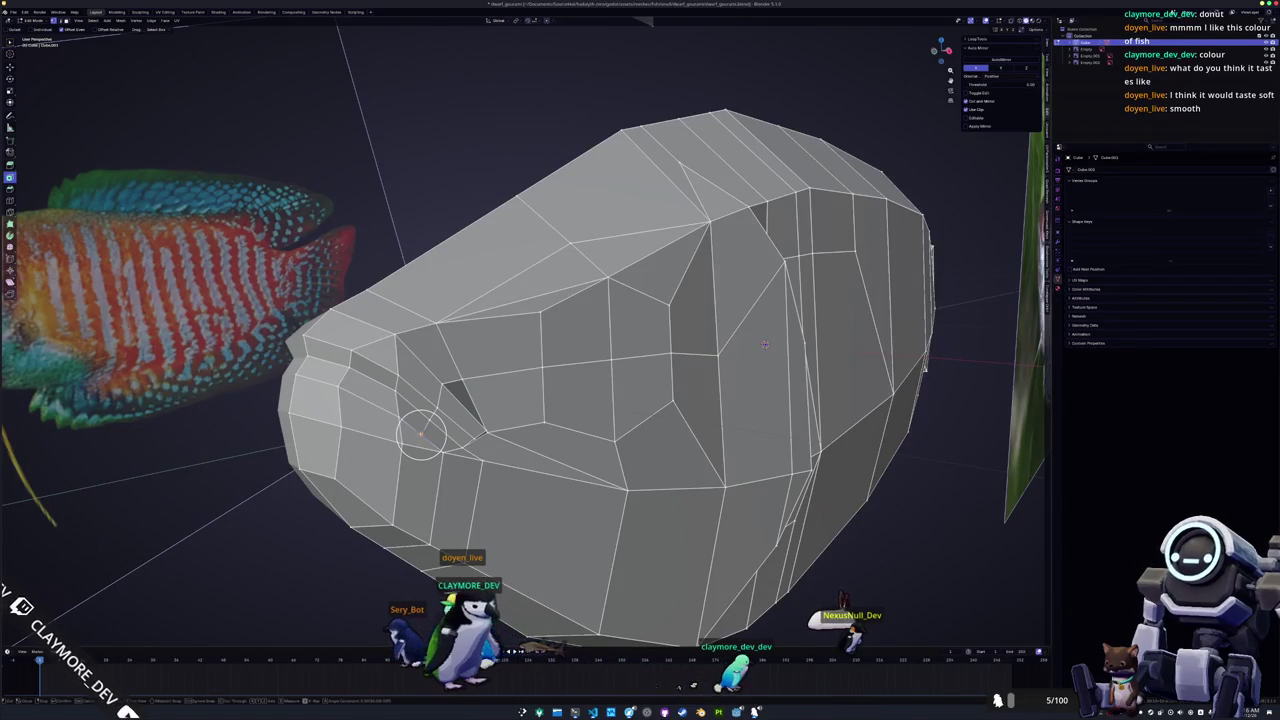
Dissolve the extra edges around the mouth, then inset a patch of faces on the head's side.
middle_drag(424, 428, 405, 418)
key(x)
click(399, 415)
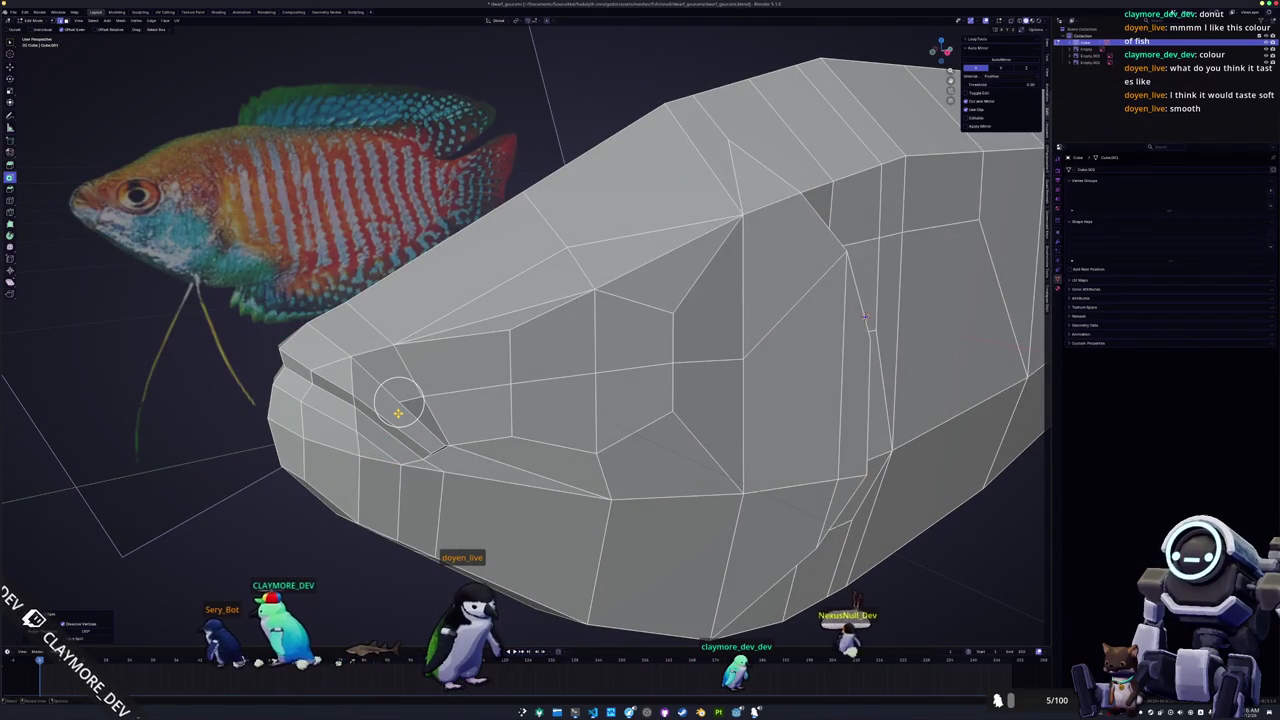
mouse_move(398, 413)
middle_down()
mouse_move(391, 437)
mouse_move(449, 403)
mouse_move(427, 421)
middle_up()
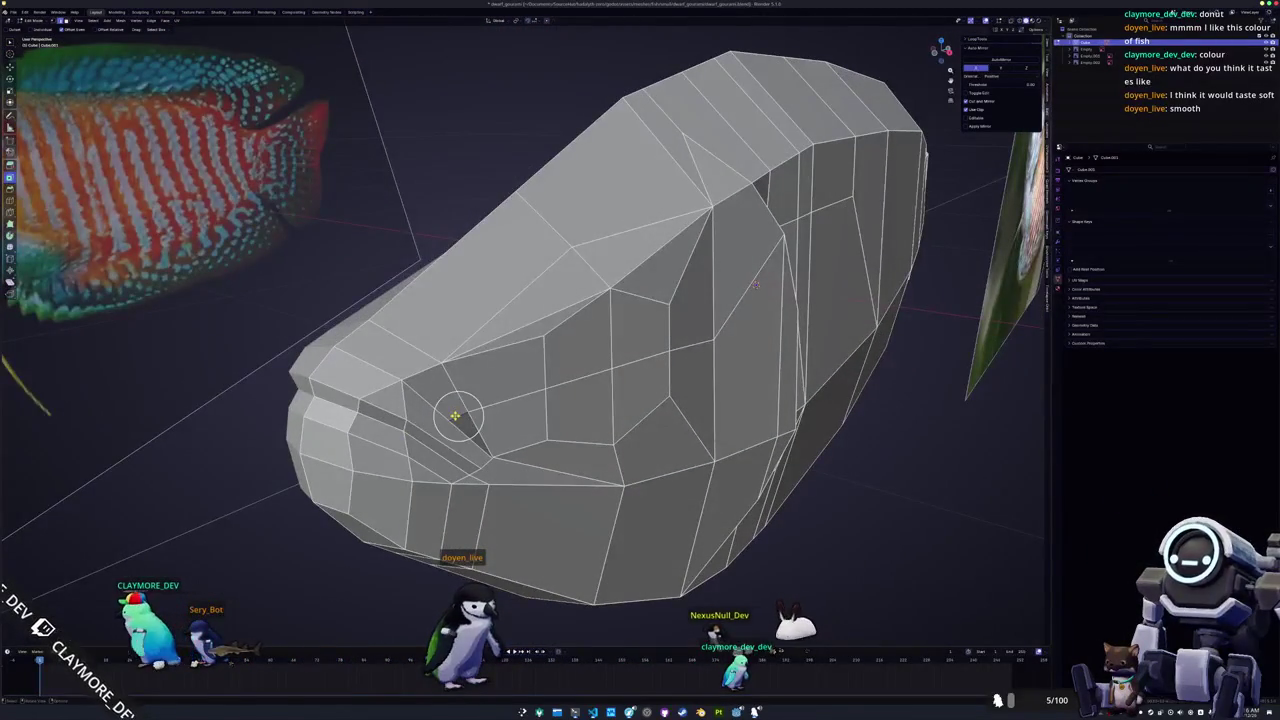
key(x)
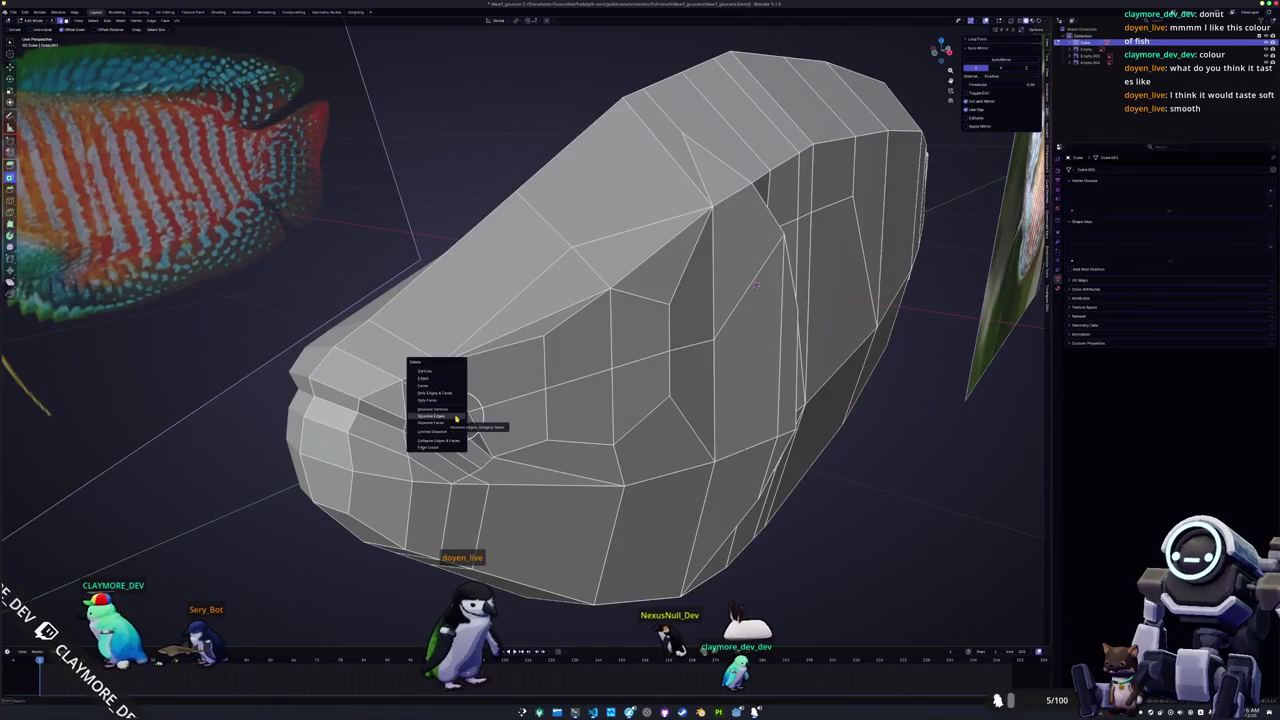
click(455, 417)
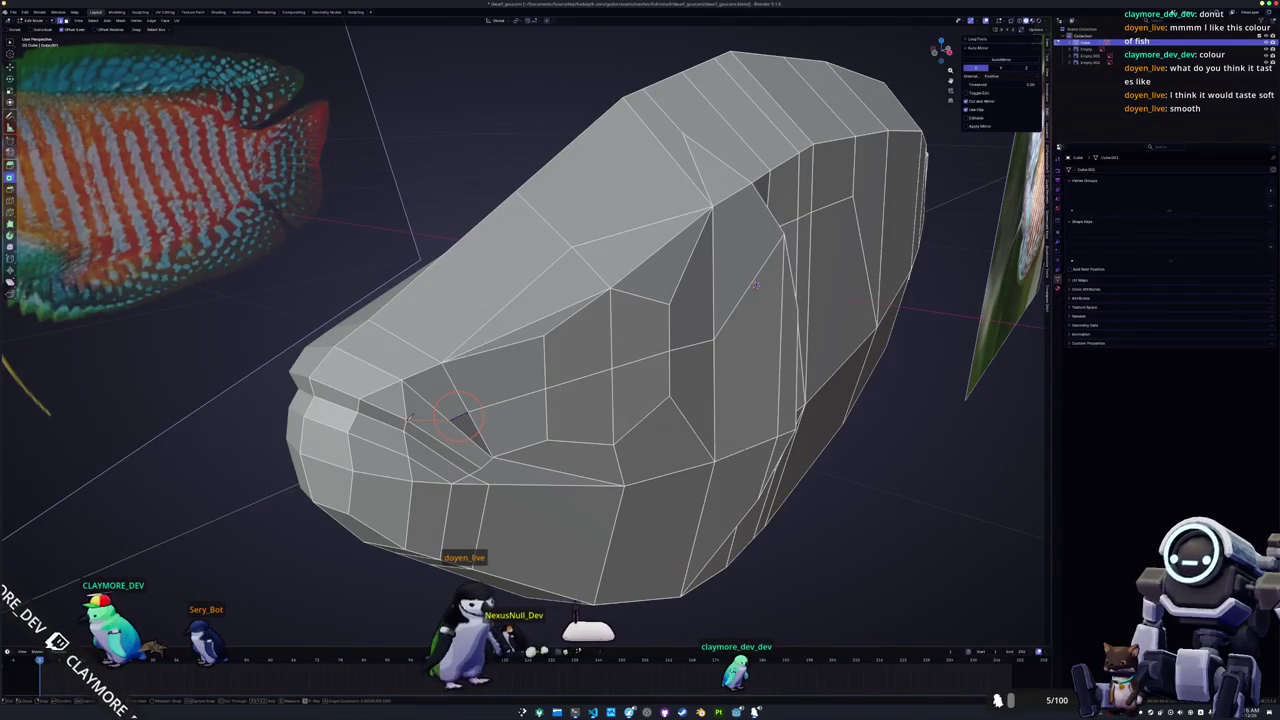
middle_drag(452, 420, 414, 429)
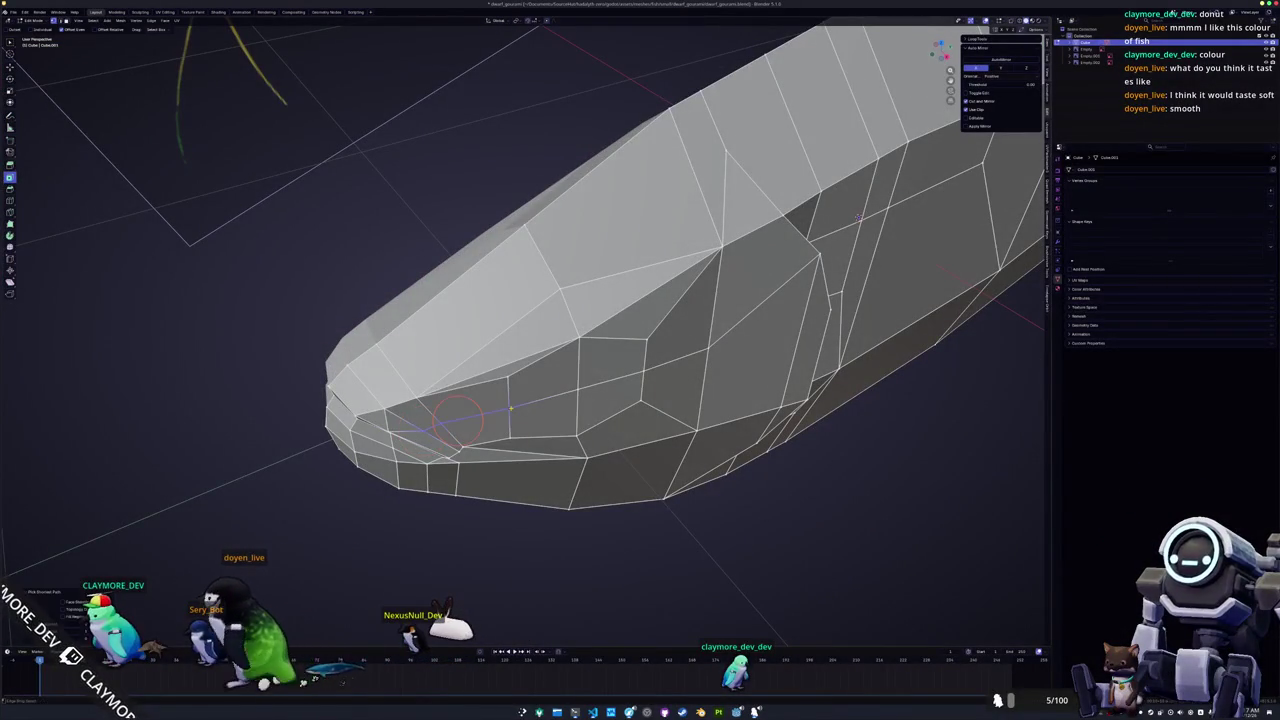
middle_drag(508, 412, 493, 400)
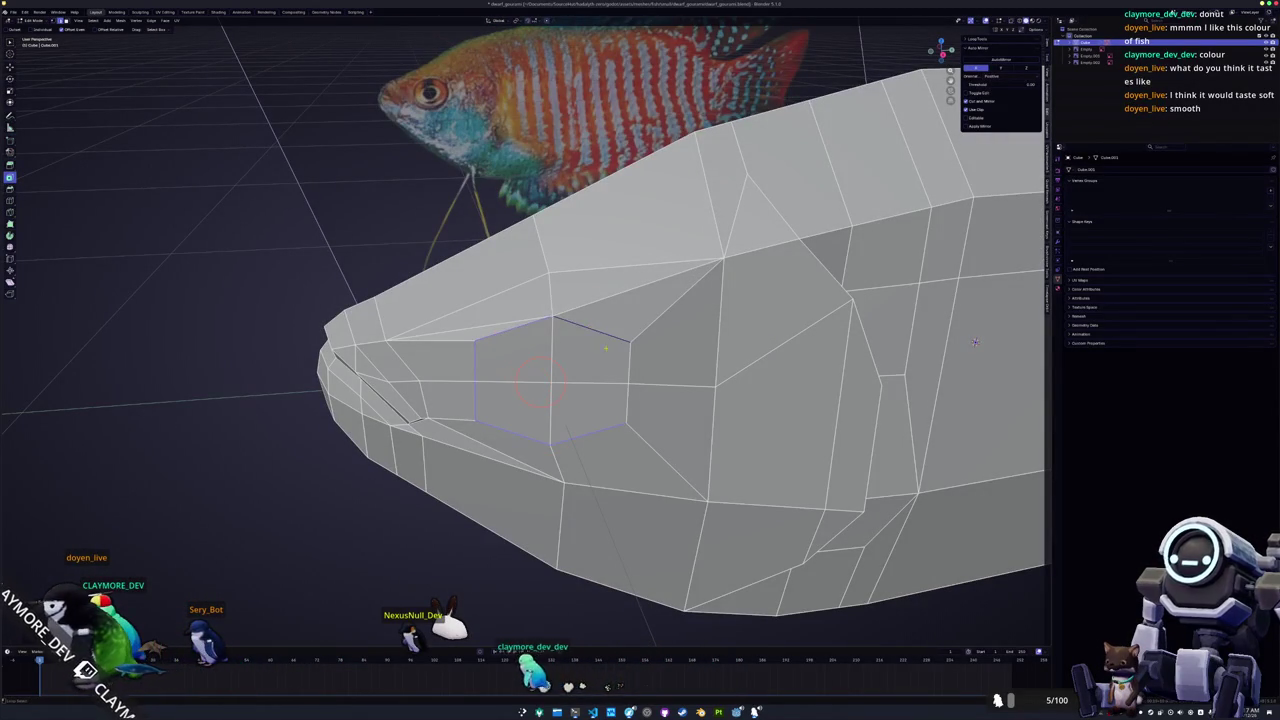
mouse_move(975, 342)
middle_down()
mouse_move(692, 379)
mouse_move(586, 363)
middle_up()
key(i)
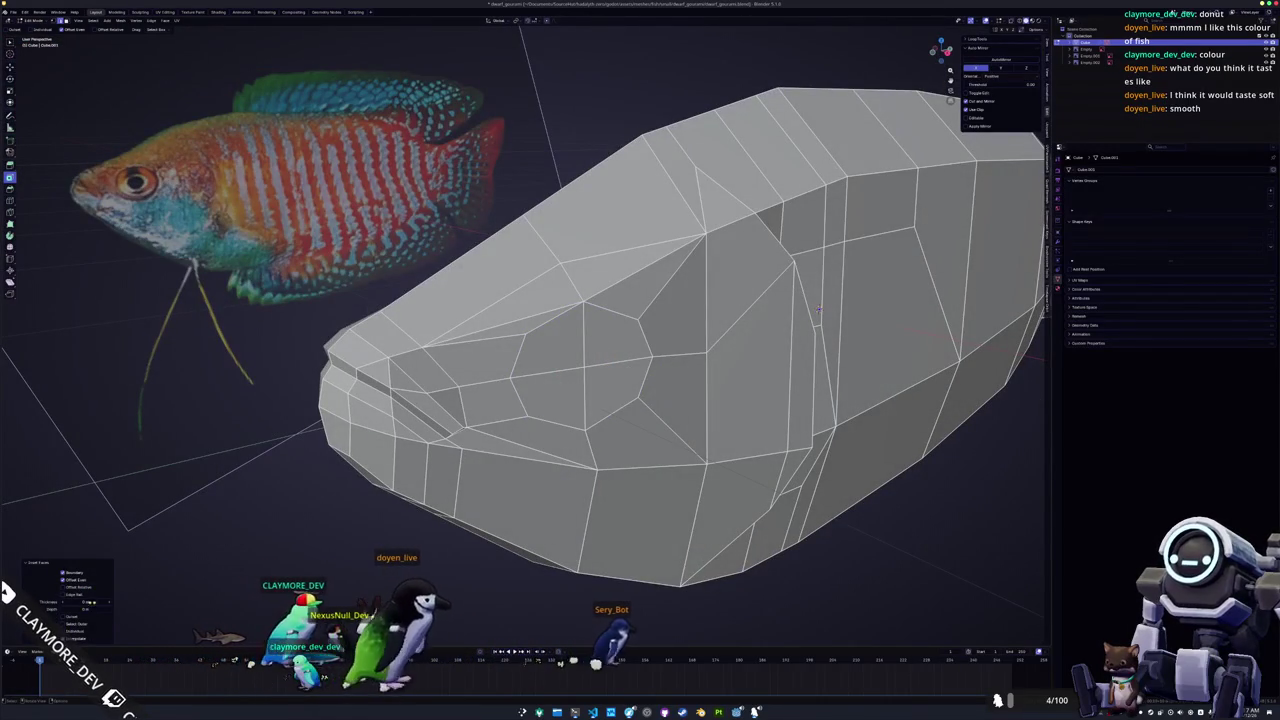
Select a hexagonal eye patch on the head, inset it and extrude it inward.
click(545, 385)
shift+click(612, 338)
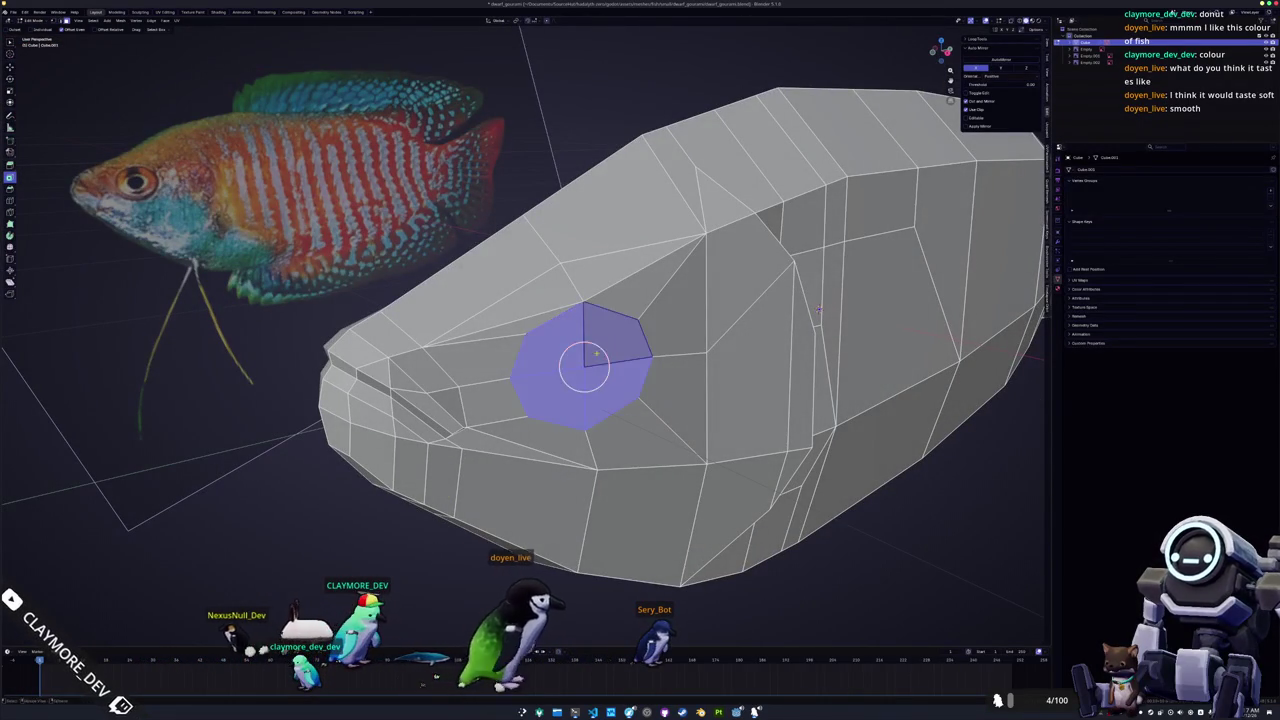
key(i)
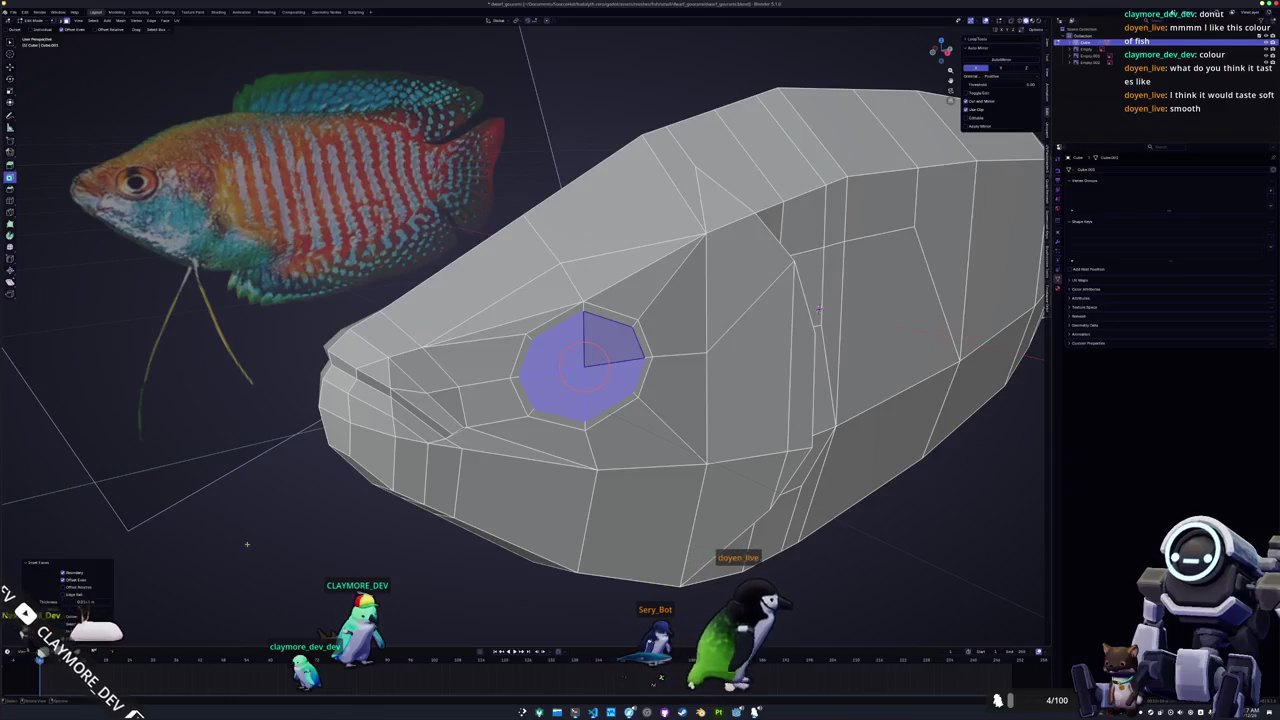
key(e)
click(312, 524)
middle_drag(312, 524, 362, 533)
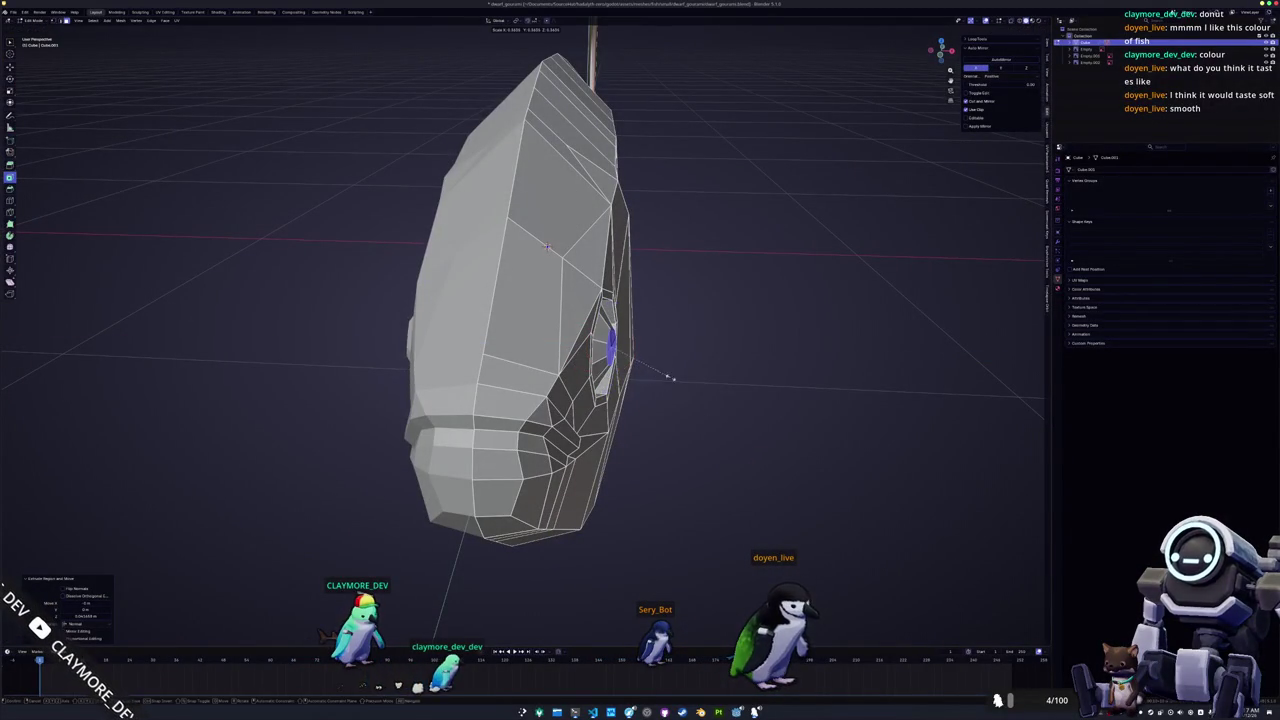
Add an edge loop inside the eye socket and scale the eye ring.
key(ctrl+z)
key(KP_Divide)
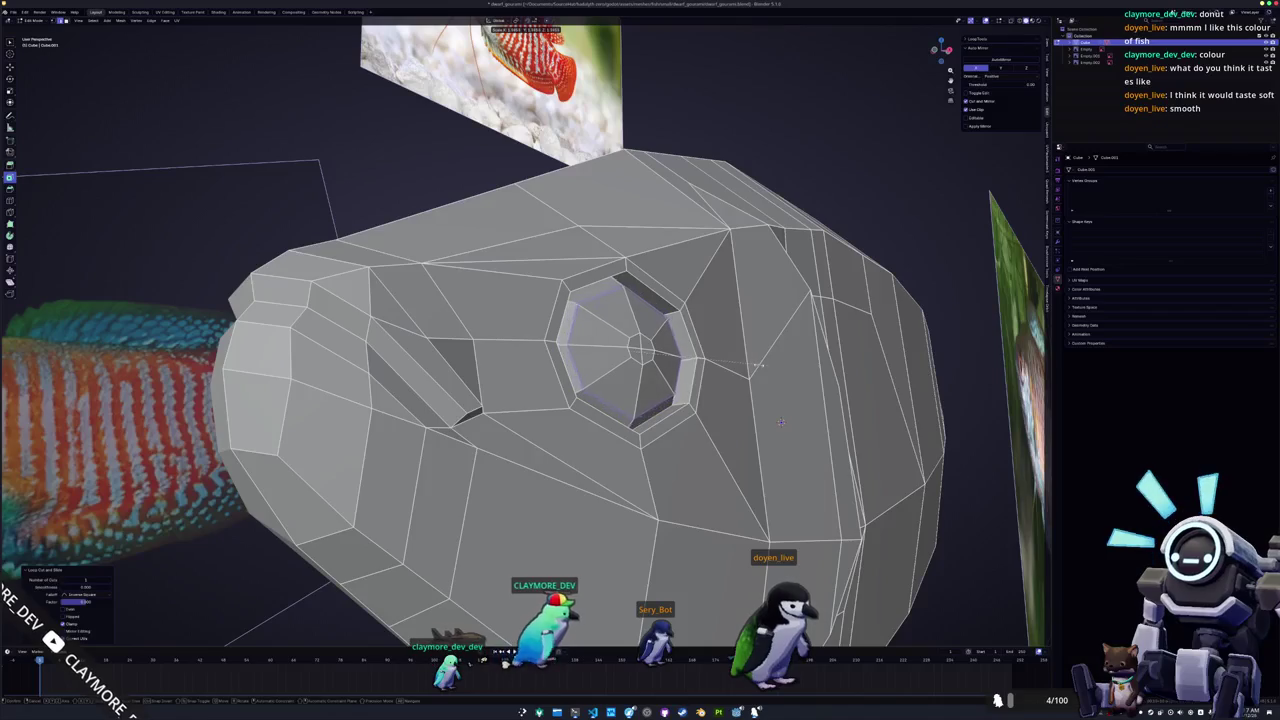
click(448, 474)
key(KP_Decimal)
middle_drag(448, 474, 419, 474)
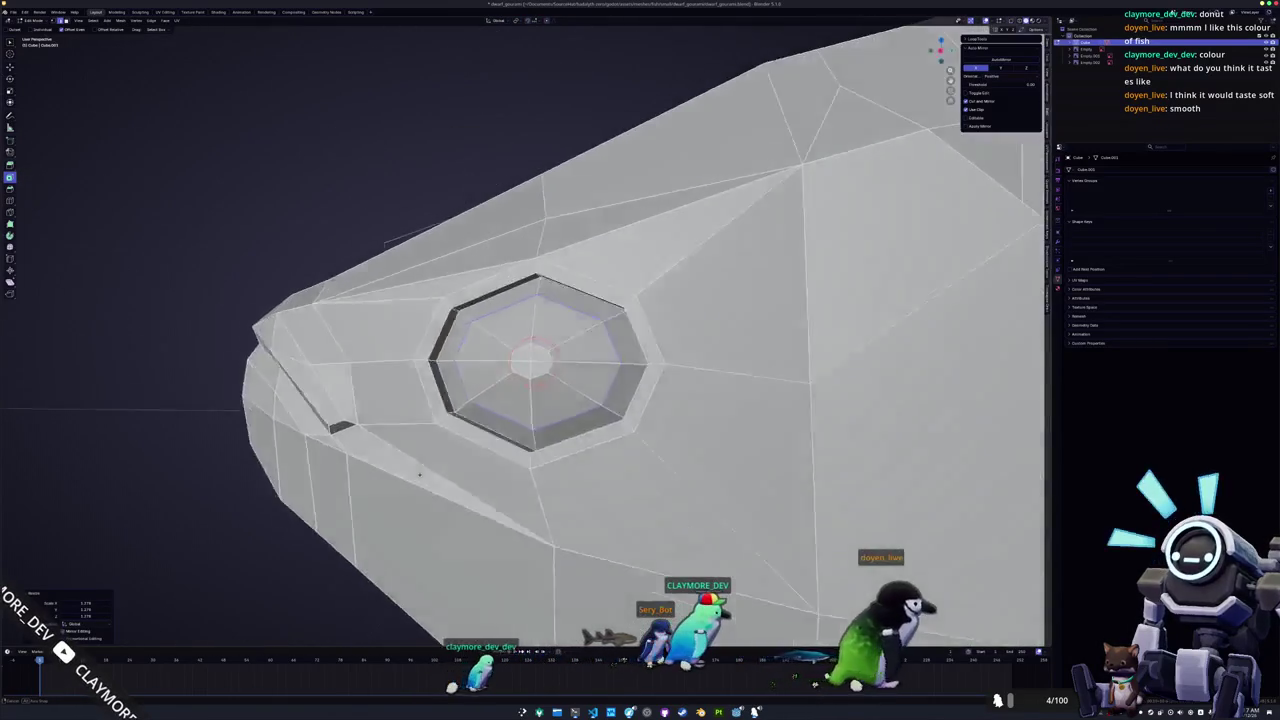
scroll(533, 360, down, 3)
Extrude the eye-hole face to form the eyeball, then inspect the shaded head in Object Mode.
click(609, 343)
mouse_move(609, 343)
middle_down()
mouse_move(650, 345)
mouse_move(622, 362)
middle_up()
middle_drag(462, 470, 476, 474)
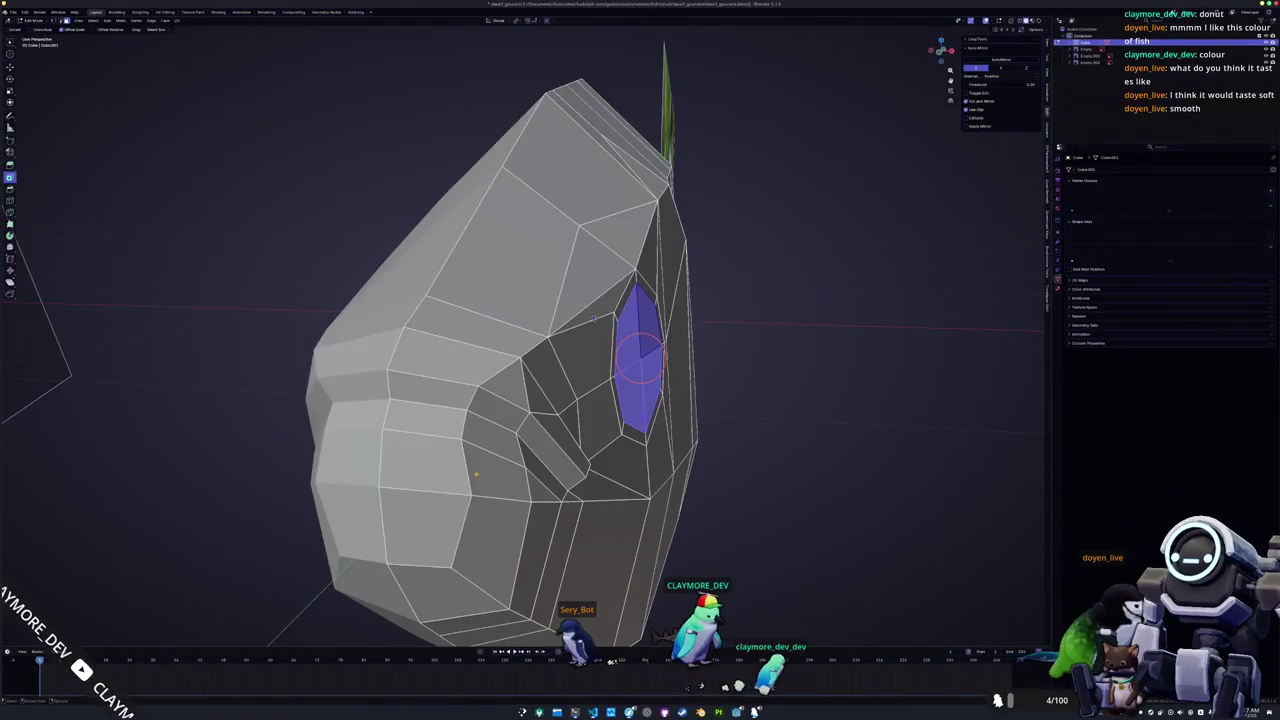
key(e)
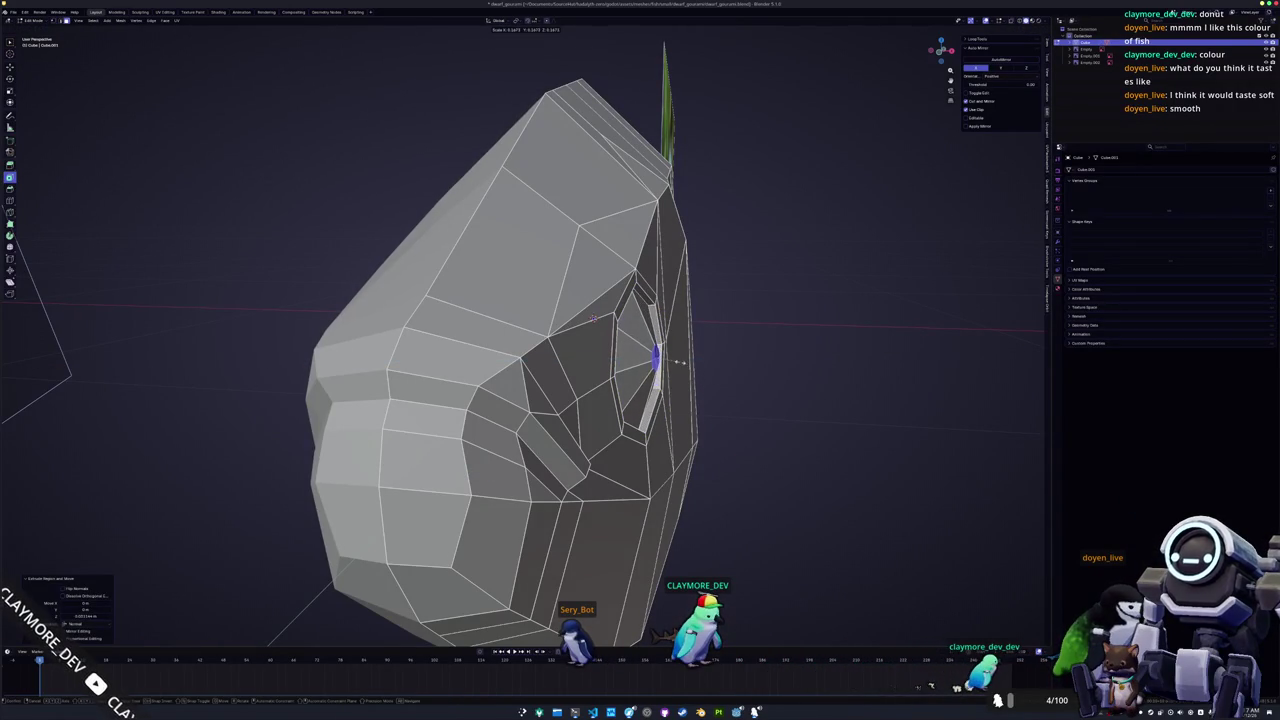
middle_drag(593, 318, 717, 386)
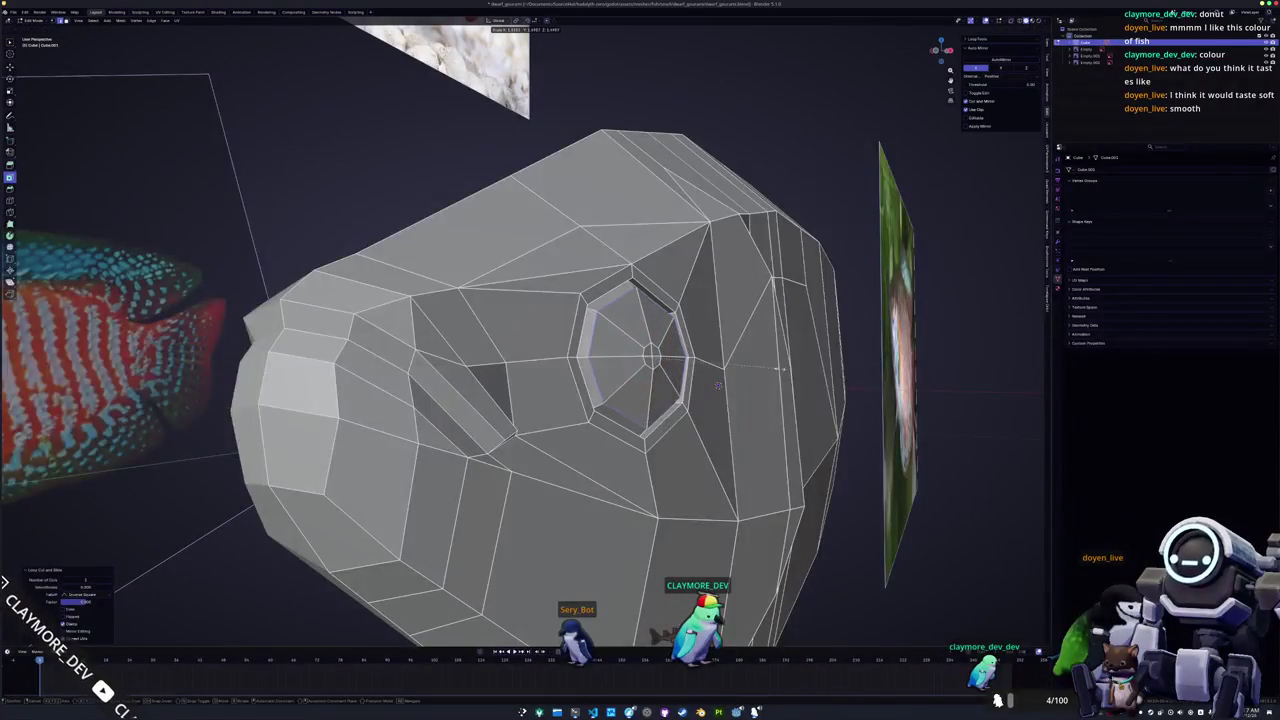
key(Tab)
scroll(717, 385, up, 5)
mouse_move(717, 385)
middle_down()
mouse_move(554, 476)
mouse_move(918, 390)
mouse_move(700, 410)
mouse_move(600, 444)
middle_up()
scroll(554, 476, down, 3)
scroll(820, 400, down, 3)
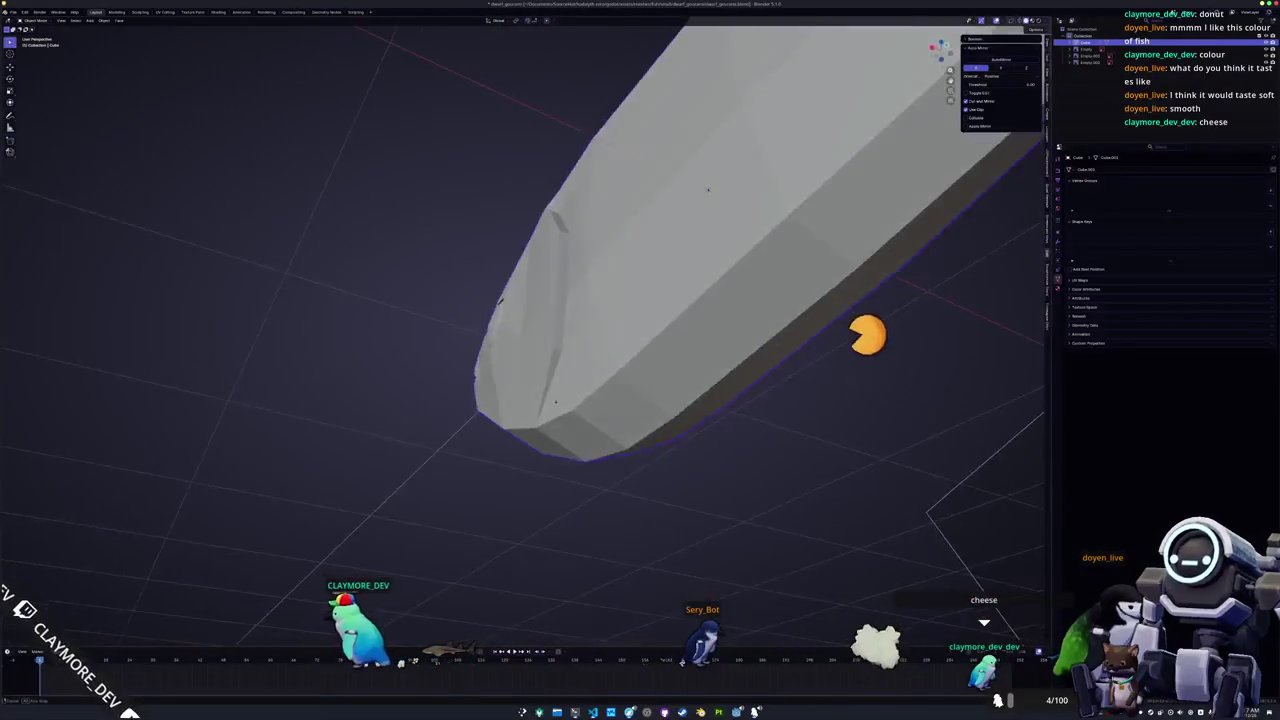
Check the mesh in Right Ortho view with X-ray on, then return to Object Mode with X-ray off.
key(KP_3)
key(alt+z)
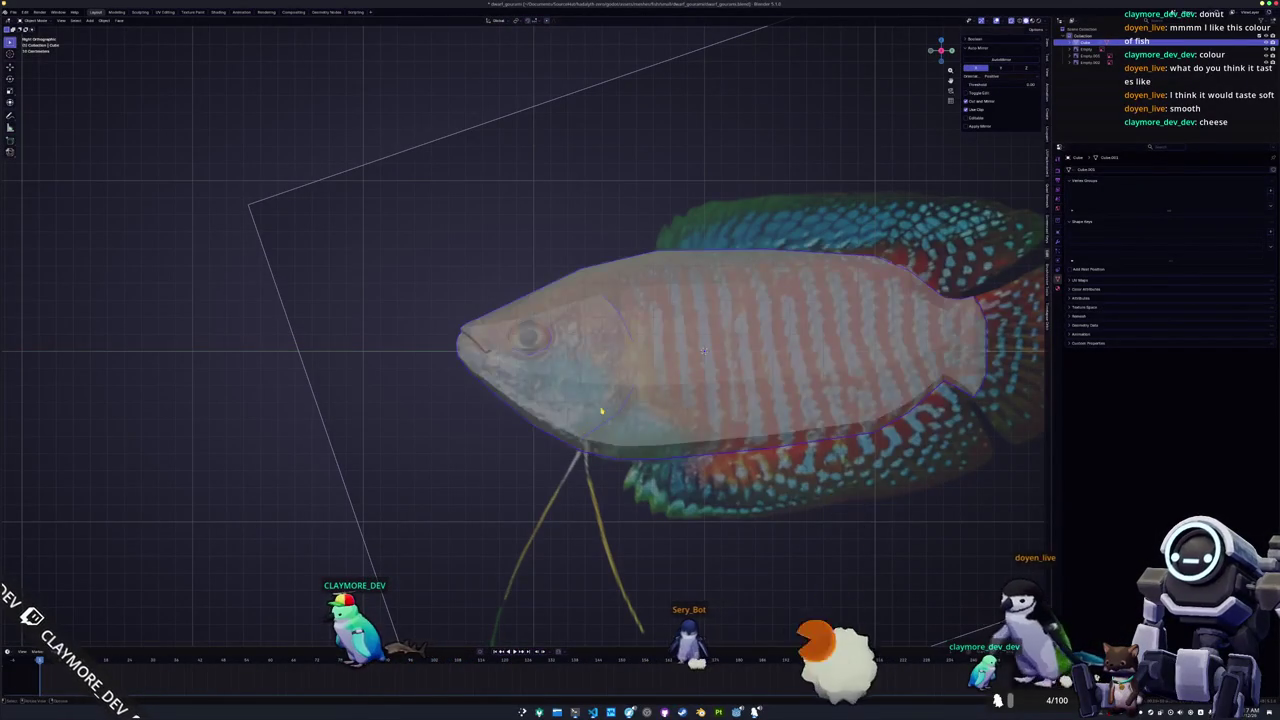
key(Tab)
mouse_move(706, 356)
shift+middle_down()
mouse_move(472, 376)
mouse_move(598, 302)
shift+middle_up()
scroll(473, 377, up, 2)
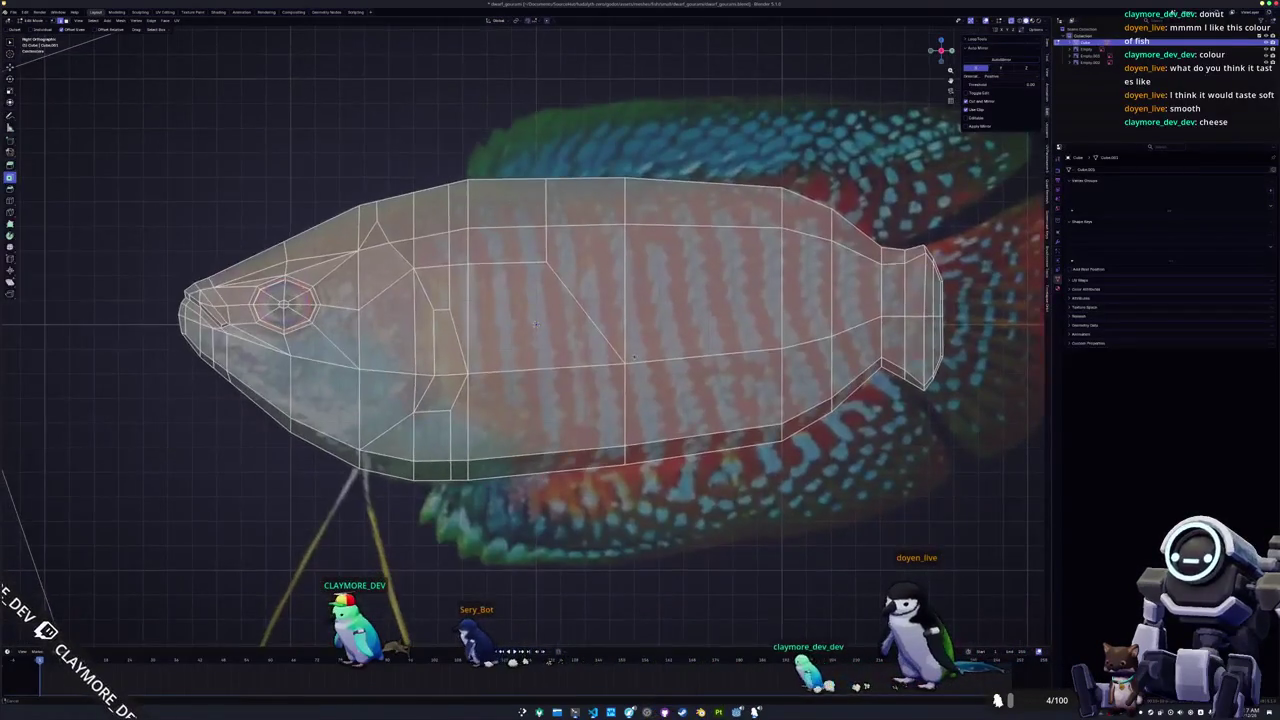
key(Tab)
scroll(597, 302, down, 3)
key(alt+z)
scroll(650, 320, down, 3)
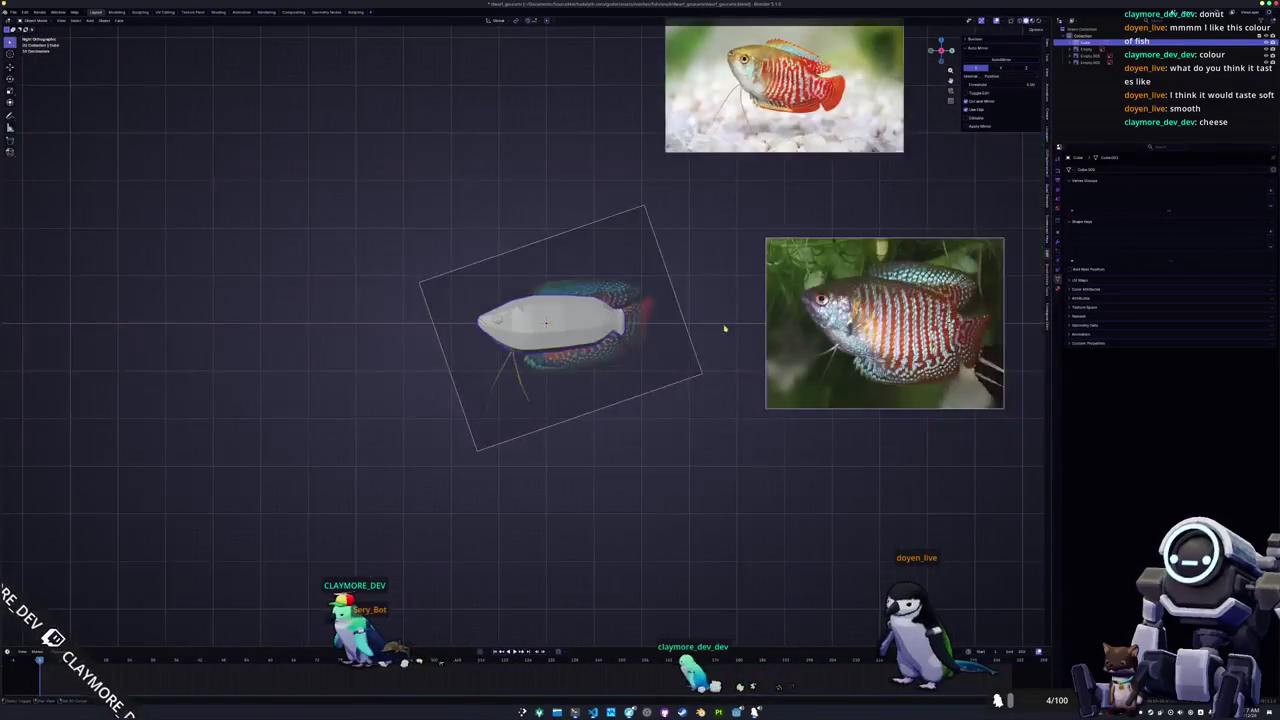
Pan and zoom to the reference photos, then re-enable X-ray.
shift+middle_drag(707, 335, 623, 423)
scroll(674, 280, up, 3)
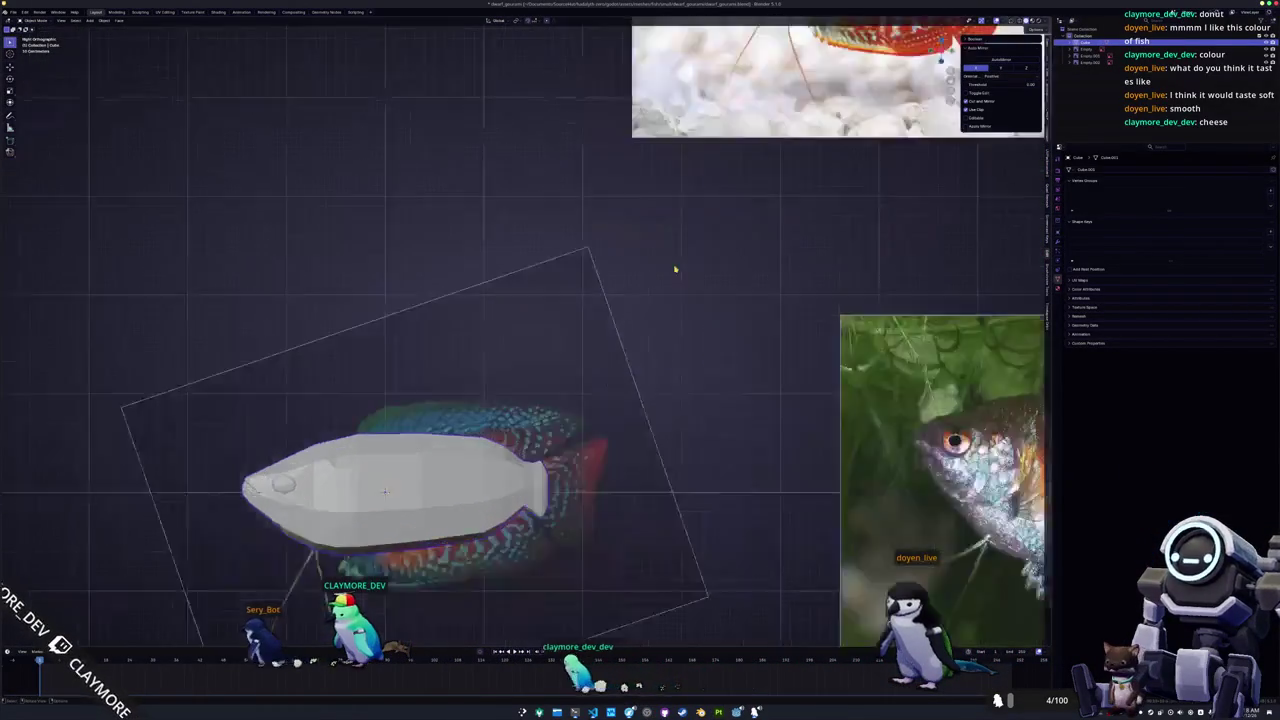
scroll(624, 279, up, 2)
shift+middle_drag(624, 279, 571, 401)
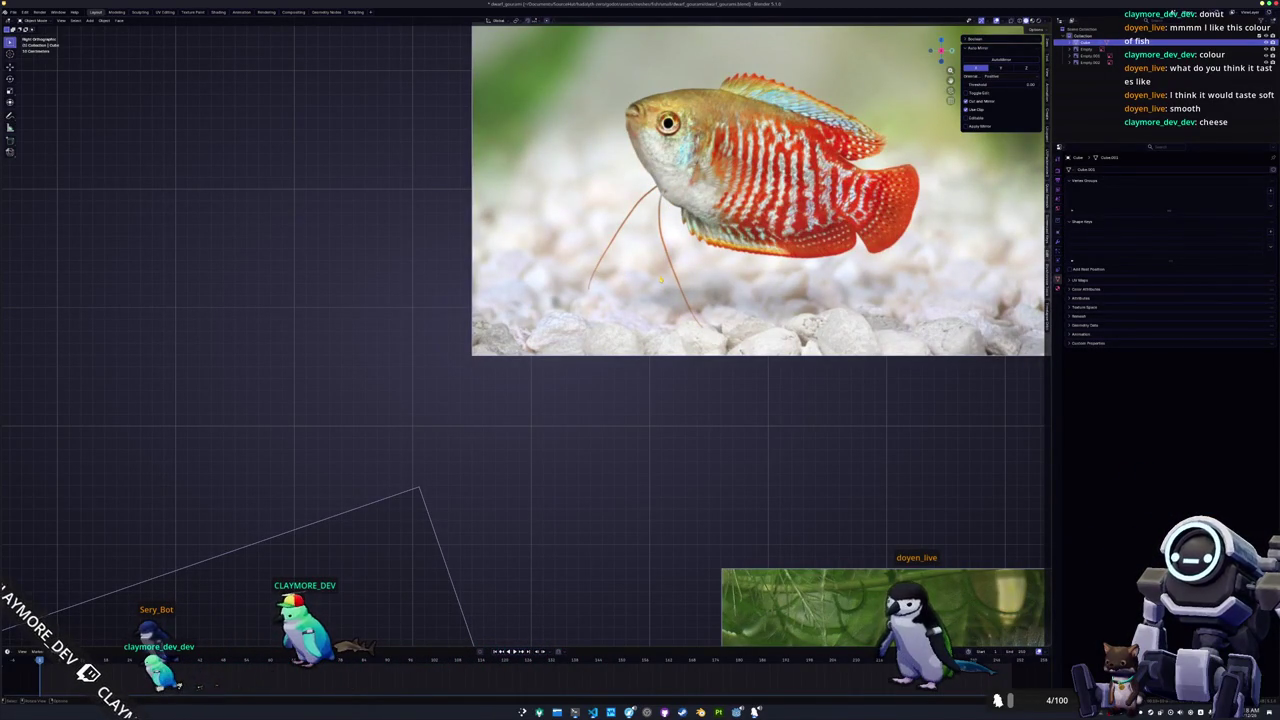
scroll(660, 280, down, 5)
scroll(352, 530, up, 2)
scroll(352, 530, up, 3)
scroll(352, 530, up, 2)
key(alt+z)
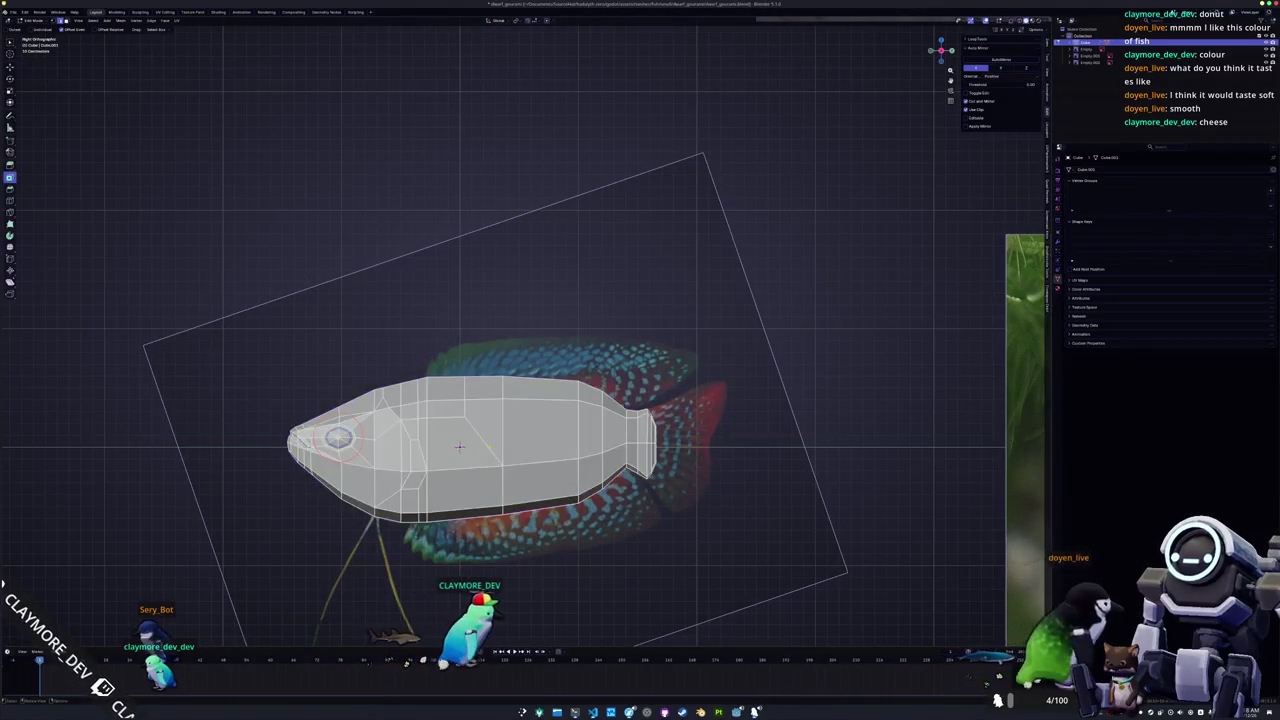
Separate the fish's top edge loop into its own object.
key(Tab)
ctrl+click(537, 400)
right_click(683, 418)
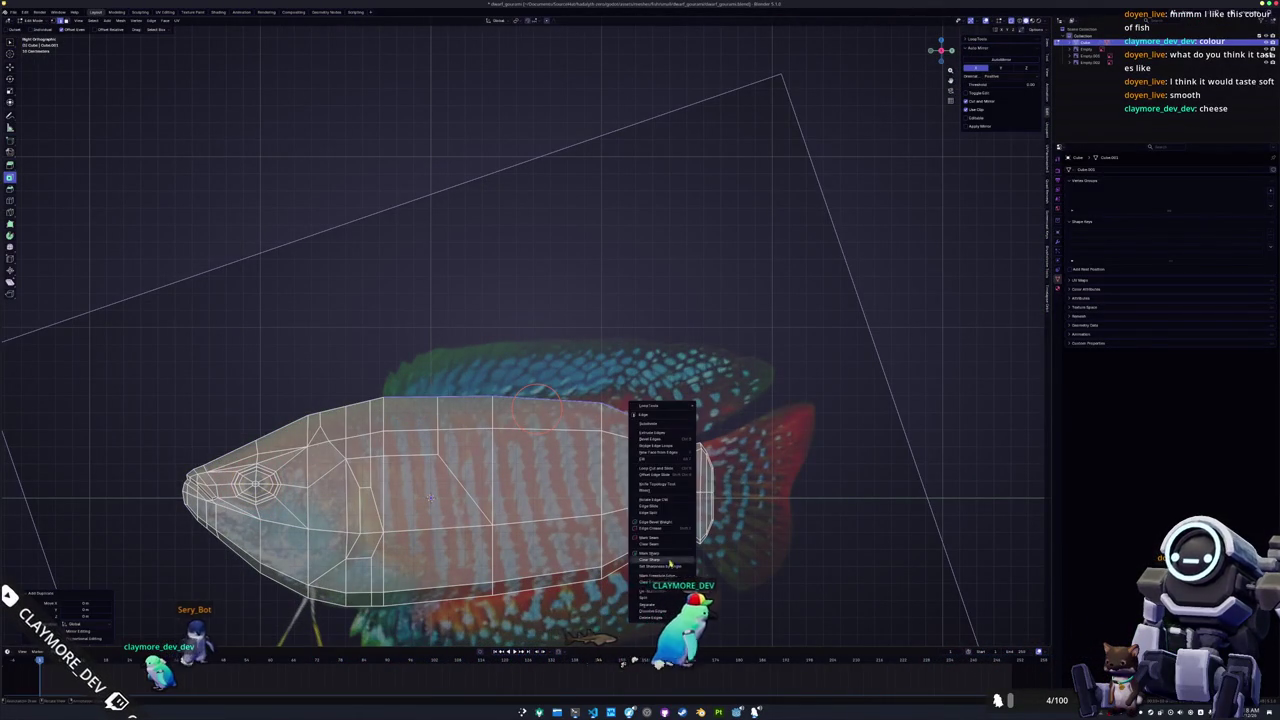
click(710, 605)
key(Tab)
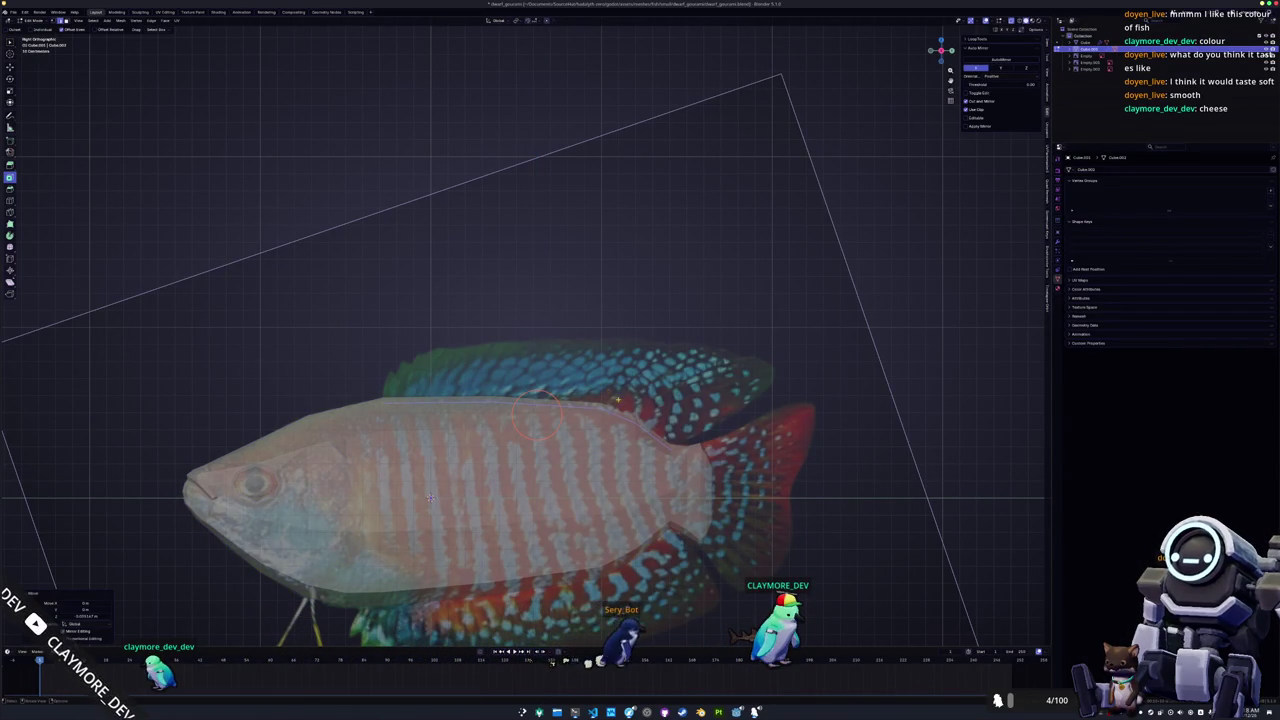
Extrude the separated edge row upward above the back as a fin strip.
key(Tab)
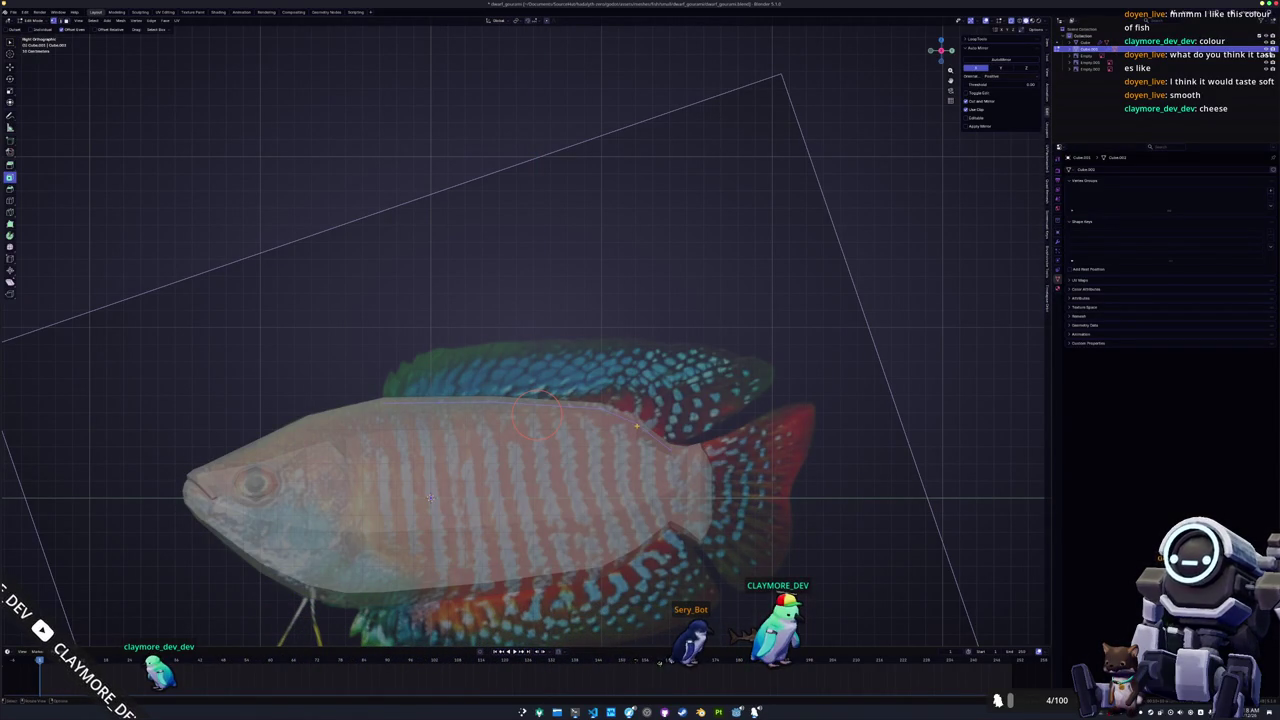
scroll(431, 497, up, 2)
key(e)
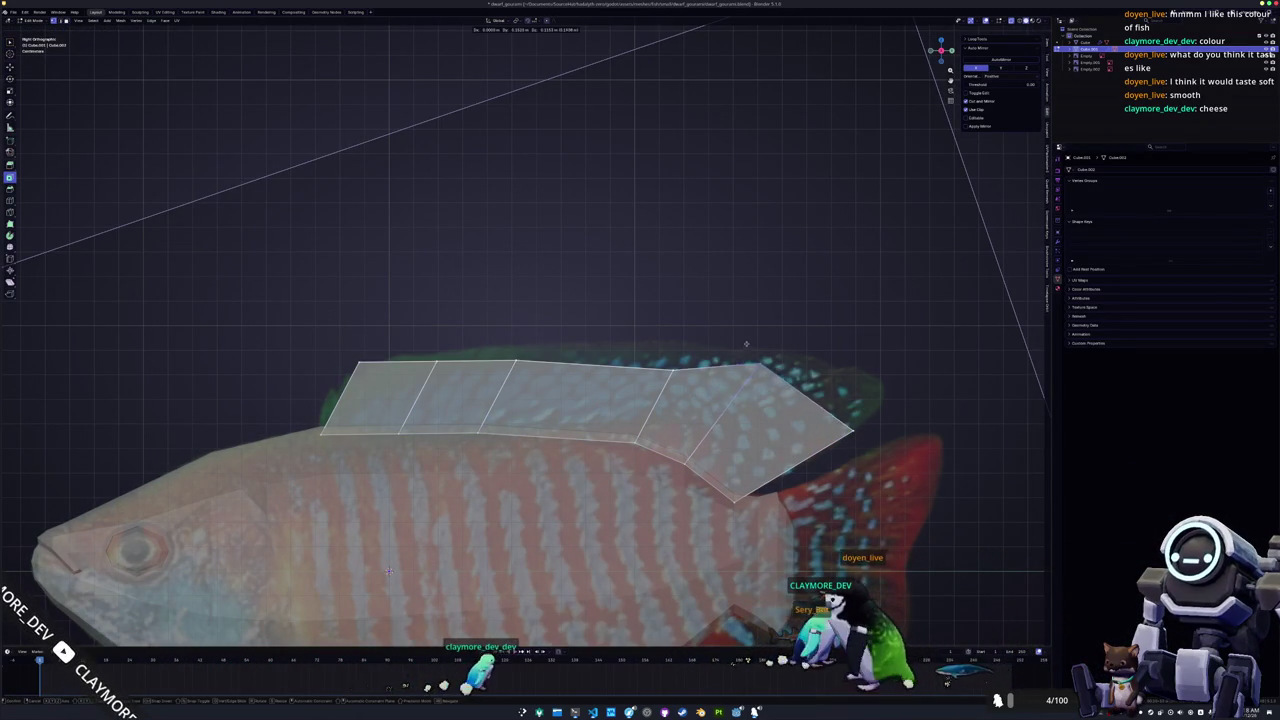
Place the fin's front top vertex on the outline and raise the fin's top edge.
click(740, 365)
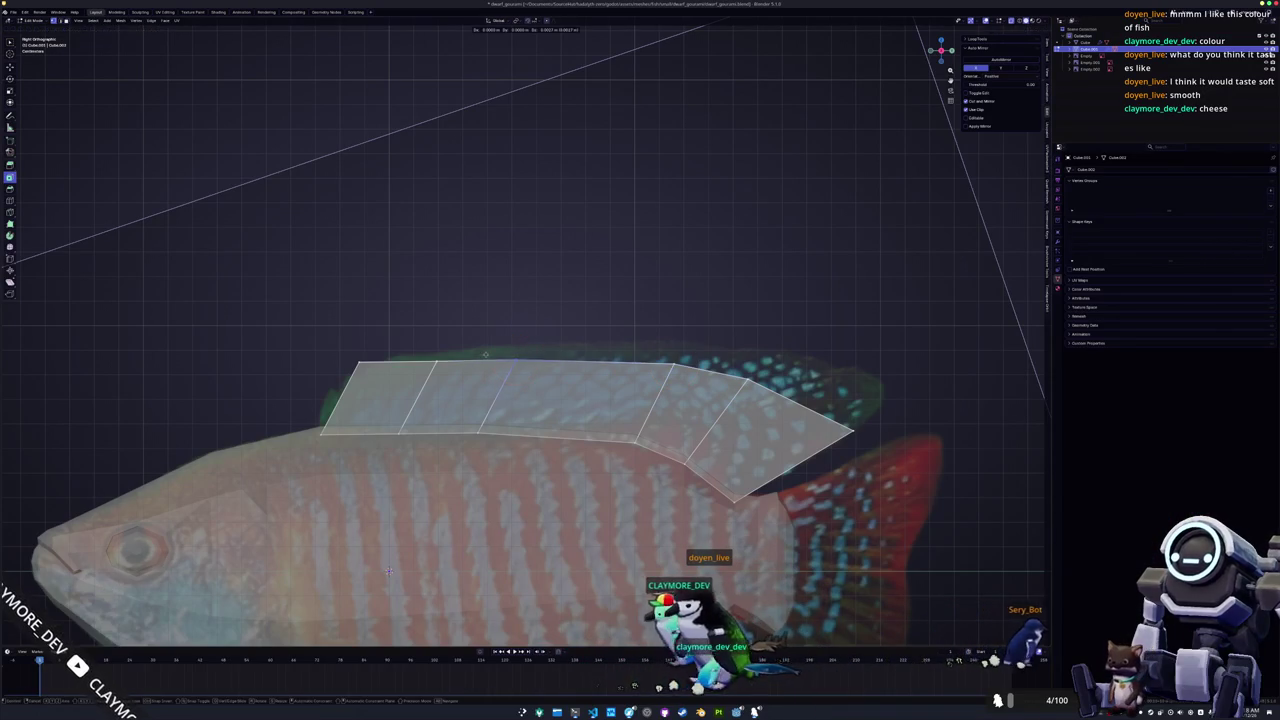
key(g)
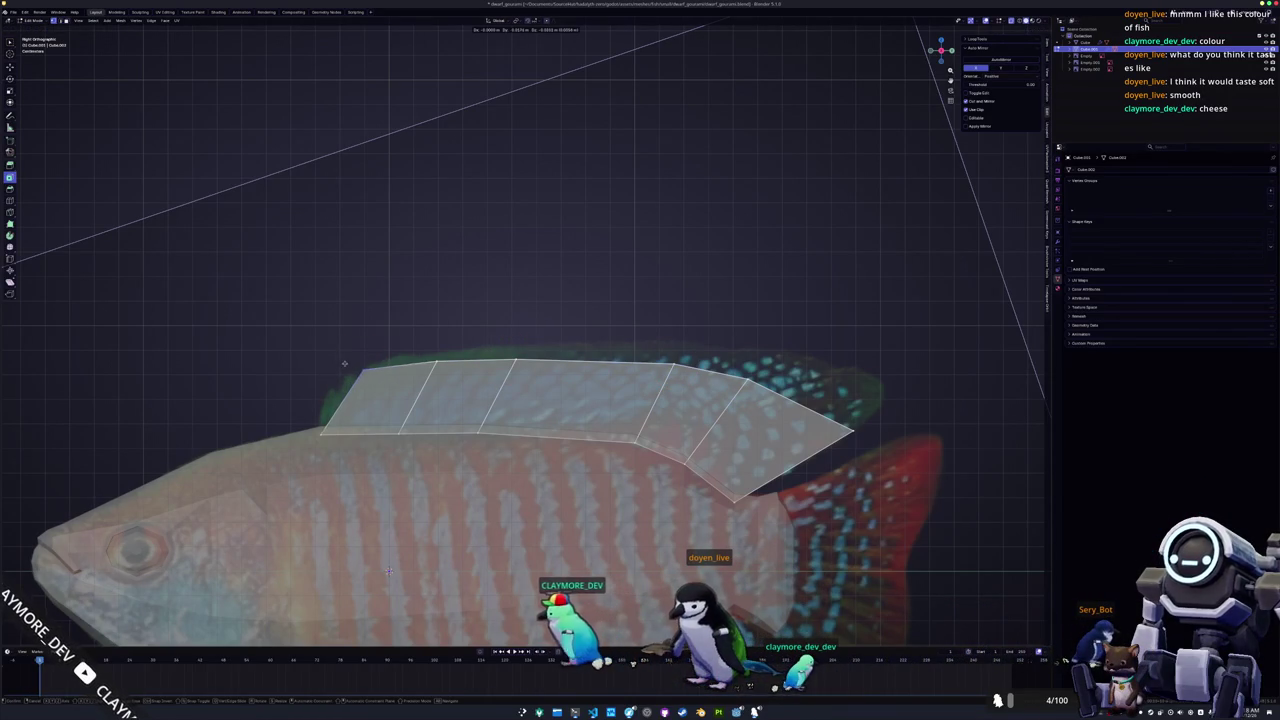
click(368, 365)
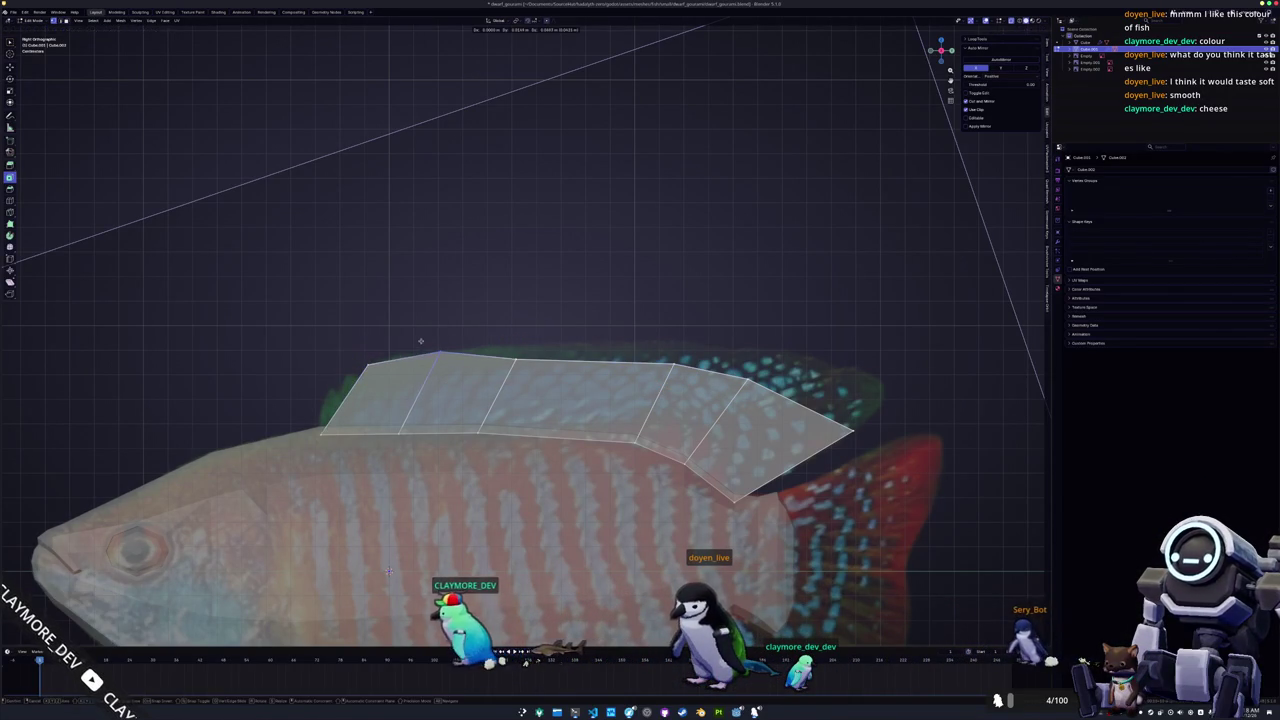
click(437, 348)
key(g)
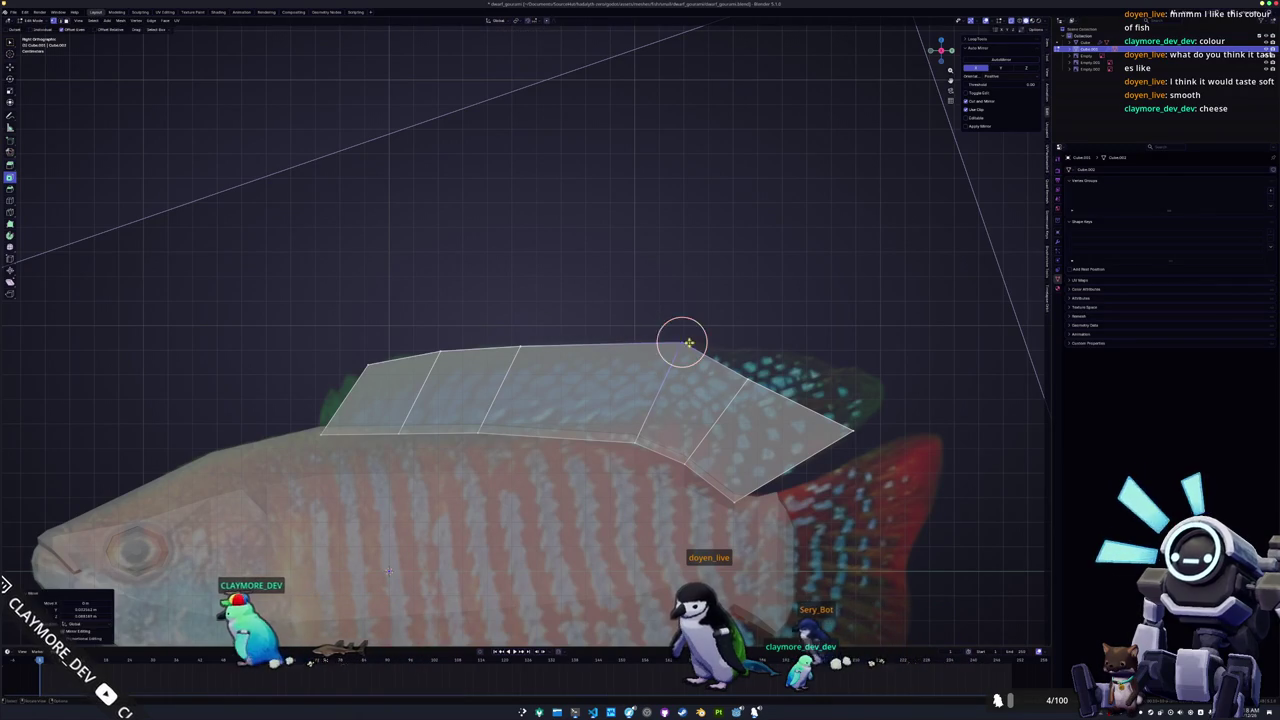
click(776, 350)
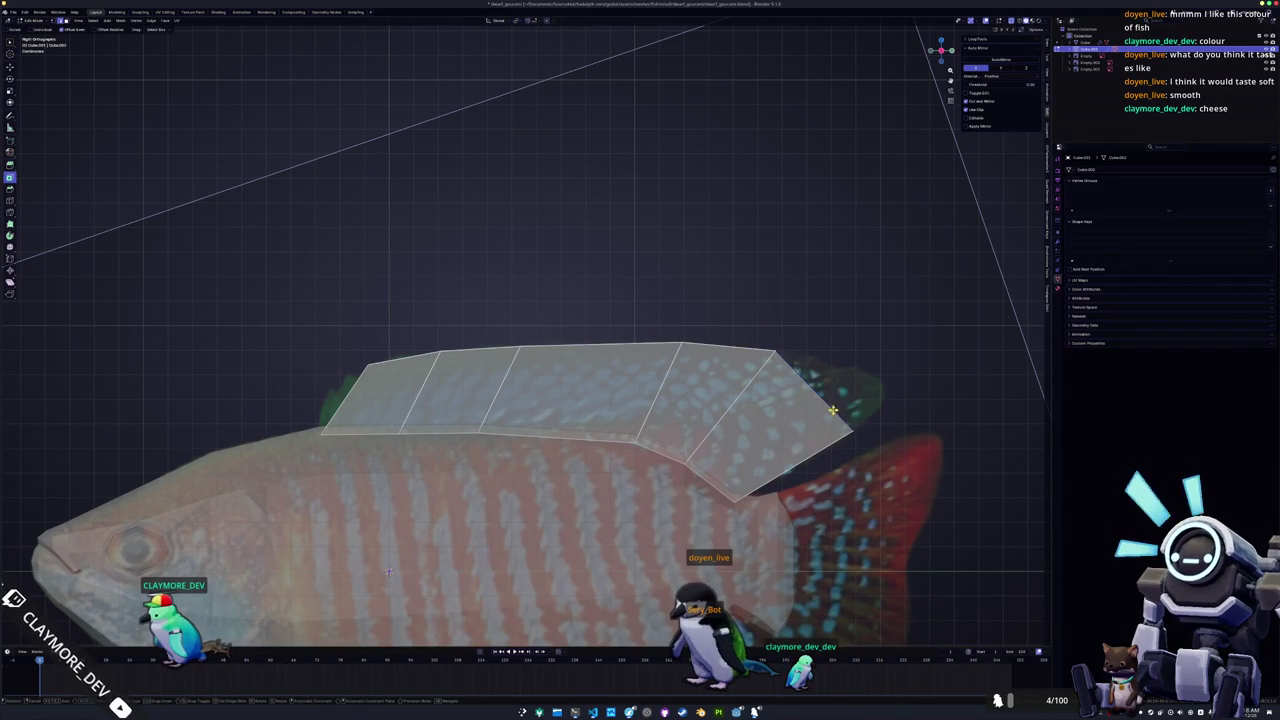
Extrude a rear fin section toward the tail and adjust its rear vertices and tip.
key(e)
click(888, 381)
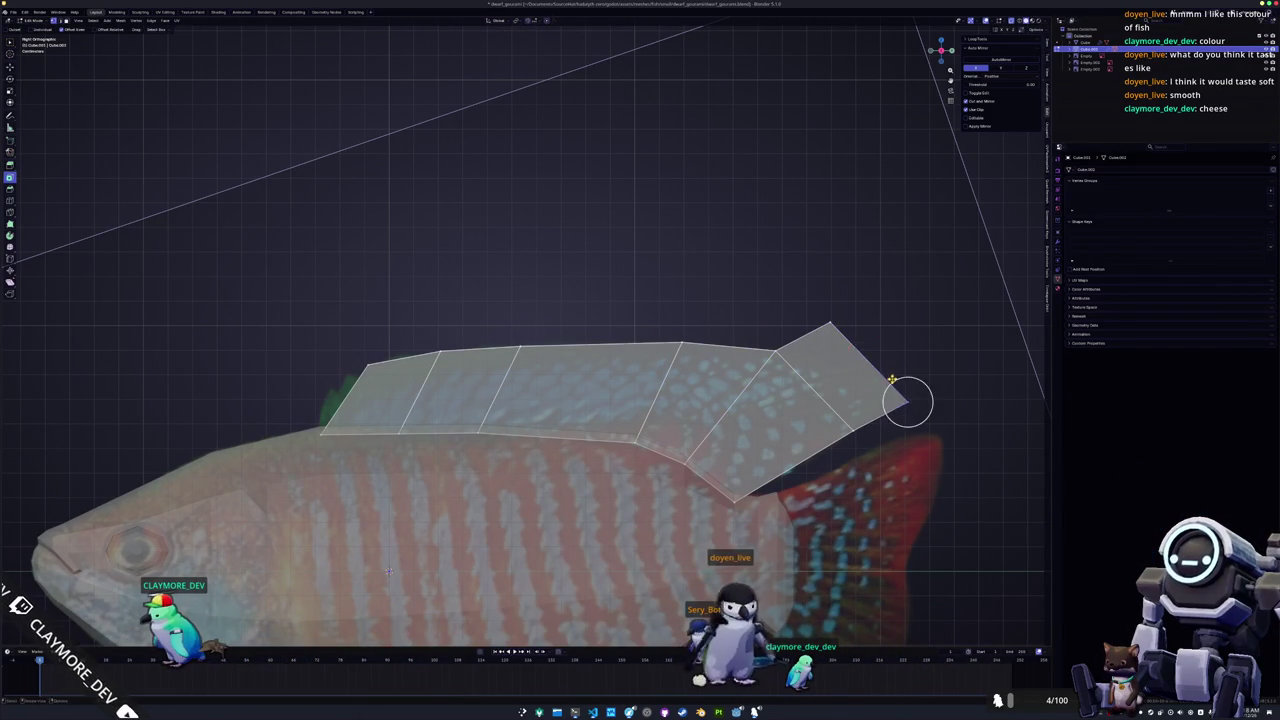
click(893, 410)
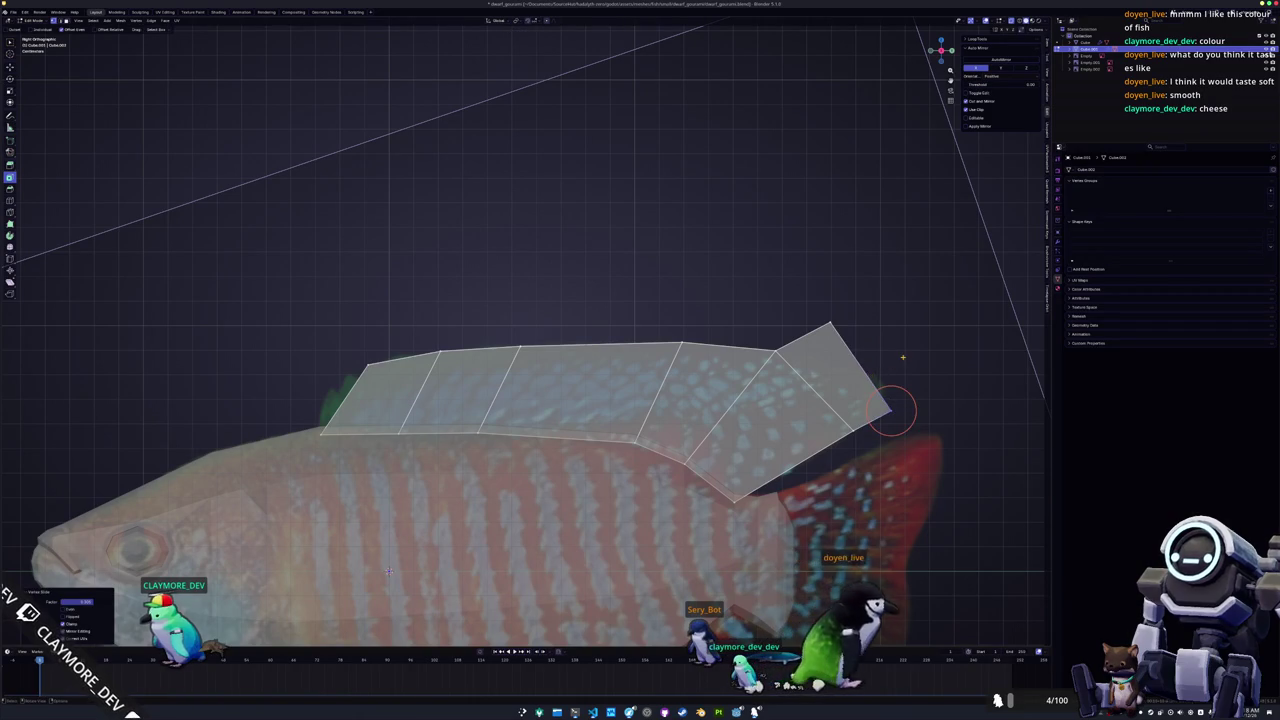
key(g)
click(898, 390)
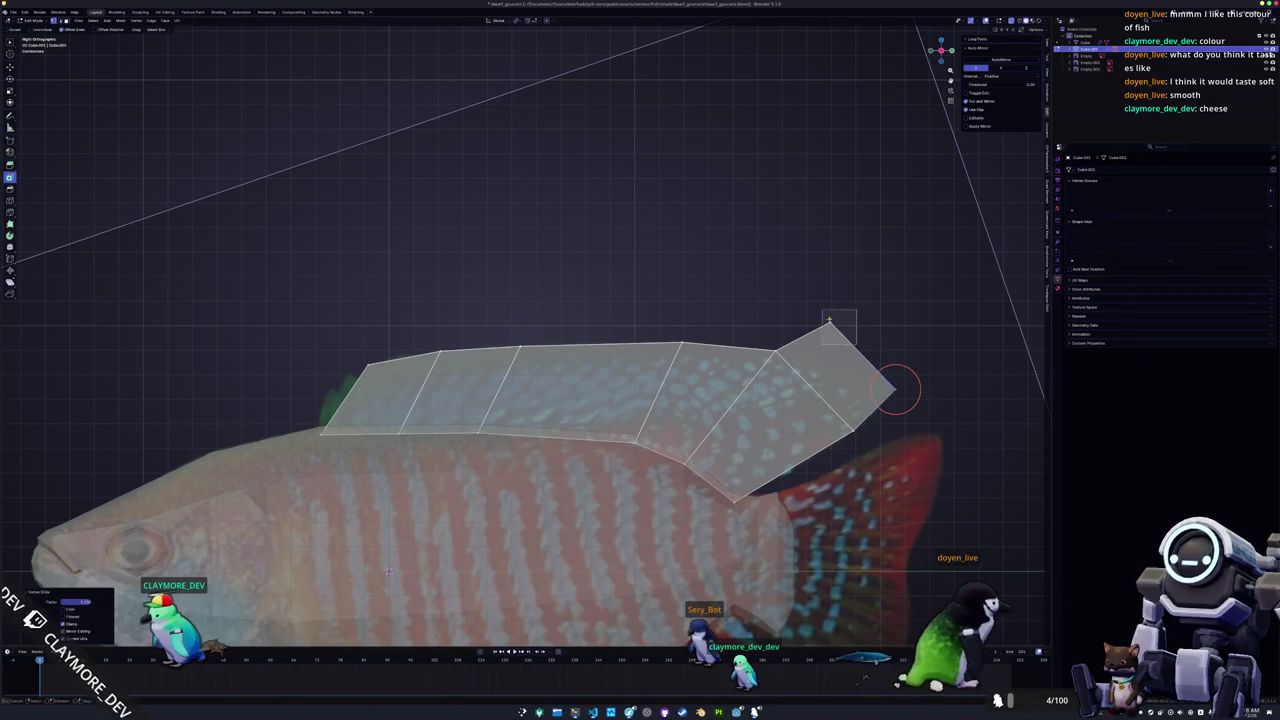
drag(840, 330, 874, 352)
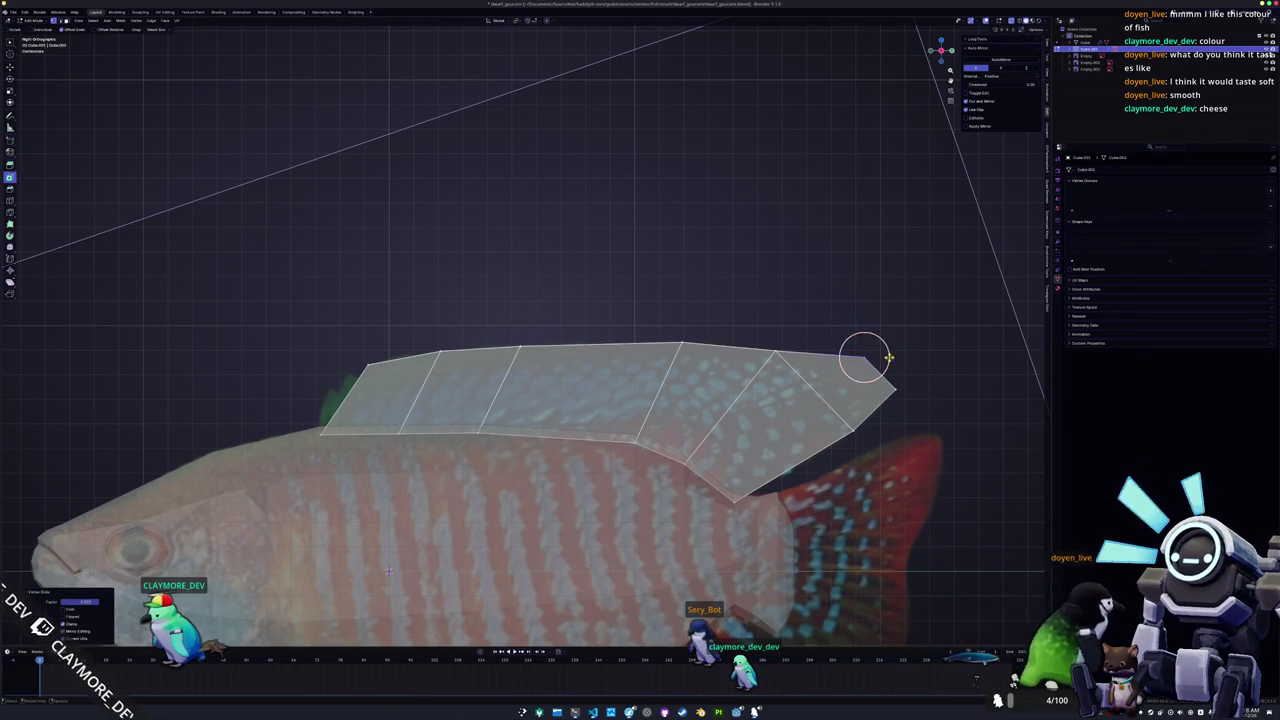
scroll(874, 352, up, 2)
key(shift+v)
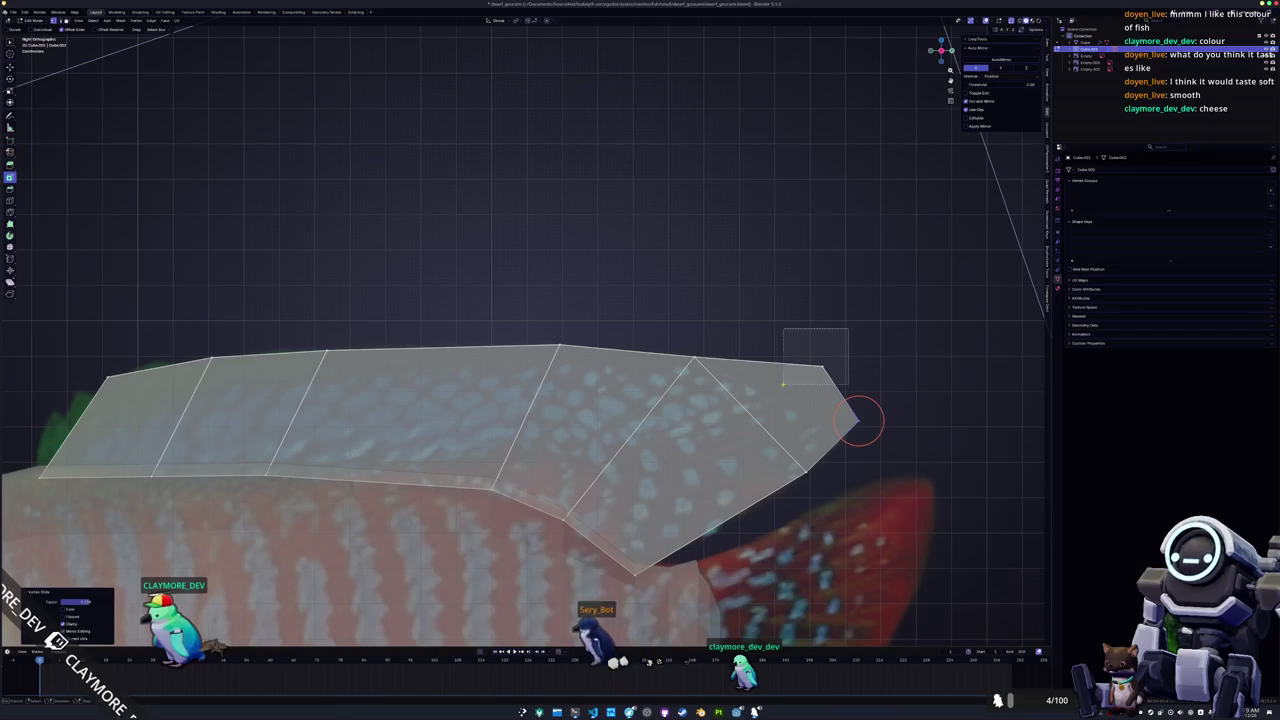
key(g)
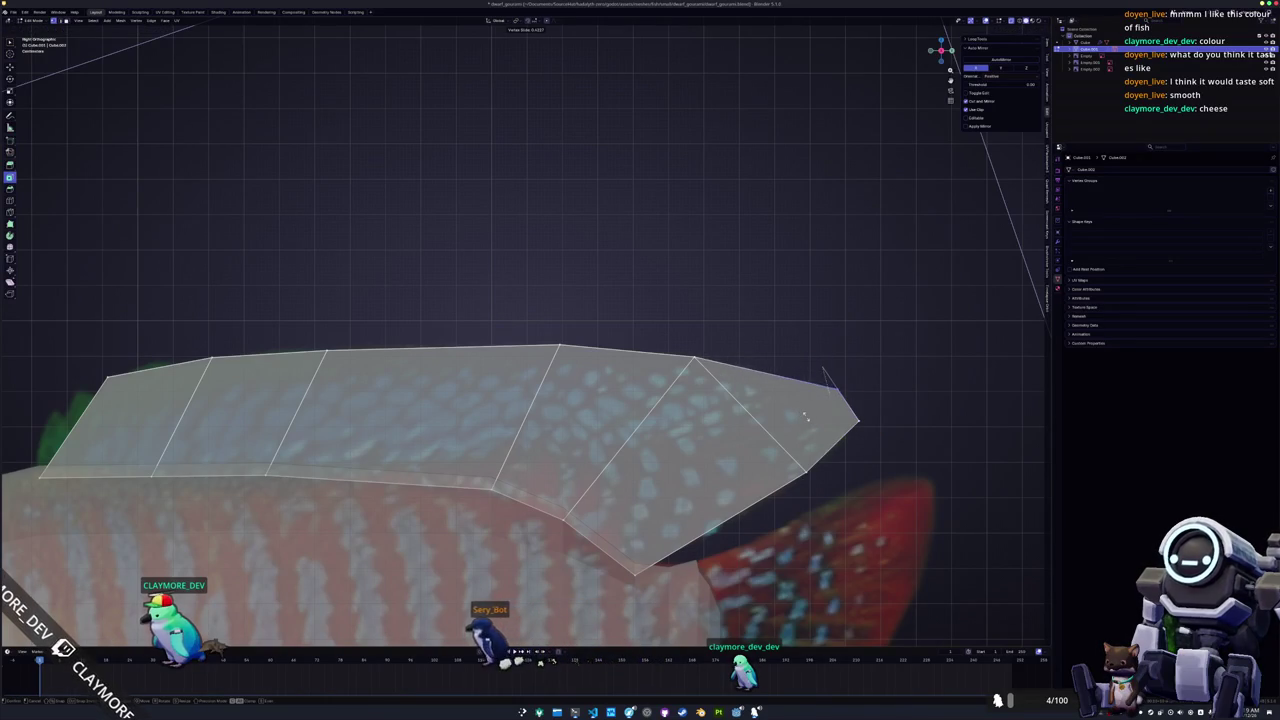
click(834, 378)
Add a cut across the fin and slide the front vertices so the leading edge slopes forward.
key(ctrl+r)
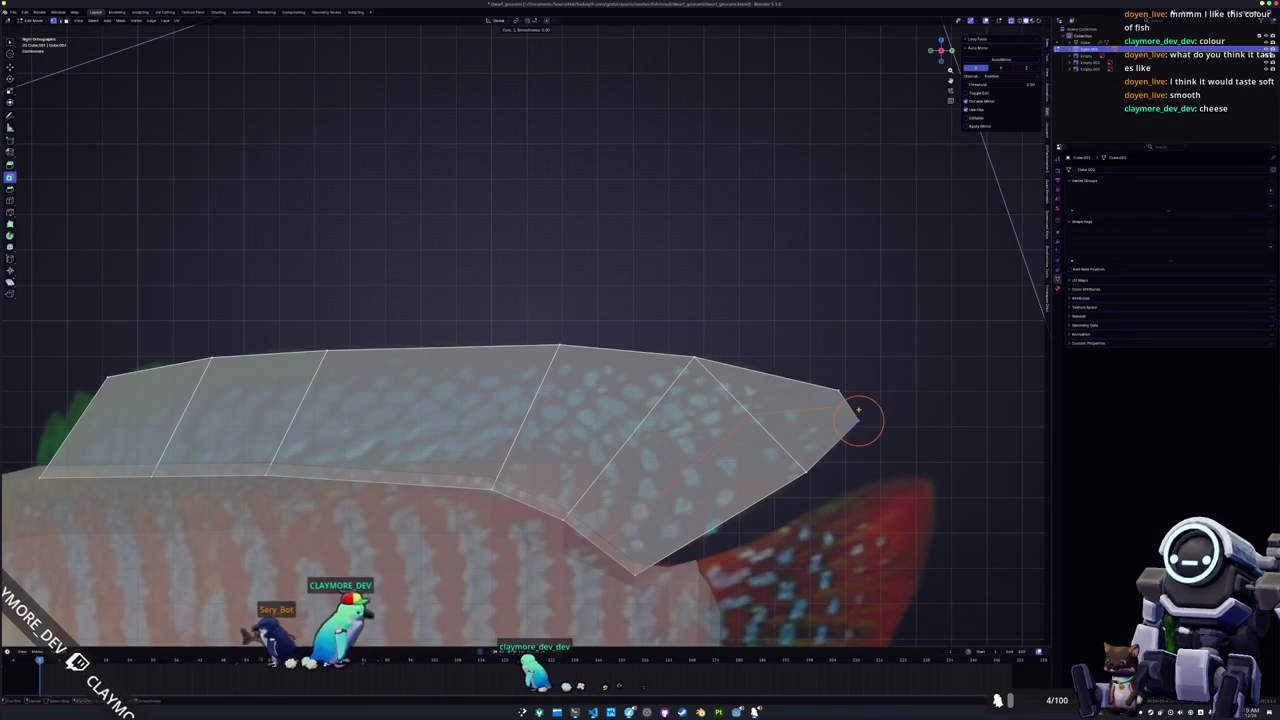
shift+middle_drag(170, 430, 428, 427)
key(g)
key(g)
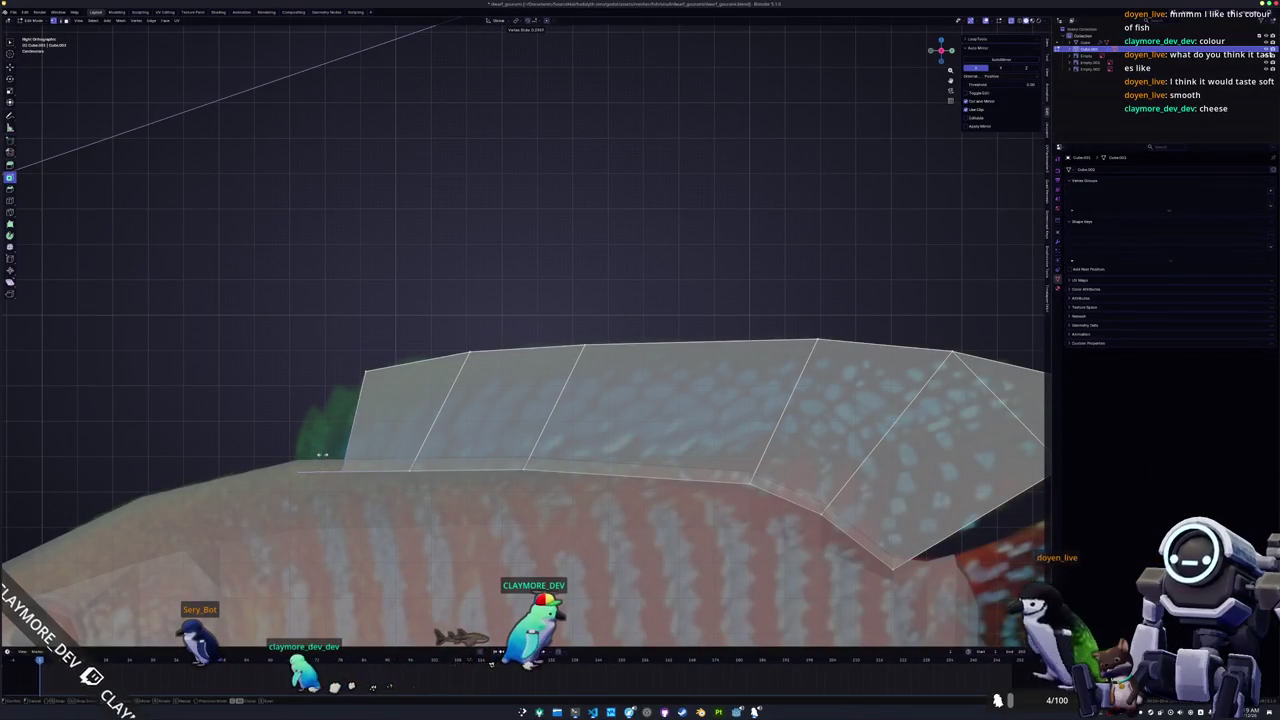
click(345, 425)
shift+middle_drag(352, 433, 532, 421)
key(g)
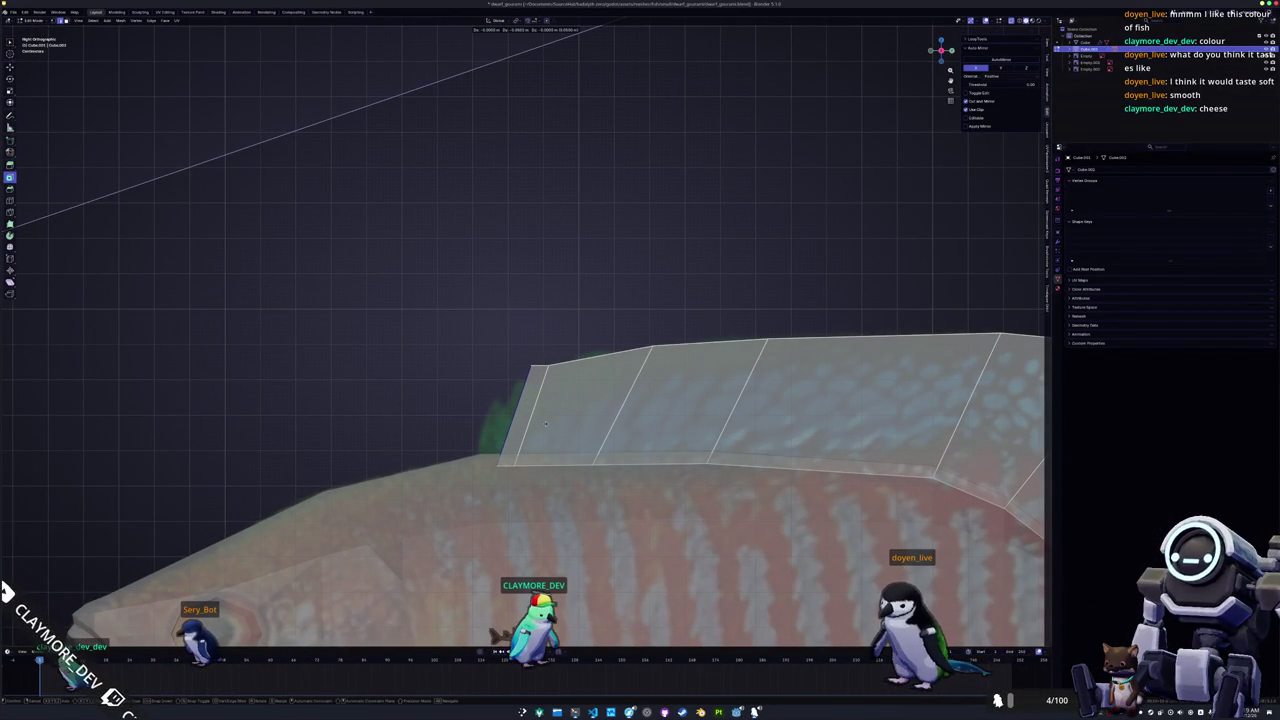
click(509, 379)
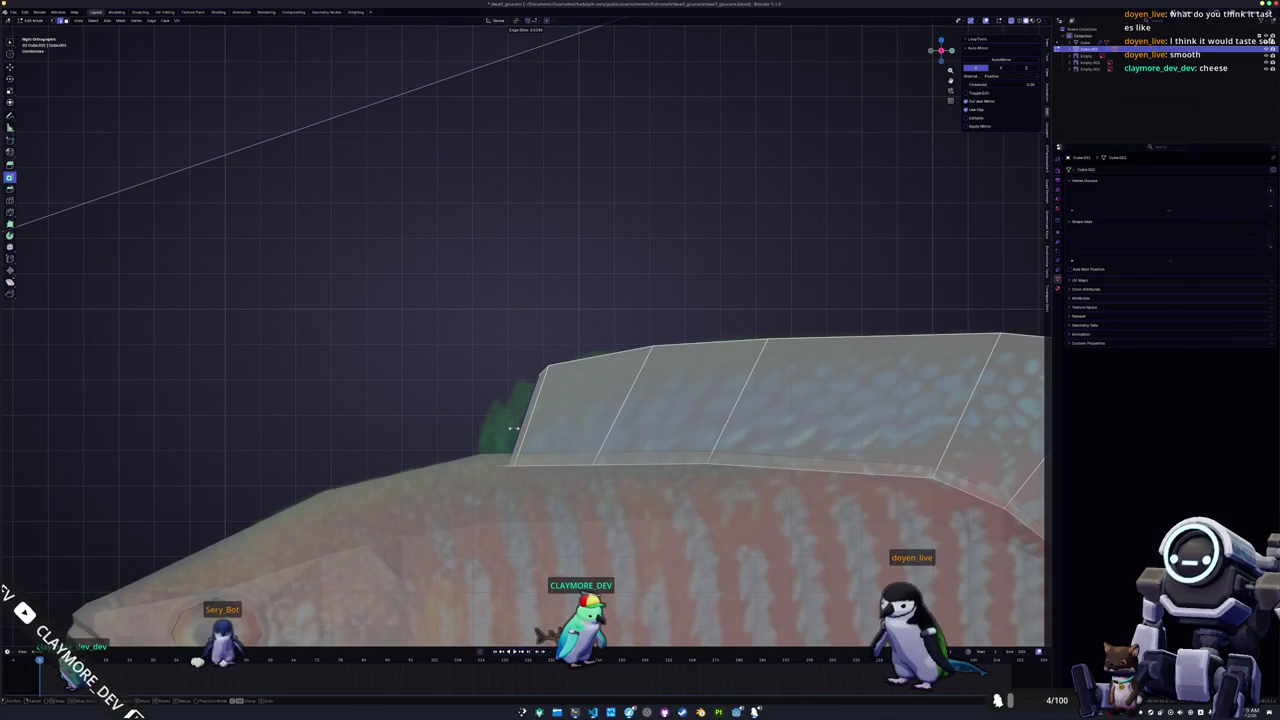
click(512, 425)
Shift the fin's front edge forward along Y and slide its front top corner.
click(521, 378)
middle_drag(523, 404, 574, 410)
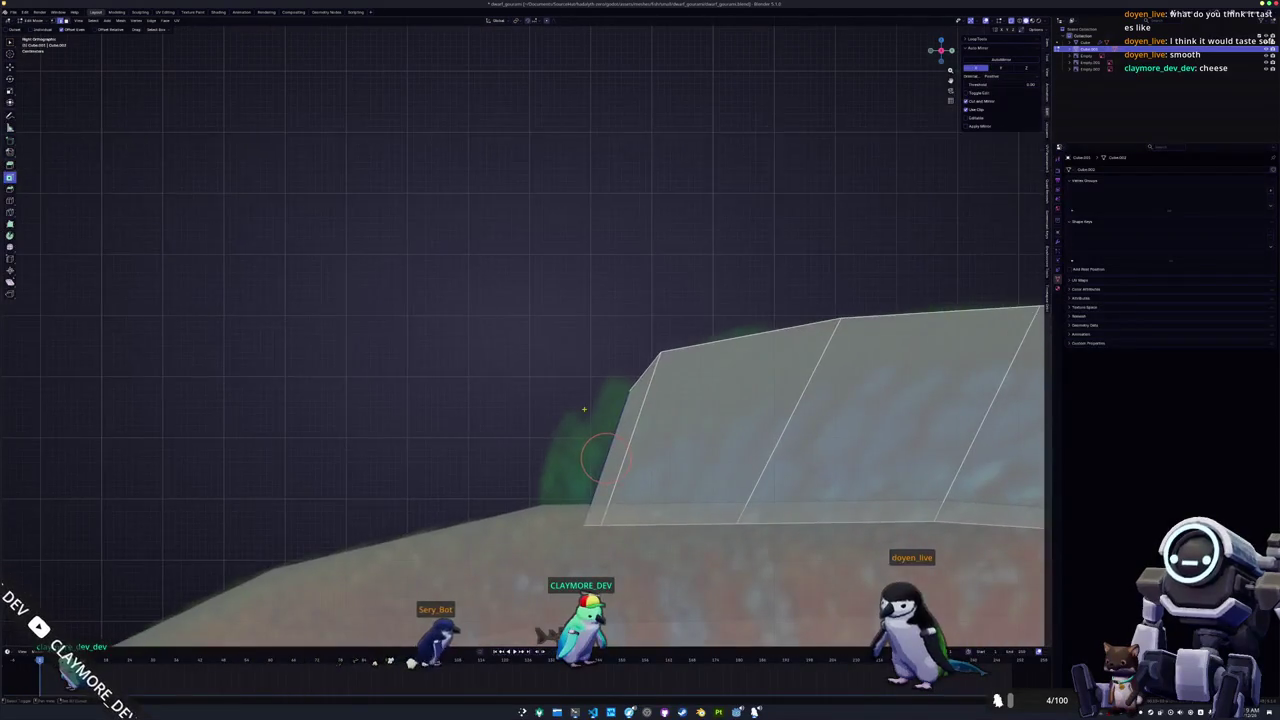
key(g)
key(y)
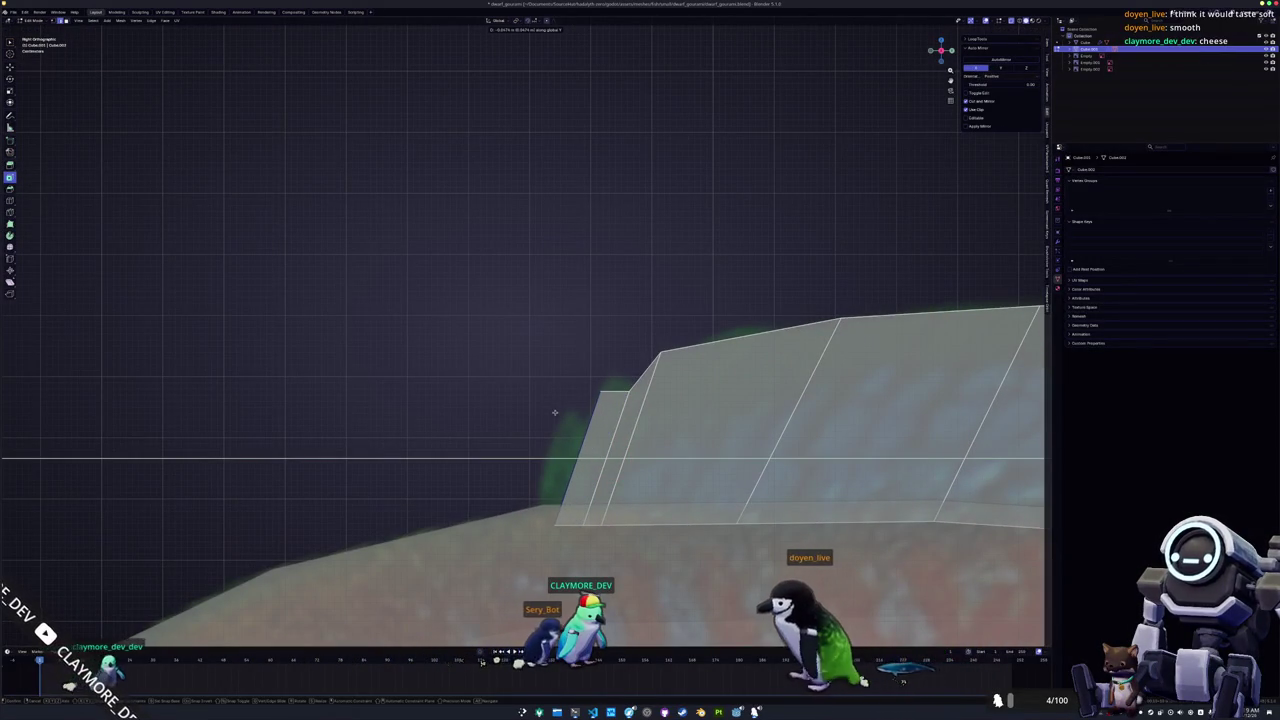
click(577, 457)
key(g)
key(g)
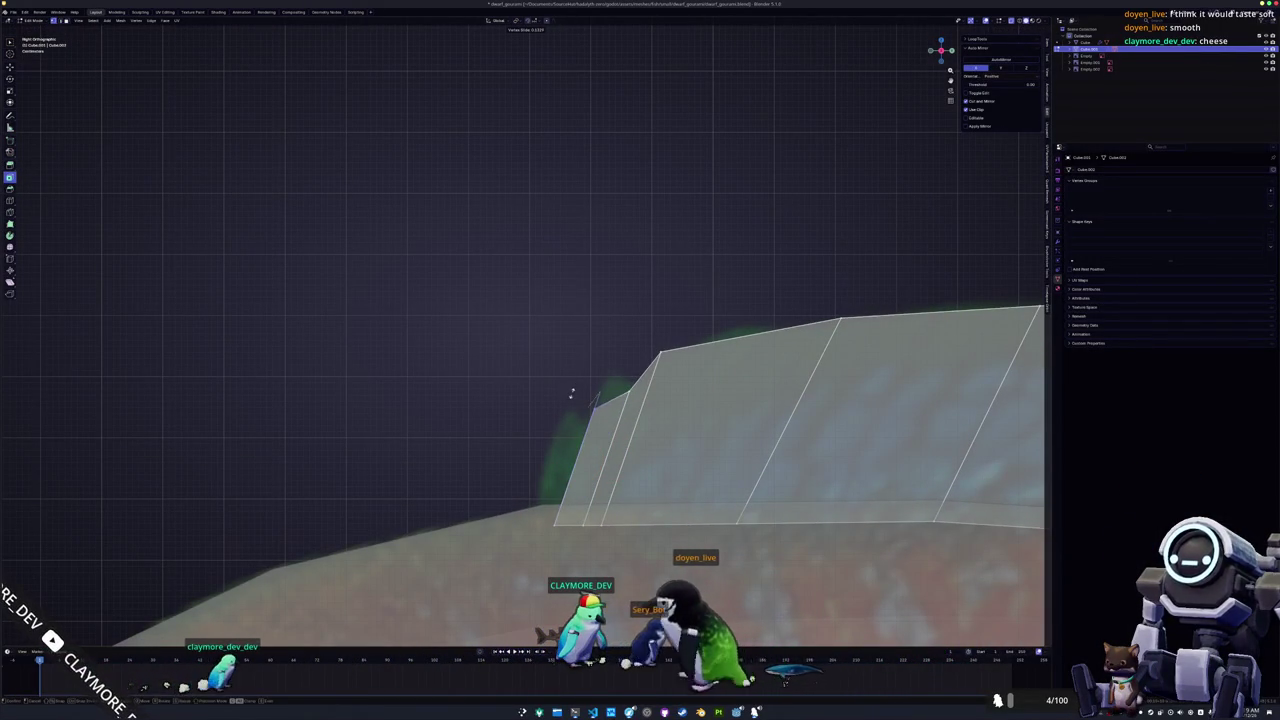
click(593, 413)
Extrude two small spikes from the fin's front corner.
key(e)
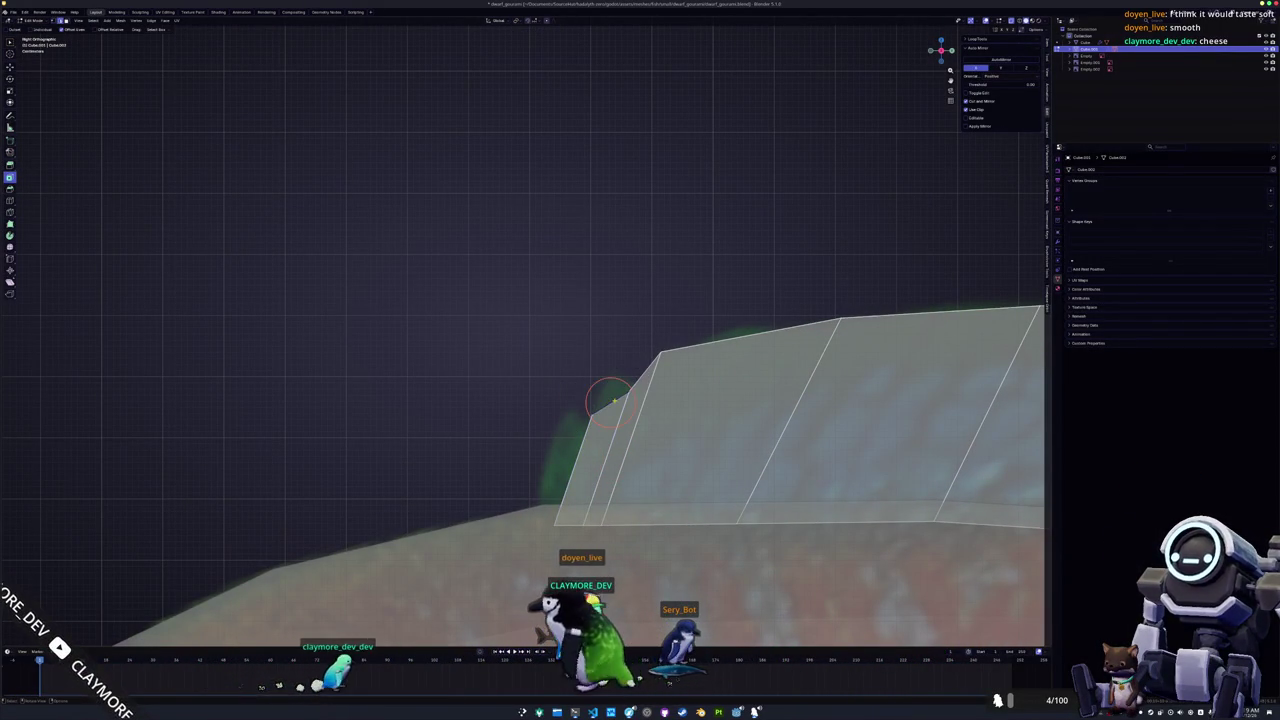
click(615, 371)
key(g)
key(g)
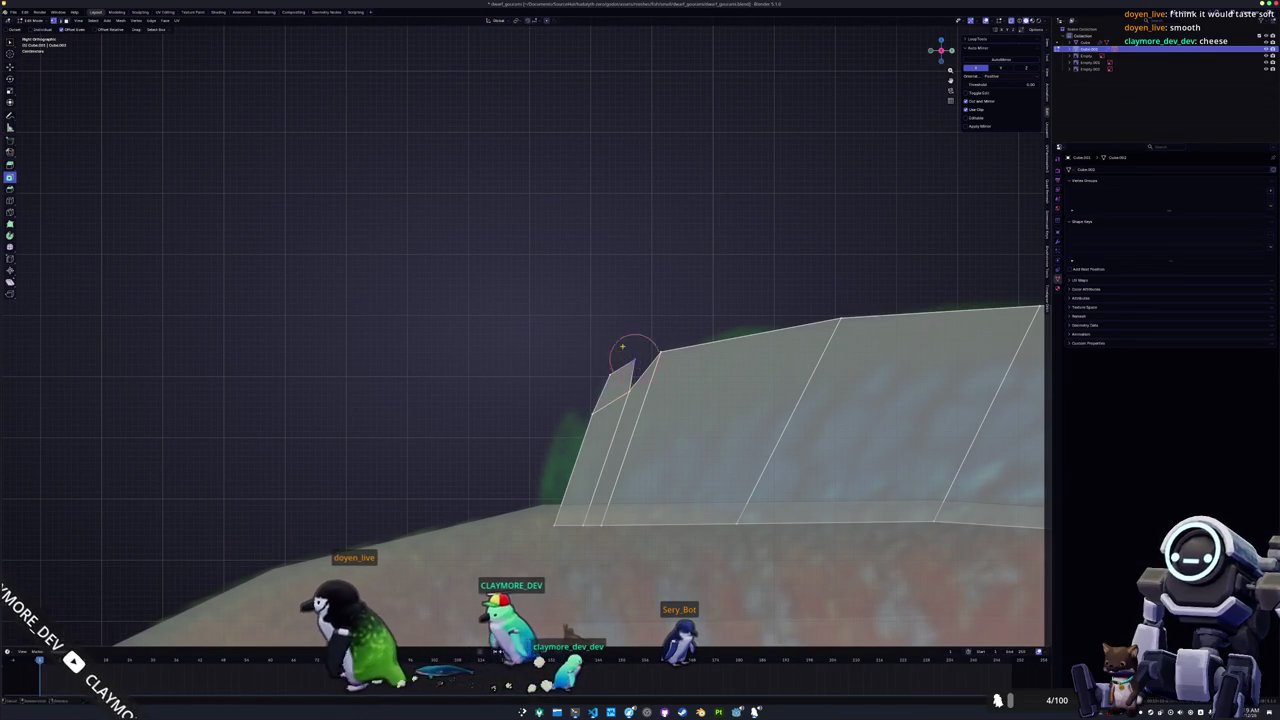
click(611, 356)
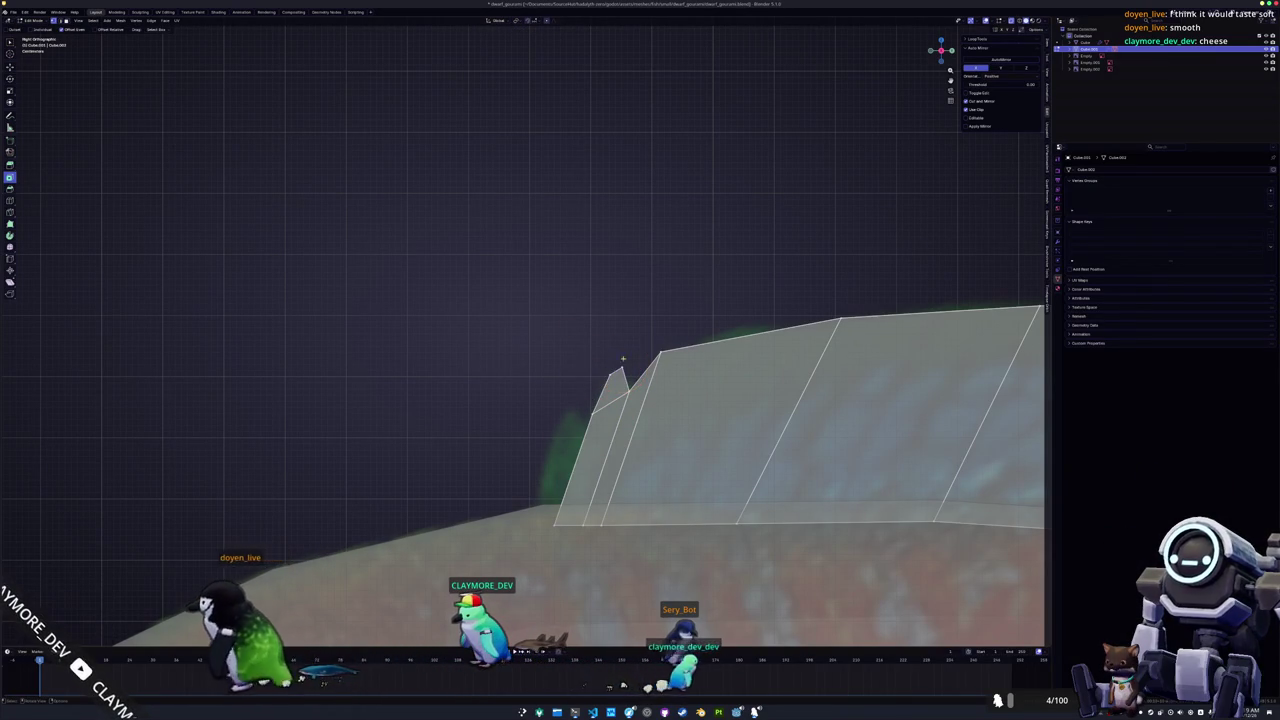
click(618, 366)
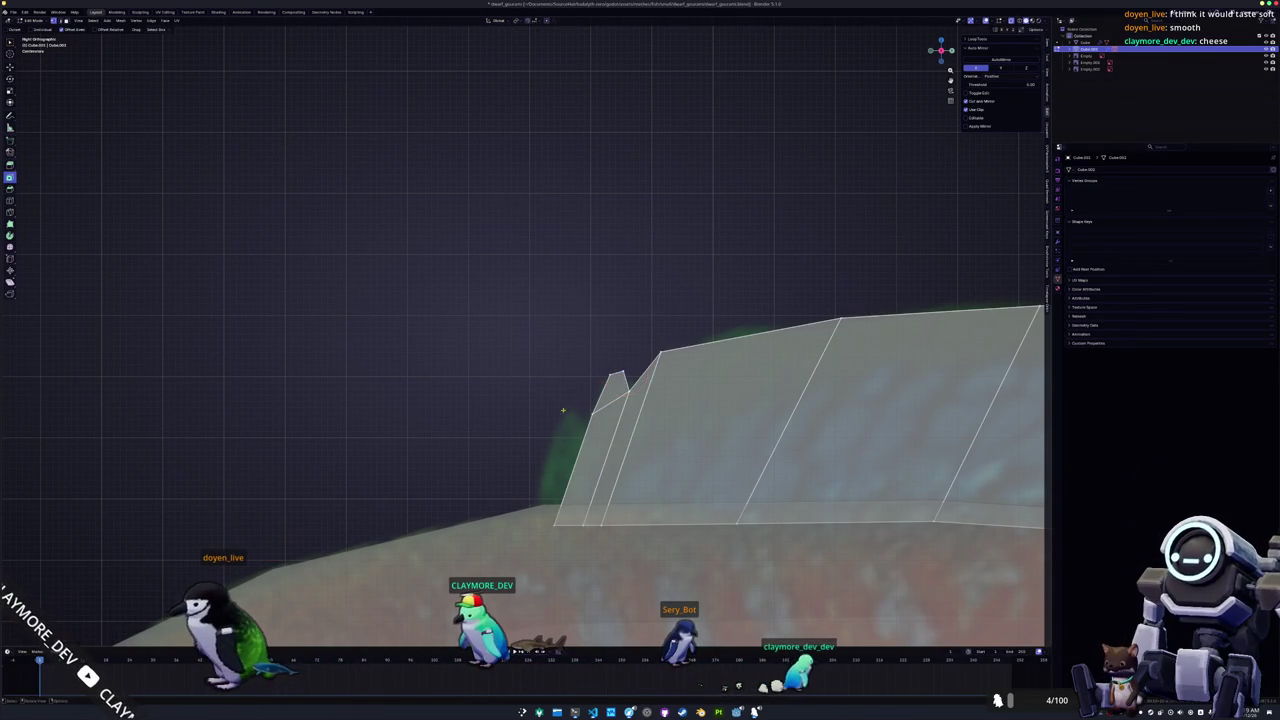
click(542, 468)
Reposition the front spike vertices to match the reference fin's leading spines.
drag(564, 424, 547, 405)
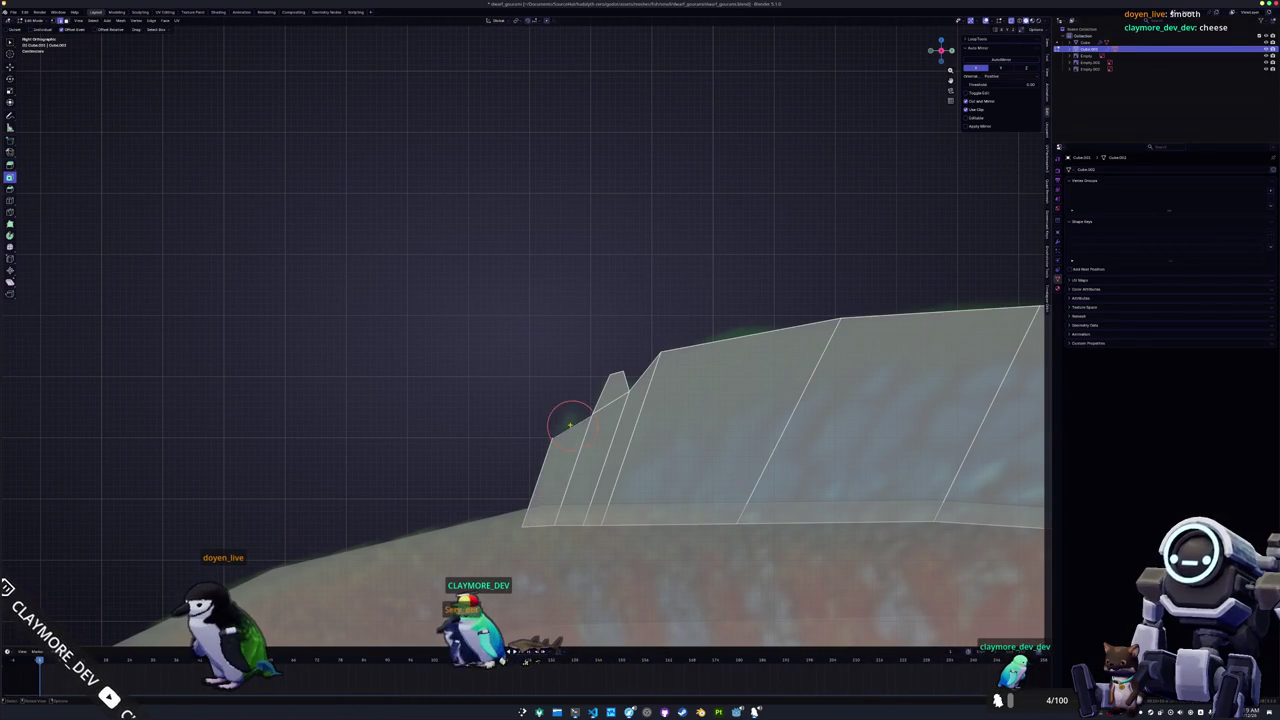
click(567, 401)
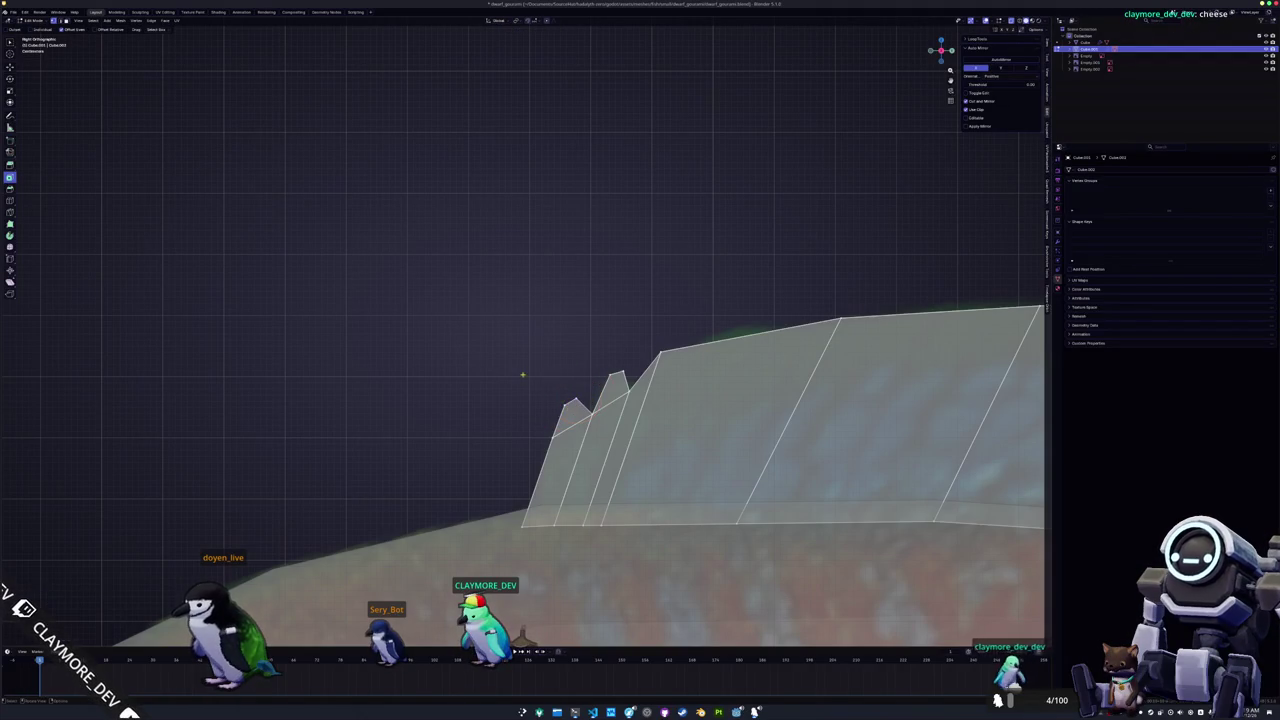
click(587, 393)
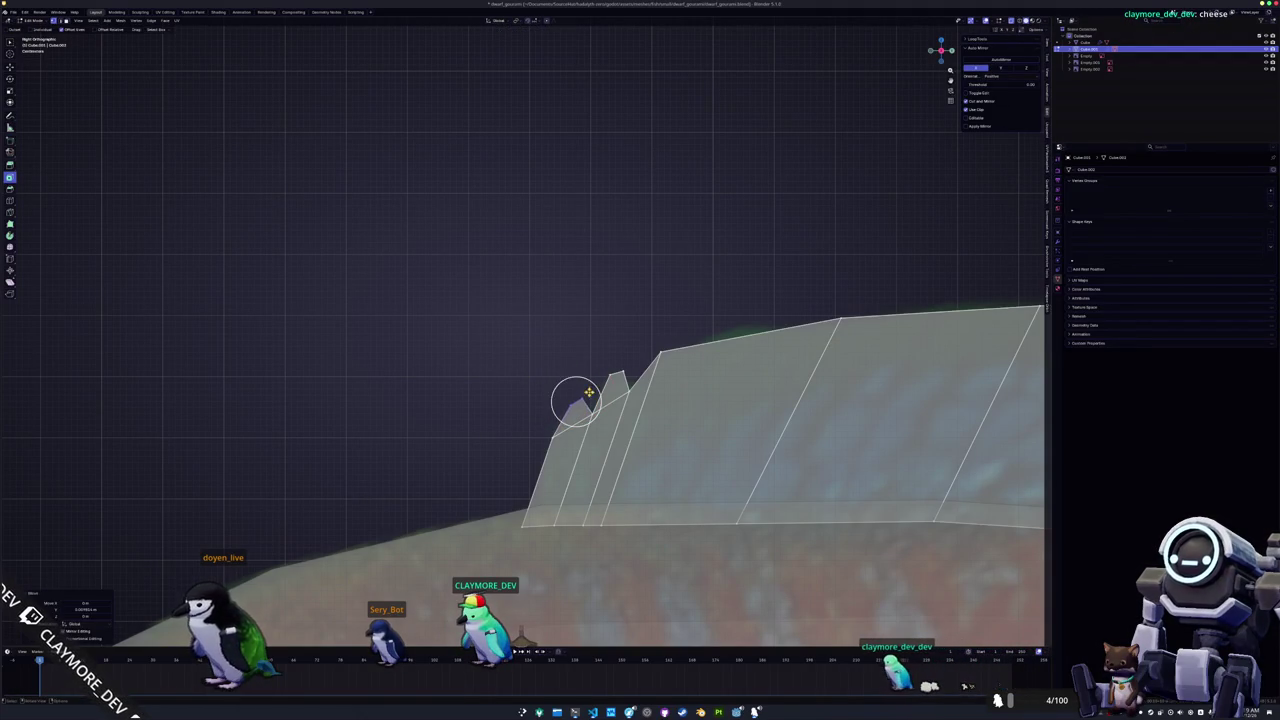
click(571, 400)
key(g)
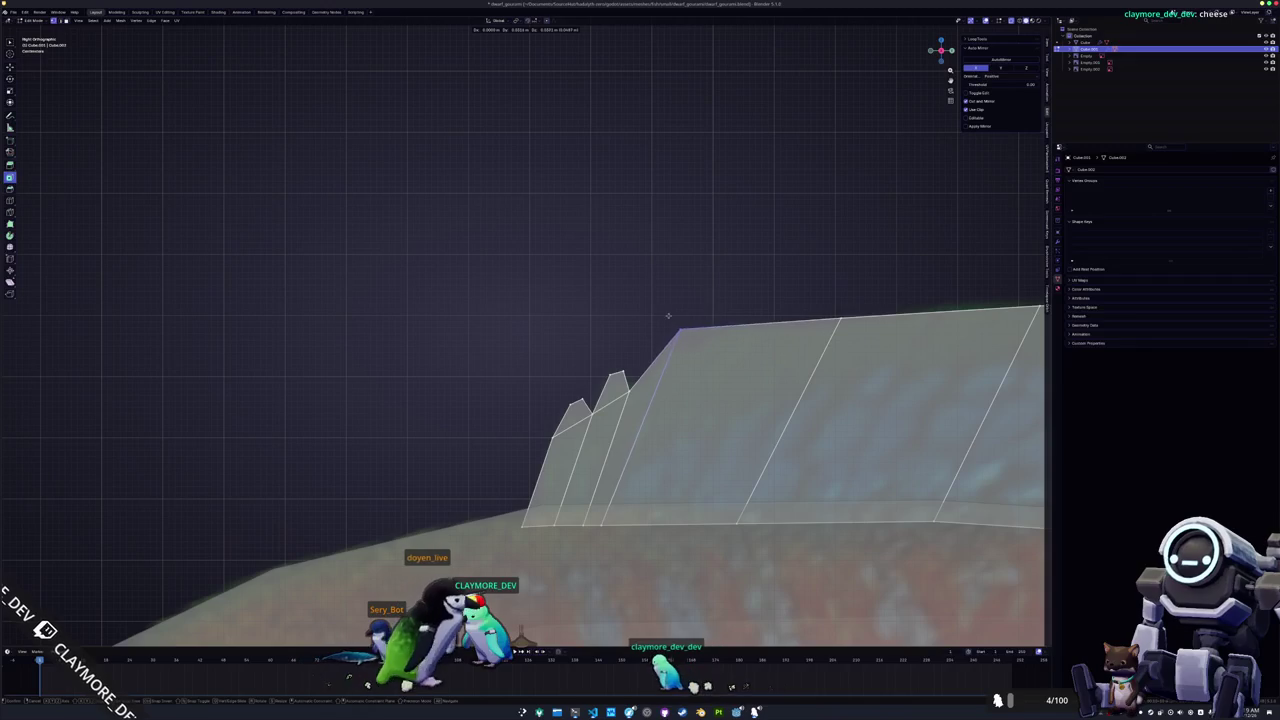
click(648, 342)
shift+middle_drag(655, 348, 275, 360)
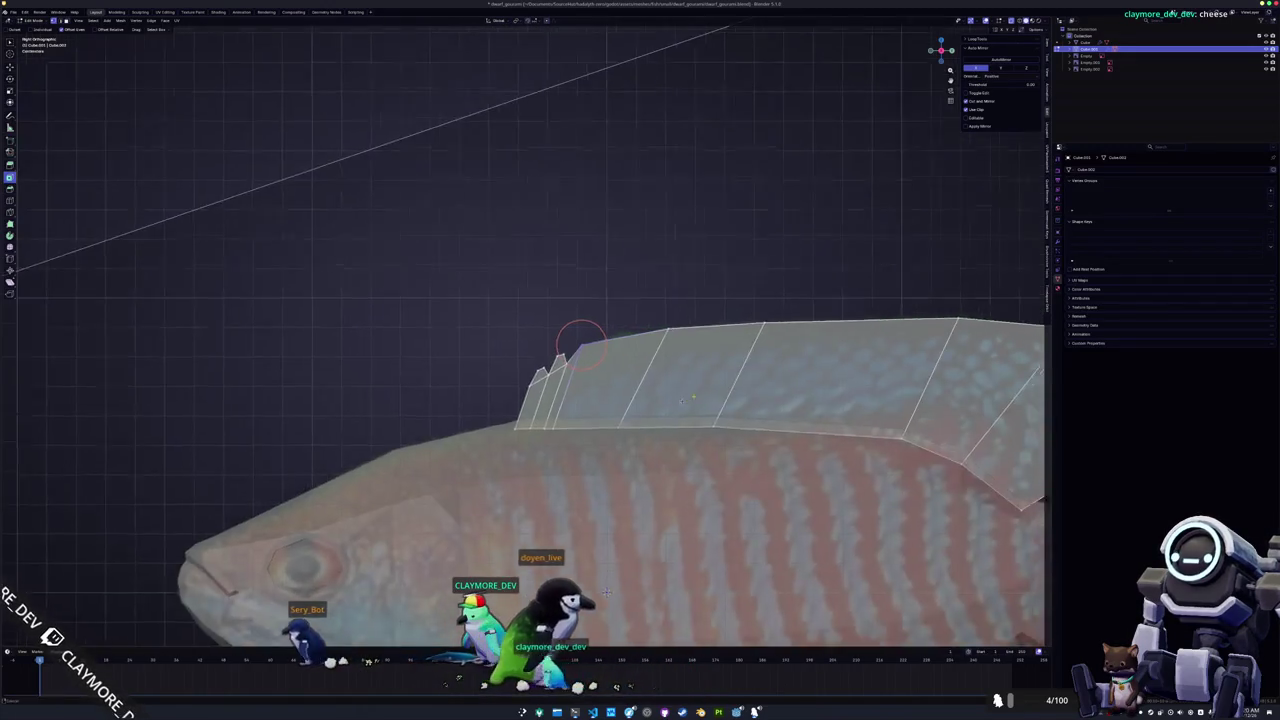
Separate the edge loop at the body's tail end into a new object.
scroll(672, 425, down, 3)
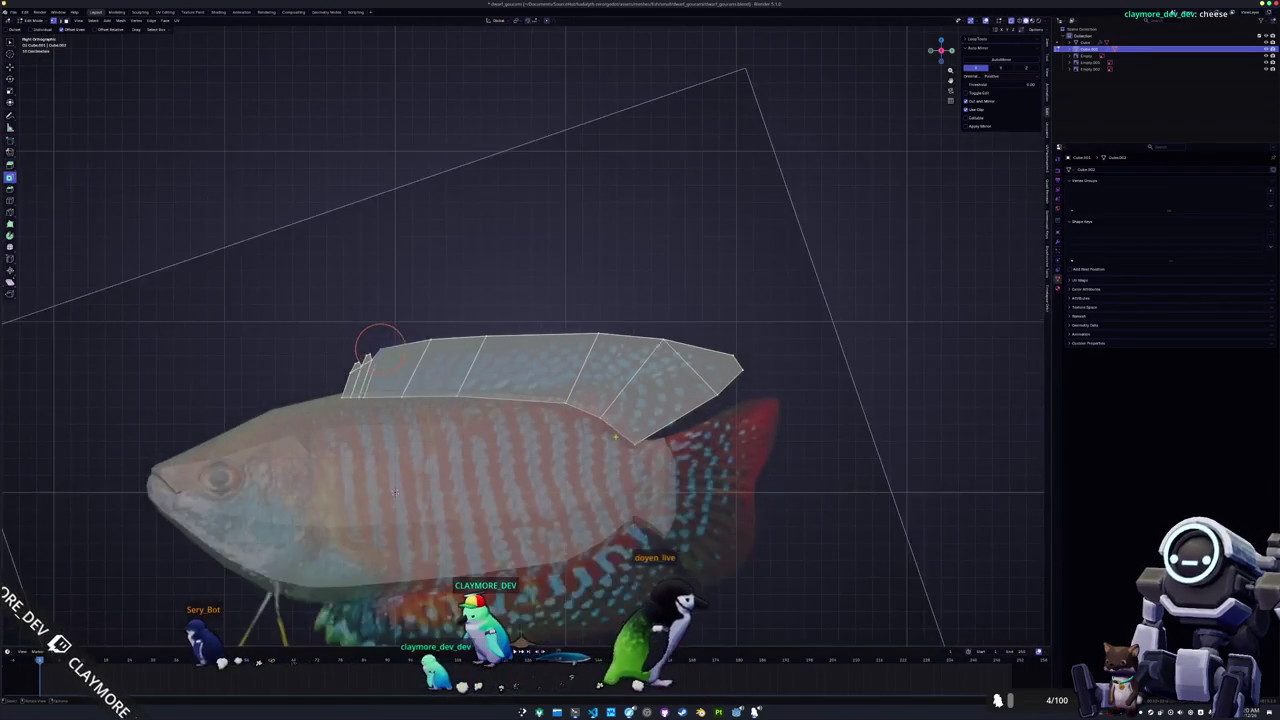
key(Tab)
middle_drag(614, 449, 593, 321)
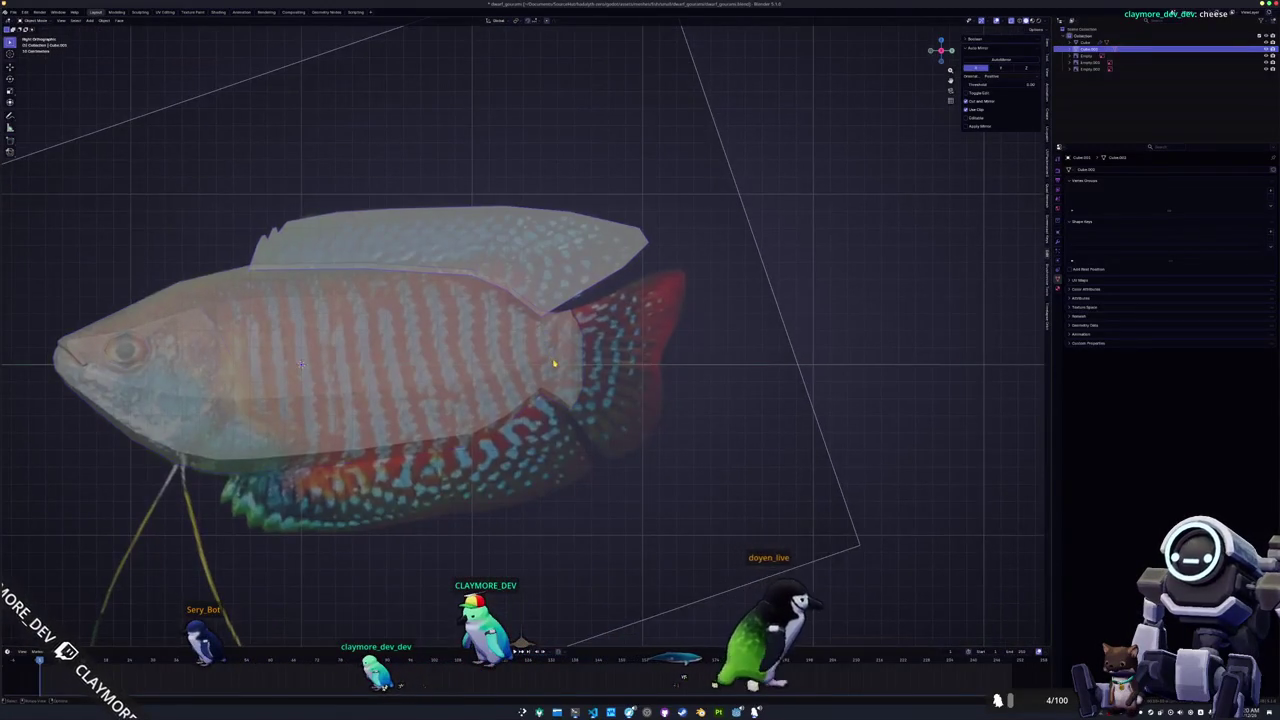
key(Tab)
scroll(593, 321, up, 4)
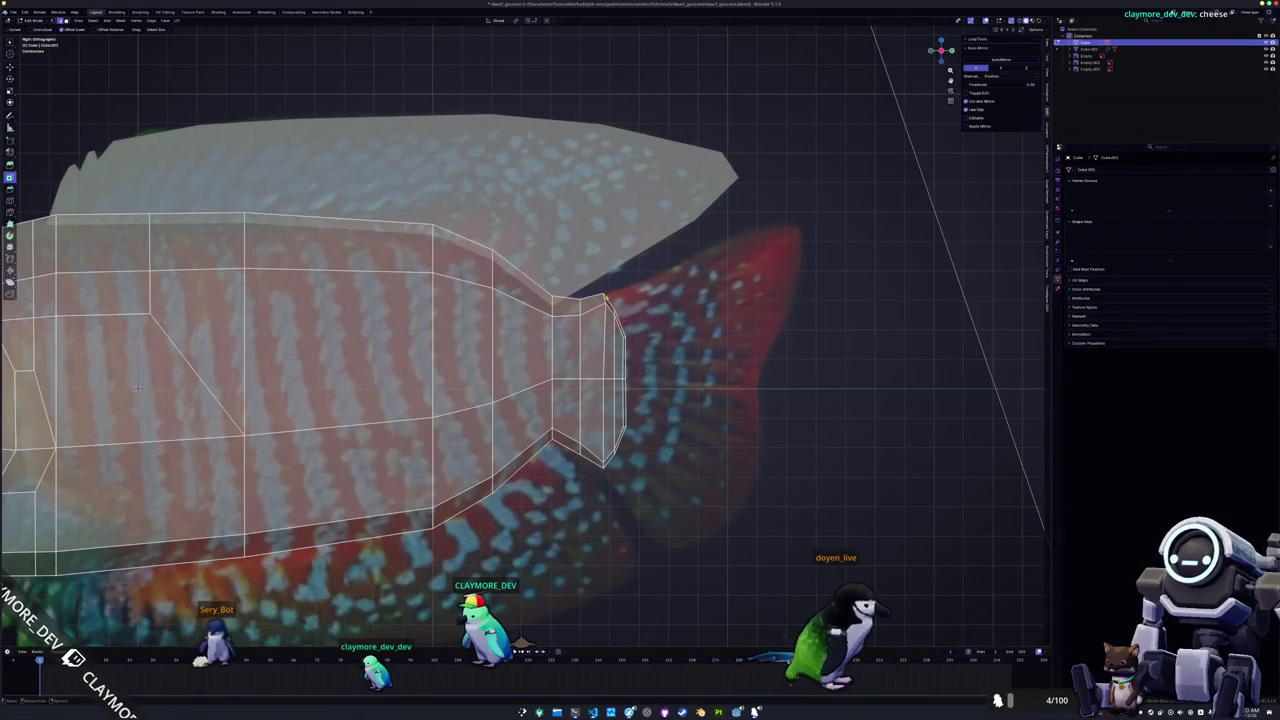
scroll(593, 321, up, 1)
ctrl+click(632, 390)
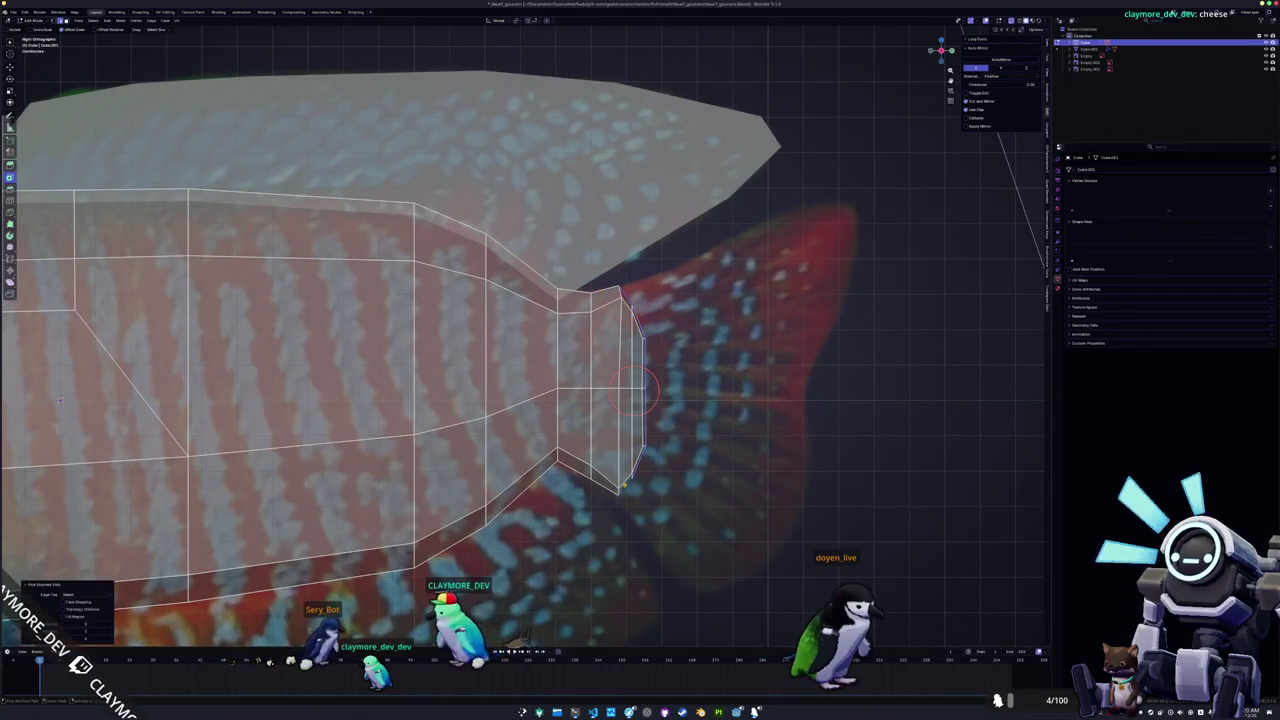
right_click(705, 489)
click(736, 489)
key(Tab)
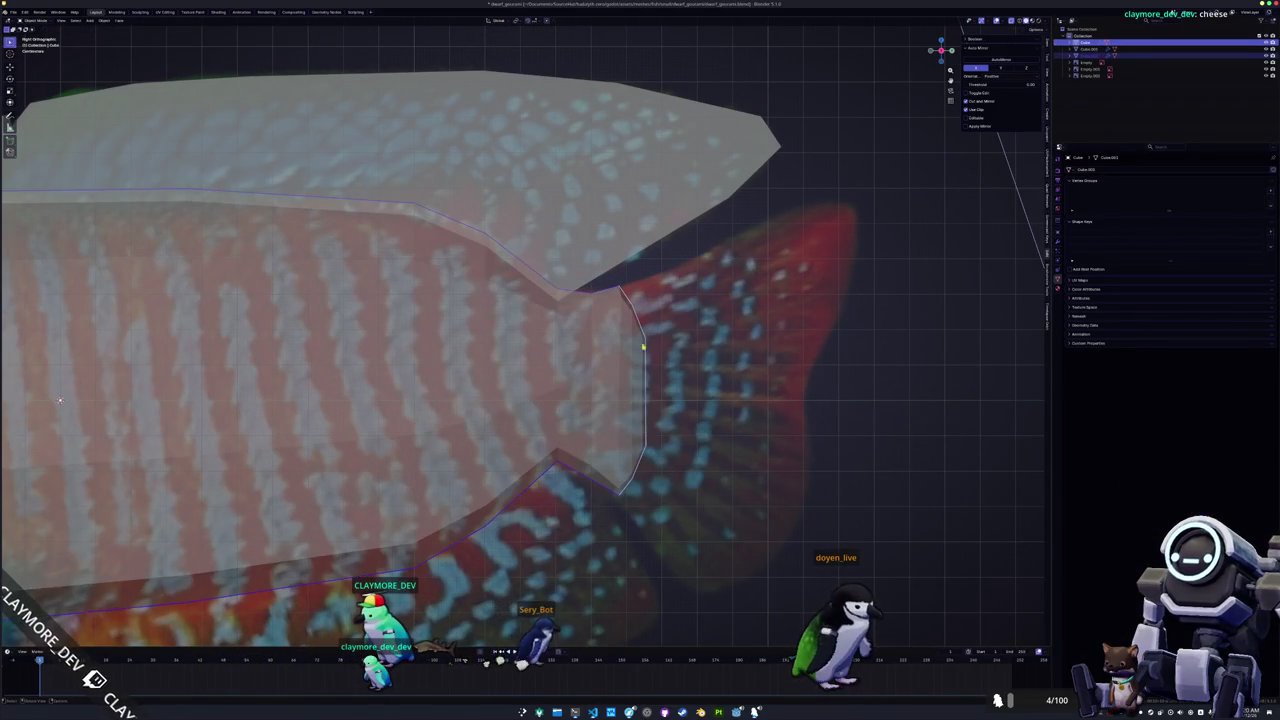
Select the new tail-edge object Cube.002 and scale it slightly.
click(639, 323)
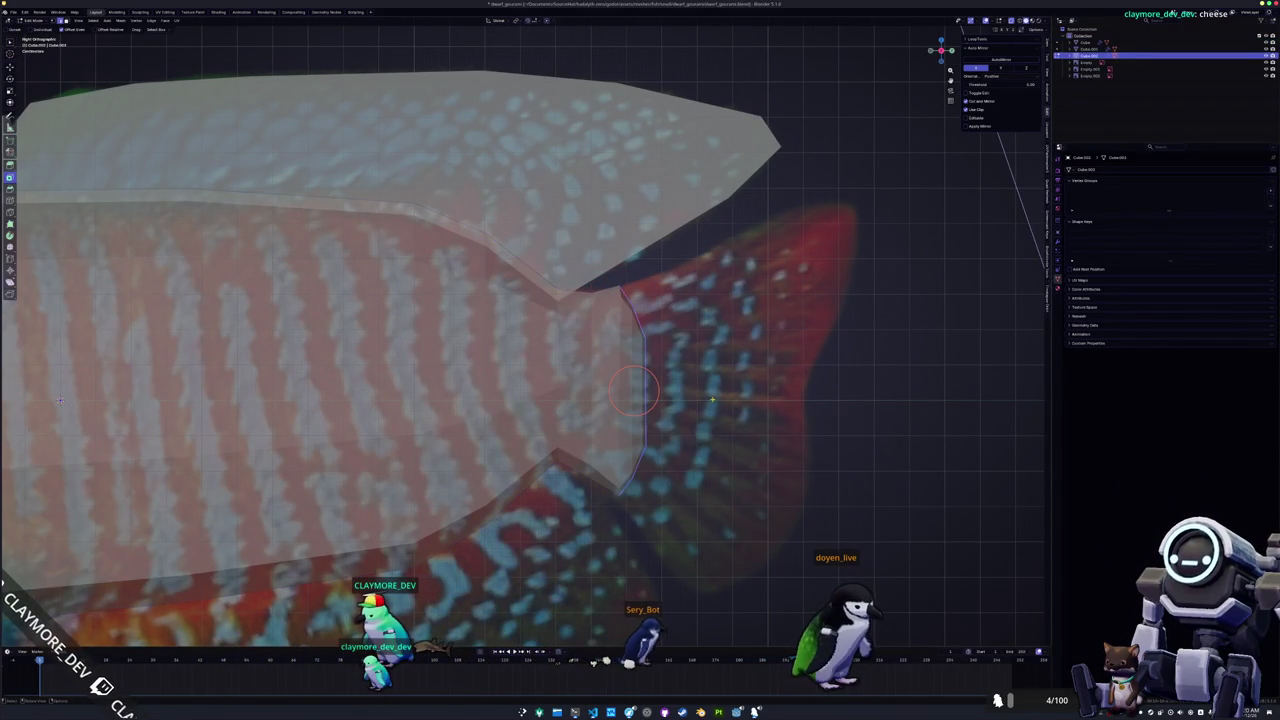
key(s)
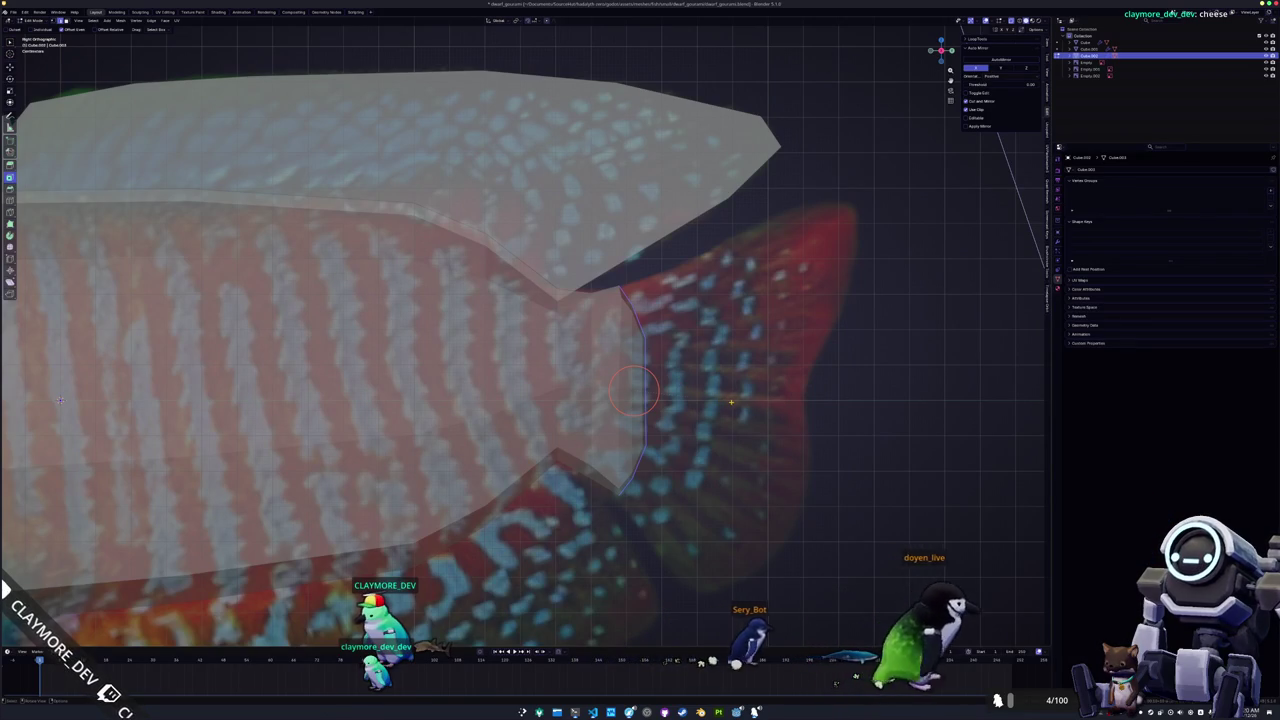
click(727, 401)
key(s)
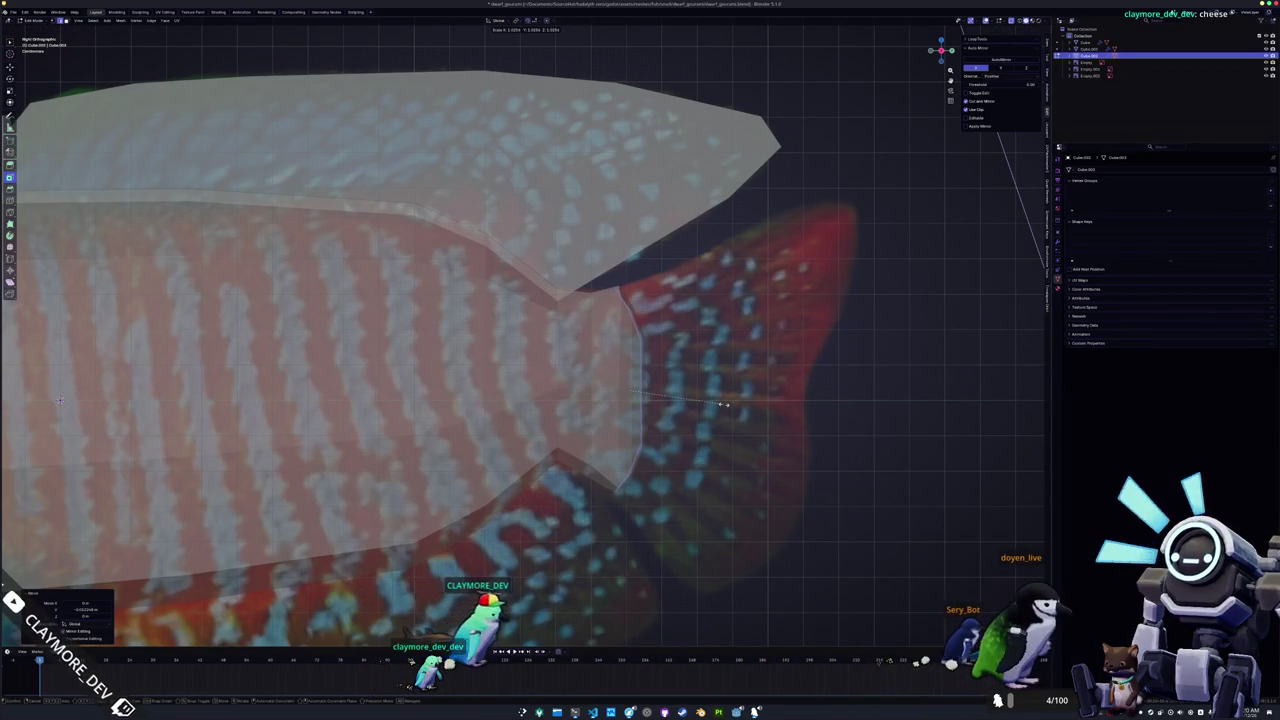
click(636, 391)
Extrude the tail edge, scale it, and bend it into a curved fan with Shift+W Bend.
key(e)
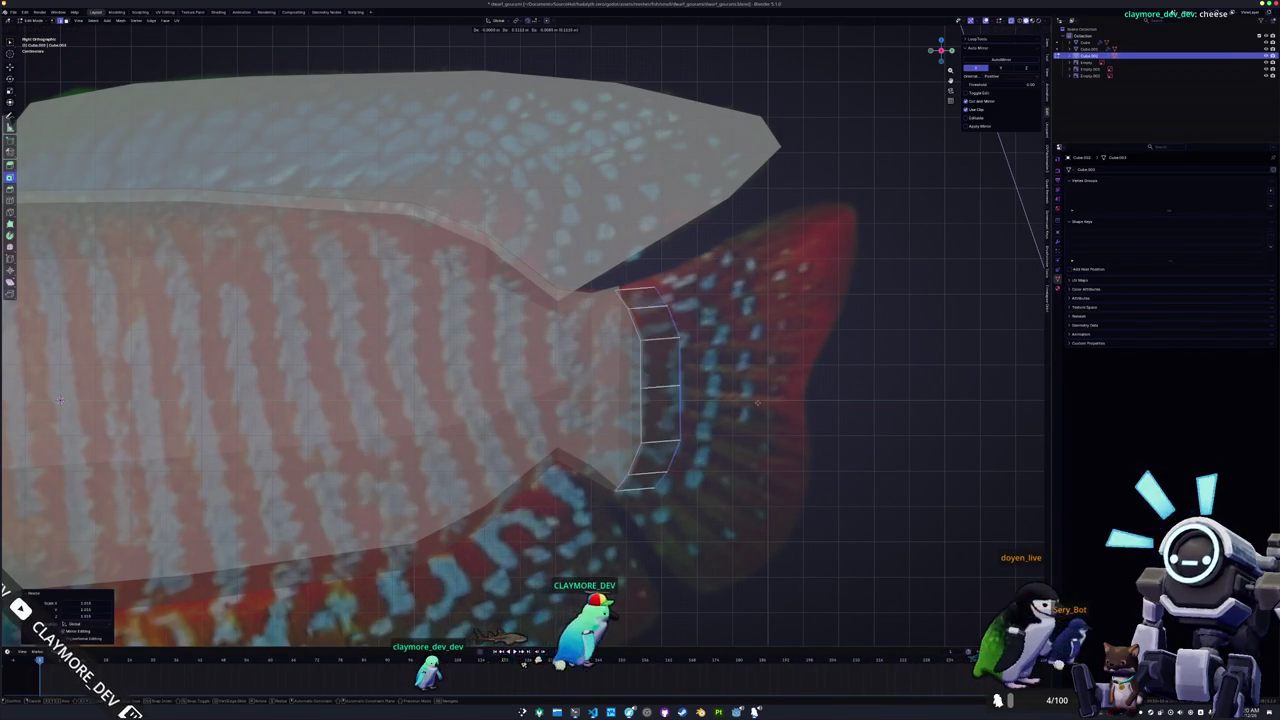
click(715, 401)
key(s)
click(820, 404)
key(shift+w)
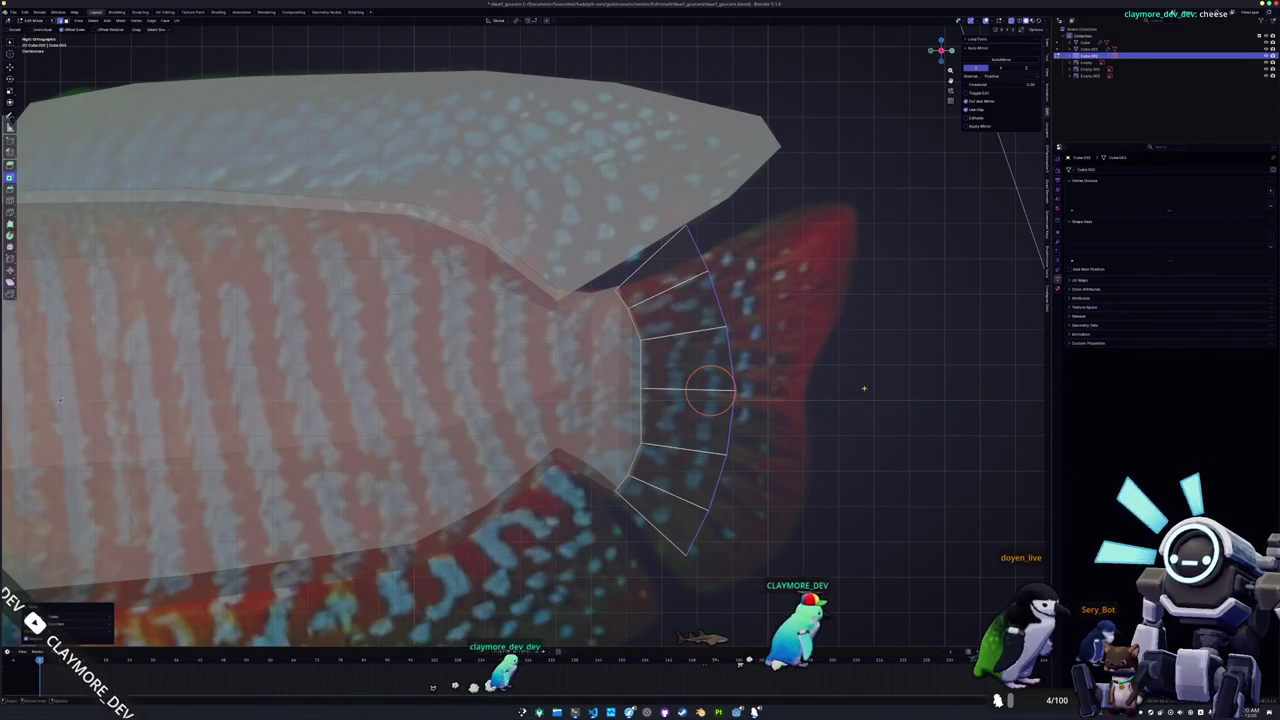
click(849, 386)
key(s)
key(z)
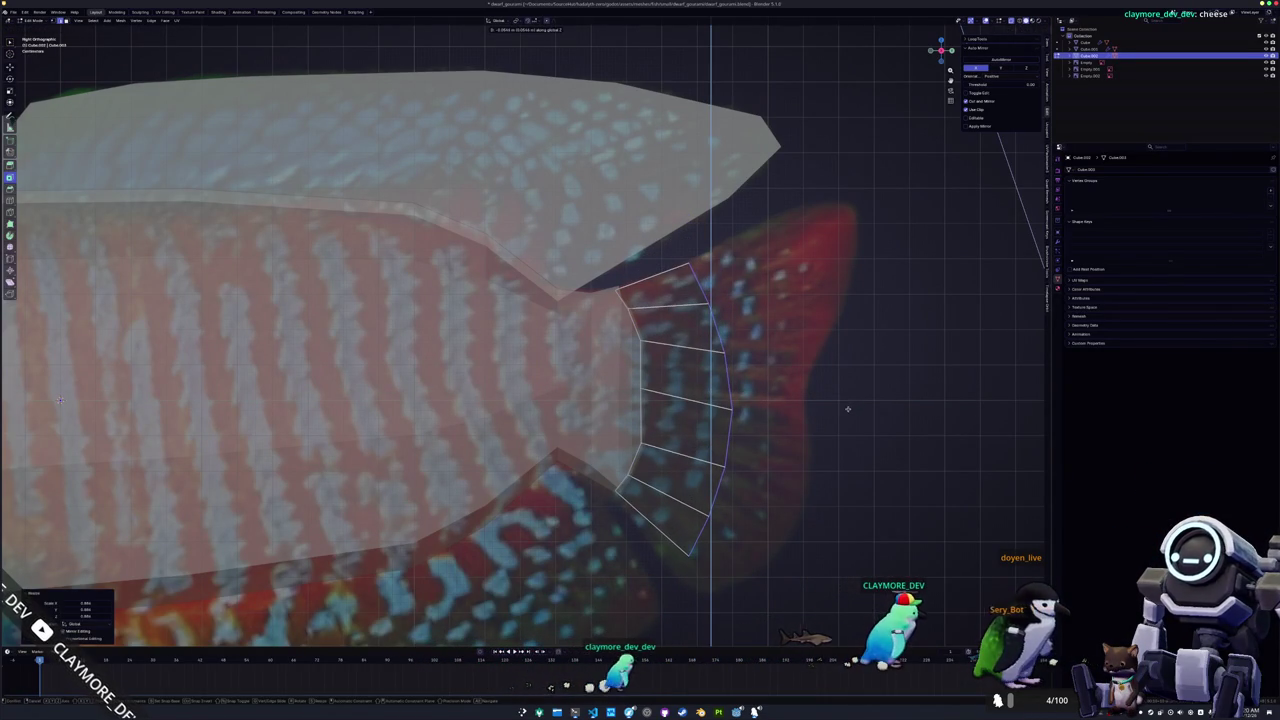
click(657, 565)
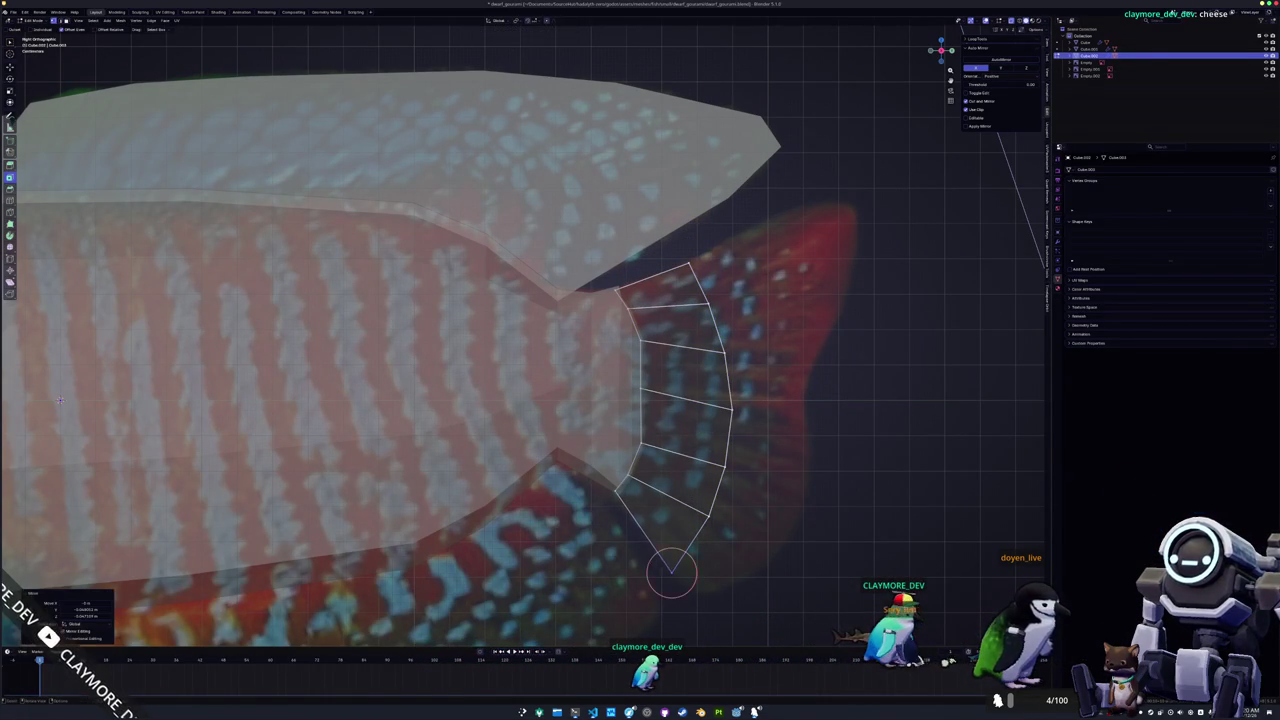
Extrude a second row of faces from the fin's outer edge loop.
click(166, 436)
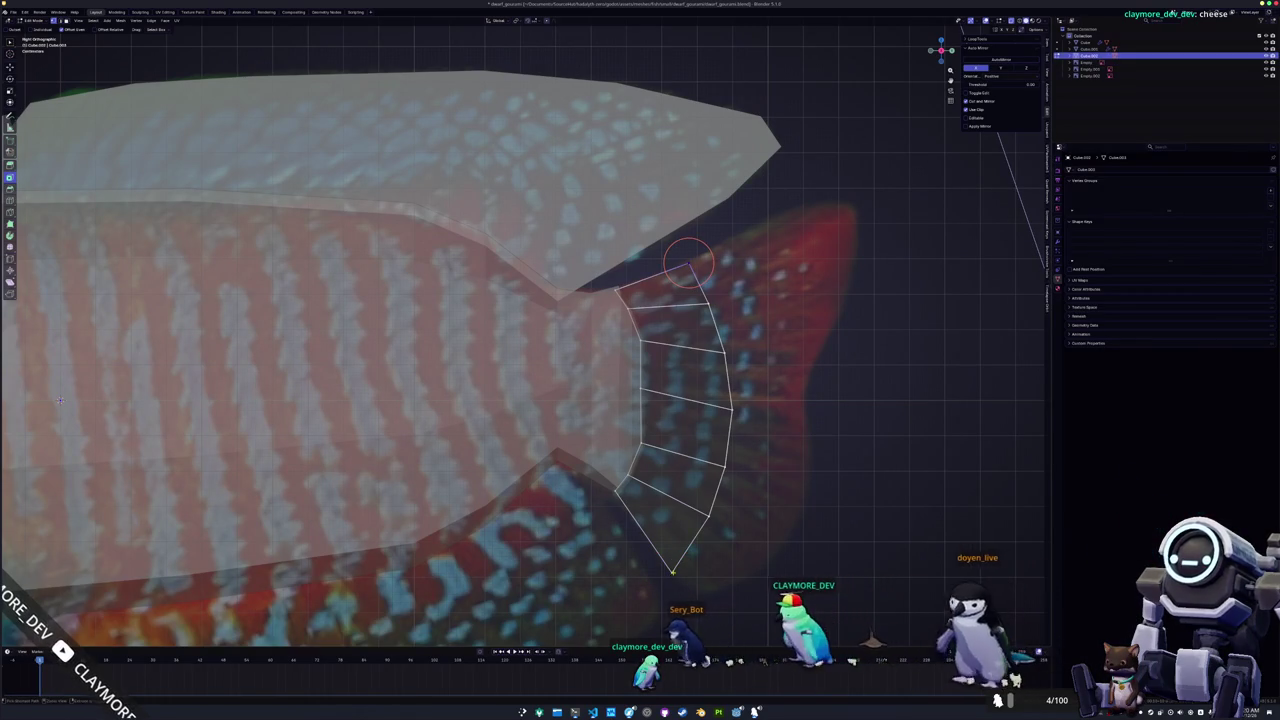
alt+click(707, 412)
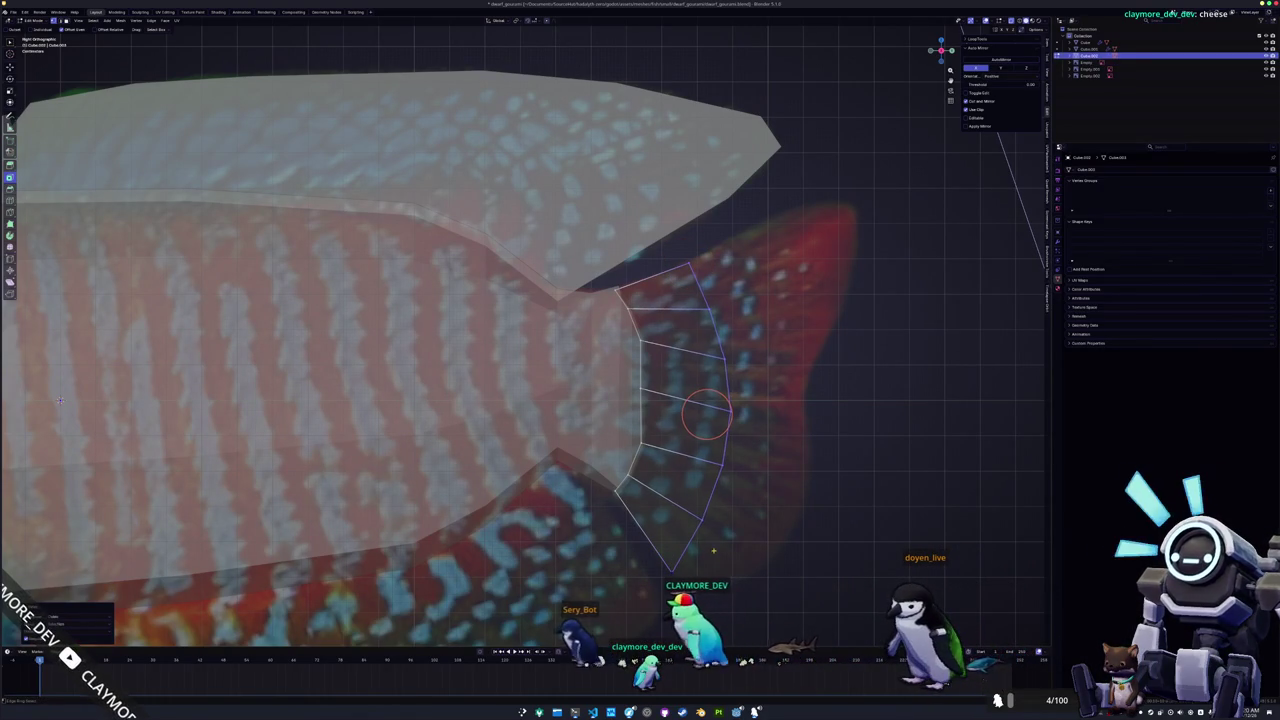
key(e)
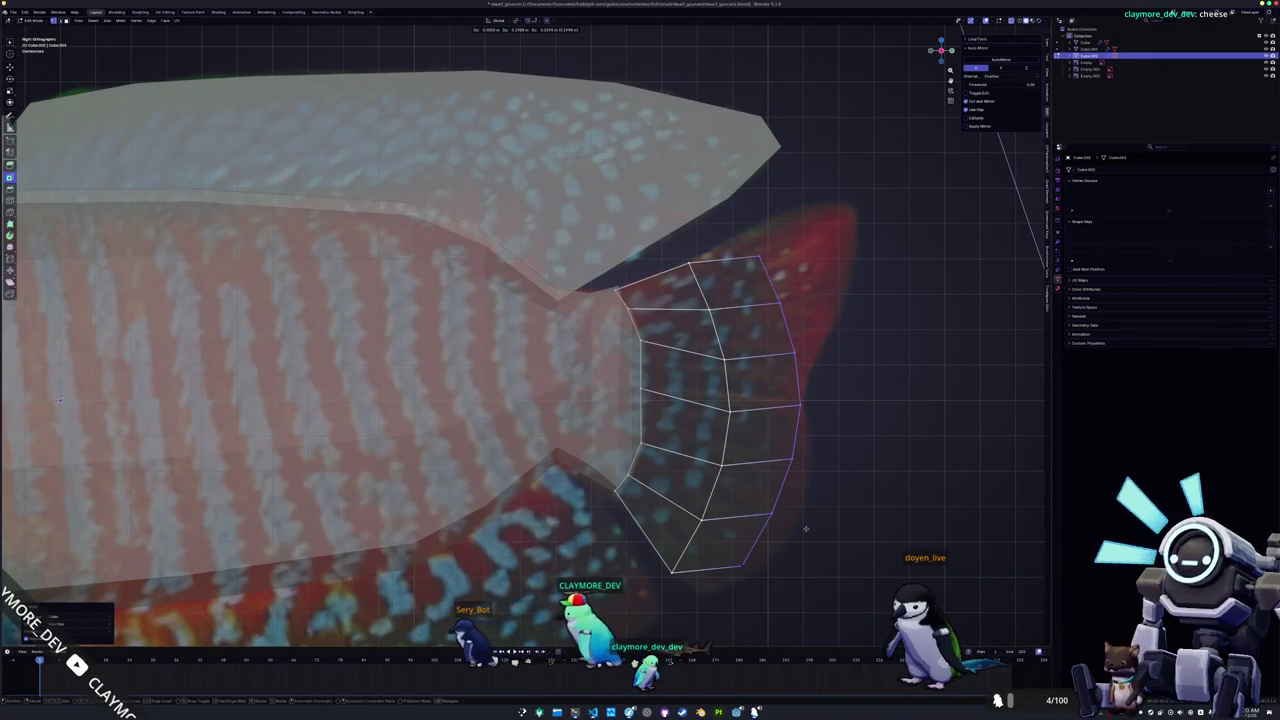
click(796, 441)
click(806, 400)
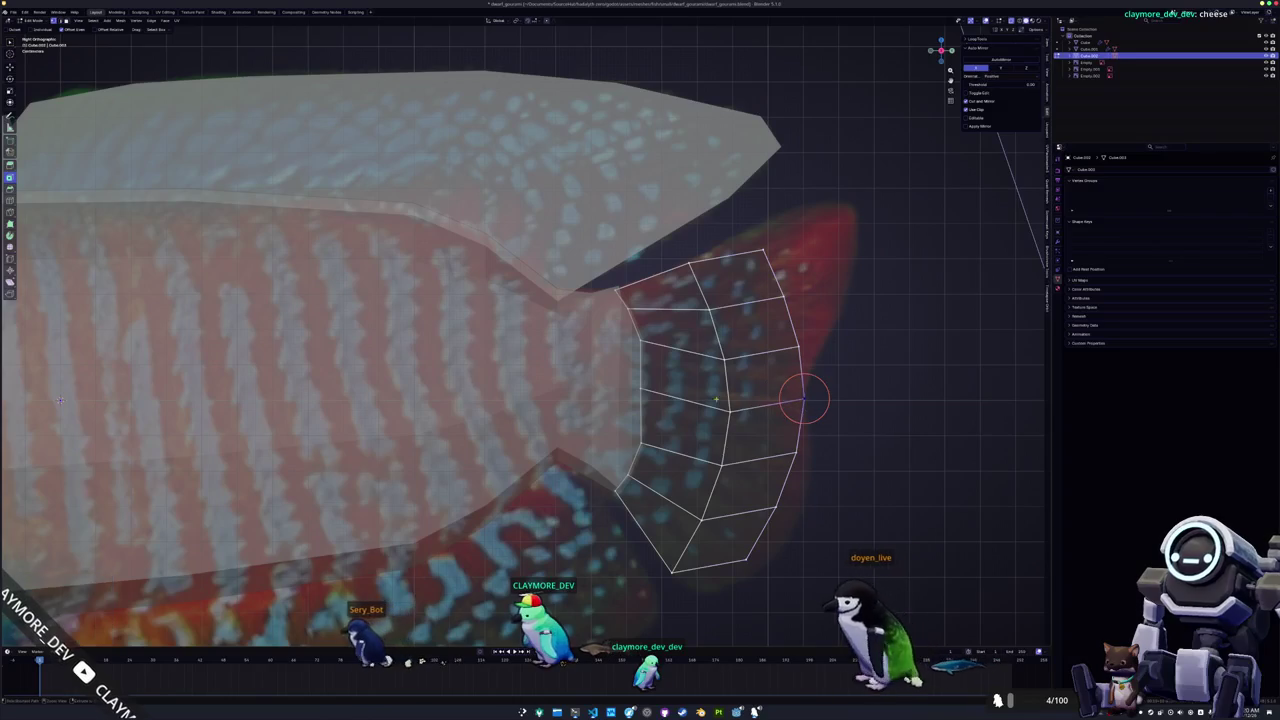
alt+click(722, 395)
click(800, 347)
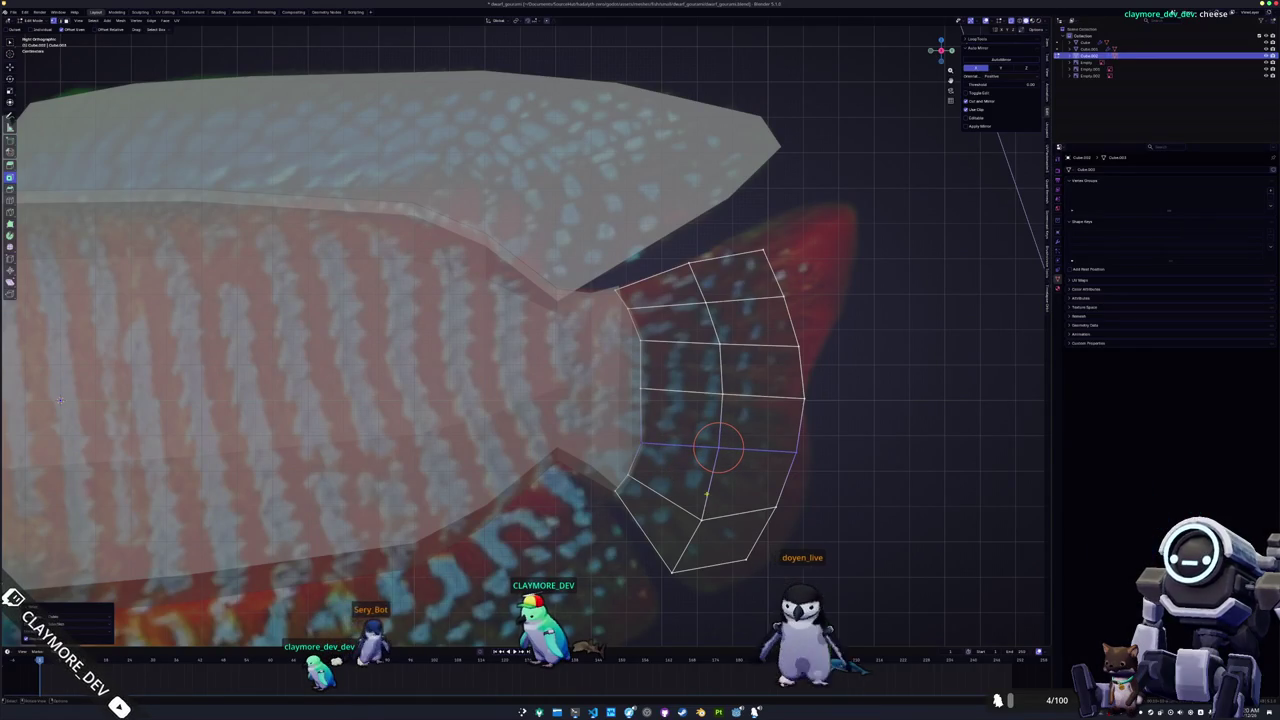
Move the fin's lower vertices with proportional editing to fit the reference tail outline.
alt+click(630, 478)
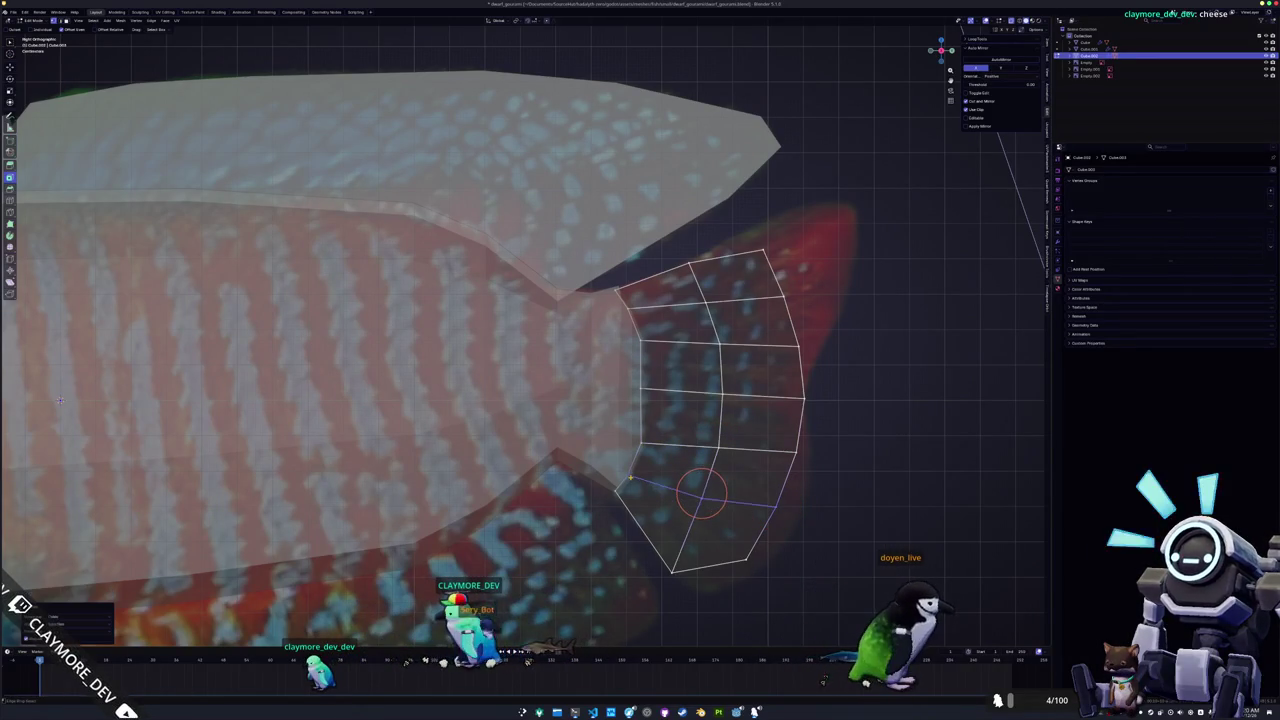
drag(768, 576, 727, 540)
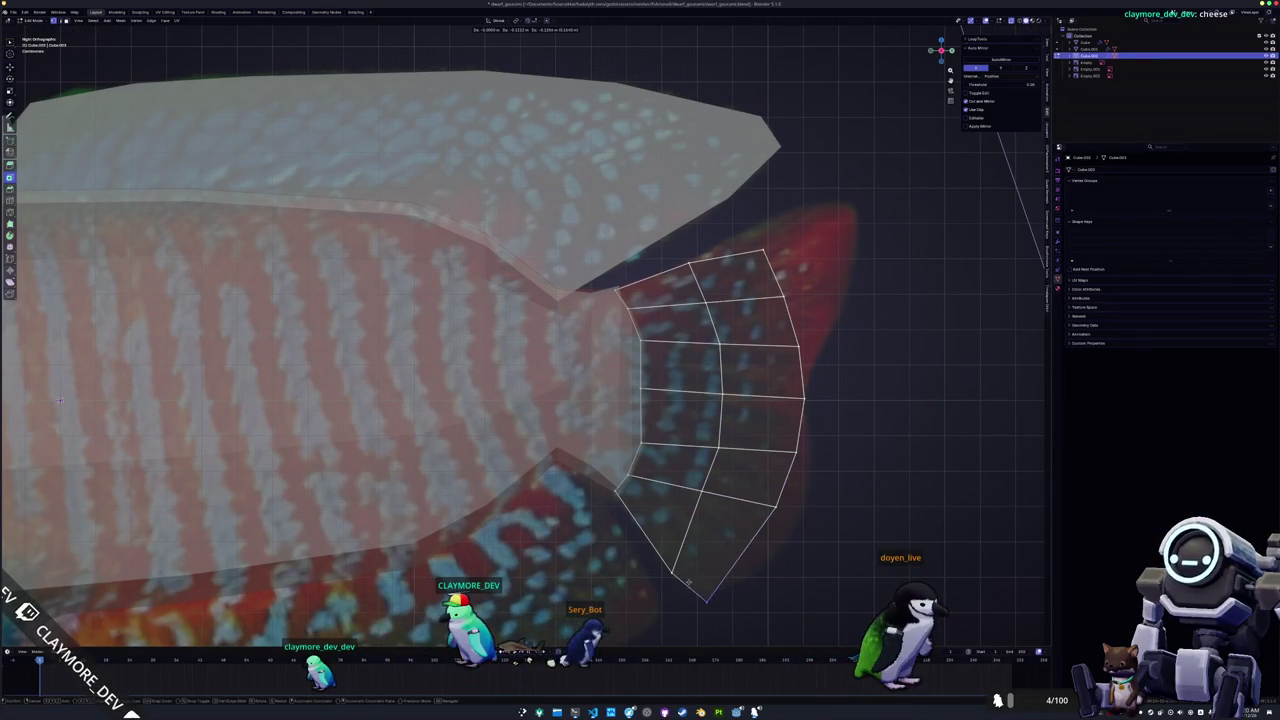
key(g)
drag(759, 488, 758, 487)
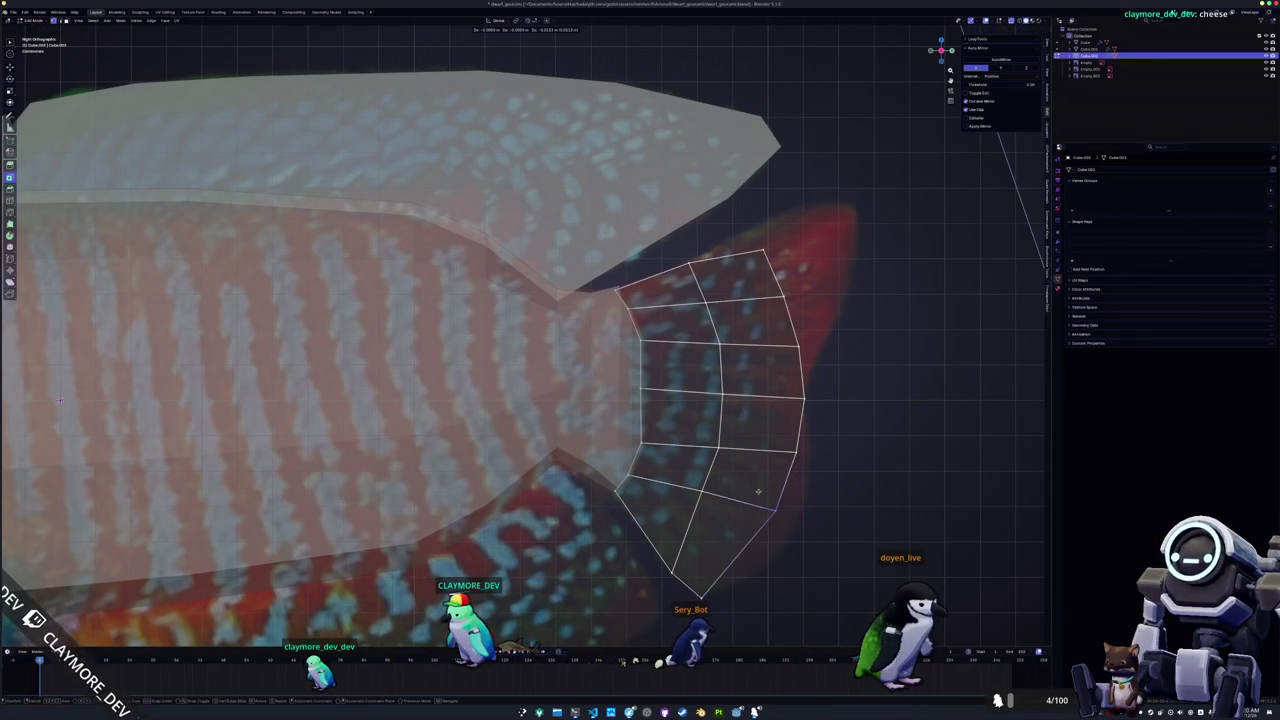
key(g)
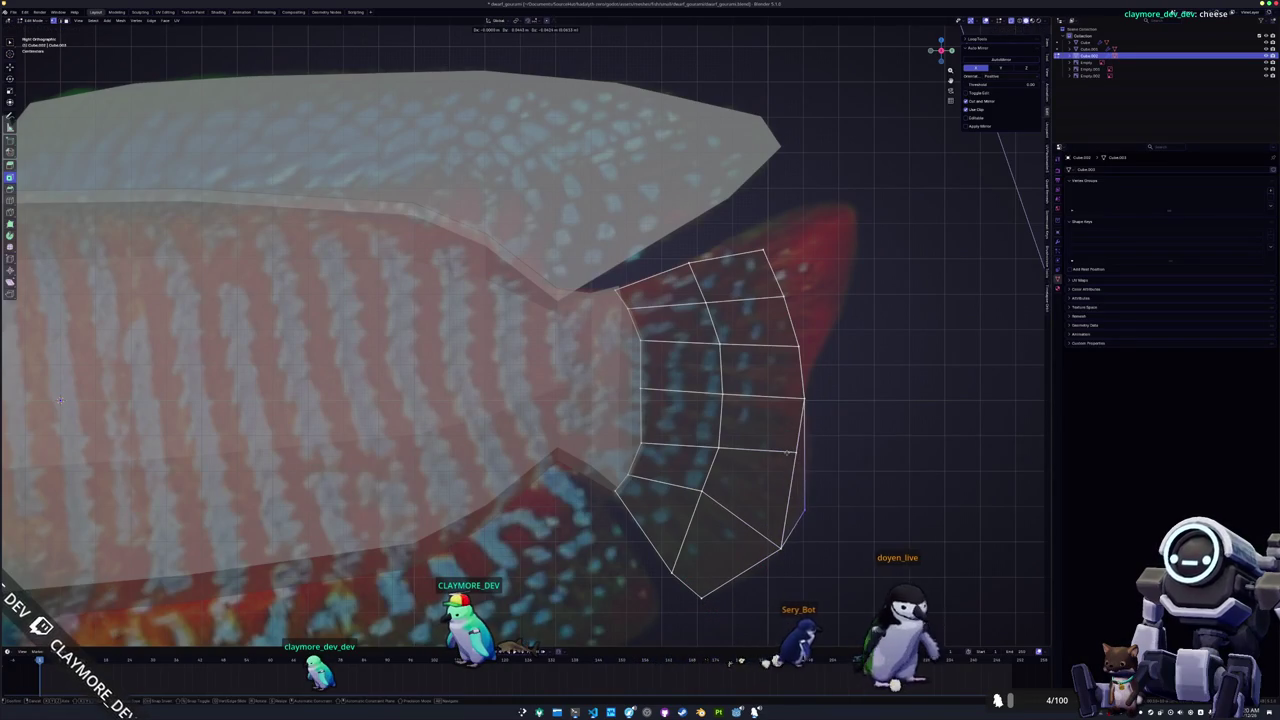
scroll(792, 470, up, 5)
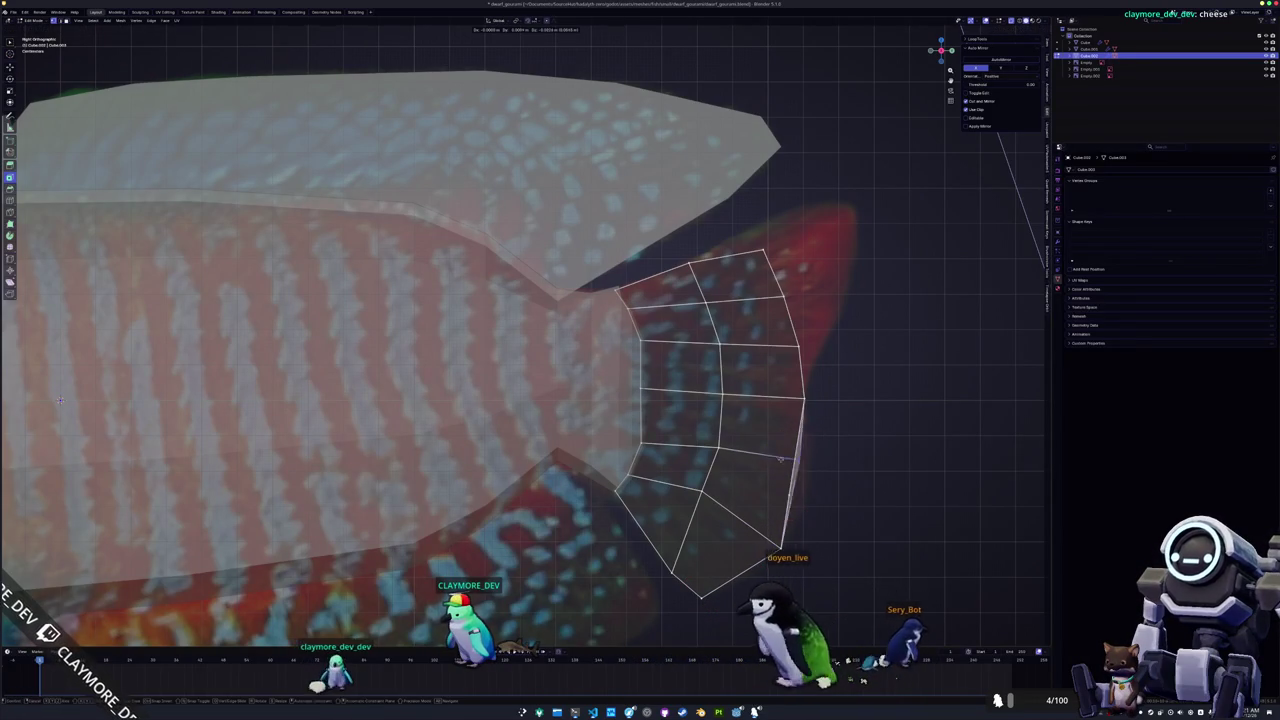
scroll(792, 470, down, 4)
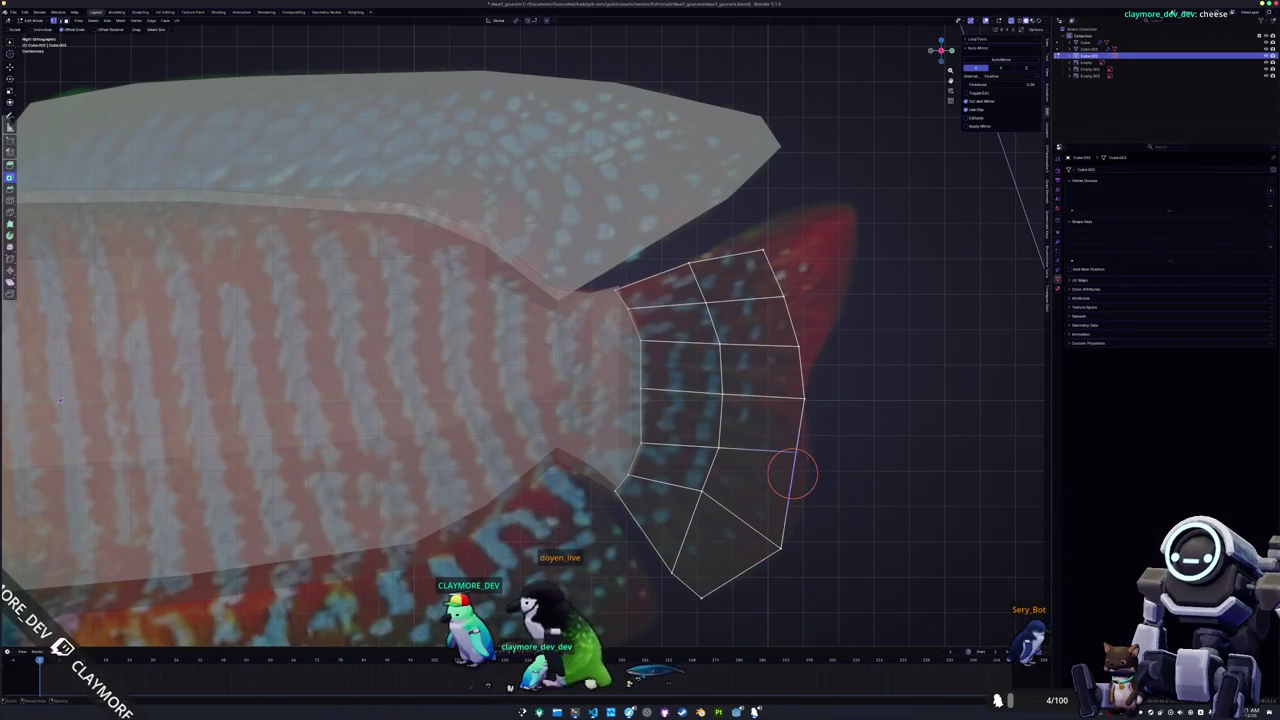
click(835, 493)
Dissolve a stray vertex on the fin's lower edge.
key(a)
right_click(842, 500)
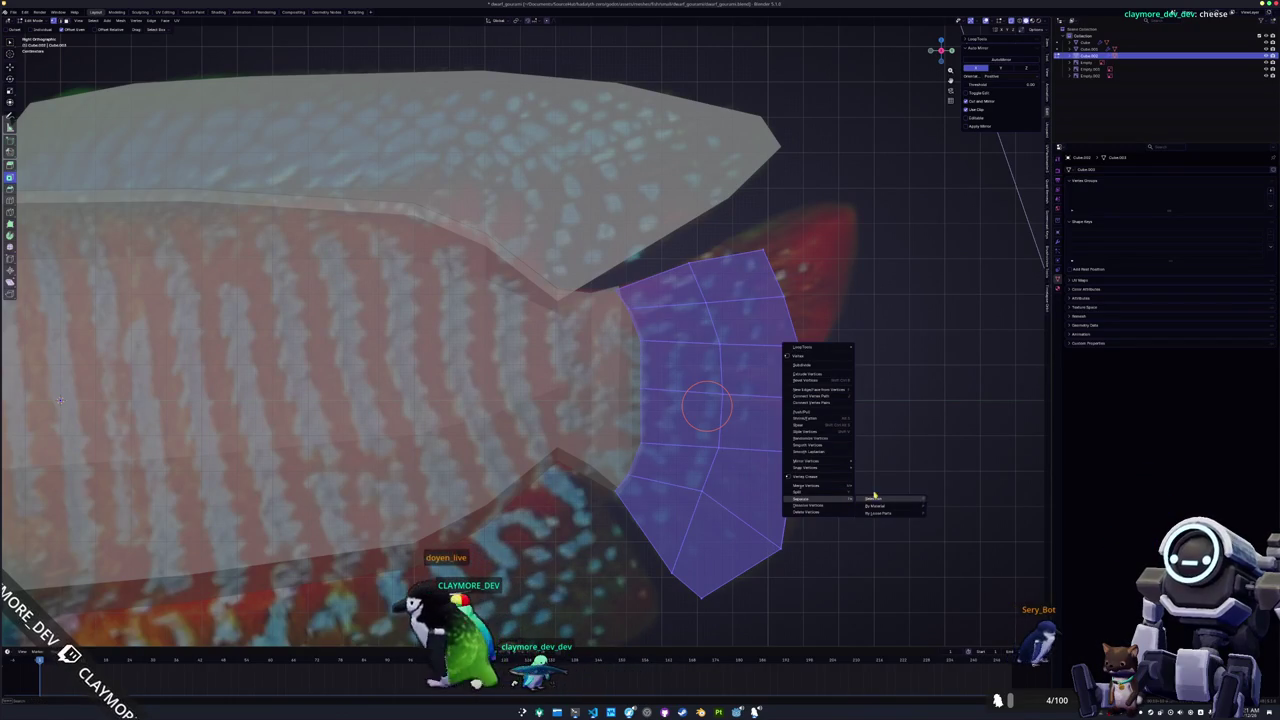
click(868, 497)
key(x)
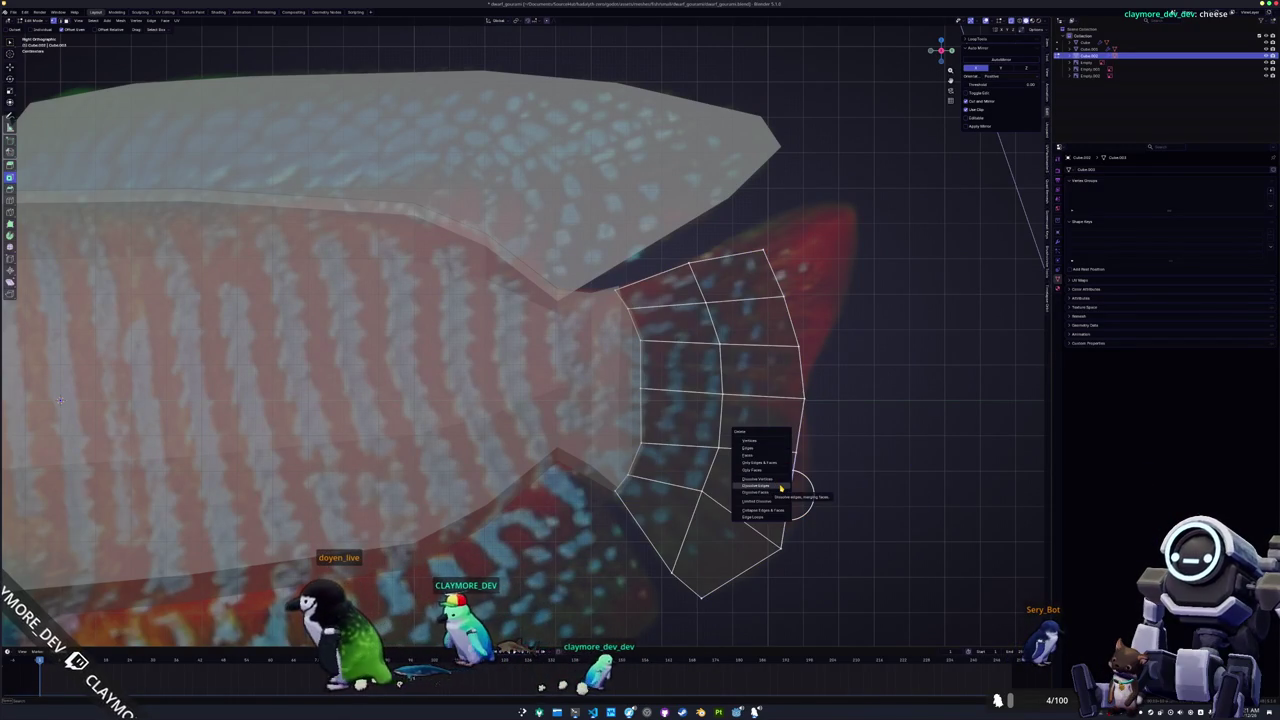
click(779, 481)
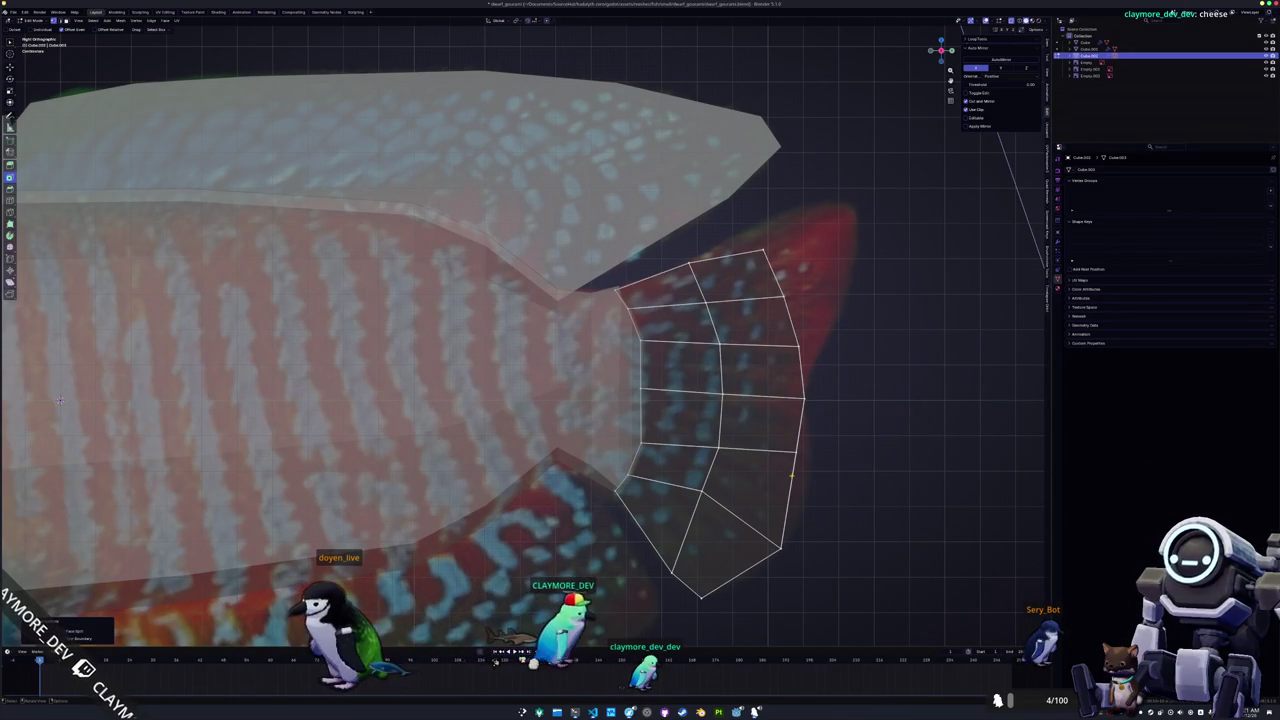
Merge the whole fin's overlapping vertices by distance, removing 2 duplicates.
key(a)
right_click(800, 478)
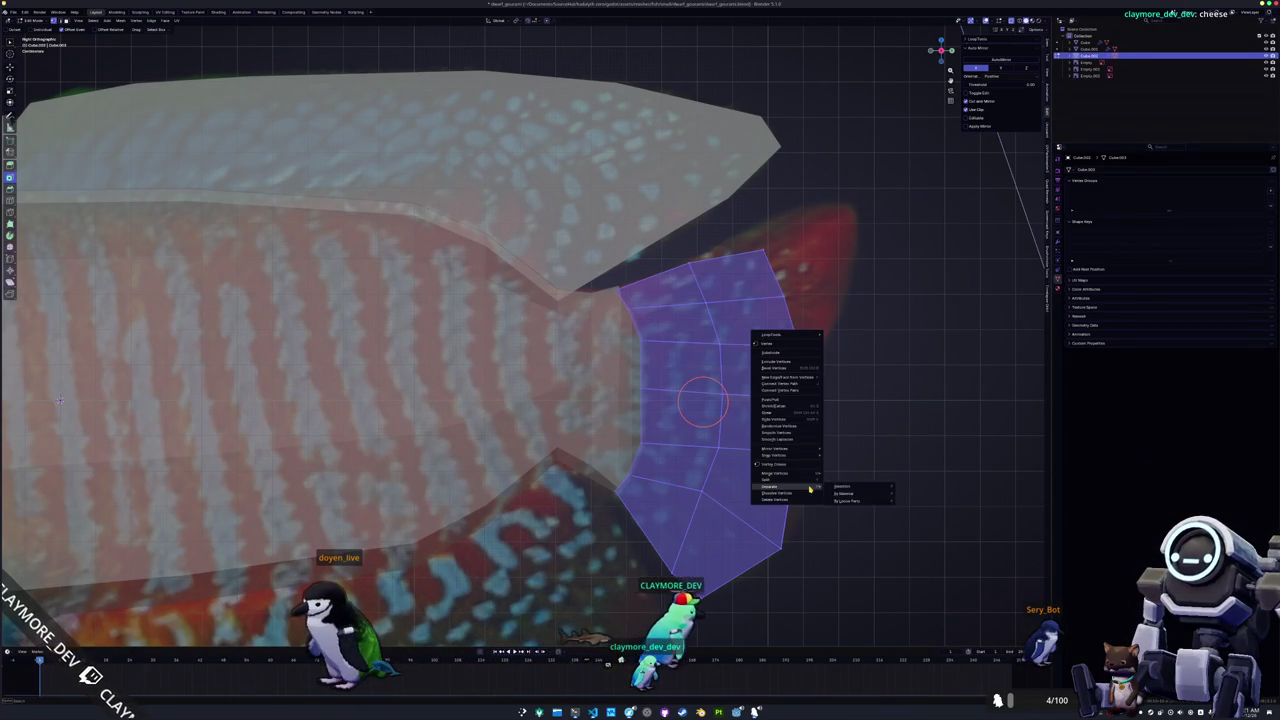
click(813, 497)
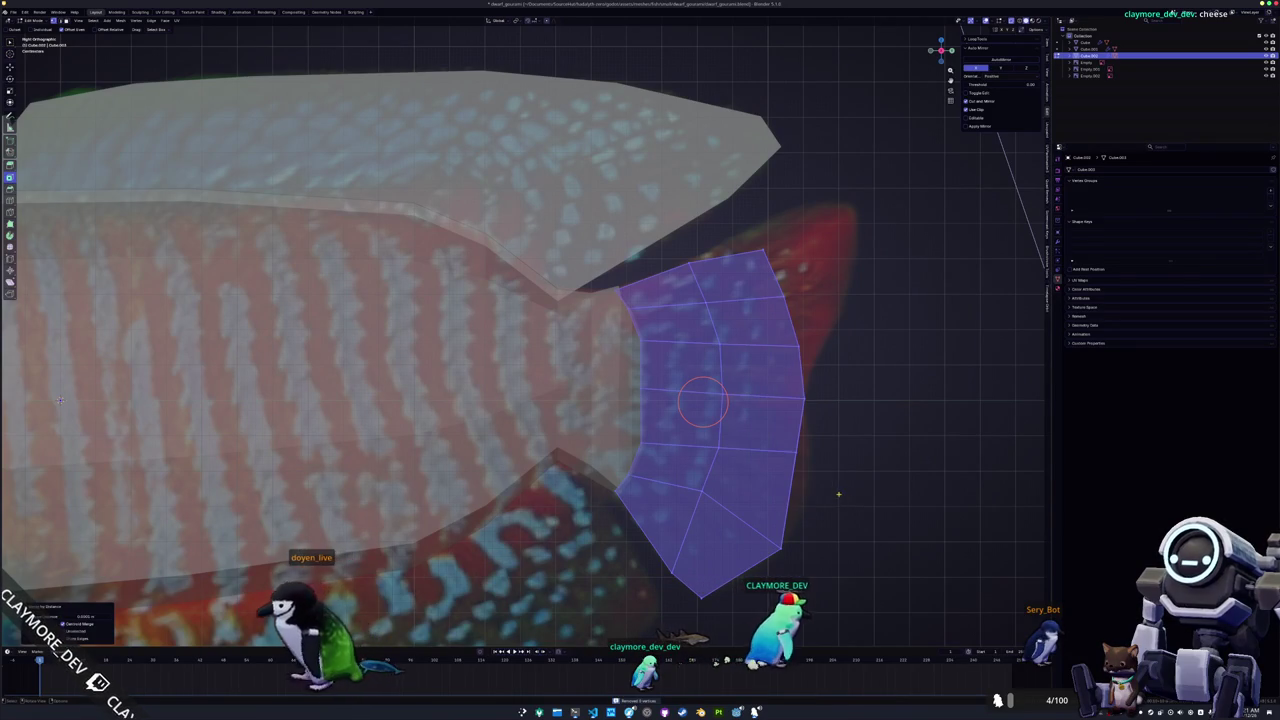
click(813, 497)
Dissolve the stray vertex on the fin's edge and start a knife cut from an inner vertex.
shift+right_click(796, 455)
right_click(793, 477)
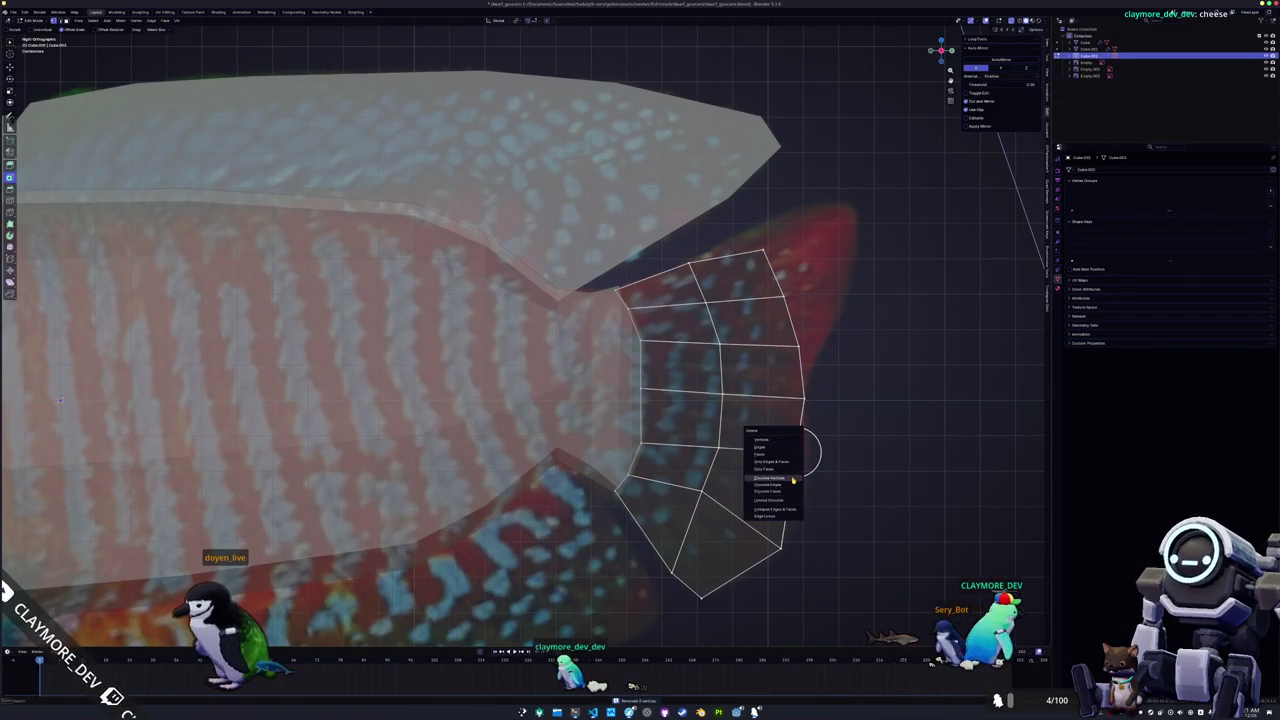
click(791, 477)
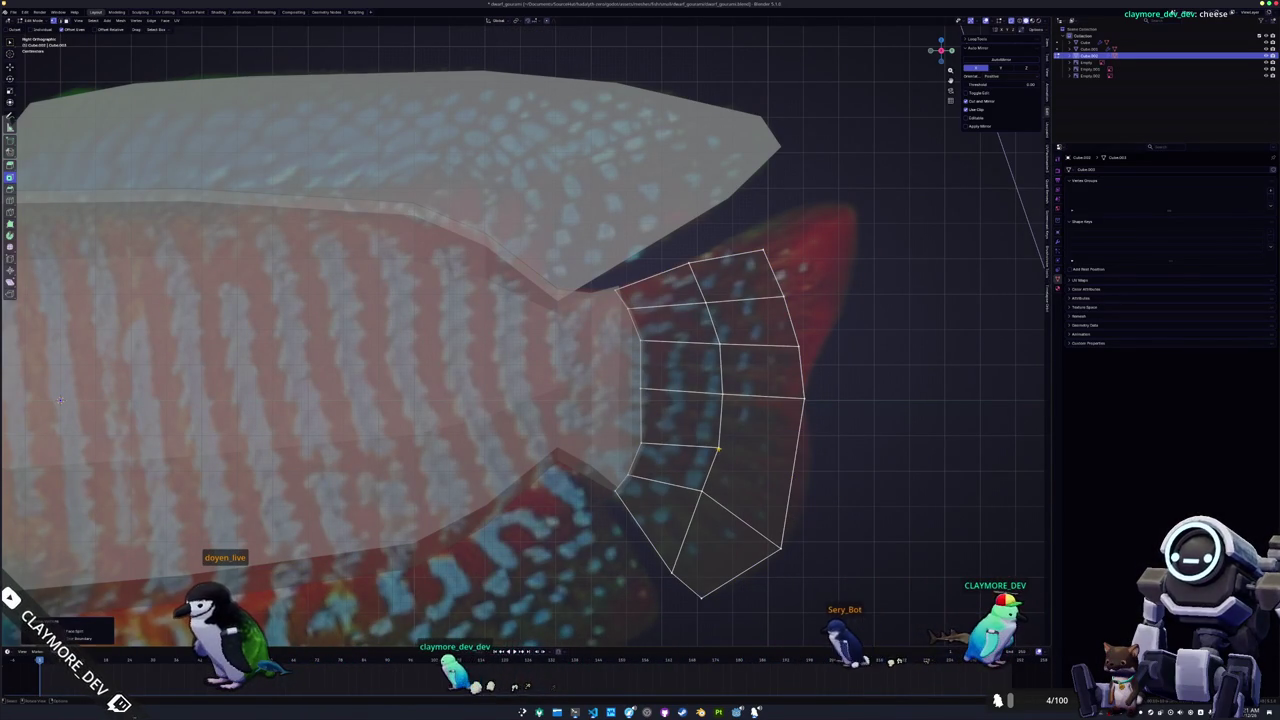
key(k)
click(720, 447)
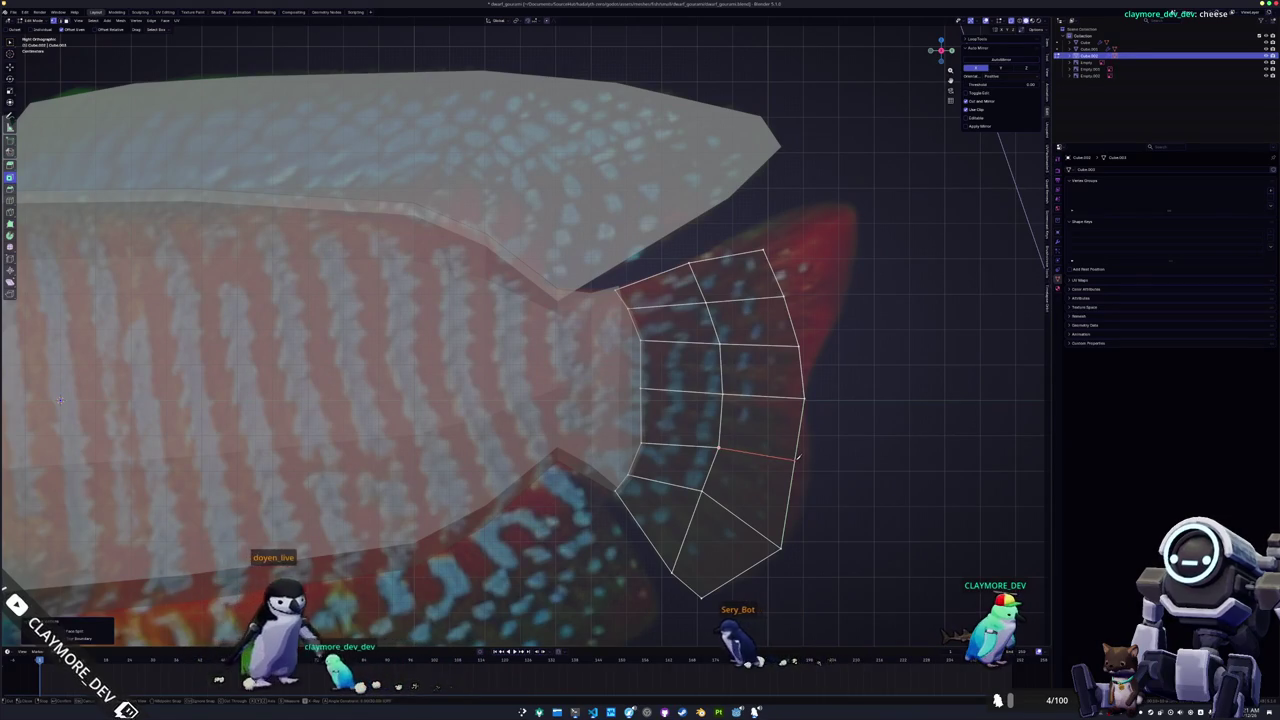
Commit the knife cut and move the fin's upper corner vertices up and right.
key(Return)
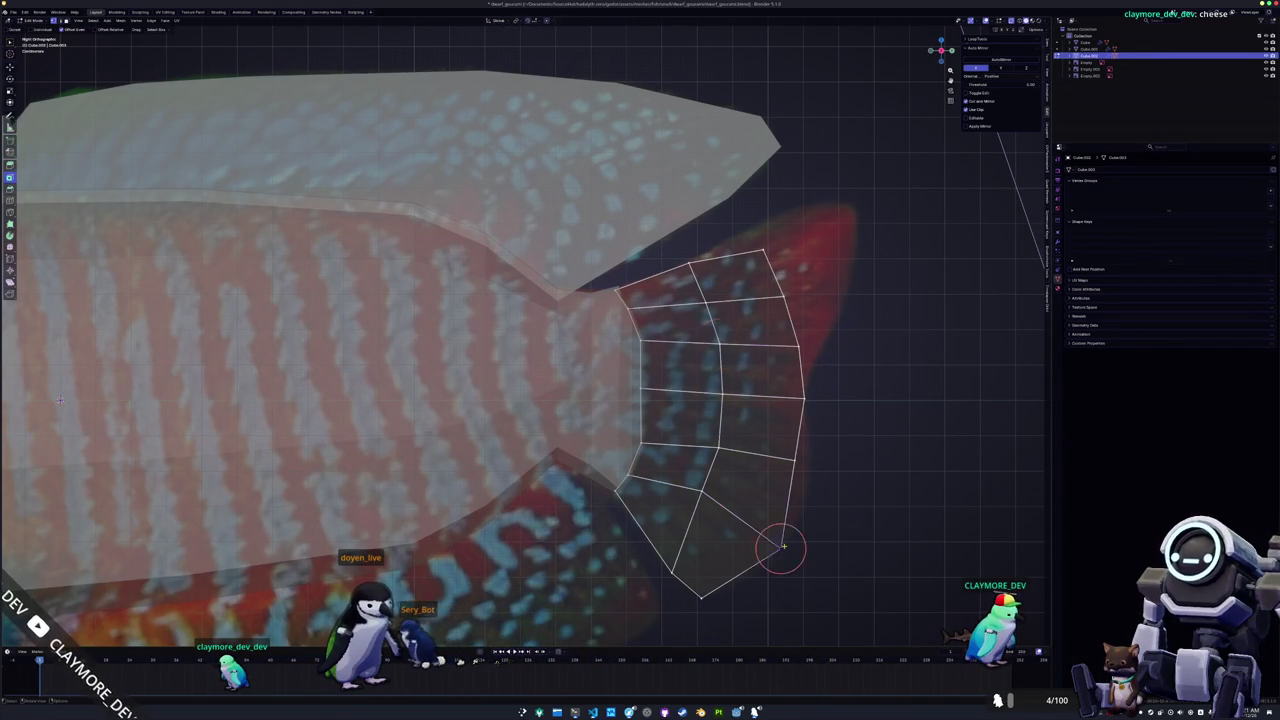
drag(797, 458, 808, 480)
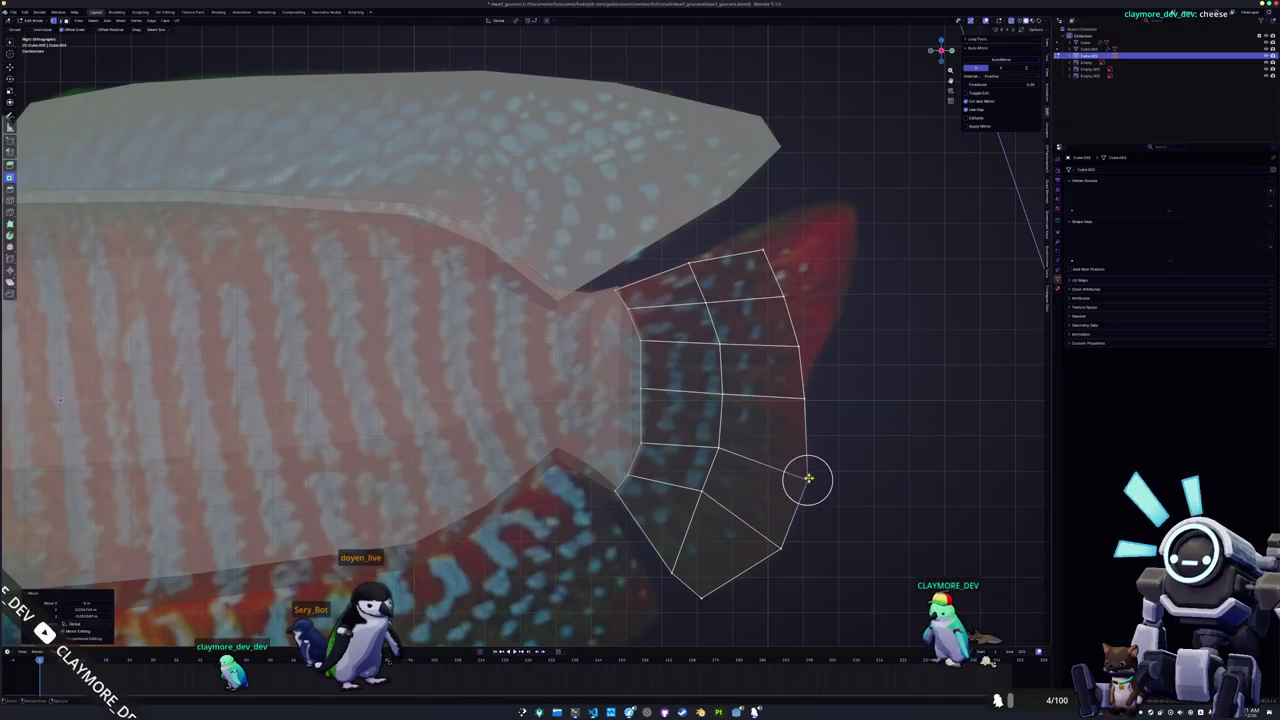
key(g)
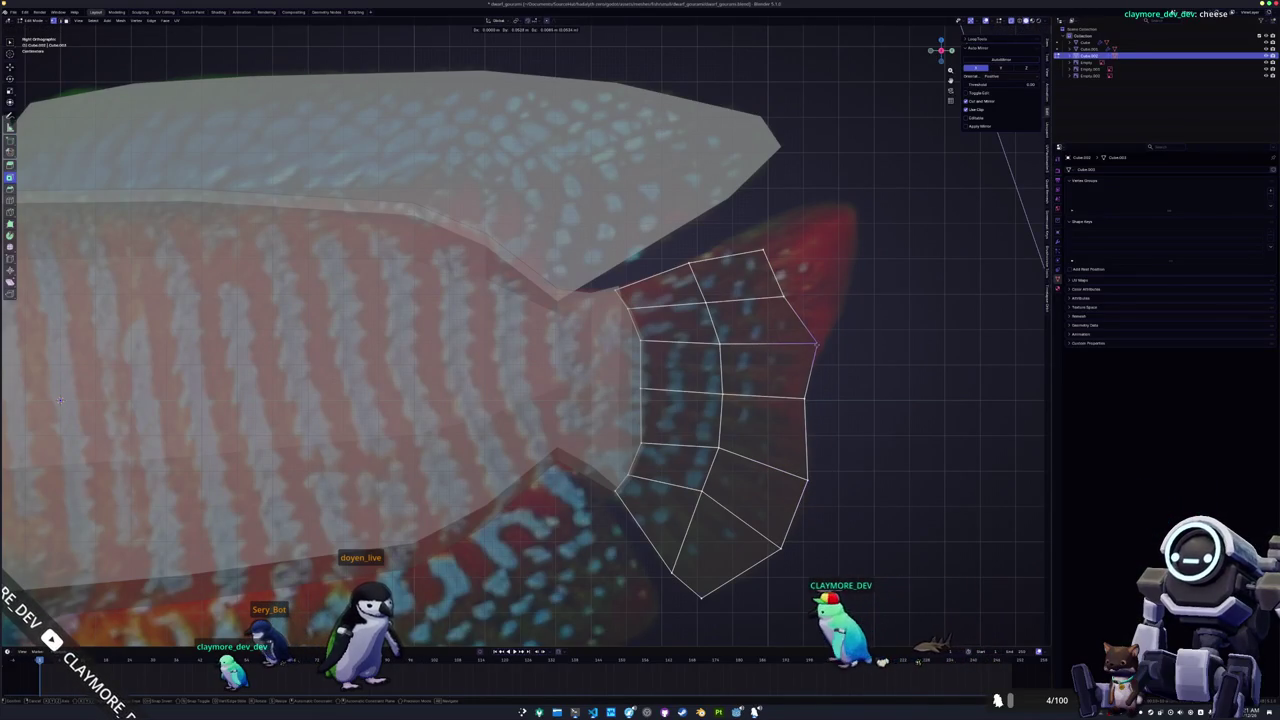
click(801, 332)
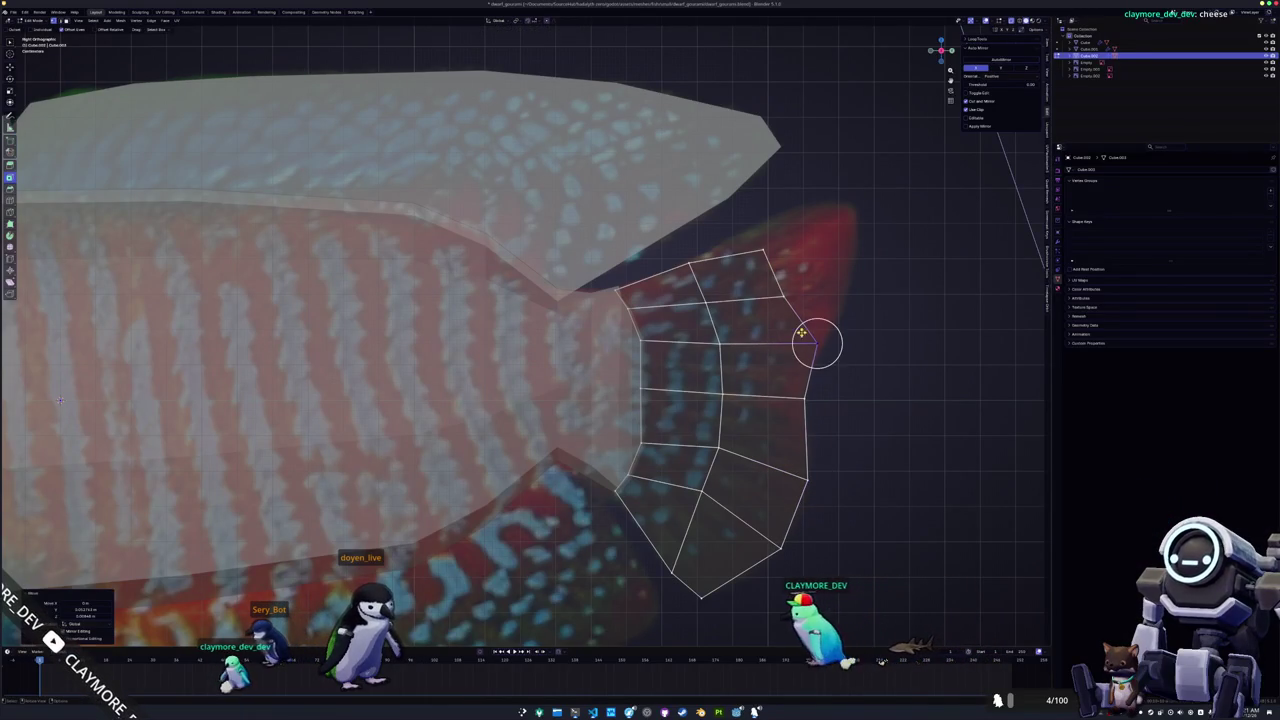
click(765, 250)
key(g)
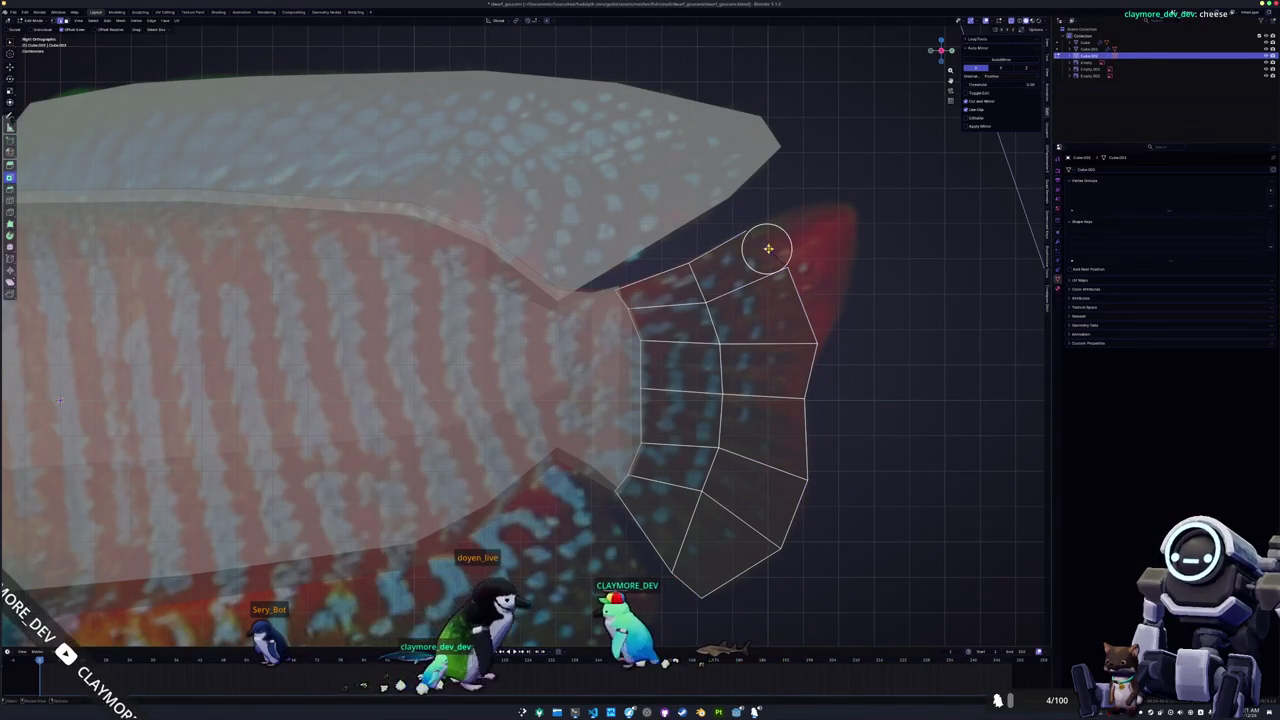
click(850, 240)
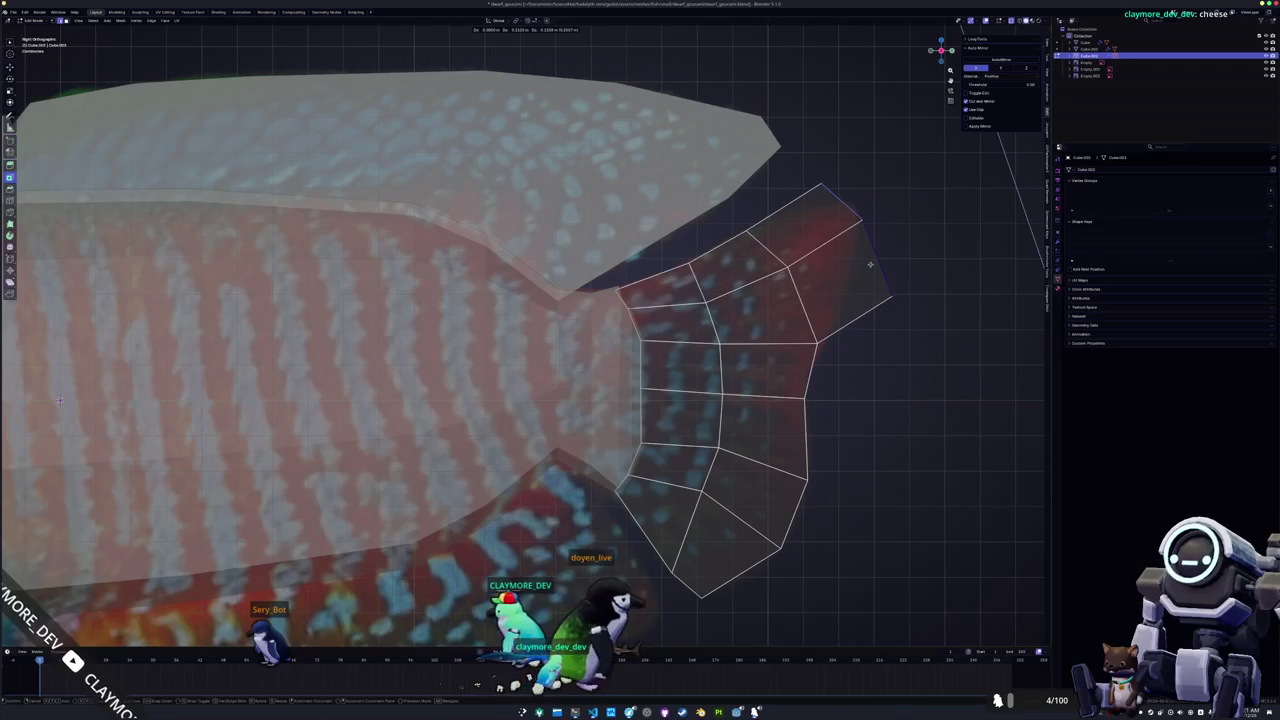
Pull the top fin vertices and top edge toward the red tip, forming a pointed lobe.
mouse_move(820, 184)
mouse_down()
mouse_move(856, 215)
mouse_move(846, 206)
mouse_up()
mouse_move(892, 297)
mouse_down()
mouse_move(850, 217)
mouse_move(866, 228)
mouse_move(872, 245)
mouse_move(857, 217)
mouse_move(836, 212)
mouse_up()
key(g)
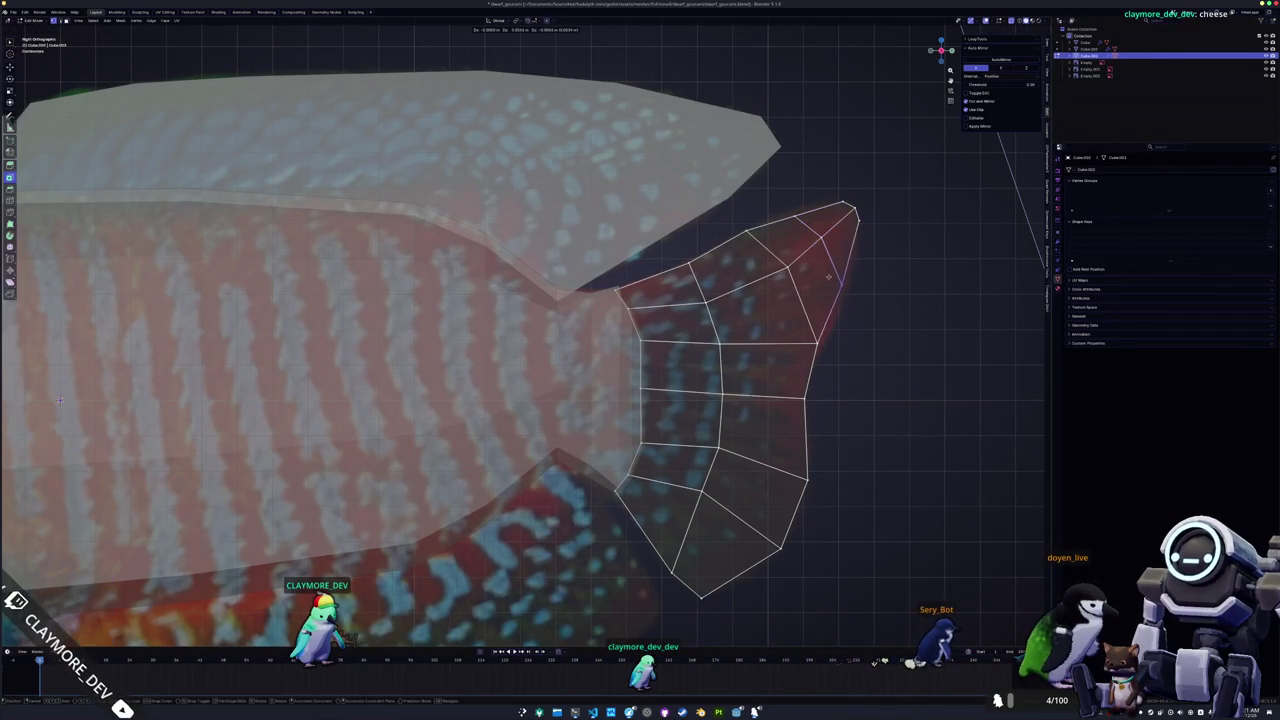
click(805, 335)
click(791, 214)
key(g)
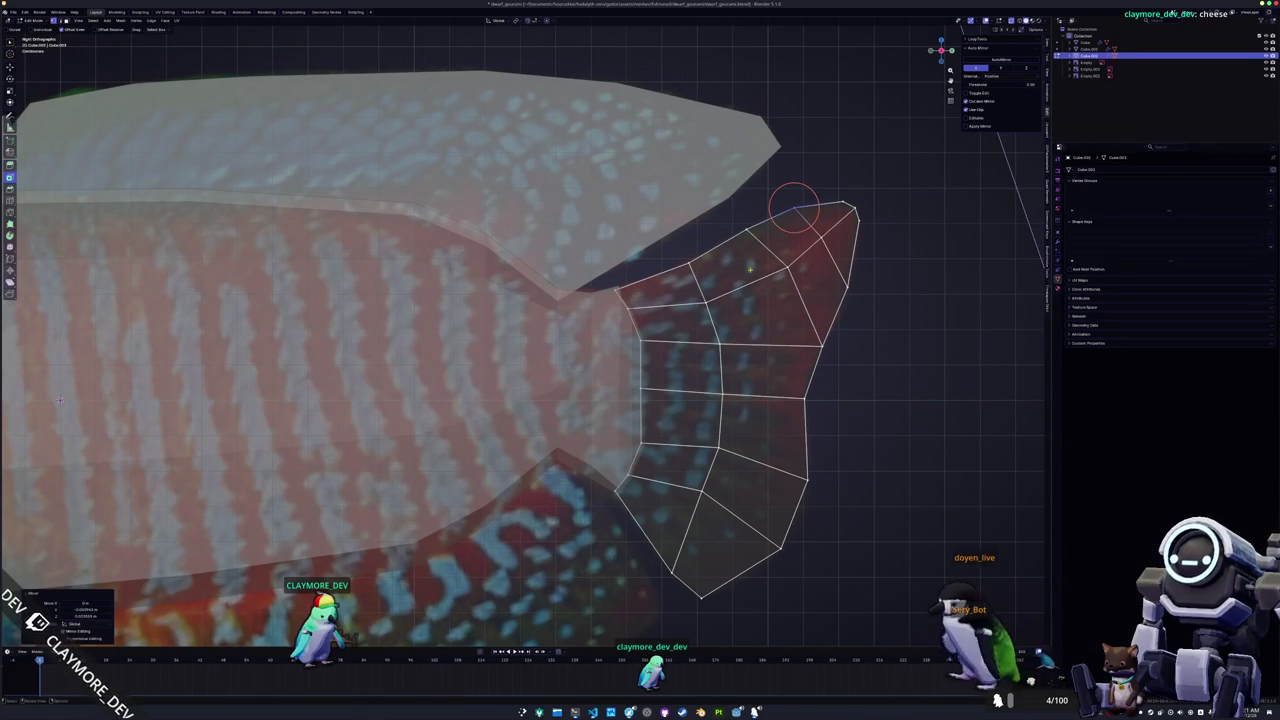
click(671, 251)
shift+middle_drag(700, 320, 680, 334)
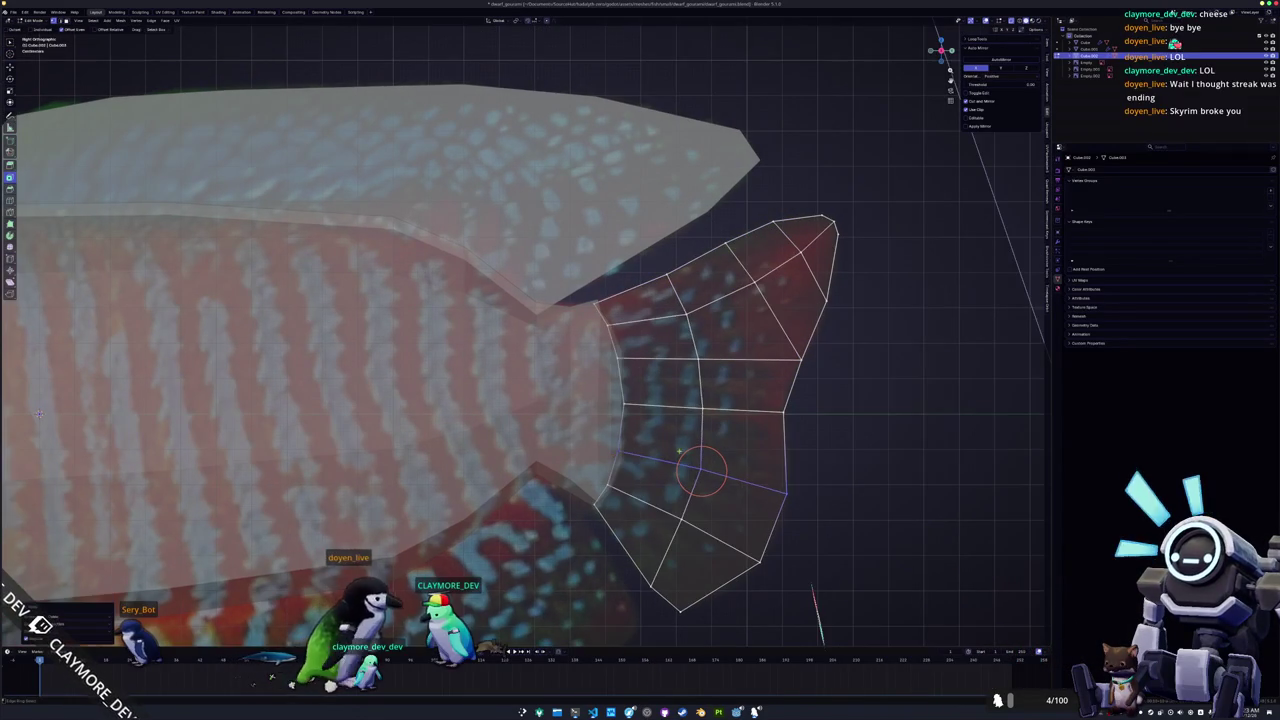
Nudge the fin's right-edge vertex to align with the reference outline.
shift+right_click(704, 407)
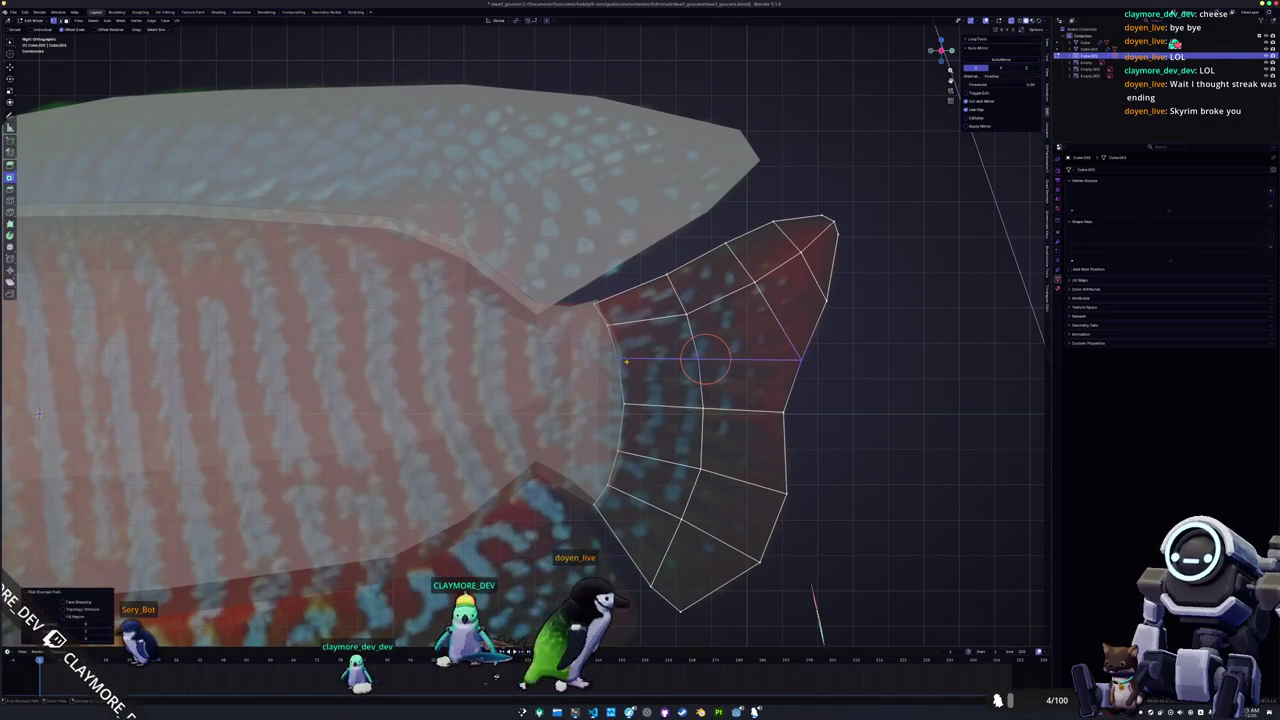
shift+right_click(618, 330)
shift+right_click(735, 278)
shift+right_click(826, 300)
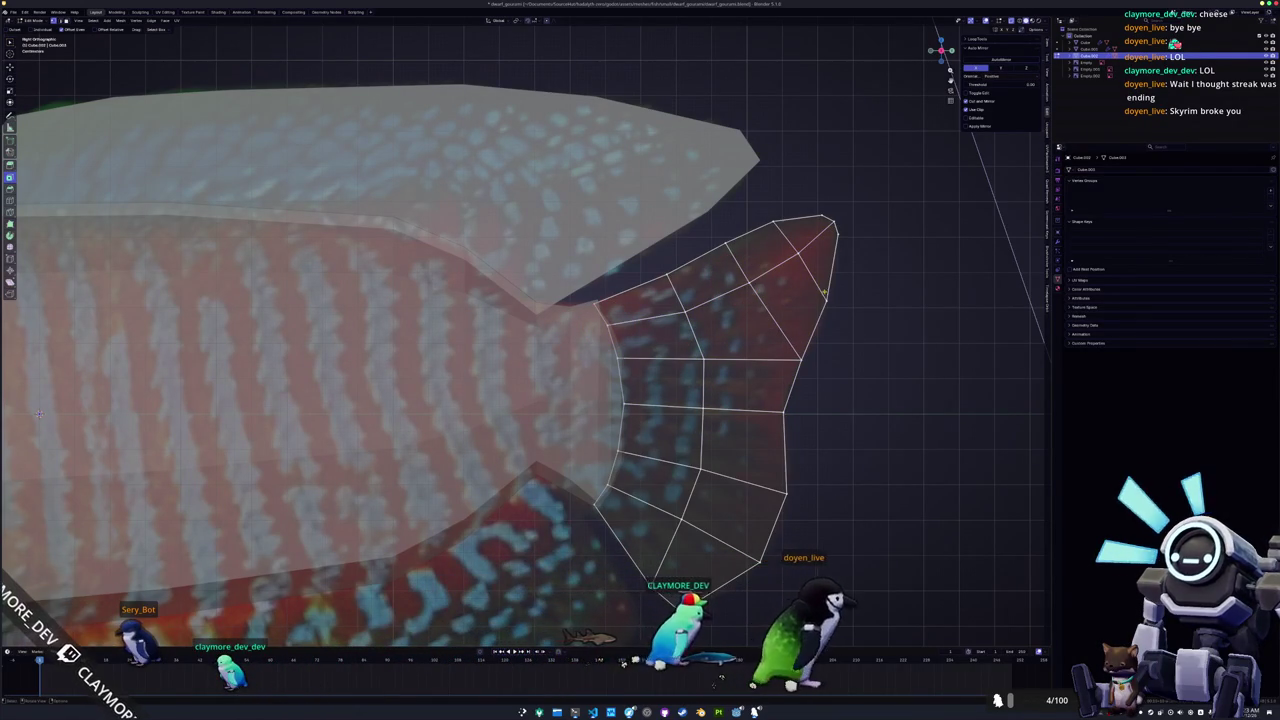
shift+right_drag(834, 254, 790, 427)
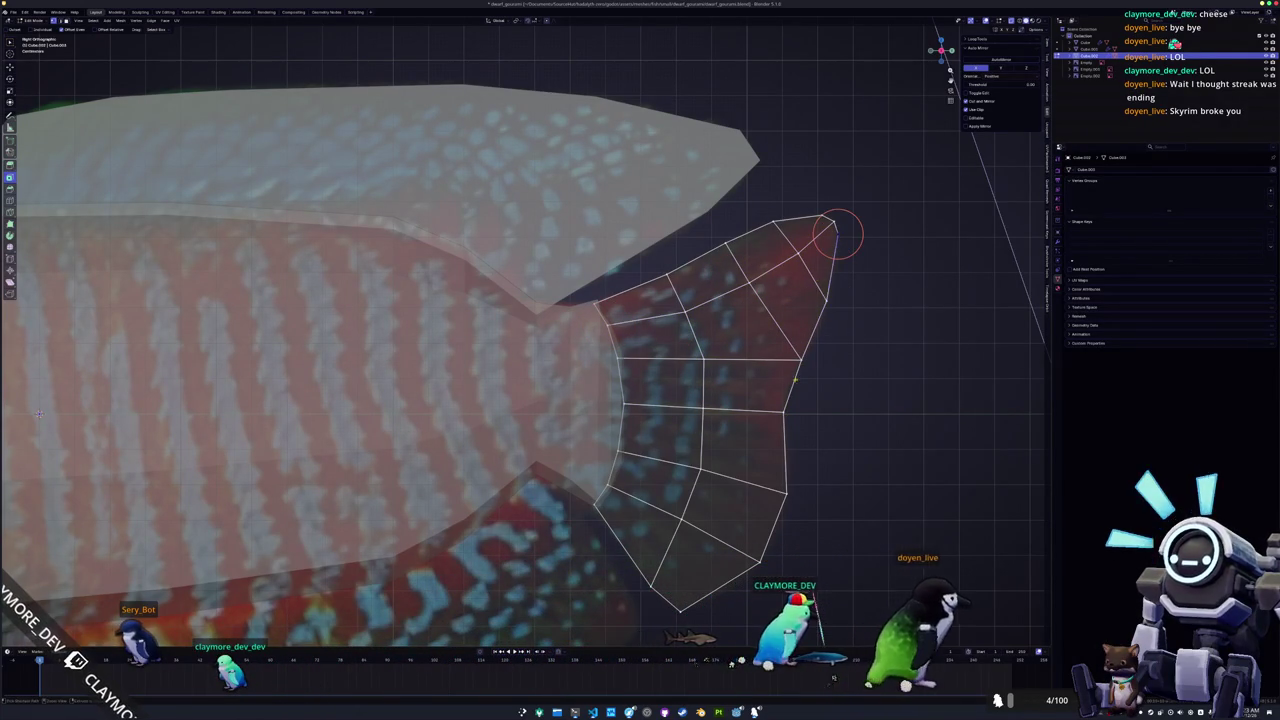
key(g)
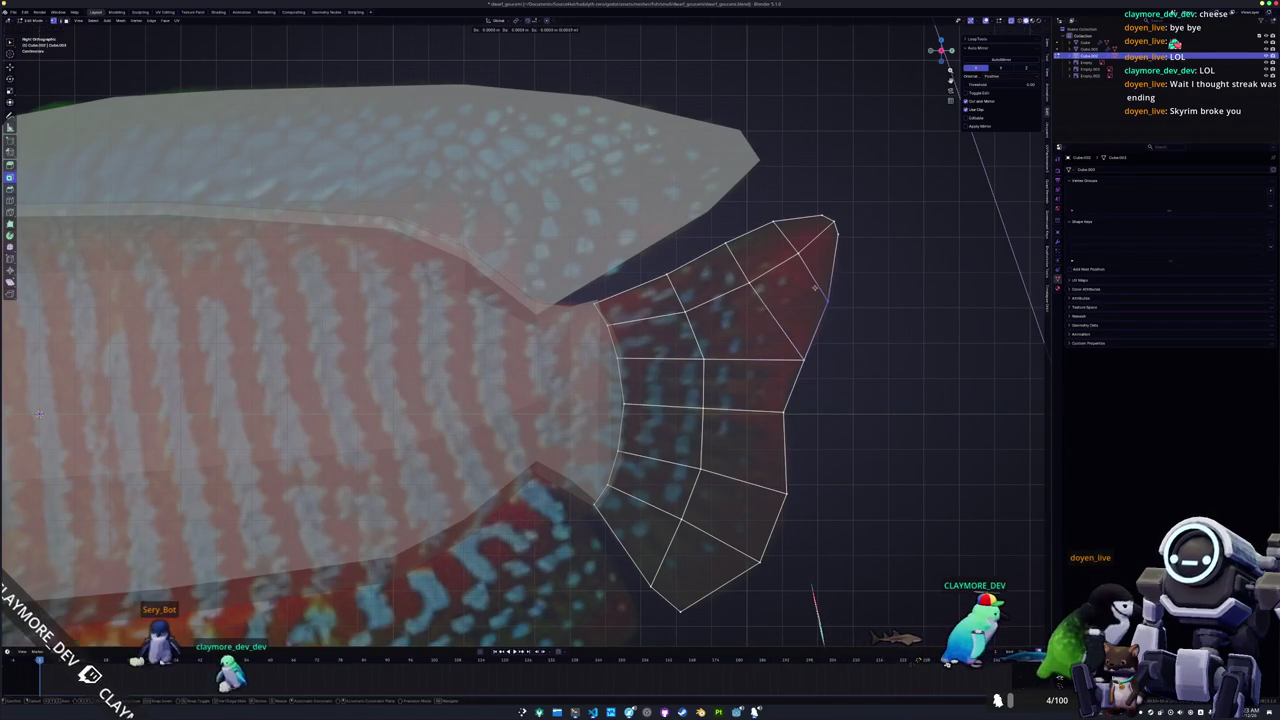
click(816, 290)
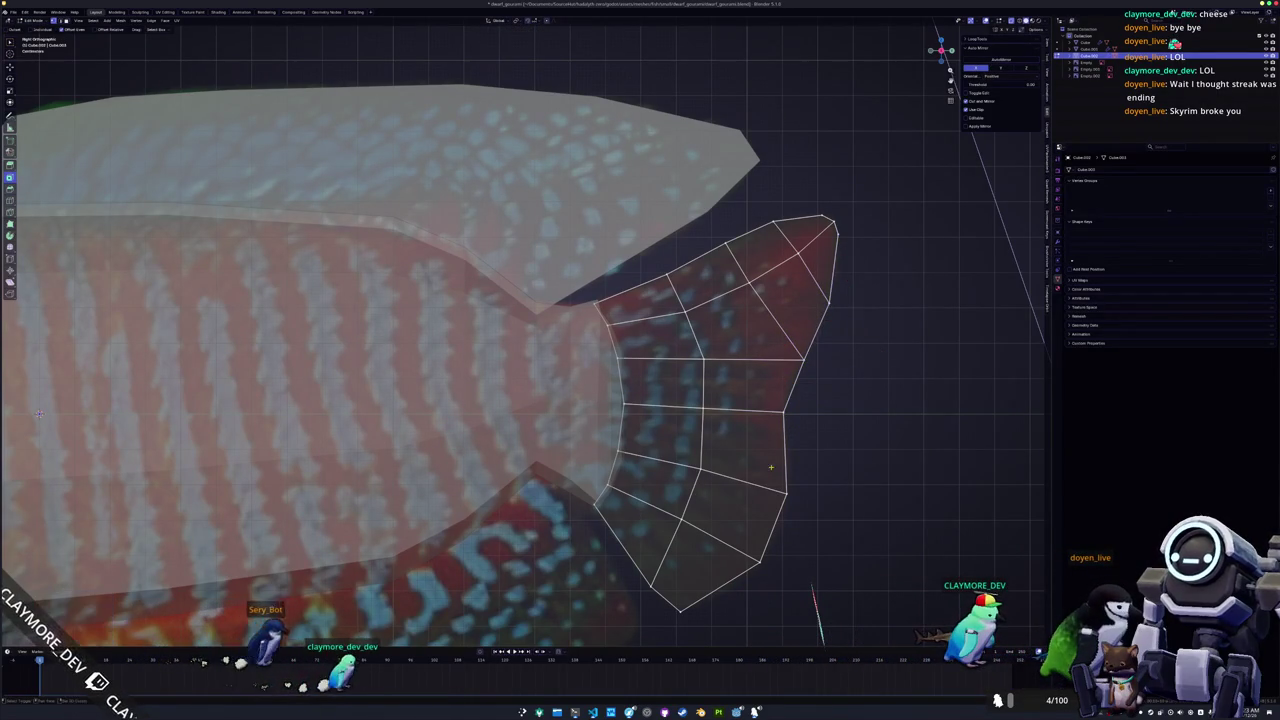
Leave the fin, frame the whole fish, and enter Edit Mode on the body mesh.
middle_drag(816, 290, 700, 400)
key(Tab)
middle_drag(657, 455, 584, 384)
key(Tab)
key(Tab)
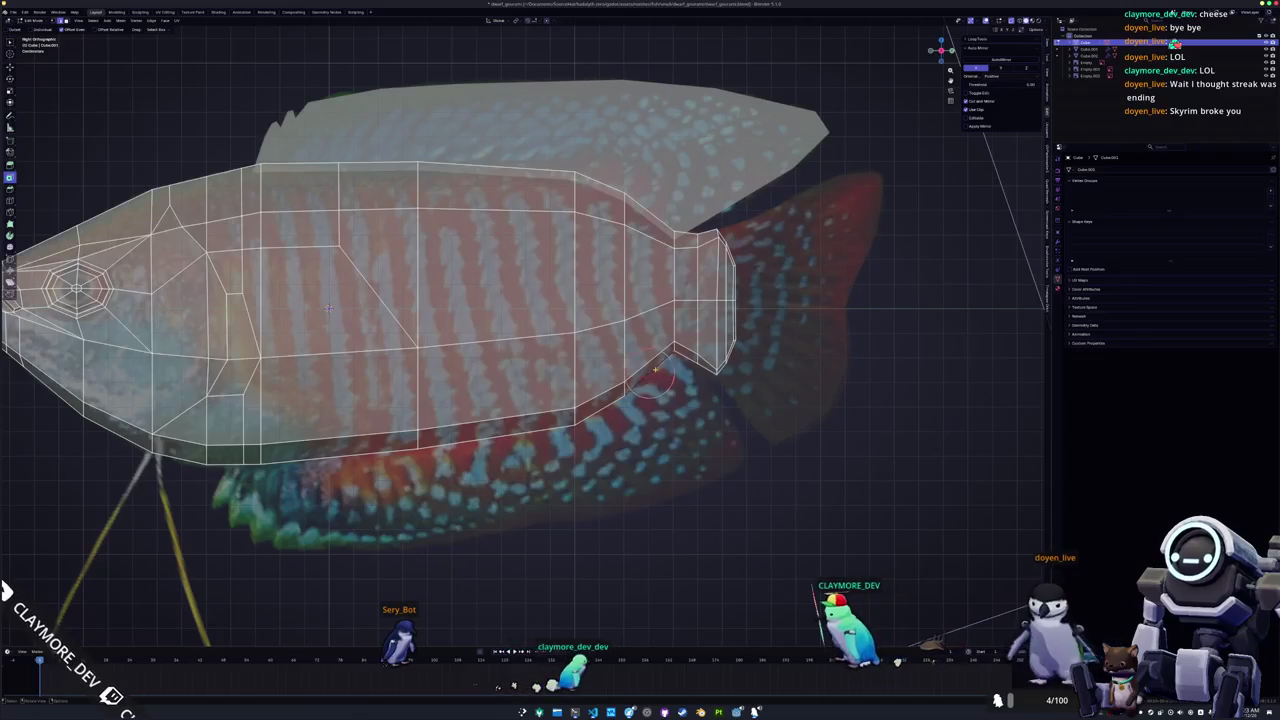
Separate the body's bottom edge loop into its own object.
shift+middle_drag(329, 308, 473, 247)
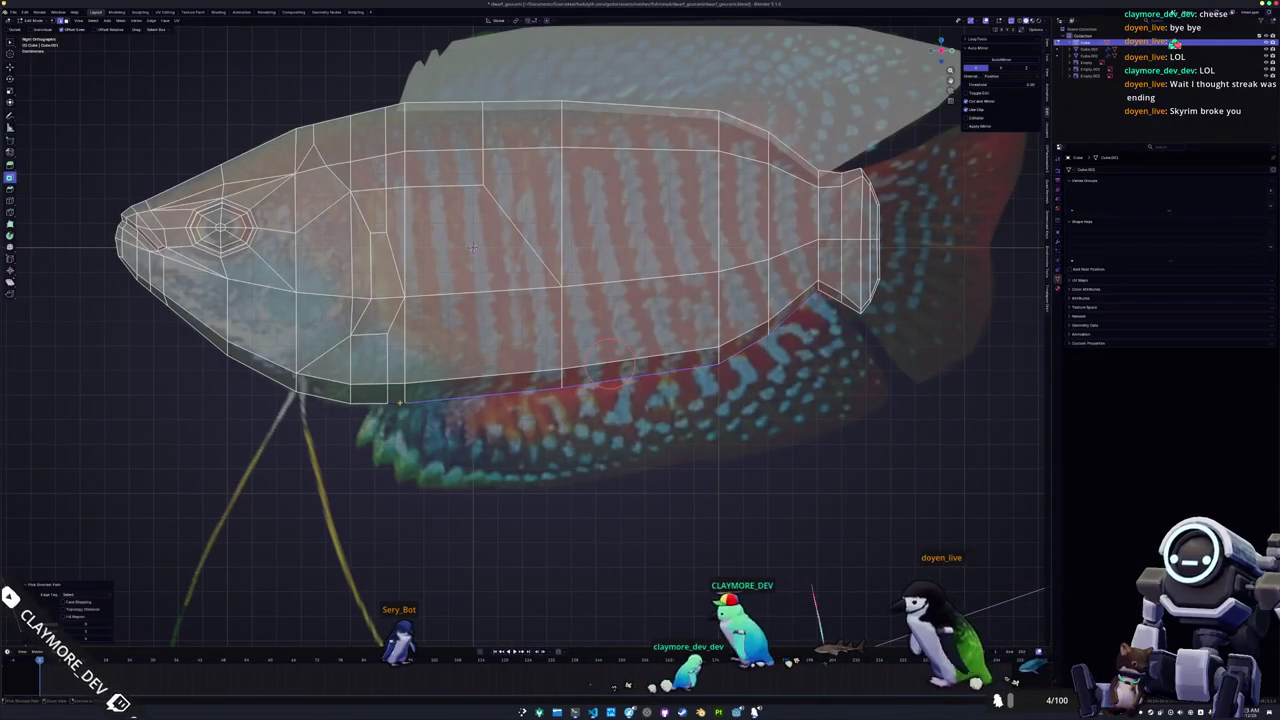
alt+click(610, 368)
right_click(530, 487)
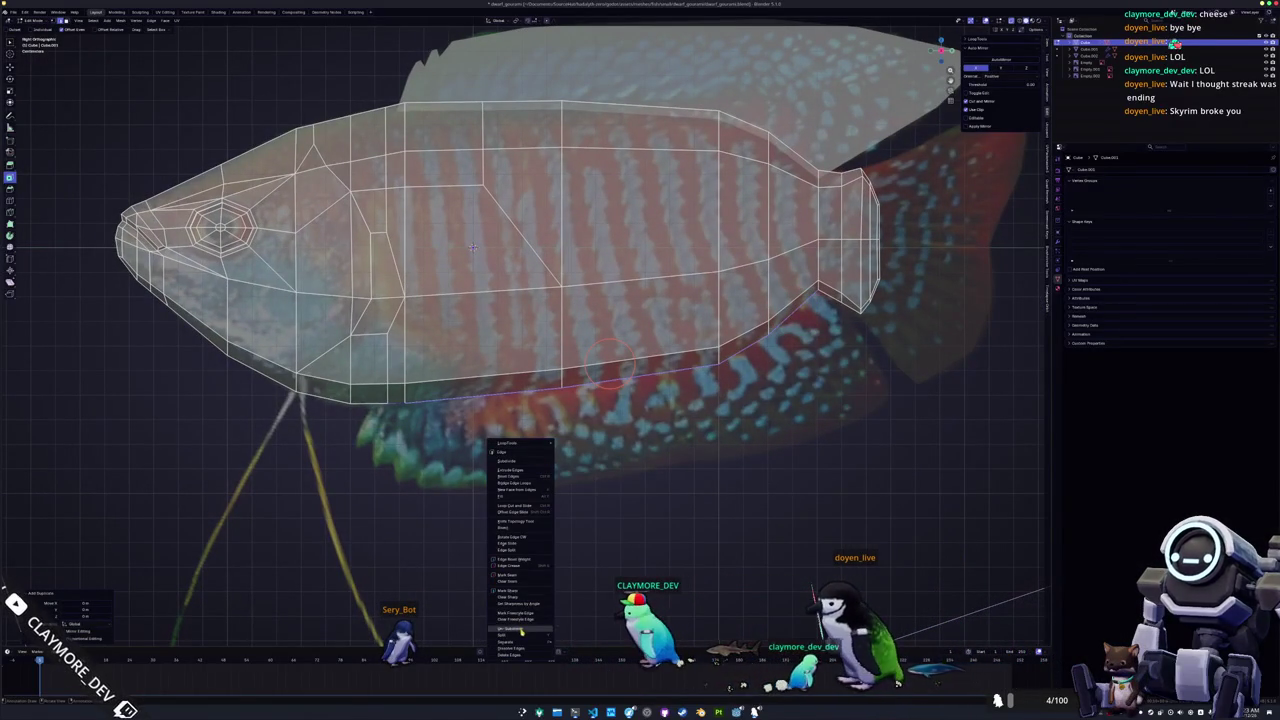
click(577, 648)
key(Tab)
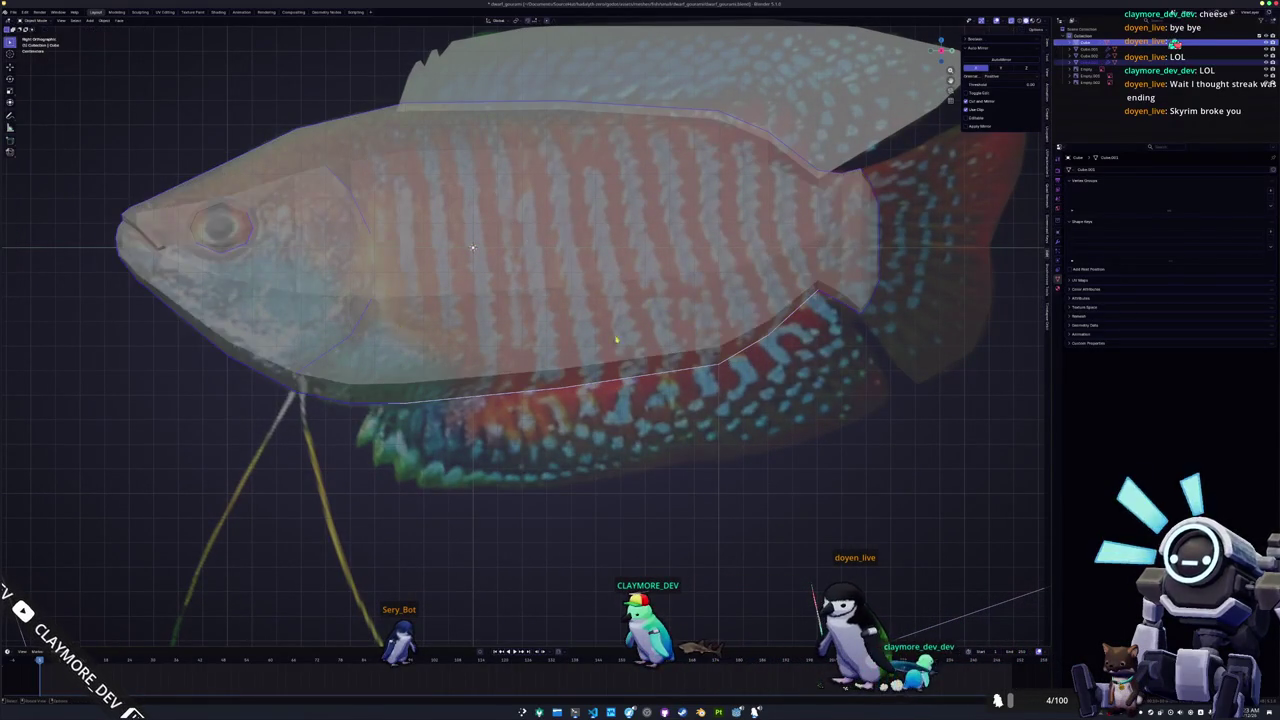
Edit the separated edge and bend it along the base of the lower fin.
click(681, 373)
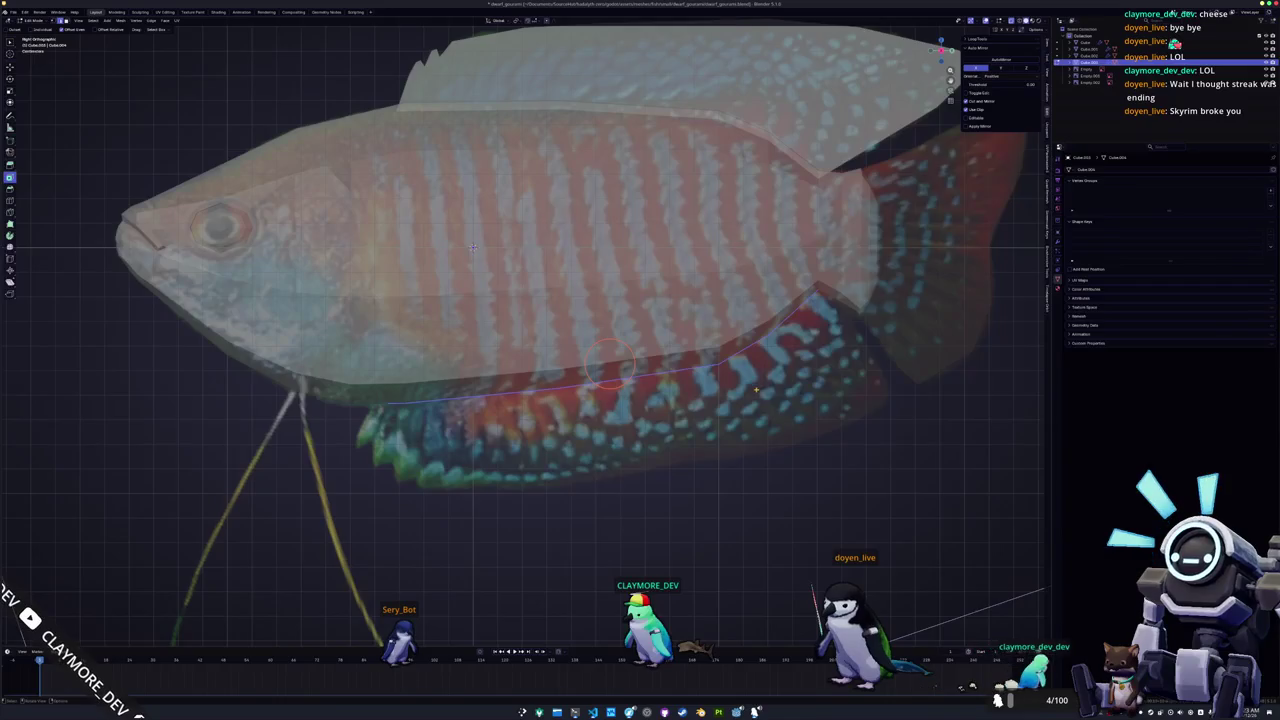
scroll(609, 364, up, 1)
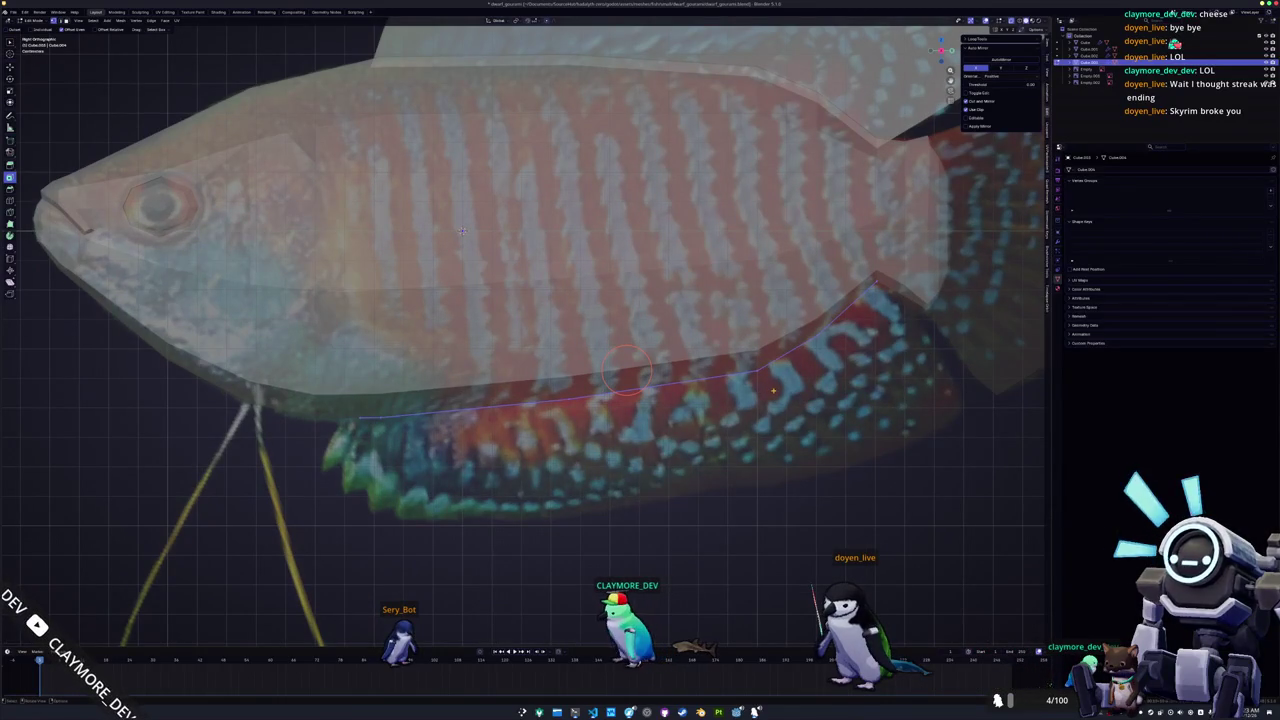
key(alt+z)
key(alt+z)
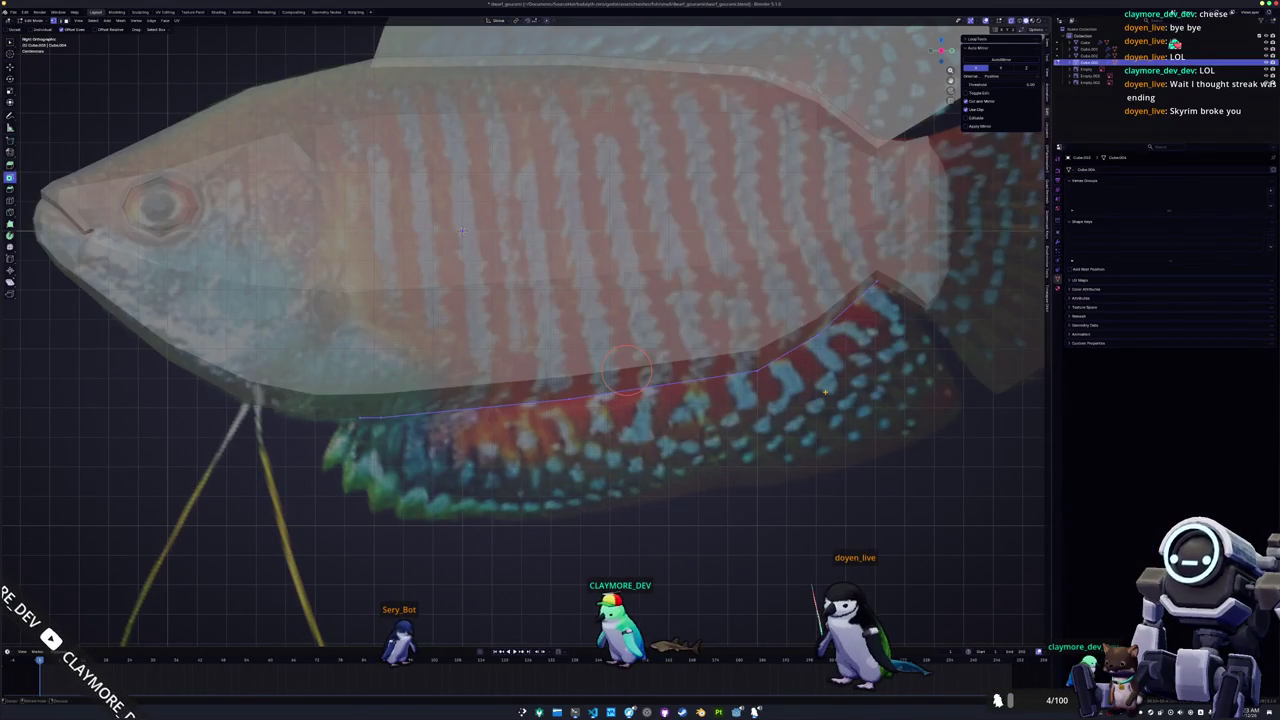
click(617, 400)
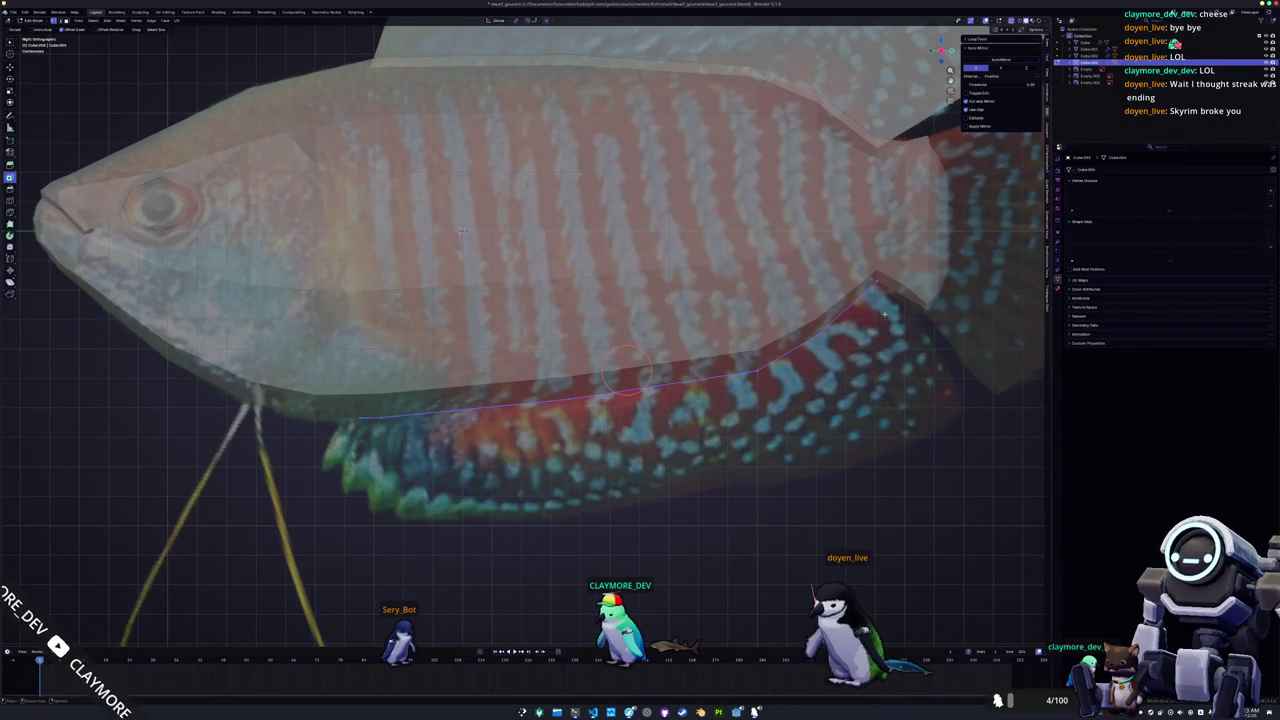
key(g)
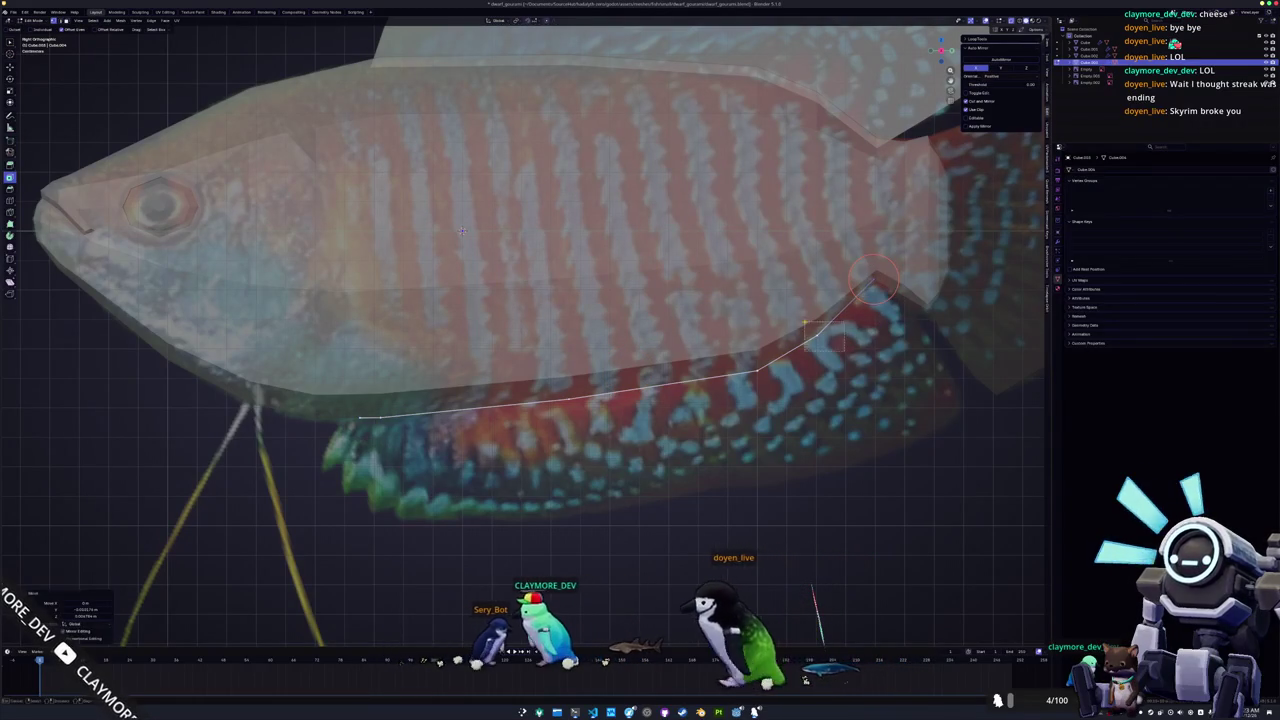
click(757, 370)
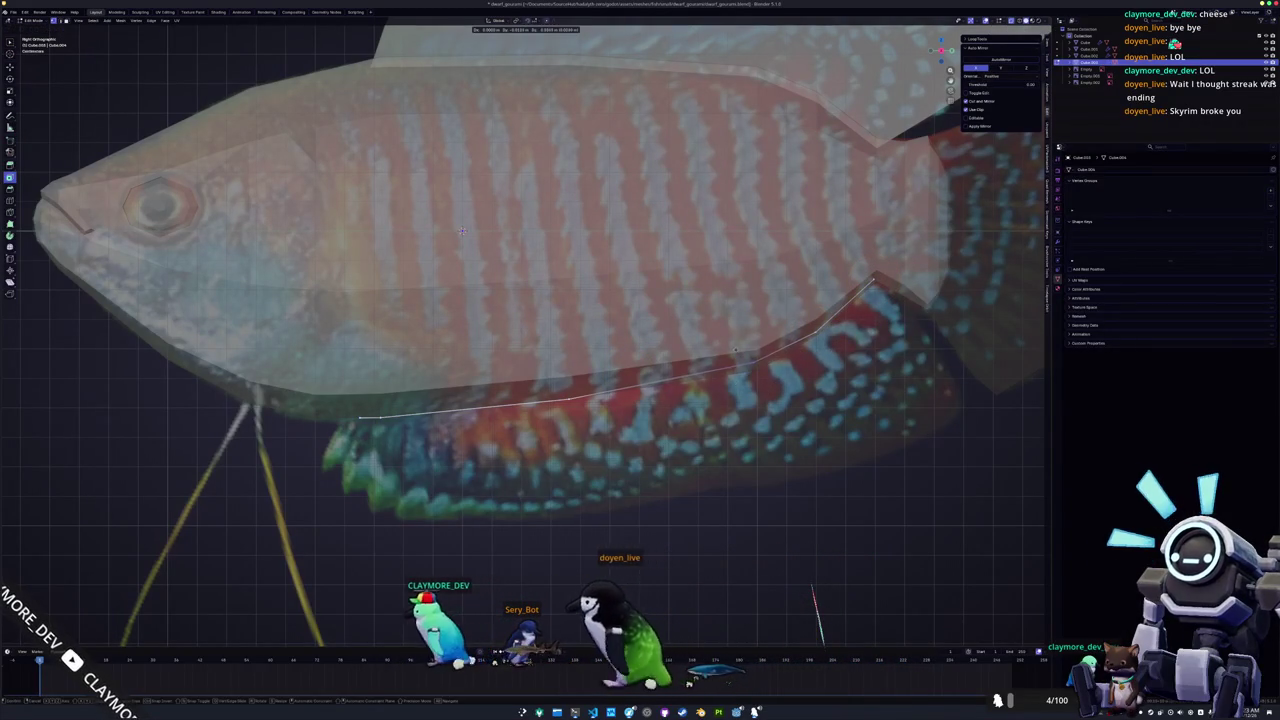
mouse_move(735, 351)
mouse_down()
mouse_move(568, 392)
mouse_move(369, 413)
mouse_up()
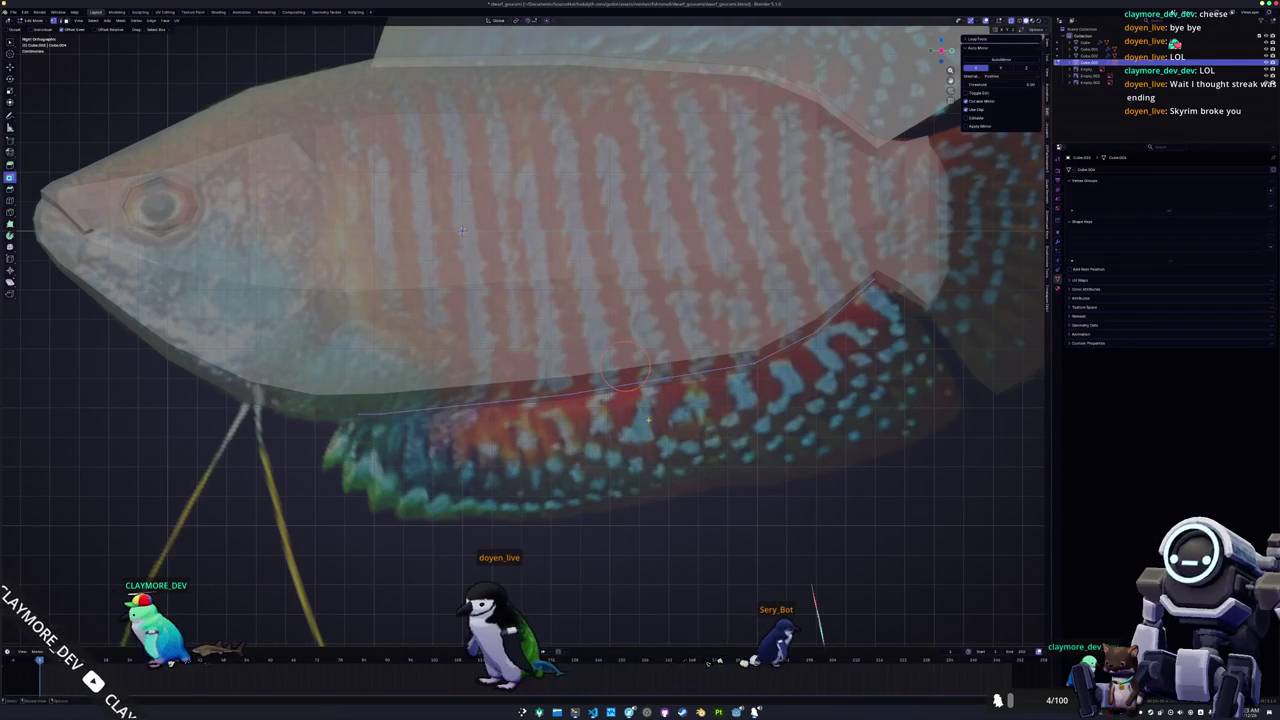
Extrude the edge downward into a fin strip and add a loop cut near its left end.
key(e)
click(672, 428)
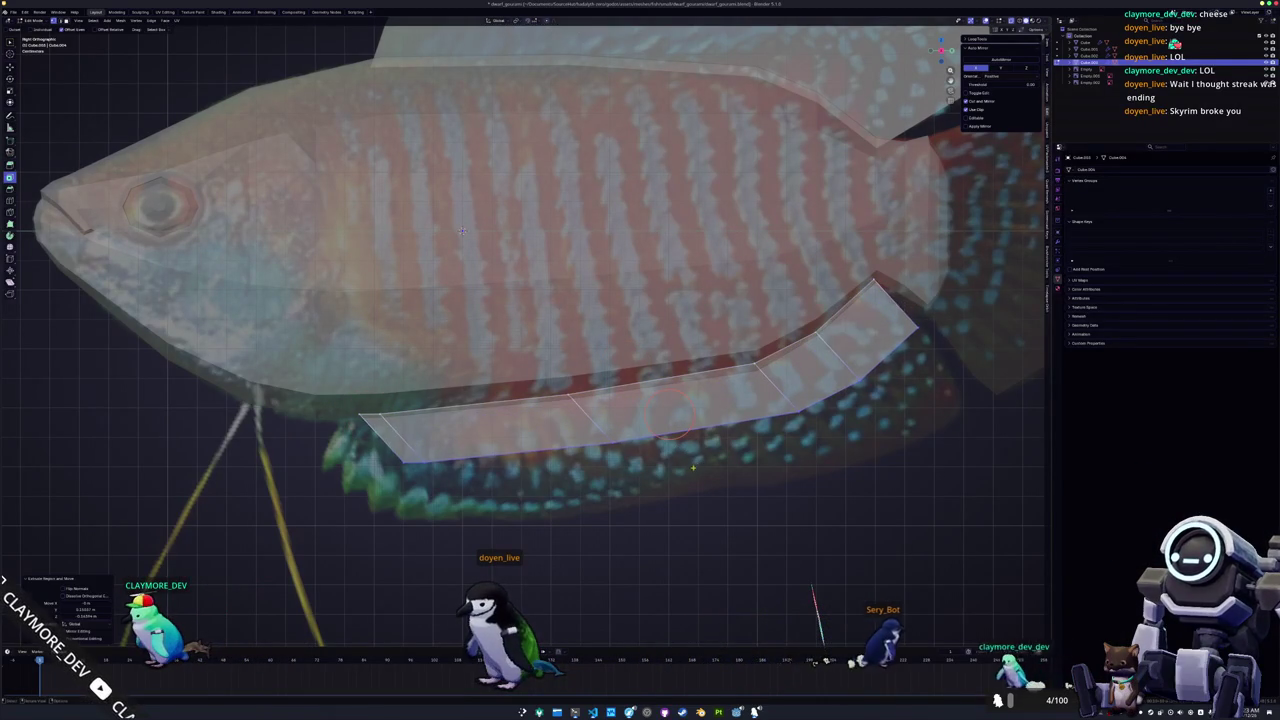
key(g)
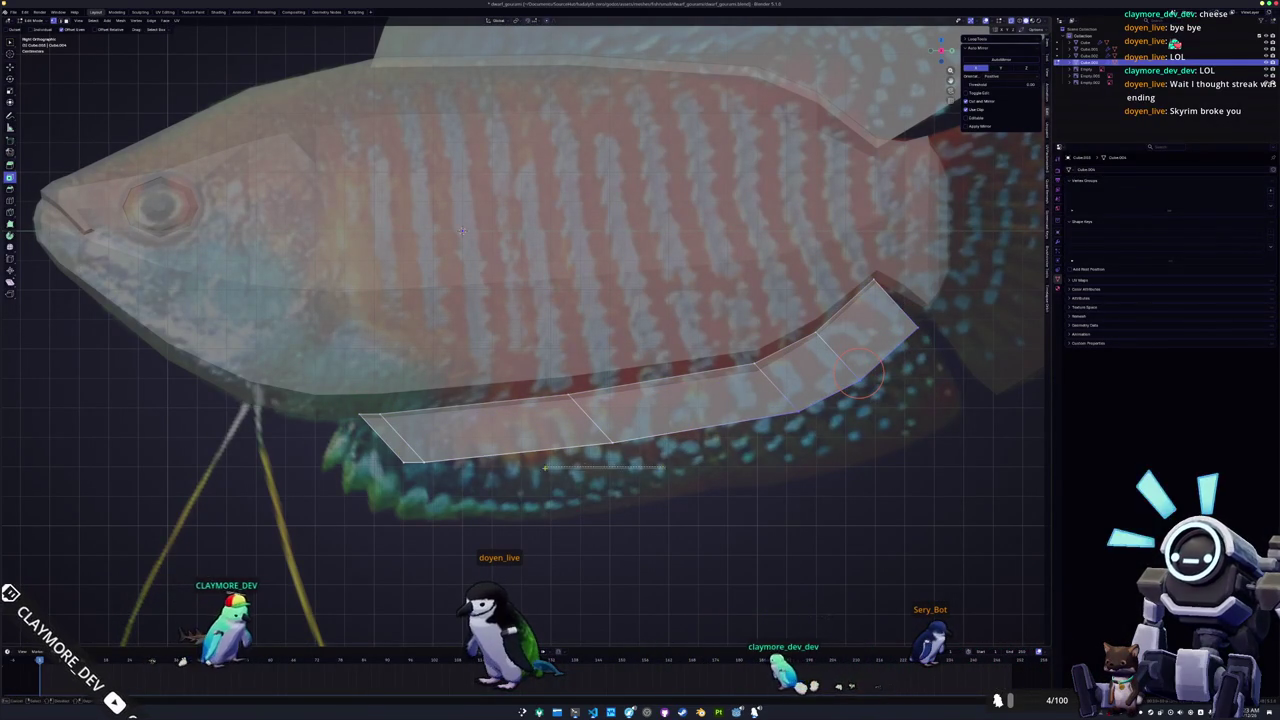
middle_drag(700, 425, 672, 433)
drag(672, 433, 470, 450)
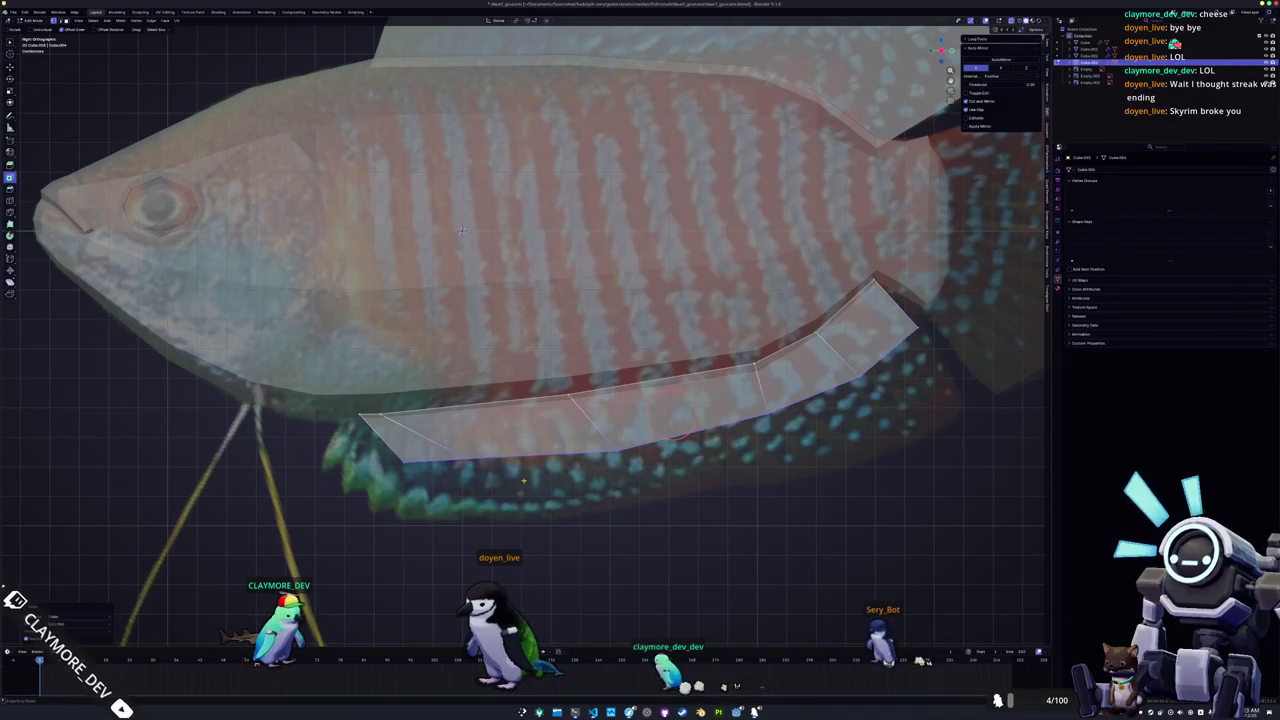
key(w)
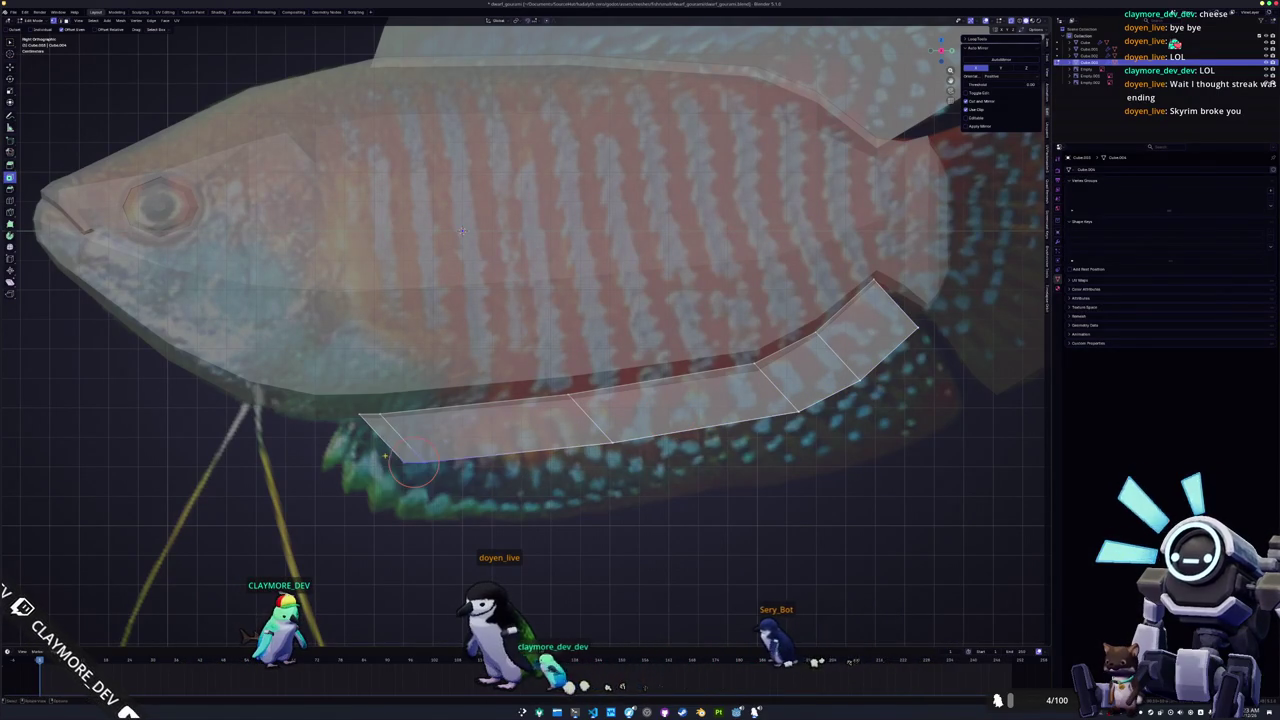
key(ctrl+r)
click(422, 440)
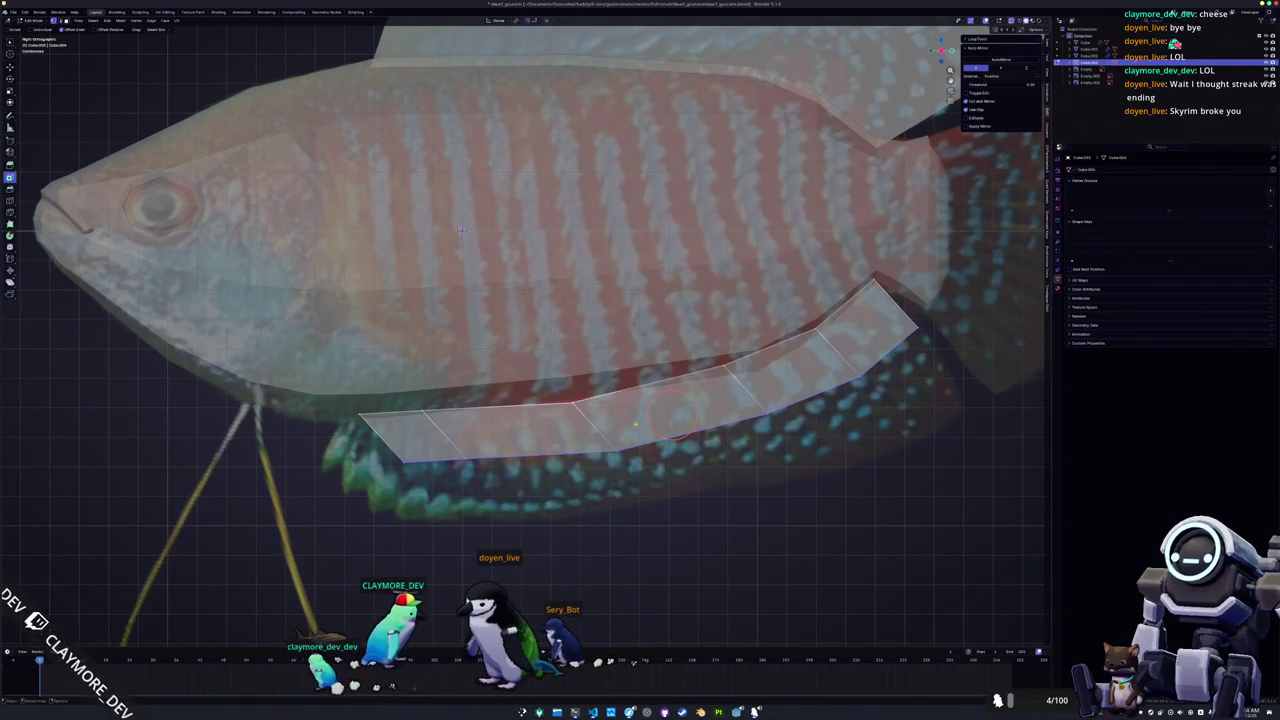
Move and slide the strip's vertices so its lower edge follows the reference fin outline.
key(g)
click(536, 360)
key(g)
click(727, 360)
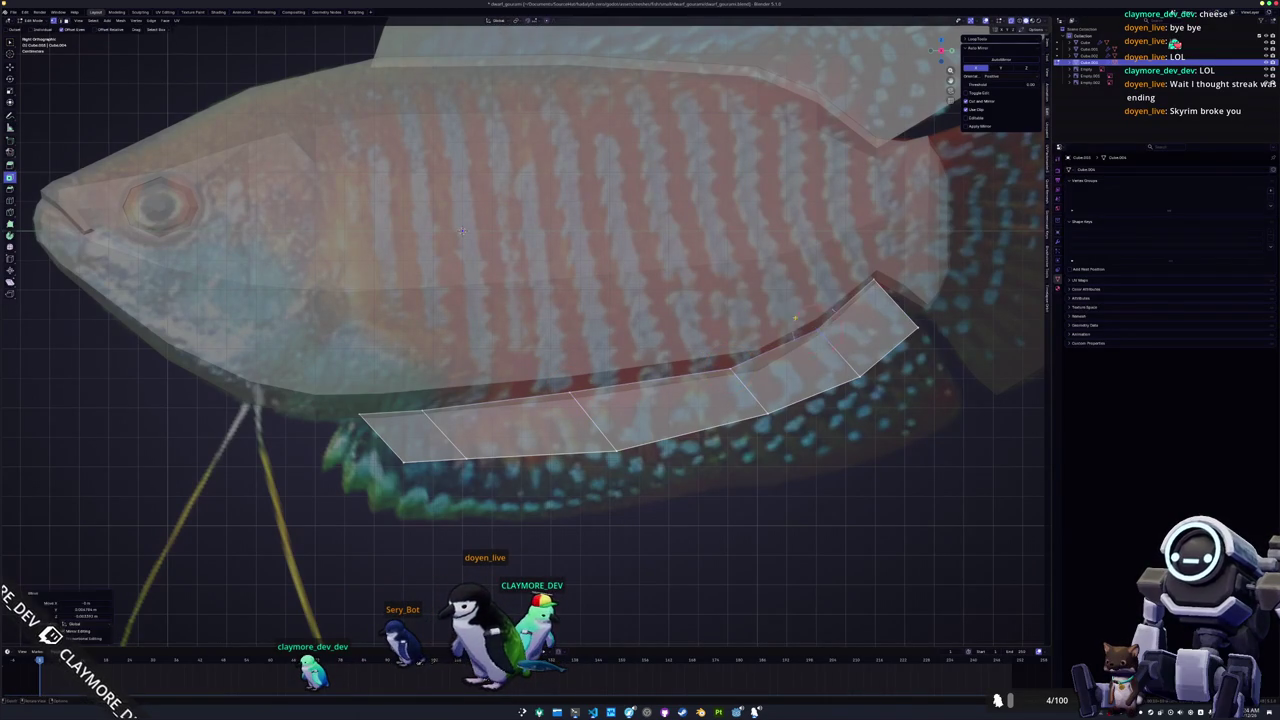
click(707, 355)
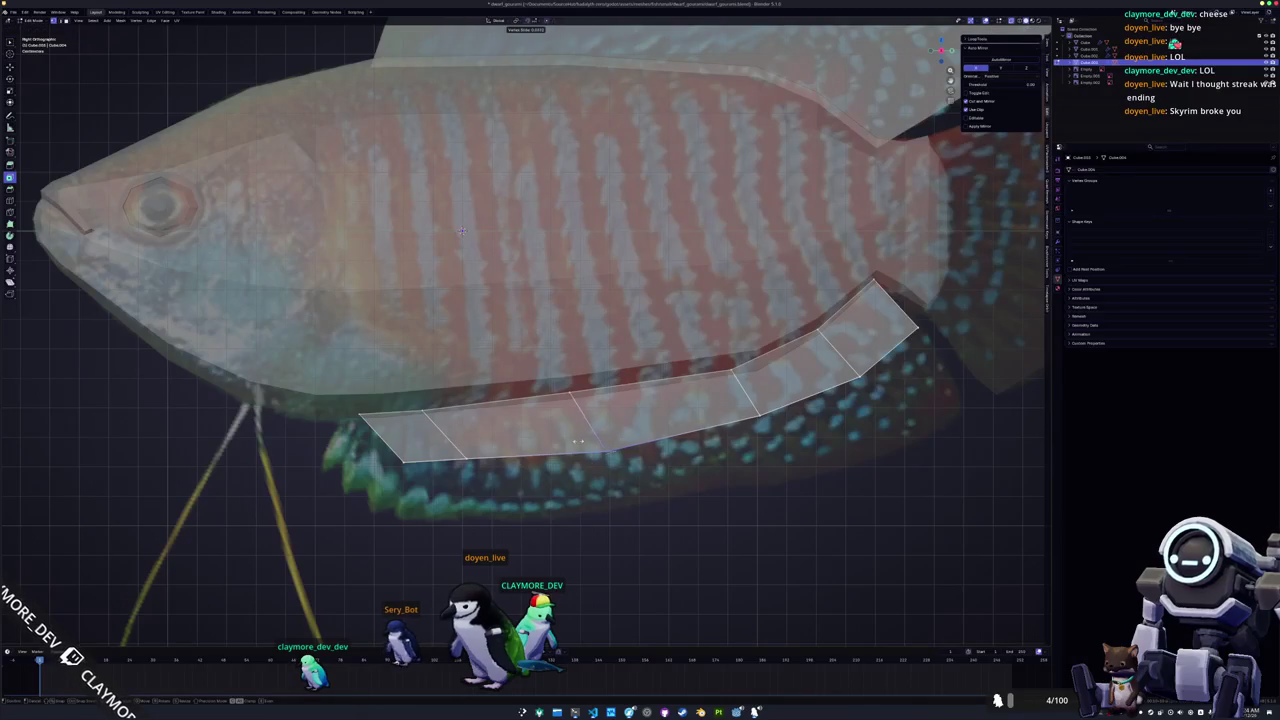
key(g)
key(g)
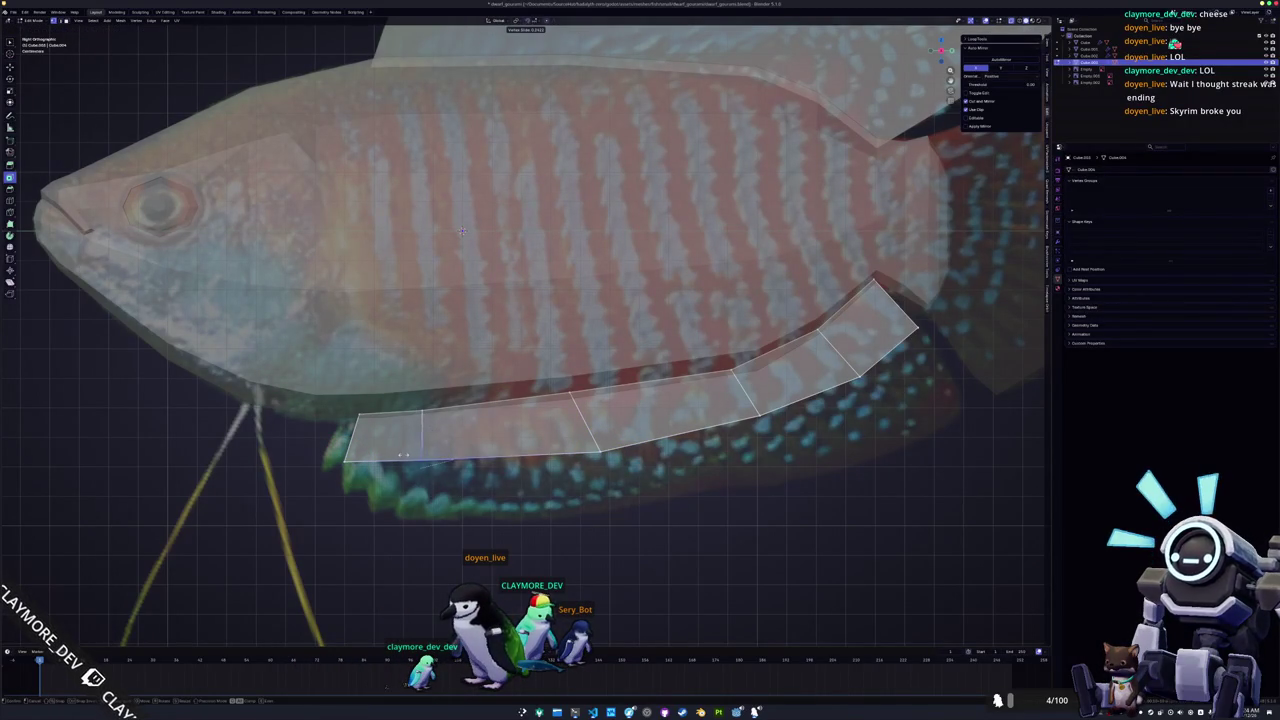
click(408, 455)
key(g)
click(410, 469)
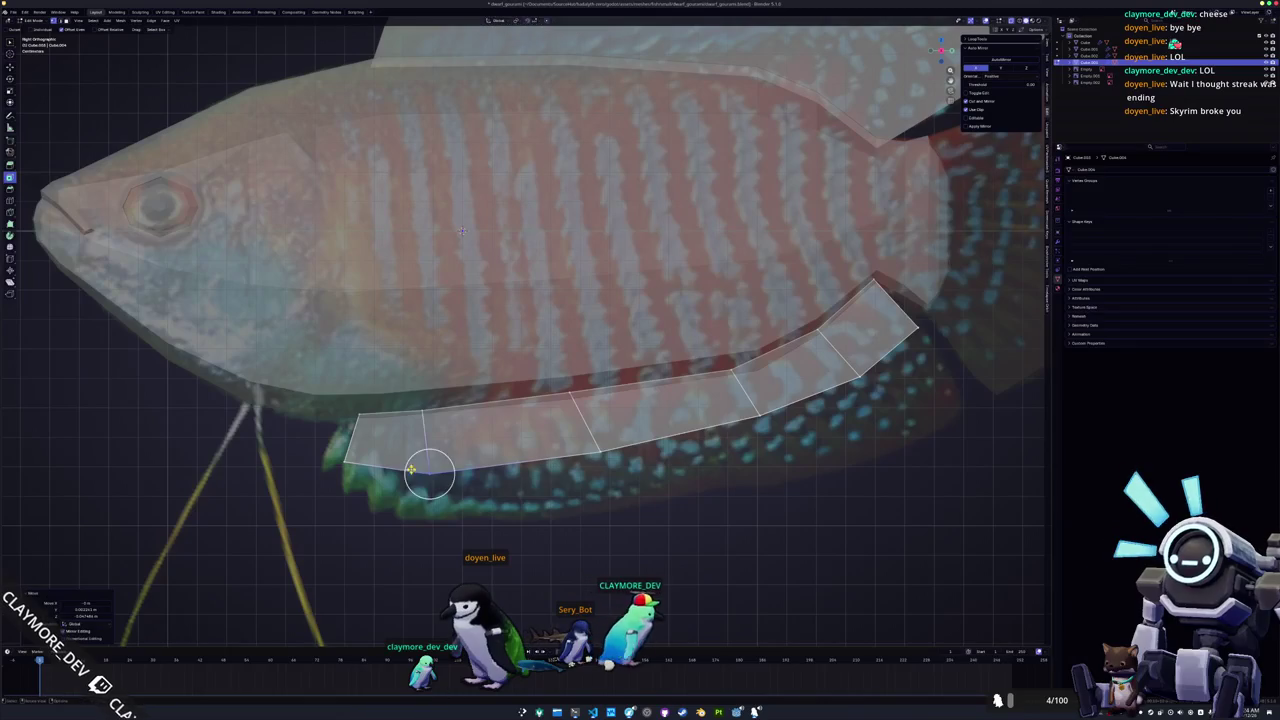
key(g)
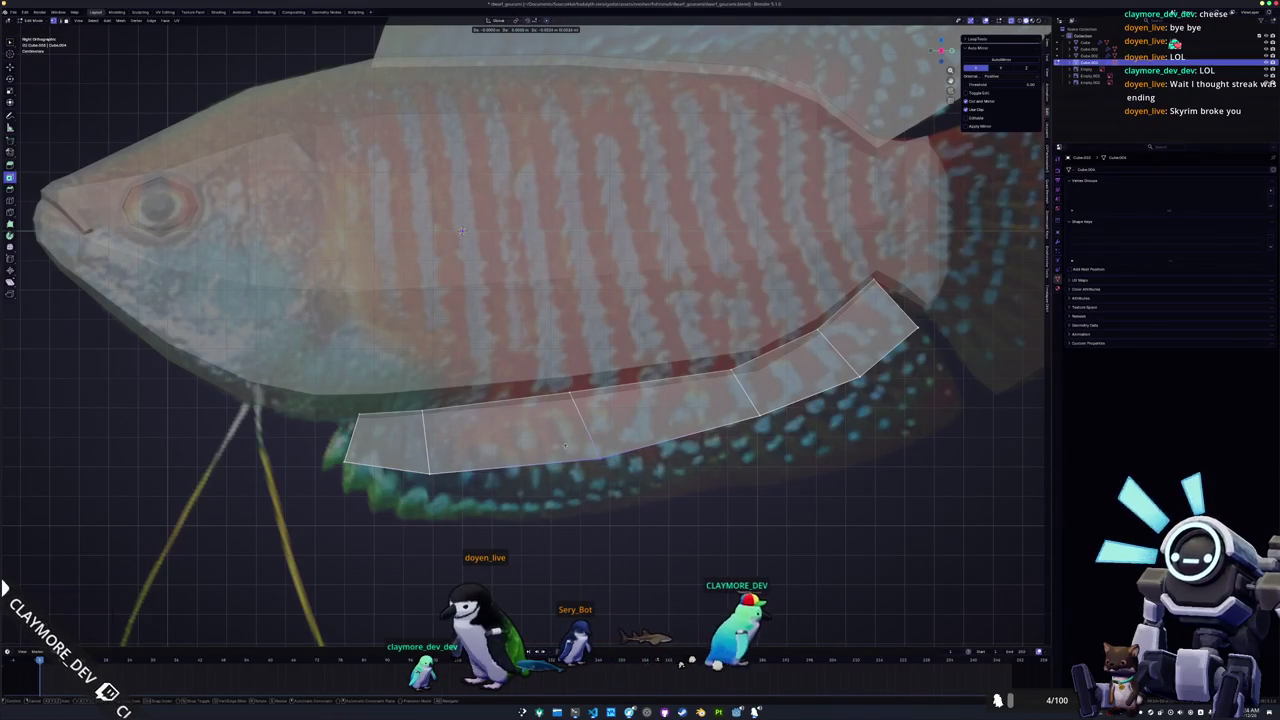
click(570, 445)
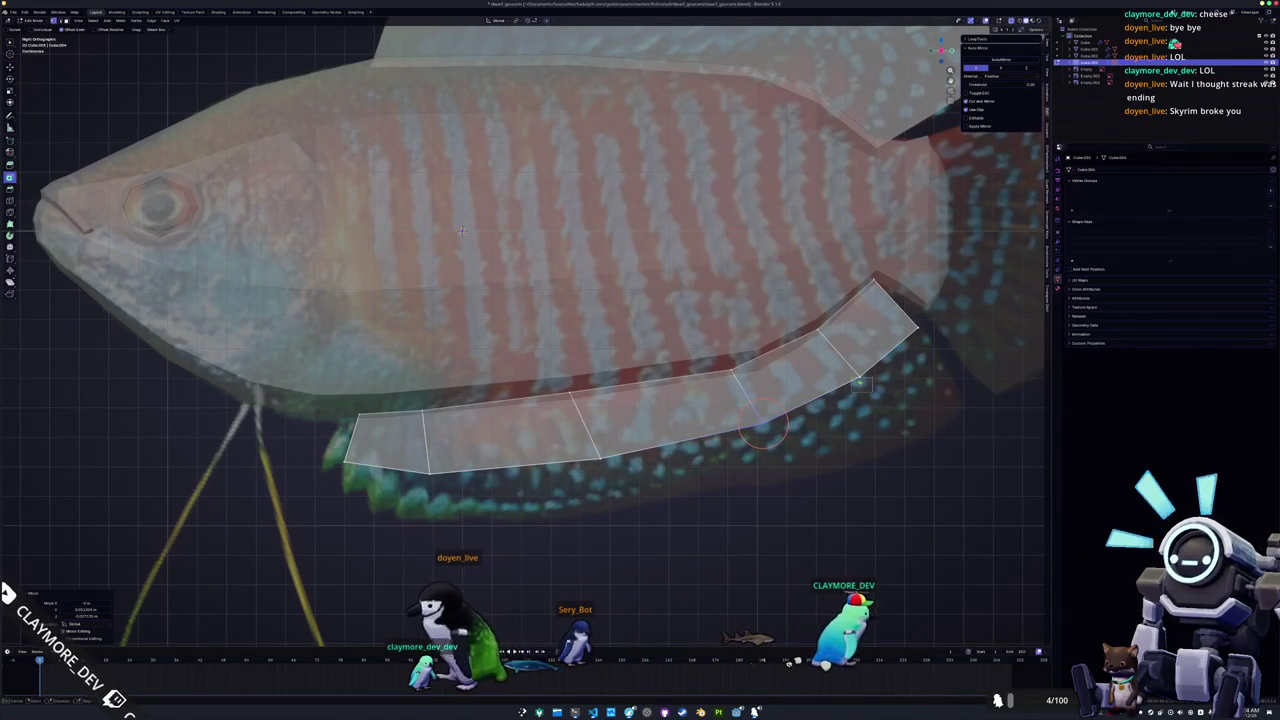
Extrude a second row of faces below the strip and fit its right-end vertices to the fin.
key(g)
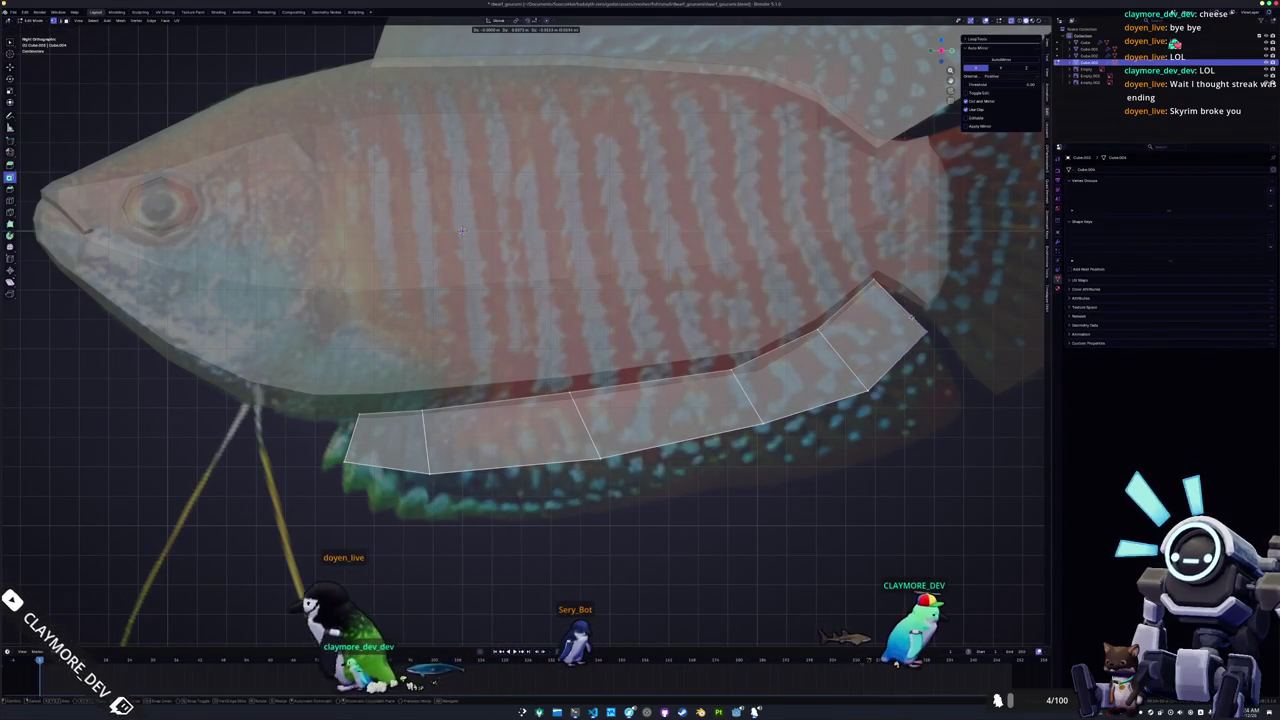
key(g)
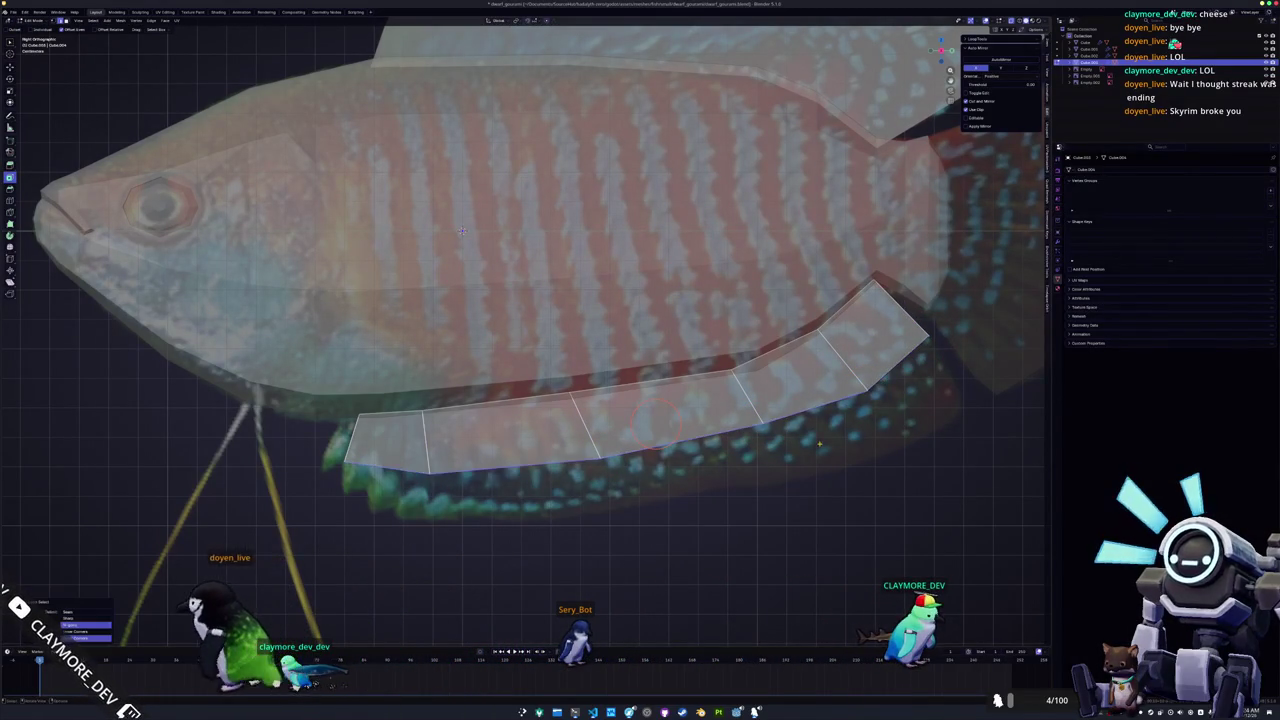
key(e)
click(825, 469)
drag(956, 407, 931, 385)
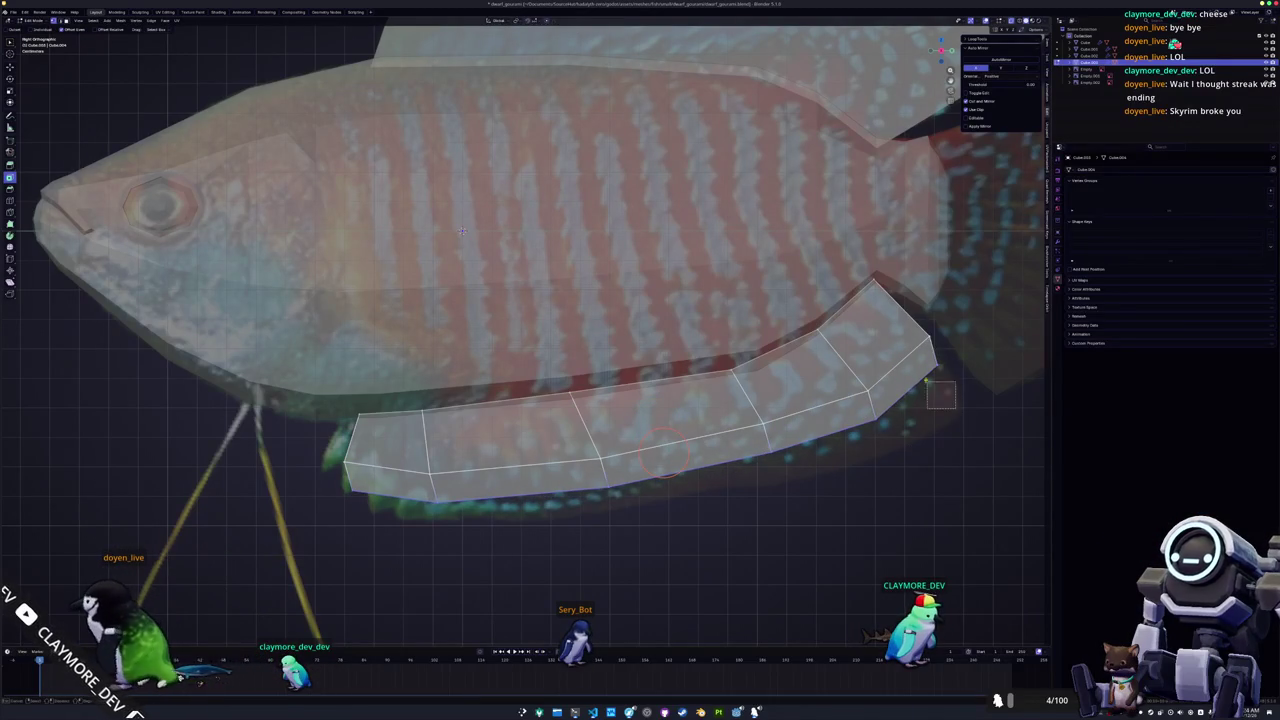
key(g)
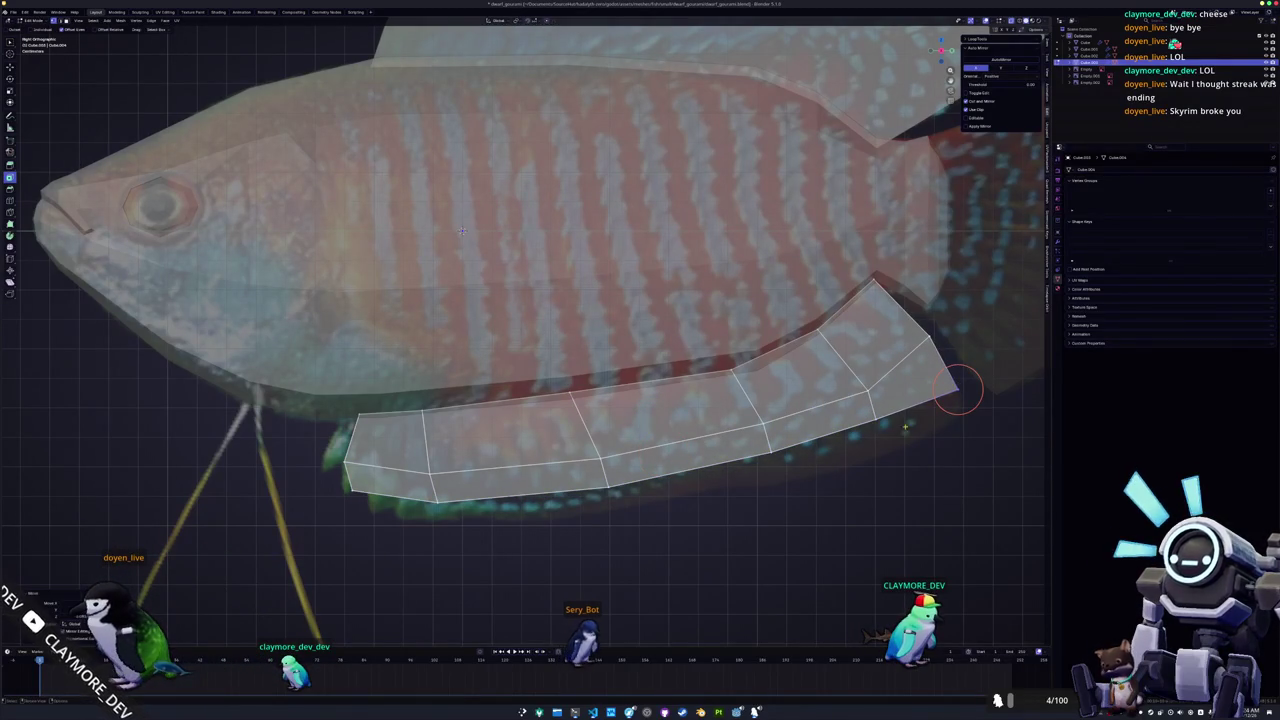
click(892, 428)
mouse_move(781, 468)
mouse_down()
mouse_move(755, 452)
mouse_move(766, 453)
mouse_up()
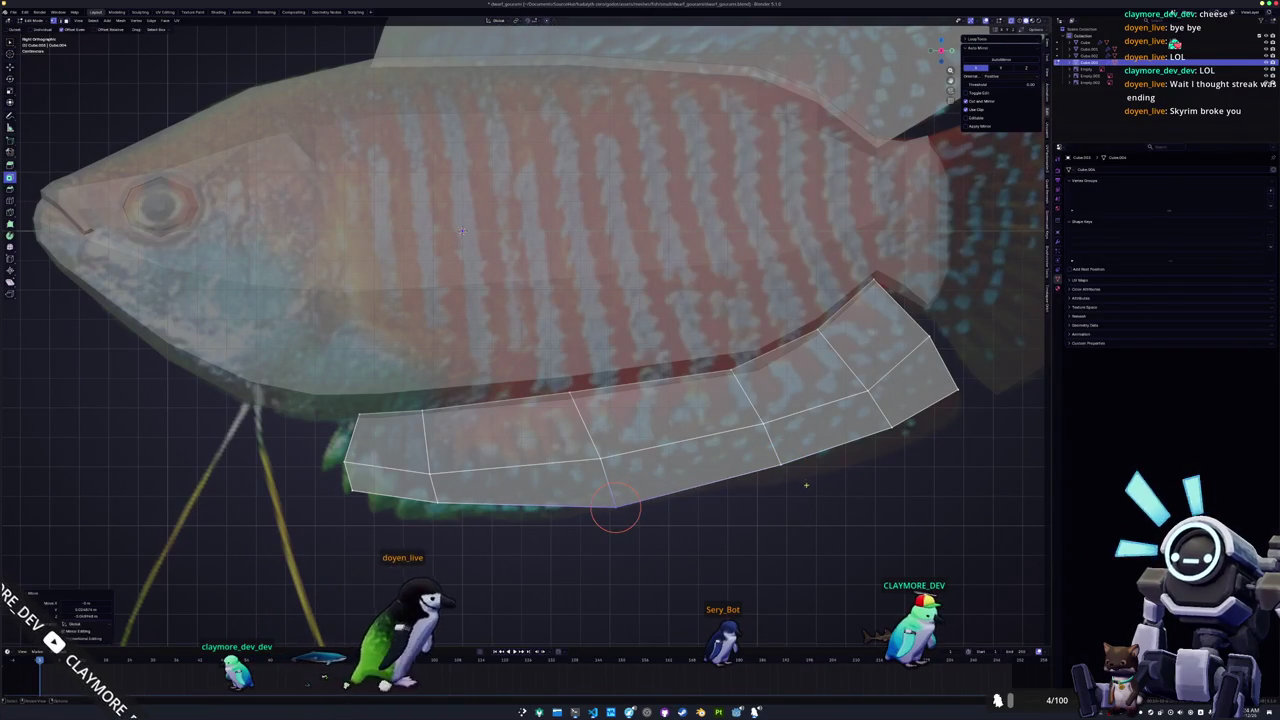
click(790, 482)
click(905, 448)
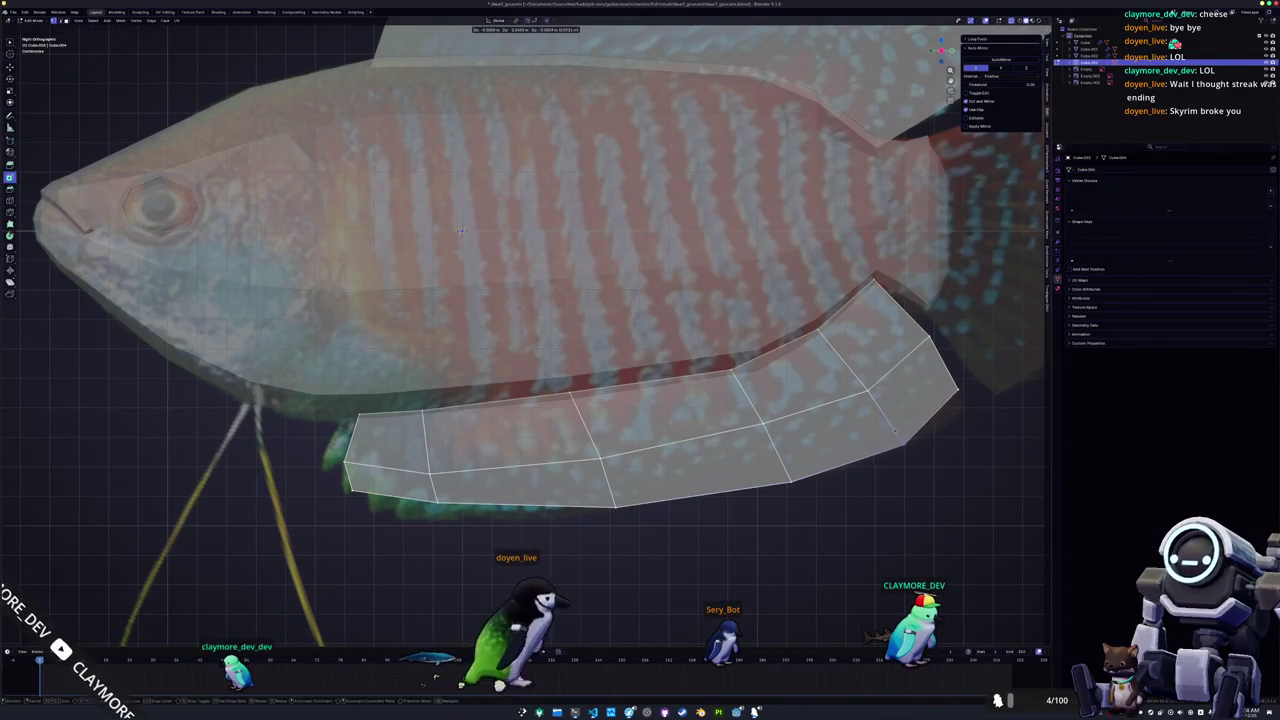
Slide a fin vertex along its edge and add an edge loop across the fin strip.
shift+middle_drag(971, 394, 1117, 358)
key(g)
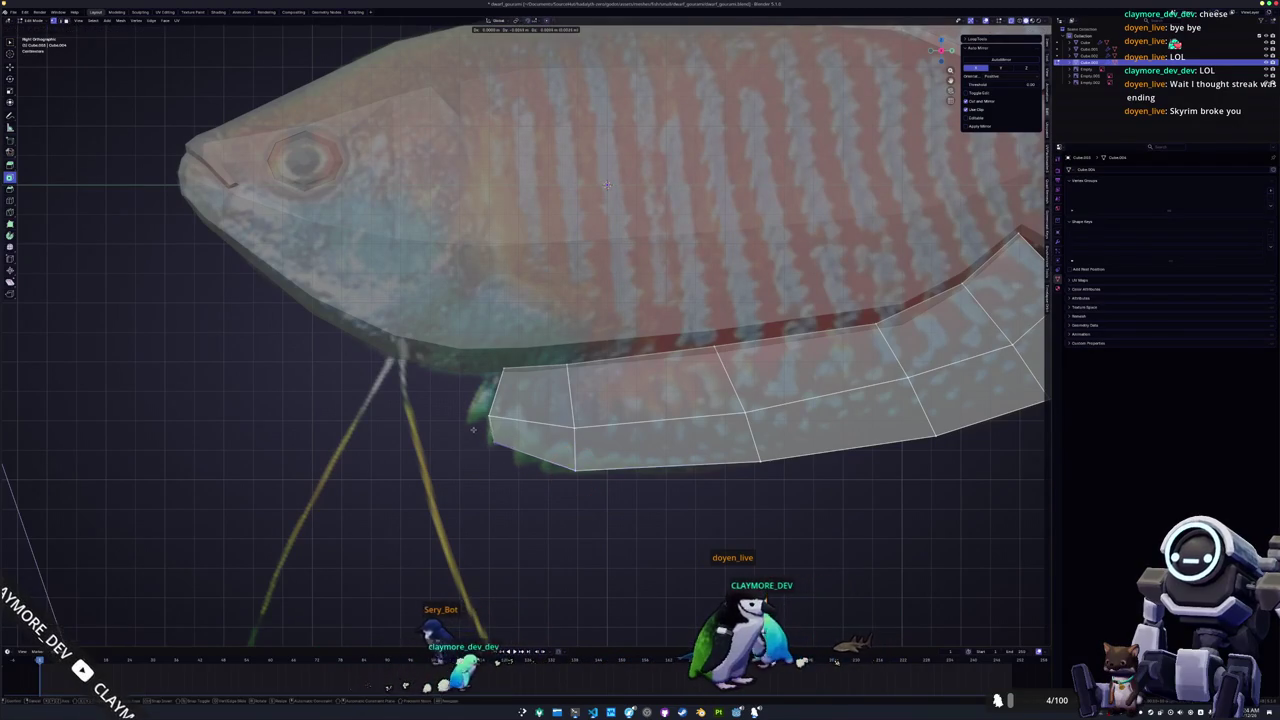
key(g)
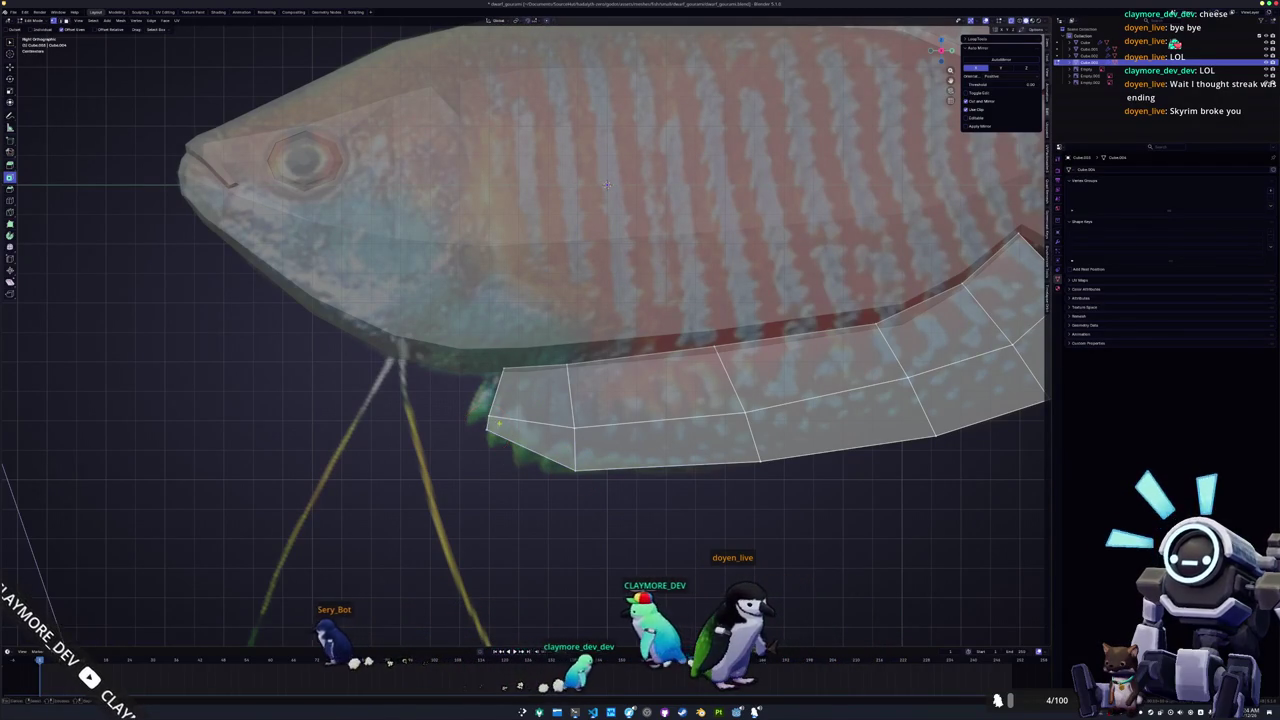
click(606, 184)
scroll(640, 140, up, 1)
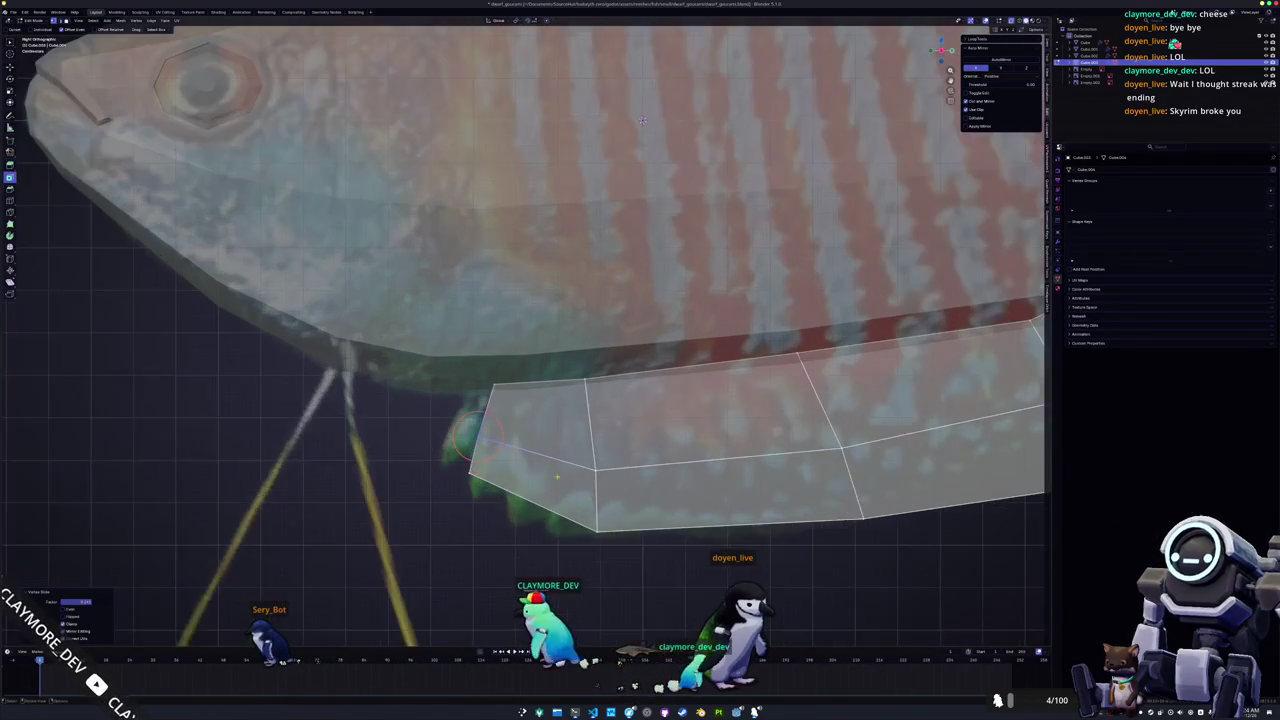
scroll(682, 83, up, 1)
key(ctrl+r)
click(590, 416)
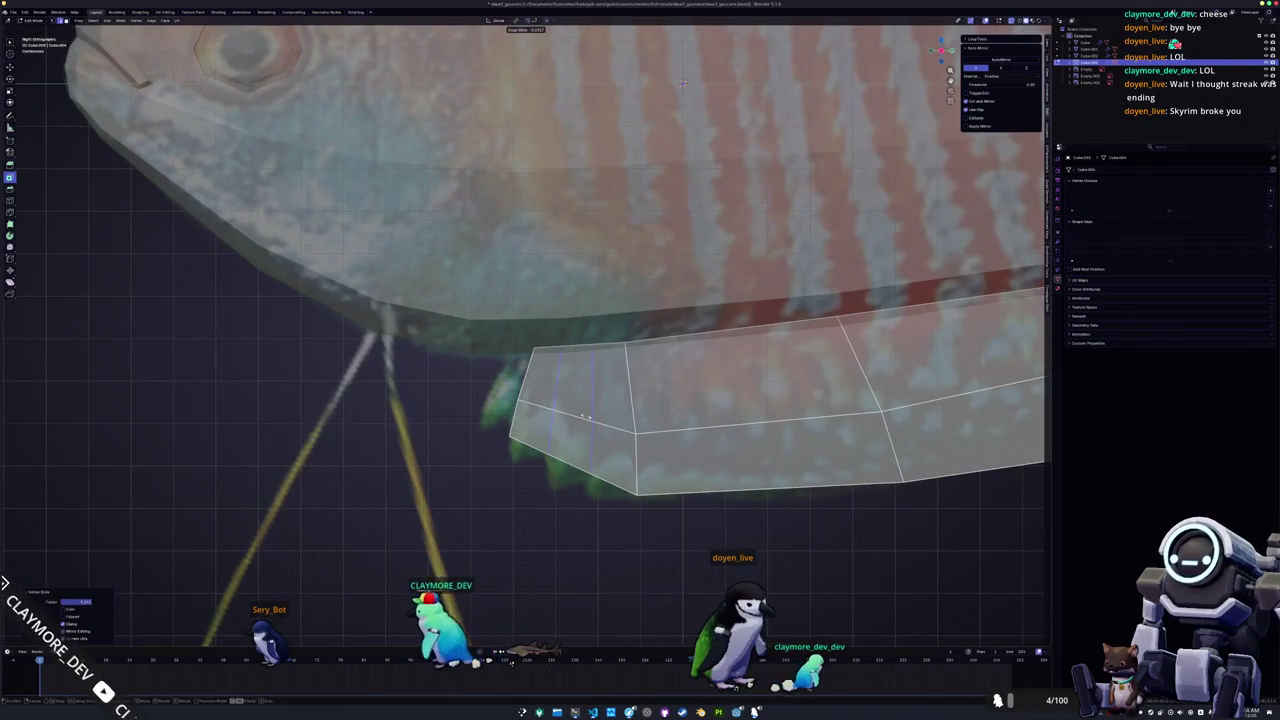
Extrude a small face below the lower fin strip and pull one of its vertices downward.
key(e)
click(619, 497)
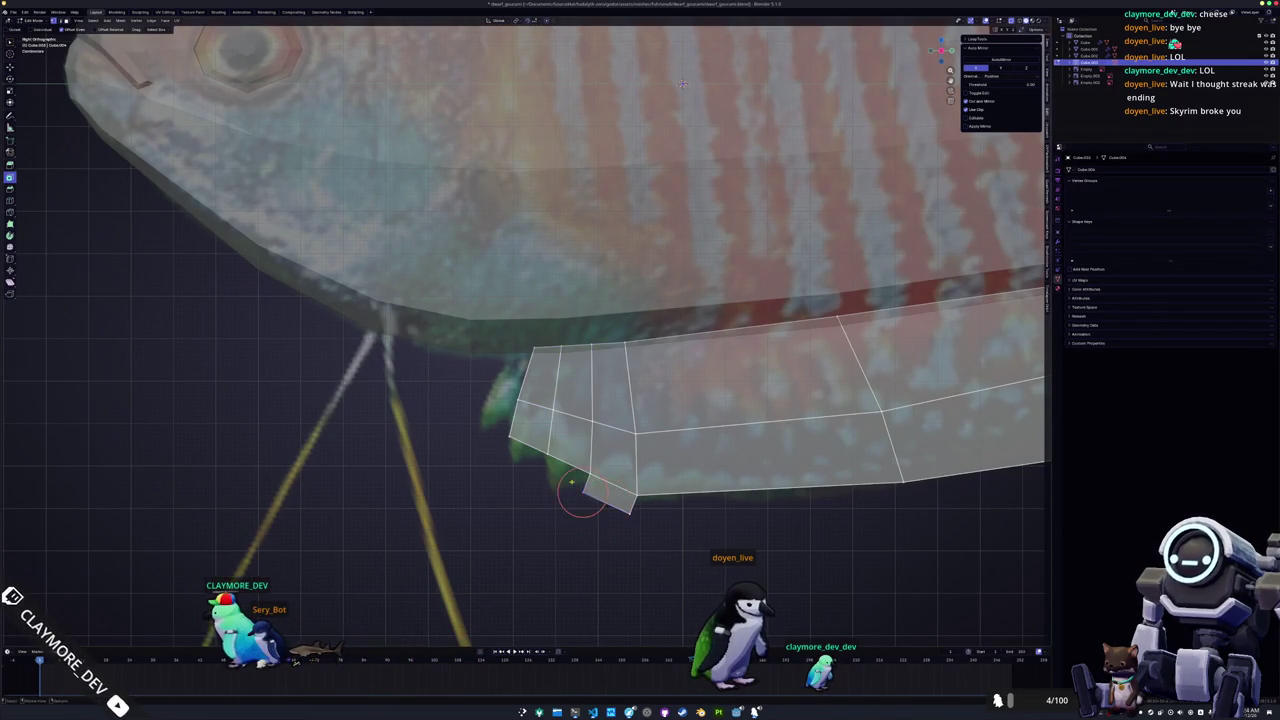
key(i)
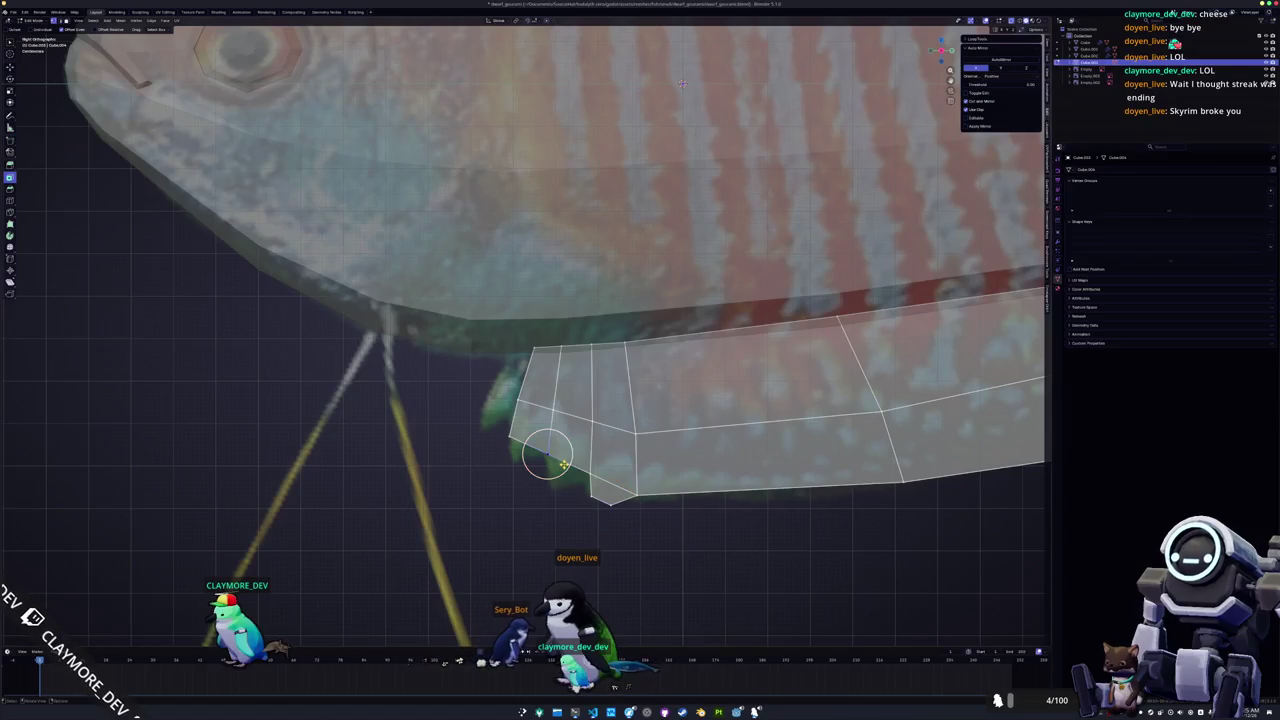
drag(567, 464, 573, 483)
key(i)
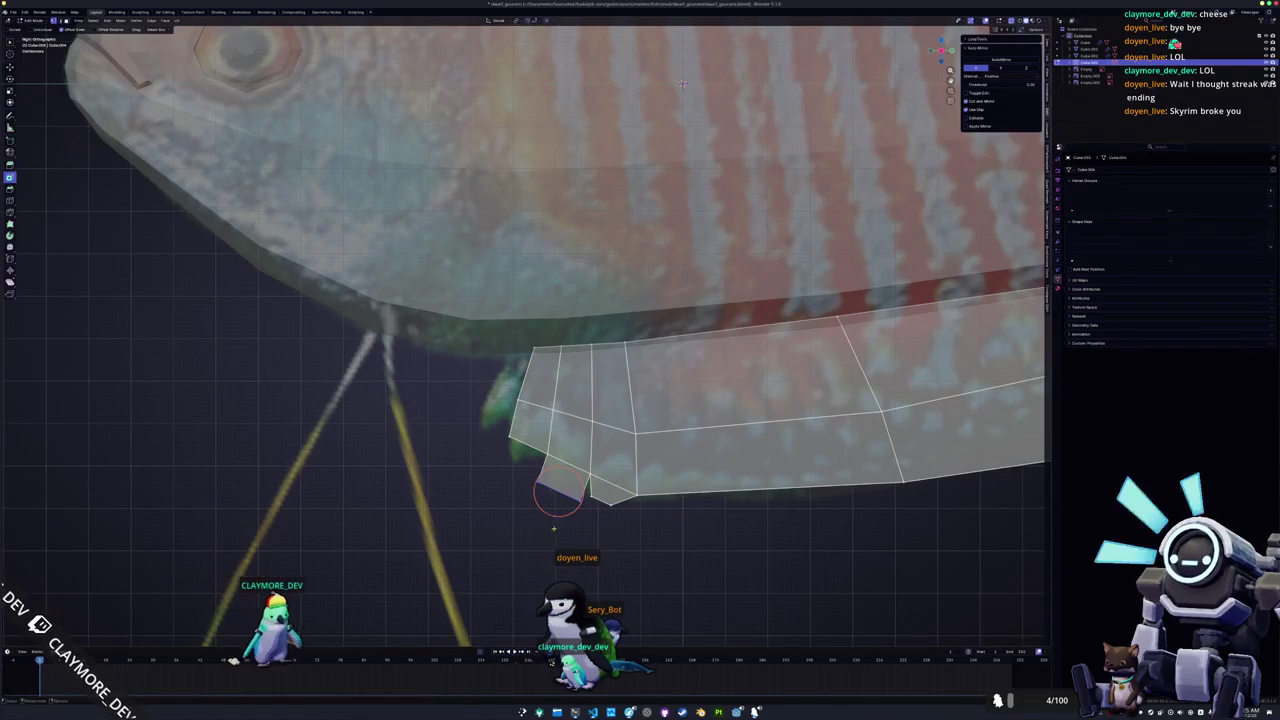
click(552, 492)
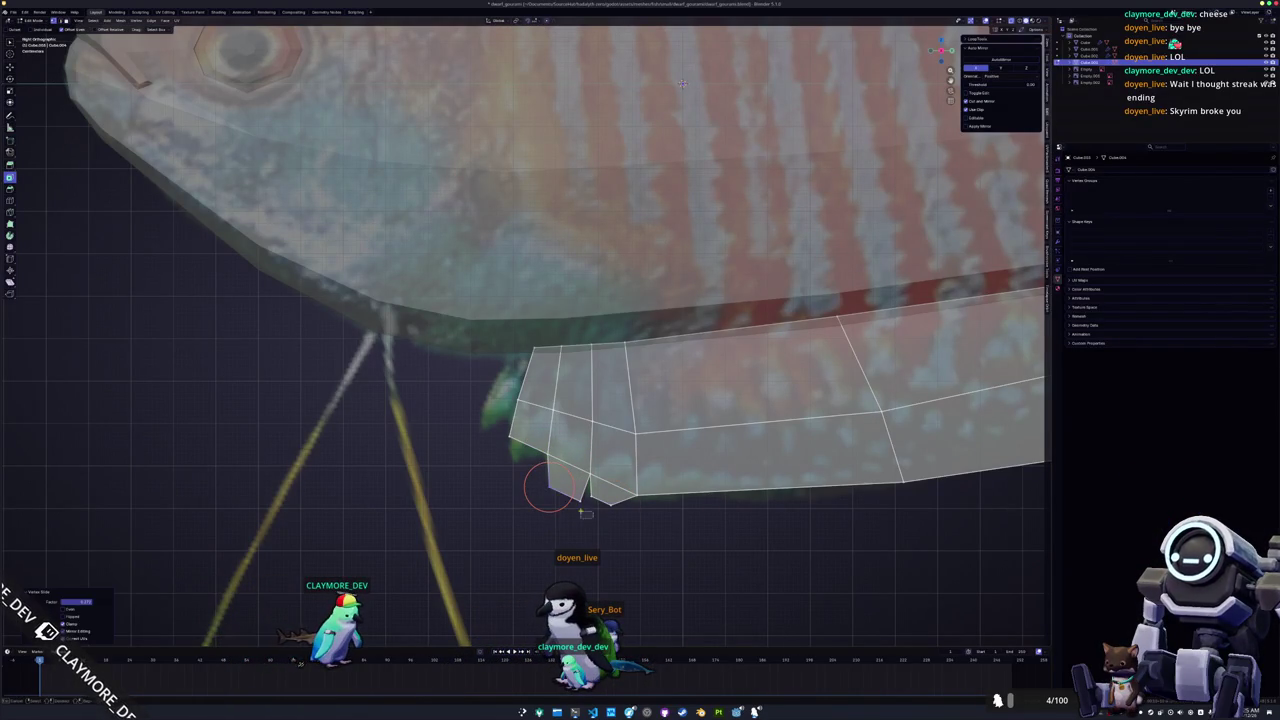
right_click(549, 493)
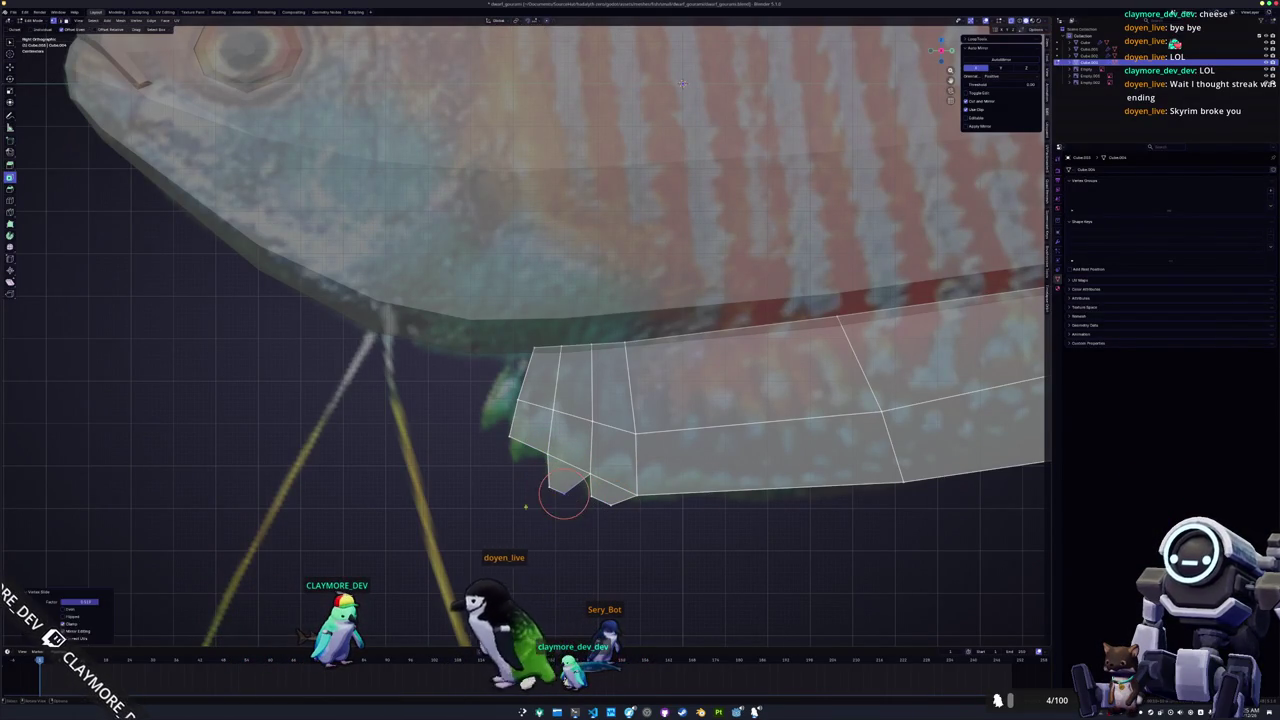
Scale and shift the bottom corner vertex down and to the right.
drag(538, 482, 541, 478)
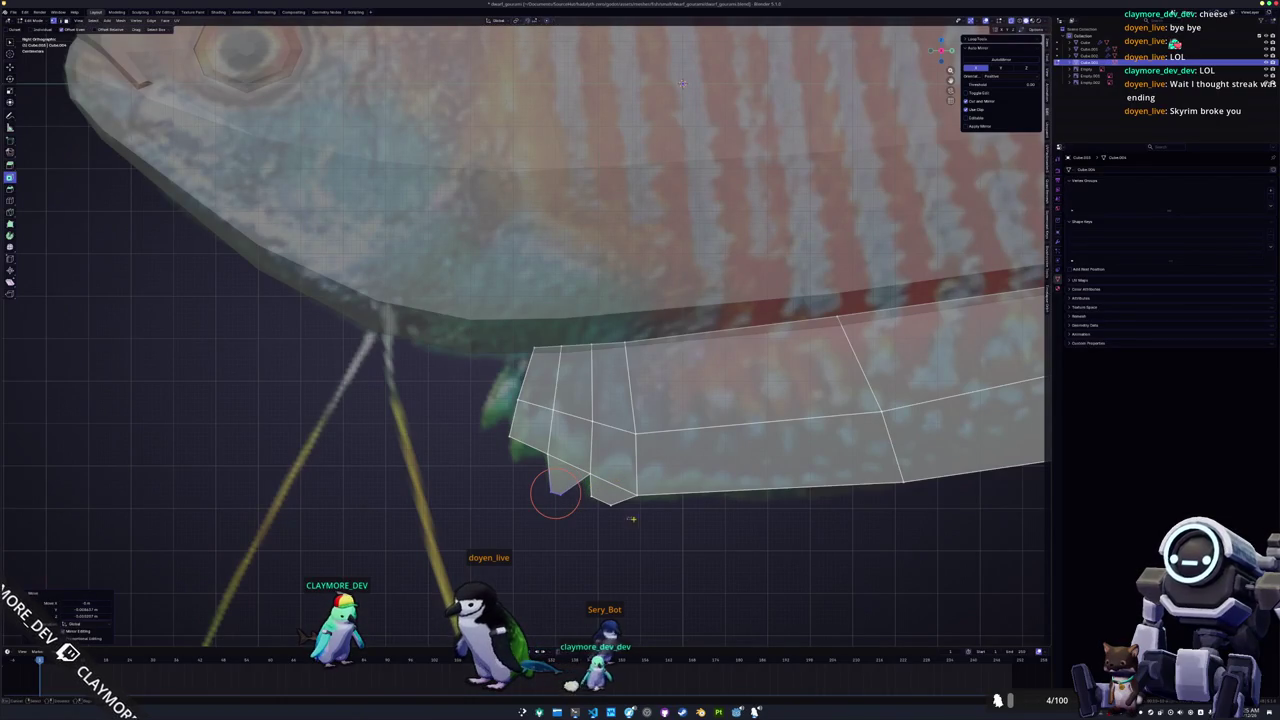
click(624, 506)
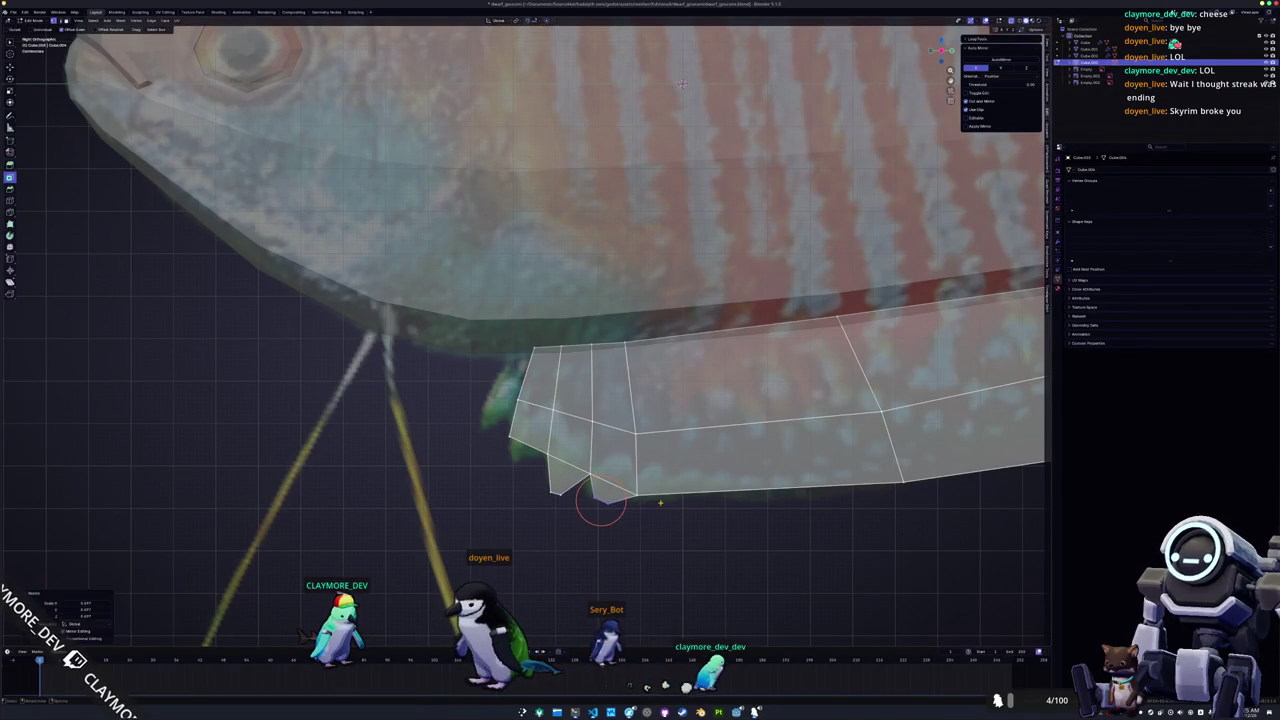
key(g)
click(653, 503)
drag(600, 505, 605, 508)
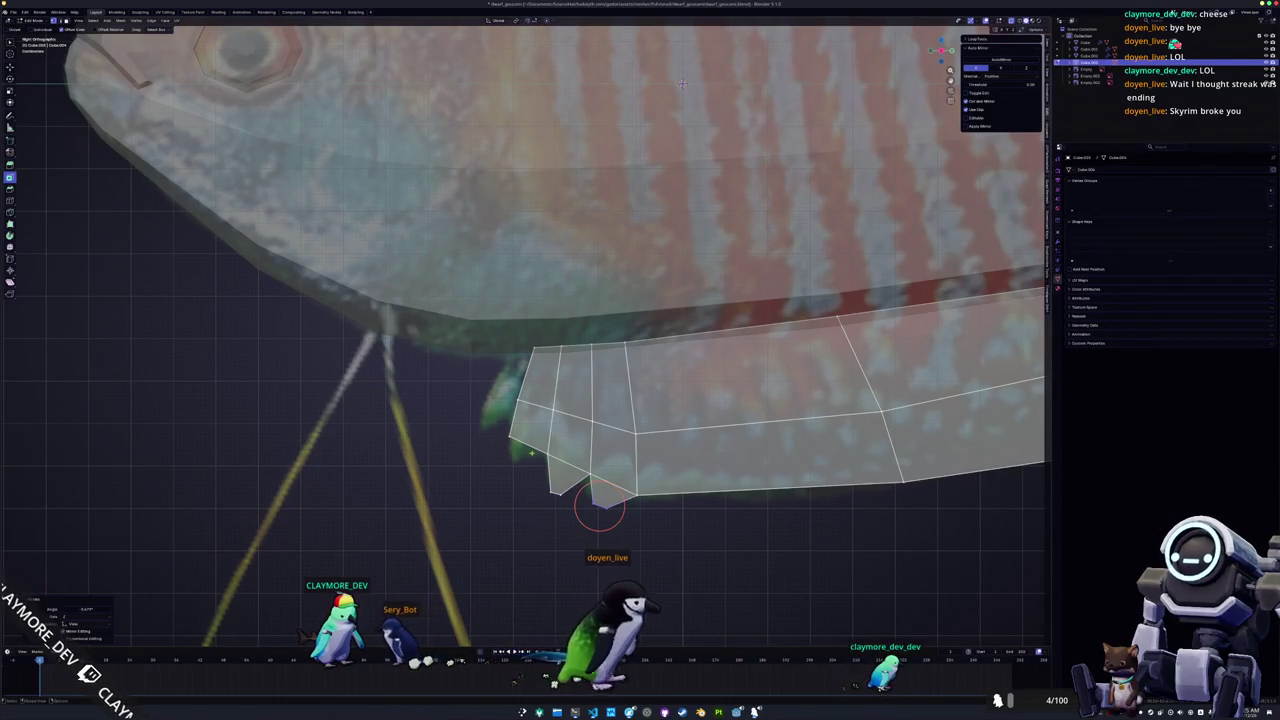
Extrude the left corner vertex down into a sawtooth notch and adjust it.
click(523, 443)
key(e)
click(508, 465)
key(g)
click(514, 457)
click(515, 466)
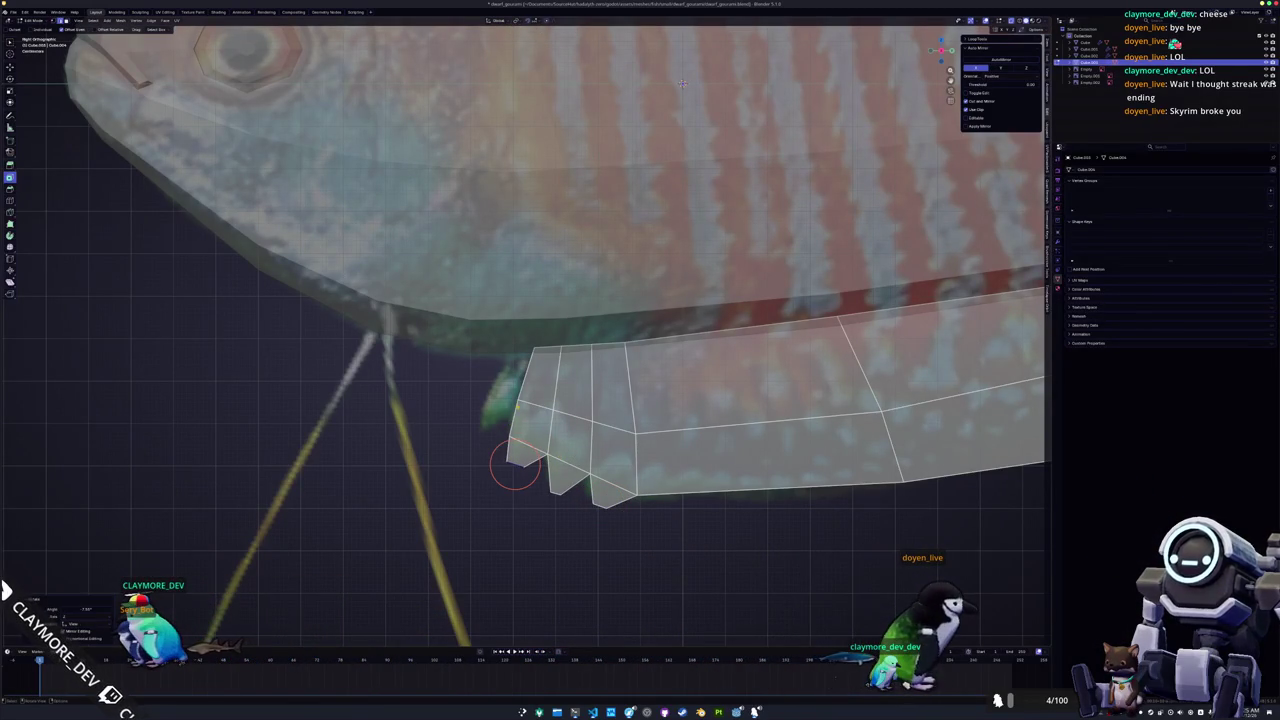
Extrude a new face from the upper-left edge and slide its top-left vertex into place.
key(e)
click(488, 386)
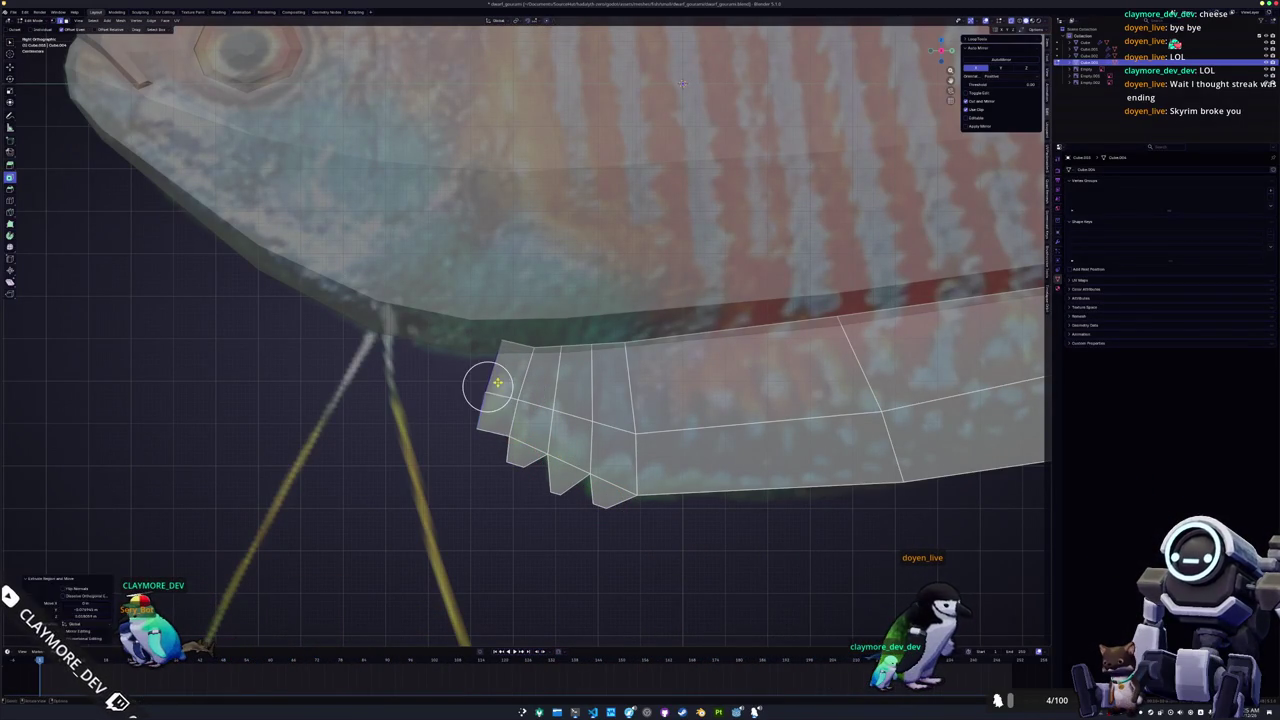
click(508, 357)
key(g)
key(g)
click(506, 345)
Move the fin-tip vertices down and left to form the front spikes.
key(g)
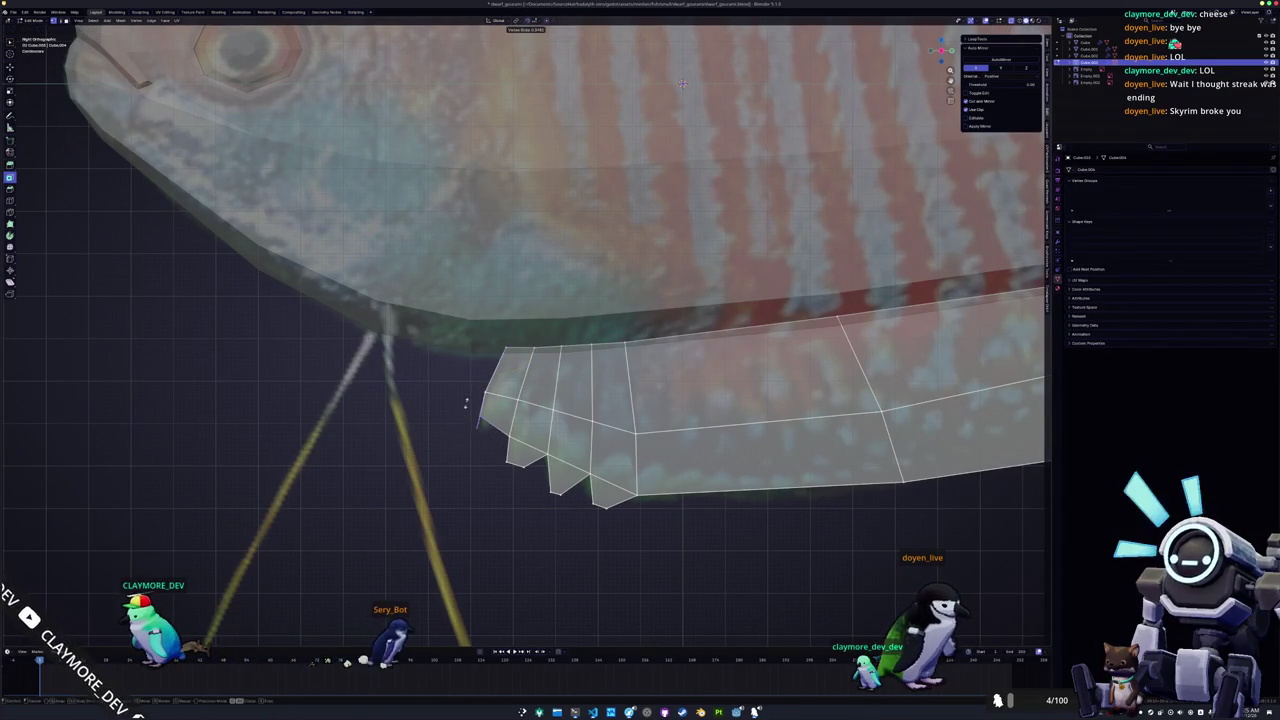
click(466, 408)
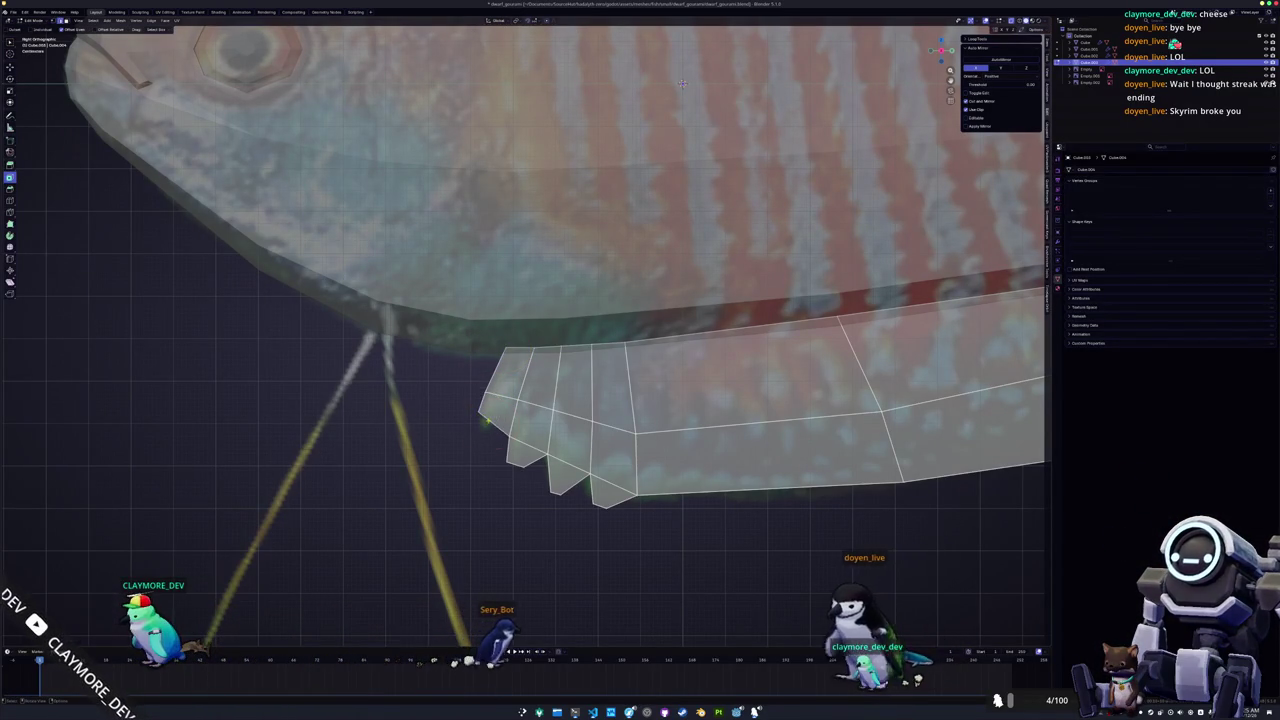
key(g)
click(479, 435)
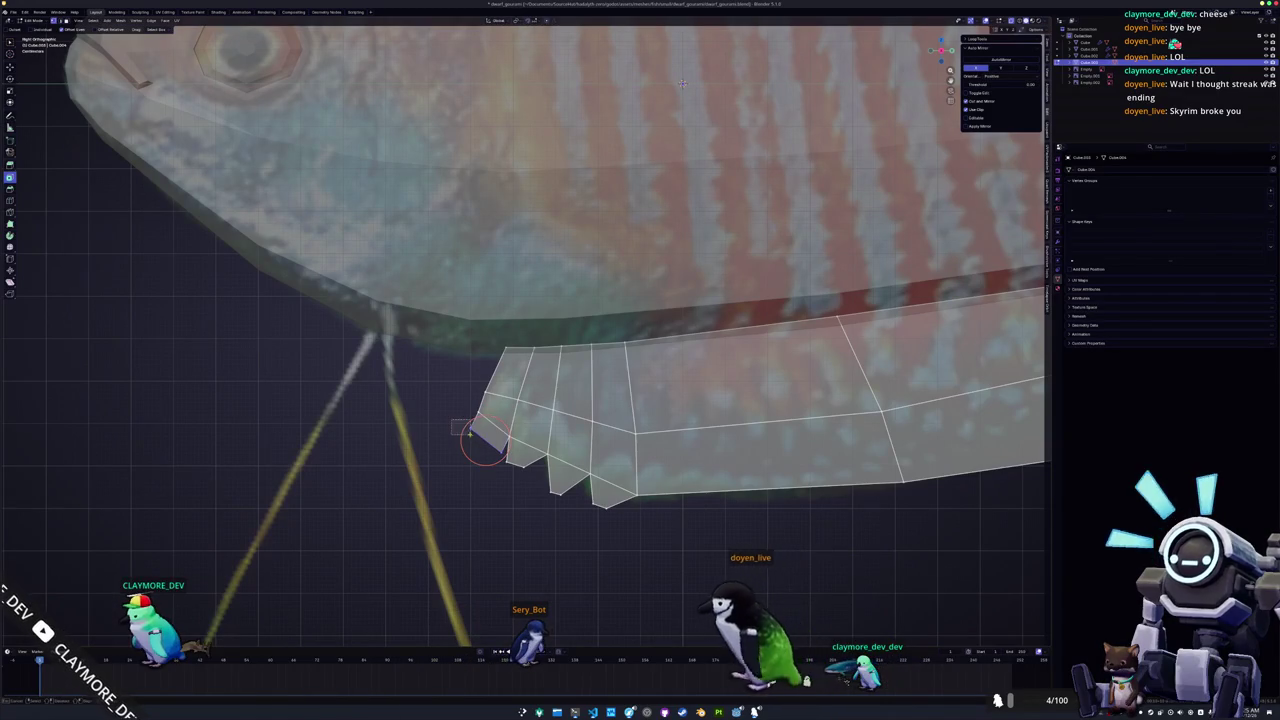
key(g)
key(g)
click(474, 438)
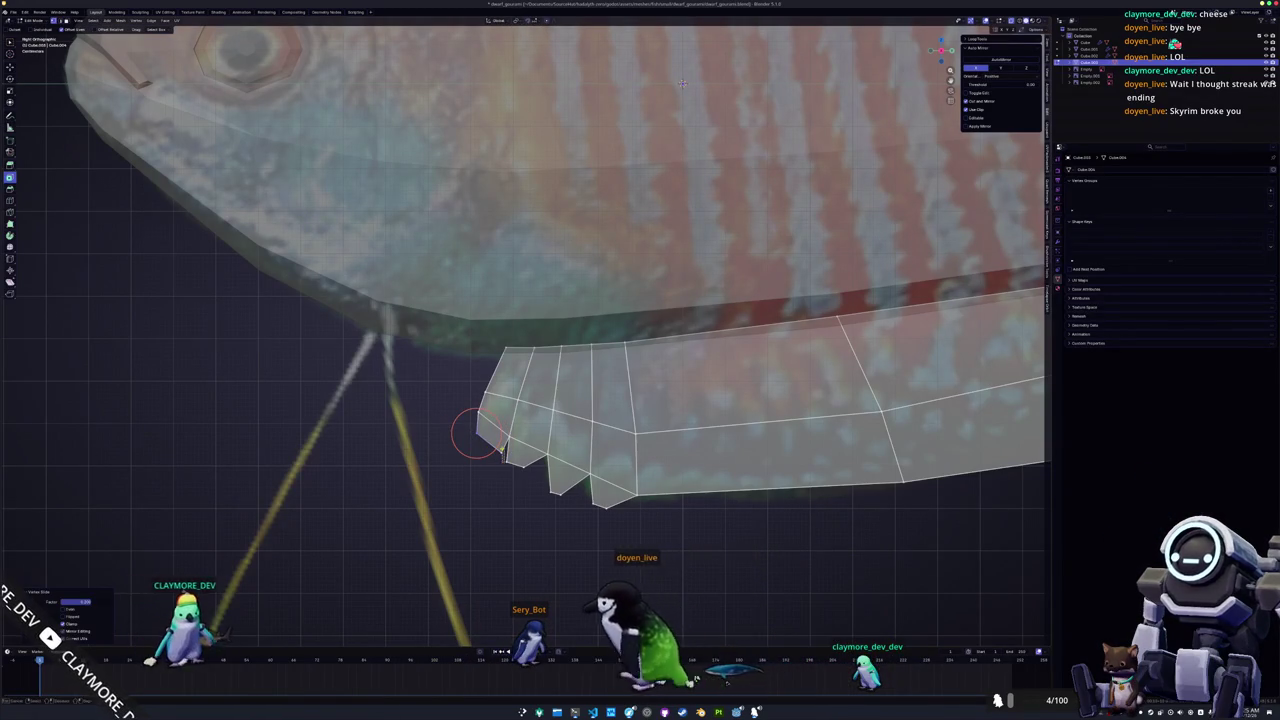
click(501, 444)
key(g)
key(g)
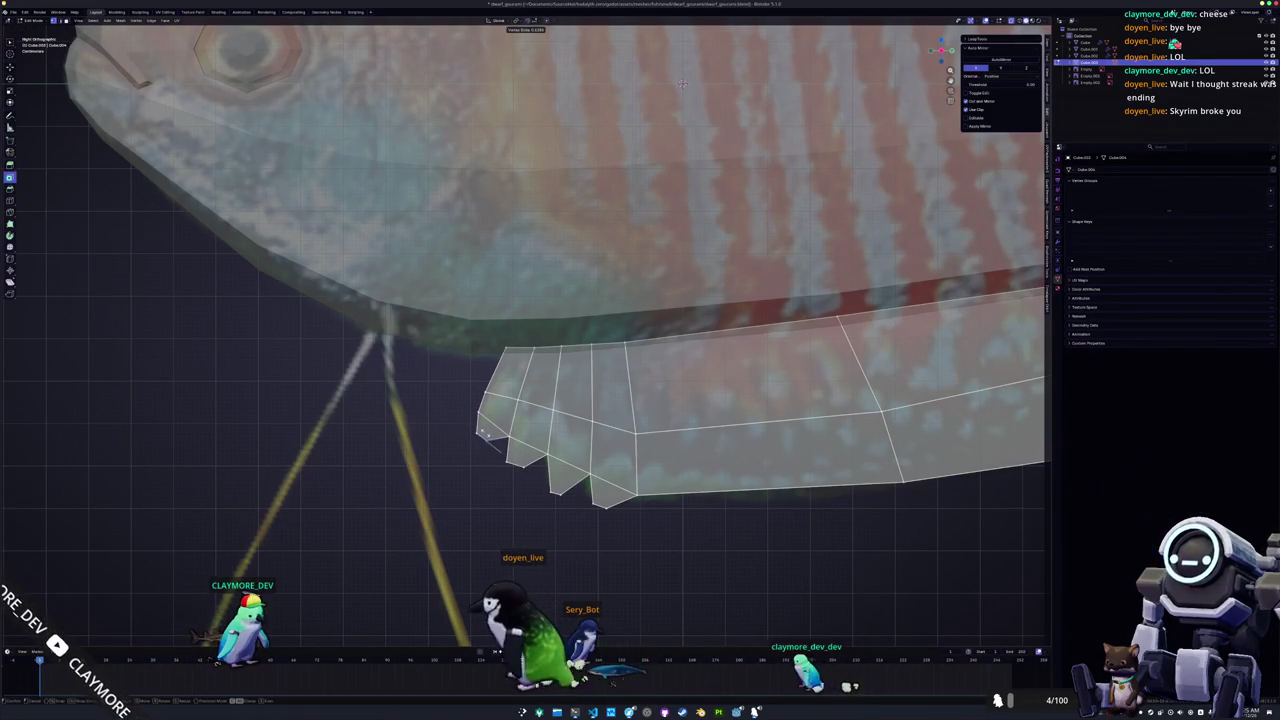
click(483, 433)
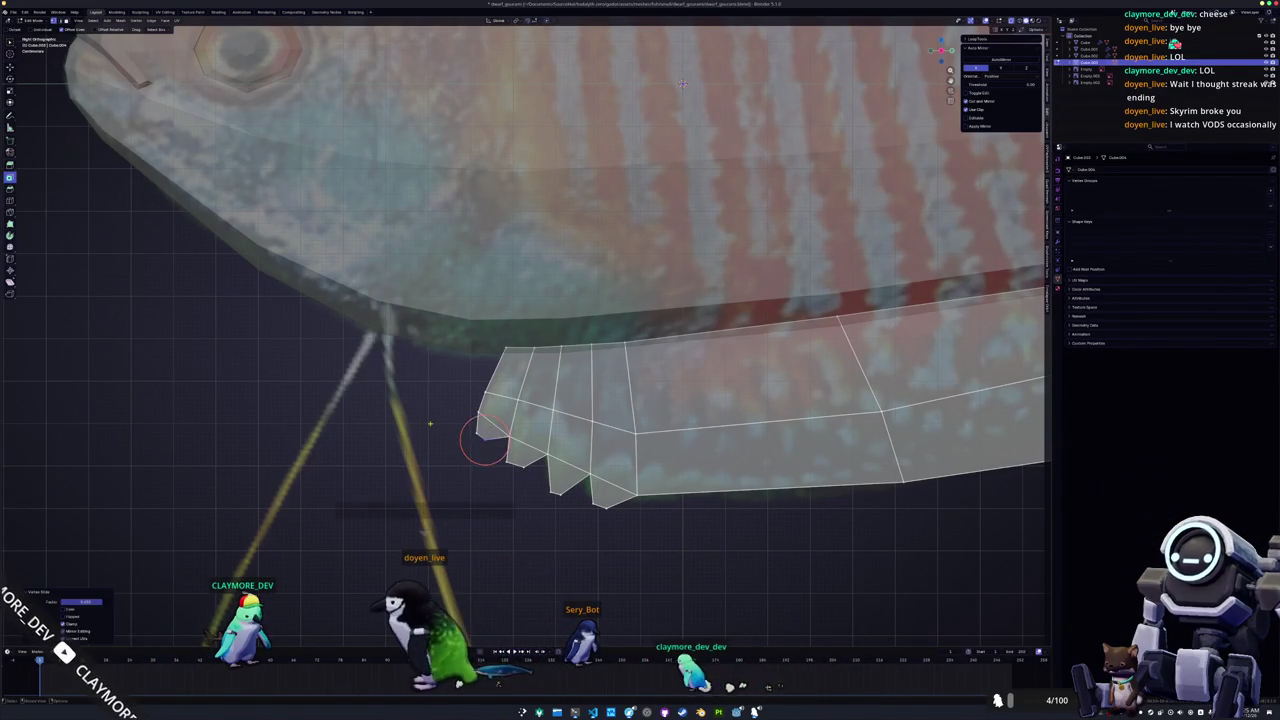
Select the lower fin's tip vertices, nudge them right and scale them.
middle_drag(683, 84, 713, 35)
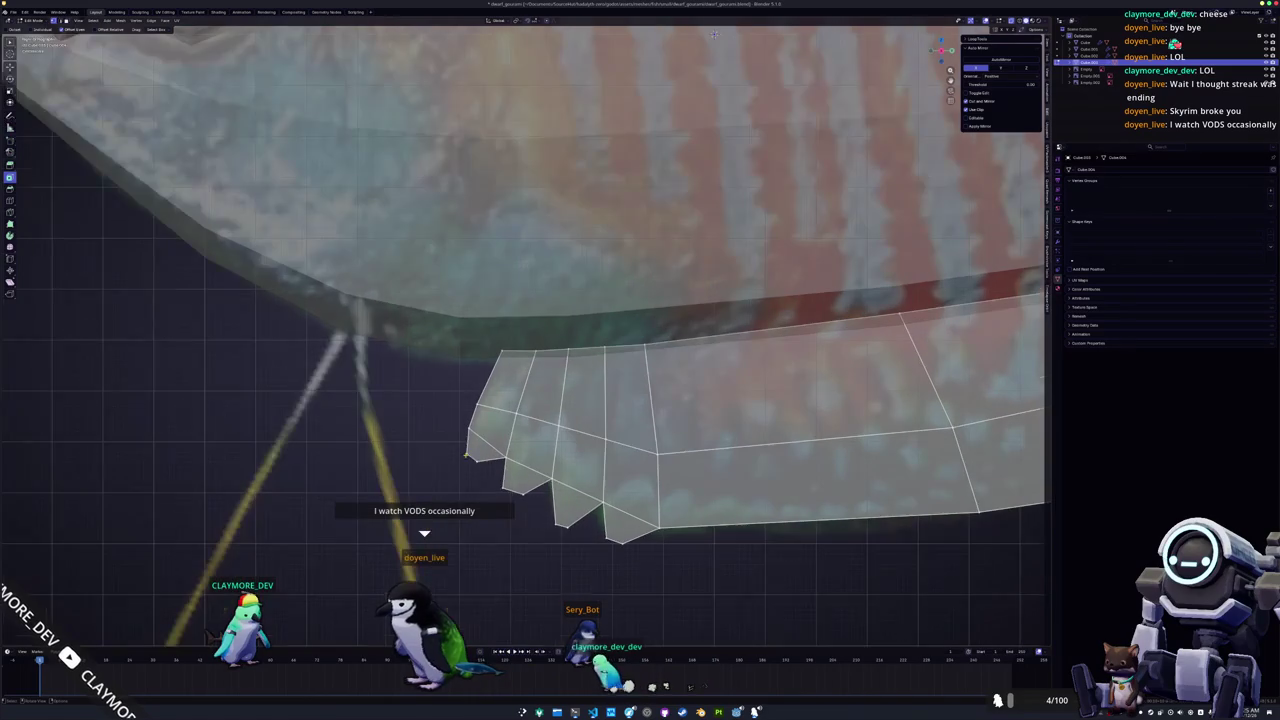
click(464, 453)
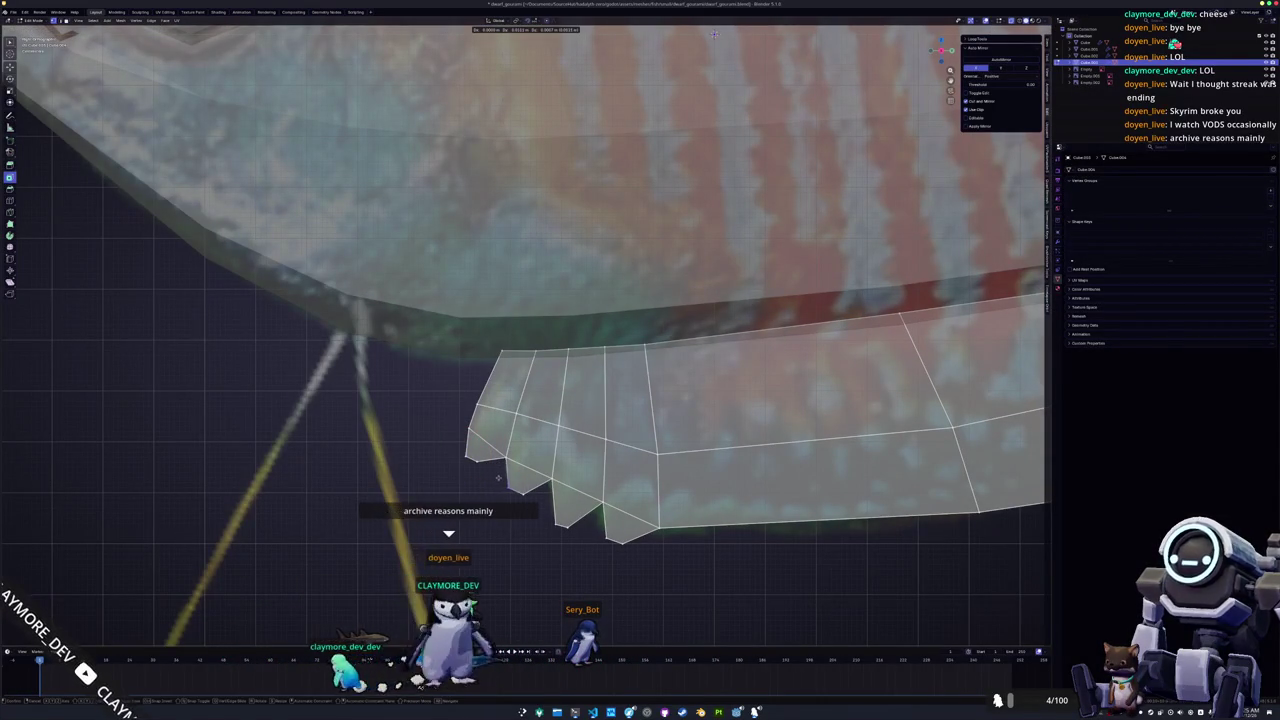
click(501, 487)
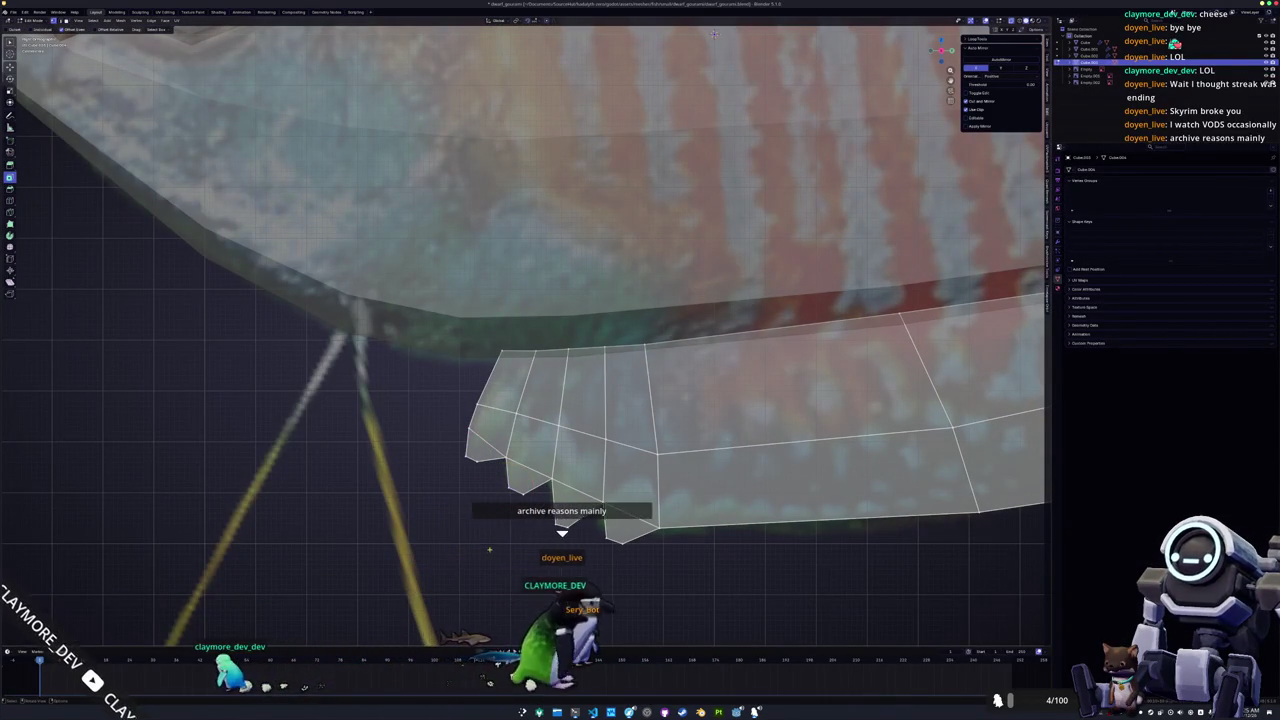
drag(516, 486, 525, 484)
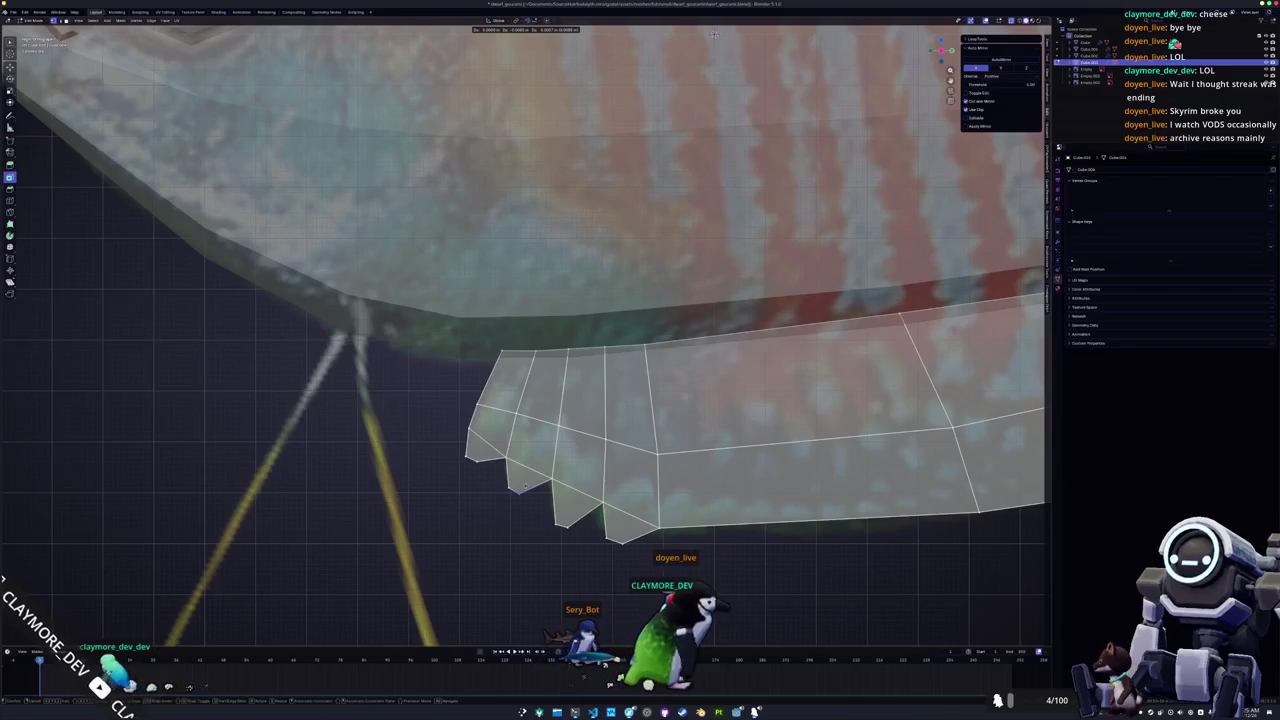
key(s)
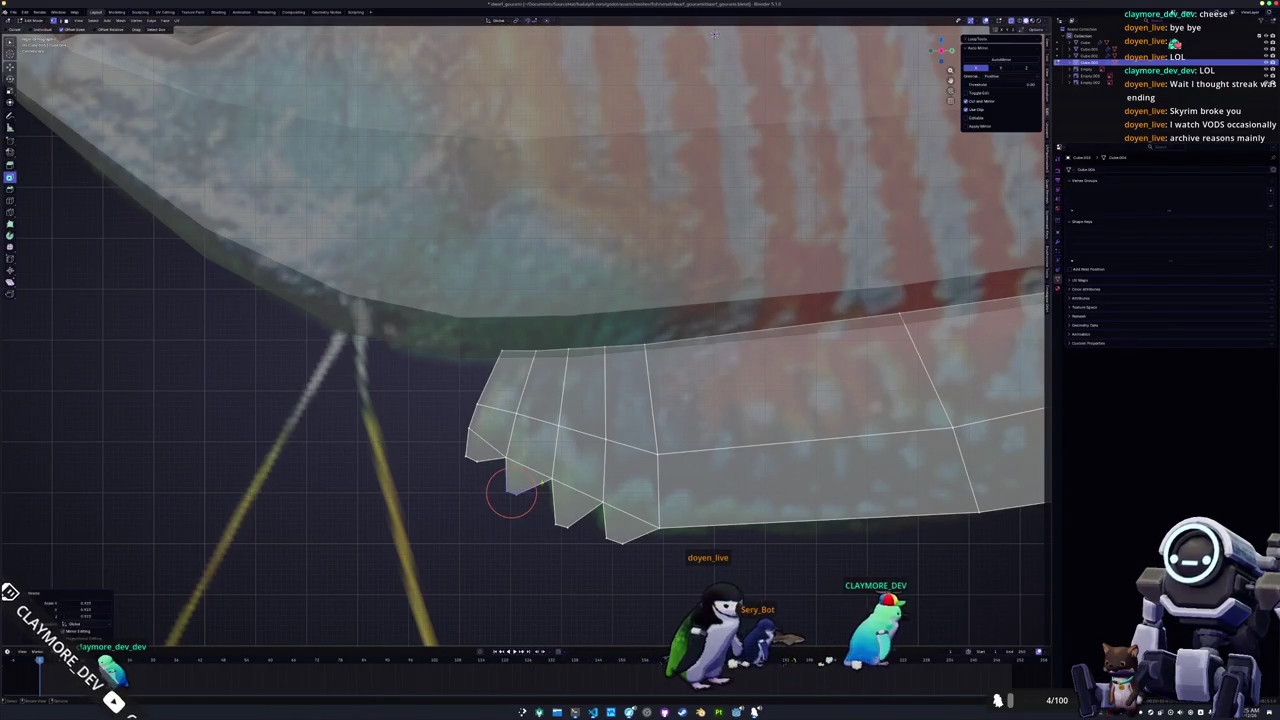
key(Return)
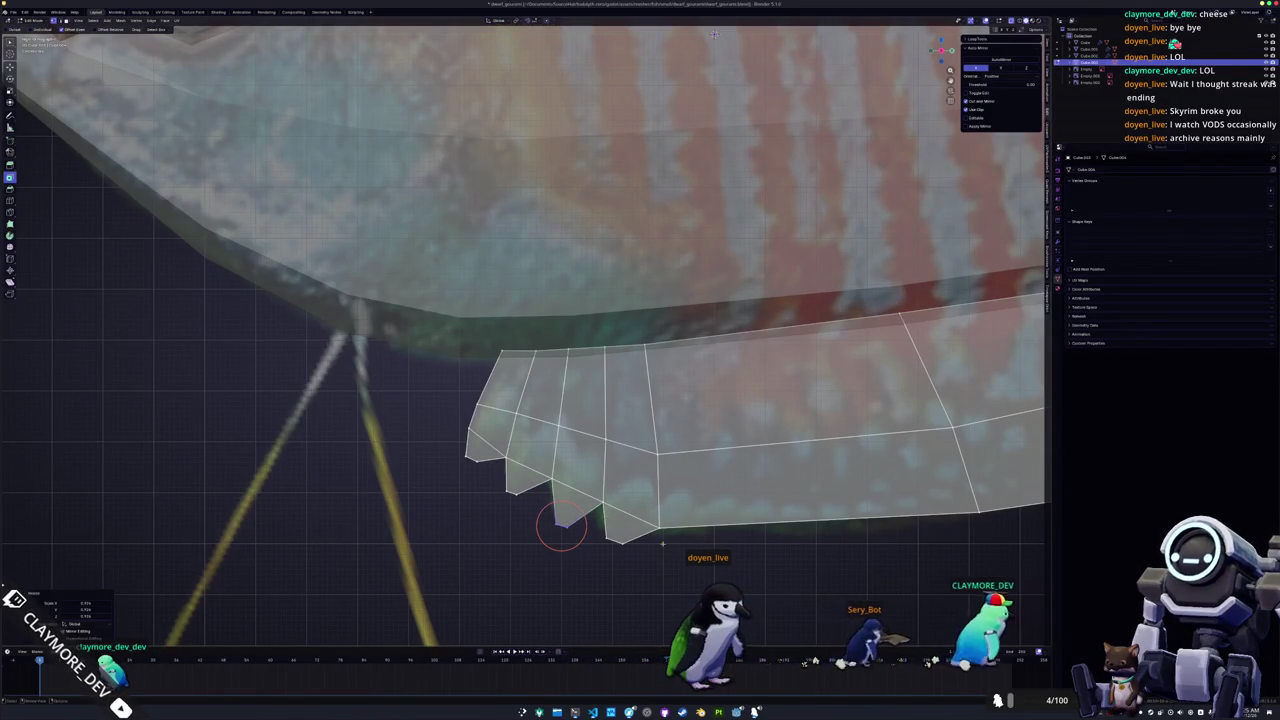
Move one more fin-tip vertex slightly and return to Object Mode.
click(617, 538)
key(g)
click(612, 540)
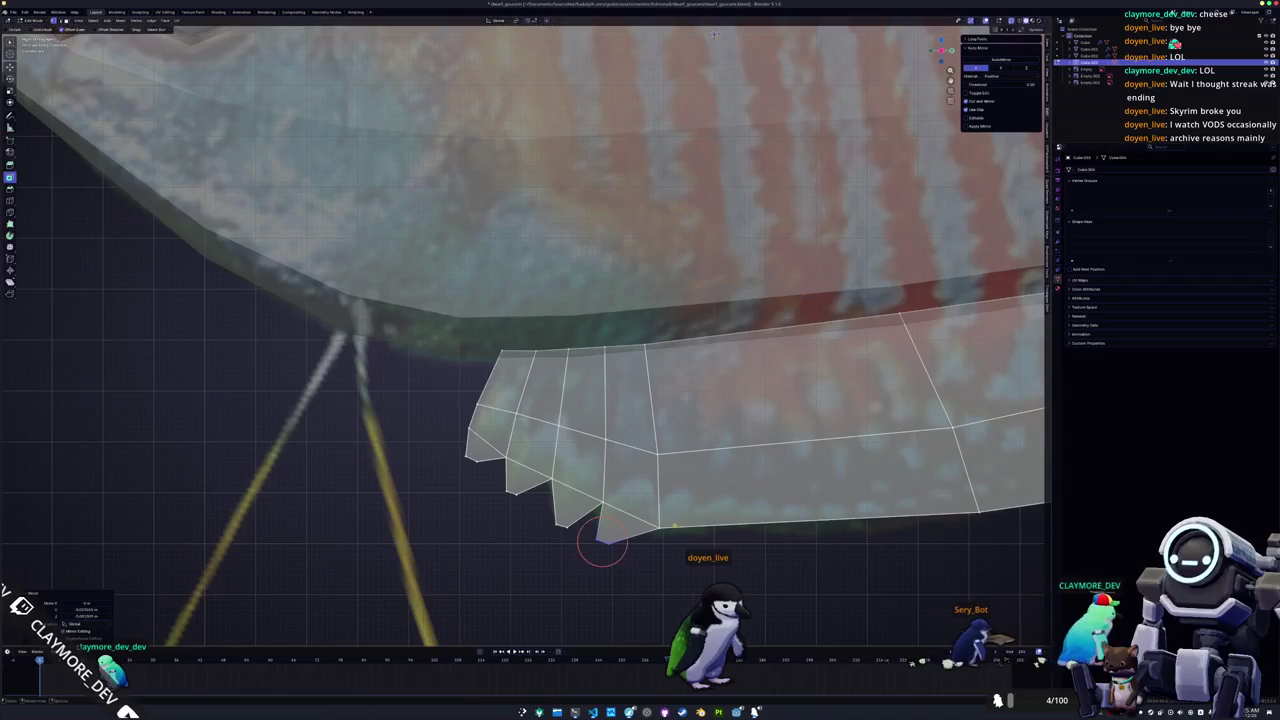
key(Tab)
scroll(679, 507, down, 5)
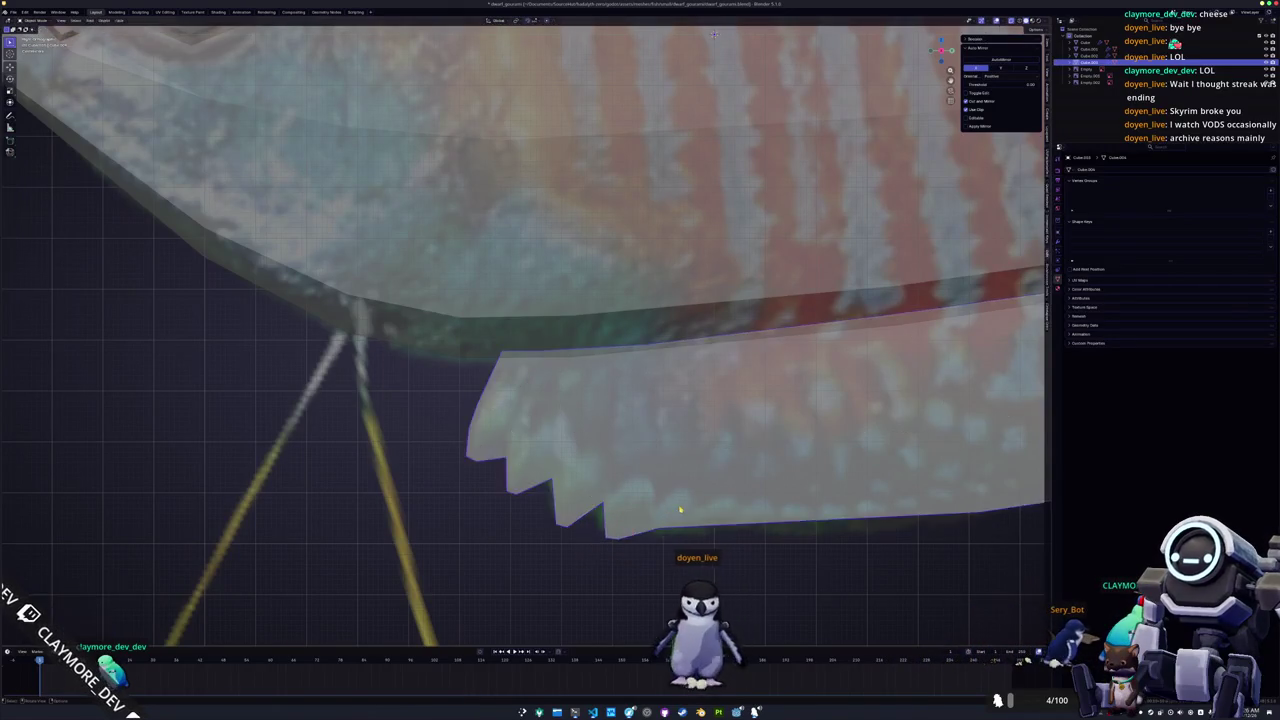
Select the fish body, switch to Right view with X-ray on, and enter Edit Mode.
scroll(681, 508, down, 2)
middle_drag(641, 461, 615, 435)
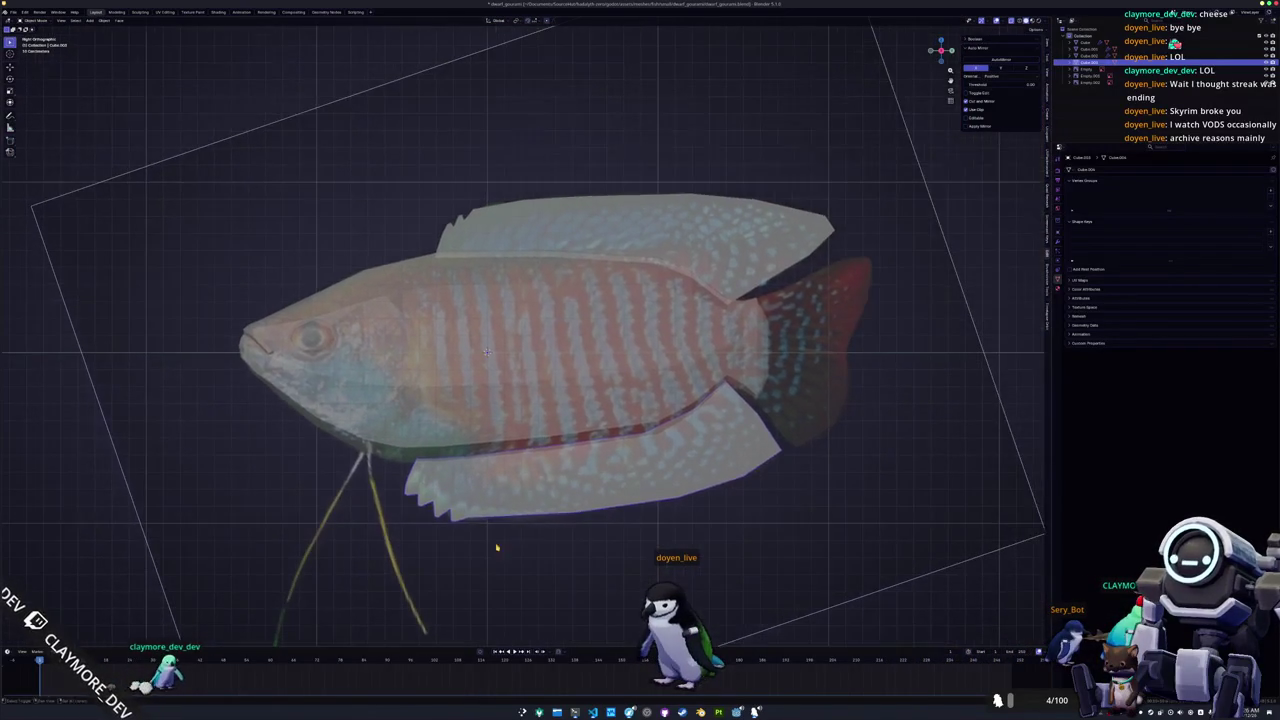
middle_drag(716, 410, 625, 300)
mouse_move(497, 354)
middle_down()
mouse_move(803, 283)
mouse_move(1045, 290)
middle_up()
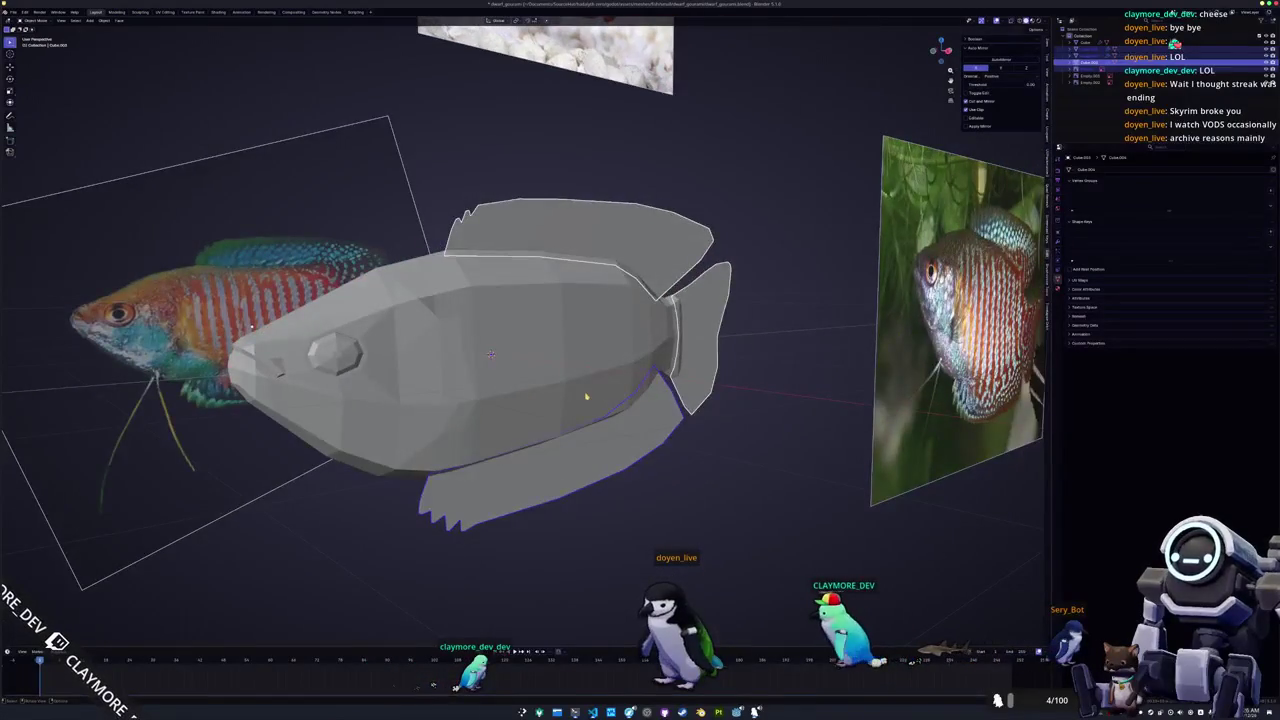
click(593, 363)
scroll(640, 360, down, 2)
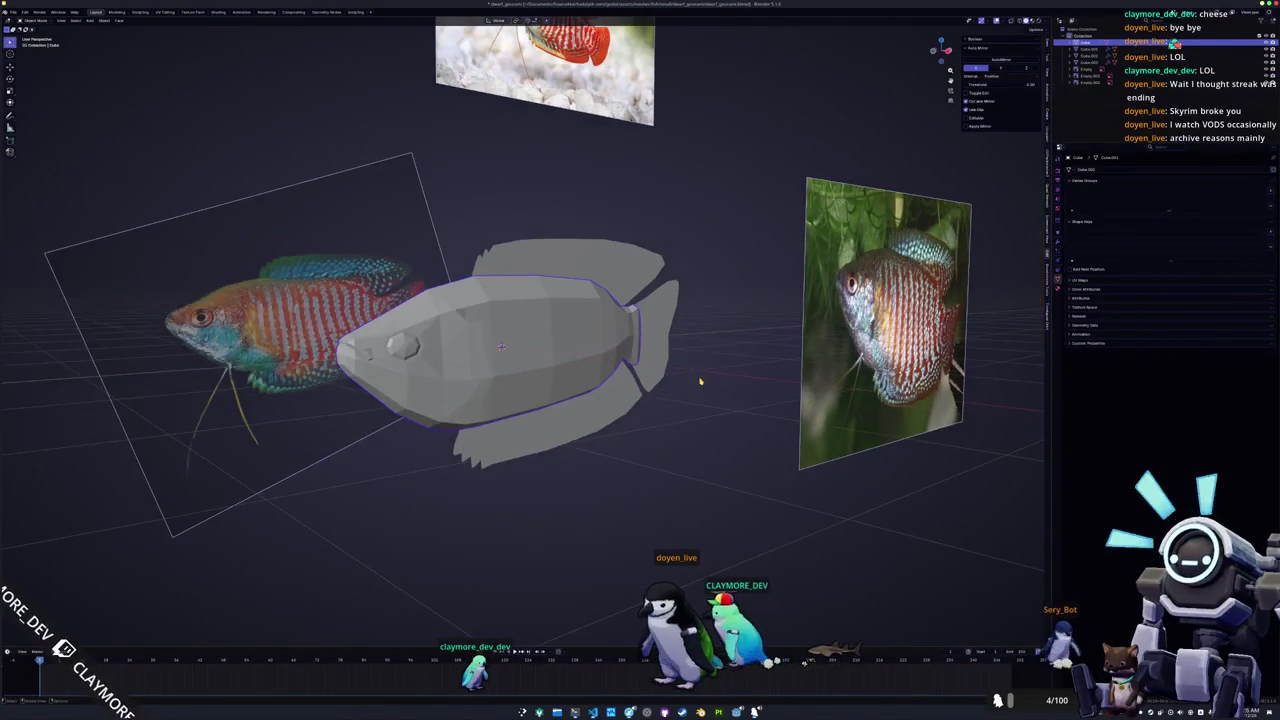
key(KP_3)
key(alt+z)
key(Tab)
scroll(525, 345, up, 4)
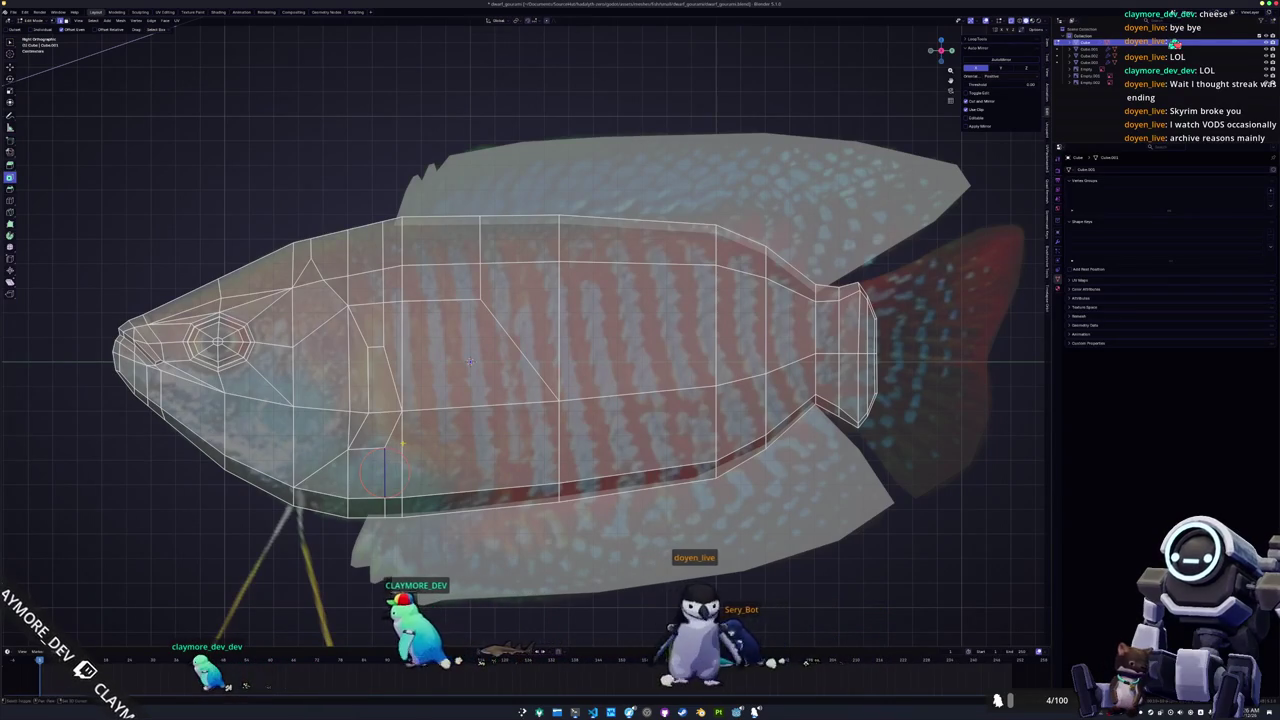
right_click(402, 443)
Isolate the fish body in local view from the front and re-enter Edit Mode.
key(ctrl+Tab)
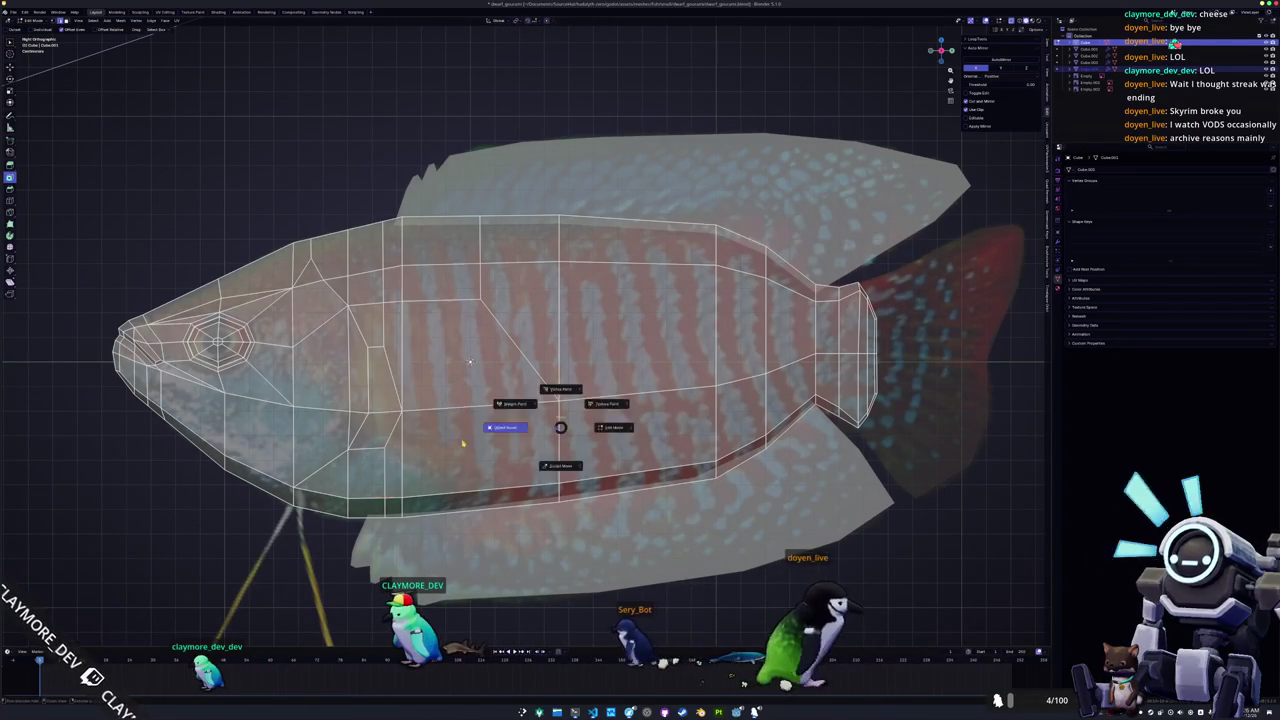
click(498, 435)
middle_drag(386, 466, 471, 362)
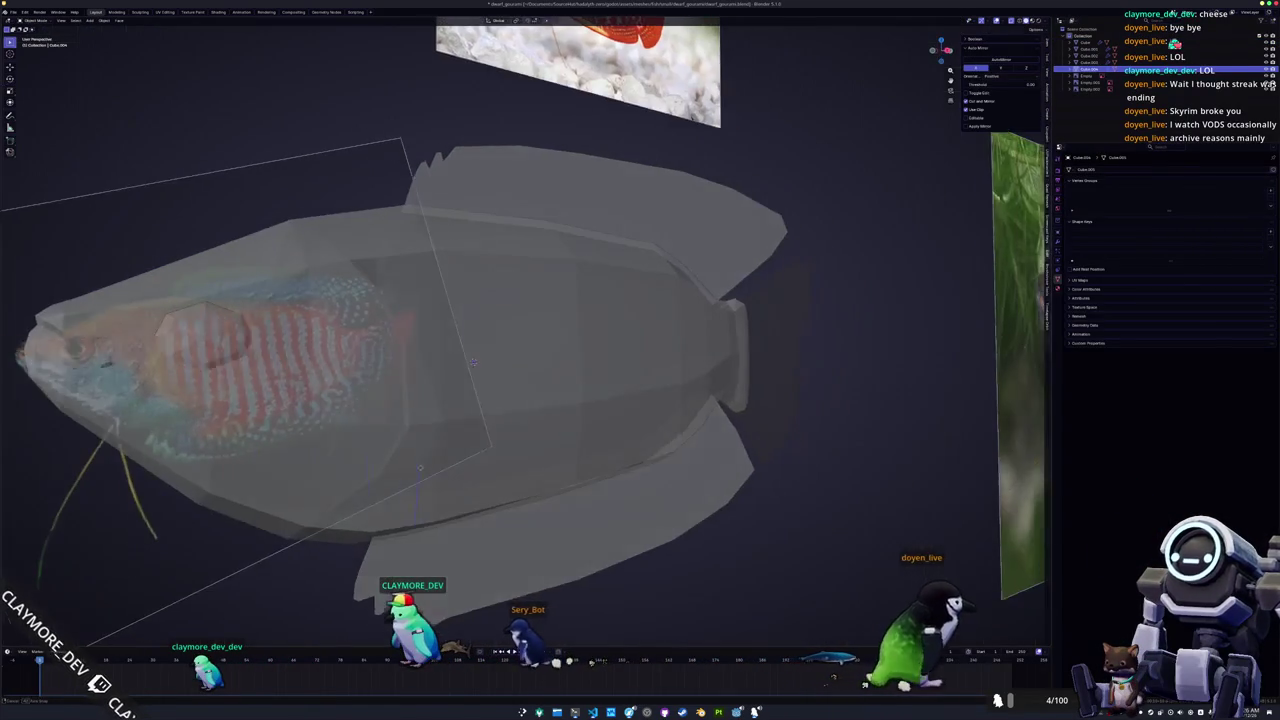
key(KP_Divide)
key(KP_1)
key(Tab)
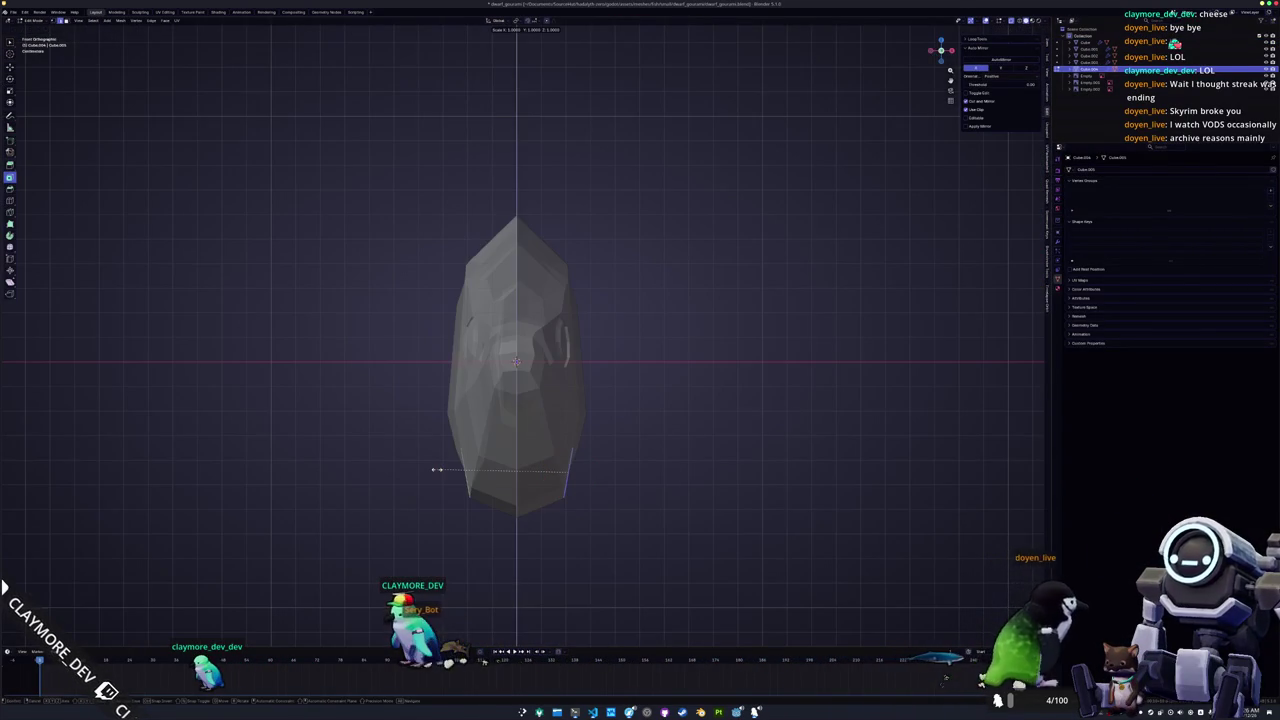
Pull out a flat fin face from the lower body, moving its vertices along X in top view.
key(g)
click(646, 471)
key(KP_3)
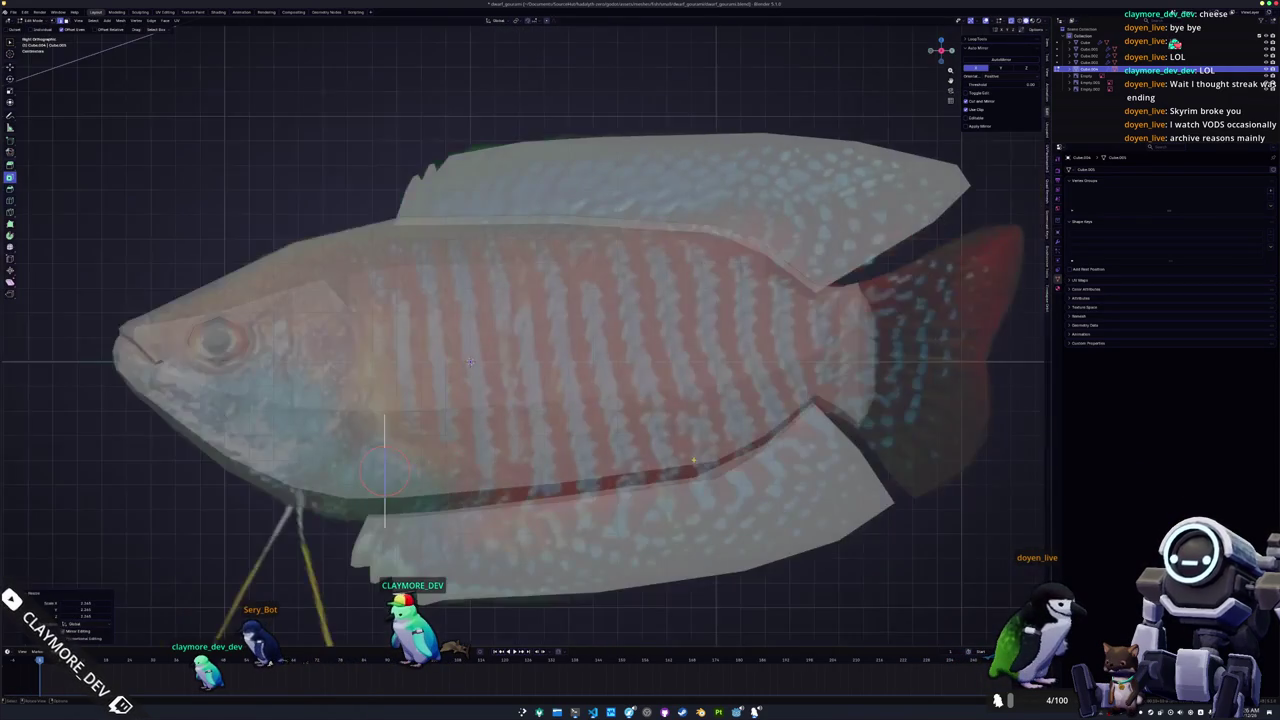
key(KP_7)
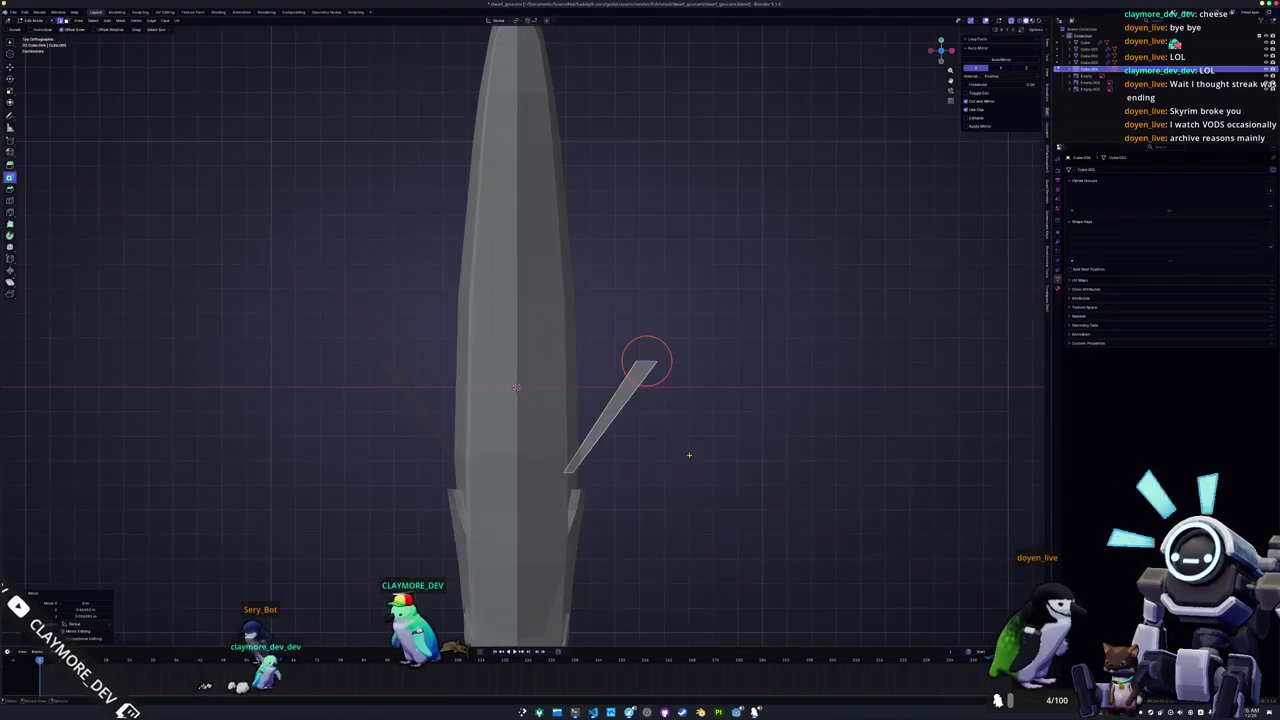
key(g)
key(x)
click(662, 389)
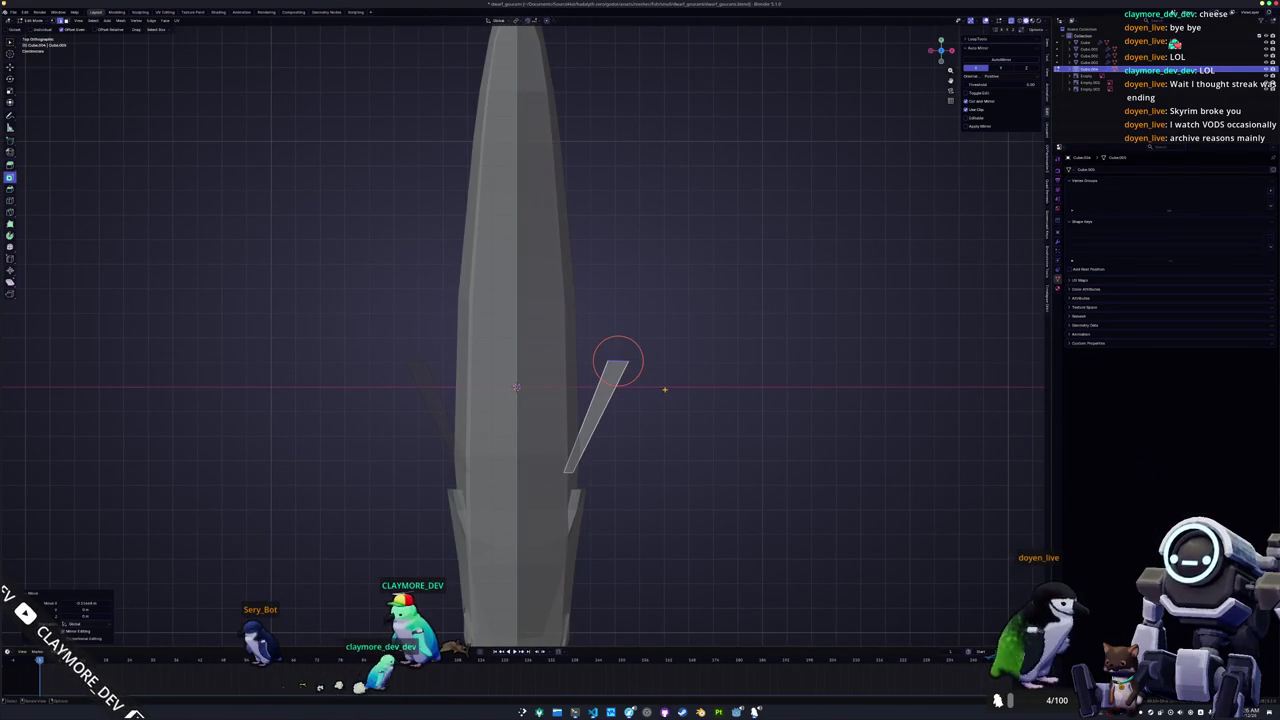
key(KP_1)
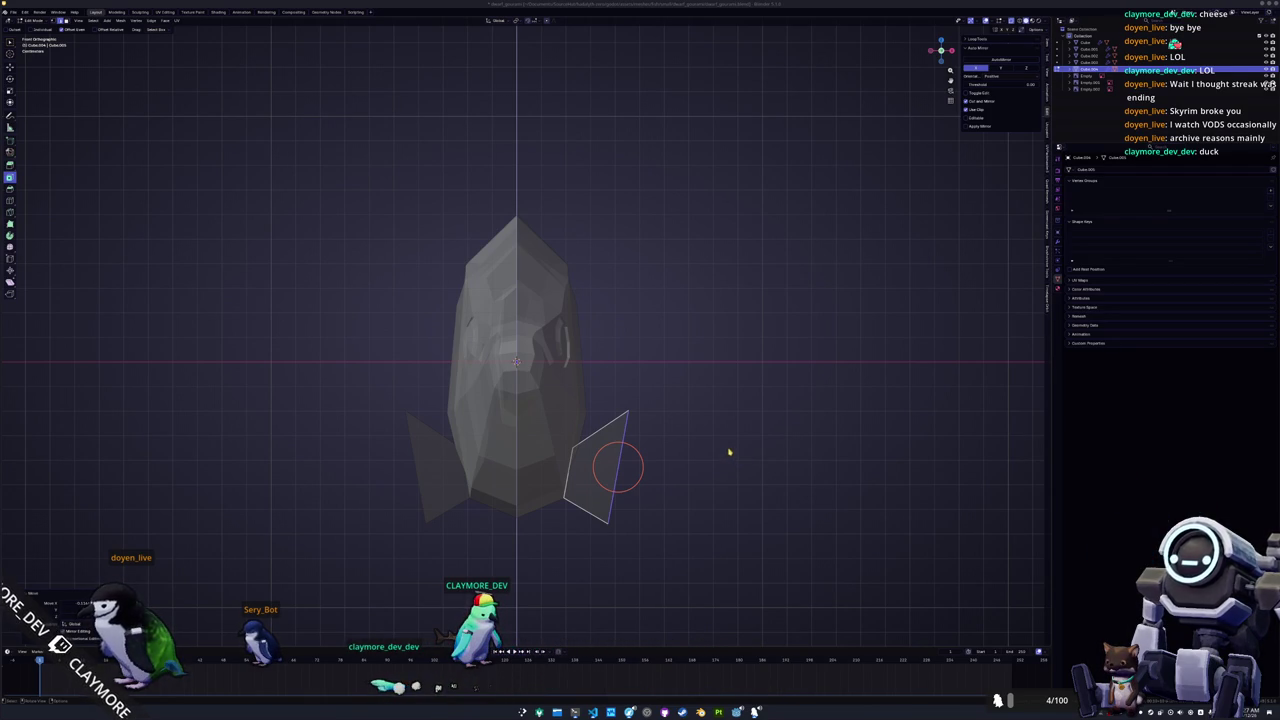
scroll(703, 471, up, 1)
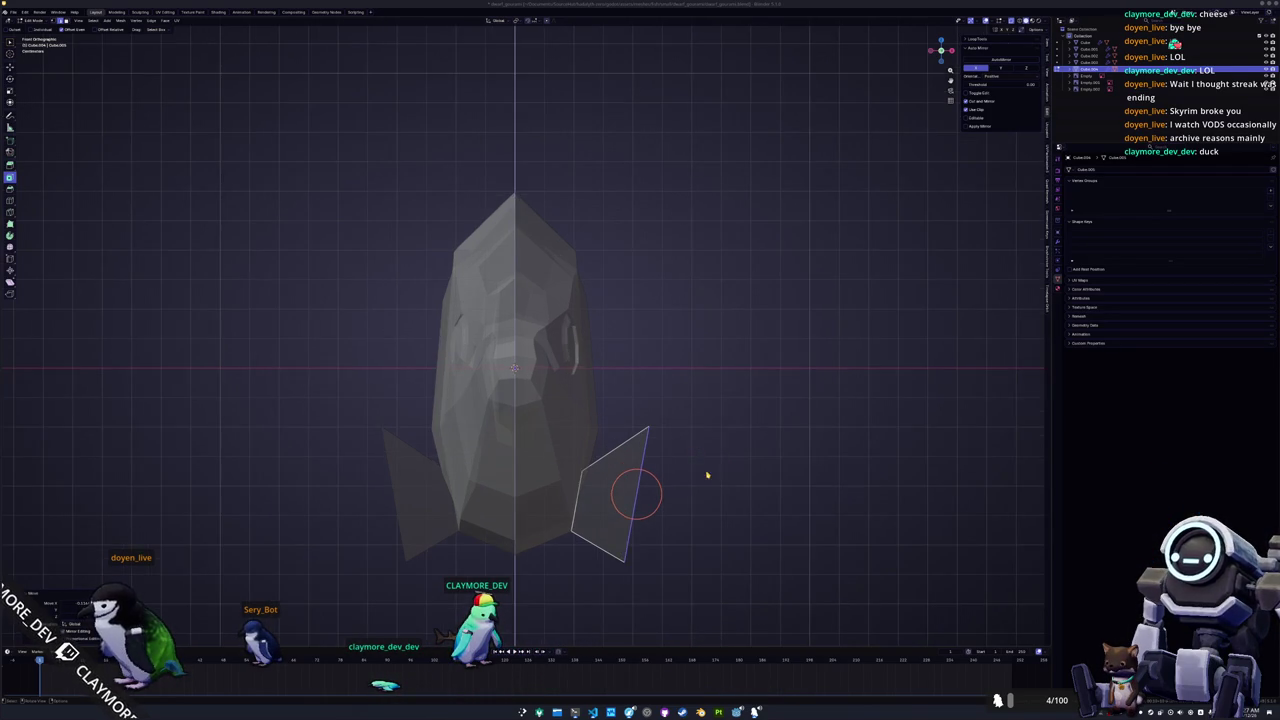
In side view, extrude the side fin's edge upward to lengthen the fin.
shift+middle_drag(703, 471, 701, 406)
key(Tab)
key(KP_3)
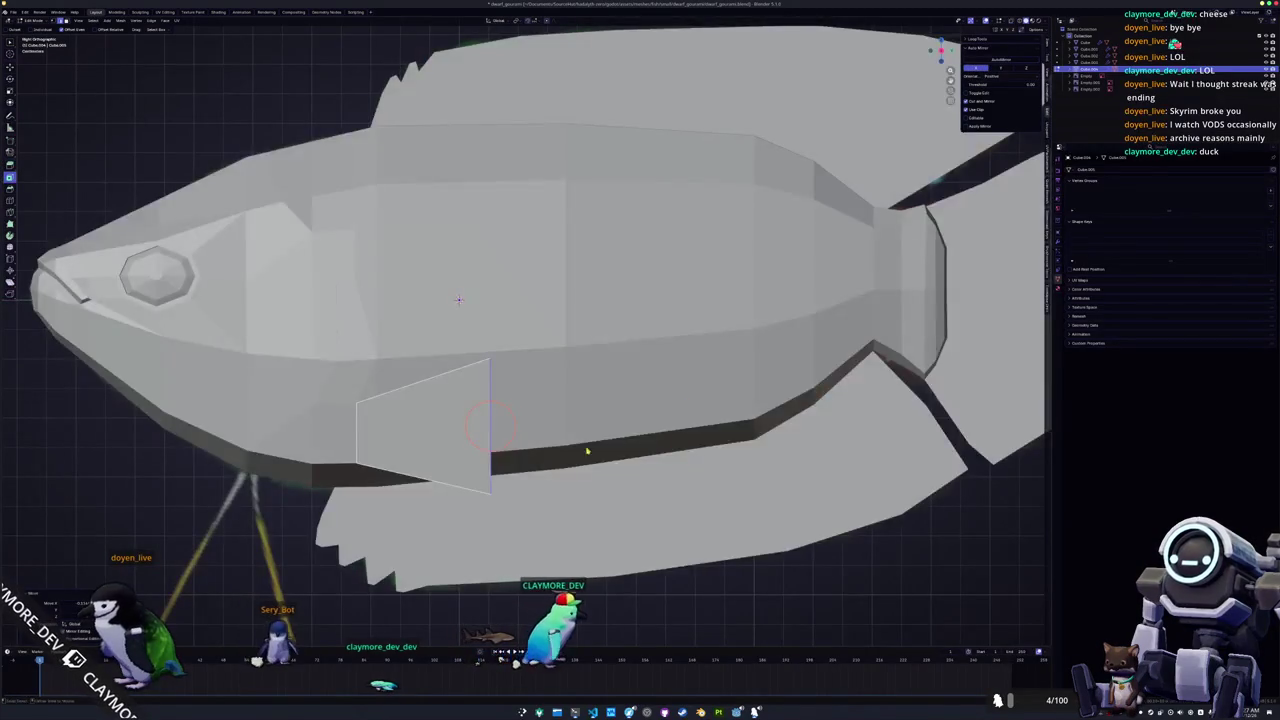
key(Tab)
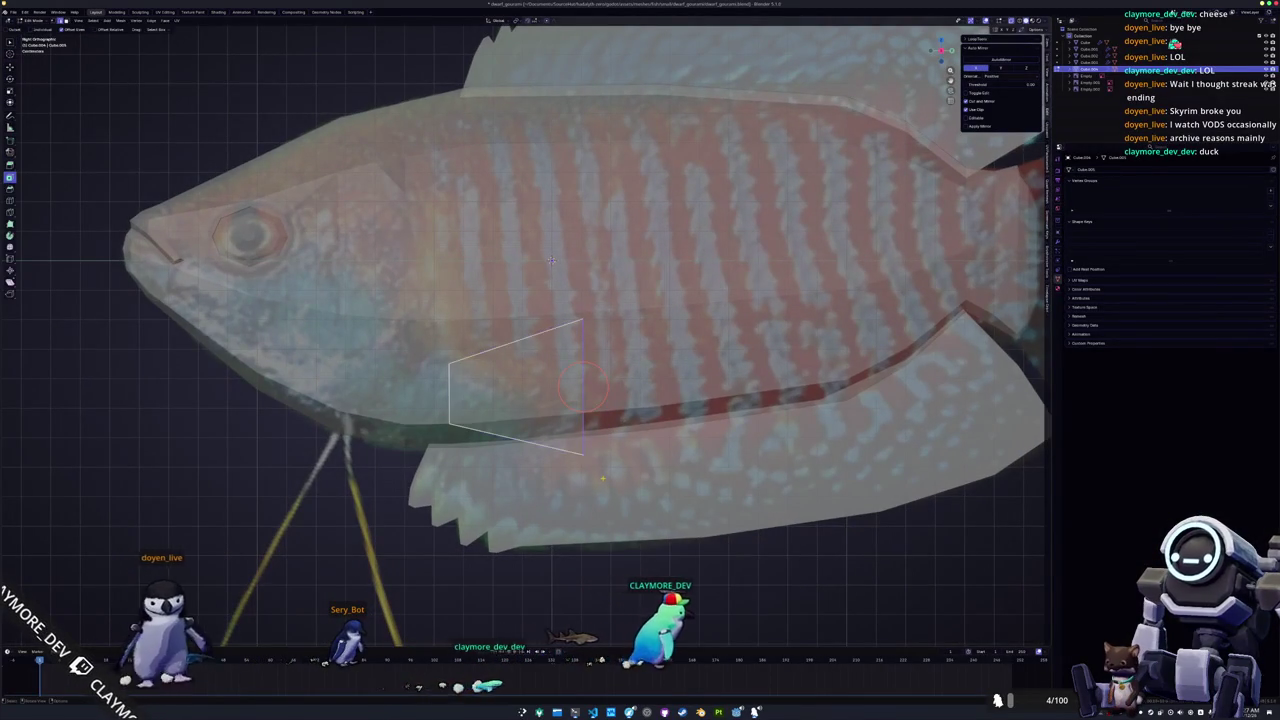
key(e)
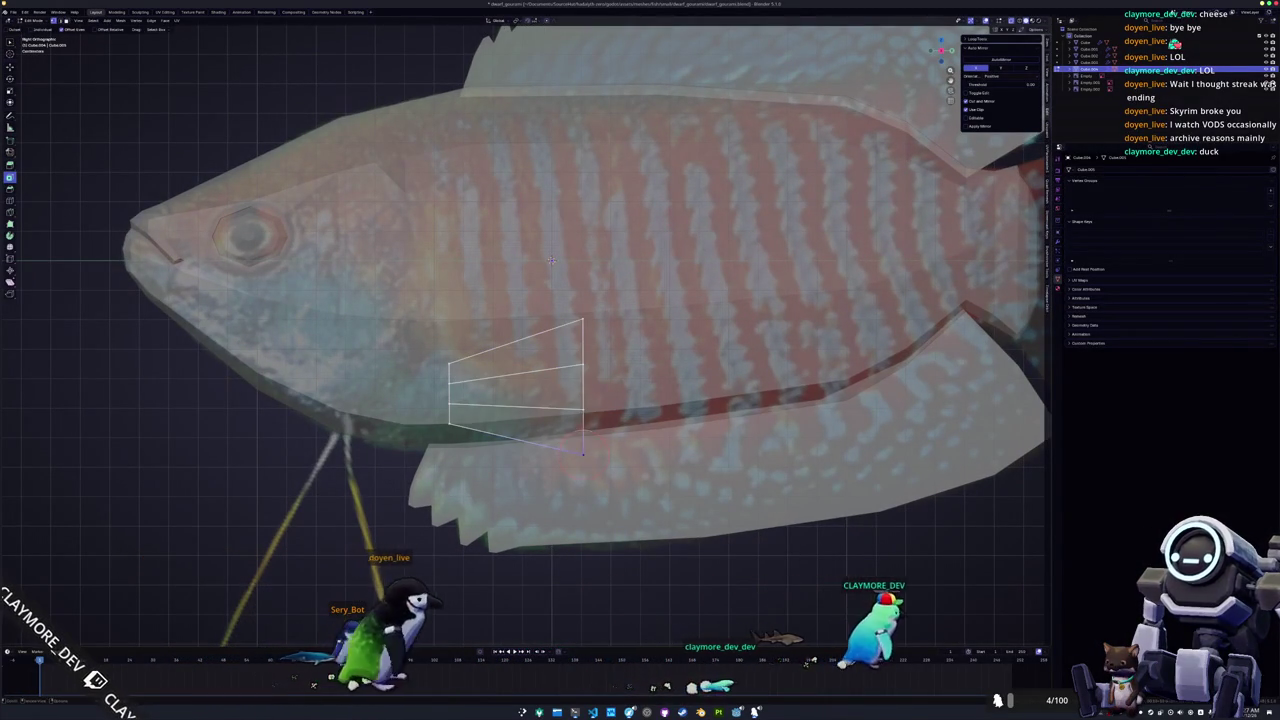
click(580, 322)
key(g)
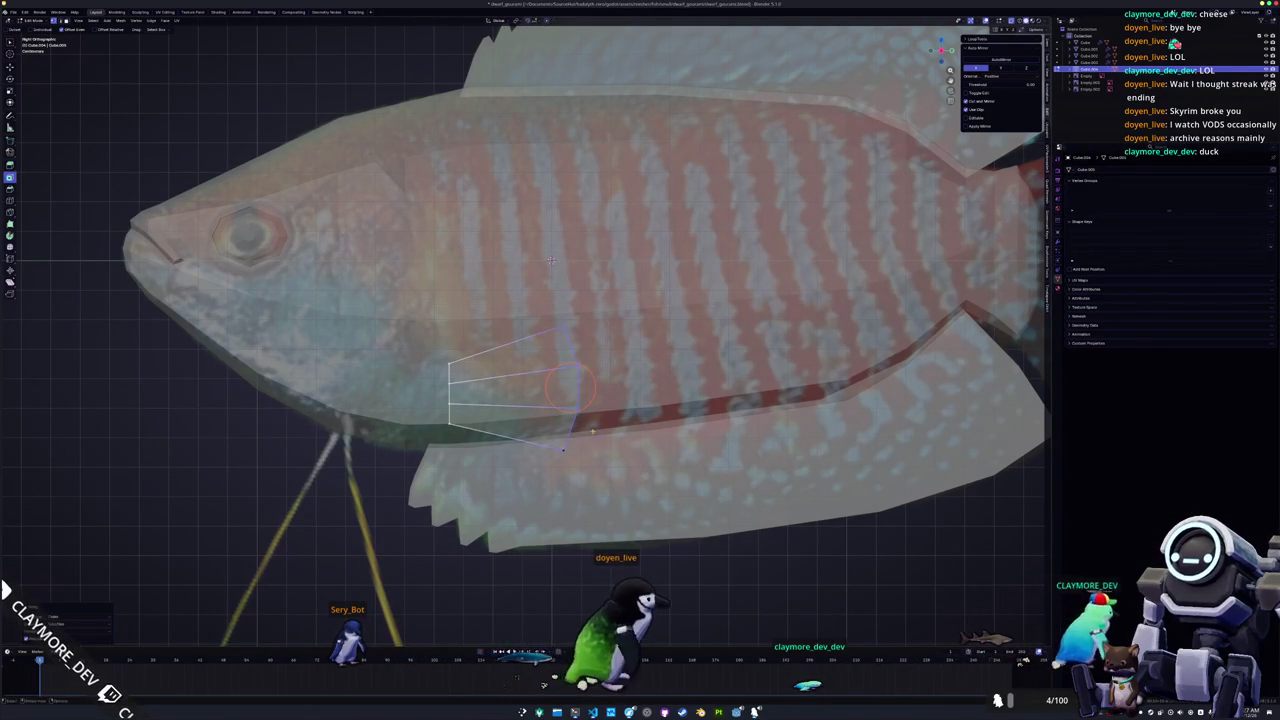
right_click(619, 427)
Loop-cut the fin, scale and reshape it into a fan, and rotate it around Z.
key(ctrl+r)
click(634, 352)
key(s)
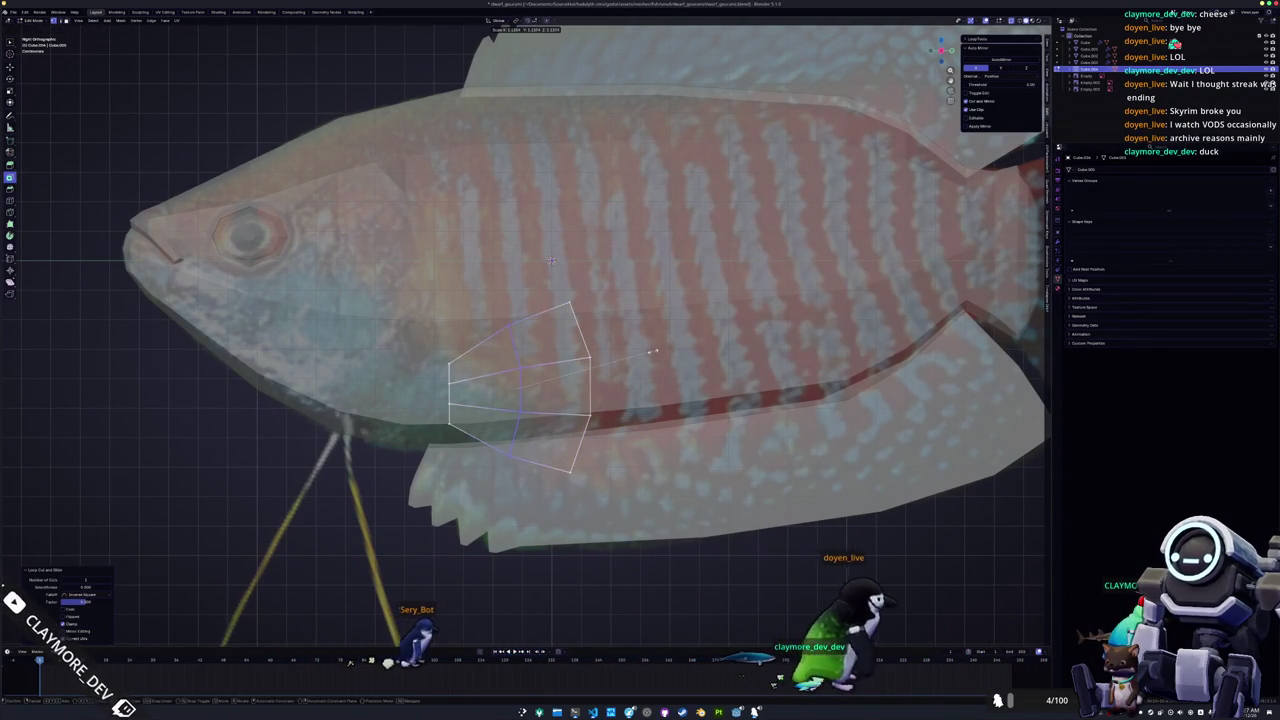
click(463, 461)
key(g)
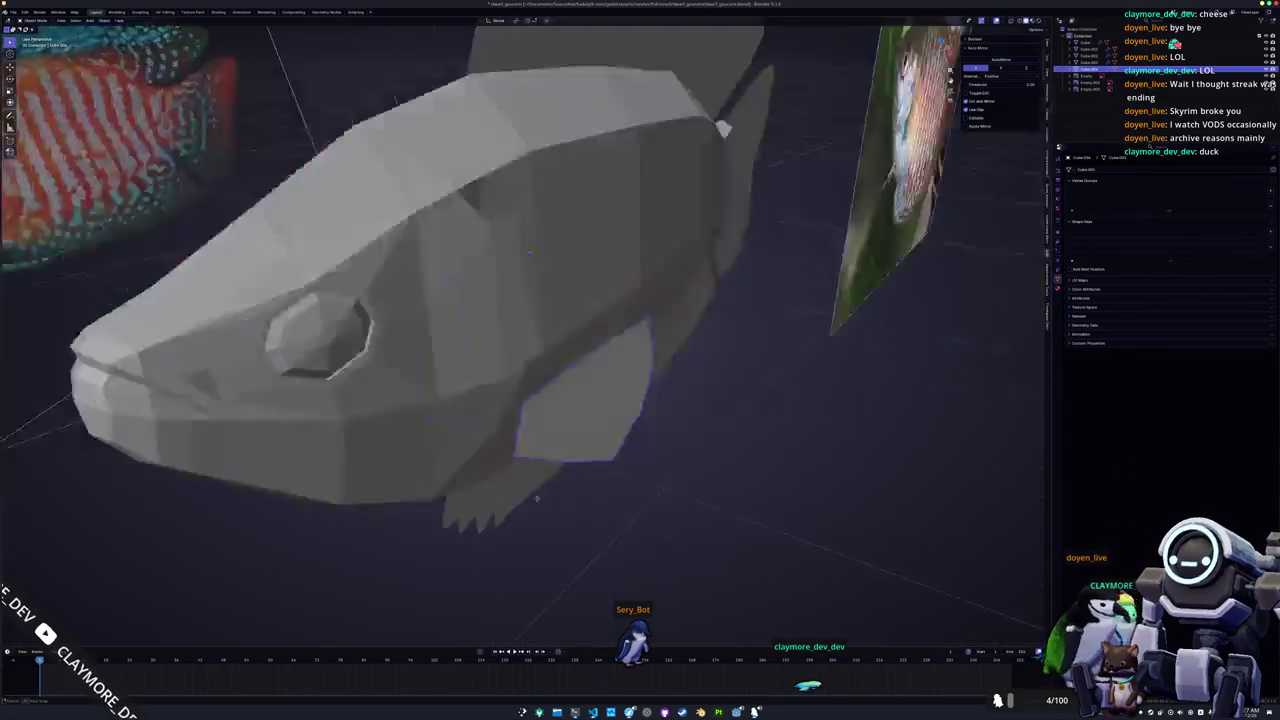
mouse_move(550, 260)
middle_down()
mouse_move(671, 457)
mouse_move(656, 427)
middle_up()
key(r)
key(z)
click(686, 457)
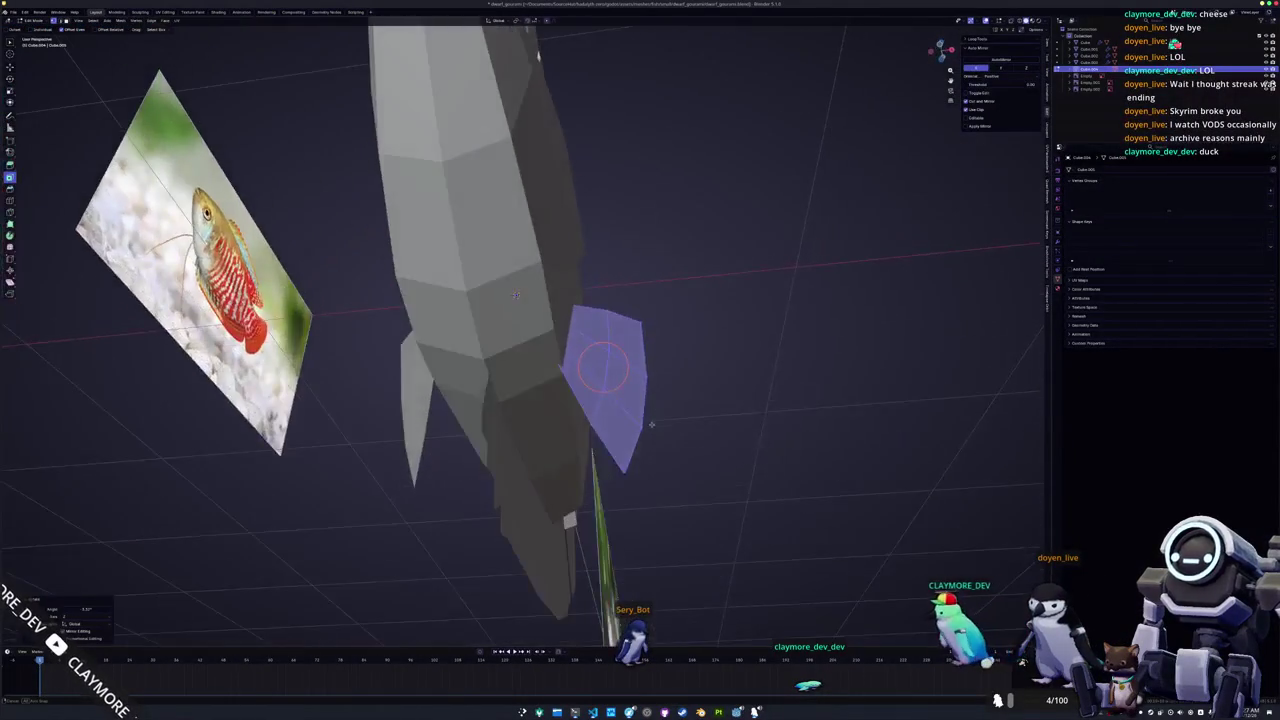
Rotate the pectoral fin further around Z so it angles away from the body.
mouse_move(654, 429)
middle_down()
mouse_move(663, 446)
mouse_move(592, 531)
mouse_move(610, 500)
middle_up()
key(r)
key(z)
click(666, 483)
Return to Object Mode and bring up the Add Modifier list for the fin.
key(Tab)
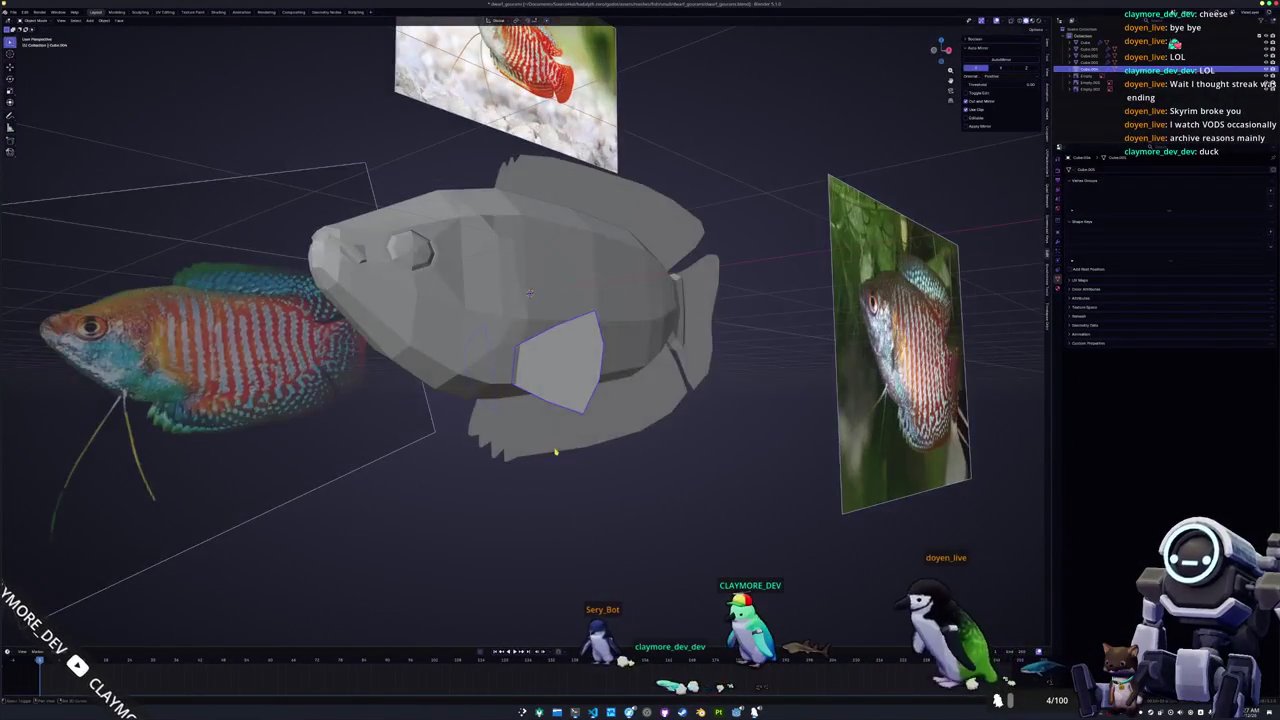
middle_drag(680, 276, 686, 297)
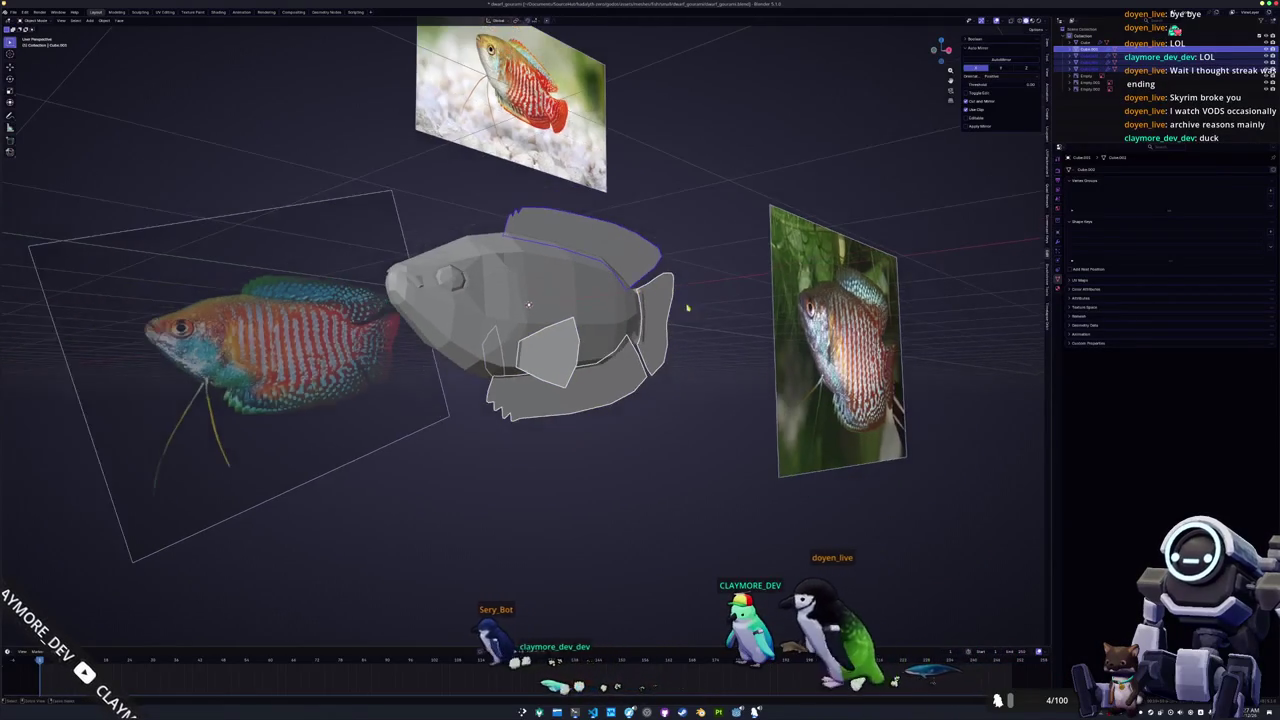
click(1058, 200)
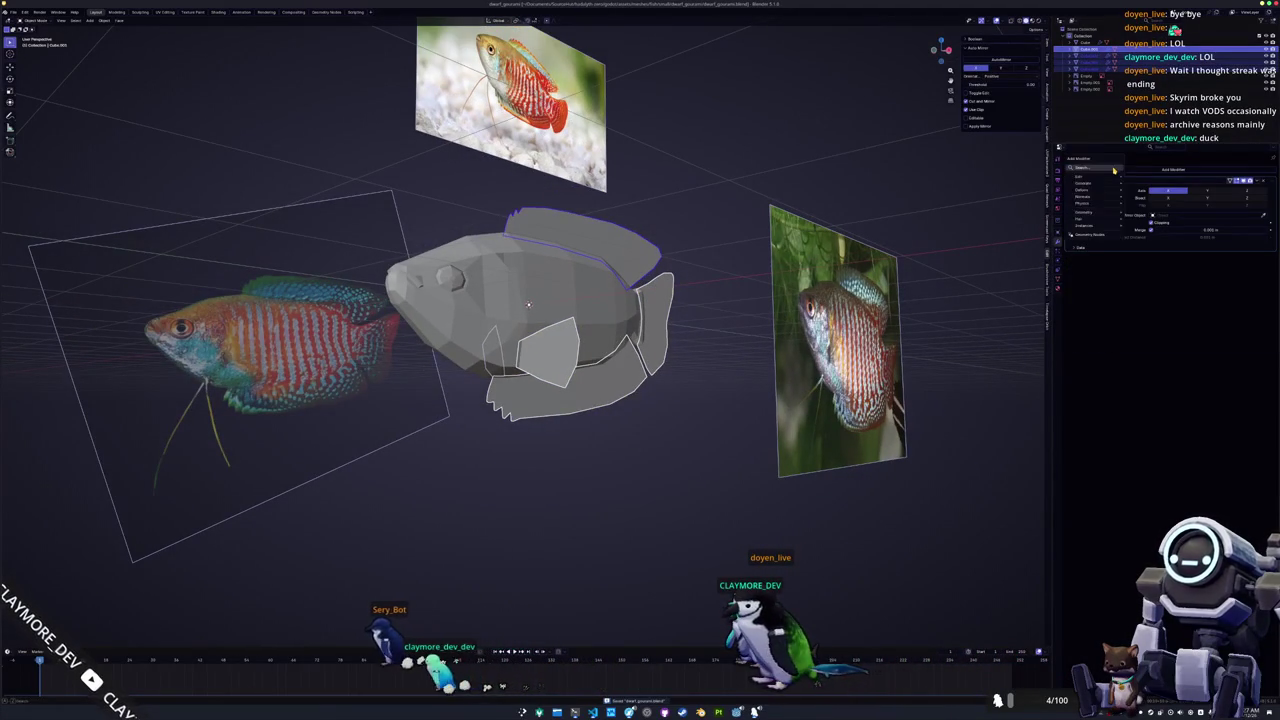
Add a Solidify modifier to the dorsal fin and raise its thickness slightly.
text(s)
click(1145, 182)
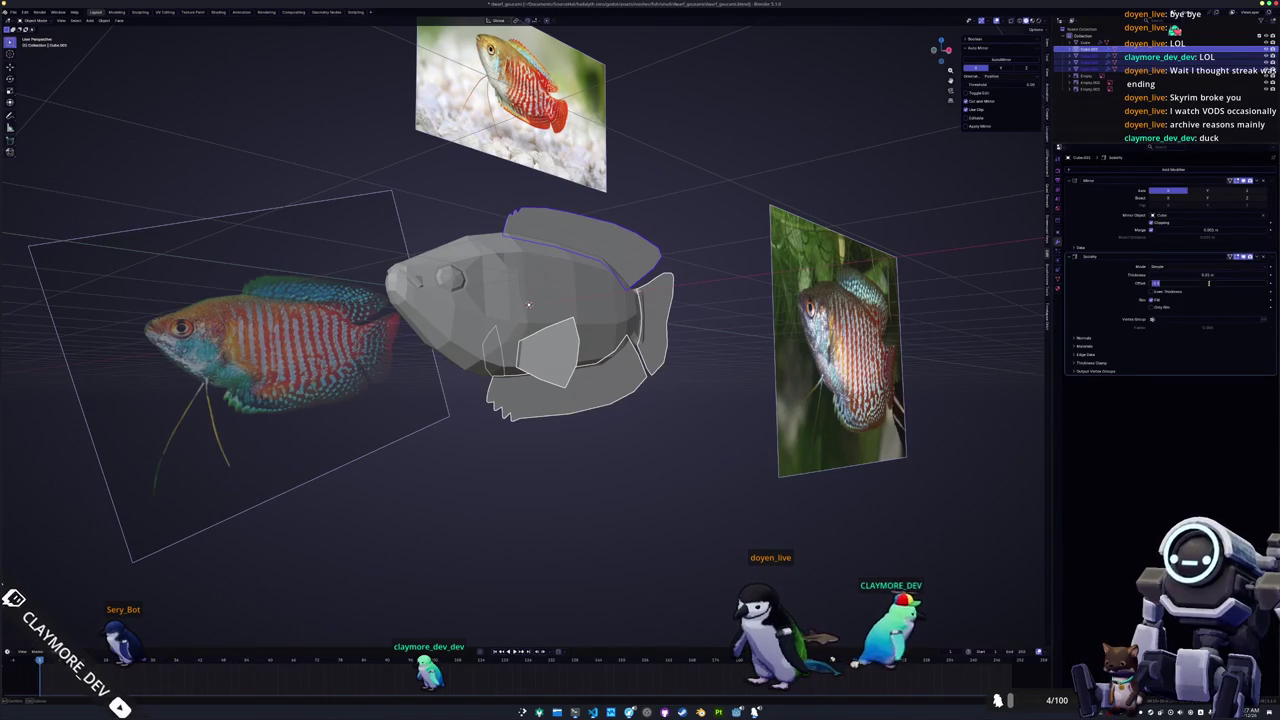
key(Return)
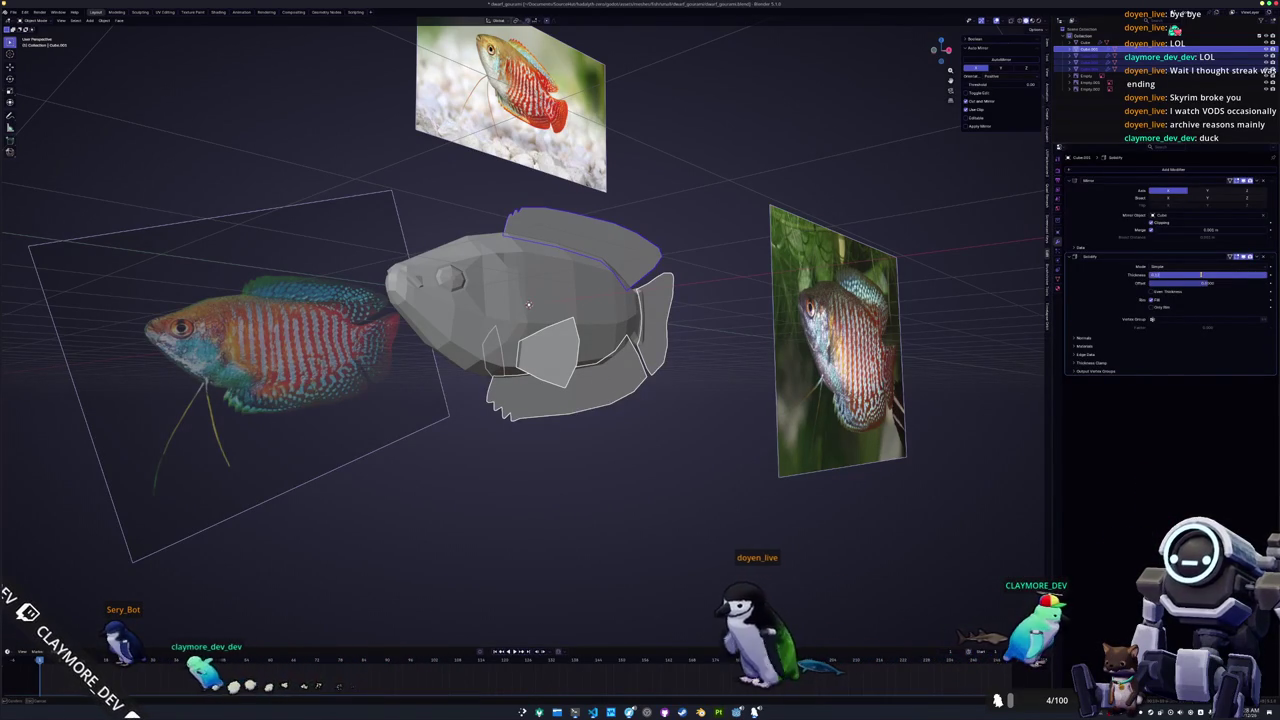
drag(1201, 274, 1193, 274)
middle_drag(529, 304, 545, 377)
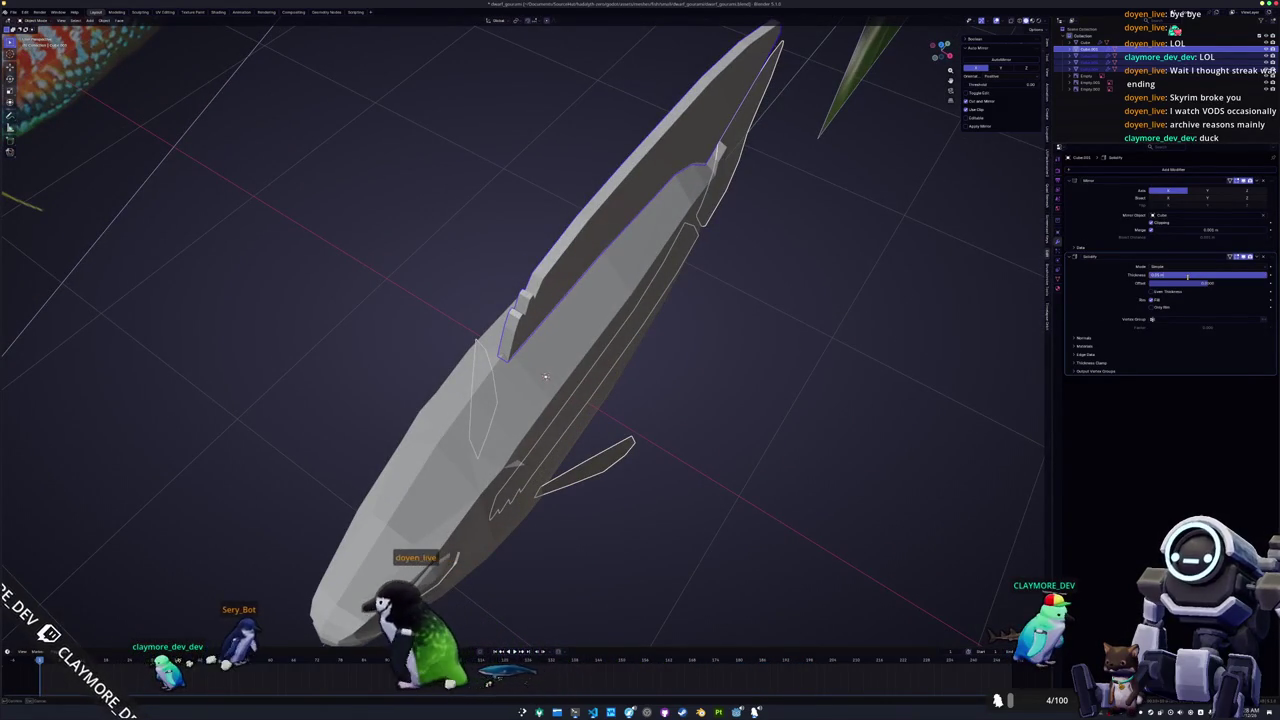
Thin the dorsal fin's Solidify, apply its transform, and delete its Mirror modifier.
key(Return)
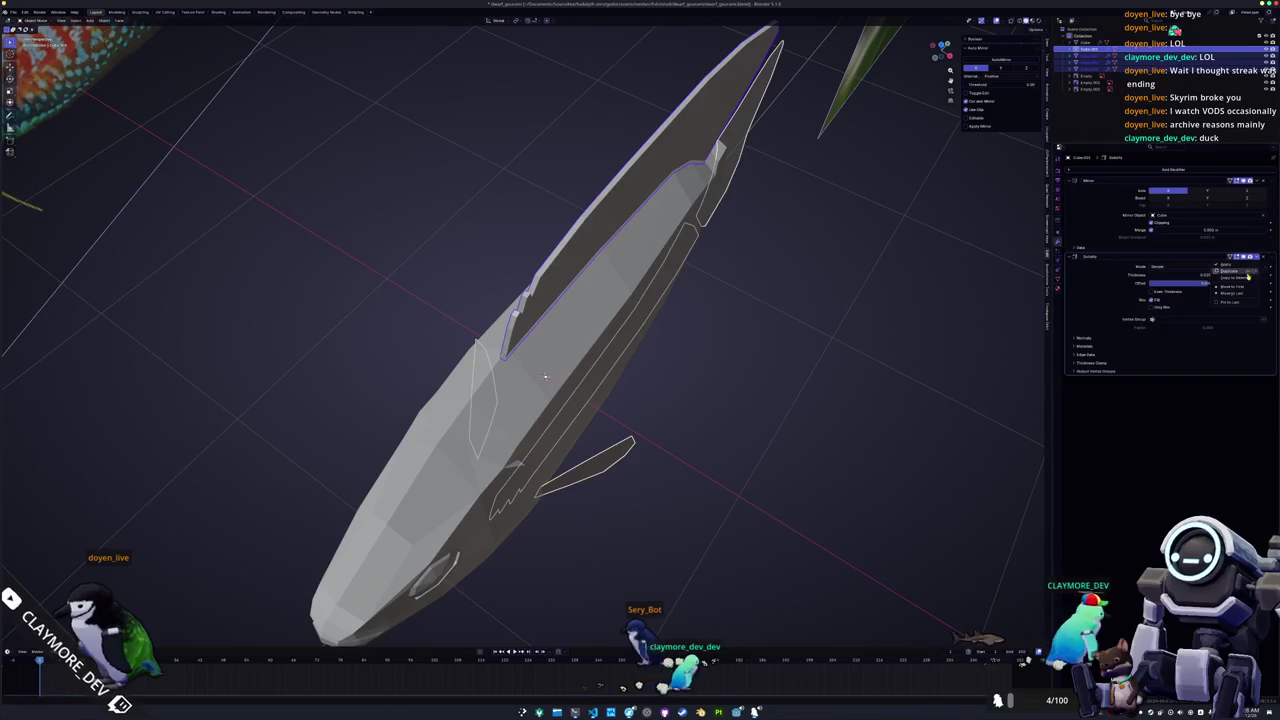
key(ctrl+a)
mouse_move(751, 435)
middle_down()
mouse_move(742, 413)
mouse_move(603, 434)
mouse_move(660, 414)
mouse_move(616, 418)
middle_up()
click(742, 413)
scroll(660, 414, down, 3)
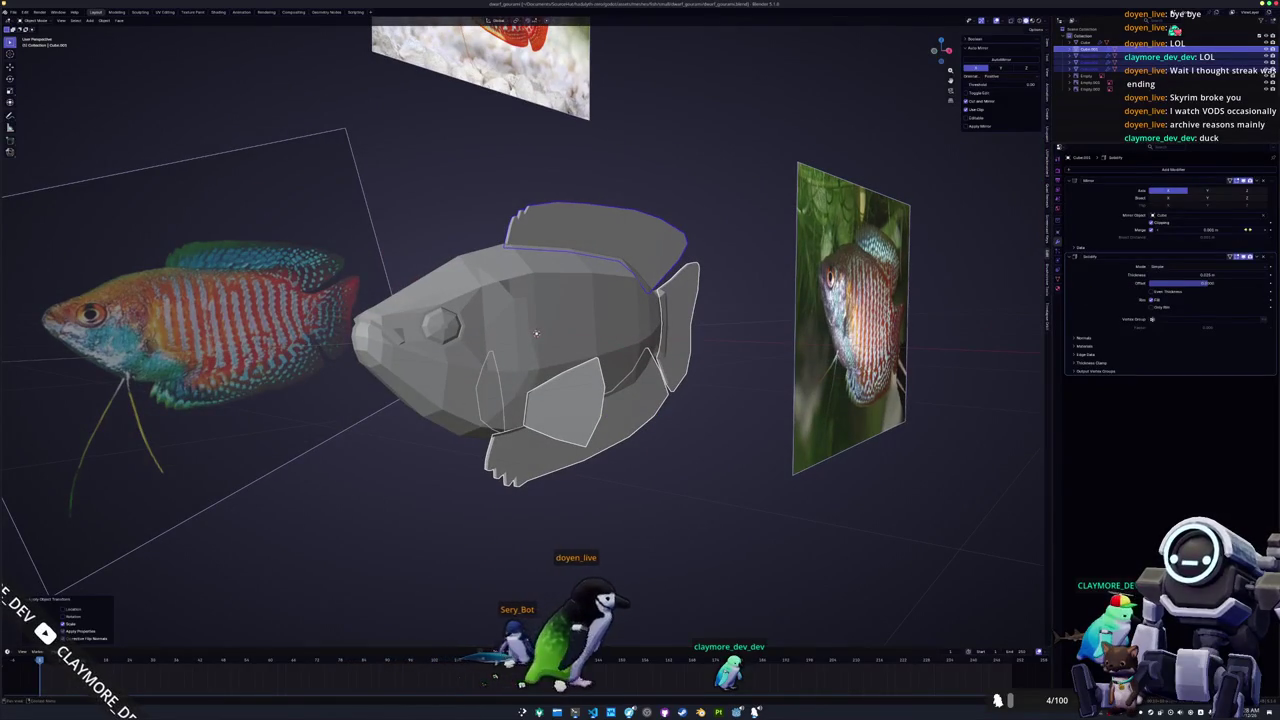
click(1264, 183)
Add a Mirror modifier to the pectoral fin using the Cube body as mirror object.
click(565, 400)
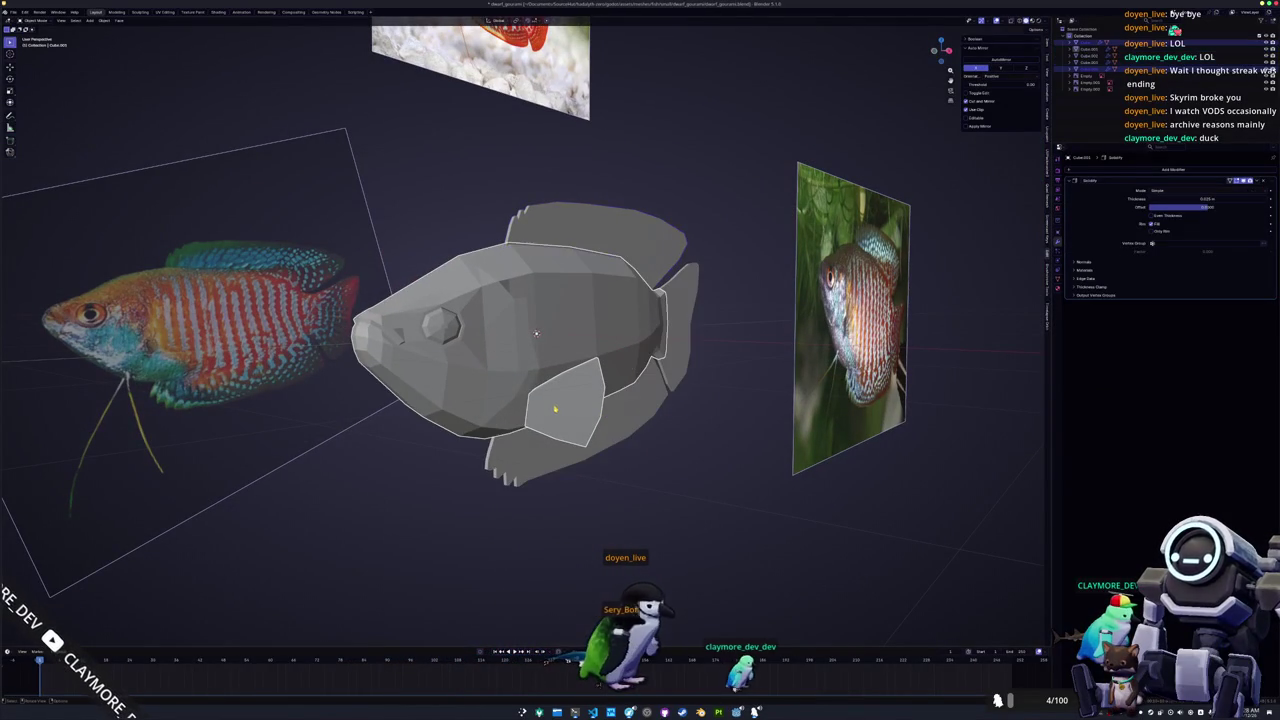
click(1173, 169)
click(1230, 202)
click(1262, 339)
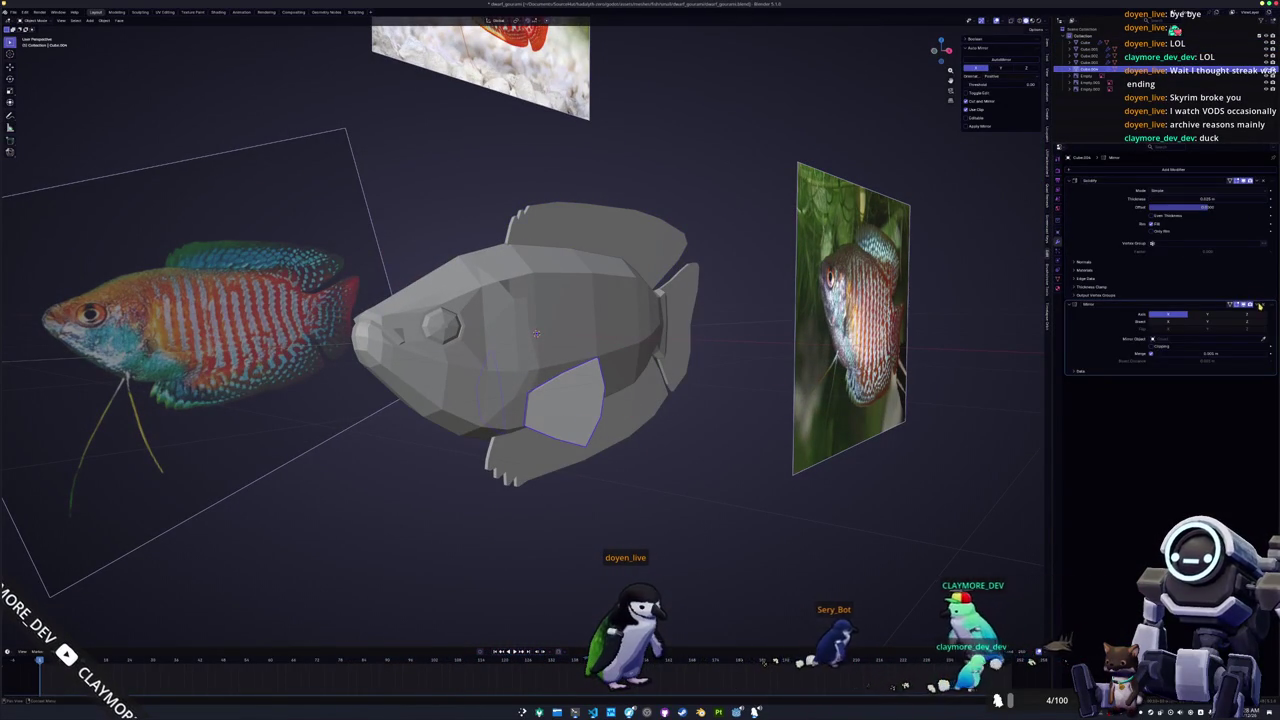
click(609, 314)
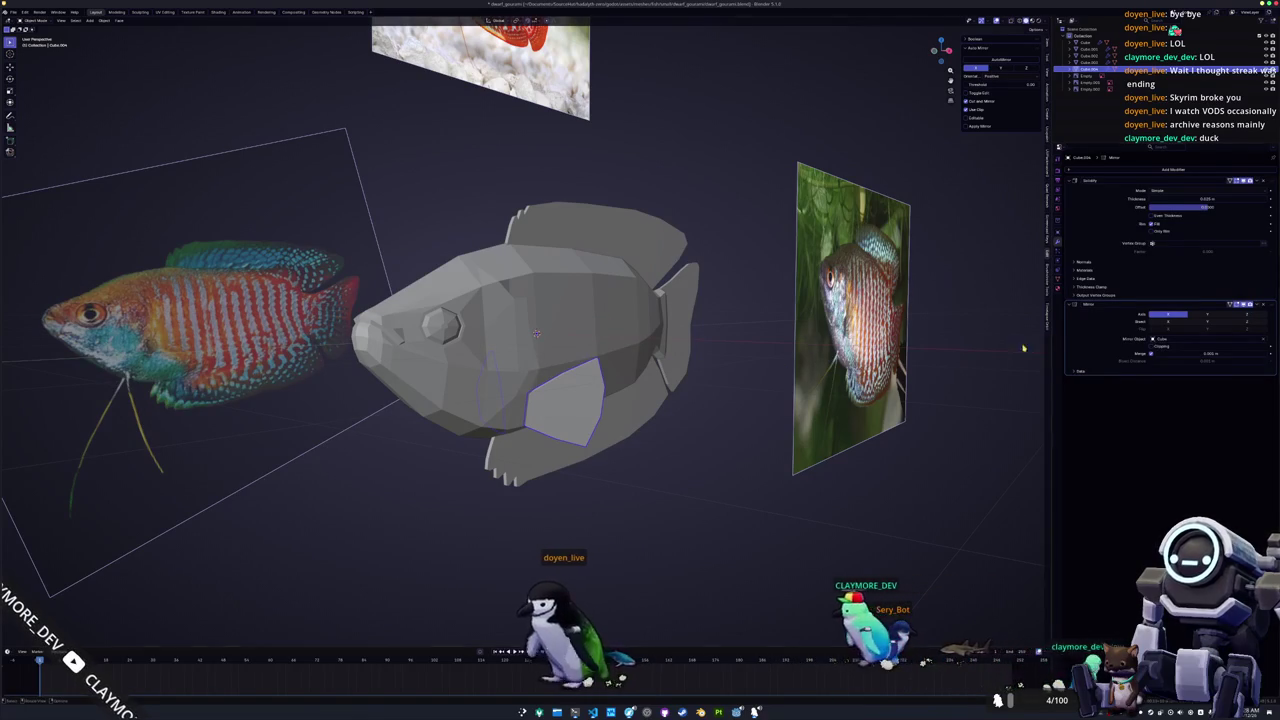
click(586, 434)
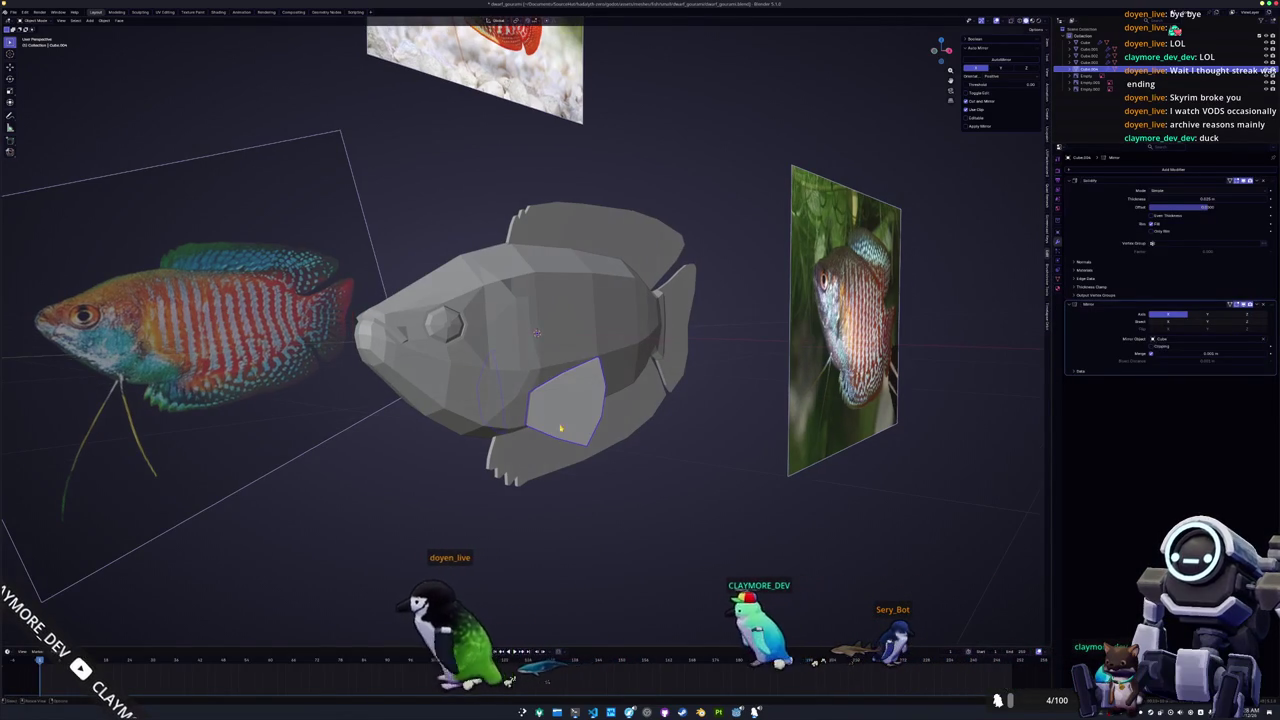
key(KP_3)
scroll(492, 403, up, 2)
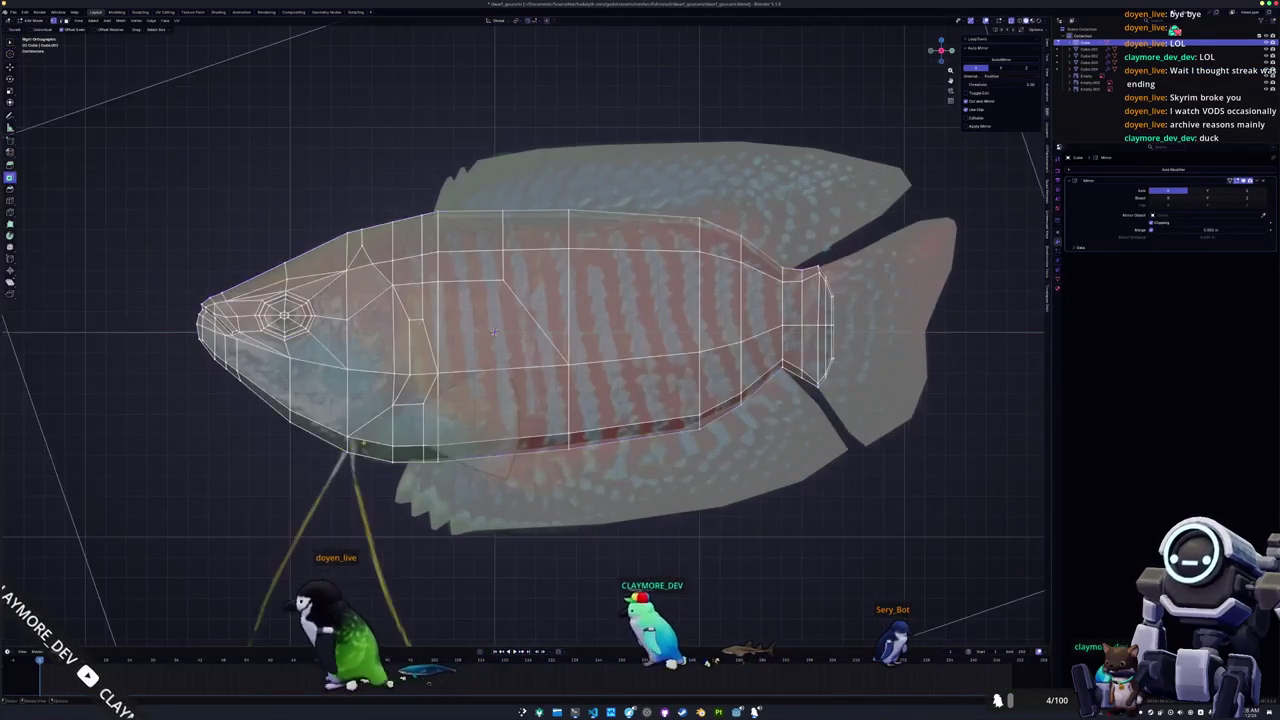
Separate an edge on the fish's belly into its own object for the feeler strand.
key(Tab)
scroll(540, 380, up, 2)
scroll(596, 363, up, 2)
click(680, 348)
right_click(619, 489)
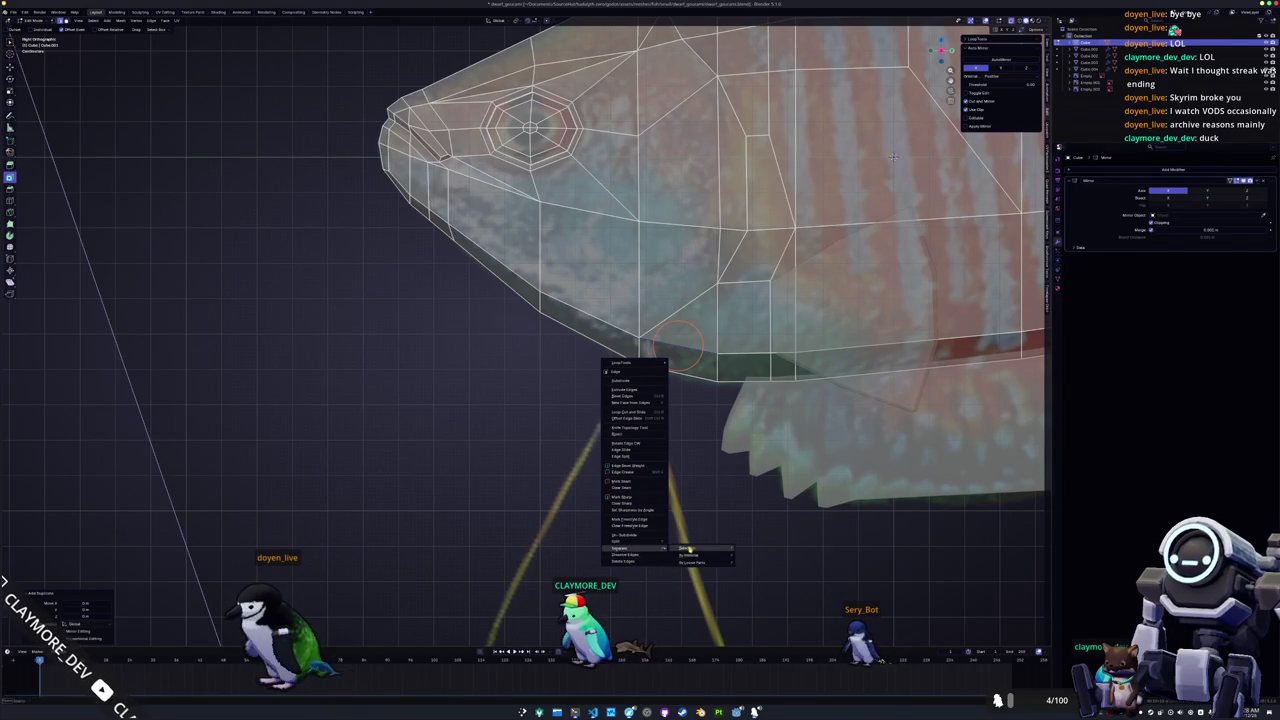
click(688, 549)
click(617, 351)
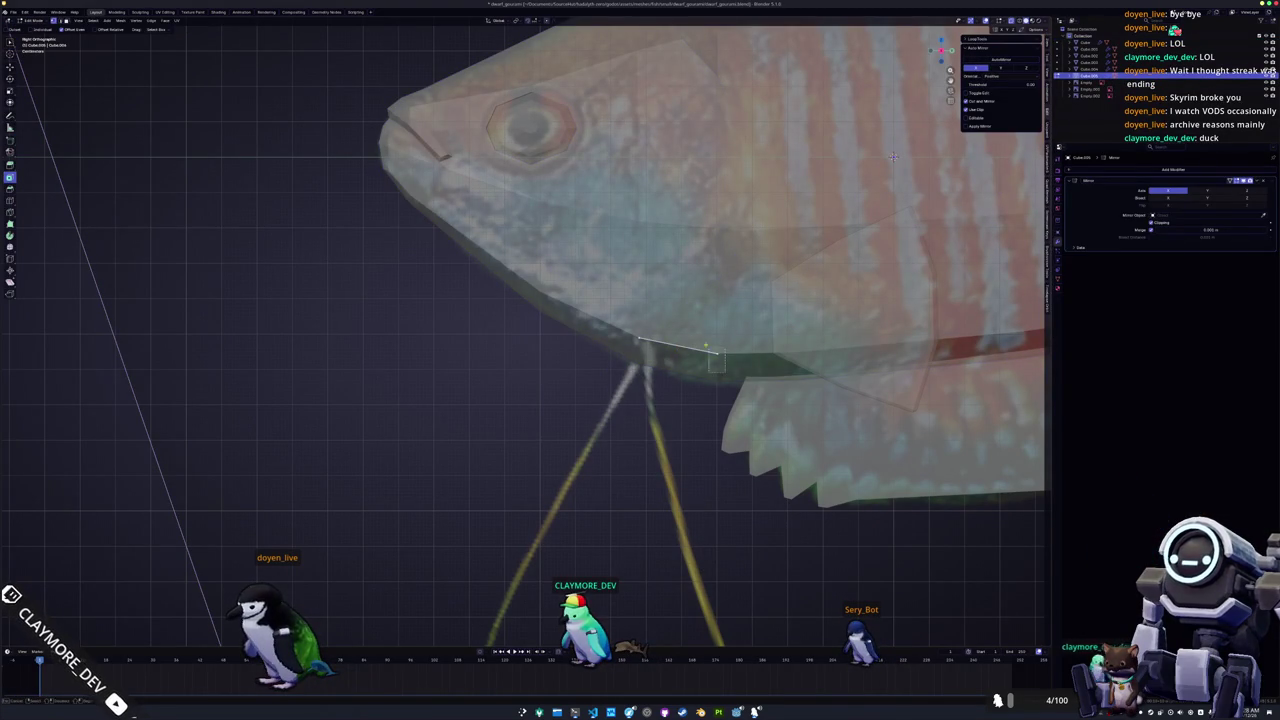
Slide and move the strand's vertex into position using front and side views.
key(shift+v)
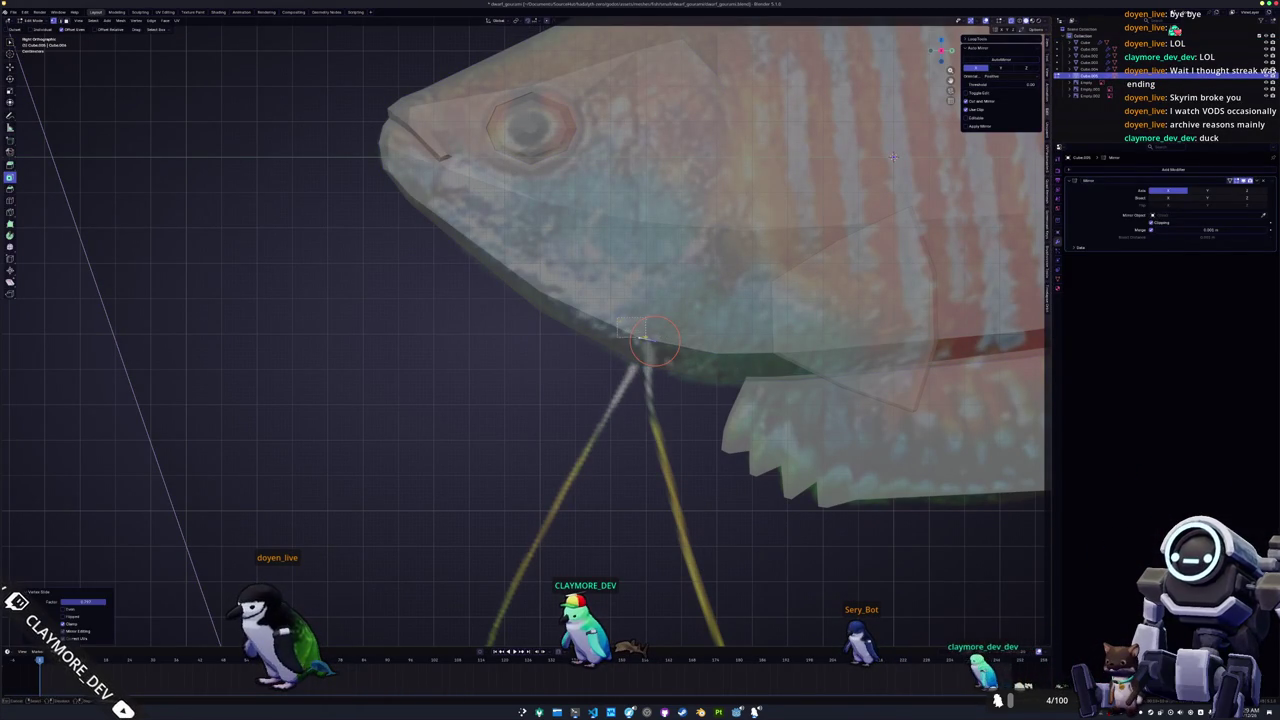
key(g)
key(g)
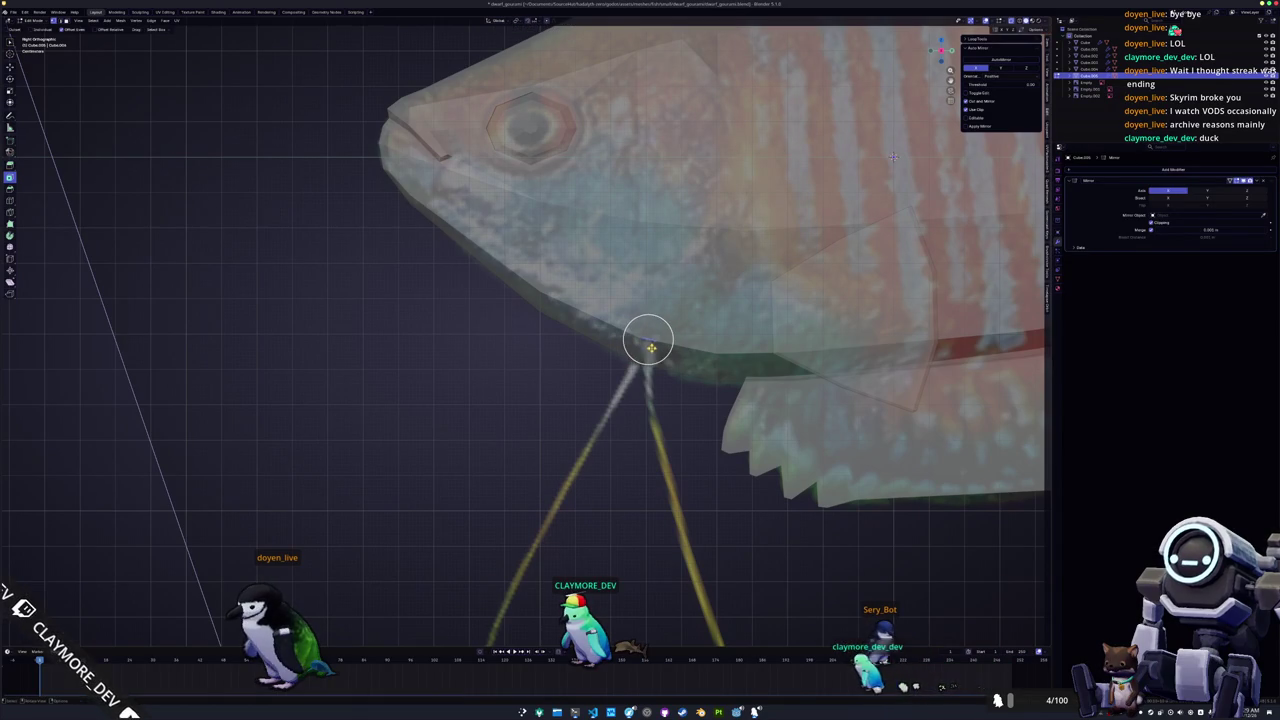
key(KP_1)
click(729, 336)
key(KP_3)
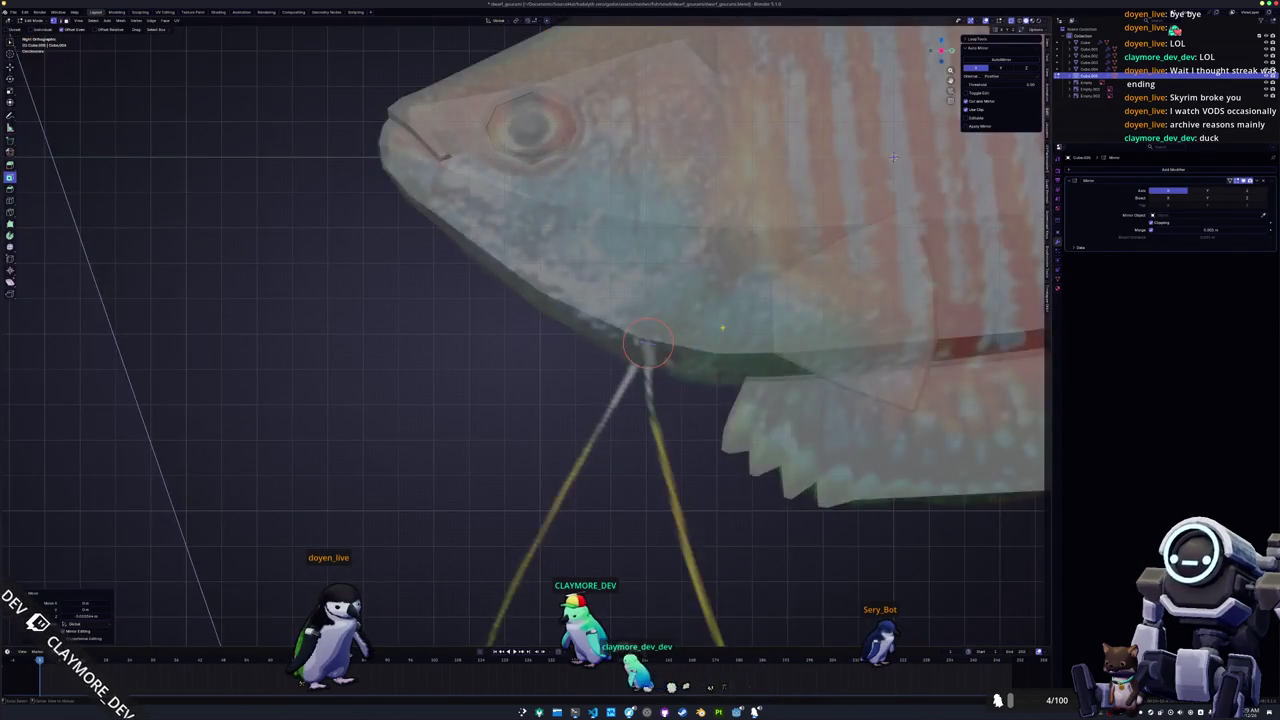
key(alt+z)
key(alt+z)
scroll(648, 343, down, 3)
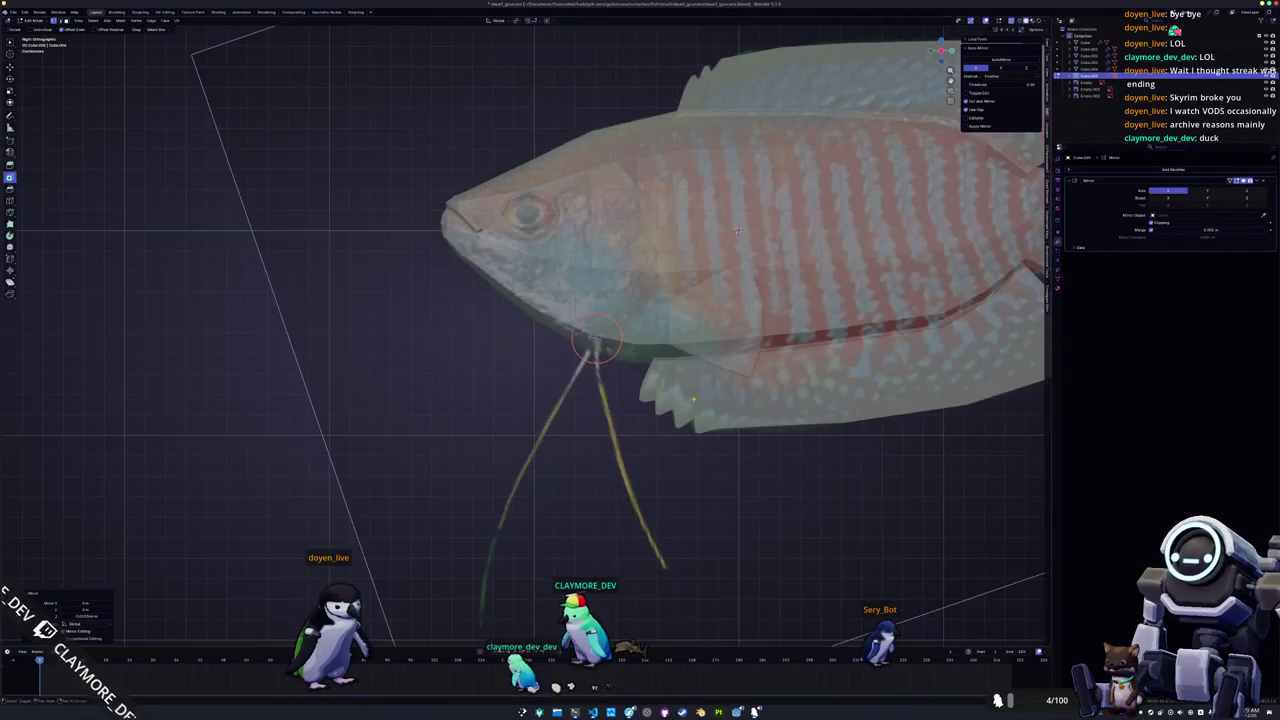
middle_drag(648, 343, 660, 445)
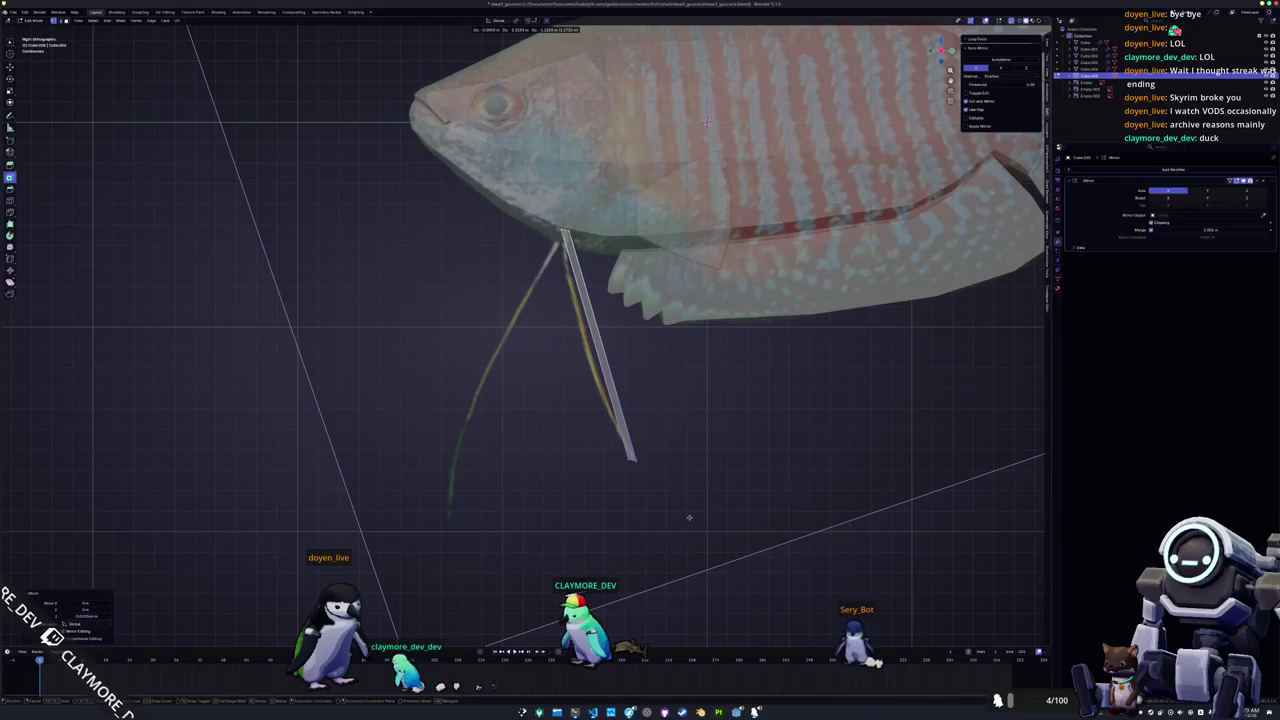
key(s)
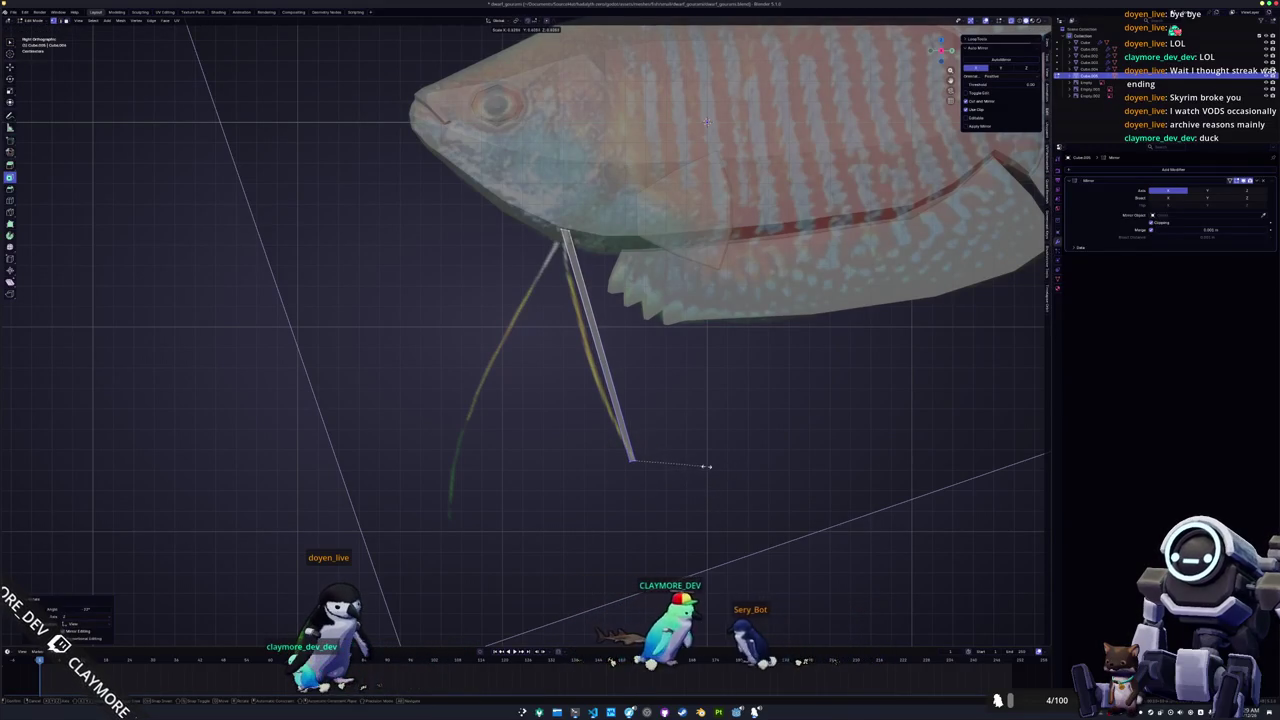
key(Escape)
scroll(702, 464, up, 1)
Loop-cut the strand, bend its middle loop by rotating and moving, then bevel it.
key(ctrl+r)
click(622, 341)
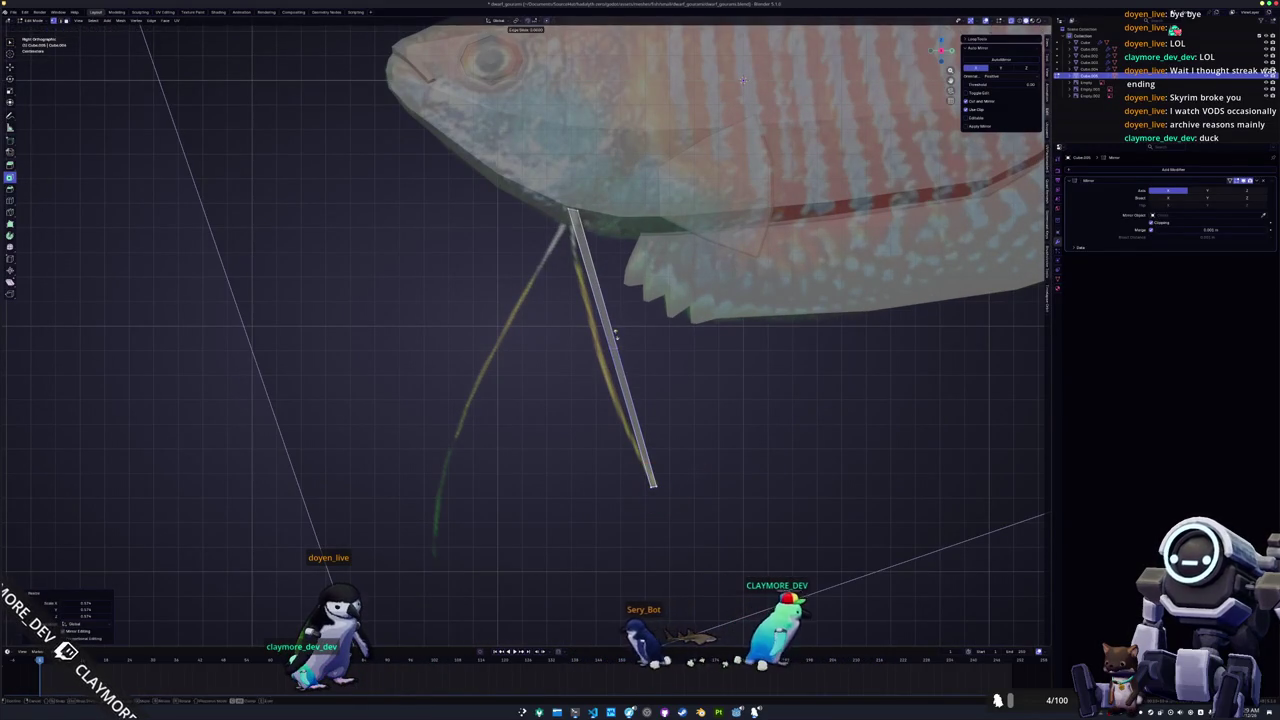
key(r)
click(686, 315)
key(g)
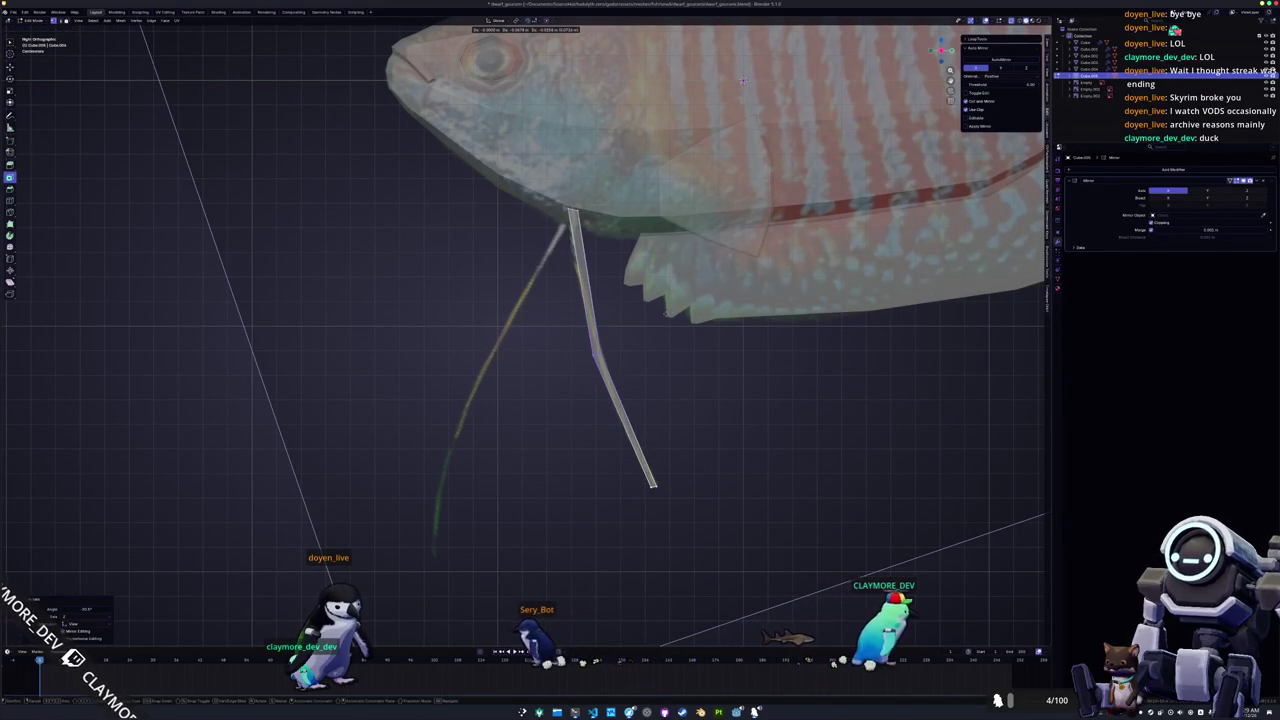
click(667, 313)
key(ctrl+b)
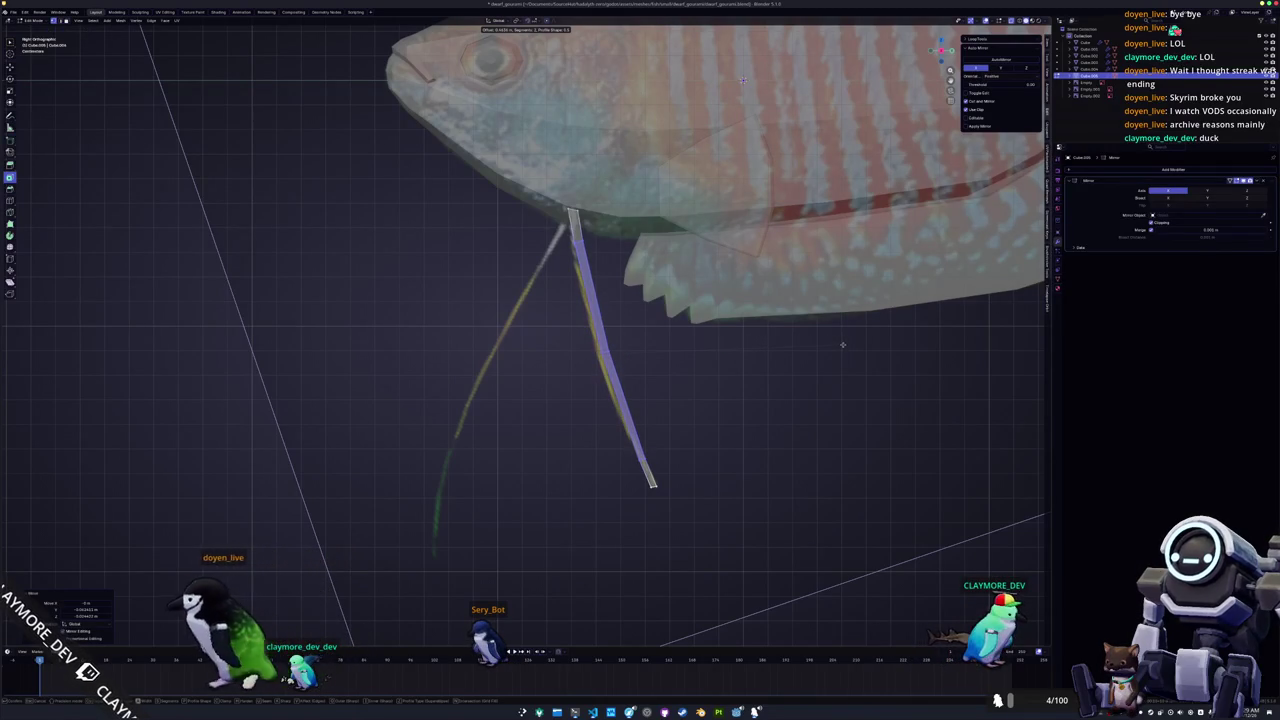
click(608, 350)
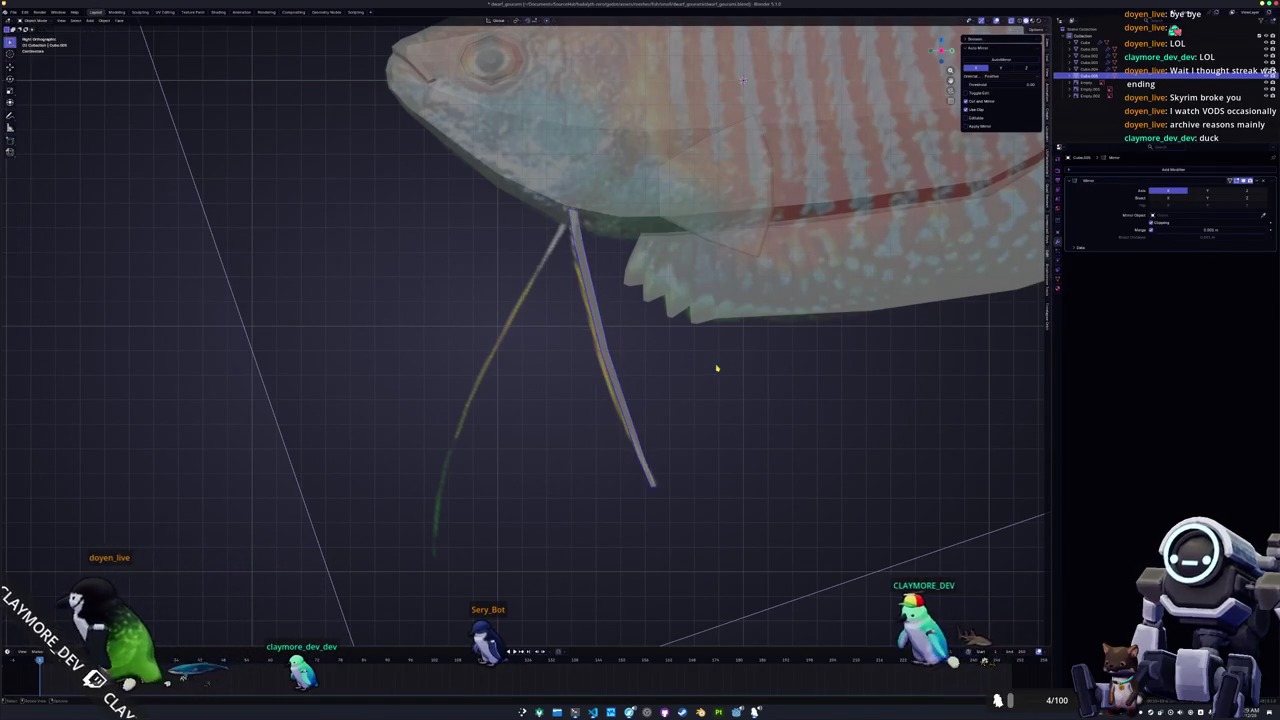
key(KP_1)
Rotate the feeler strand outward from the body and apply its scale.
key(r)
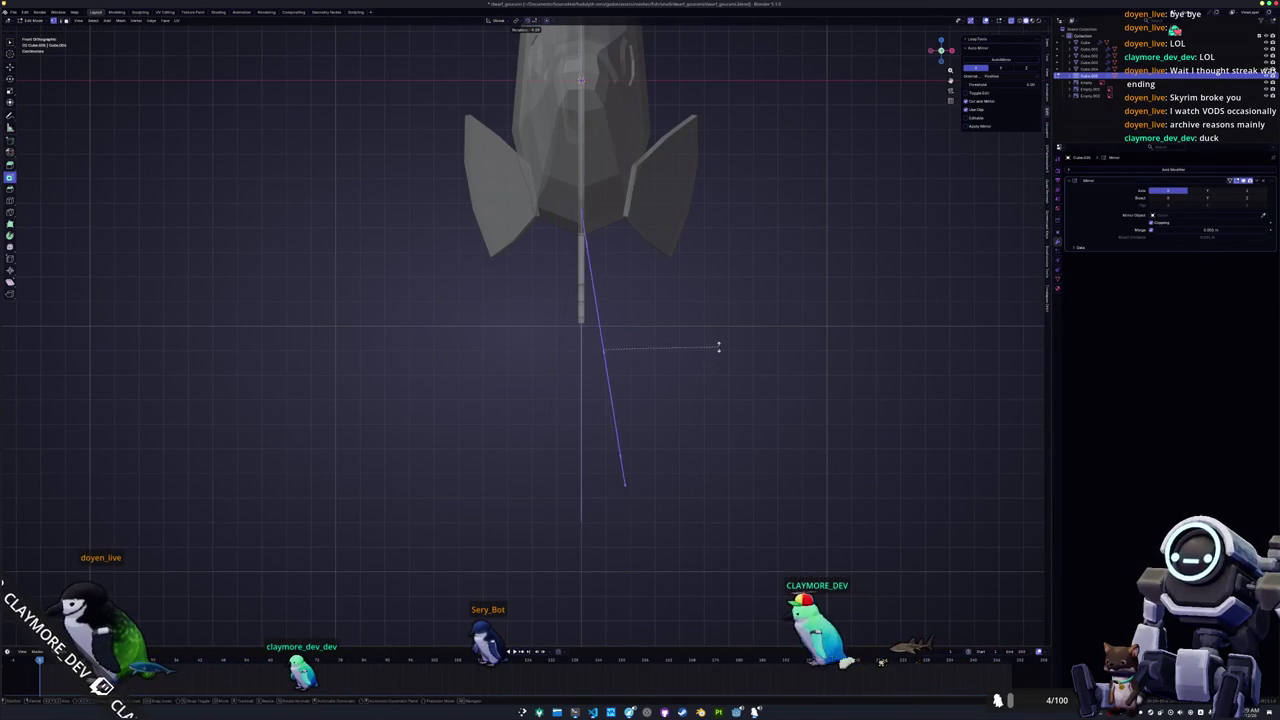
key(r)
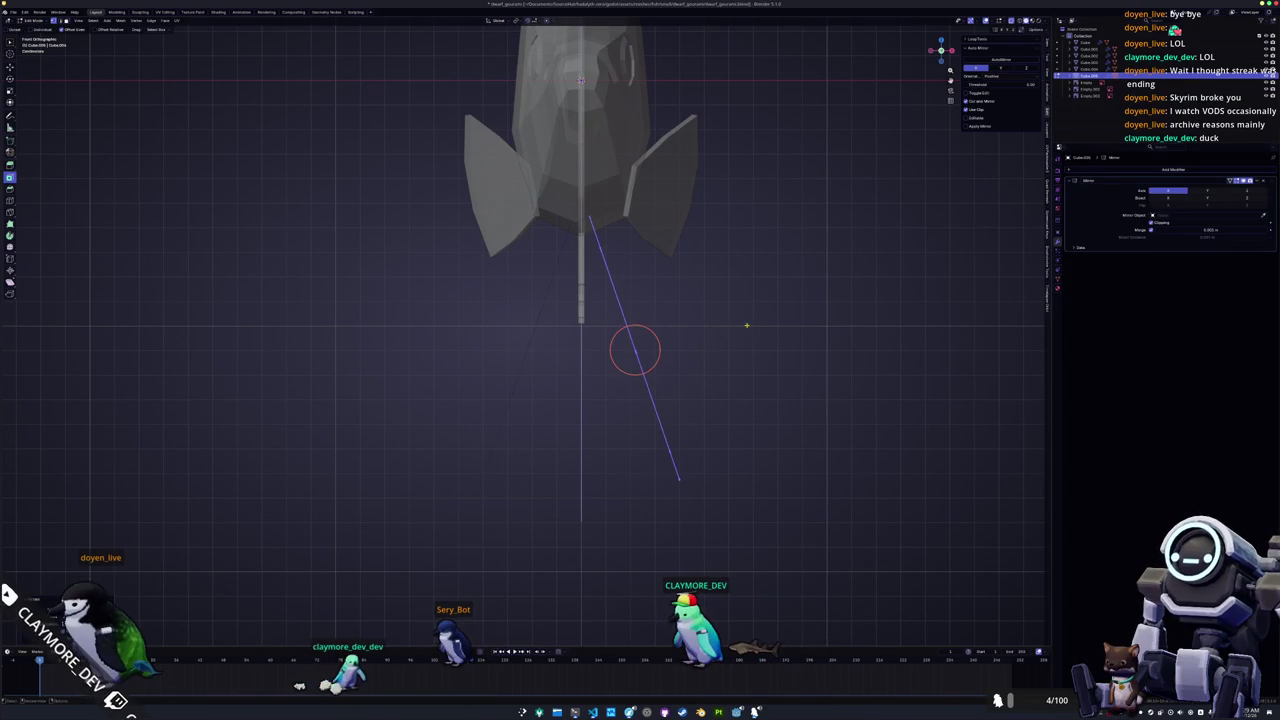
mouse_move(746, 325)
middle_down()
mouse_move(689, 370)
mouse_move(745, 367)
middle_up()
scroll(689, 370, down, 3)
click(670, 316)
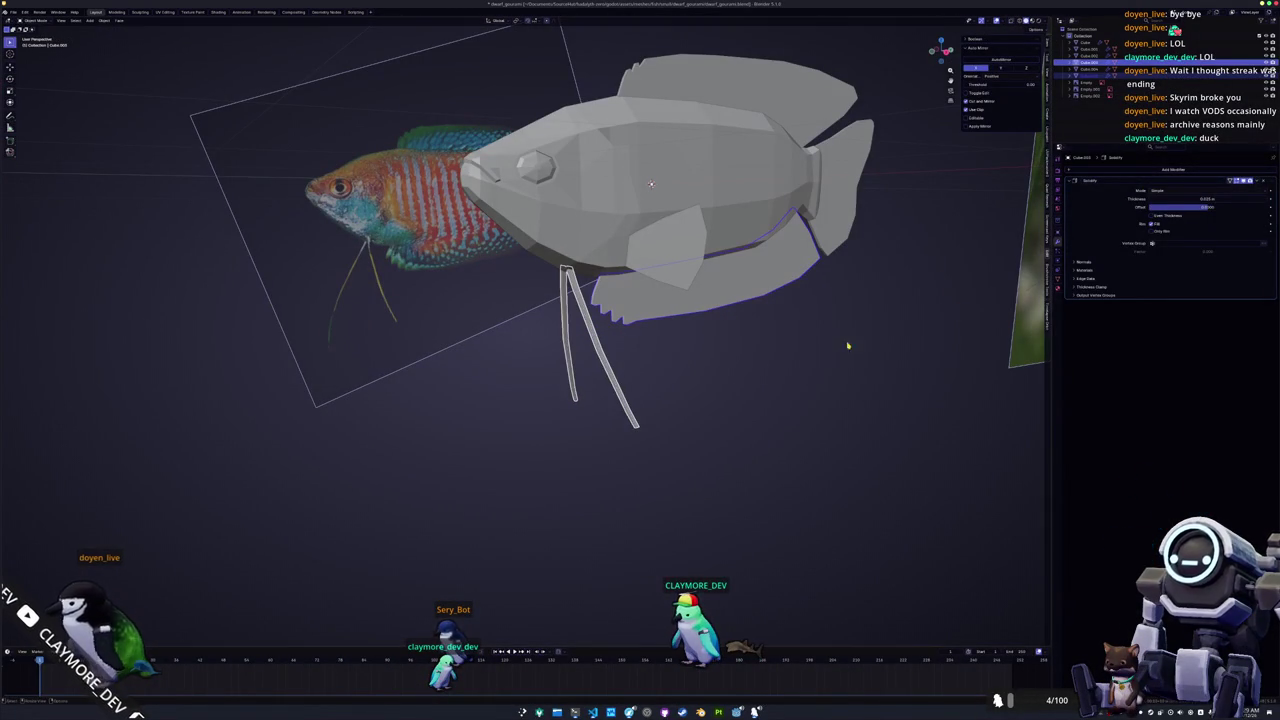
key(ctrl+a)
click(712, 384)
Give the fish body Shade Auto Smooth (smooth-by-angle) shading.
click(600, 370)
mouse_move(600, 370)
middle_down()
mouse_move(703, 368)
mouse_move(691, 299)
mouse_move(623, 396)
middle_up()
scroll(623, 396, up, 2)
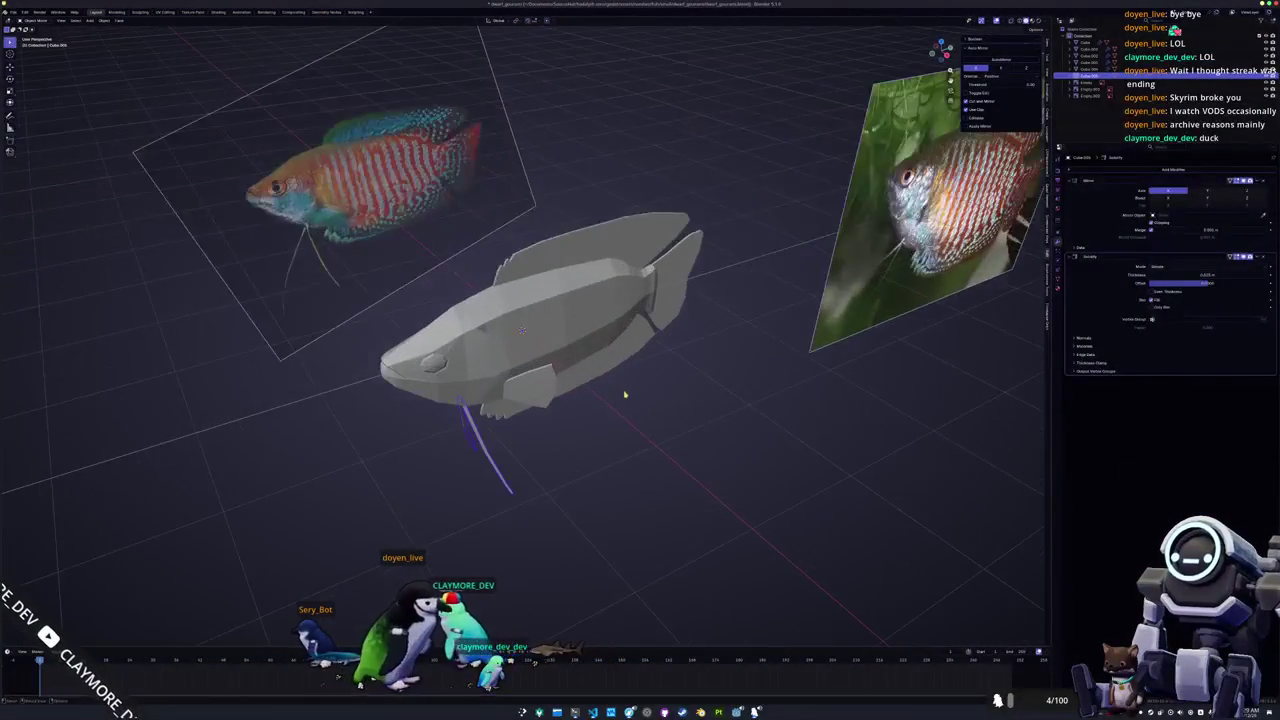
click(606, 373)
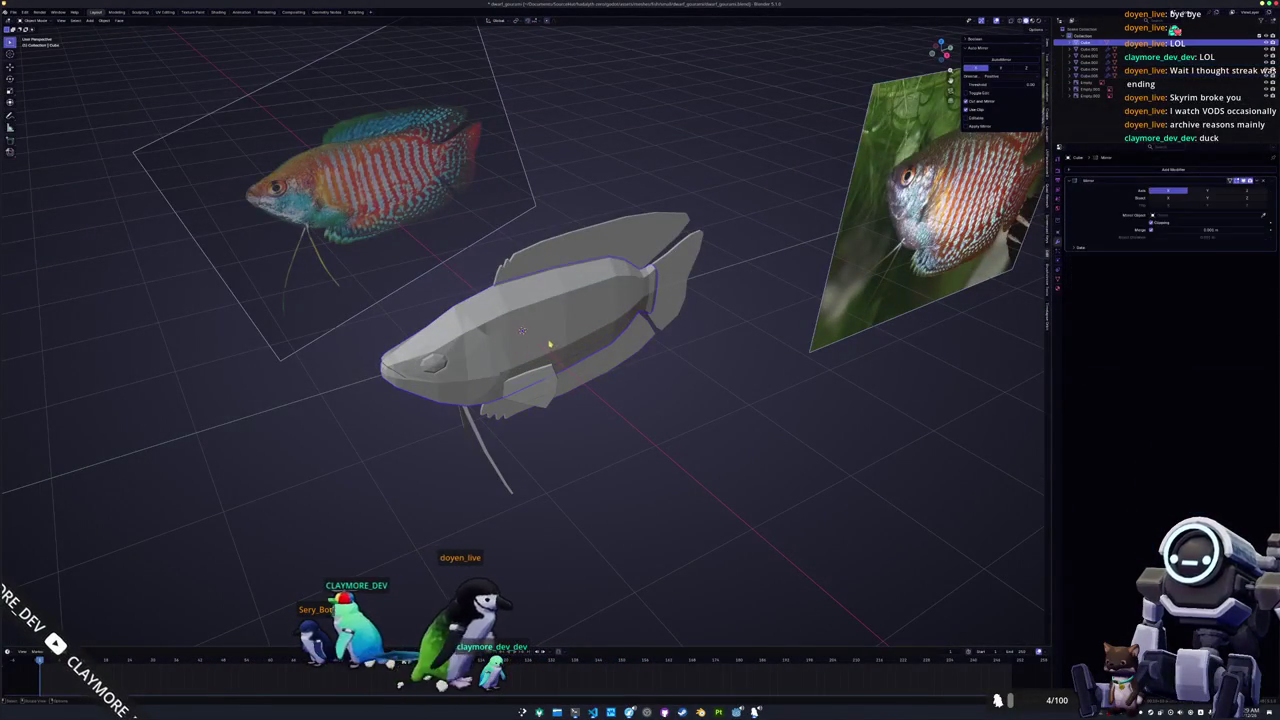
mouse_move(528, 371)
middle_down()
mouse_move(507, 365)
mouse_move(560, 352)
middle_up()
scroll(507, 365, up, 1)
right_click(503, 366)
click(498, 368)
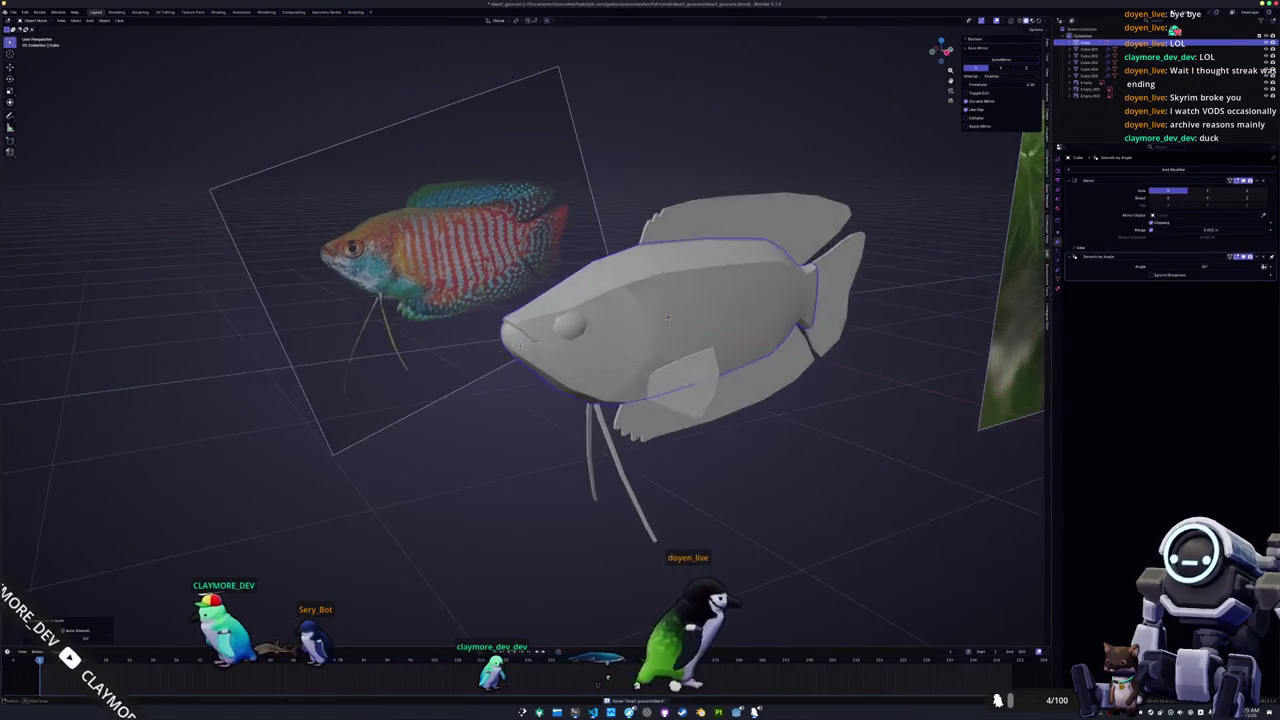
Apply Shade Smooth to the fish body.
scroll(560, 352, up, 3)
key(Tab)
key(Tab)
right_click(570, 350)
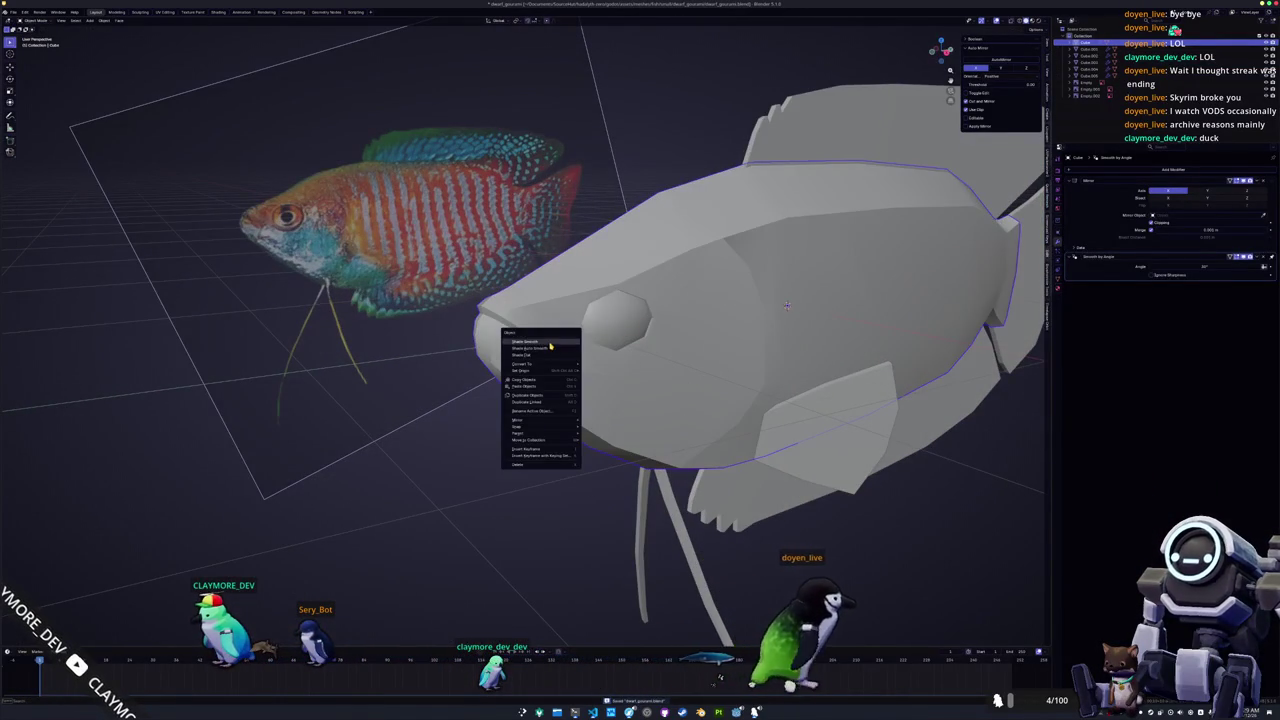
click(562, 348)
scroll(561, 348, up, 1)
key(Tab)
Select the snout edge loop and mark it as a UV seam.
mouse_move(849, 298)
middle_down()
mouse_move(843, 283)
mouse_move(848, 300)
mouse_move(573, 291)
middle_up()
key(ctrl+l)
right_click(573, 290)
click(555, 407)
middle_drag(555, 407, 570, 312)
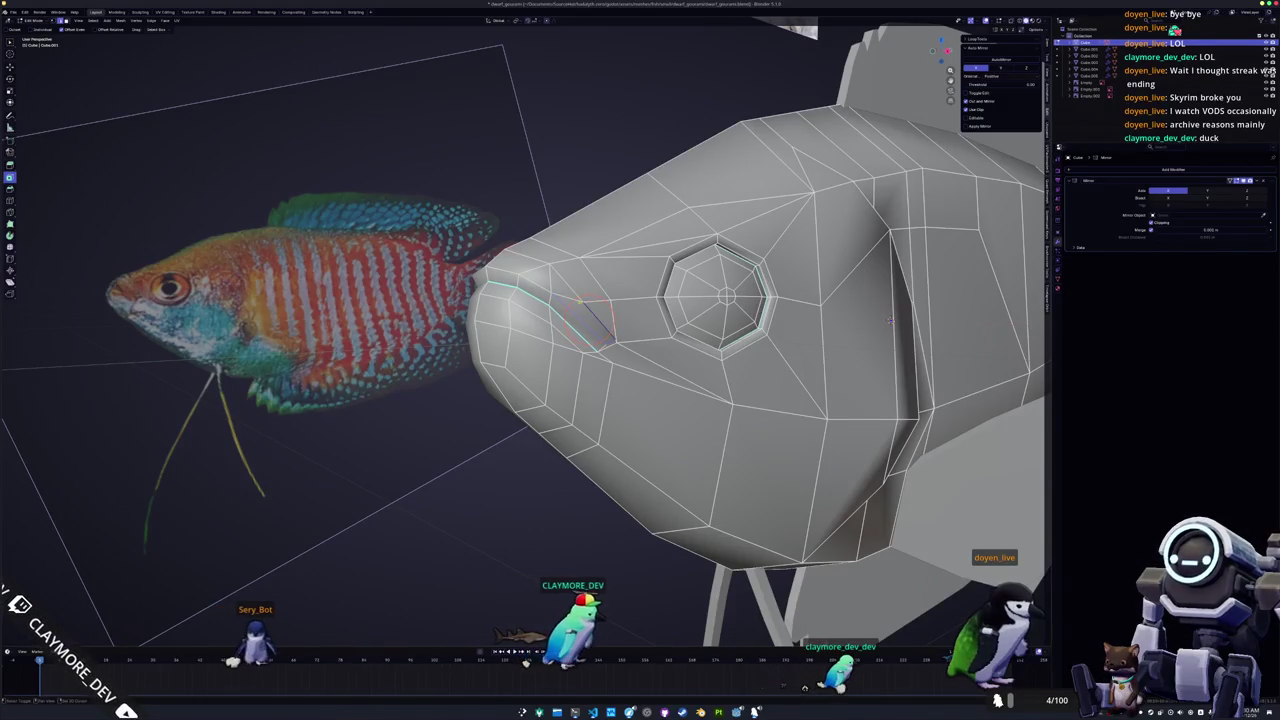
Mark the mouth edge loop and a nearby mouth edge as UV seams.
drag(585, 323, 560, 303)
right_click(566, 288)
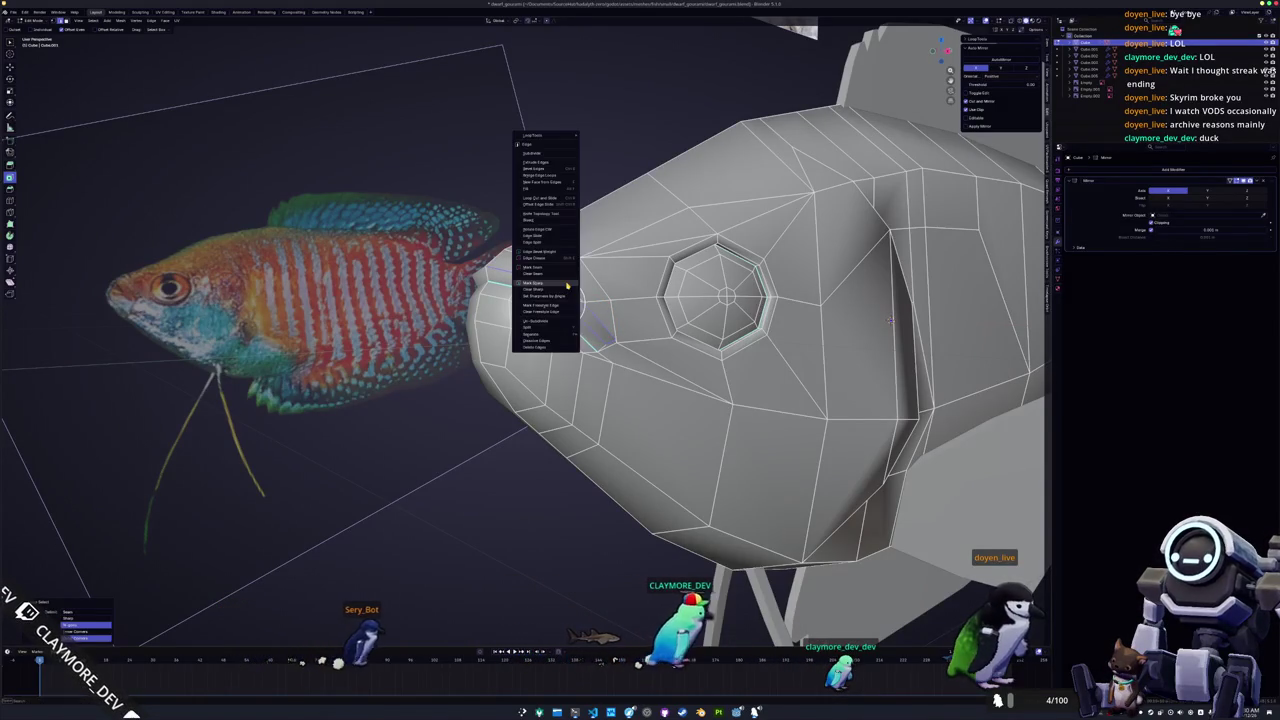
click(566, 286)
key(Tab)
mouse_move(720, 330)
middle_down()
mouse_move(817, 335)
mouse_move(600, 360)
middle_up()
key(Tab)
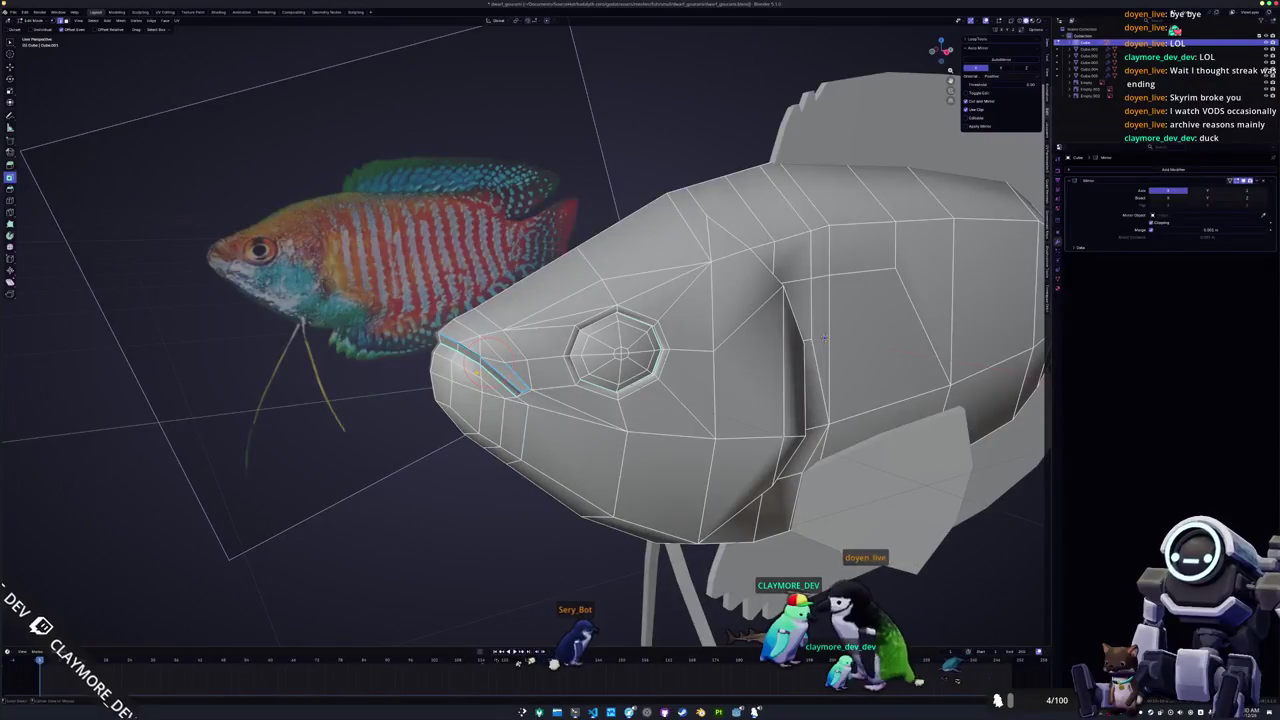
click(470, 375)
right_click(475, 373)
click(475, 373)
key(Tab)
mouse_move(475, 373)
middle_down()
mouse_move(558, 387)
mouse_move(492, 380)
mouse_move(610, 372)
middle_up()
Mark the curved gill edge loop behind the eye as sharp.
scroll(545, 385, up, 2)
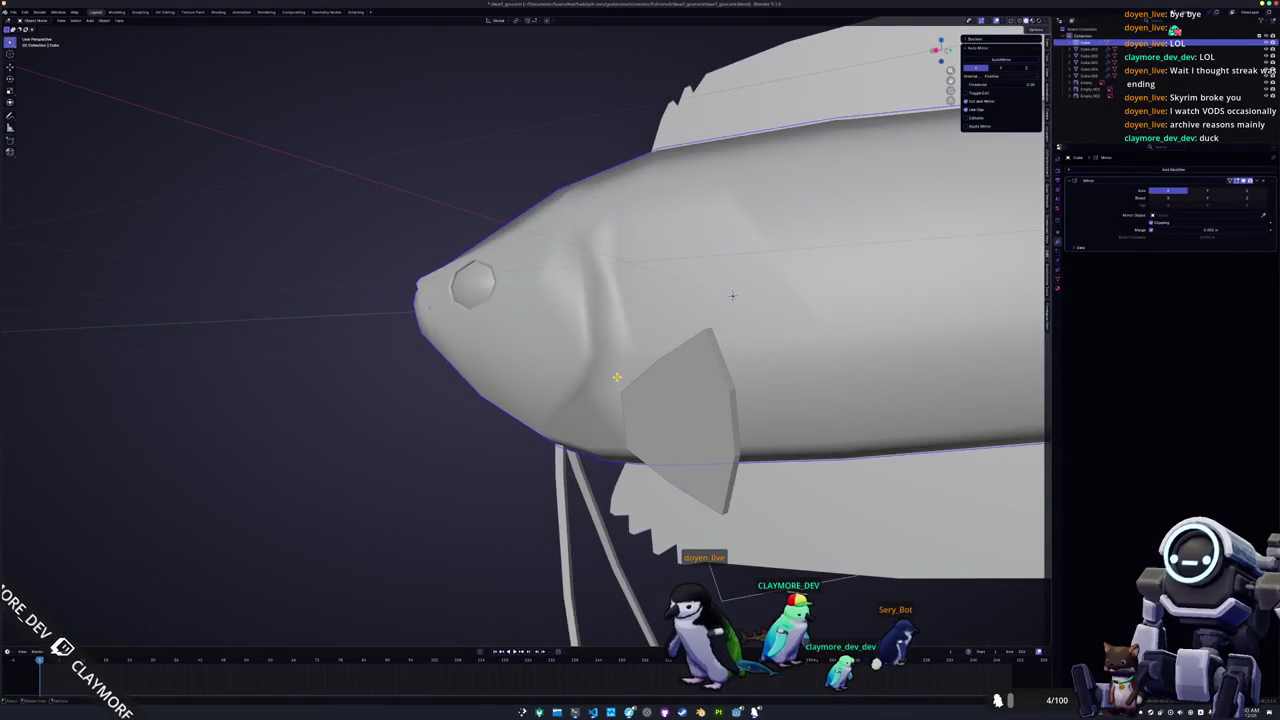
mouse_move(722, 294)
middle_down()
mouse_move(741, 191)
mouse_move(734, 367)
middle_up()
key(Tab)
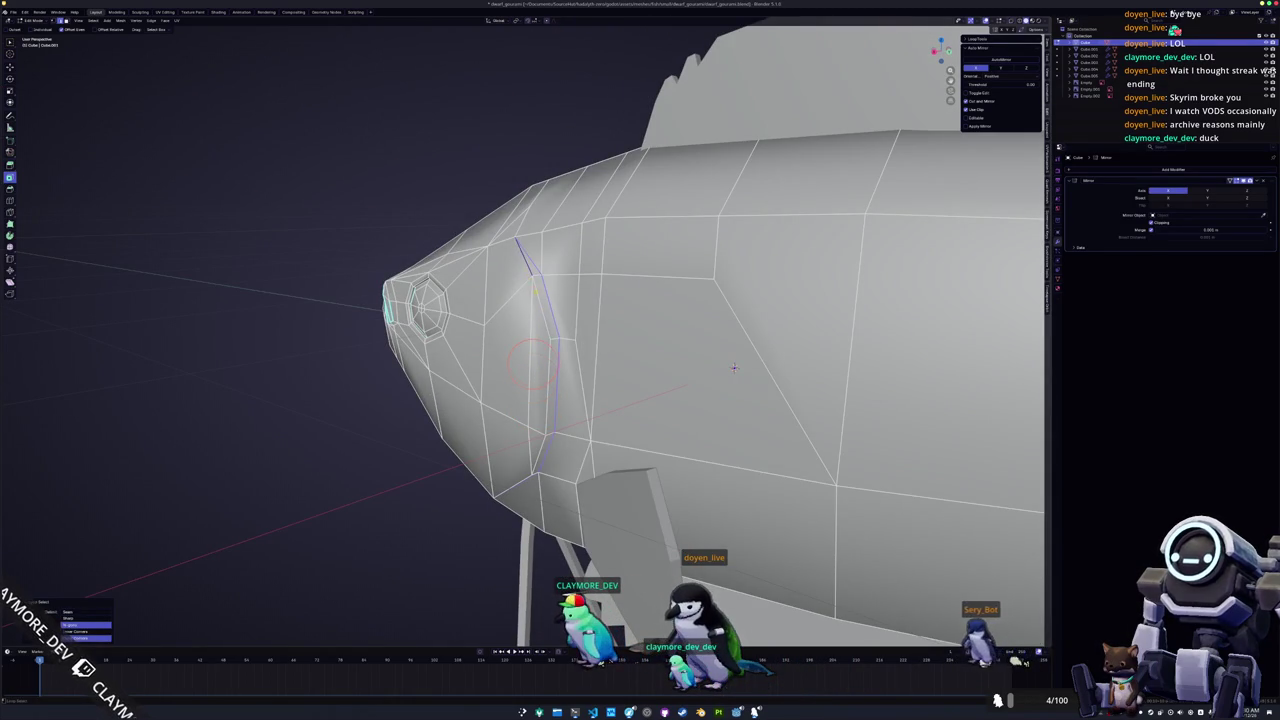
mouse_move(734, 367)
middle_down()
mouse_move(749, 208)
mouse_move(697, 334)
mouse_move(800, 360)
middle_up()
right_click(548, 300)
click(540, 395)
key(Tab)
scroll(720, 300, down, 5)
Dissolve the stray edge beside the gill line.
key(Tab)
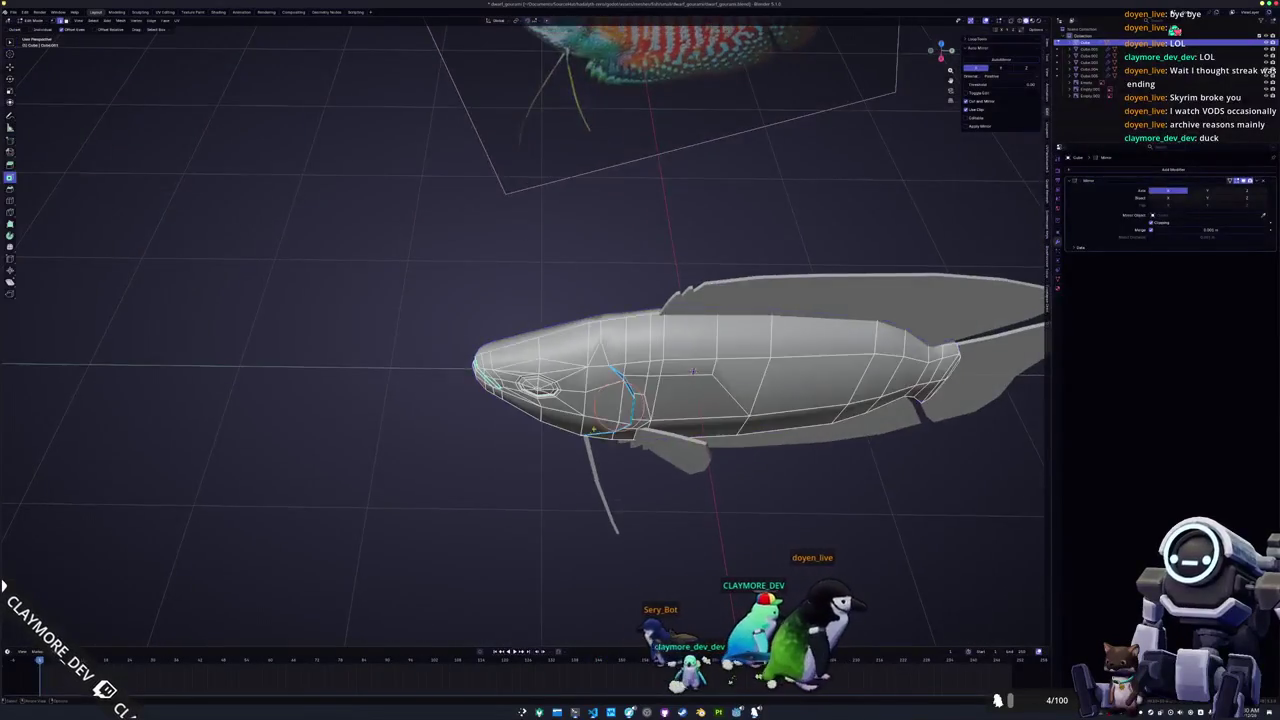
scroll(850, 370, up, 5)
middle_drag(912, 383, 854, 461)
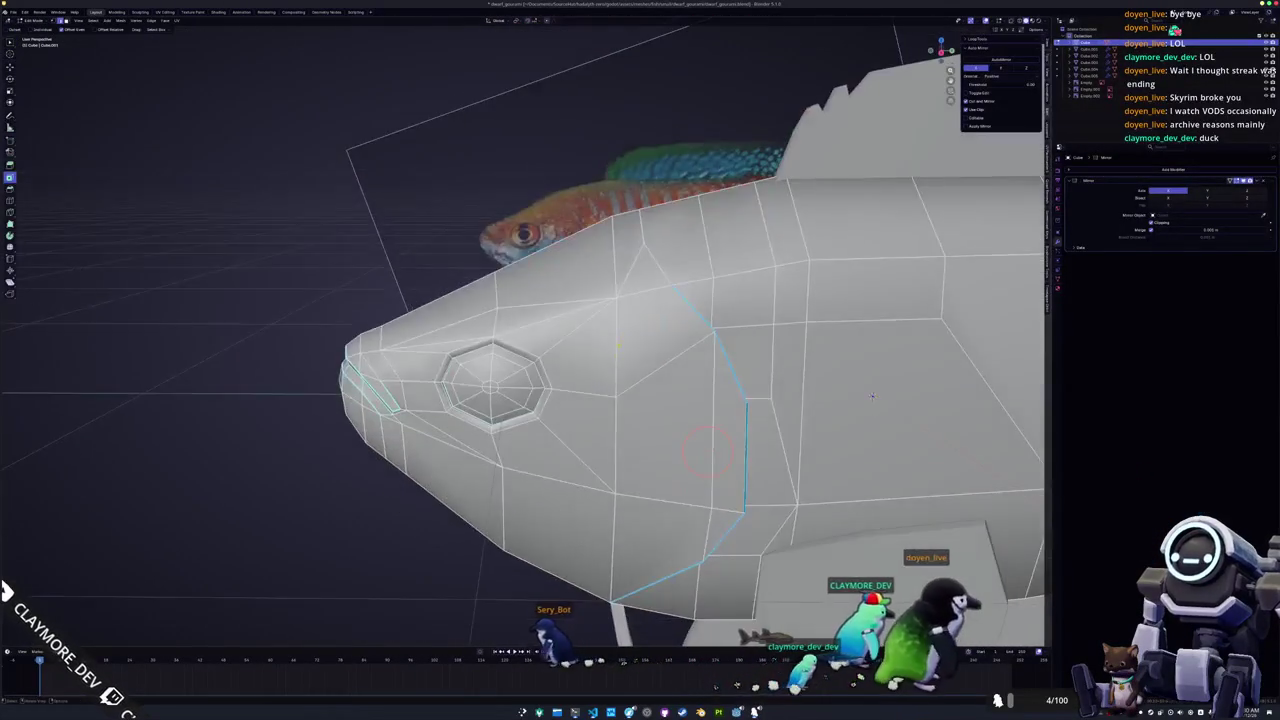
key(x)
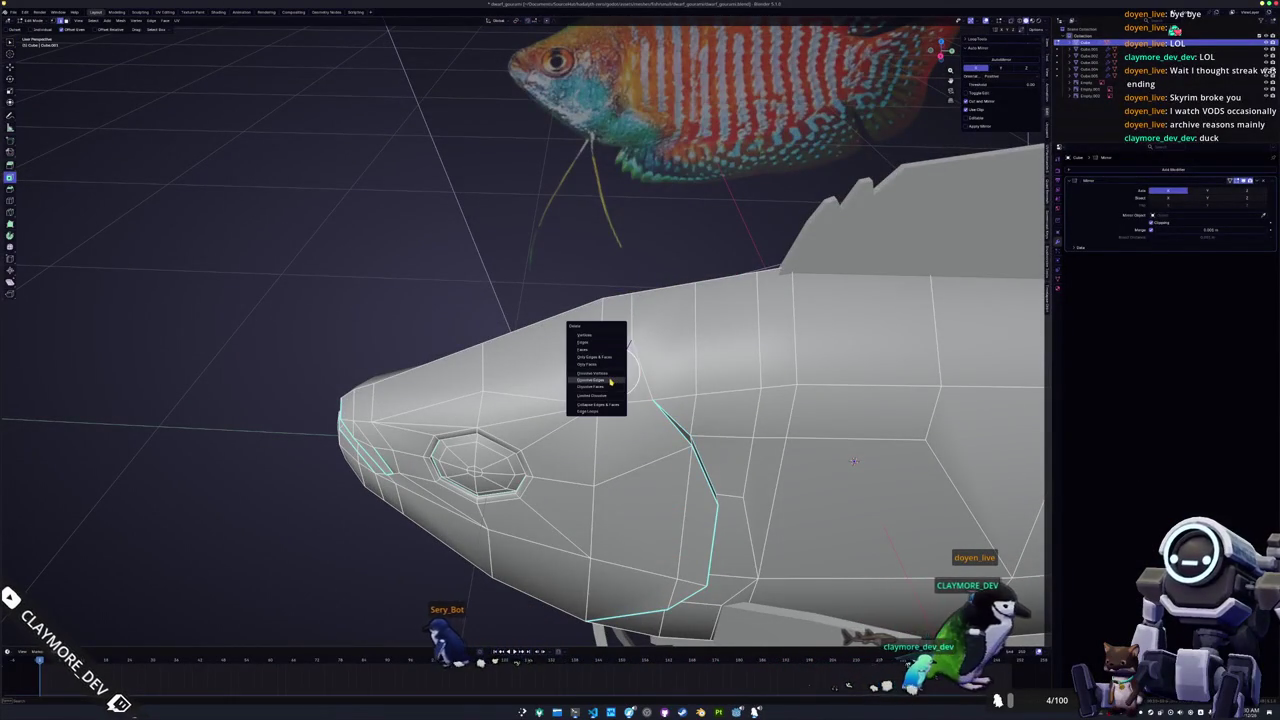
click(609, 383)
middle_drag(609, 383, 828, 505)
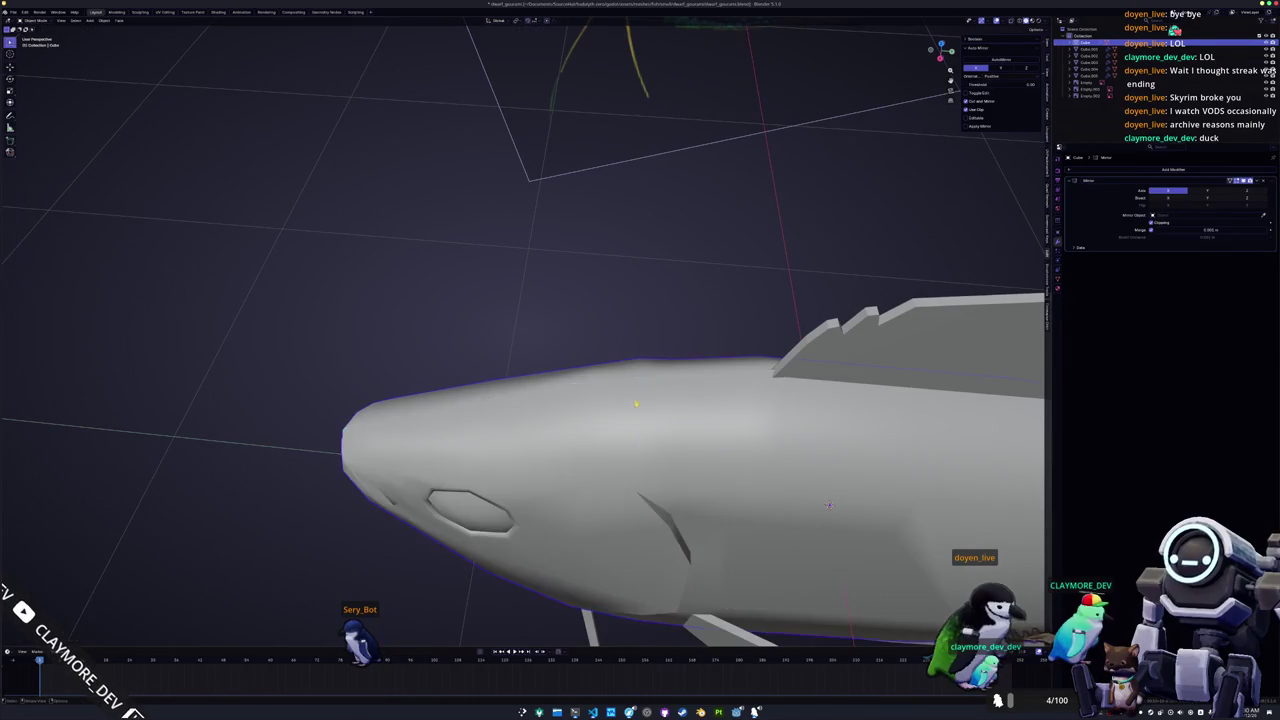
scroll(828, 505, down, 5)
mouse_move(828, 505)
middle_down()
mouse_move(677, 348)
mouse_move(604, 381)
middle_up()
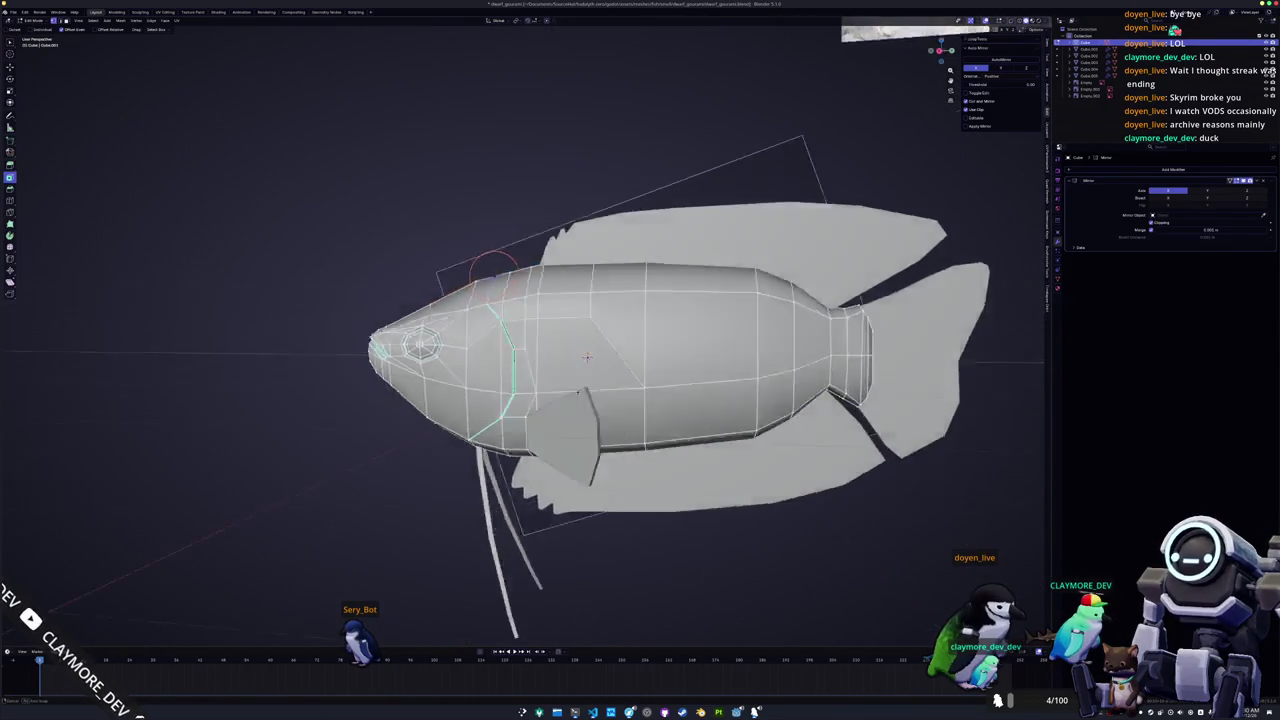
Loop-cut a new edge loop across the fish body behind the gills.
scroll(604, 381, up, 3)
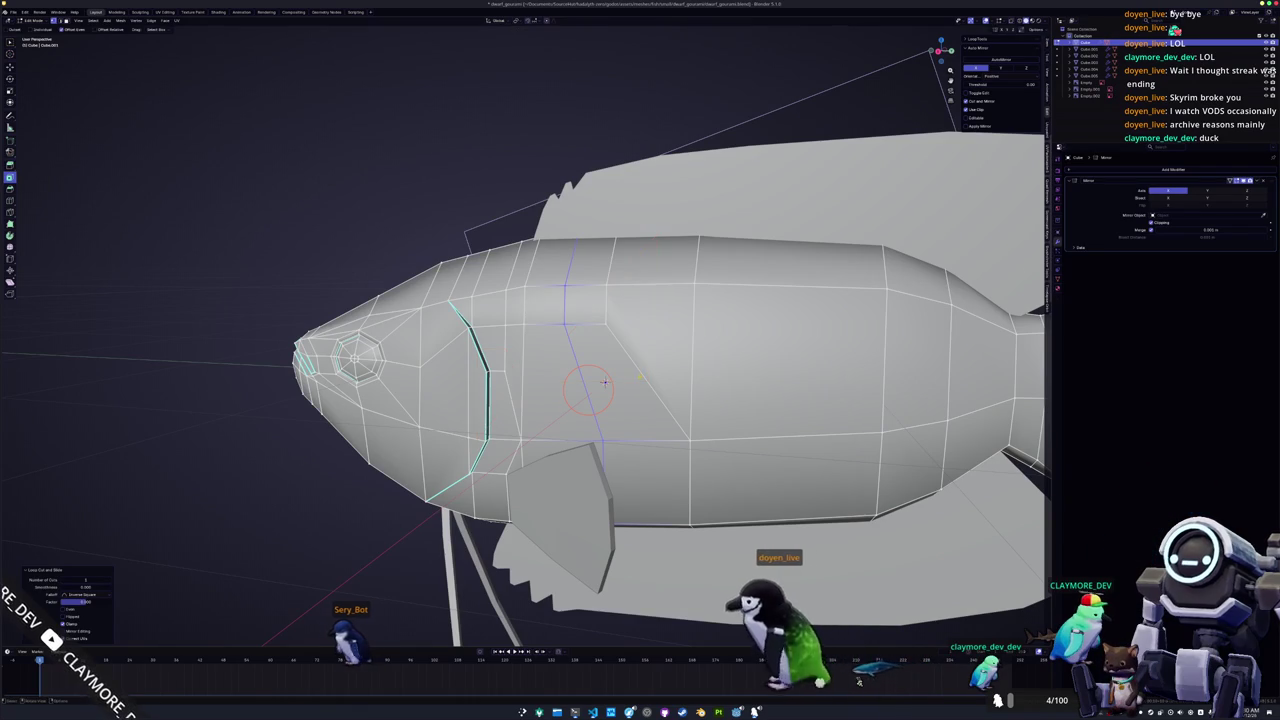
key(Tab)
key(Tab)
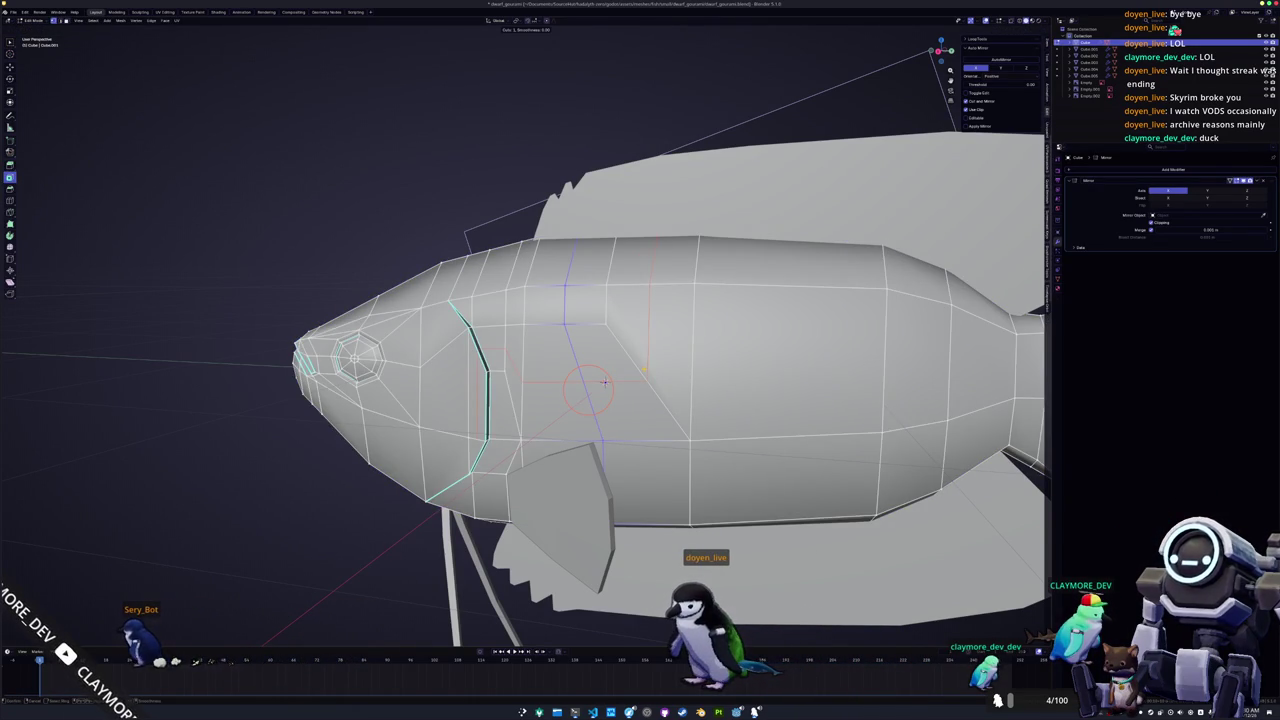
key(Tab)
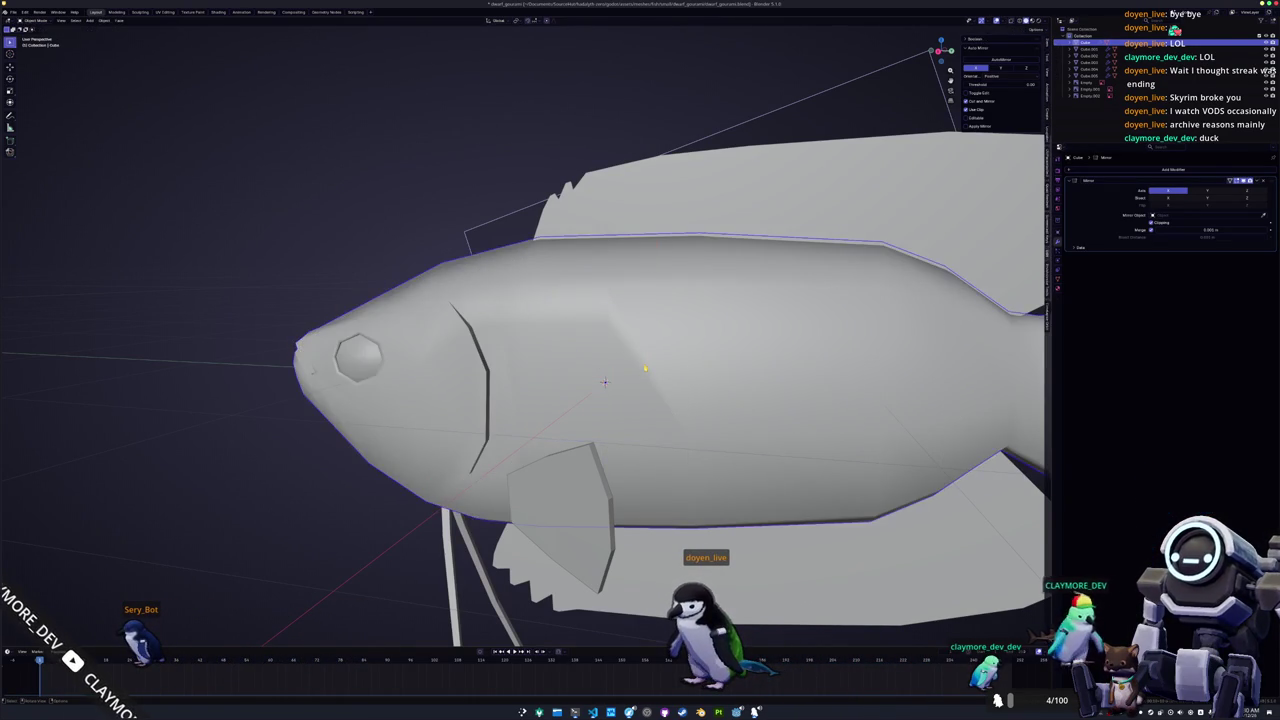
middle_drag(600, 380, 600, 420)
key(Tab)
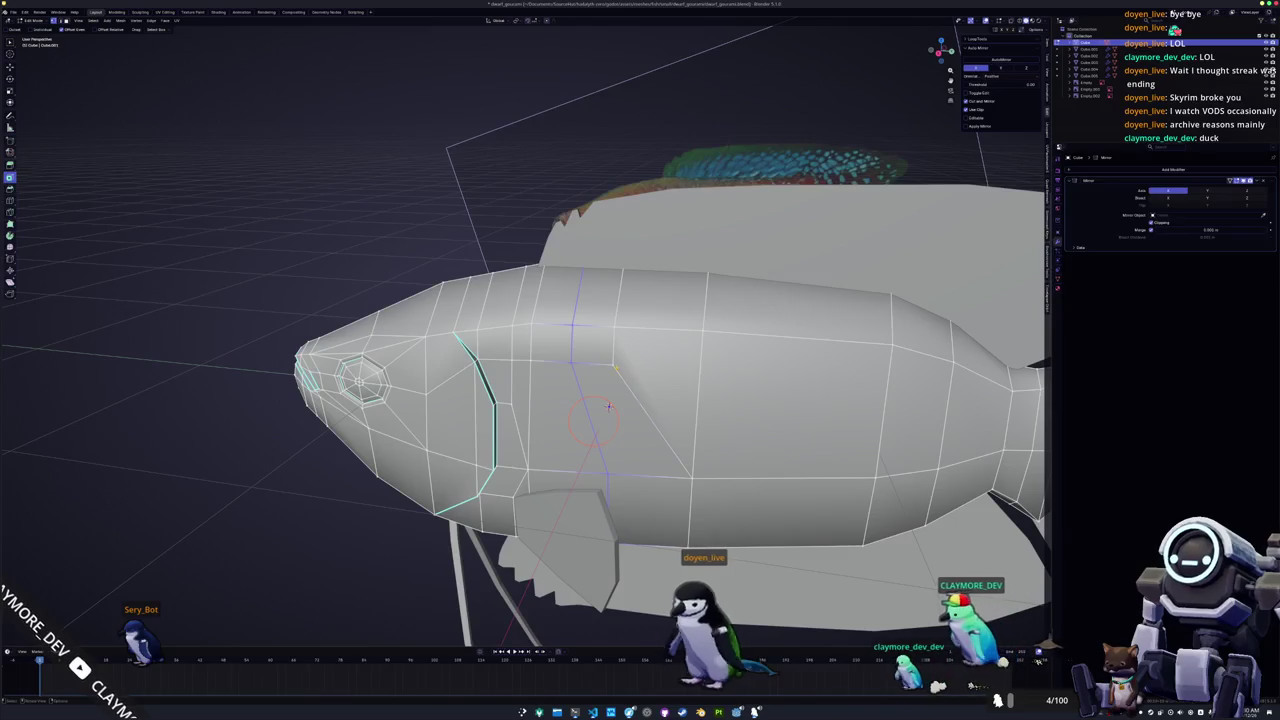
key(ctrl+r)
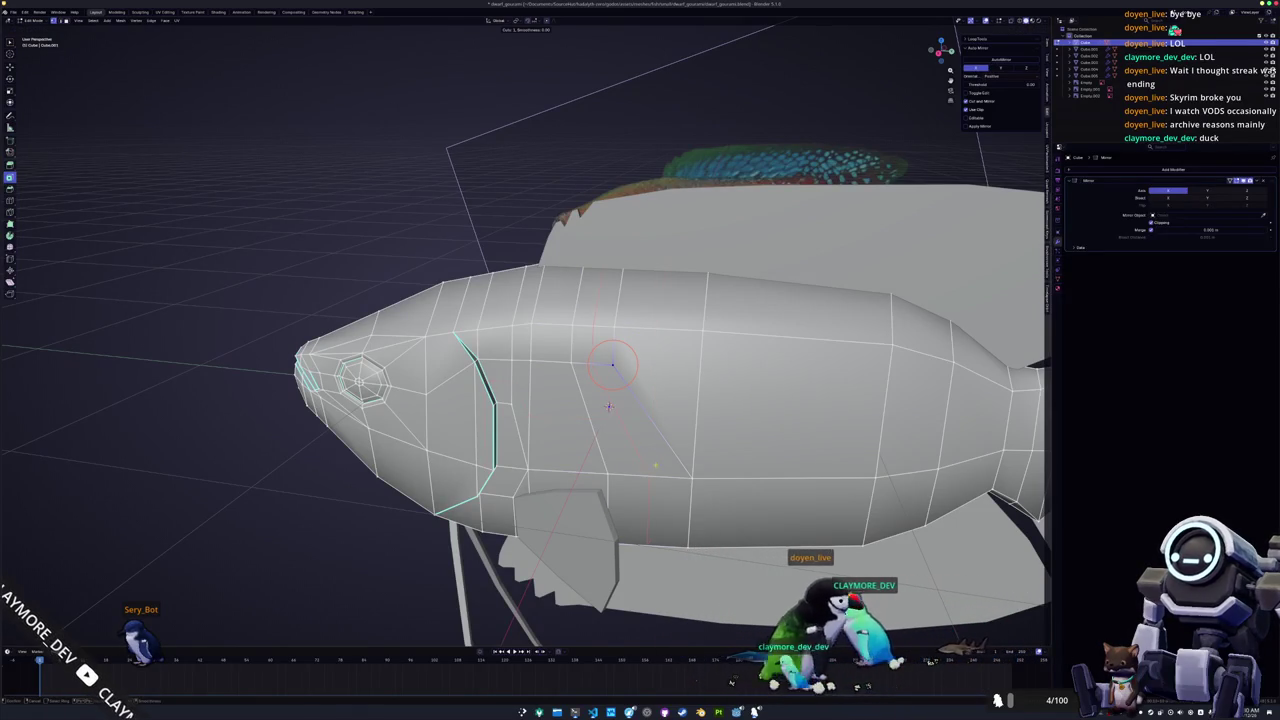
click(609, 406)
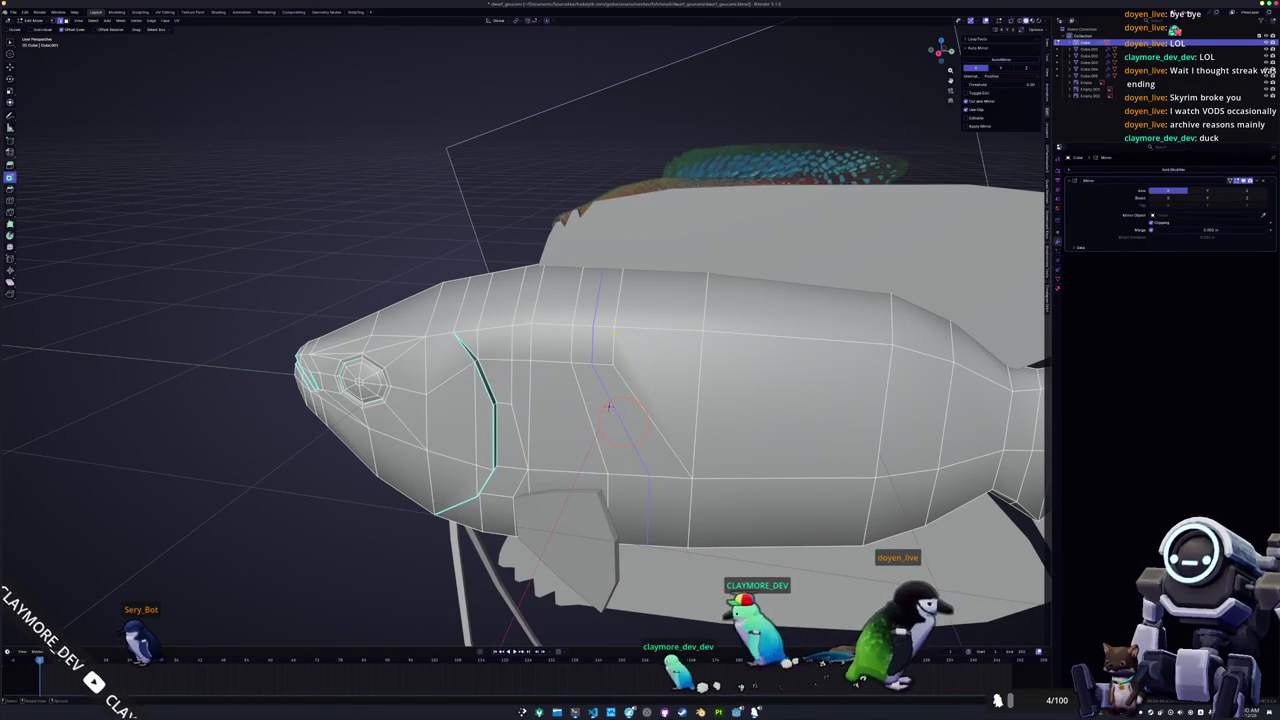
click(680, 348)
key(g)
key(g)
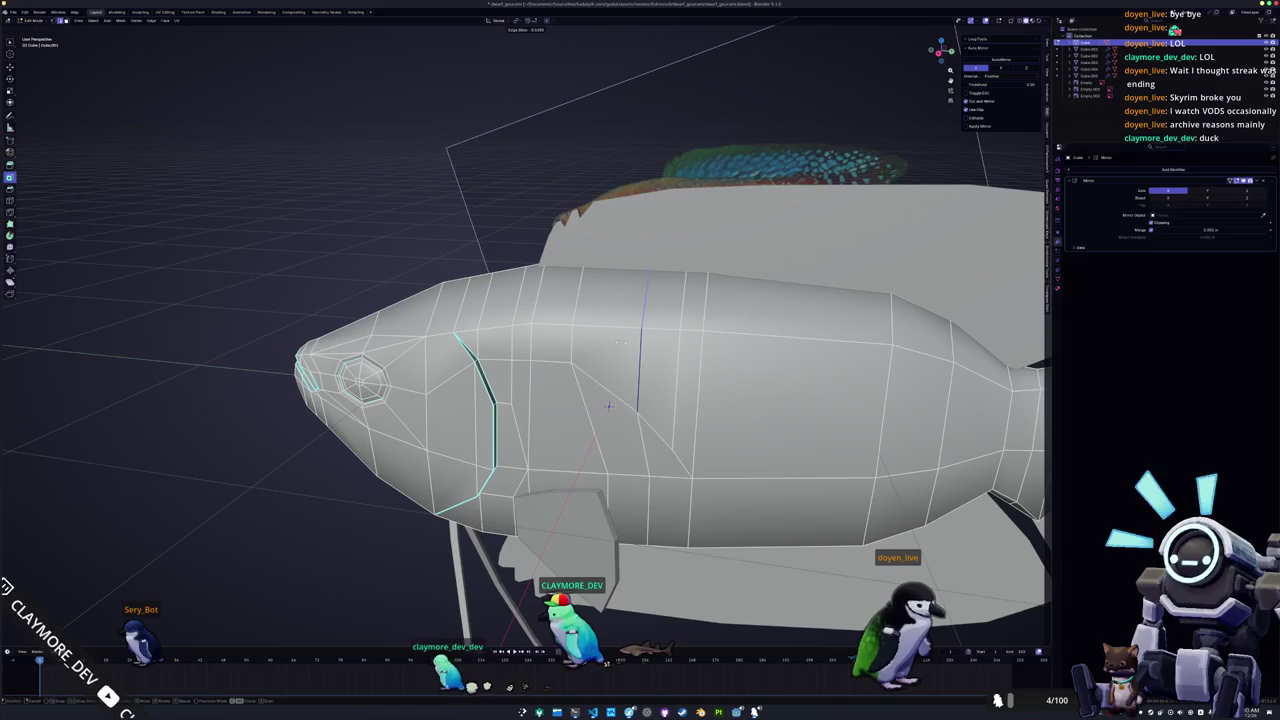
shift+right_click(578, 292)
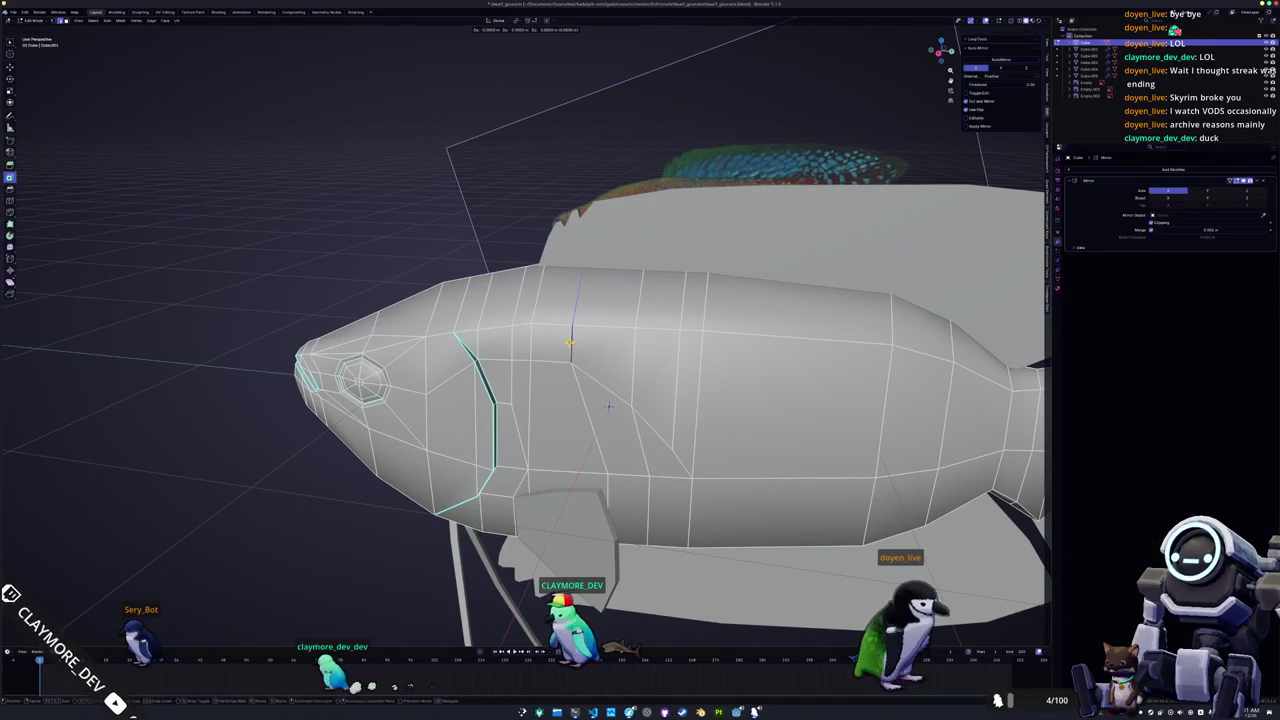
Vertex-slide a body vertex along its edge to refine the shape.
key(Tab)
mouse_move(609, 405)
middle_down()
mouse_move(605, 427)
mouse_move(510, 361)
middle_up()
key(Tab)
scroll(510, 361, up, 2)
key(shift+v)
click(510, 361)
key(Tab)
scroll(510, 361, down, 3)
mouse_move(510, 361)
middle_down()
mouse_move(543, 442)
mouse_move(601, 370)
middle_up()
key(Tab)
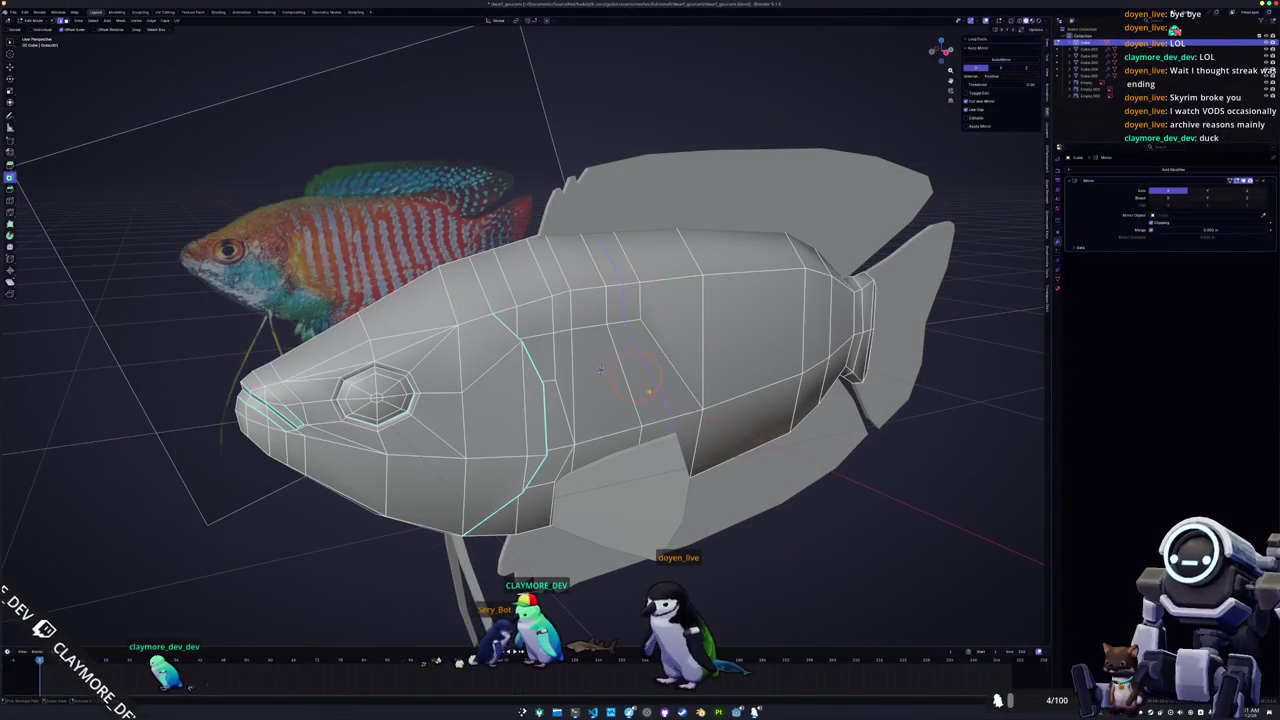
key(Tab)
key(Tab)
key(Tab)
key(Tab)
middle_drag(600, 370, 571, 369)
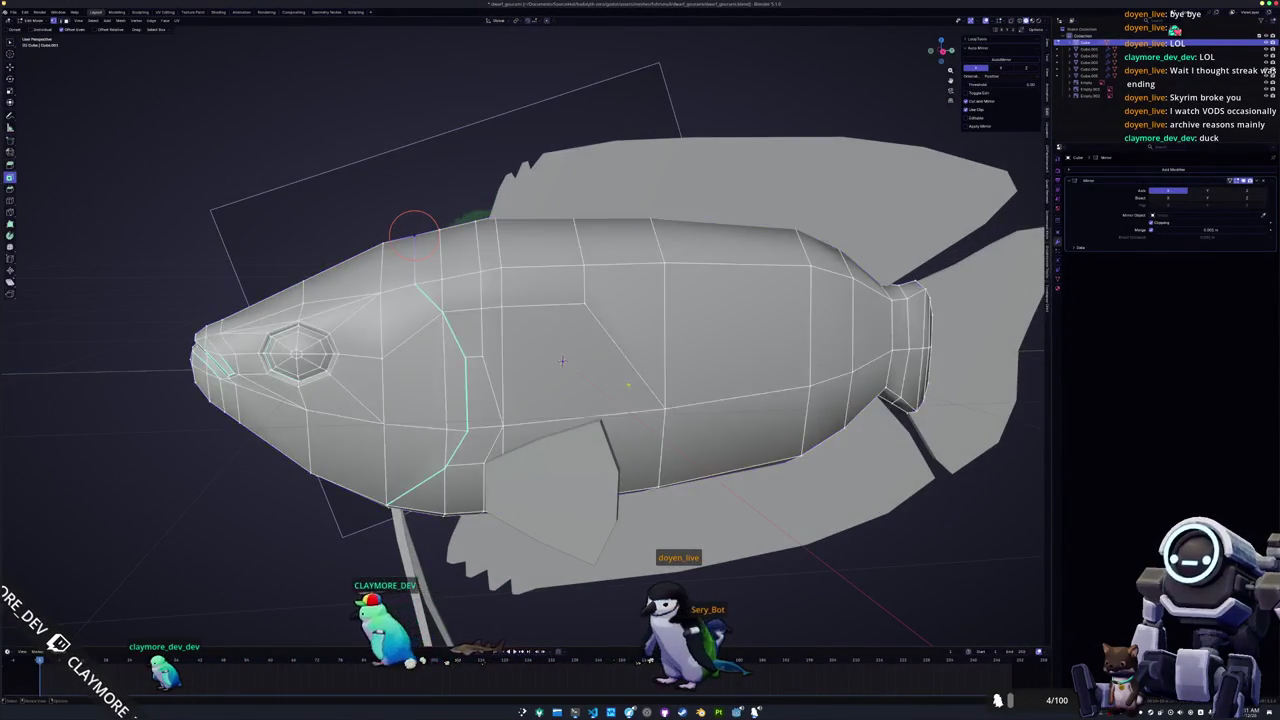
scroll(571, 369, up, 3)
Select the entire mesh and merge overlapping vertices by distance.
key(a)
right_click(598, 332)
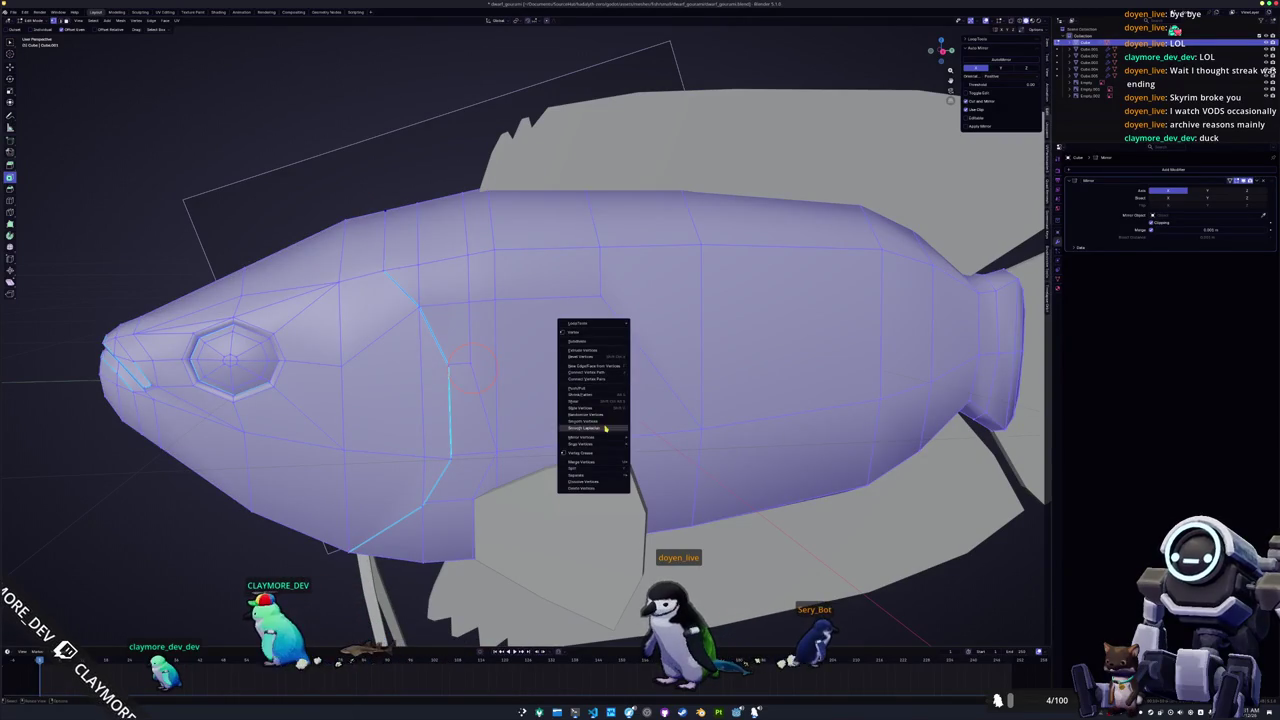
click(661, 497)
mouse_move(661, 497)
middle_down()
mouse_move(620, 480)
mouse_move(668, 680)
middle_up()
key(Tab)
mouse_move(505, 270)
middle_down()
mouse_move(590, 316)
mouse_move(594, 420)
mouse_move(582, 386)
middle_up()
scroll(594, 420, down, 5)
Give the tail fin Shade Auto Smooth (smooth-by-angle) shading.
click(580, 383)
scroll(580, 383, up, 2)
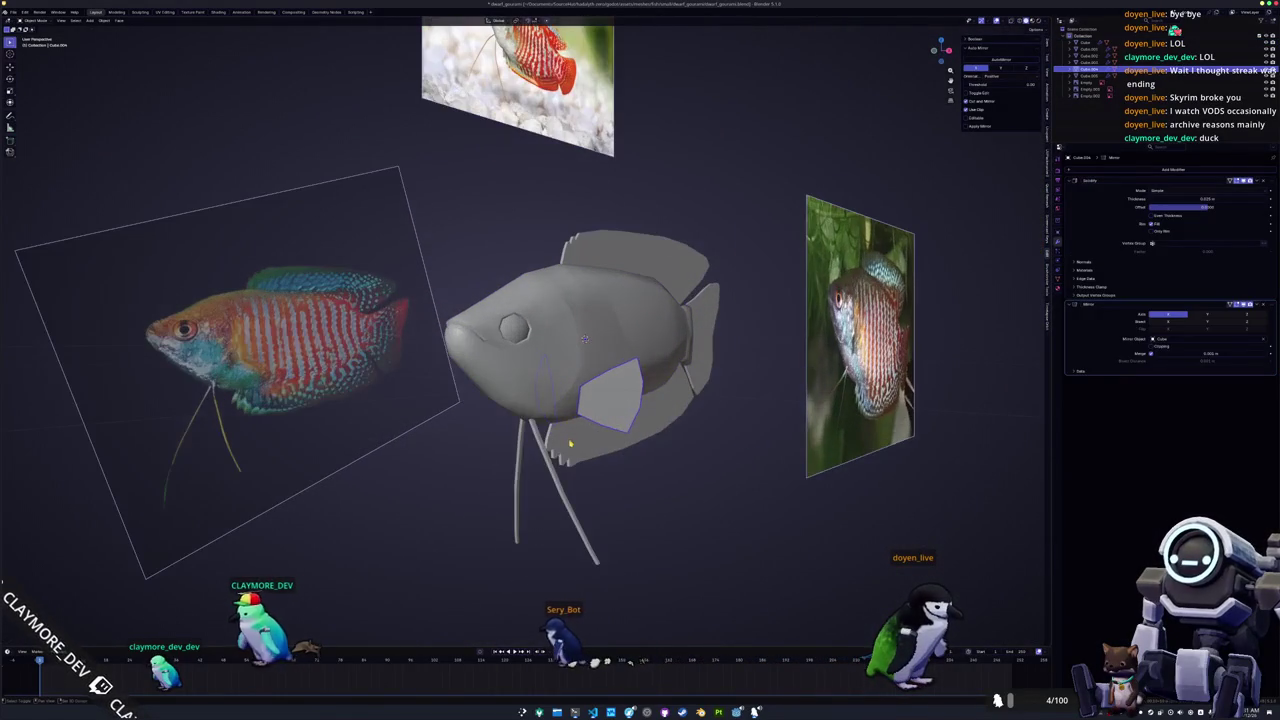
click(548, 466)
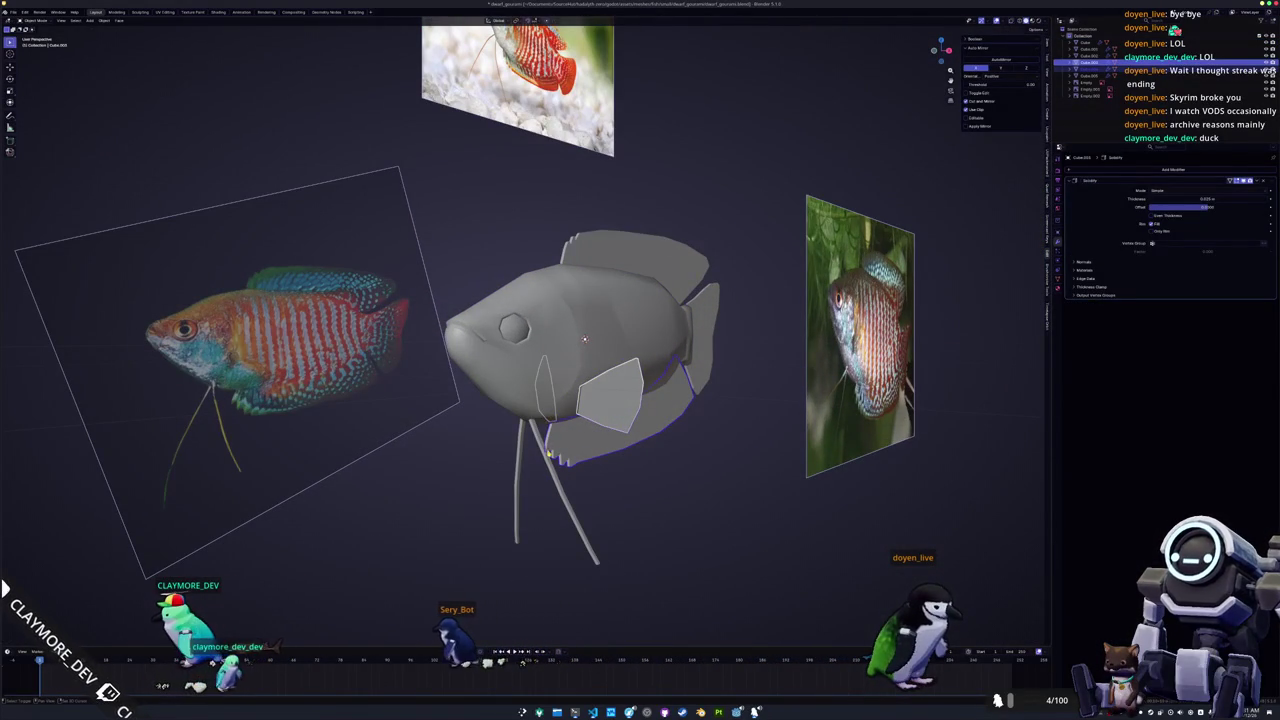
click(546, 460)
click(655, 276)
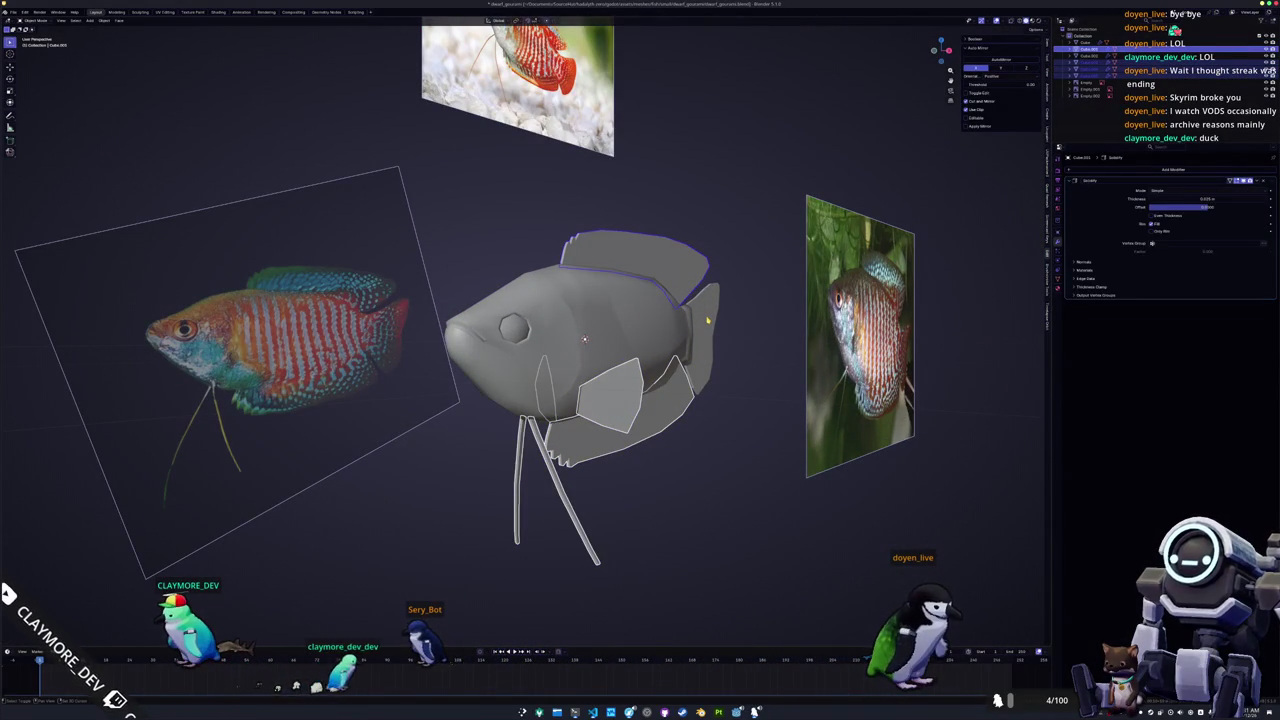
middle_drag(585, 339, 564, 357)
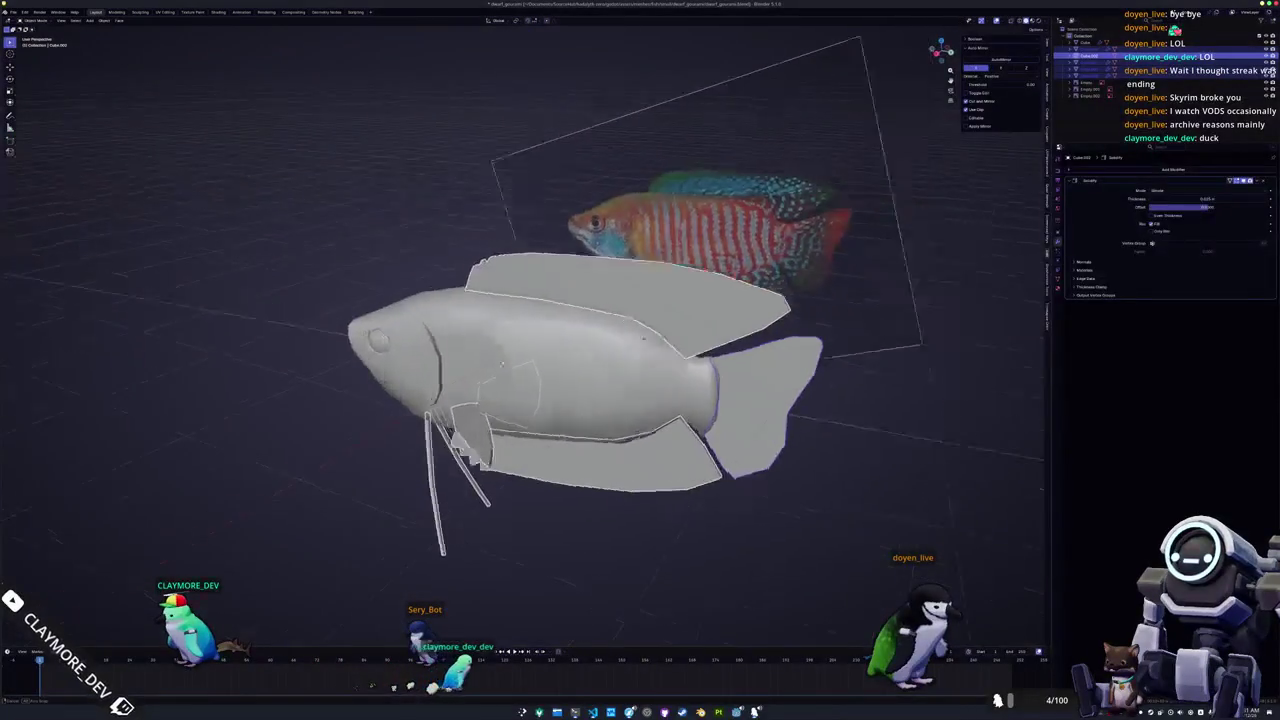
middle_drag(714, 355, 768, 348)
right_click(768, 348)
click(759, 354)
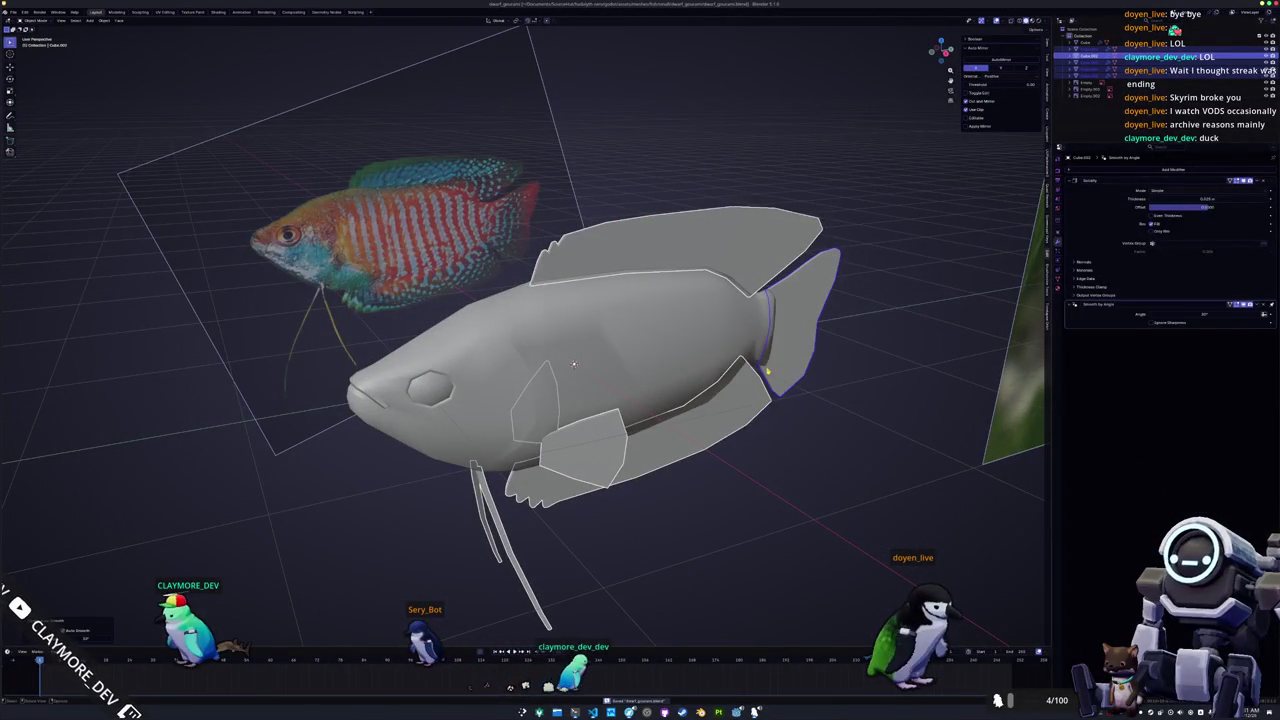
Convert the dorsal fin, pectoral fin and ventral feelers to plain meshes.
click(690, 347)
middle_drag(690, 347, 585, 461)
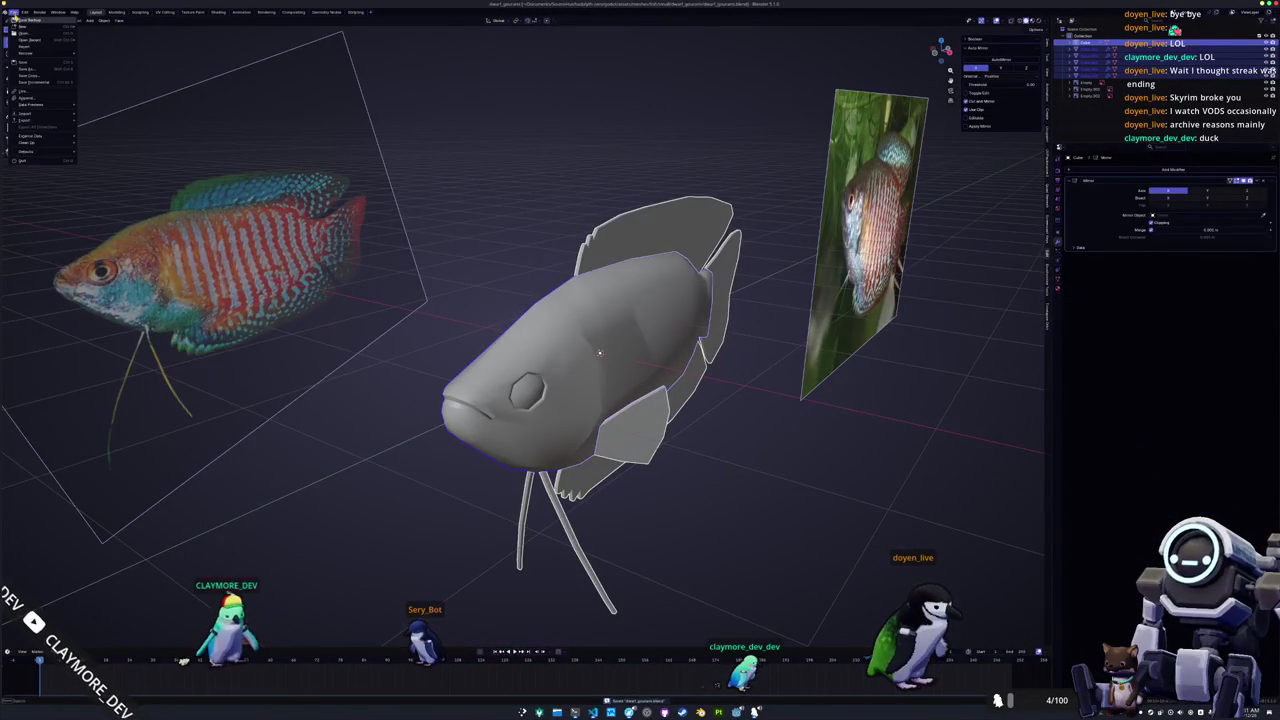
click(624, 241)
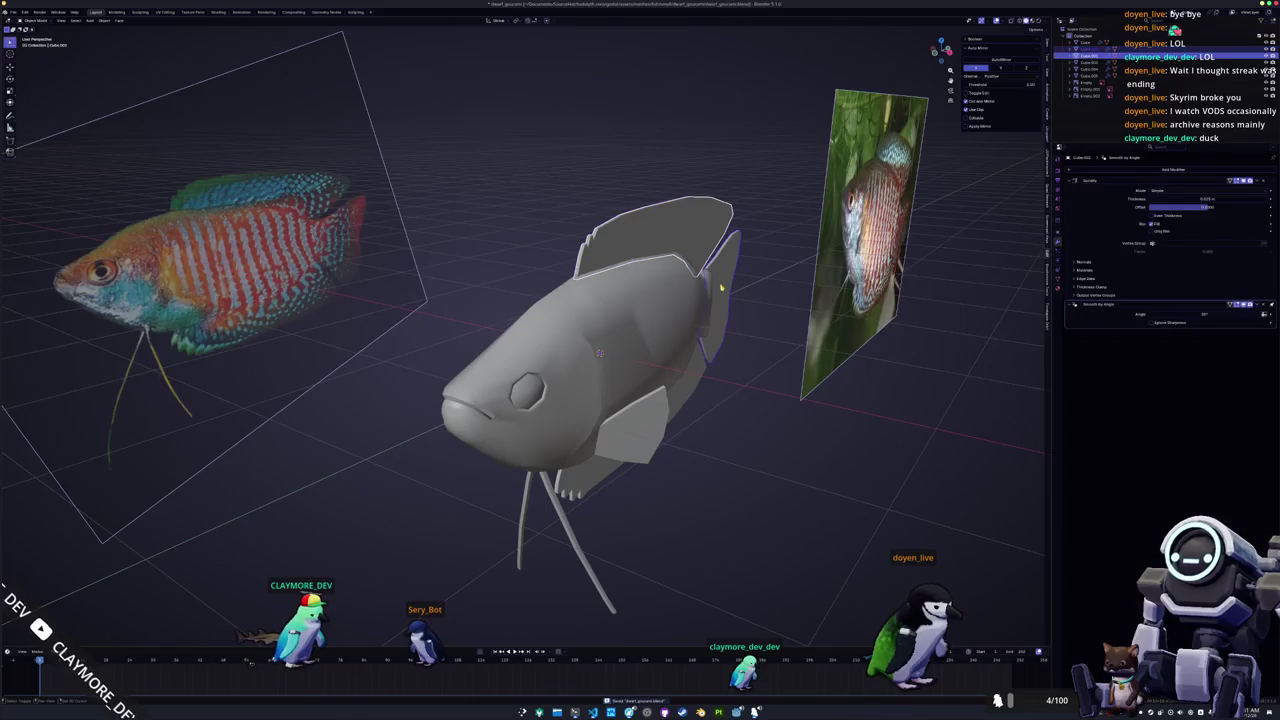
shift+click(649, 427)
shift+click(569, 524)
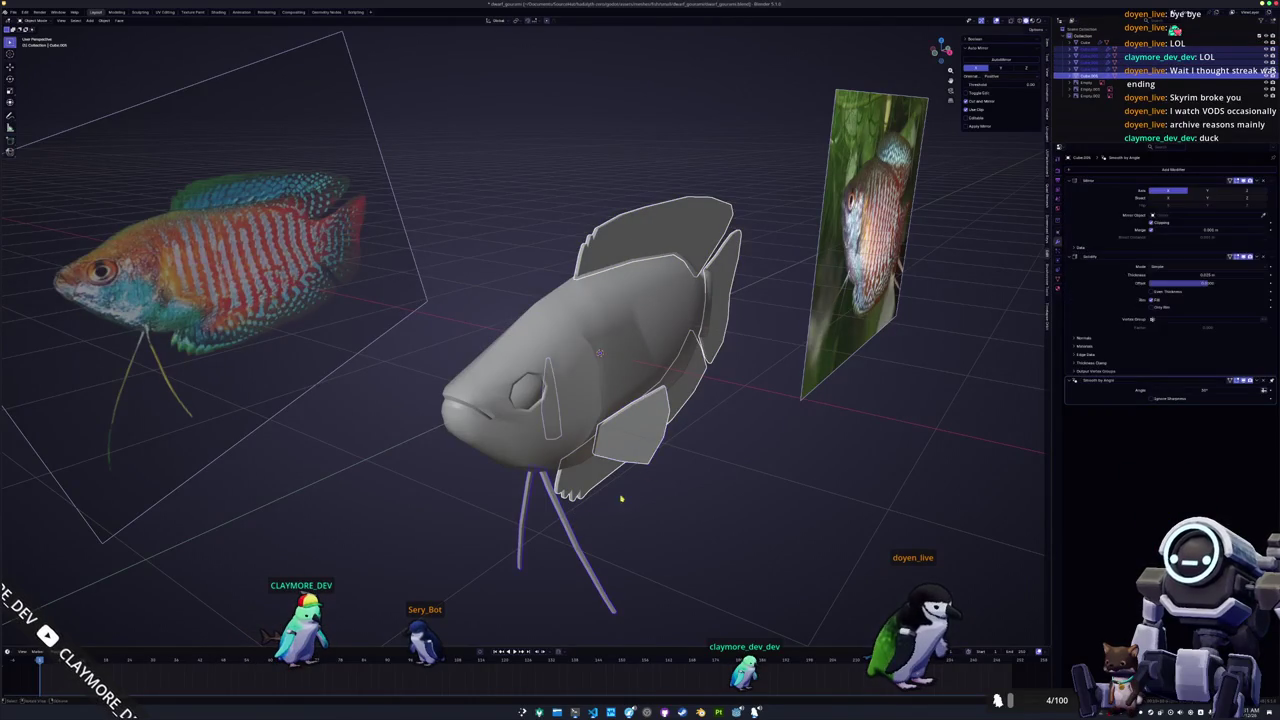
right_click(655, 472)
click(702, 481)
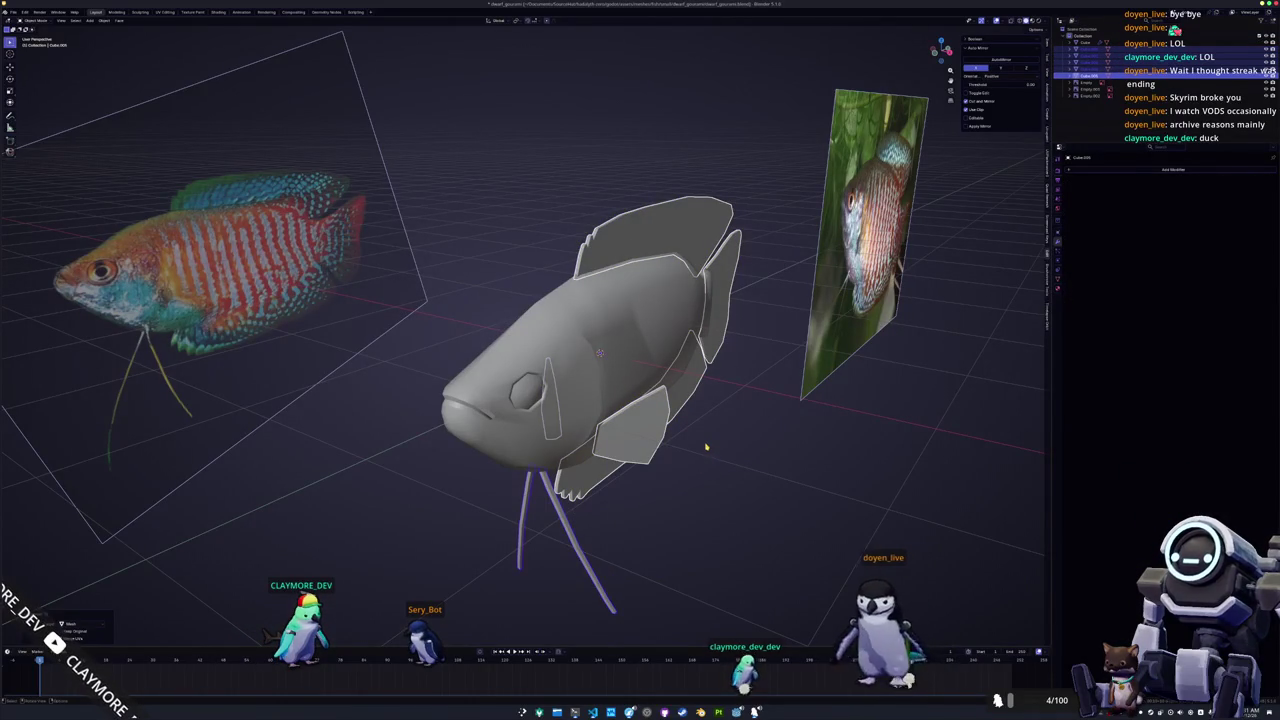
Join the converted parts into one object and apply all transforms.
key(ctrl+j)
key(ctrl+a)
click(700, 448)
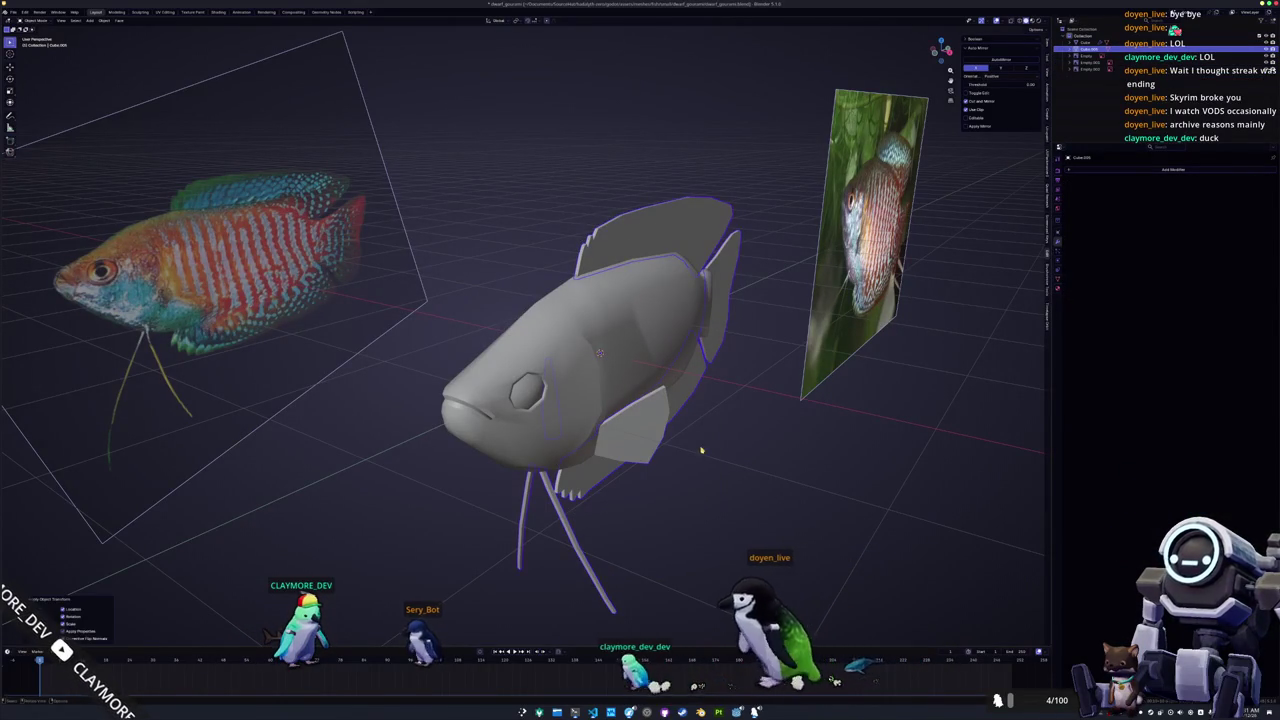
In the UV Editing workspace, Smart UV Project the selected fins into islands.
click(163, 12)
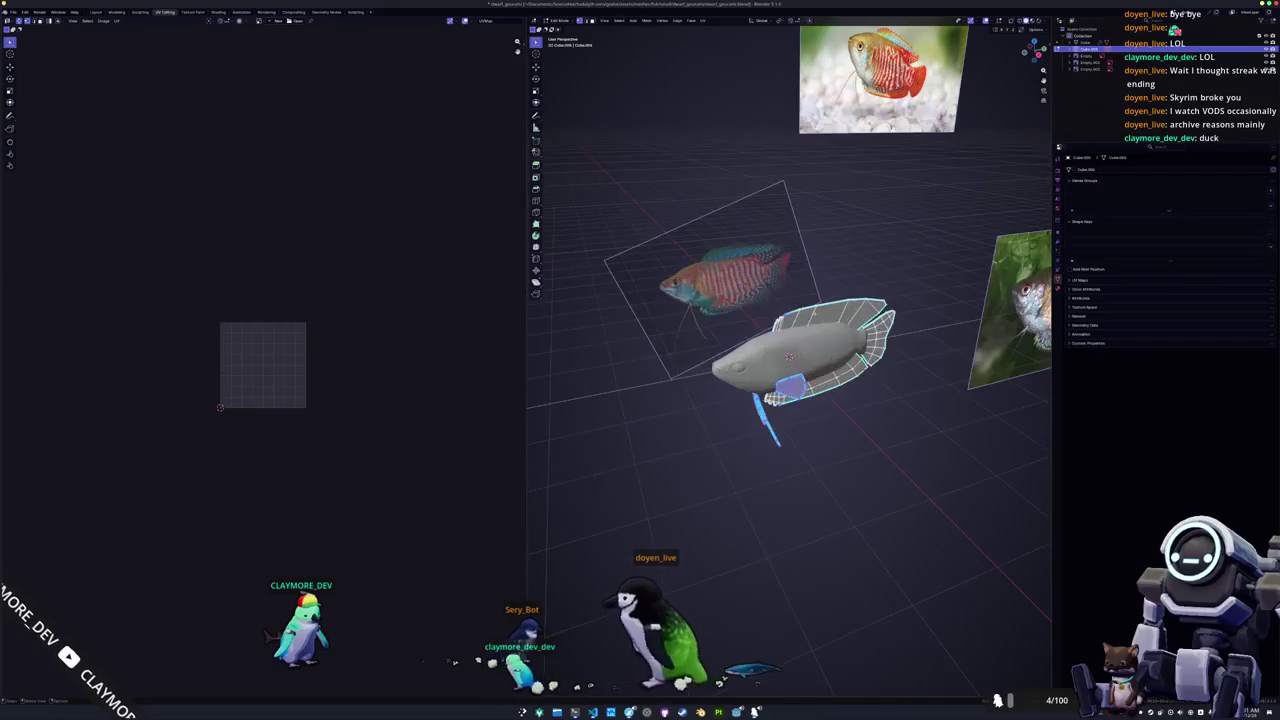
scroll(707, 85, up, 2)
key(u)
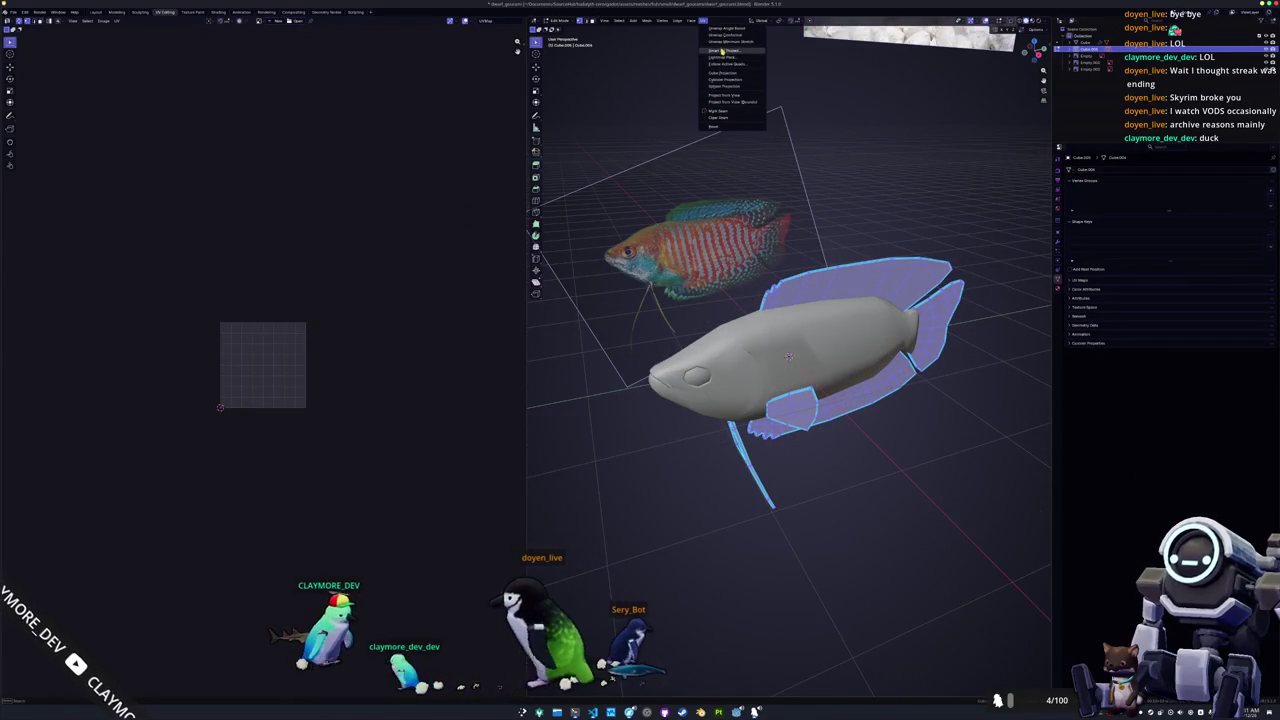
click(707, 85)
key(Tab)
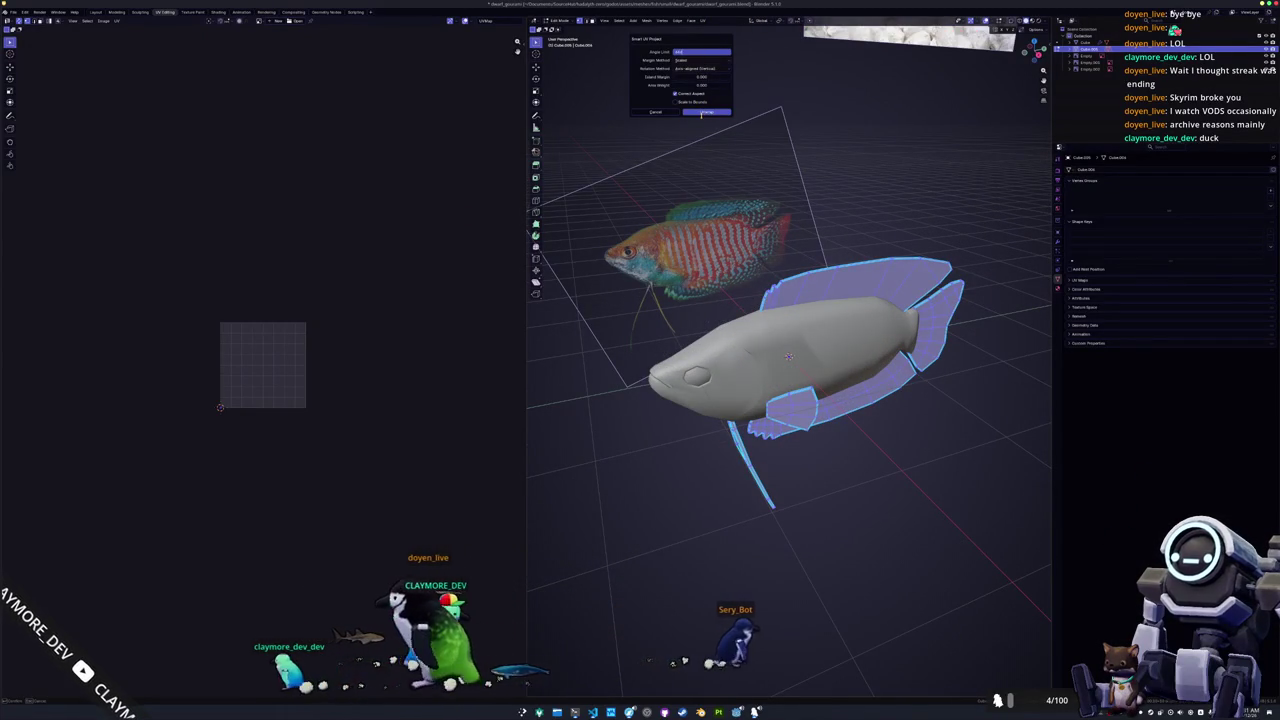
click(703, 113)
scroll(352, 380, up, 4)
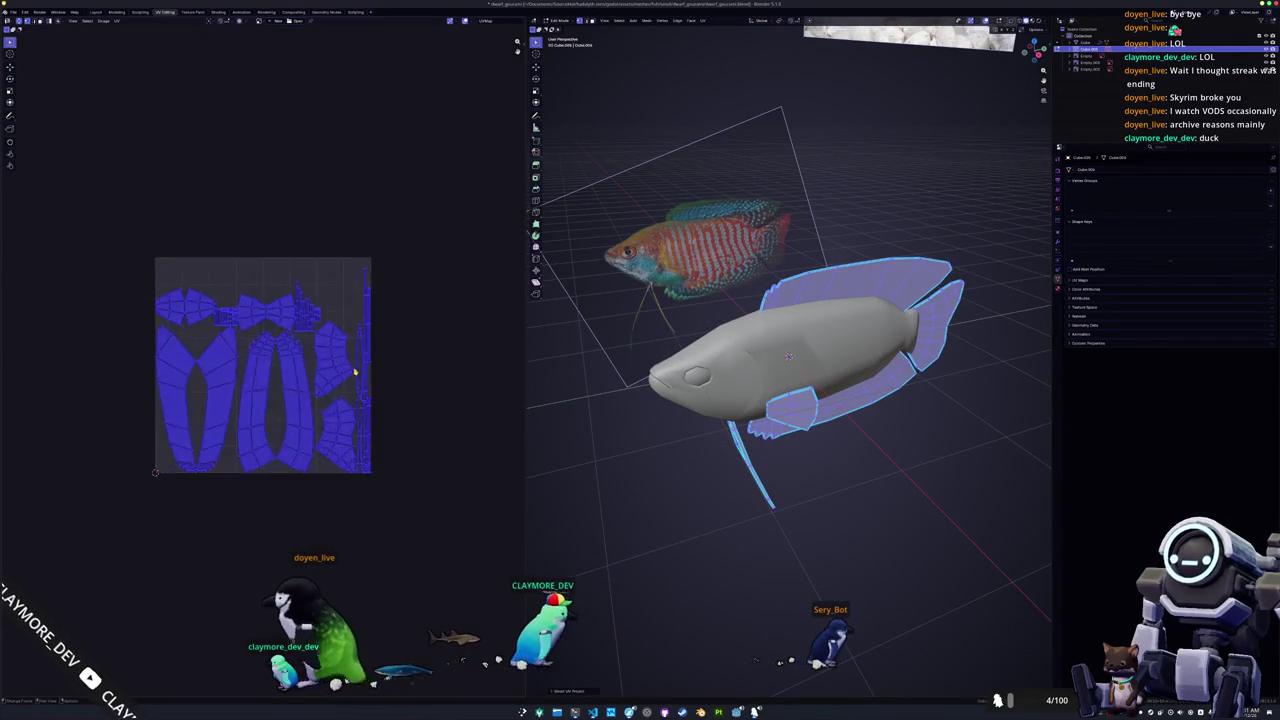
scroll(349, 368, up, 3)
middle_drag(780, 440, 692, 455)
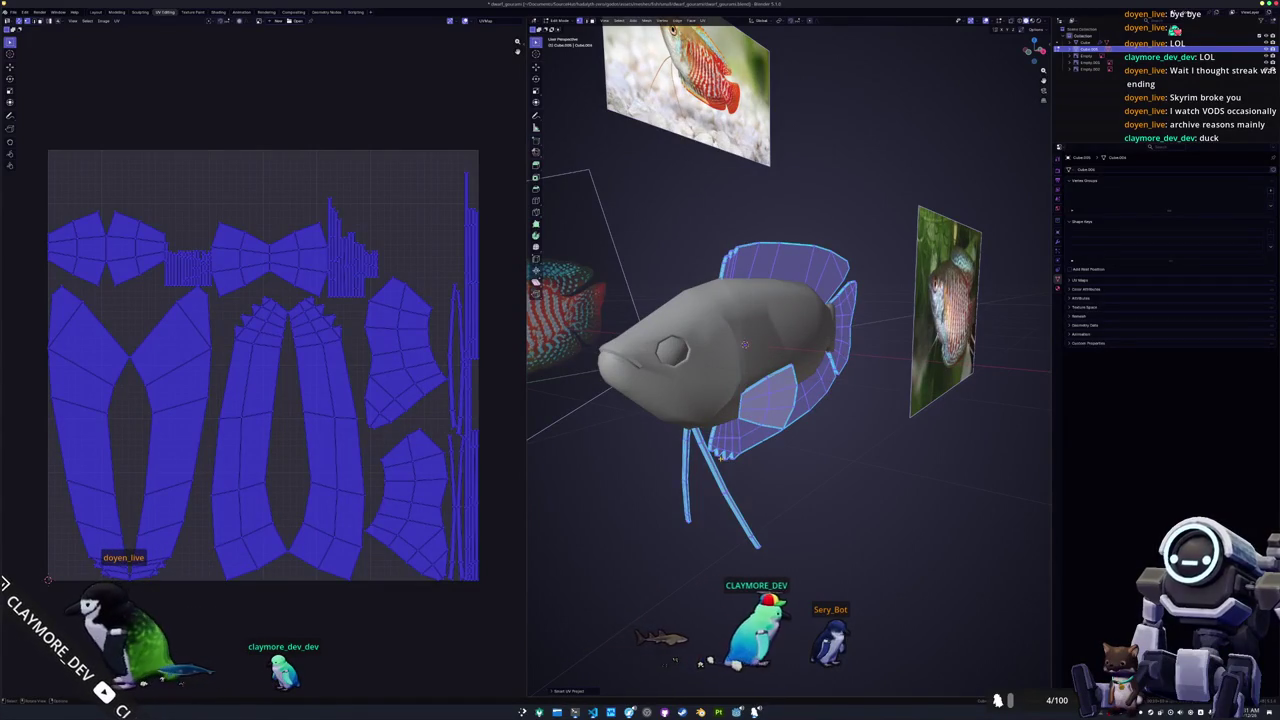
Switch to editing the fish body and mark the edge loop behind the gills as a seam.
key(alt+q)
key(KP_Decimal)
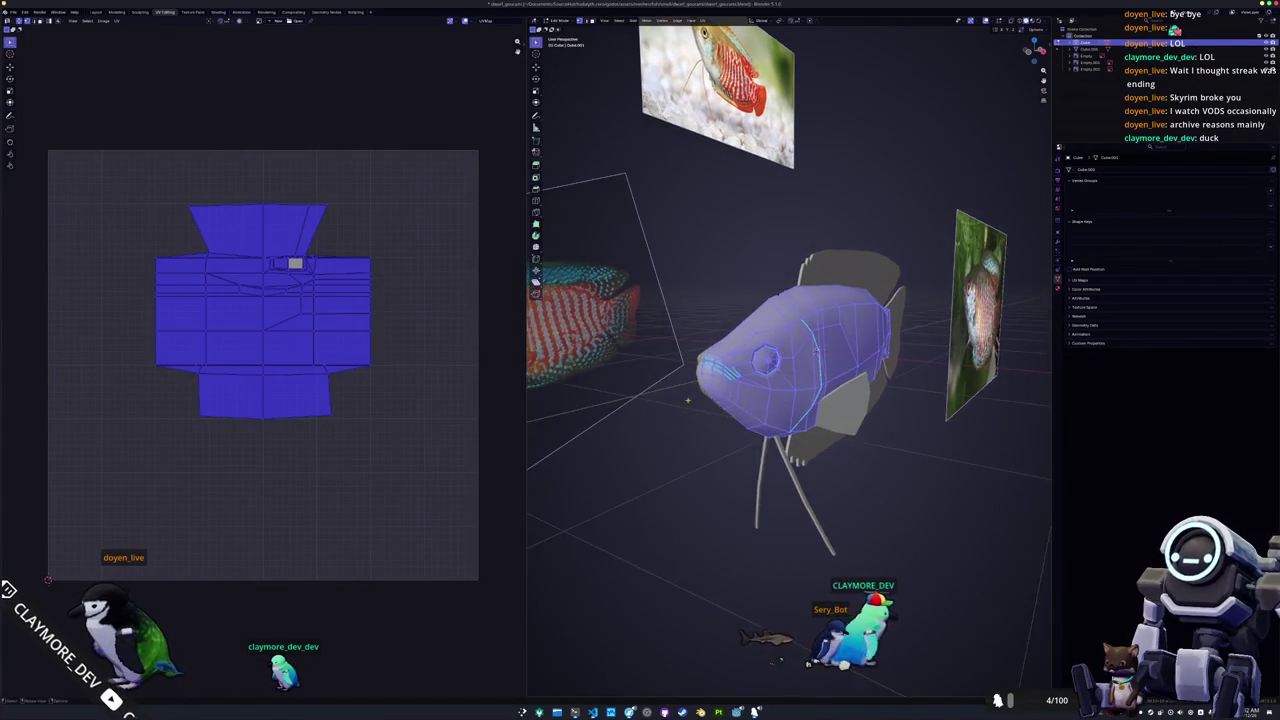
alt+click(828, 349)
mouse_move(828, 349)
middle_down()
mouse_move(632, 506)
mouse_move(796, 334)
mouse_move(673, 473)
mouse_move(692, 348)
middle_up()
right_click(632, 506)
click(632, 507)
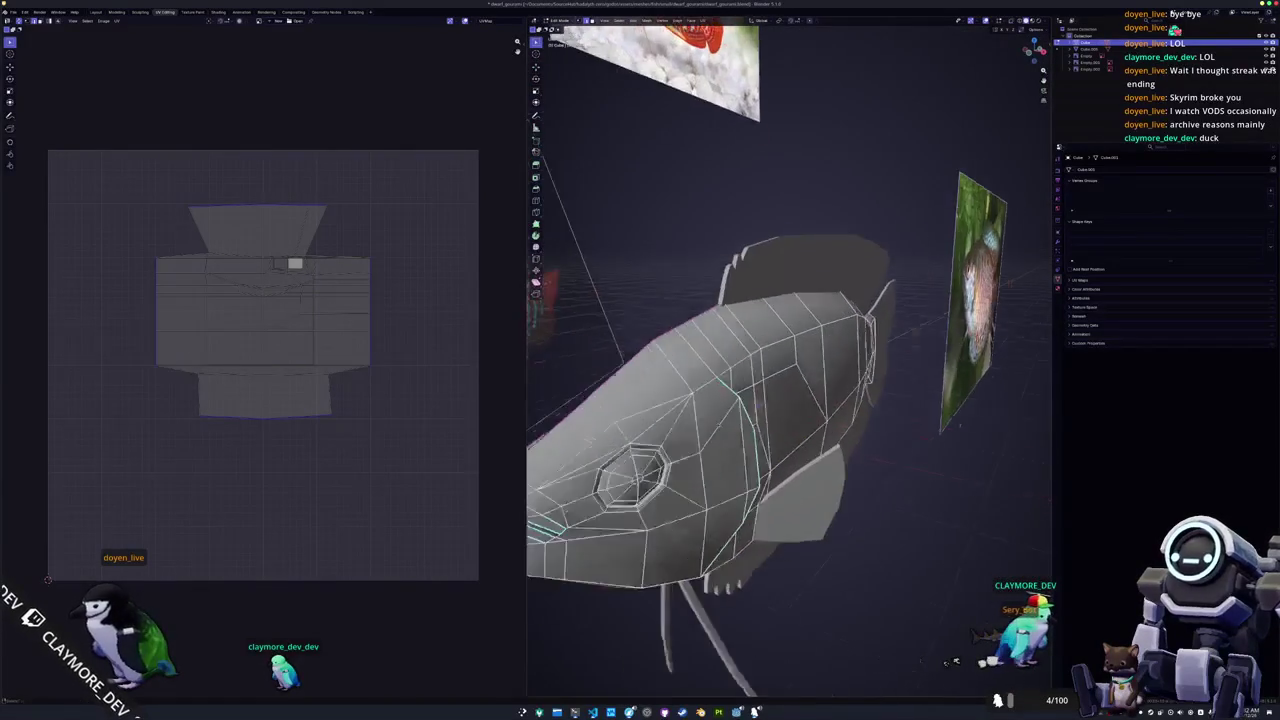
Mark the edge loop at the tail base as a seam.
scroll(692, 348, up, 5)
alt+click(833, 320)
right_click(833, 320)
click(812, 300)
From below the fish, mark the gill line as a seam.
middle_drag(812, 300, 783, 344)
scroll(783, 344, up, 3)
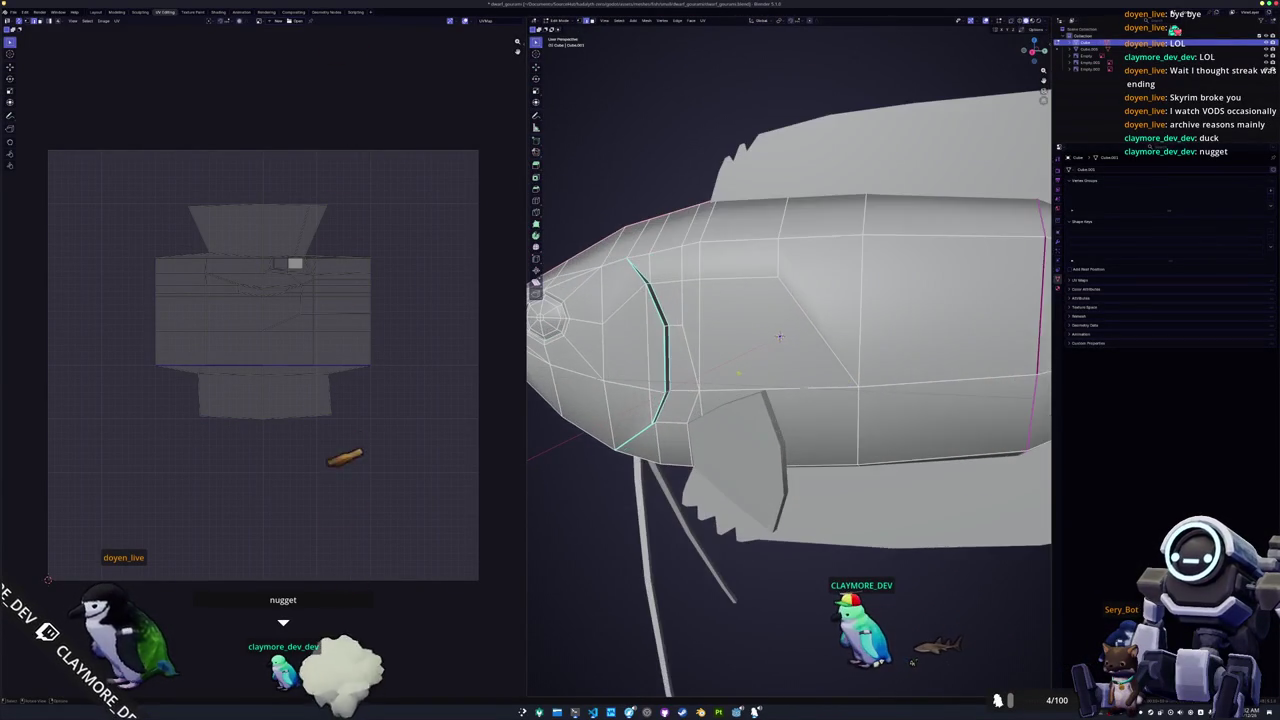
scroll(763, 305, up, 2)
scroll(763, 305, down, 1)
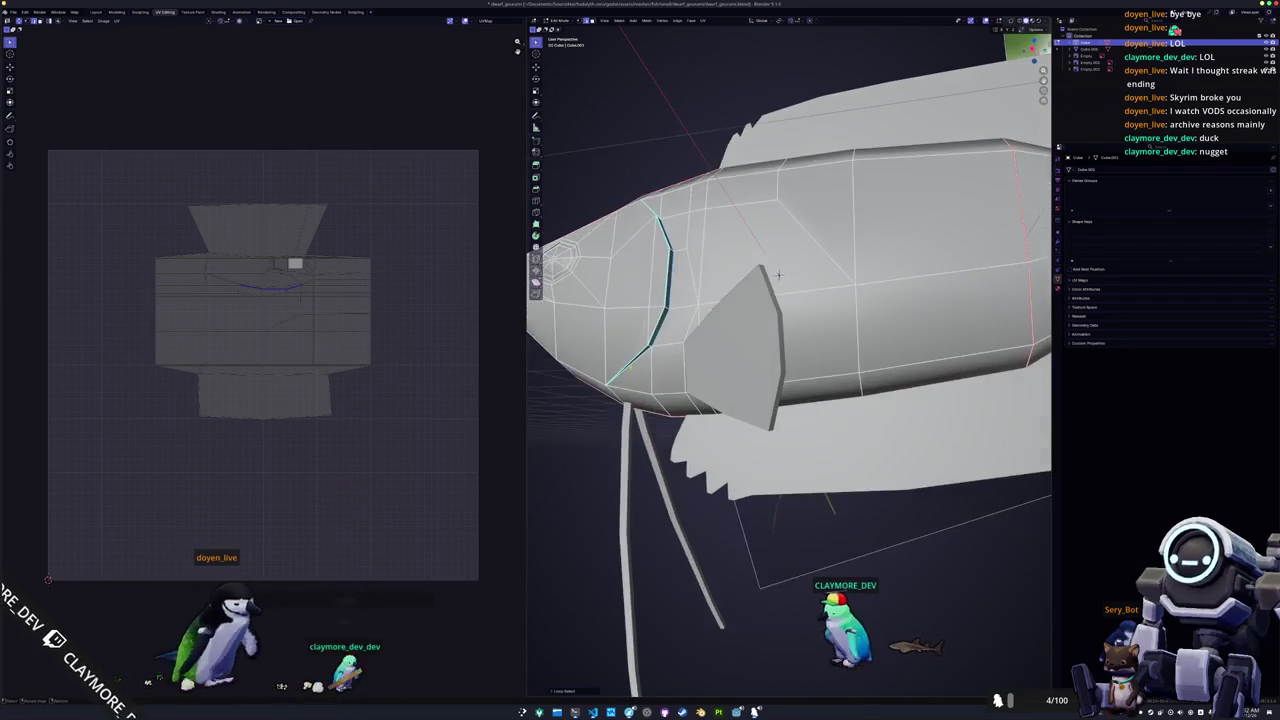
mouse_move(763, 305)
middle_down()
mouse_move(808, 250)
mouse_move(820, 392)
middle_up()
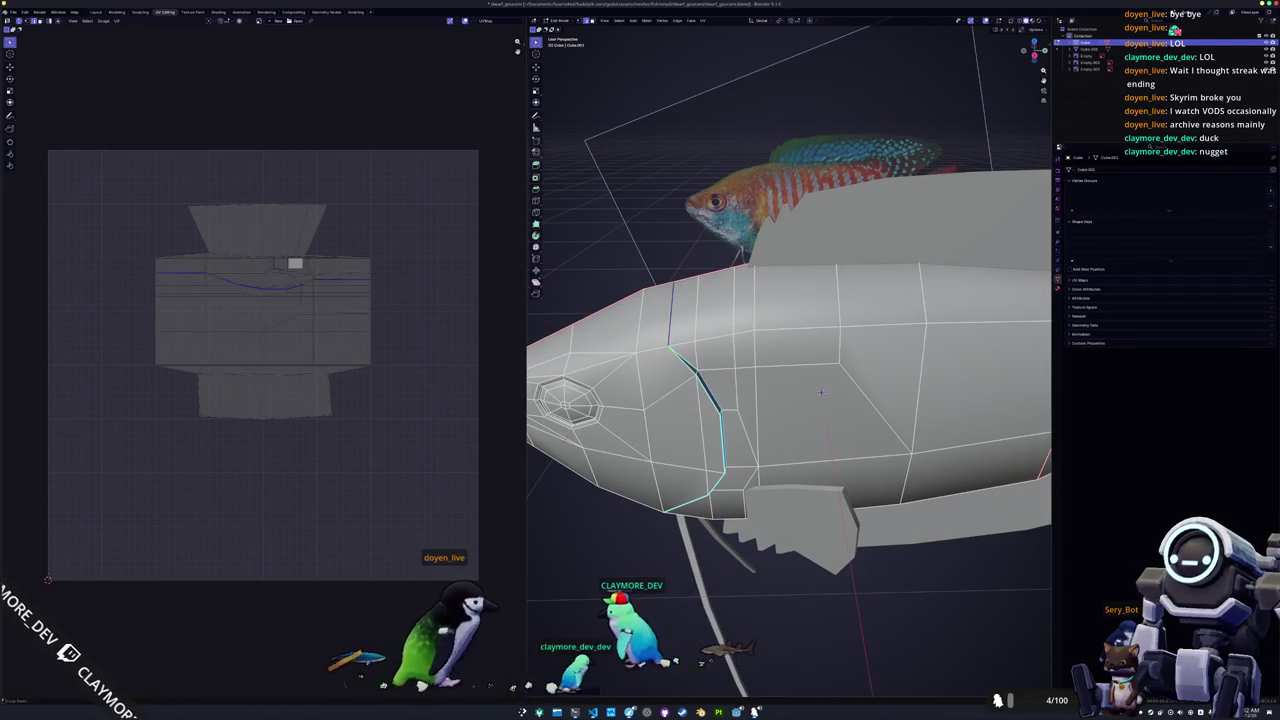
right_click(686, 362)
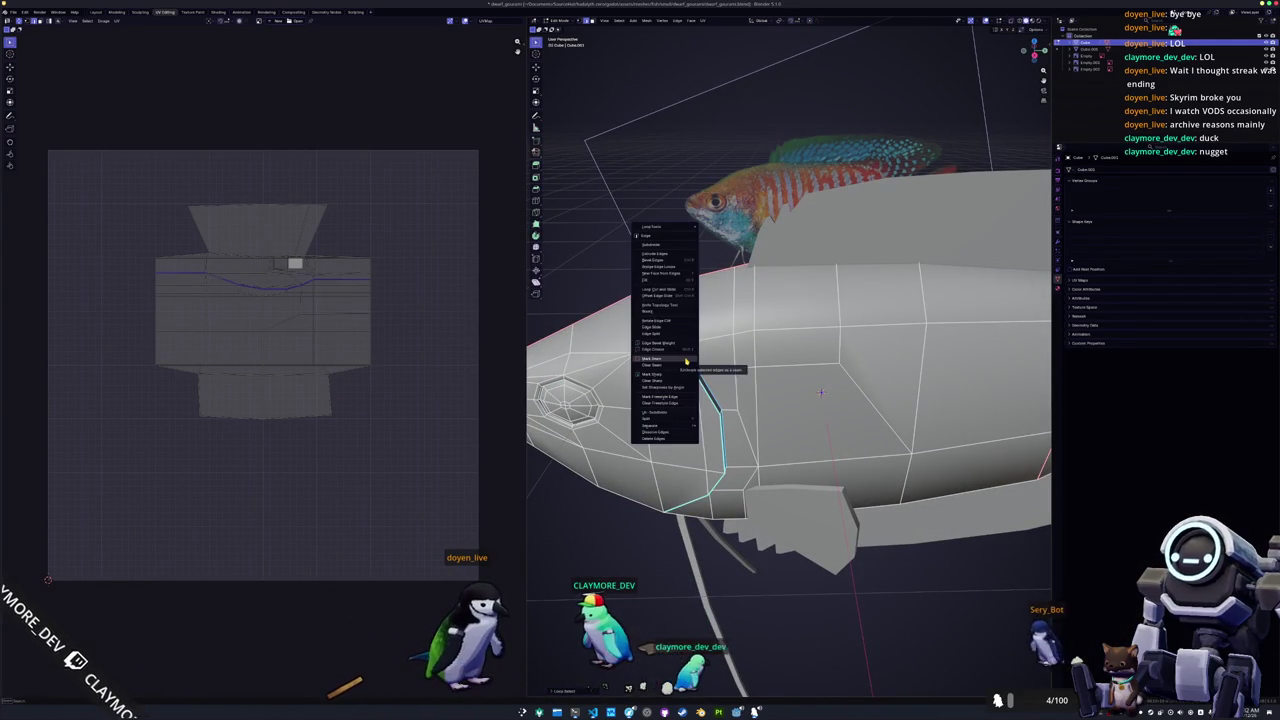
click(686, 362)
Mark a loop on the side of the head and the eye's inner ring as seams.
middle_drag(686, 362, 772, 350)
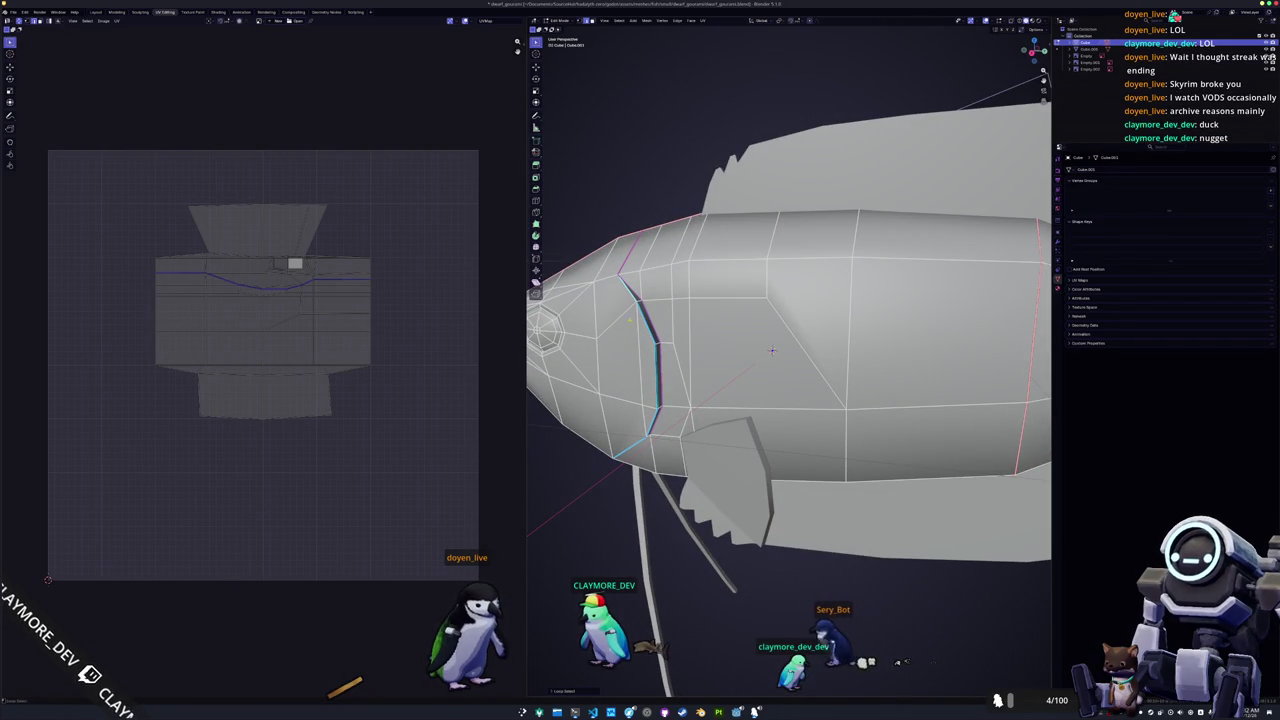
right_click(612, 330)
click(612, 330)
mouse_move(612, 330)
middle_down()
mouse_move(795, 237)
mouse_move(953, 343)
middle_up()
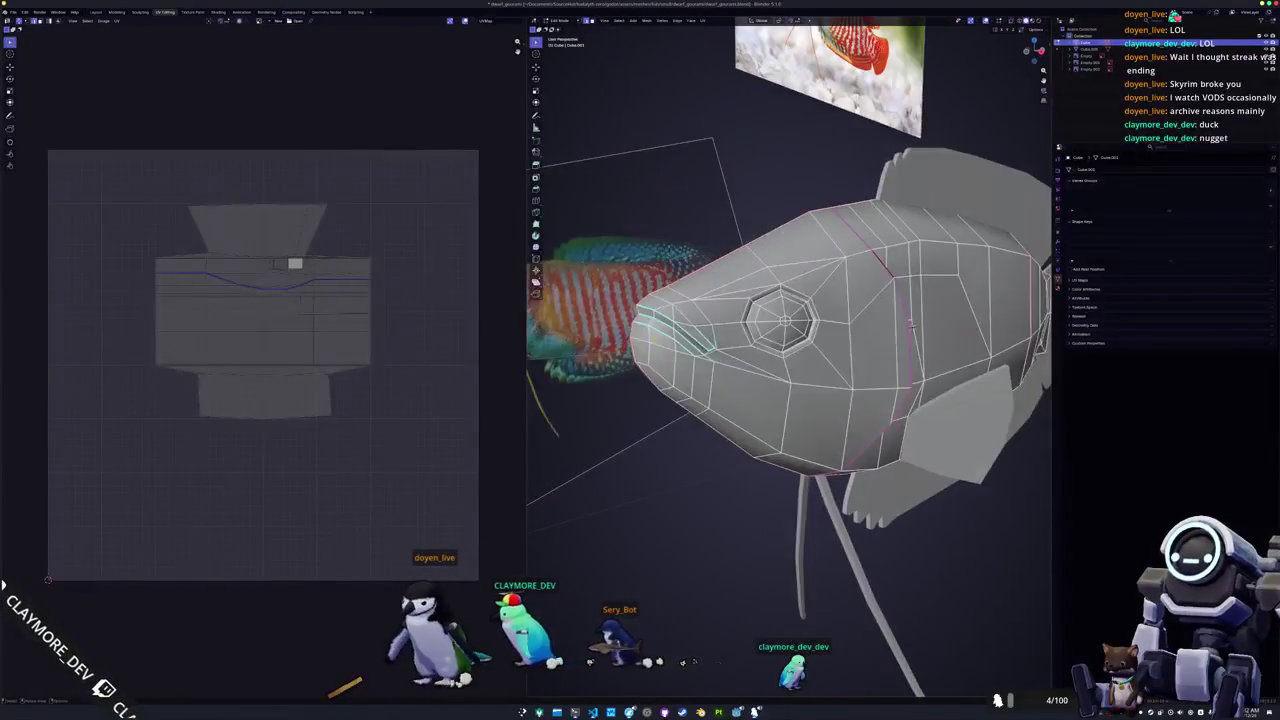
scroll(953, 343, up, 3)
right_click(706, 278)
click(706, 276)
Mark the mouth line and another nearby head edge as seams.
scroll(953, 341, down, 3)
middle_drag(953, 341, 993, 338)
scroll(985, 338, up, 2)
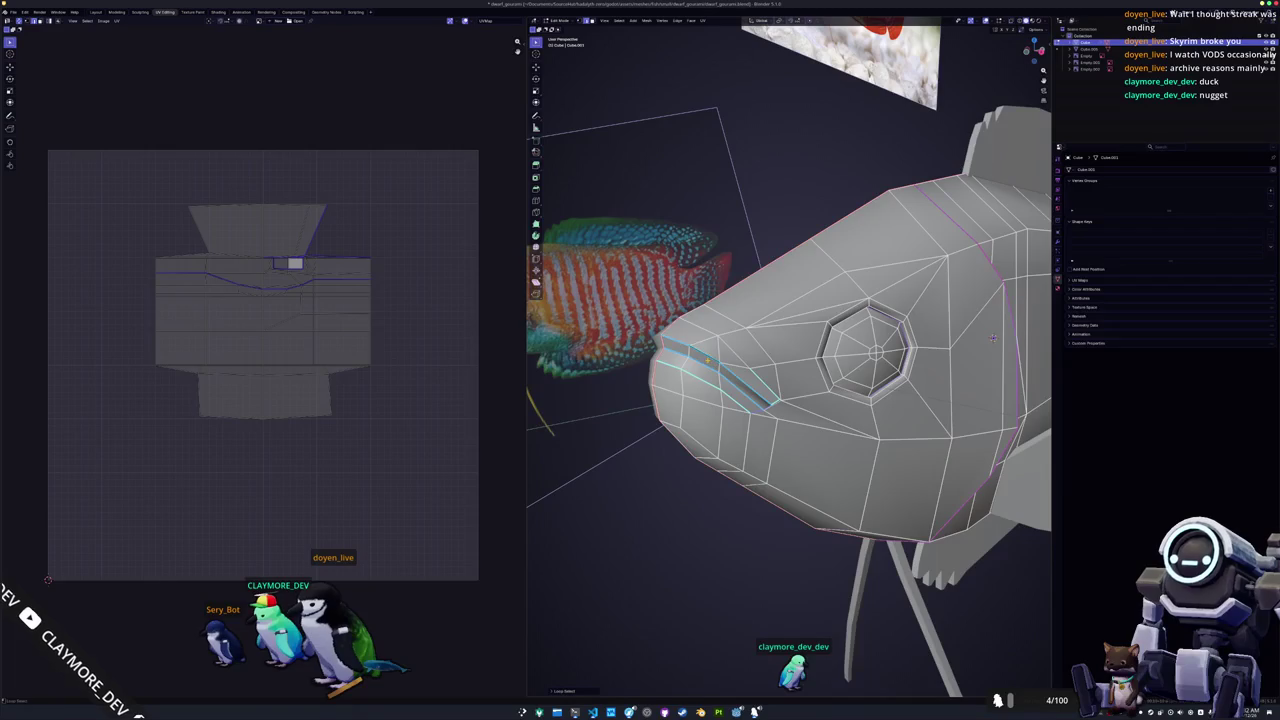
right_click(715, 396)
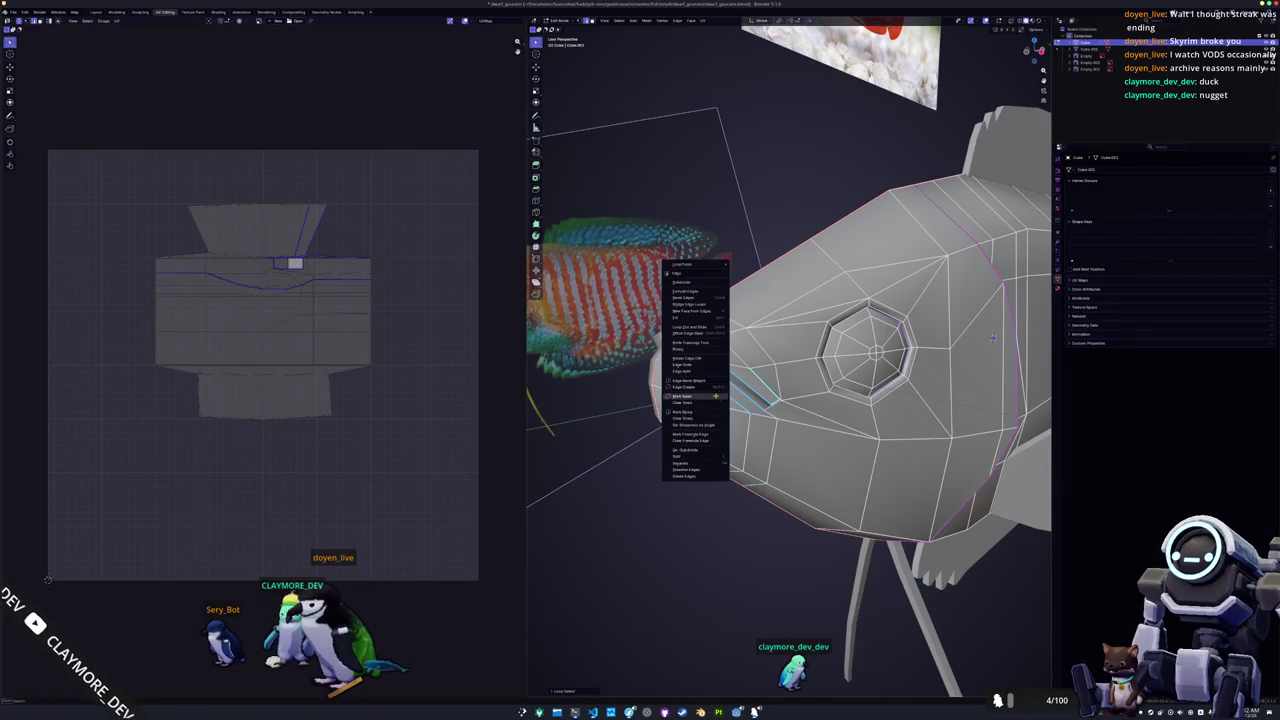
click(716, 398)
mouse_move(716, 398)
middle_down()
mouse_move(700, 390)
mouse_move(710, 382)
middle_up()
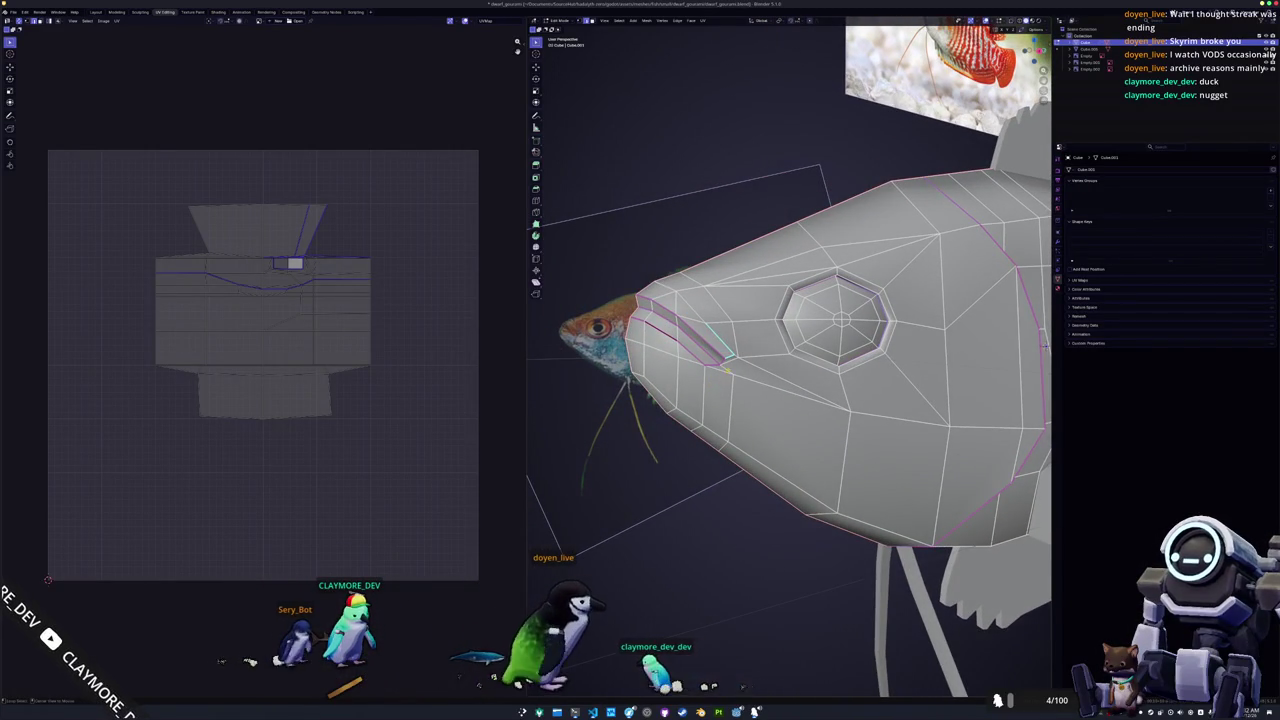
right_click(712, 372)
click(712, 372)
Select the whole body mesh and view the full fish.
middle_drag(712, 372, 905, 349)
key(a)
scroll(905, 349, down, 4)
middle_drag(905, 349, 725, 322)
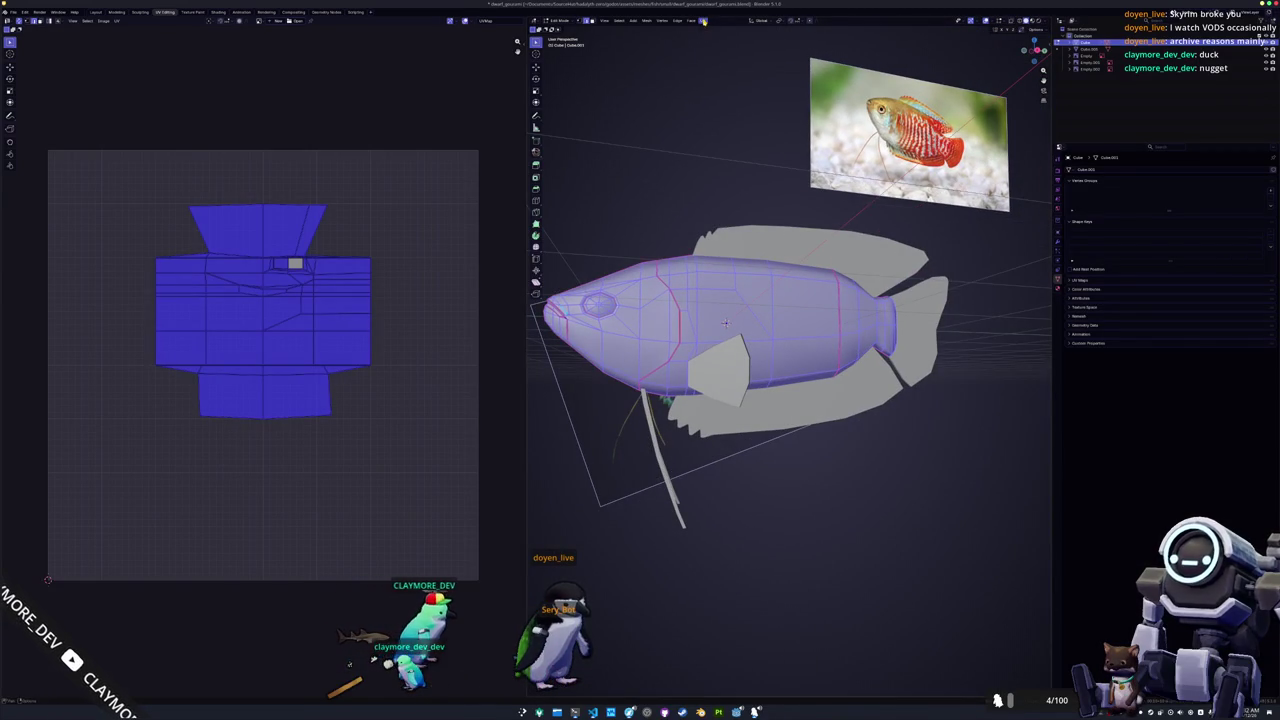
Unwrap the body along its seams, then select the edge loop around the mouth.
click(704, 21)
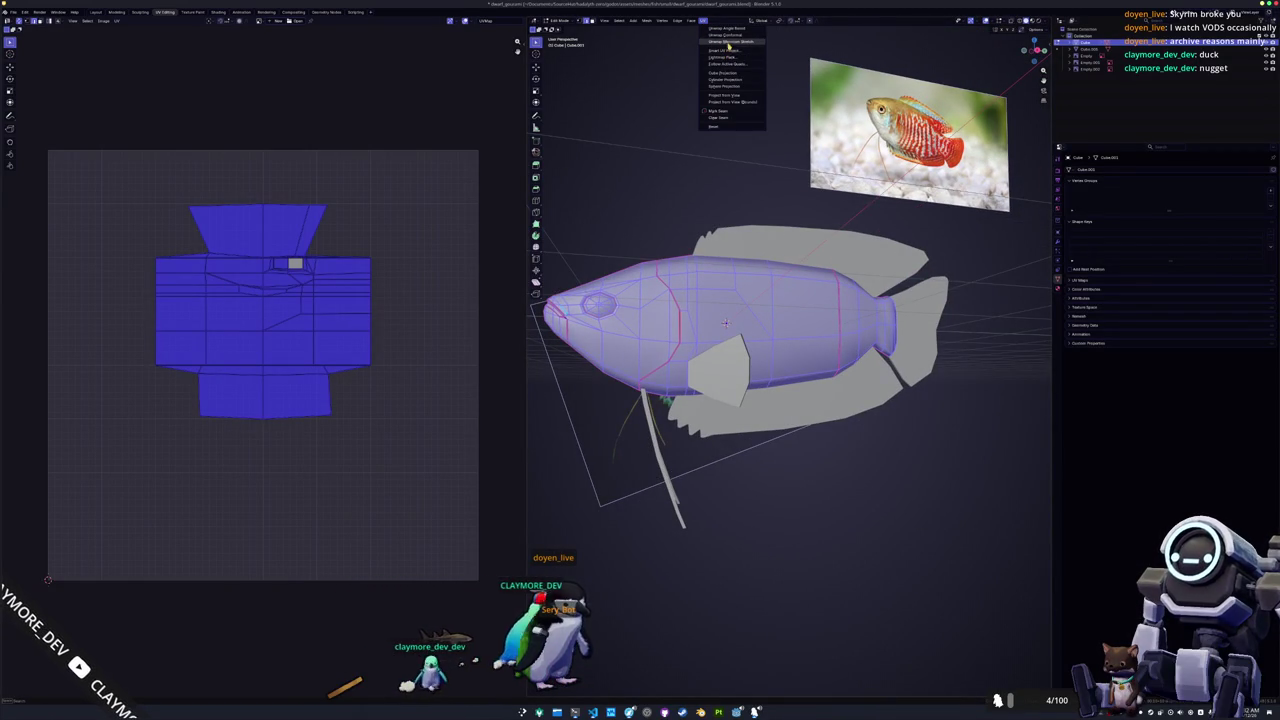
click(730, 42)
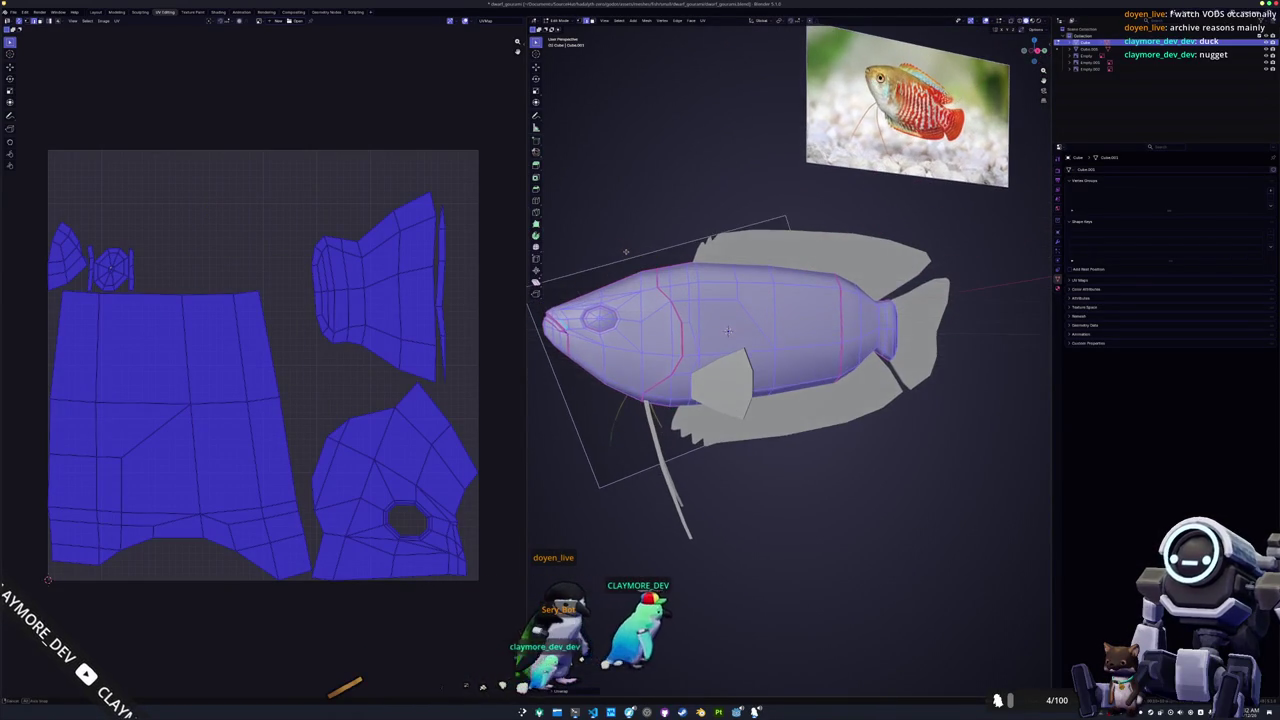
mouse_move(725, 322)
middle_down()
mouse_move(679, 246)
mouse_move(658, 323)
mouse_move(633, 327)
middle_up()
click(657, 323)
alt+click(636, 322)
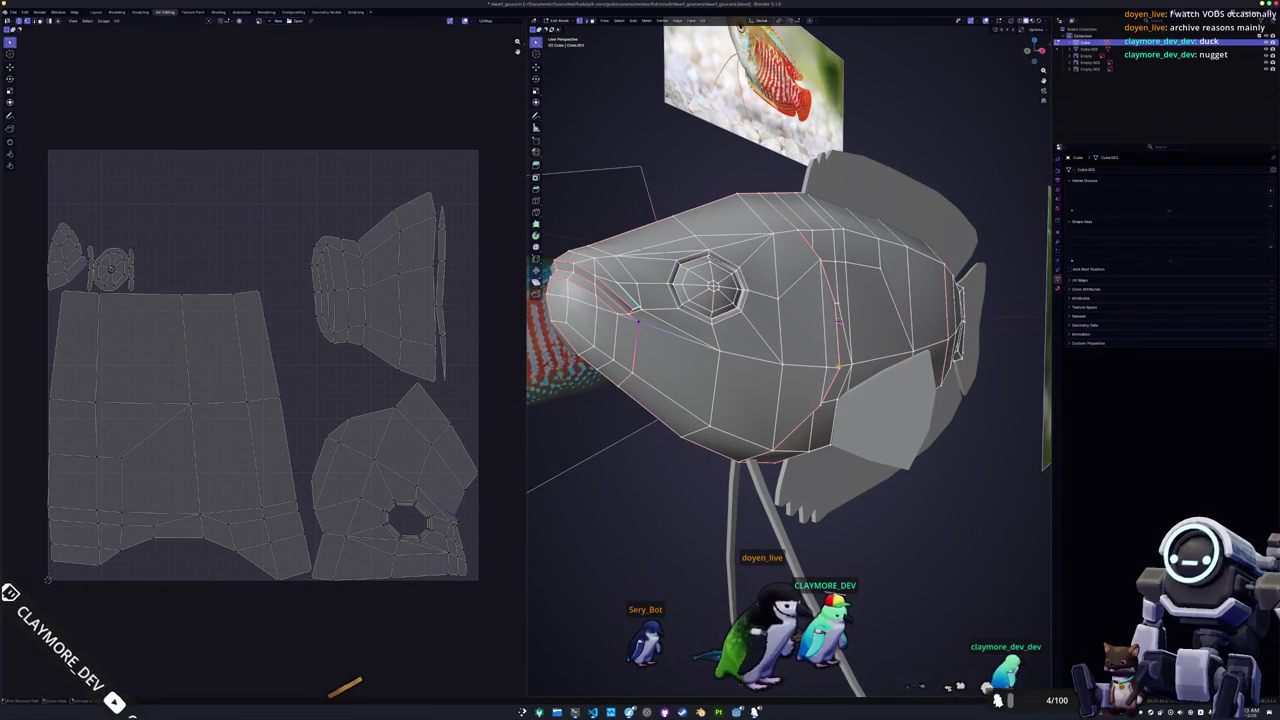
Select all body faces, return to Object Mode and apply the body's Mirror modifier.
key(Tab)
key(Tab)
key(a)
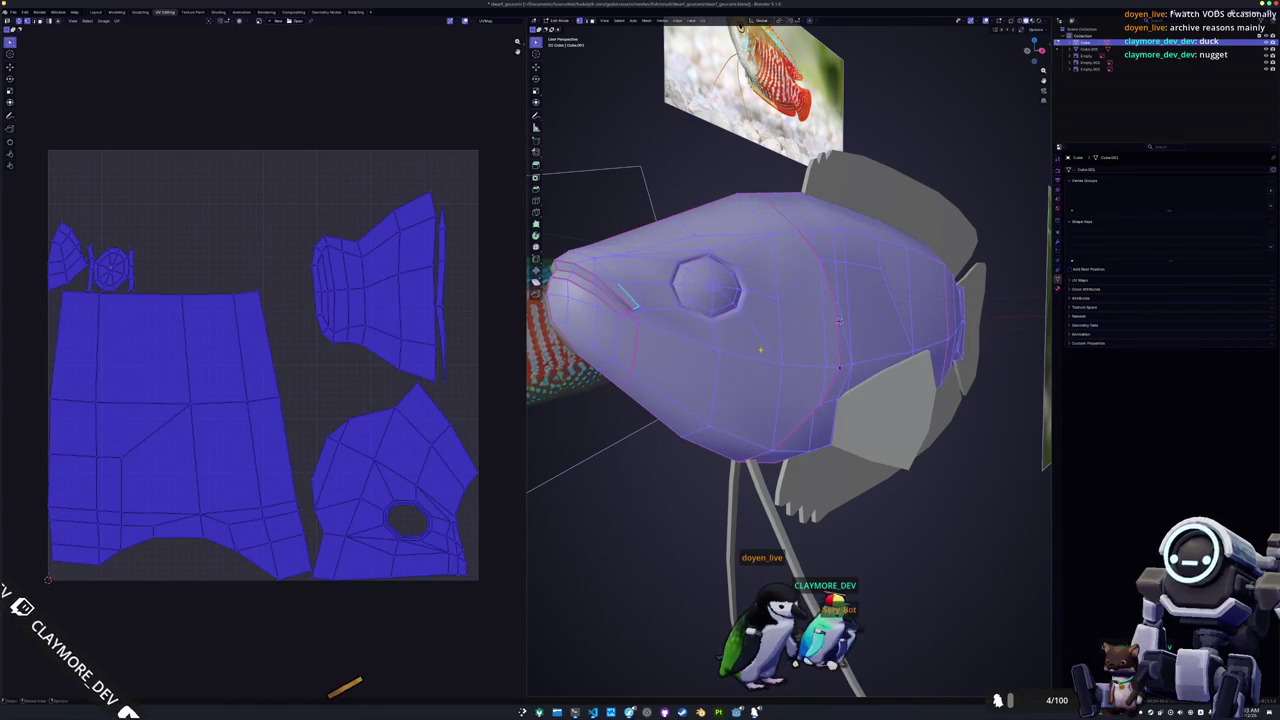
middle_drag(760, 349, 783, 349)
key(Tab)
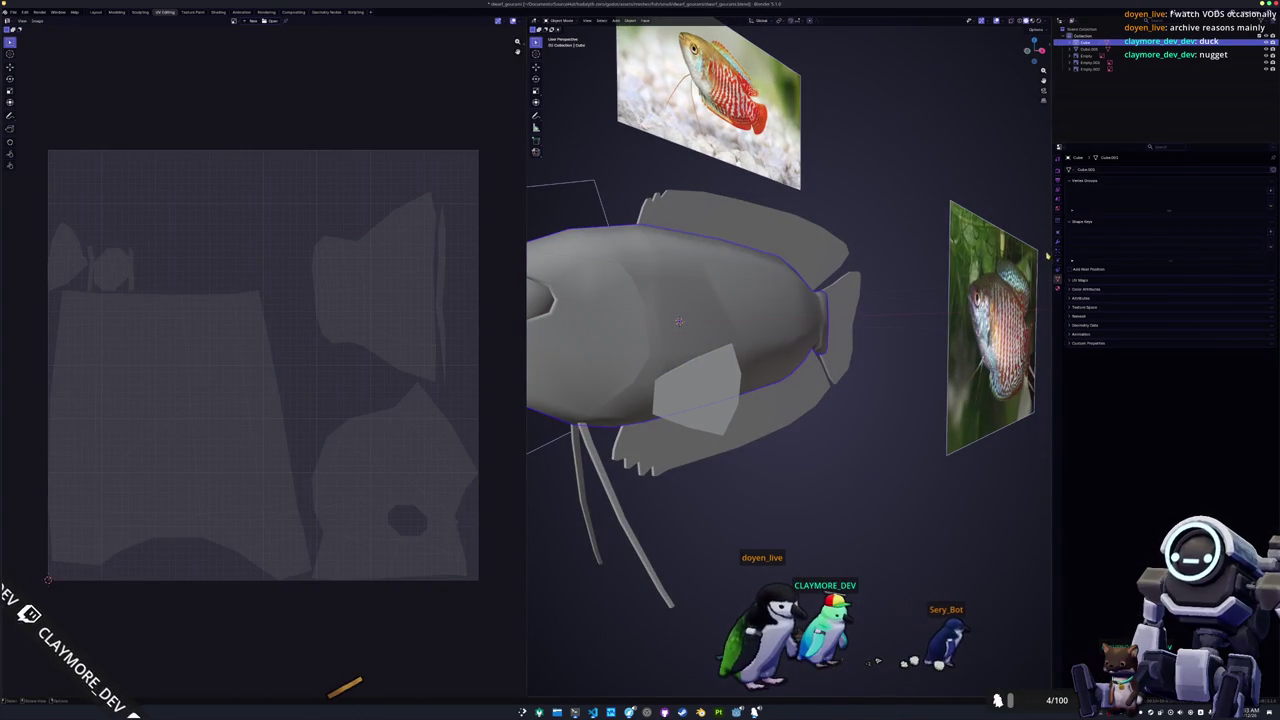
click(1057, 243)
key(ctrl+a)
Re-unwrap the full mirrored body, then edit body and fins together, all selected.
middle_drag(850, 258, 913, 273)
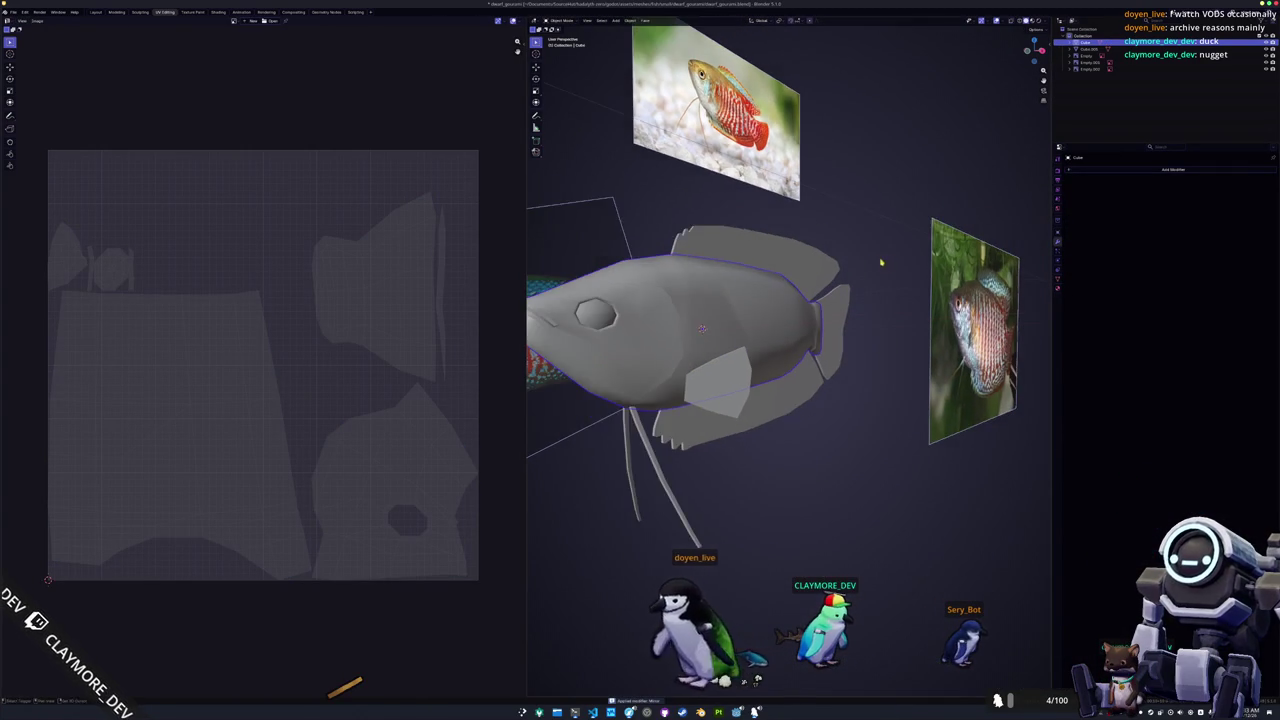
key(Tab)
click(704, 20)
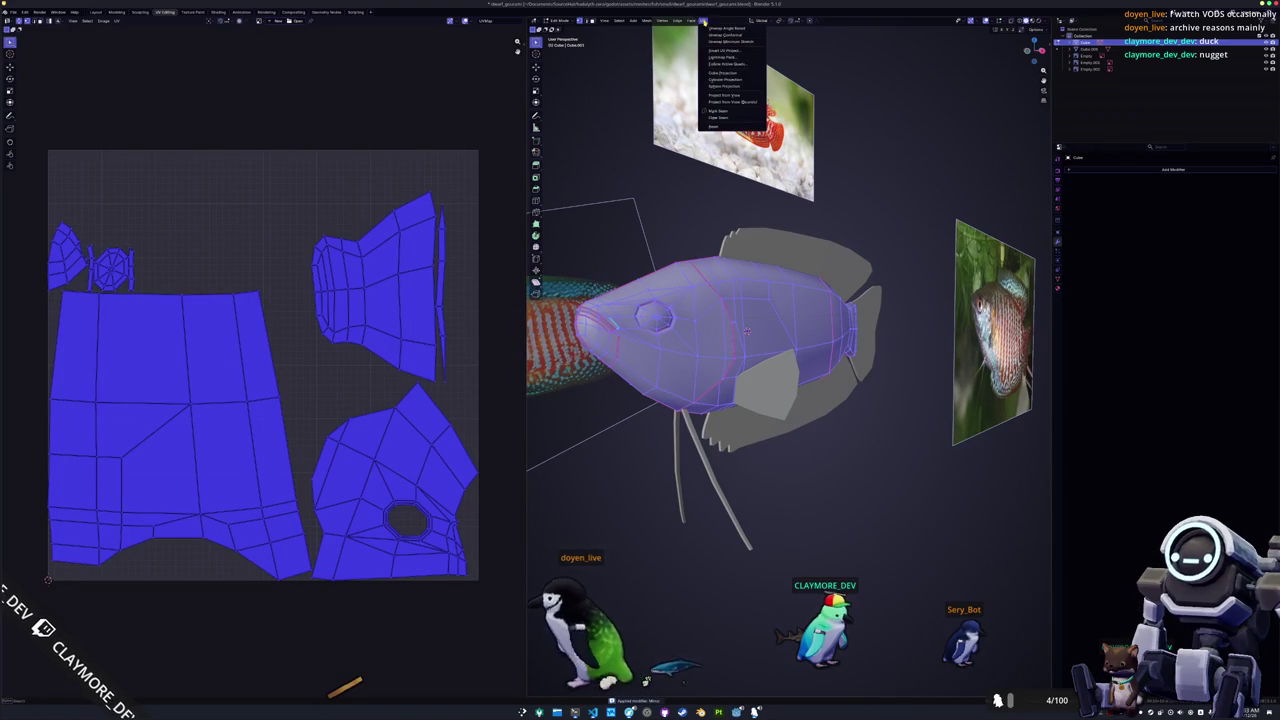
click(729, 42)
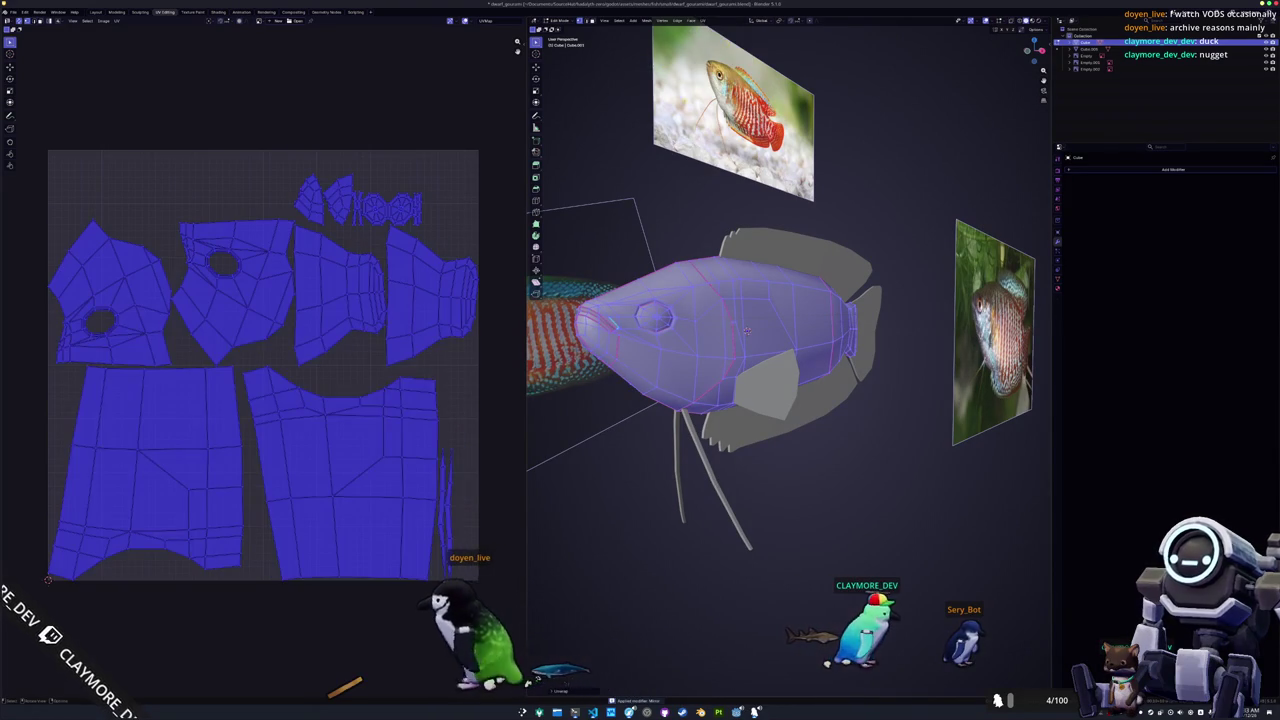
key(Tab)
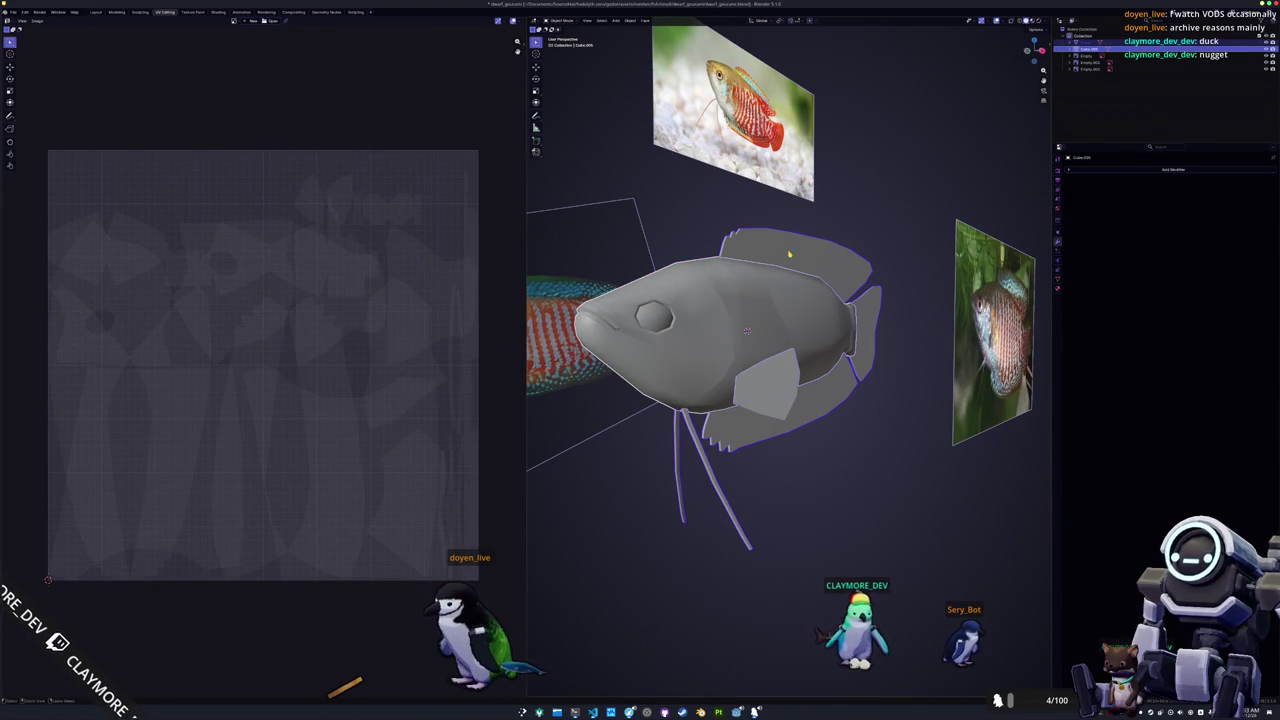
key(Tab)
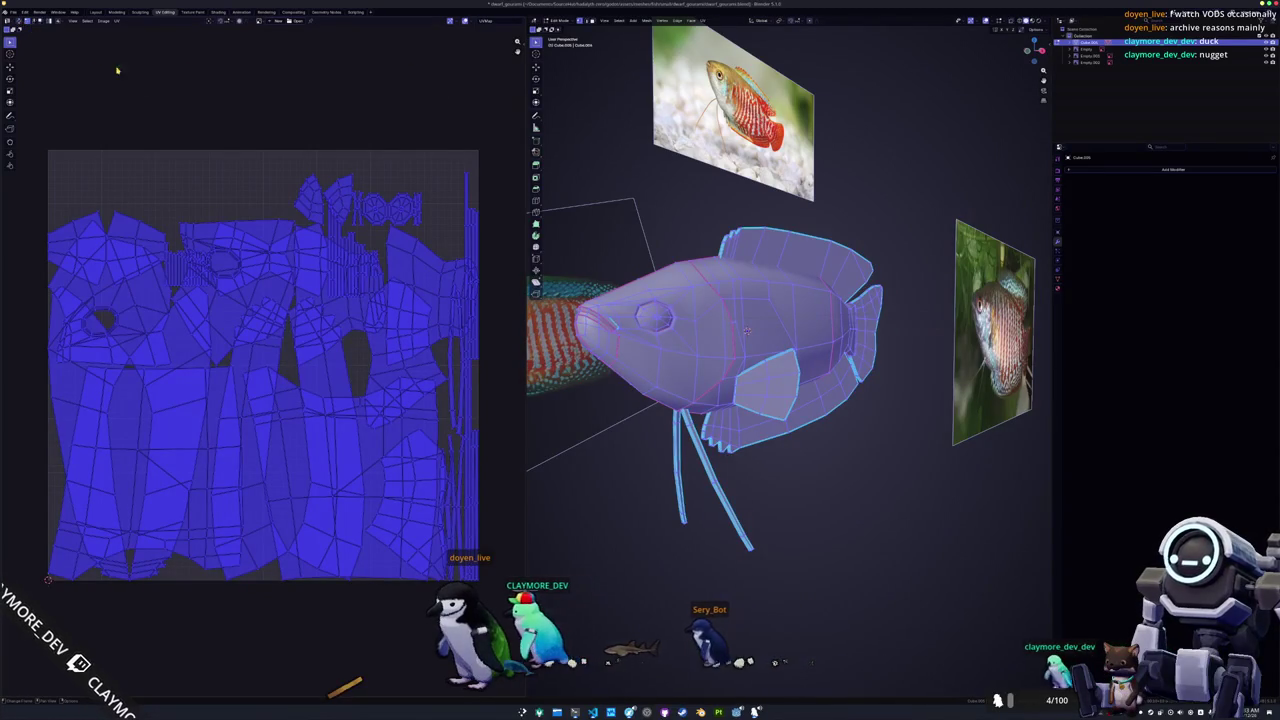
In the UVPackmaster sidebar, check overlaps and pack all body and fin islands.
key(n)
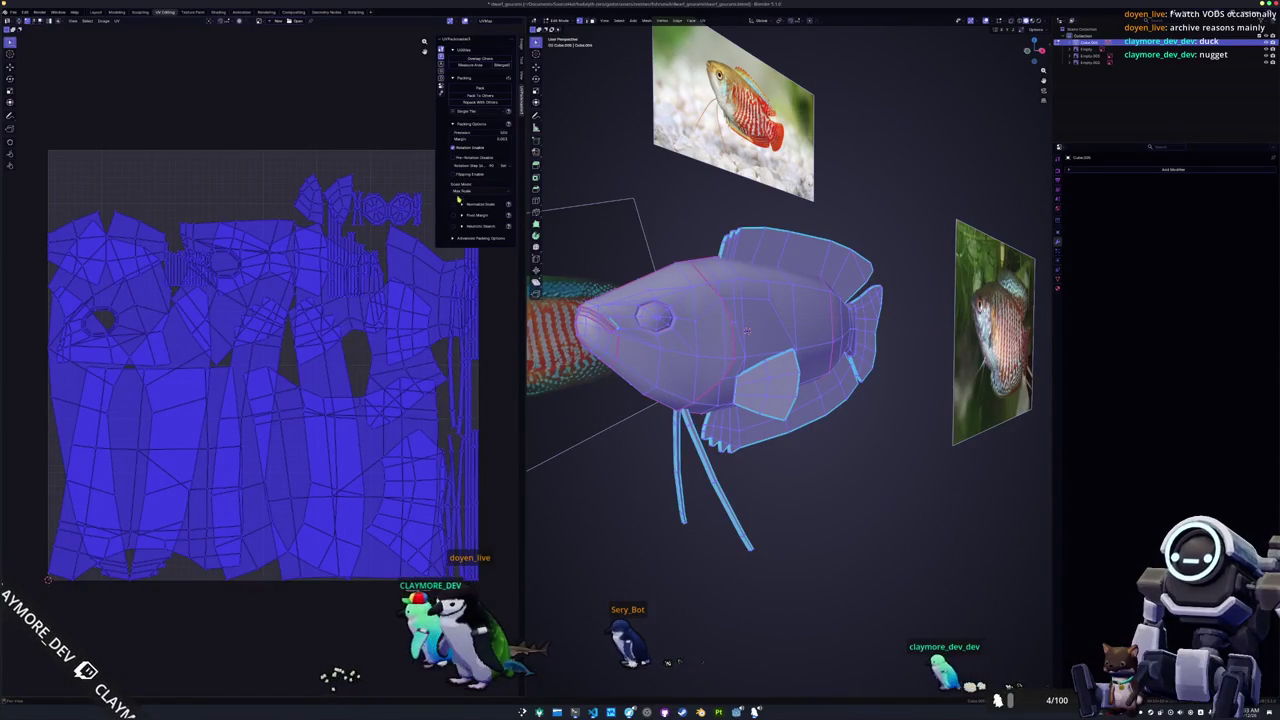
click(478, 58)
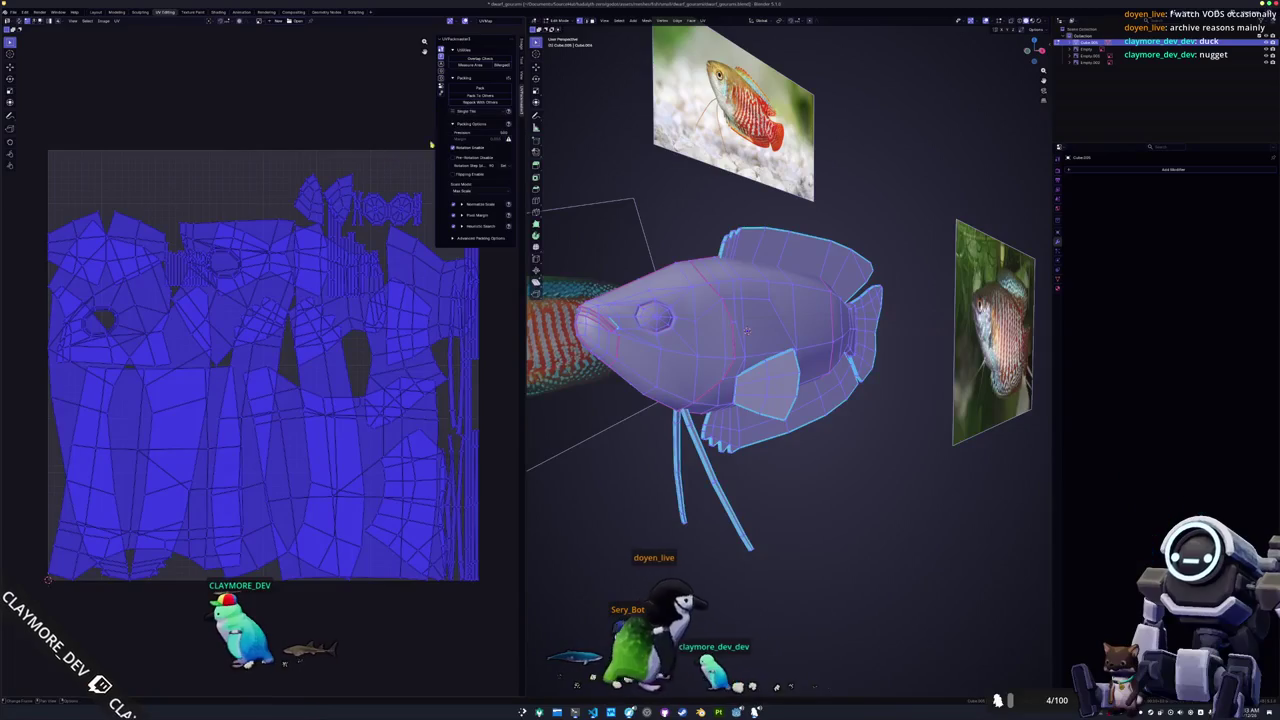
click(479, 88)
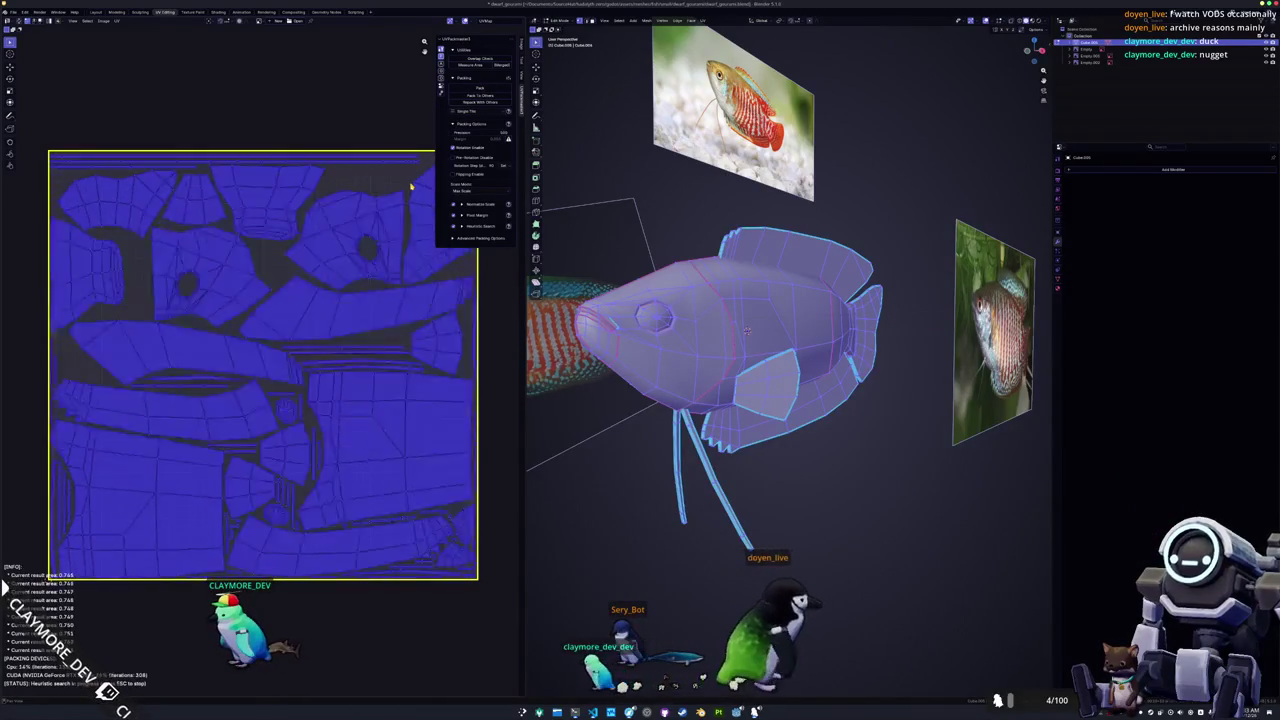
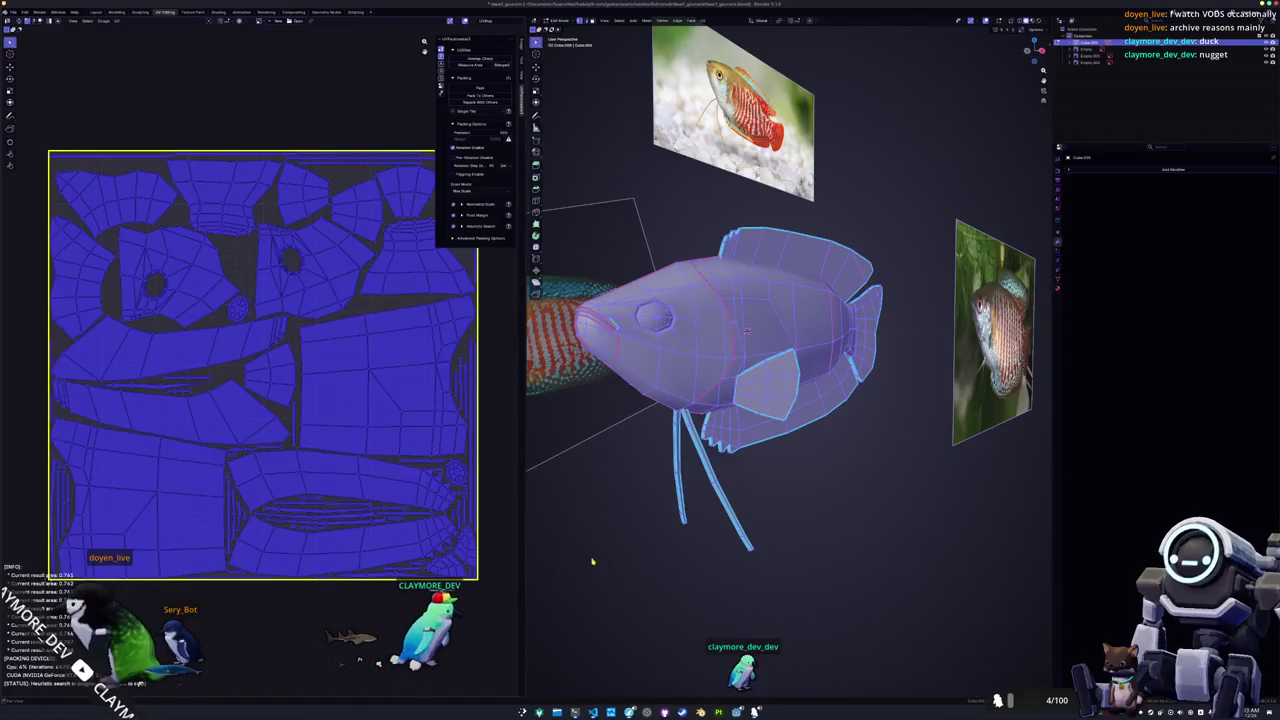
Rename the fish object and its mesh data to dwarf_gourami.
key(Tab)
middle_drag(591, 557, 730, 487)
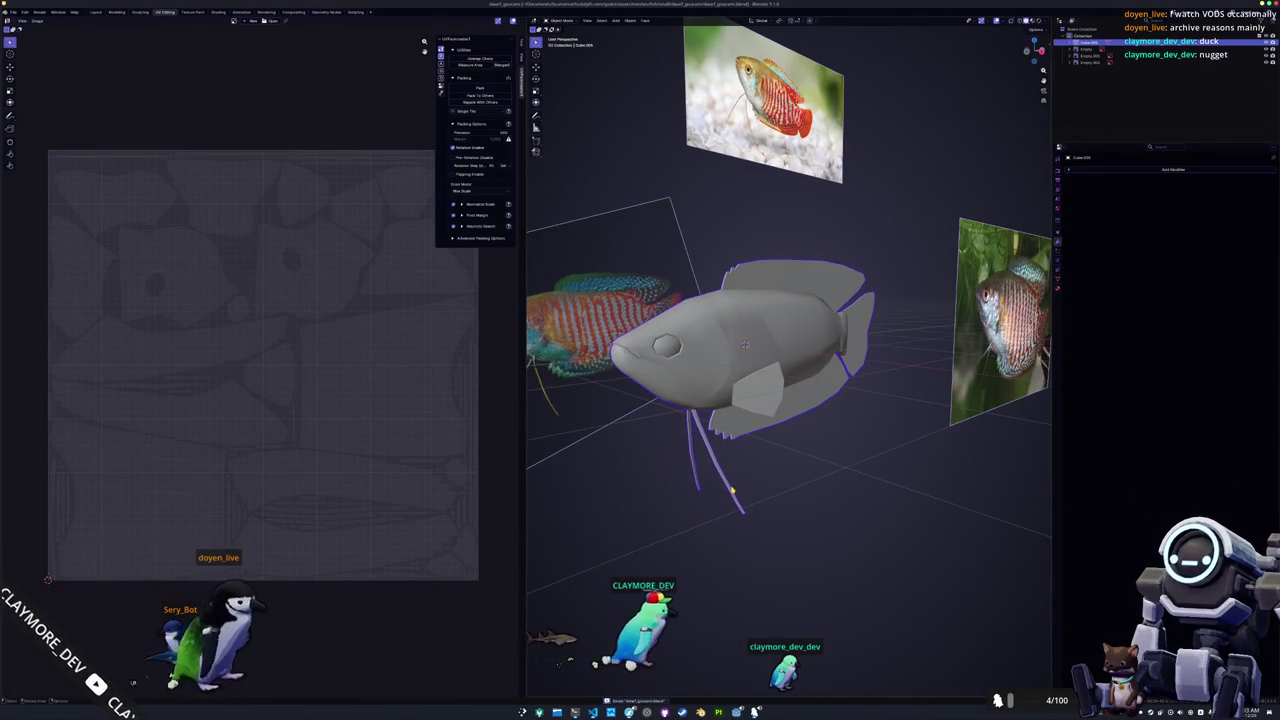
key(F2)
text(dwarf)
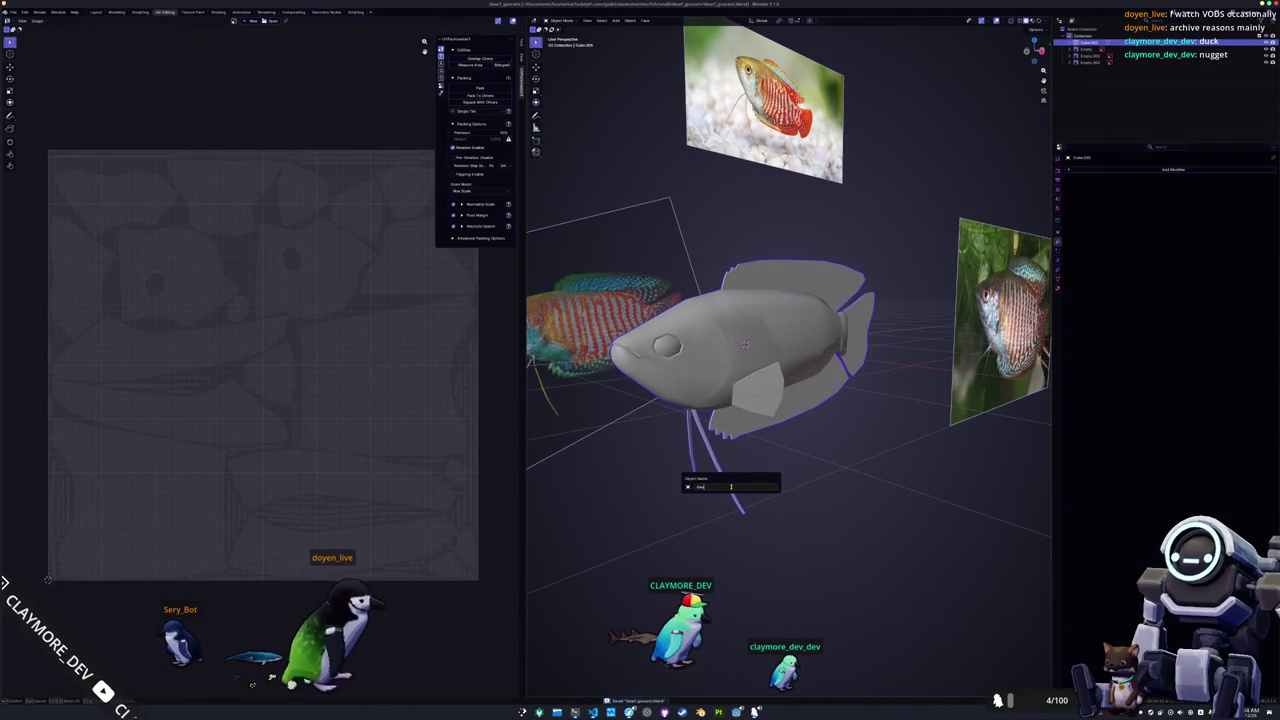
text(_gourami)
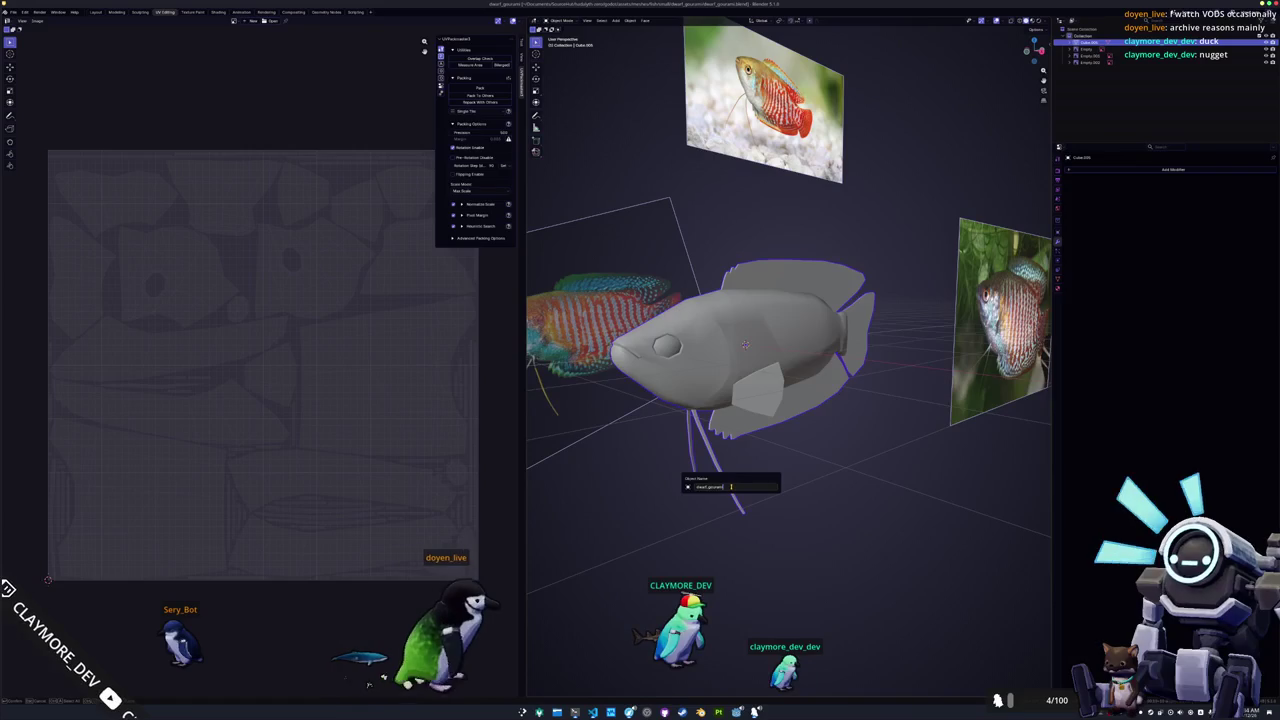
key(Return)
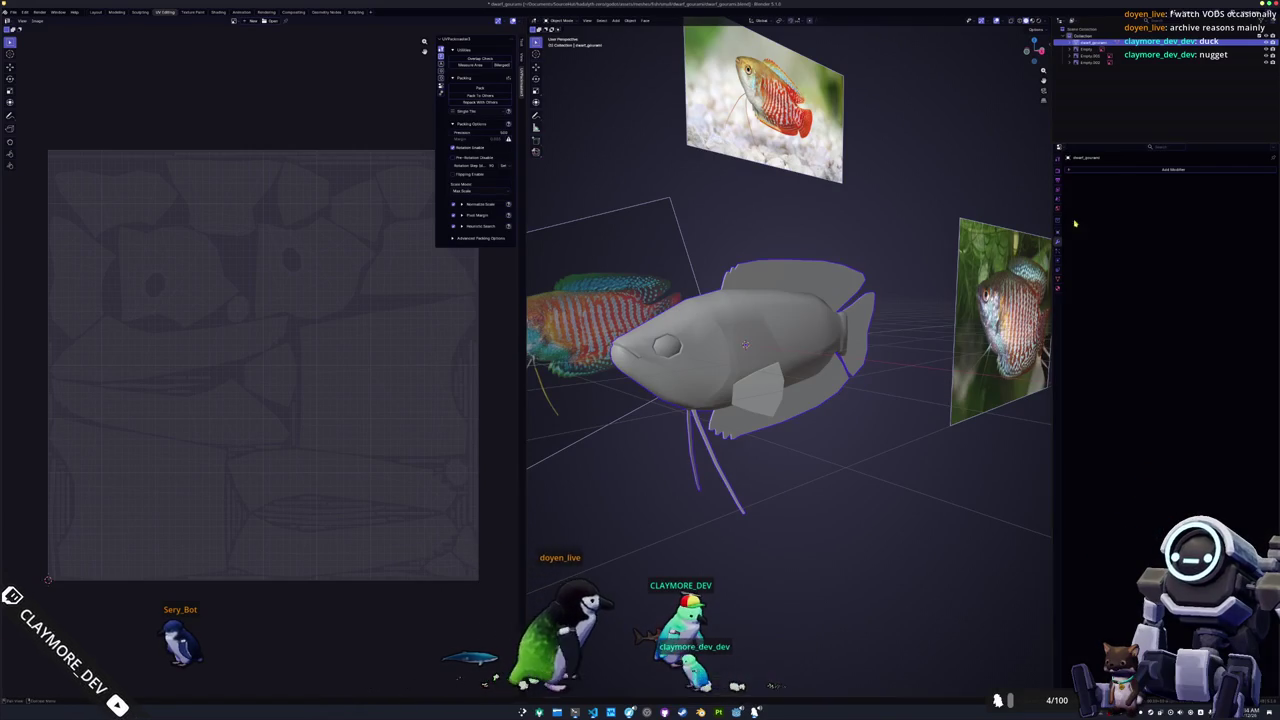
click(1058, 285)
text(dwarf_gourami)
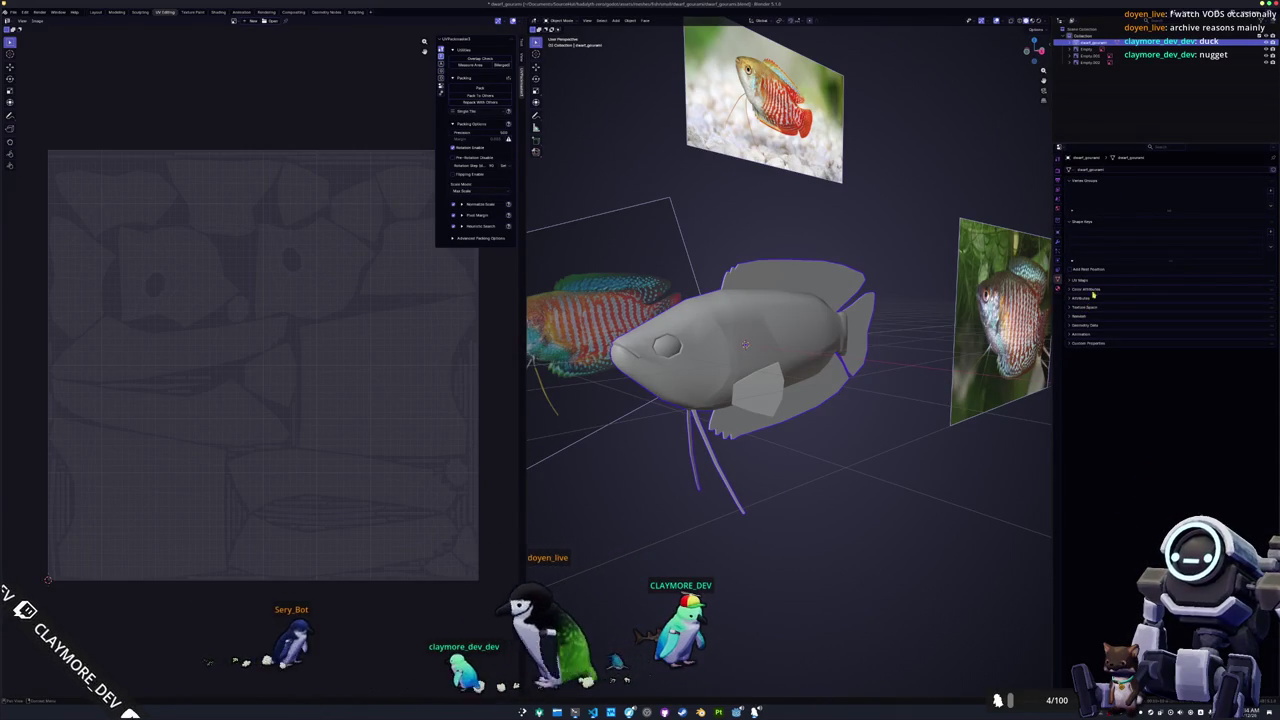
Create a new Principled BSDF material for the fish.
click(1089, 290)
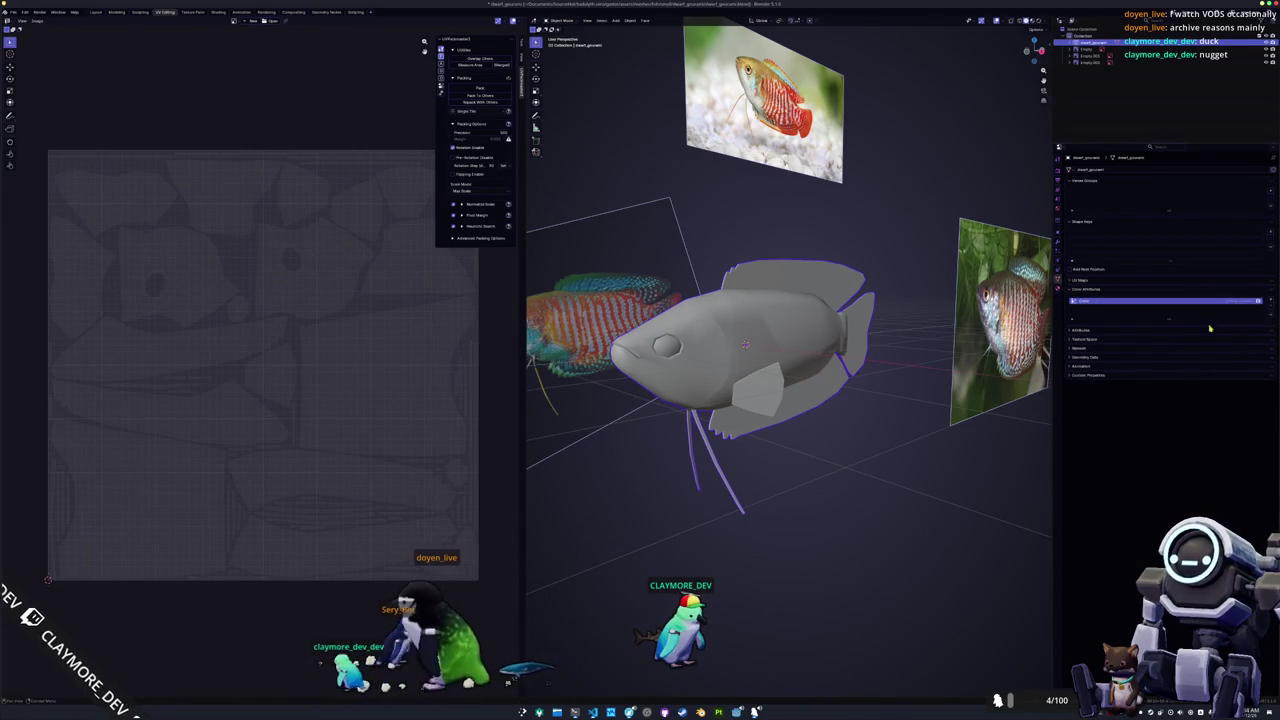
click(1058, 288)
click(1119, 200)
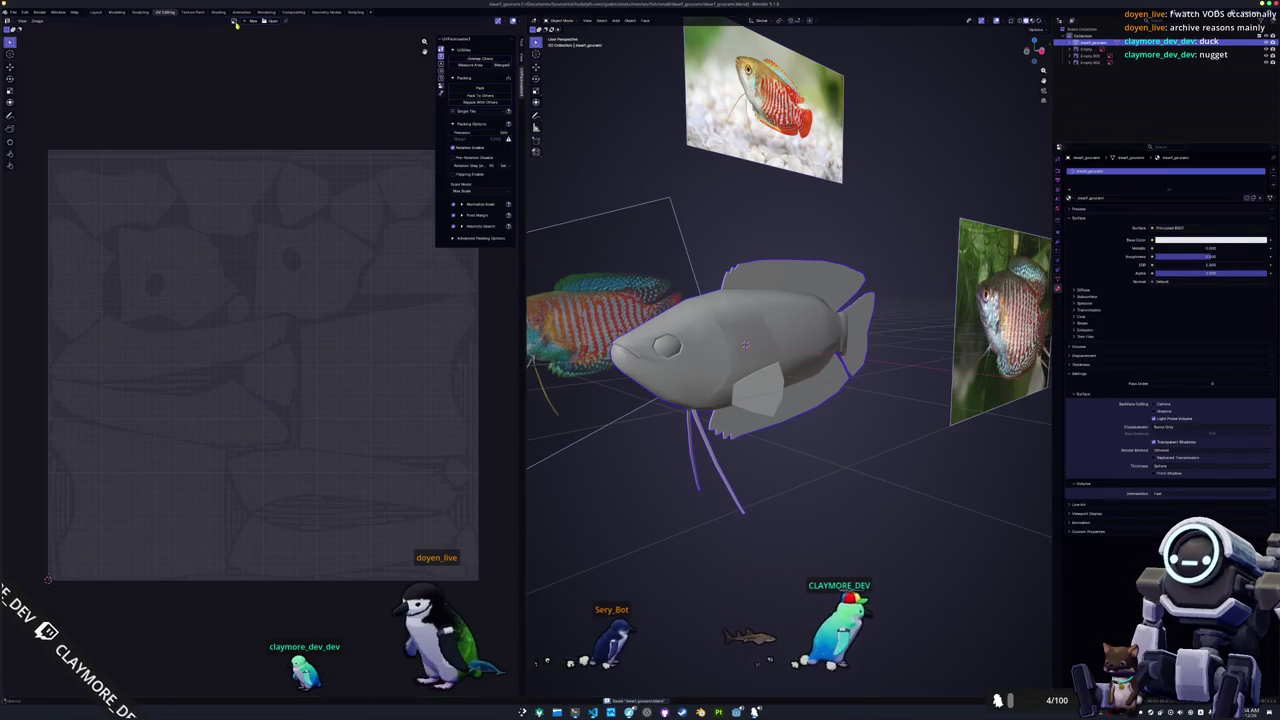
In the Shading workspace, feed a new Color Attribute node into the Material Output surface.
key(ctrl+Page_Down)
key(ctrl+Page_Down)
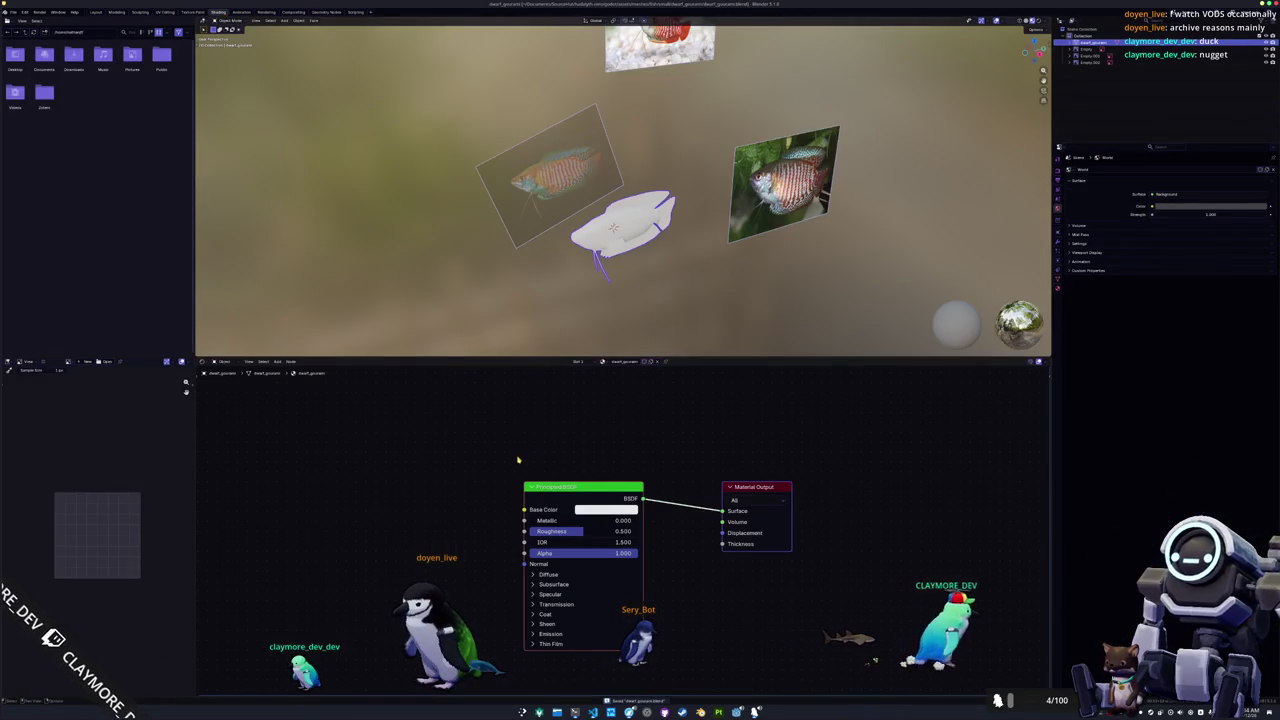
key(shift+a)
key(Return)
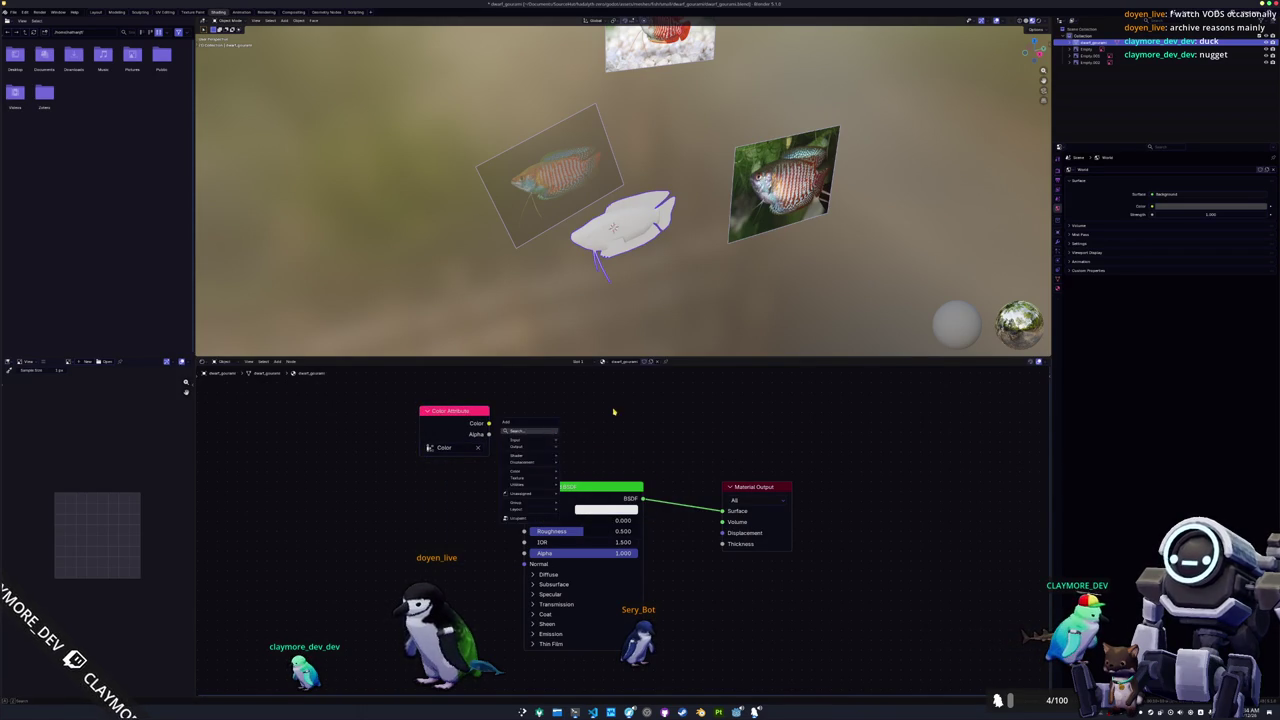
ctrl+shift+click(463, 421)
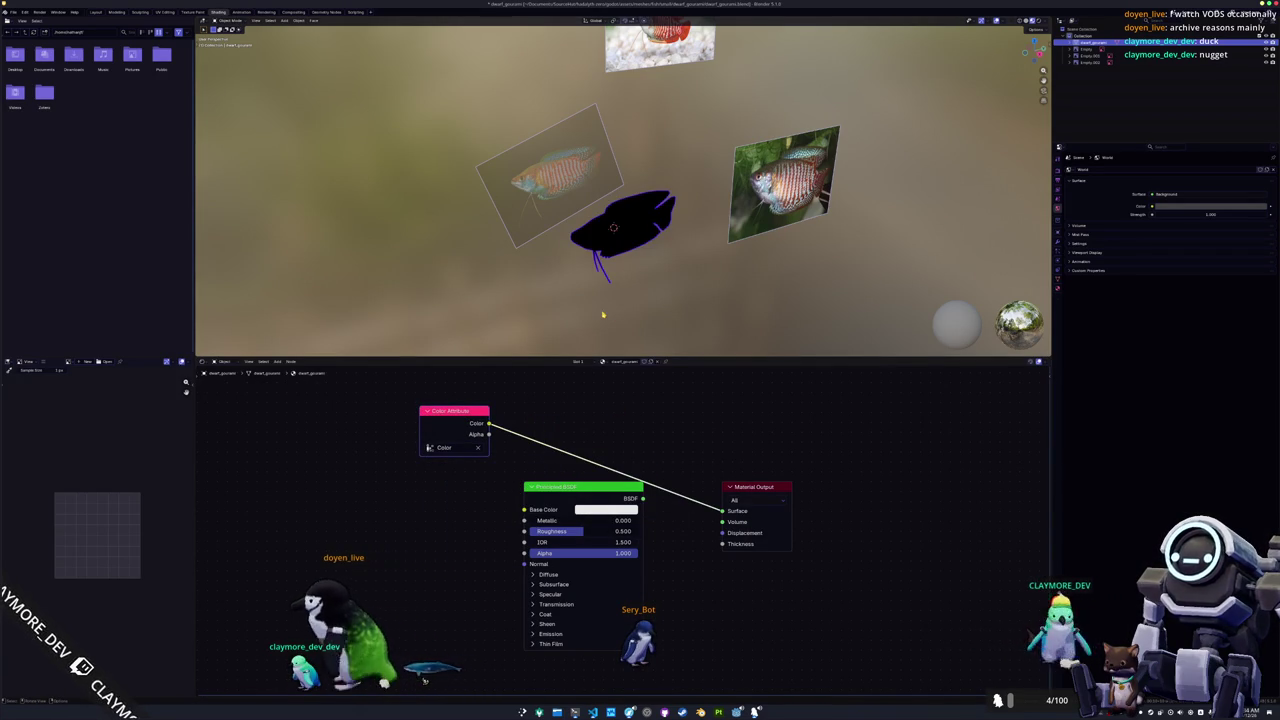
key(KP_Decimal)
middle_drag(602, 313, 670, 279)
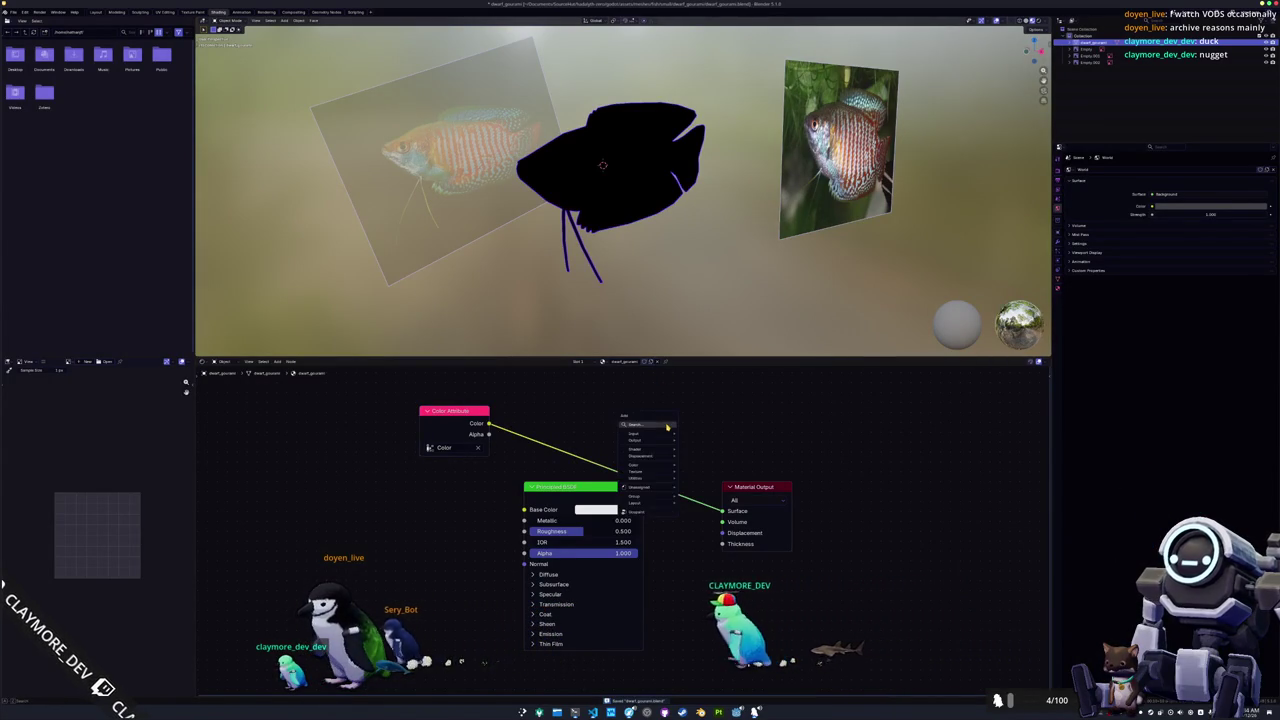
click(748, 488)
key(ctrl+z)
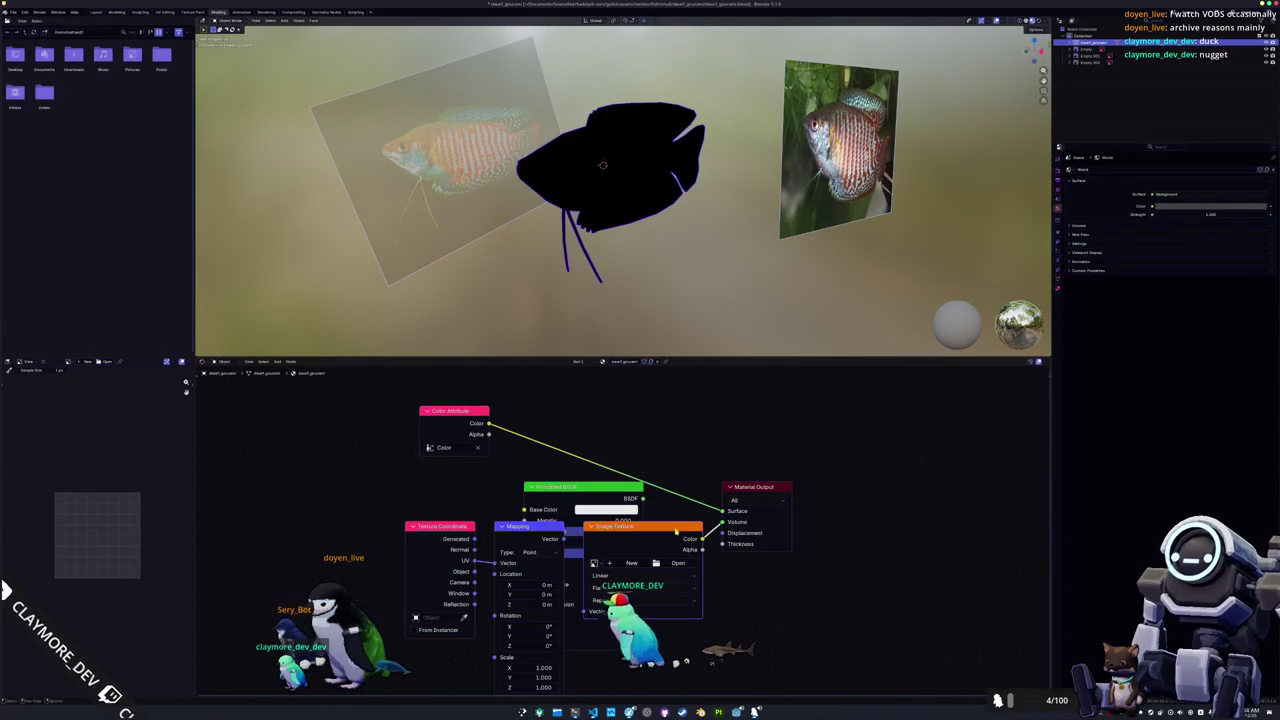
drag(456, 526, 404, 486)
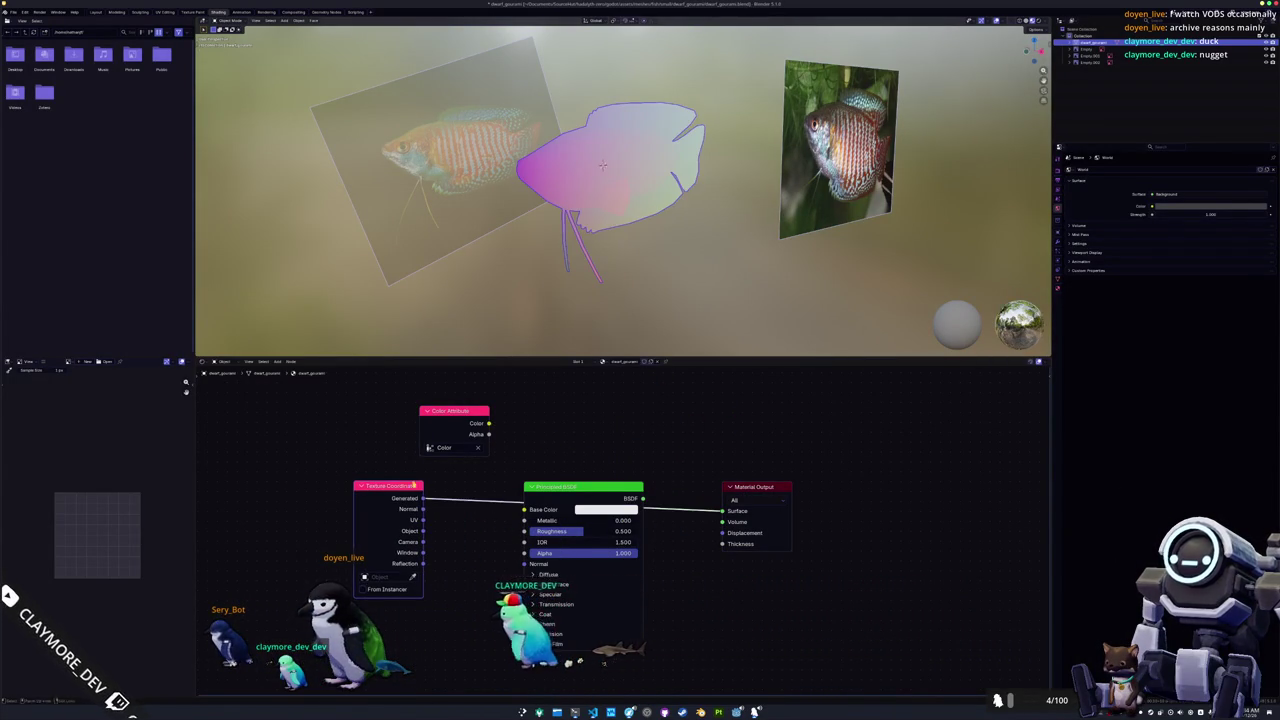
Apply the fish's transforms, set the render engine to Cycles and bake target to Color Attribute.
key(ctrl+a)
click(905, 215)
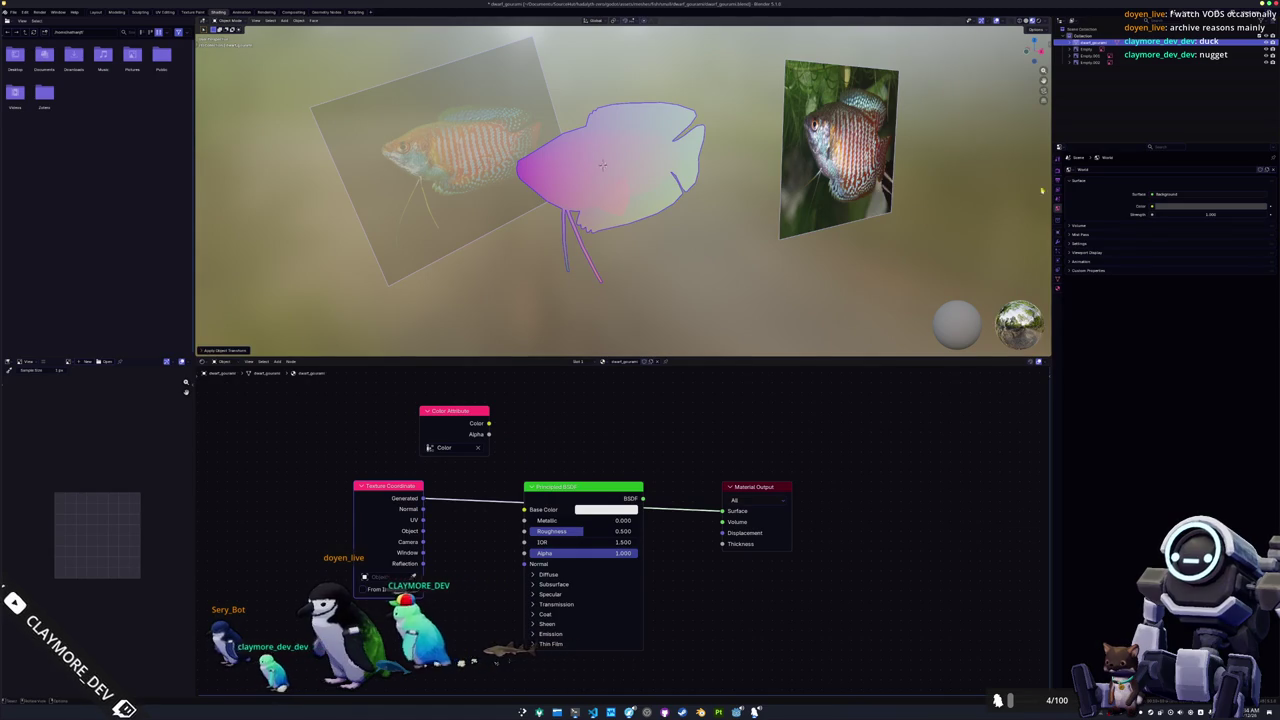
click(1058, 170)
click(1166, 171)
click(1165, 193)
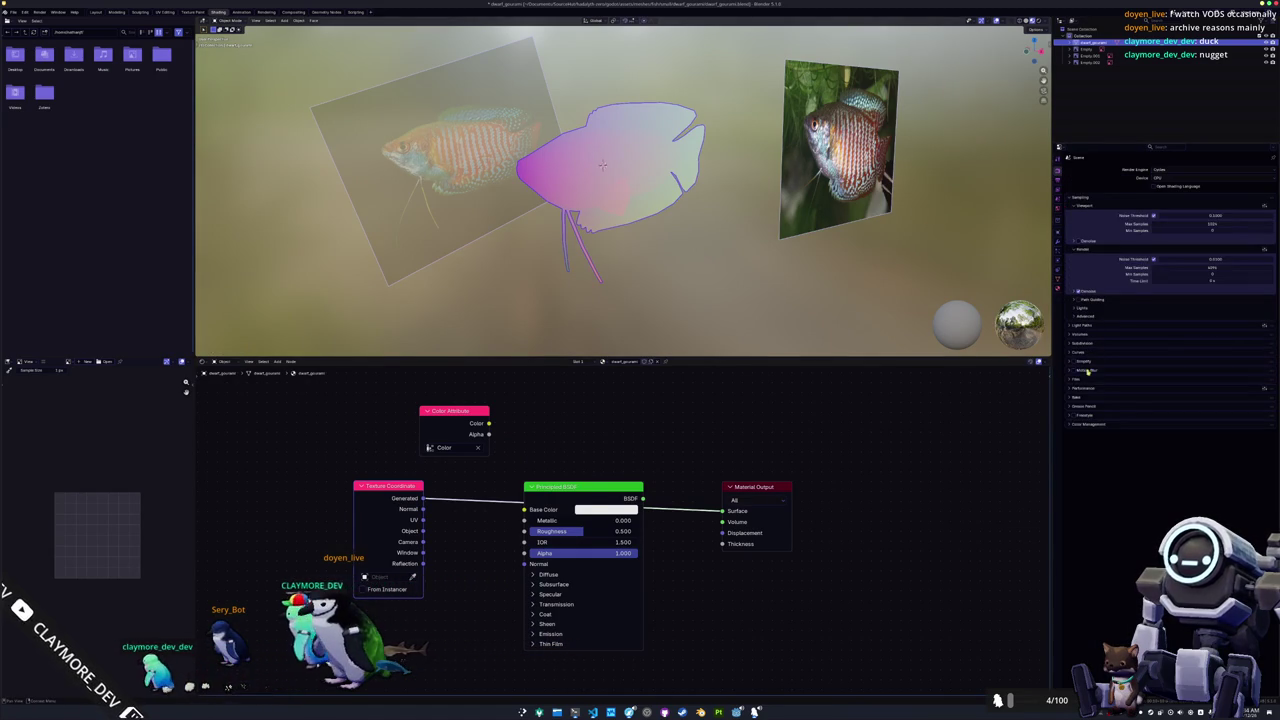
click(1081, 397)
click(1165, 517)
click(1135, 509)
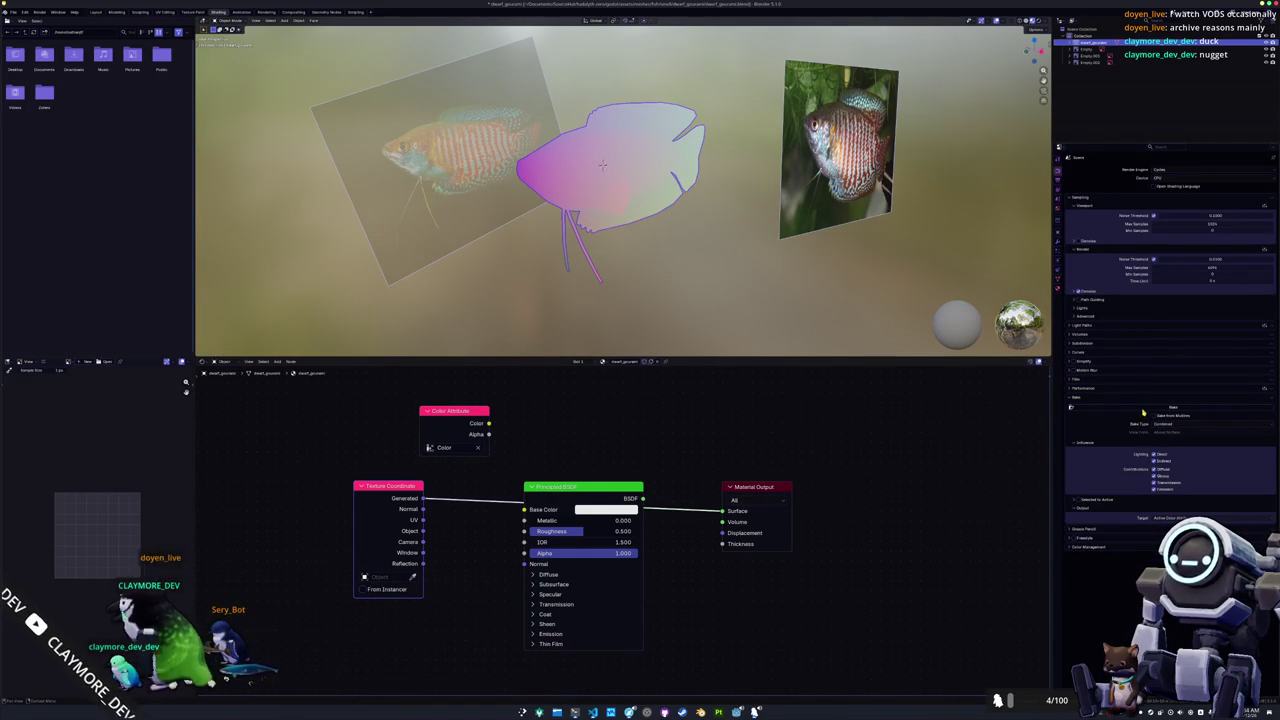
Apply the fish's transforms once more.
scroll(561, 297, up, 2)
key(ctrl+a)
click(618, 158)
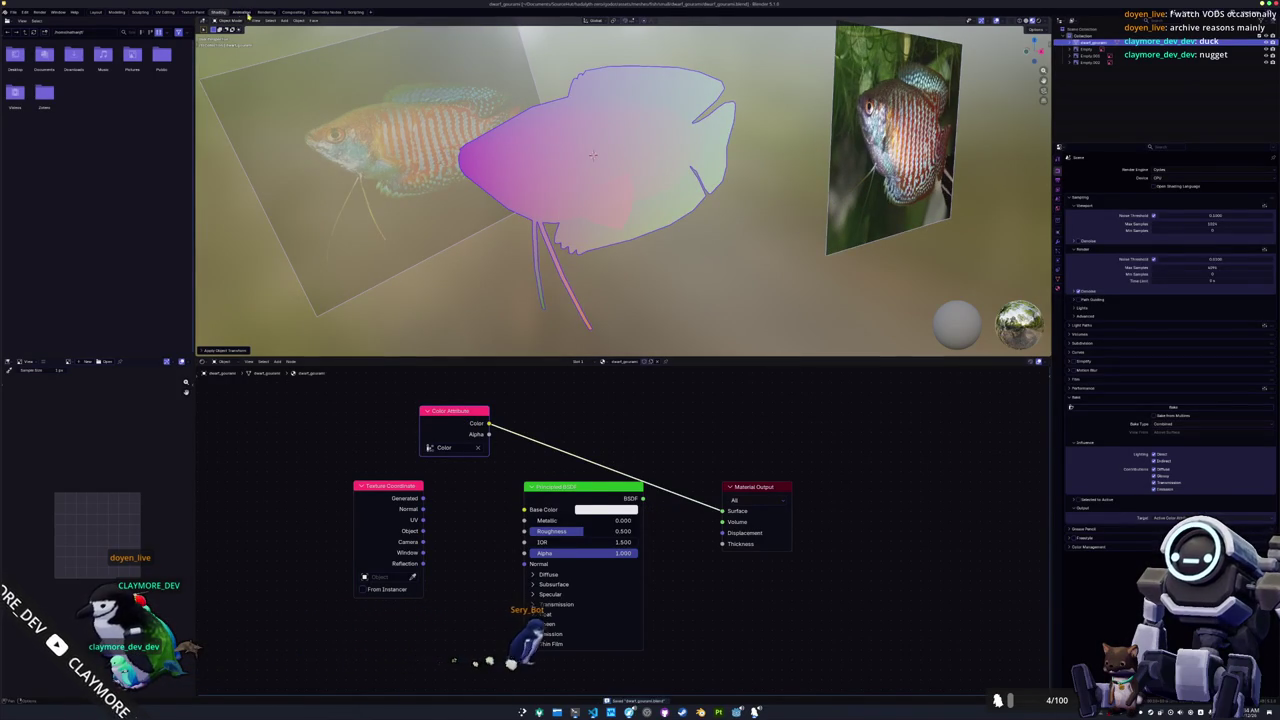
middle_drag(700, 200, 890, 157)
Scale the fish down to a smaller size.
key(n)
key(s)
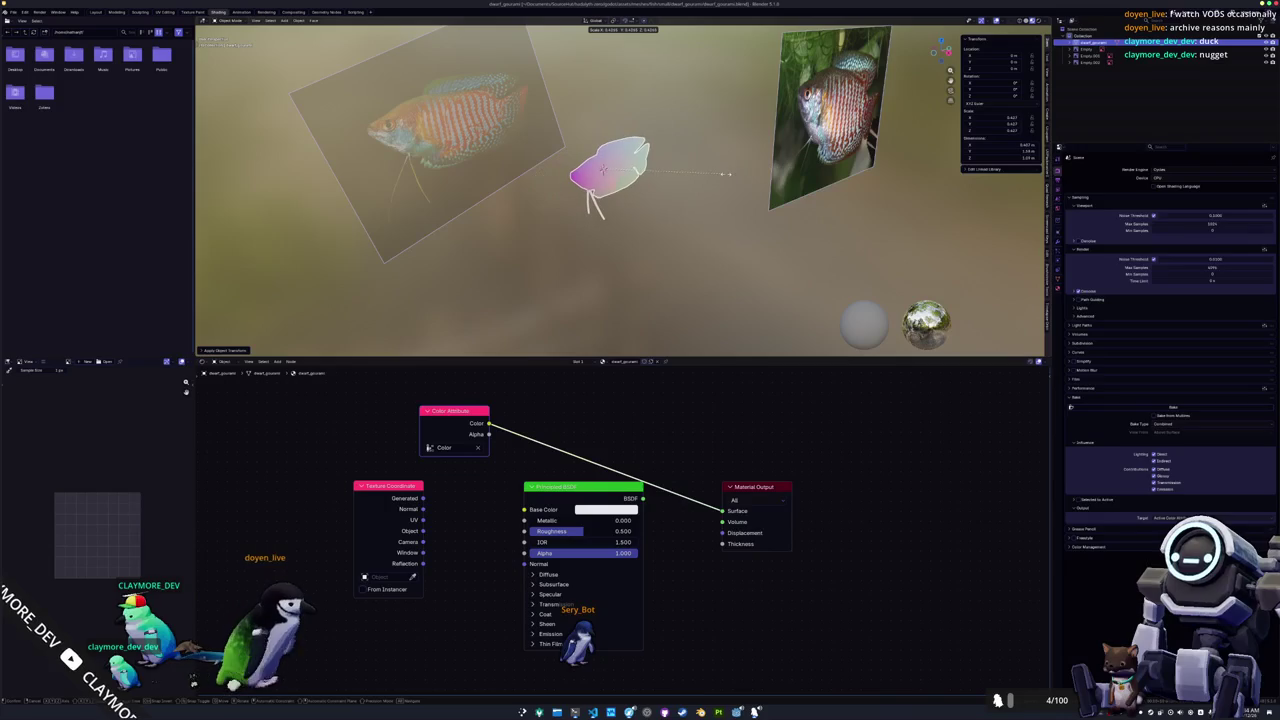
click(723, 179)
scroll(723, 179, up, 2)
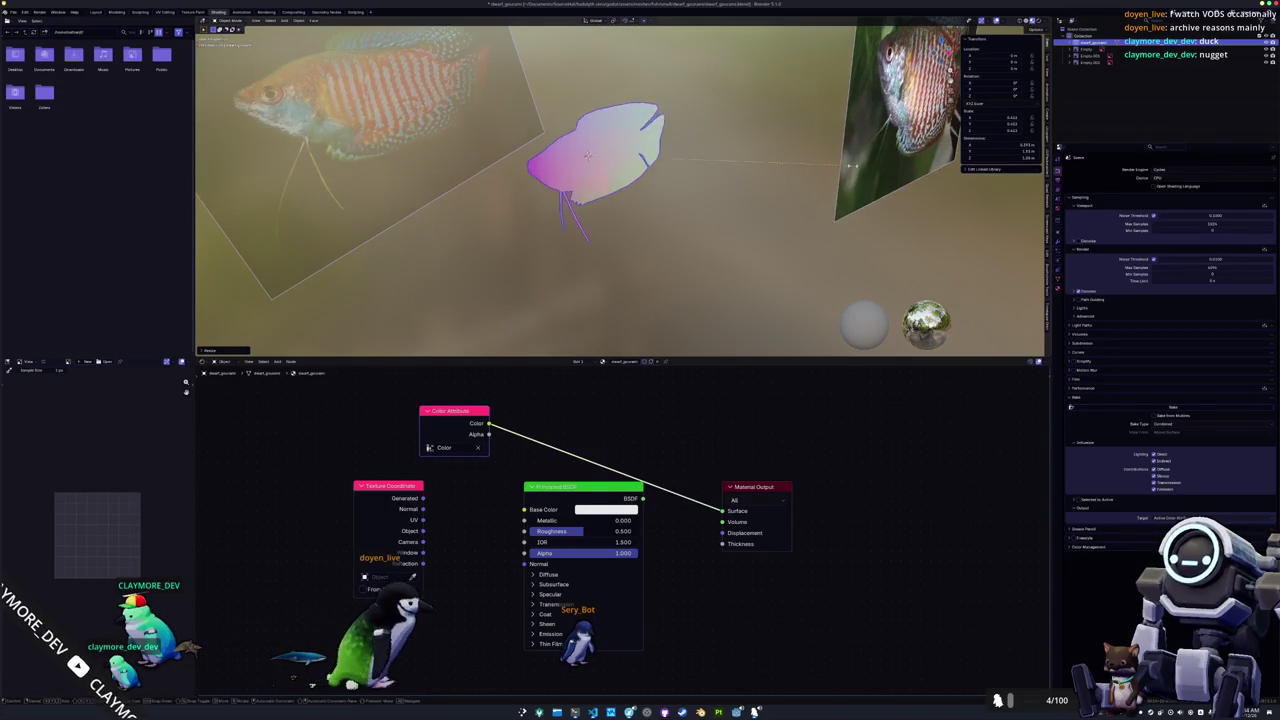
key(s)
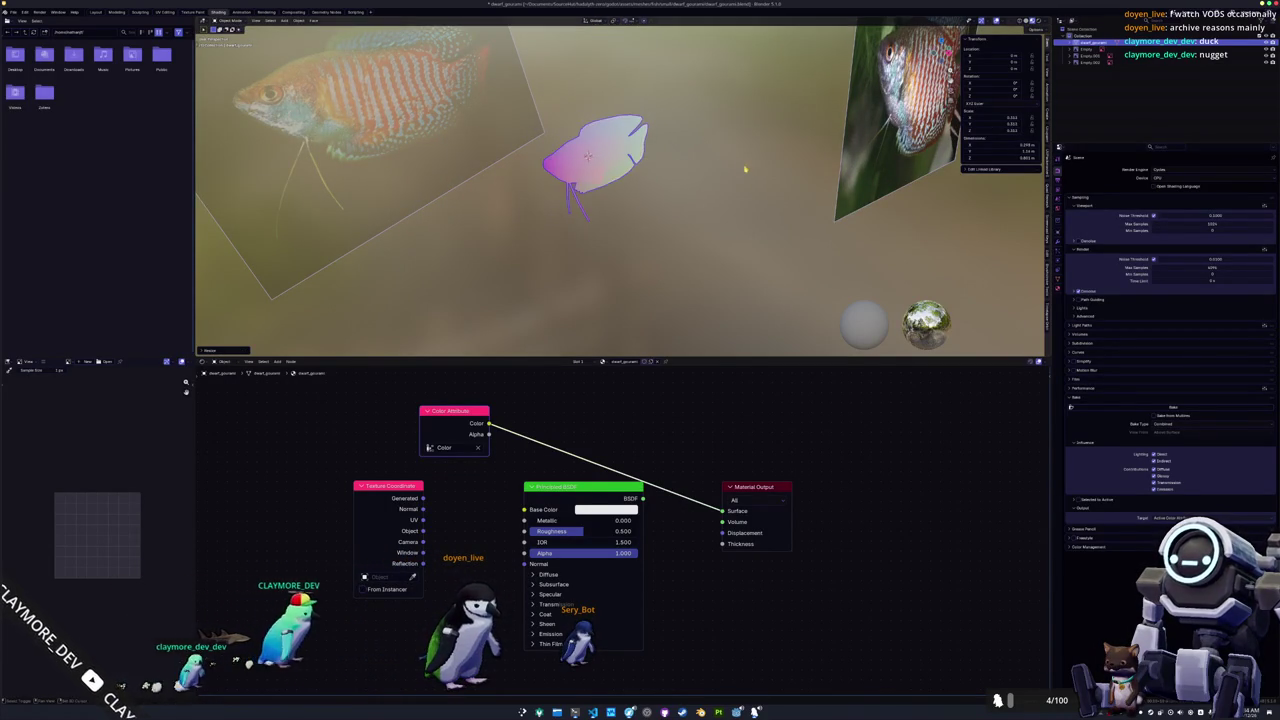
scroll(800, 180, up, 2)
scroll(792, 185, up, 1)
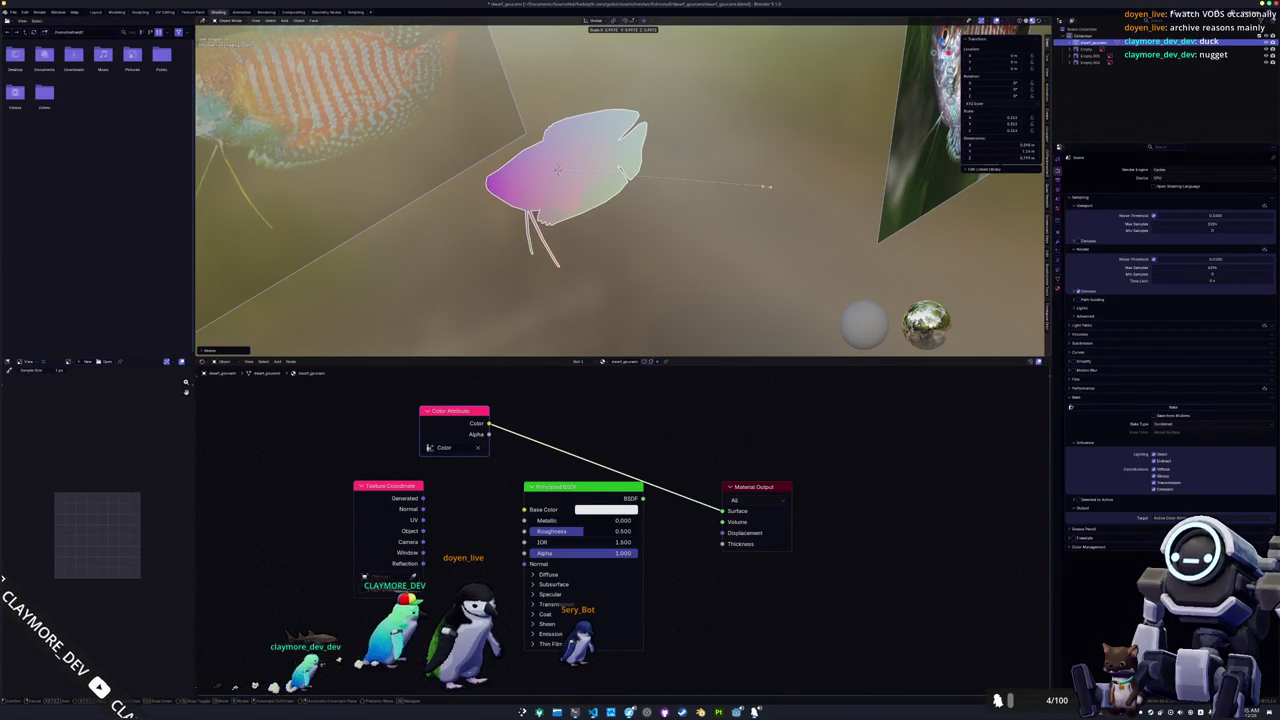
click(746, 189)
Apply the new scale and bring up the File menu's export formats.
key(ctrl+a)
click(750, 185)
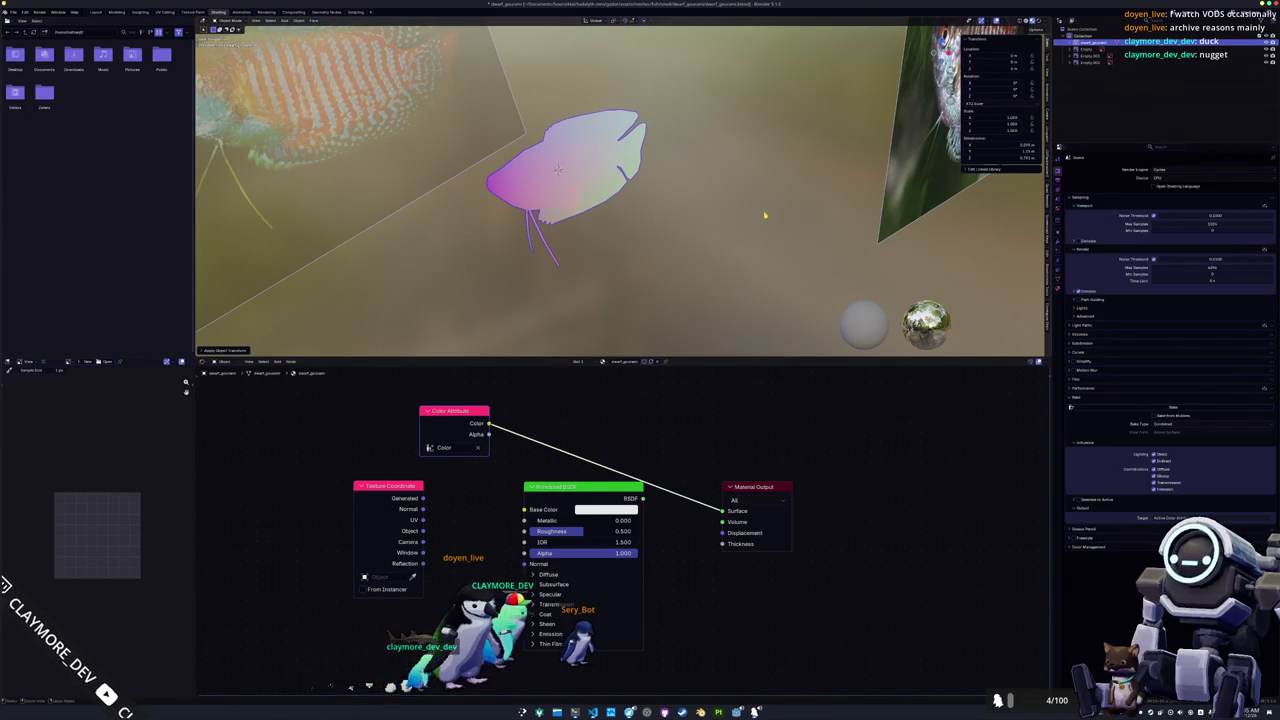
middle_drag(694, 203, 705, 214)
click(13, 11)
mouse_move(40, 121)
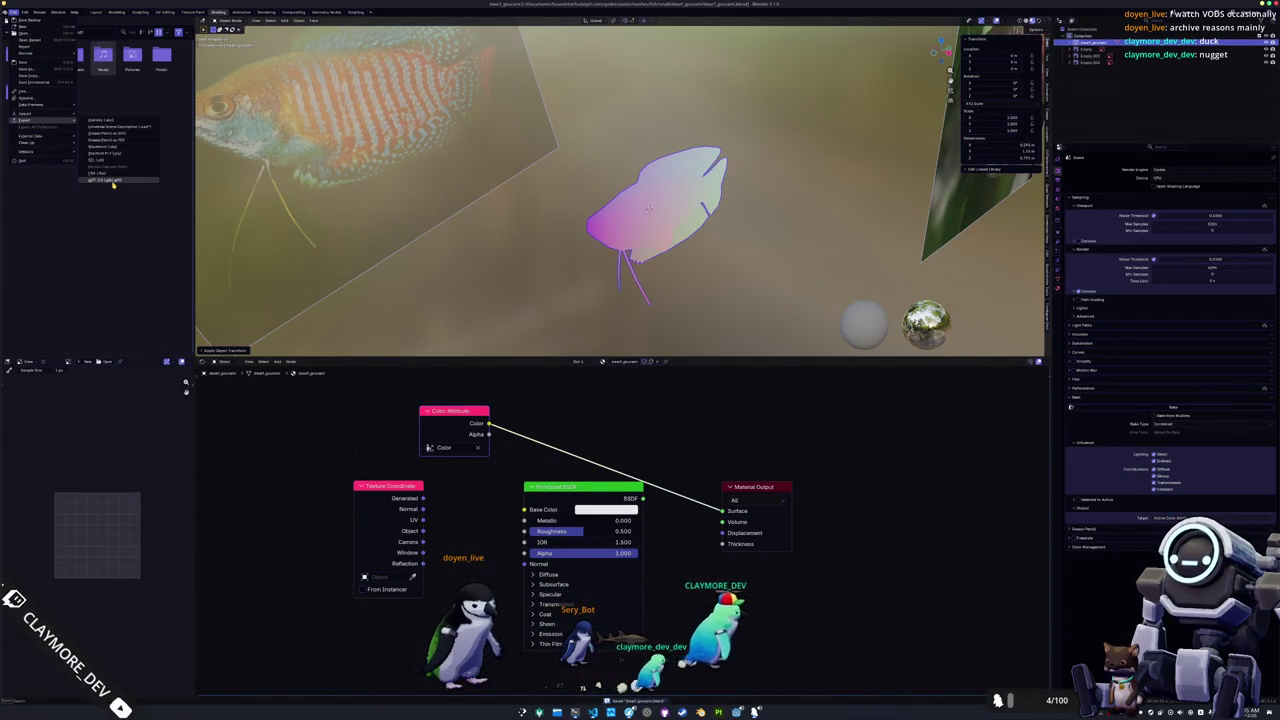
Review the glTF 2.0 Include, Data, Material and Animation export options, then close the exporter.
click(112, 180)
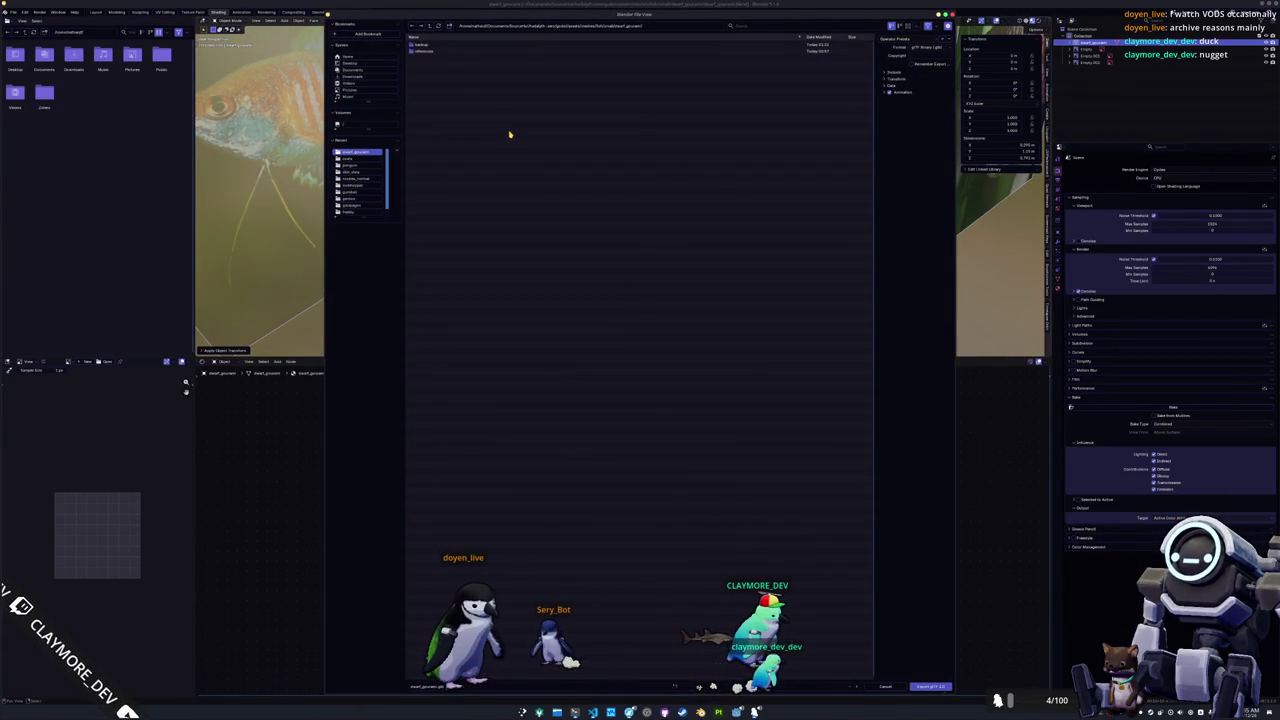
click(903, 72)
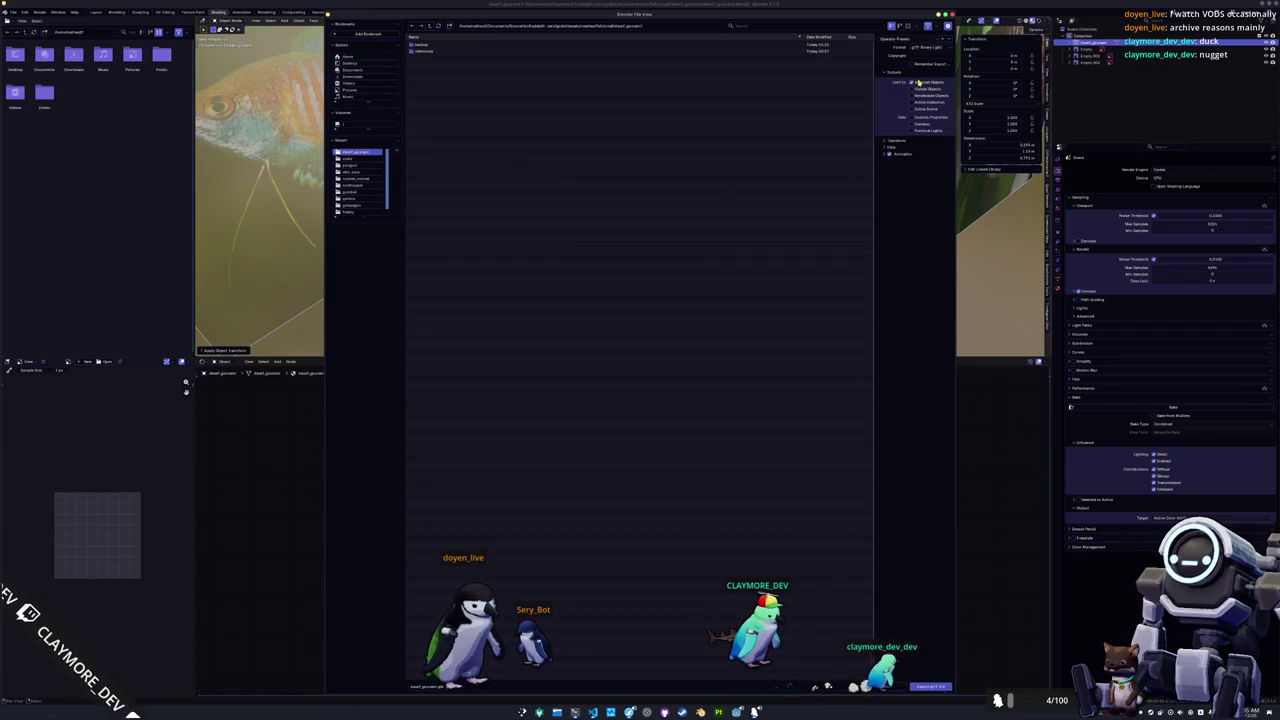
click(892, 147)
click(899, 171)
click(924, 191)
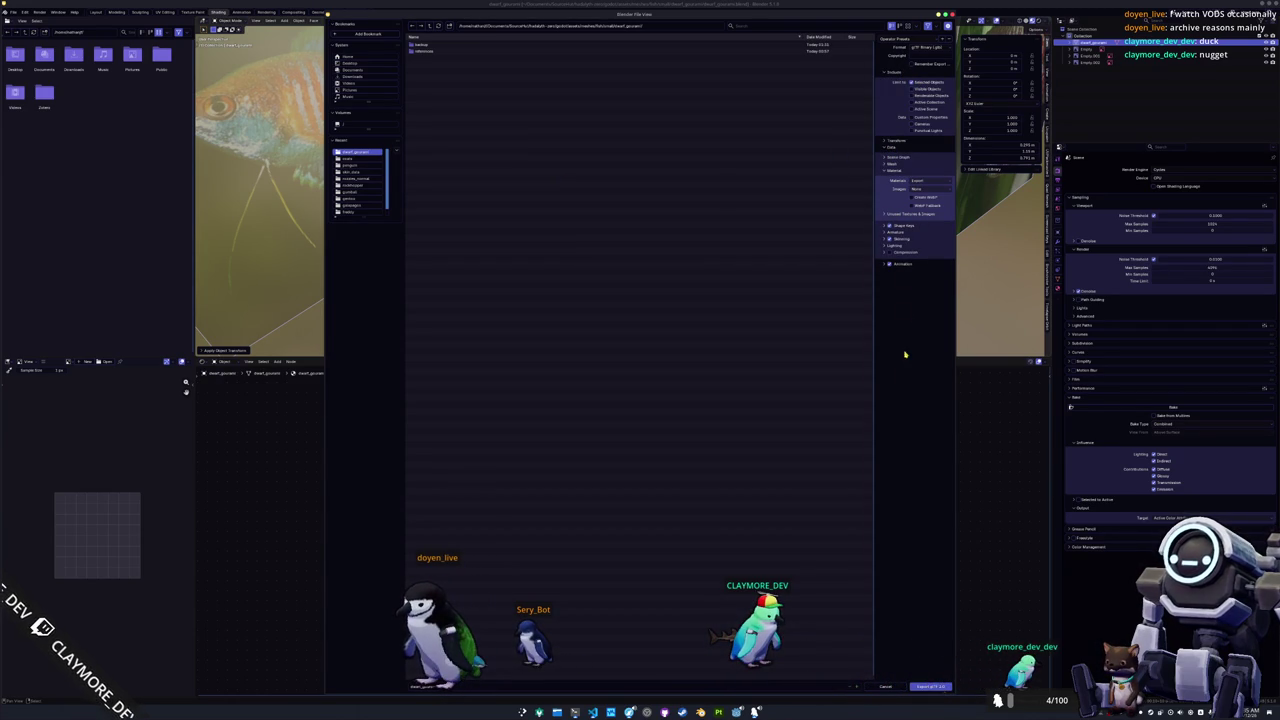
click(883, 266)
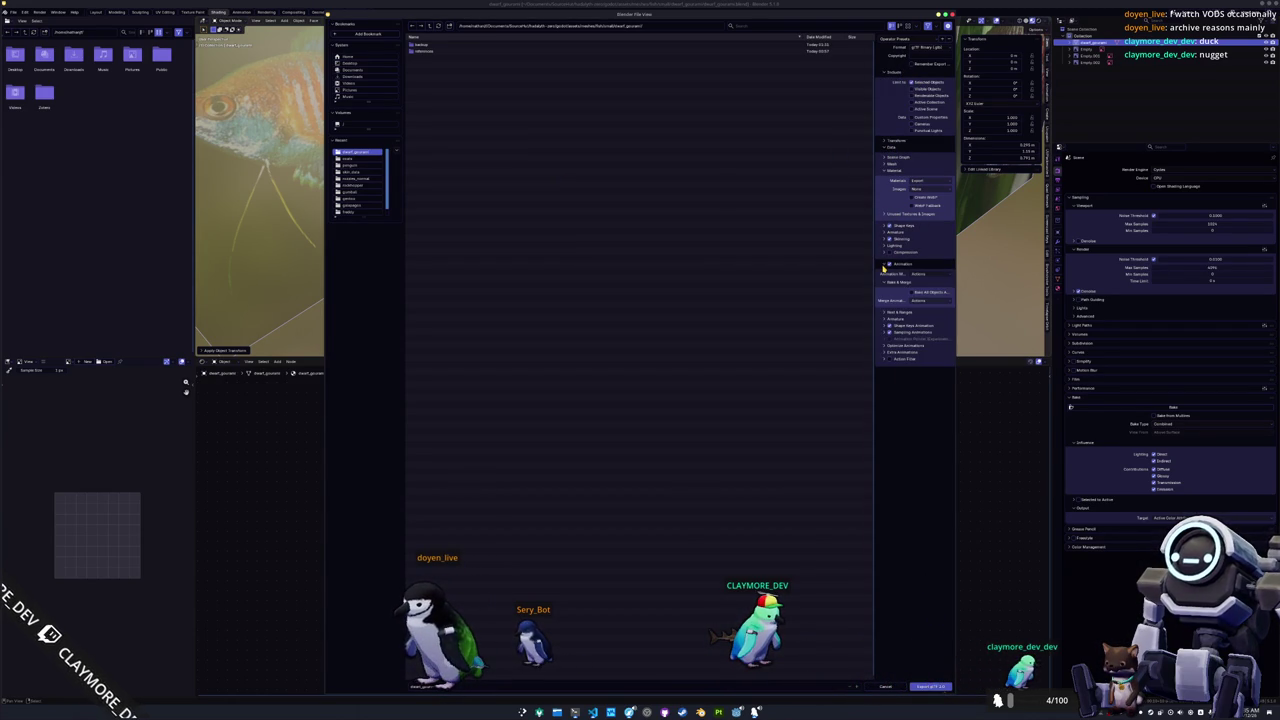
click(884, 266)
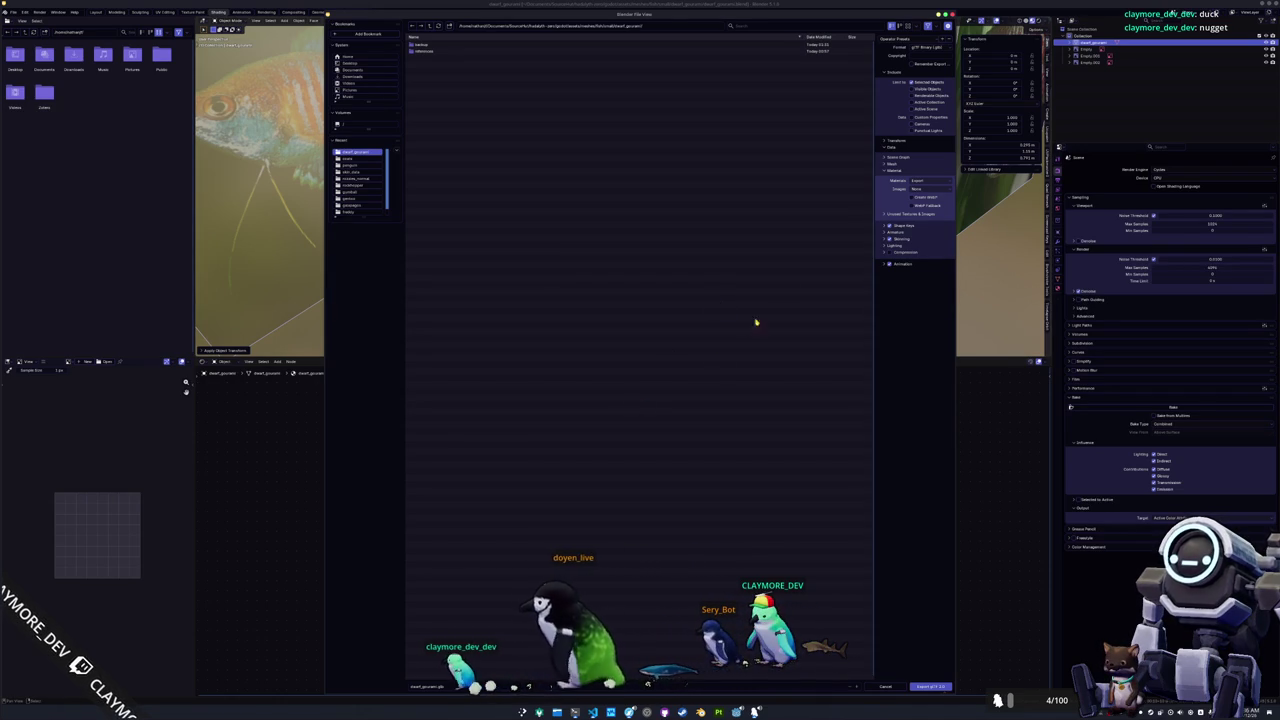
key(Escape)
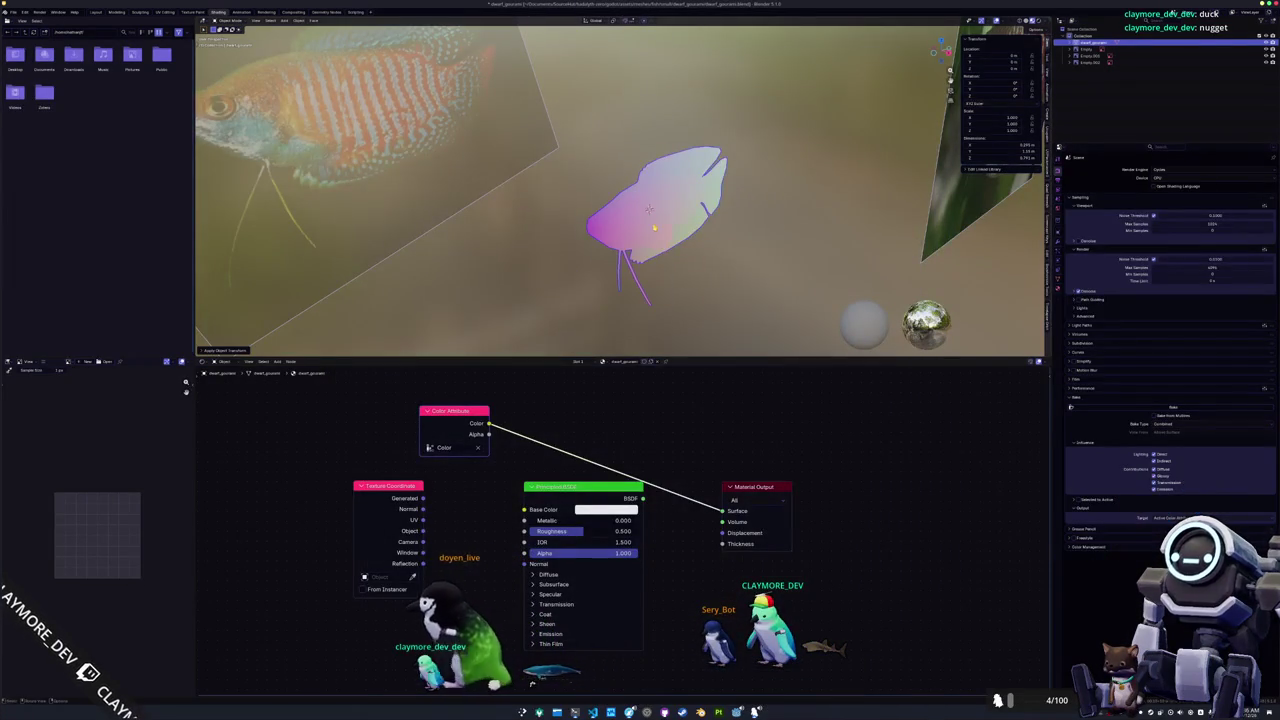
Reopen the export file browser and cancel that attempt.
click(13, 11)
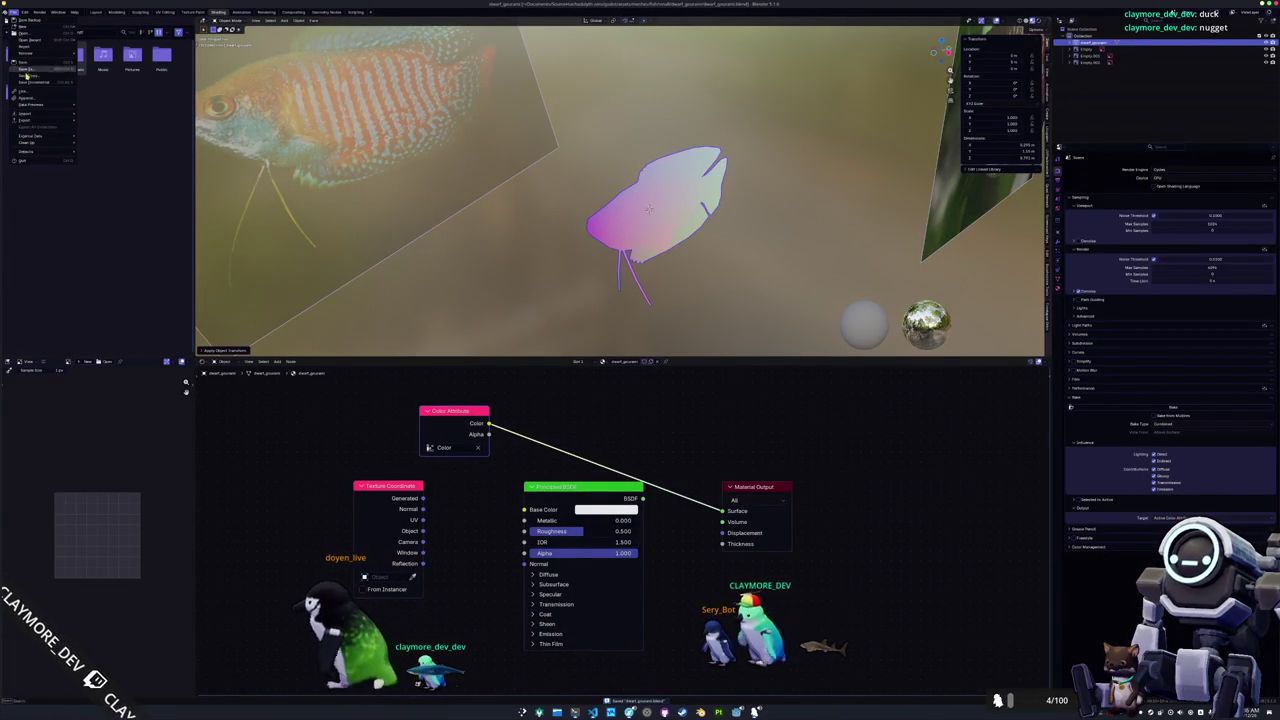
mouse_move(26, 120)
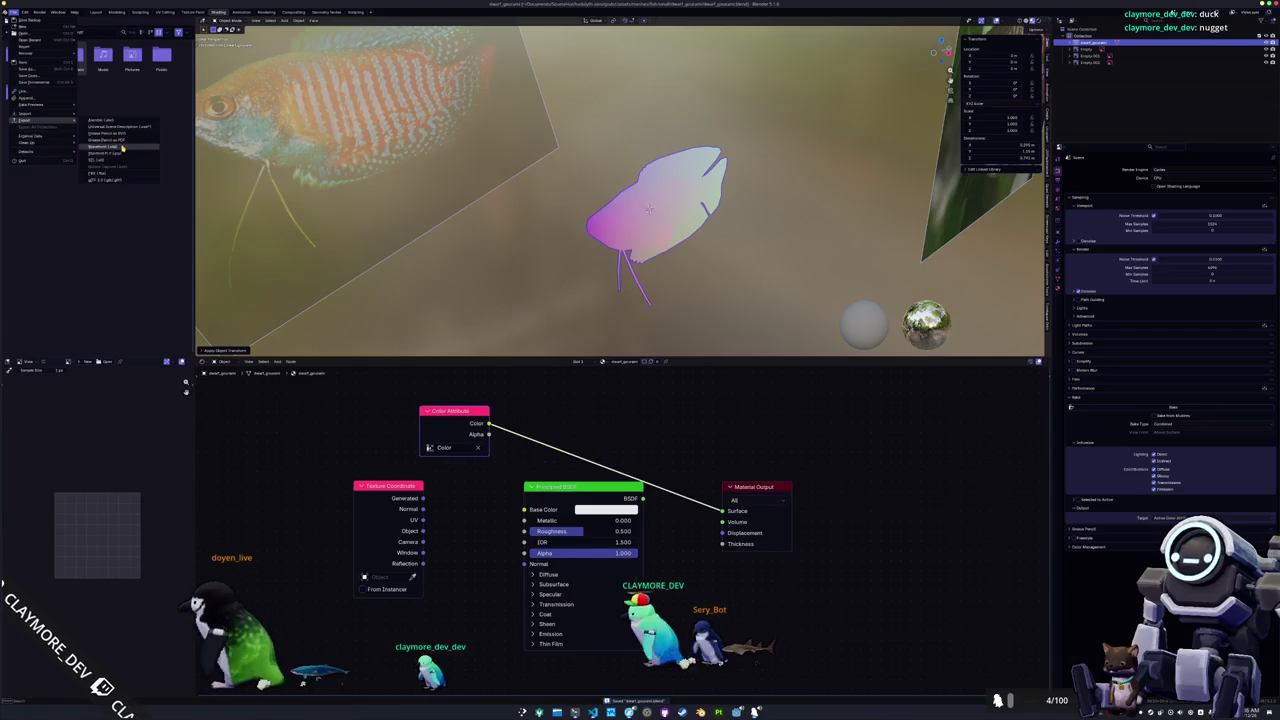
click(113, 160)
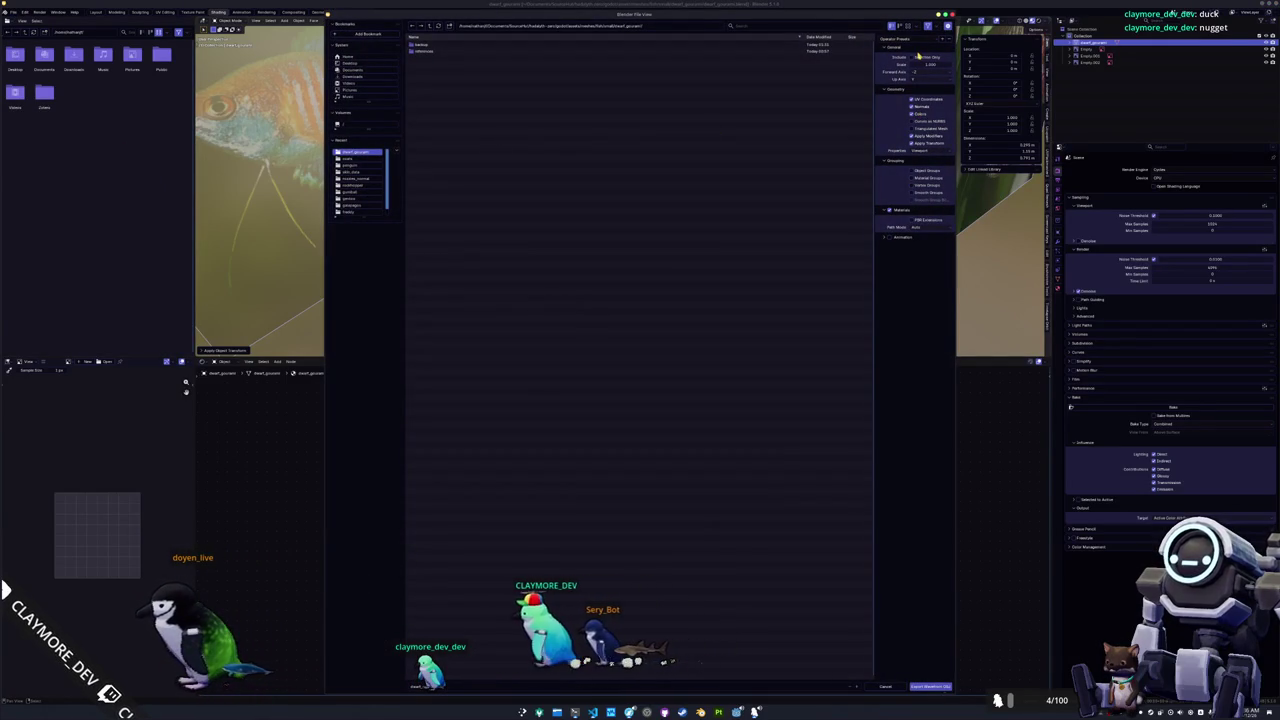
click(928, 686)
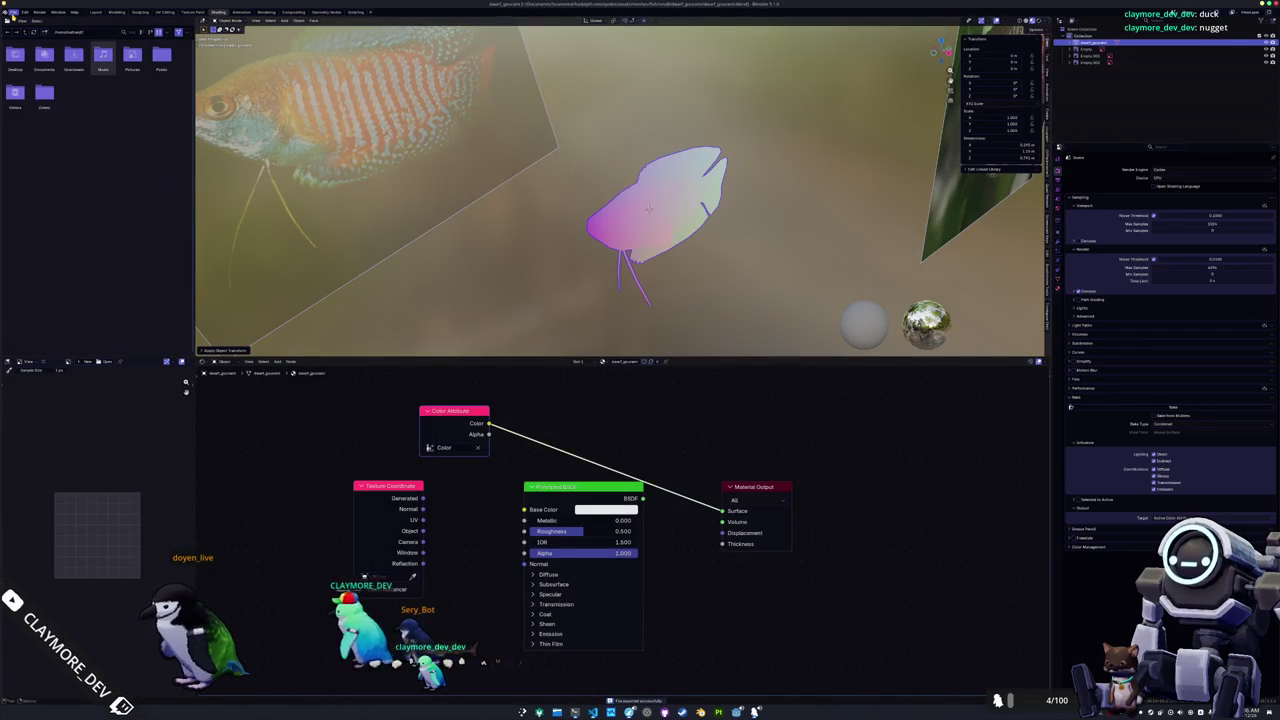
Export the fish as an FBX file into the exports folder.
click(12, 12)
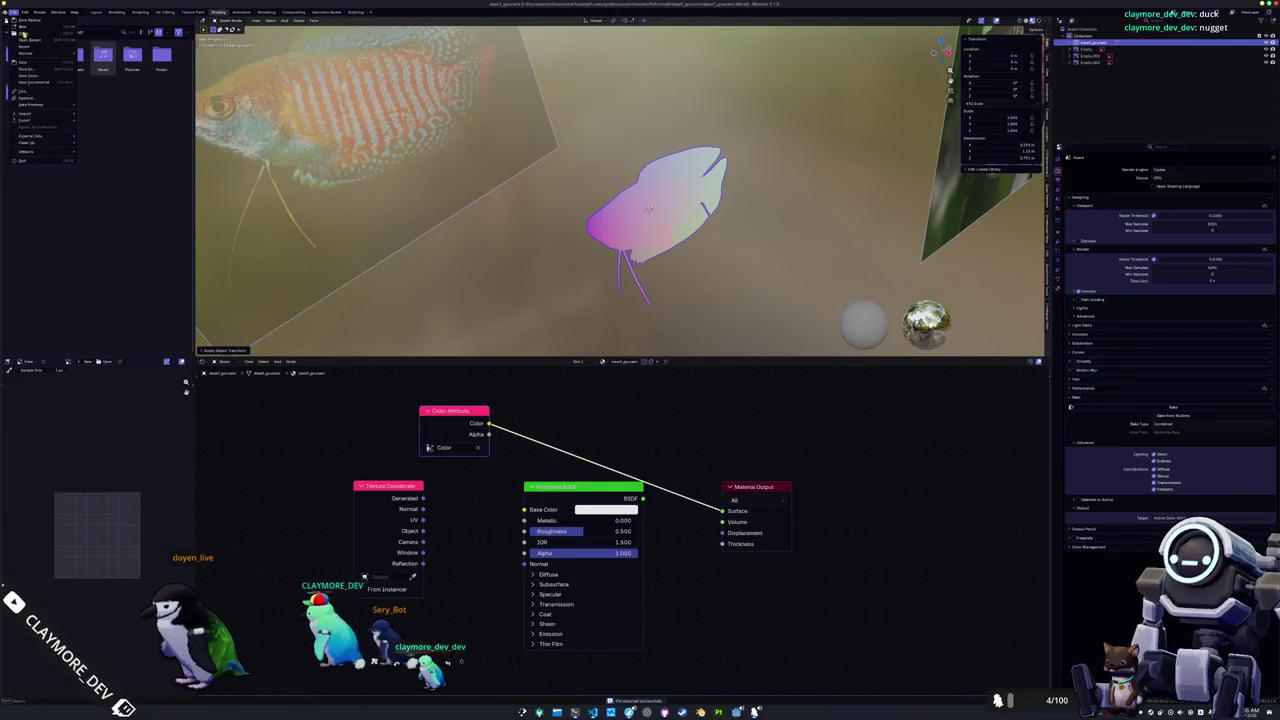
mouse_move(26, 120)
click(100, 174)
text(export)
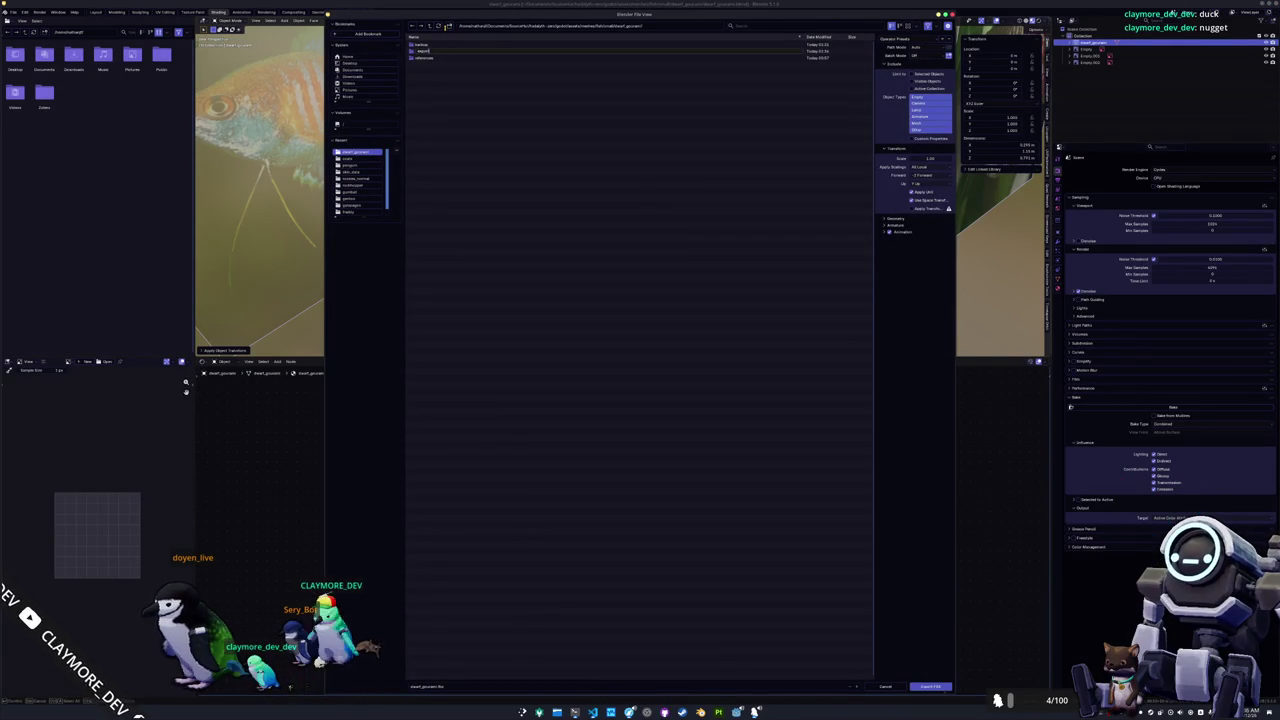
click(422, 50)
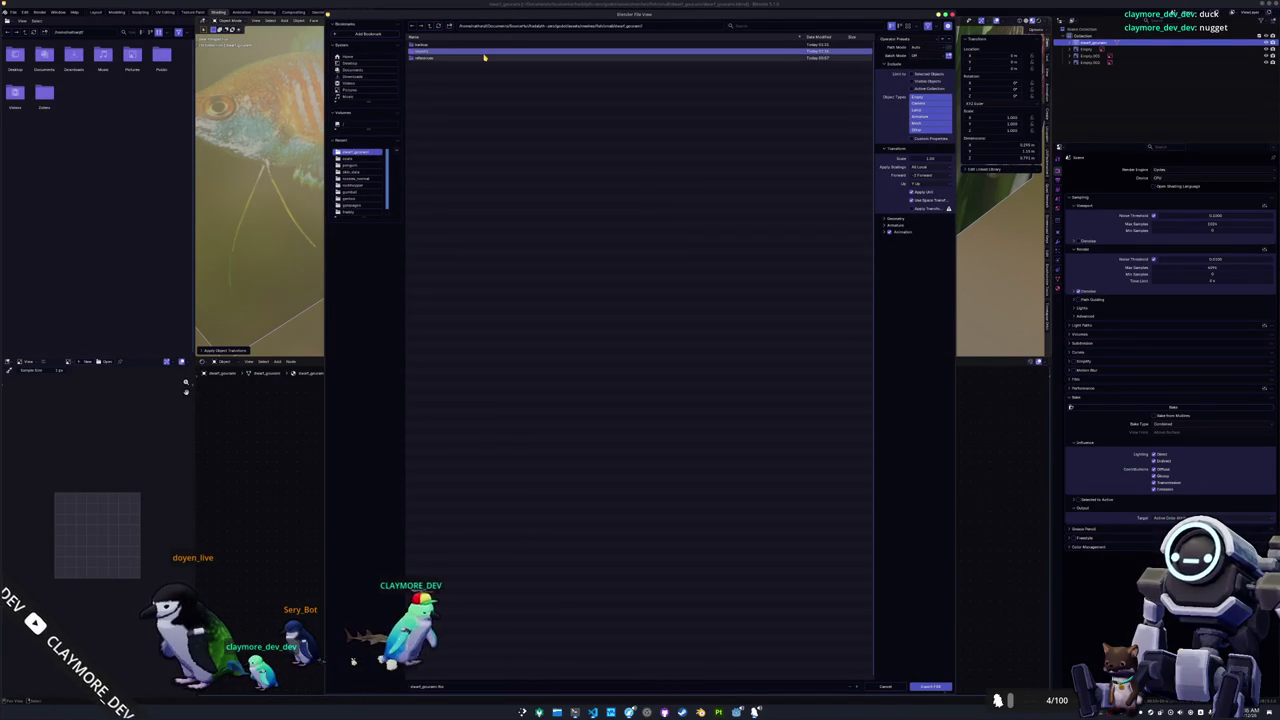
double_click(486, 51)
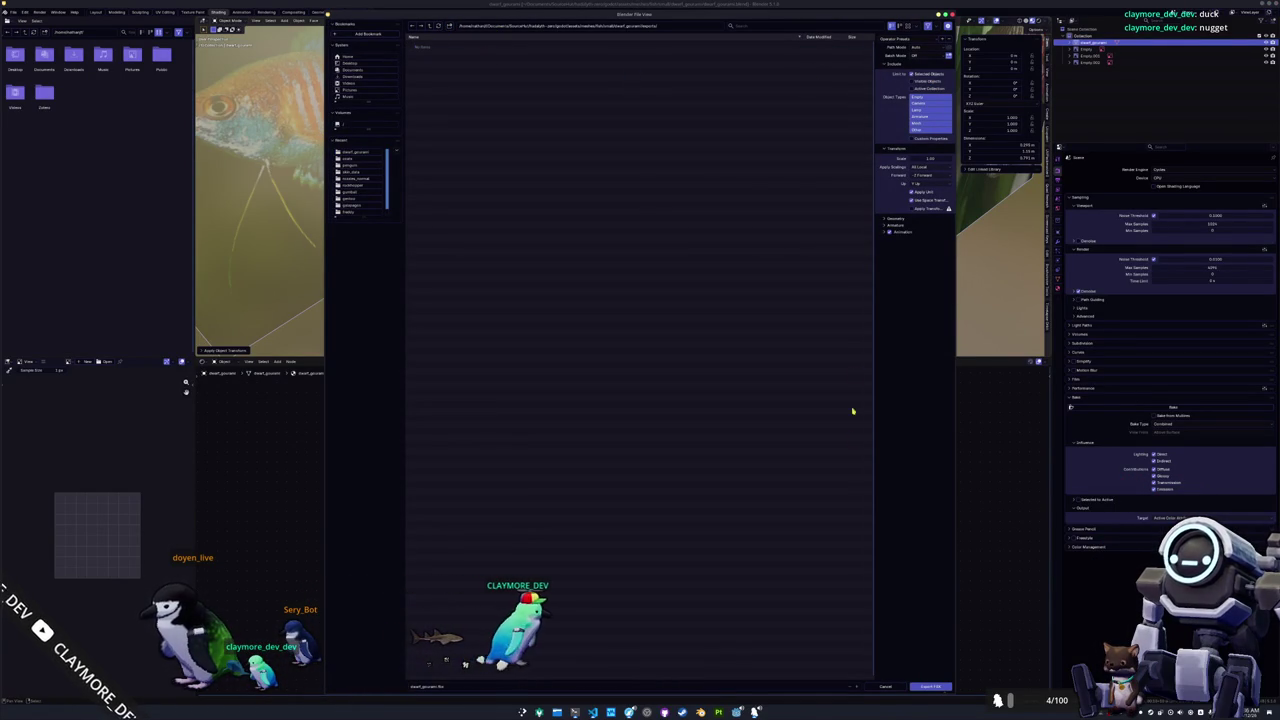
click(929, 687)
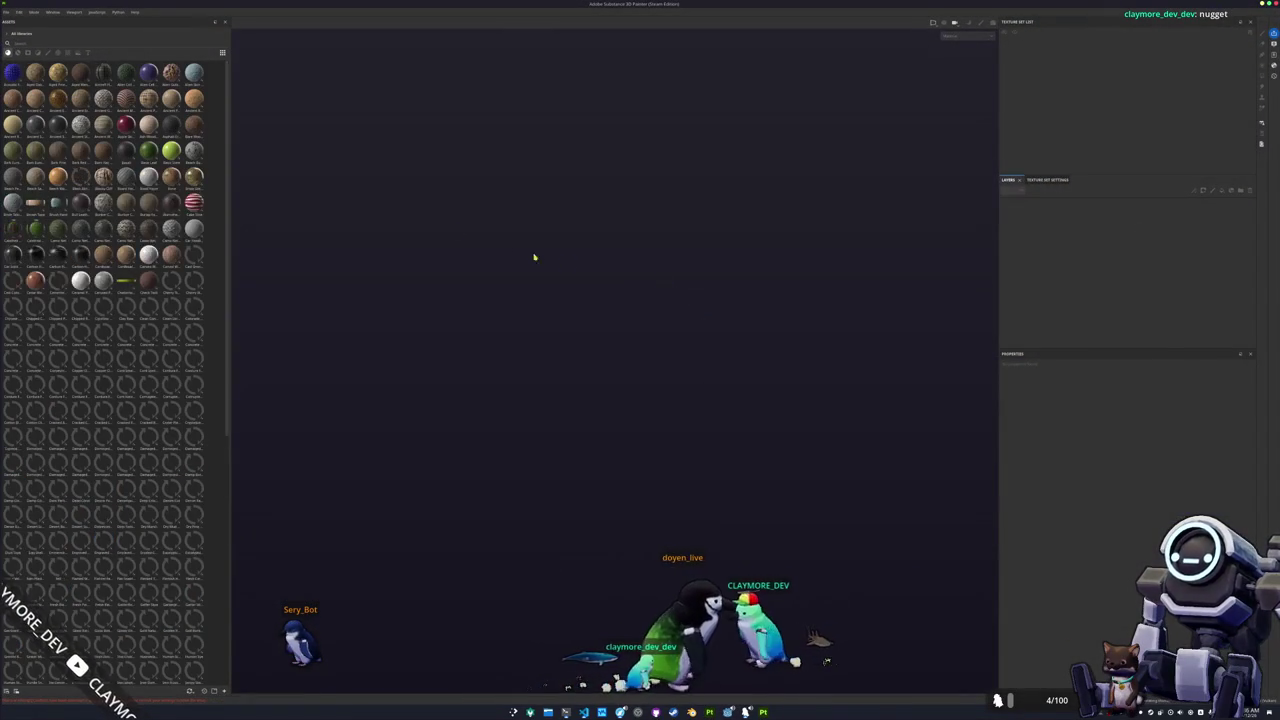
Start a new project and pick the exported dwarf_gourami mesh from the exports folder.
click(7, 11)
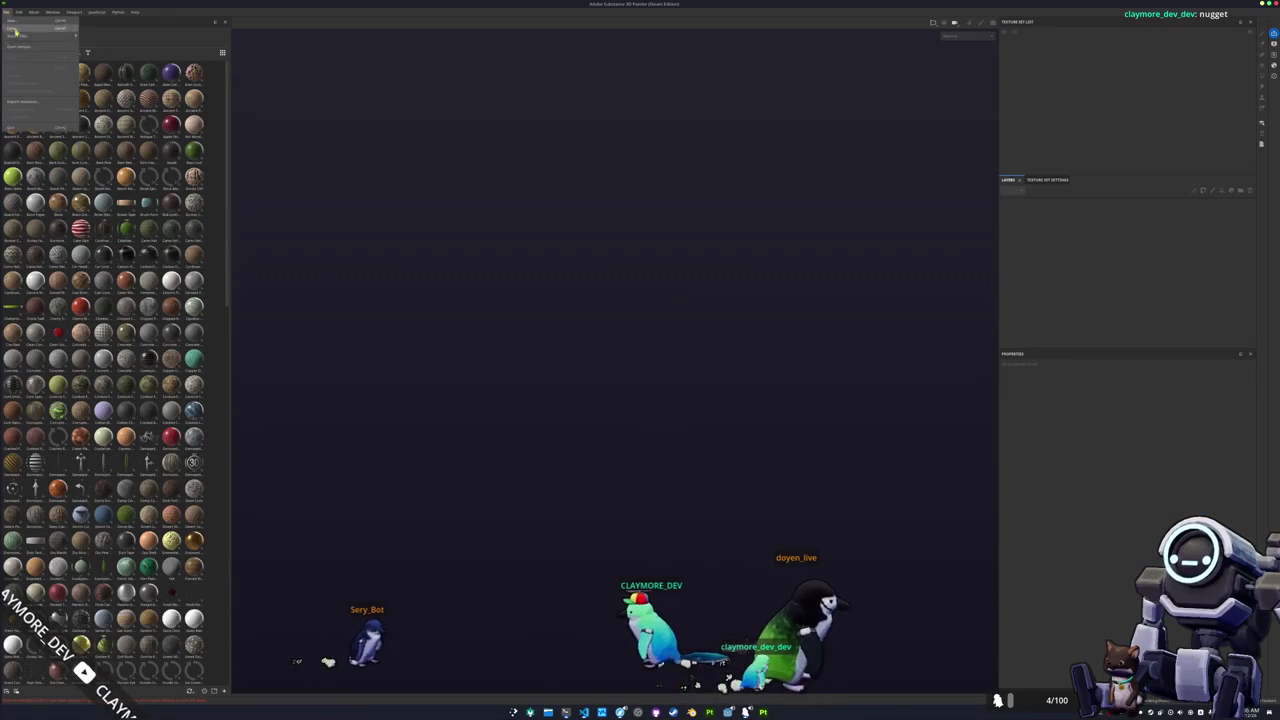
click(22, 22)
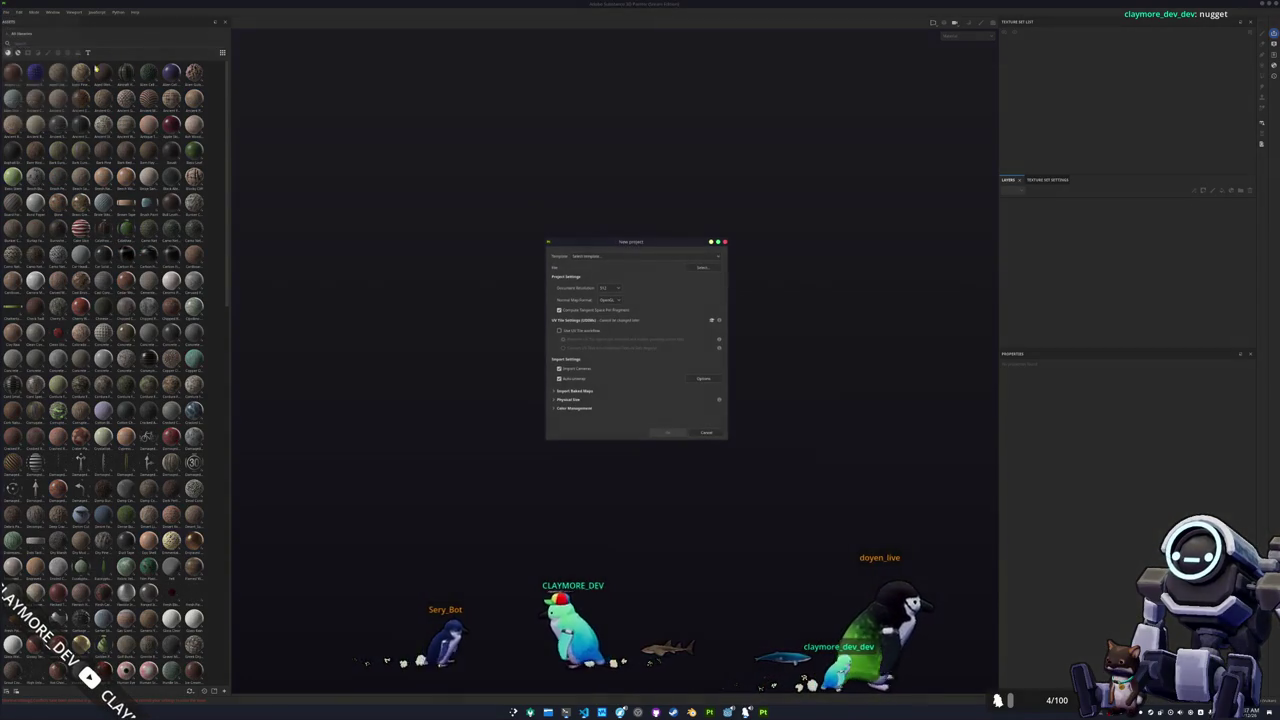
click(702, 267)
click(706, 272)
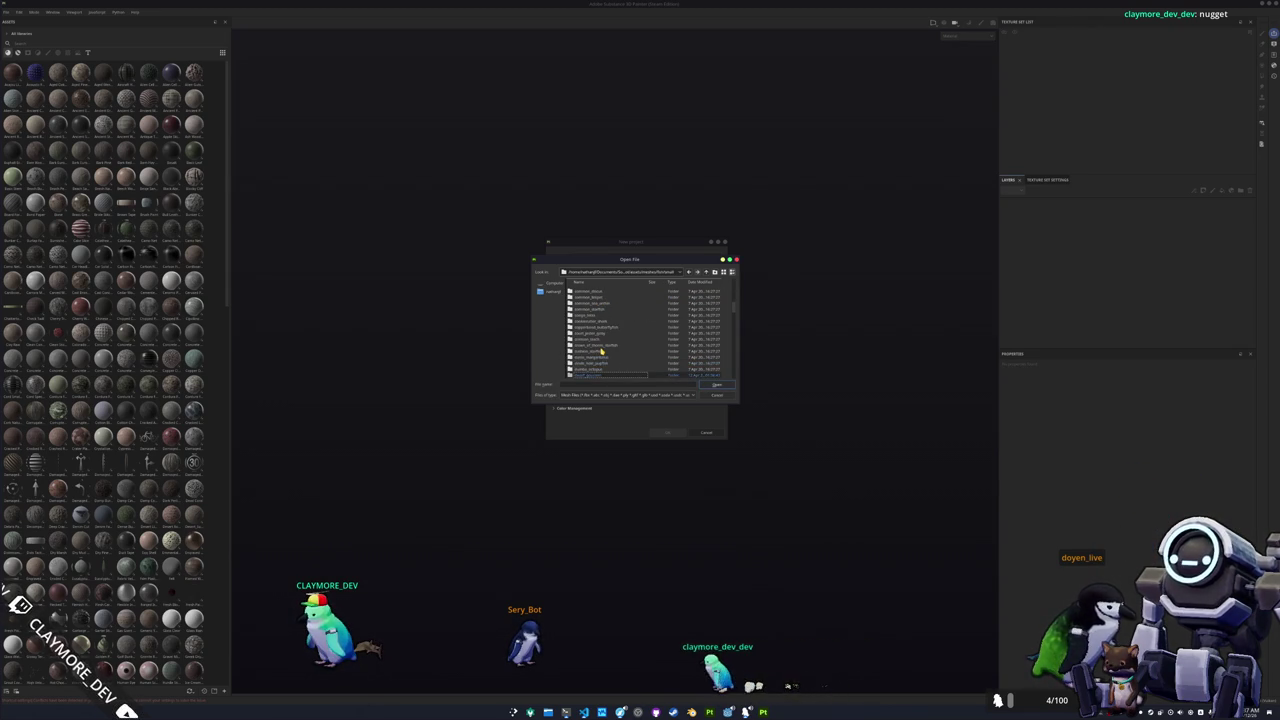
double_click(588, 375)
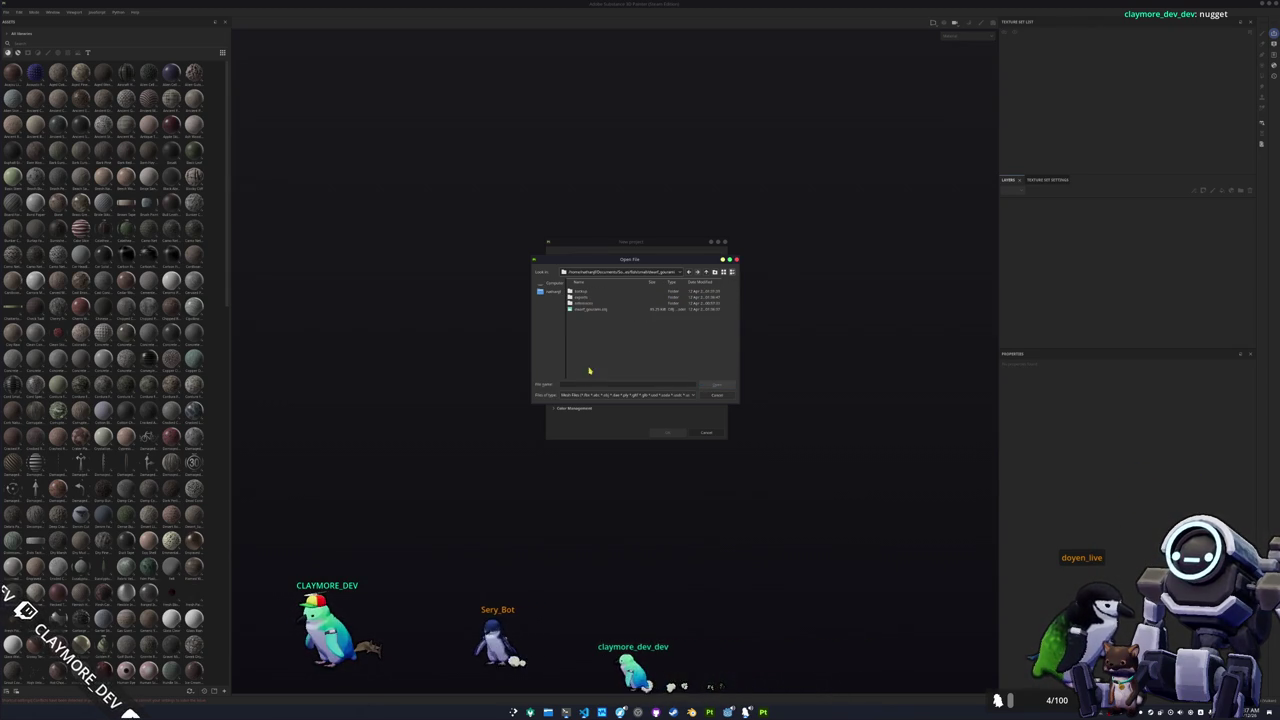
double_click(591, 292)
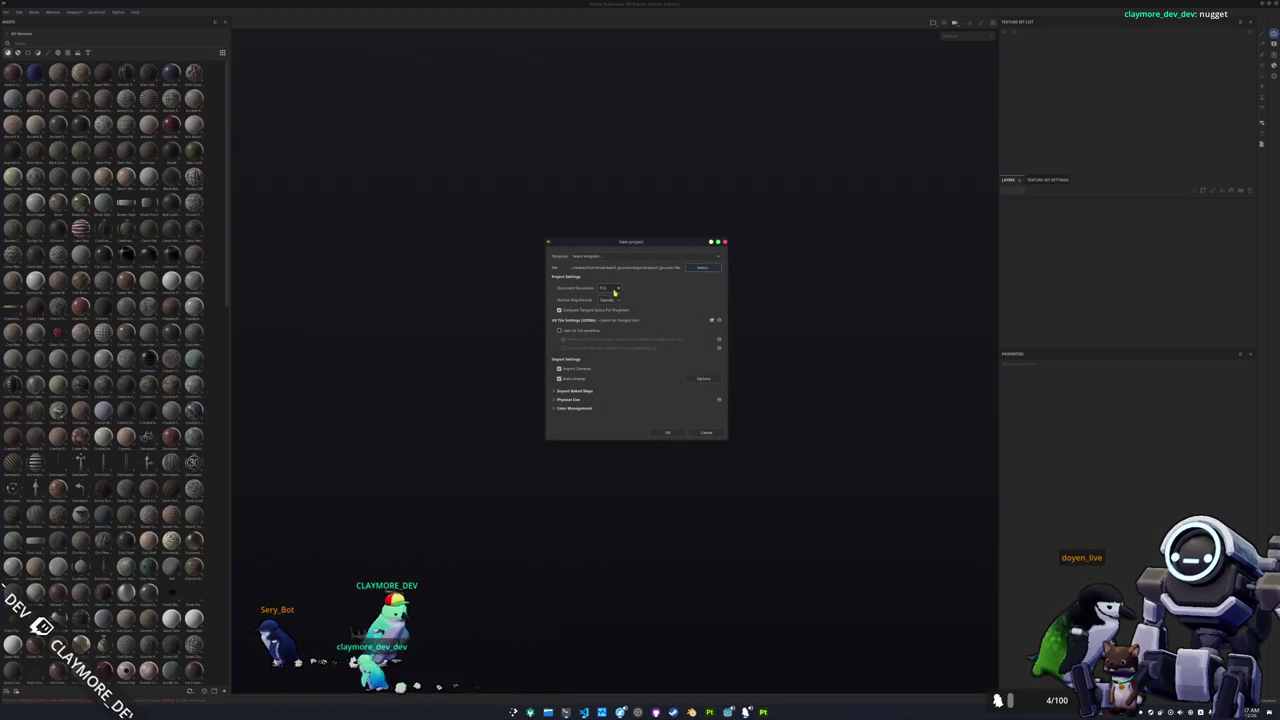
Create the project from the fish mesh and bake its mesh maps.
click(667, 432)
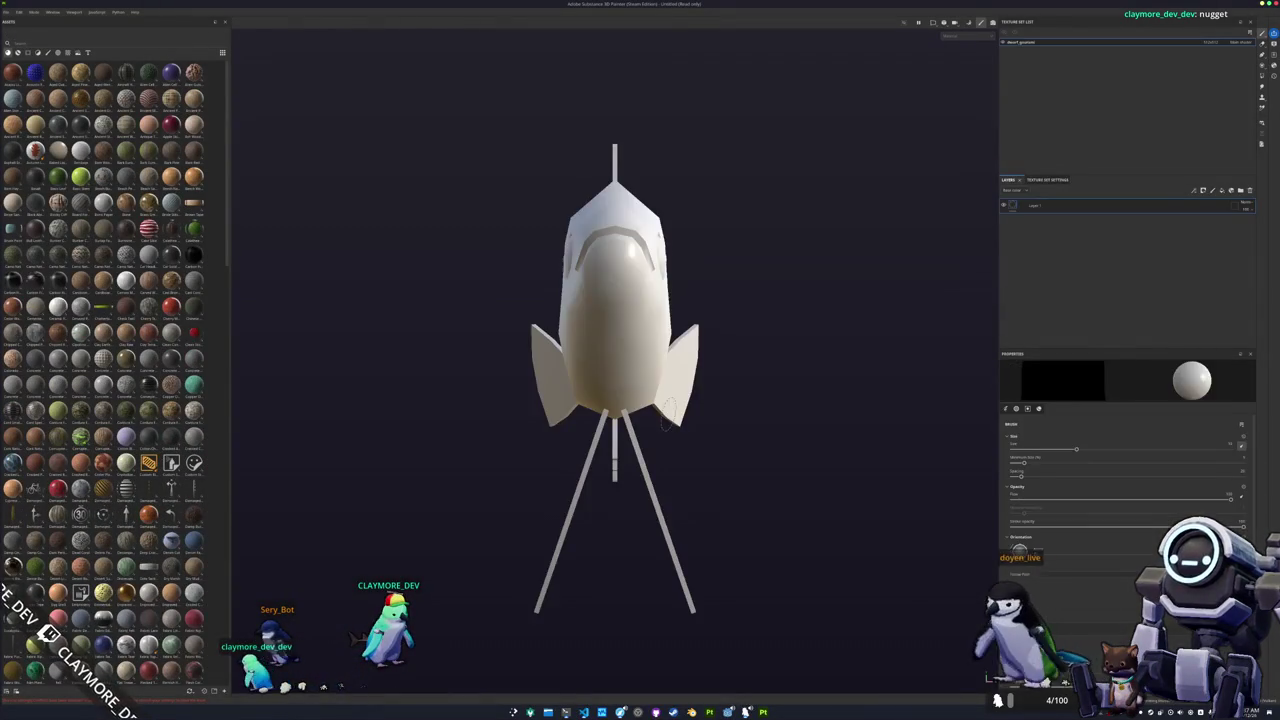
alt+drag(694, 386, 560, 428)
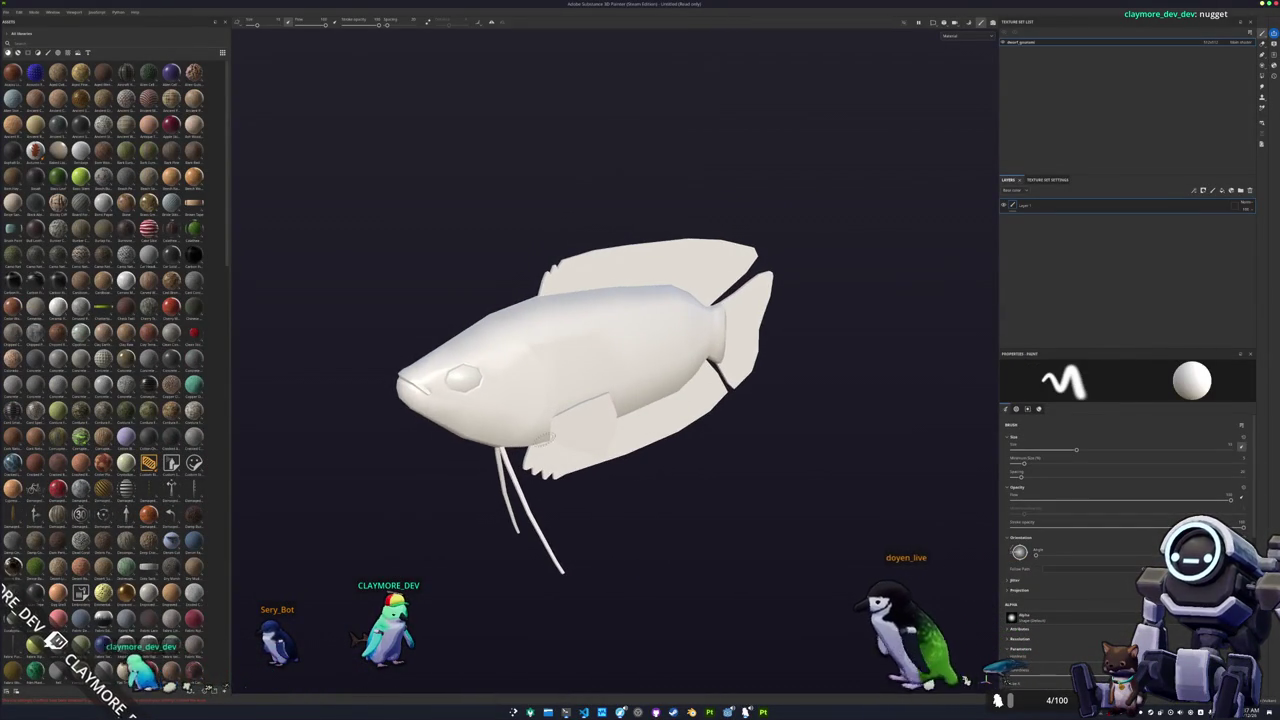
key(ctrl+b)
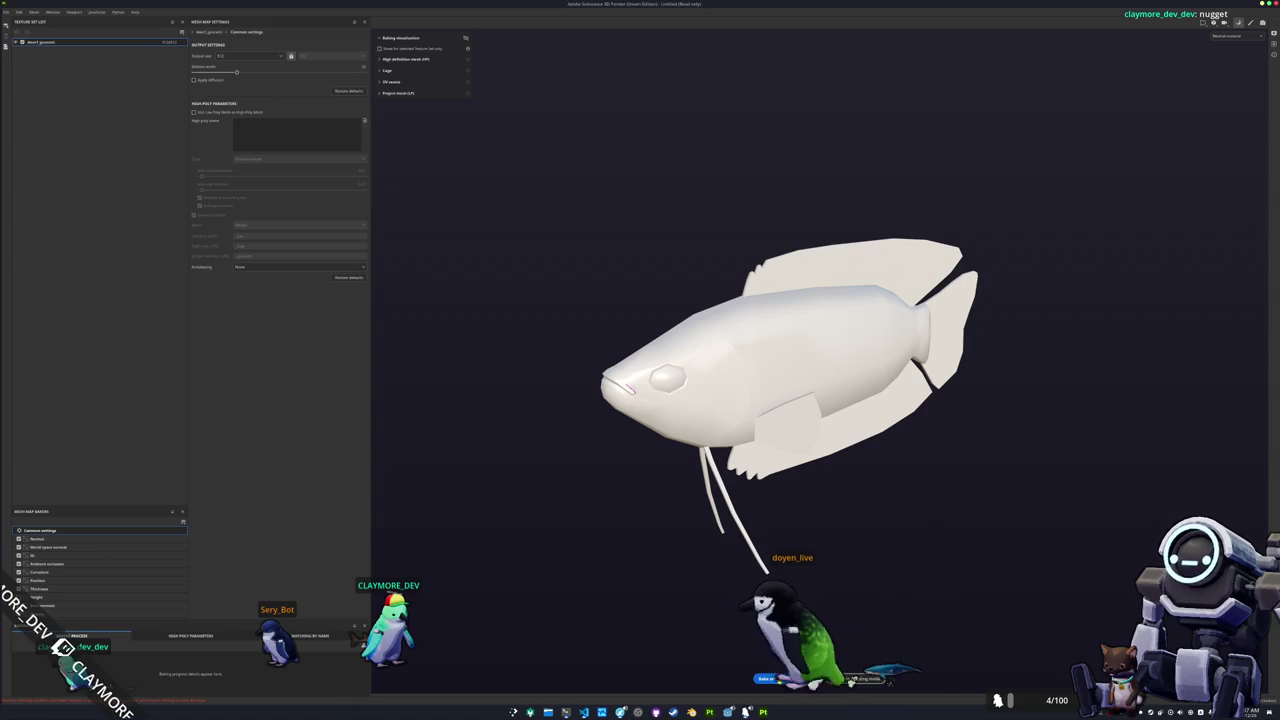
click(855, 678)
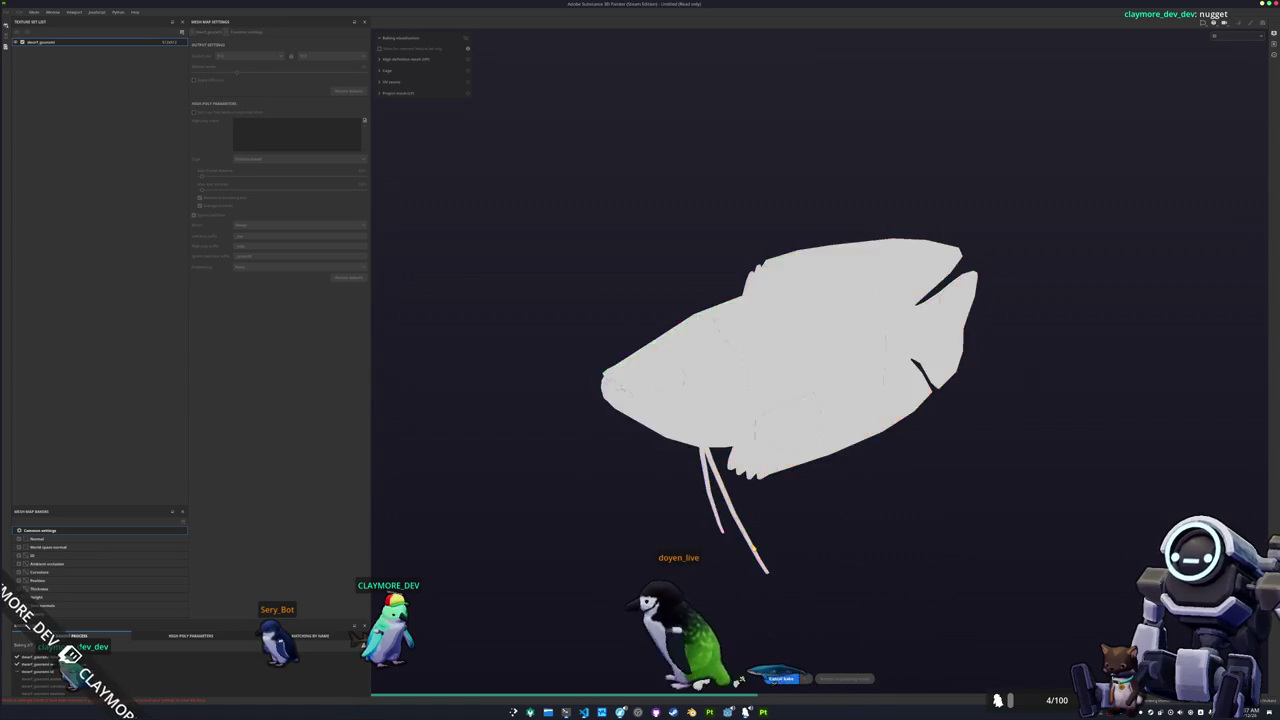
key(ctrl+b)
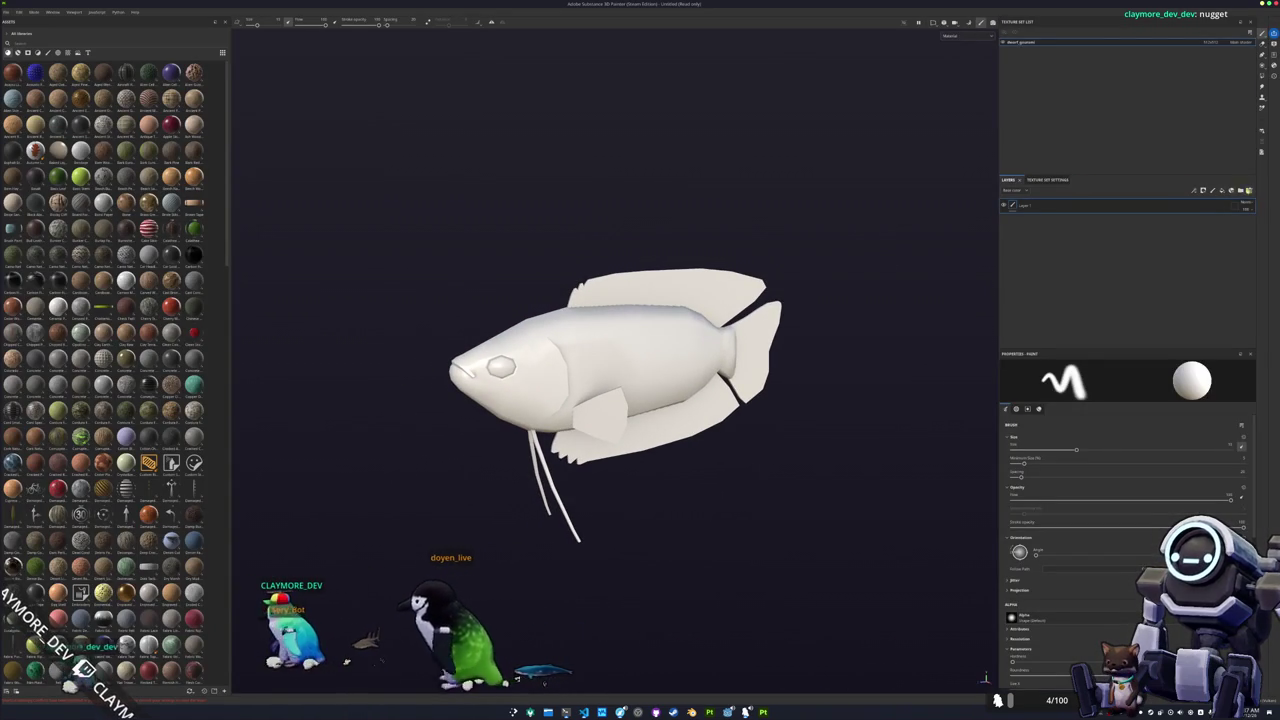
Delete the default Layer 1 and start saving the project.
click(1249, 190)
key(ctrl+s)
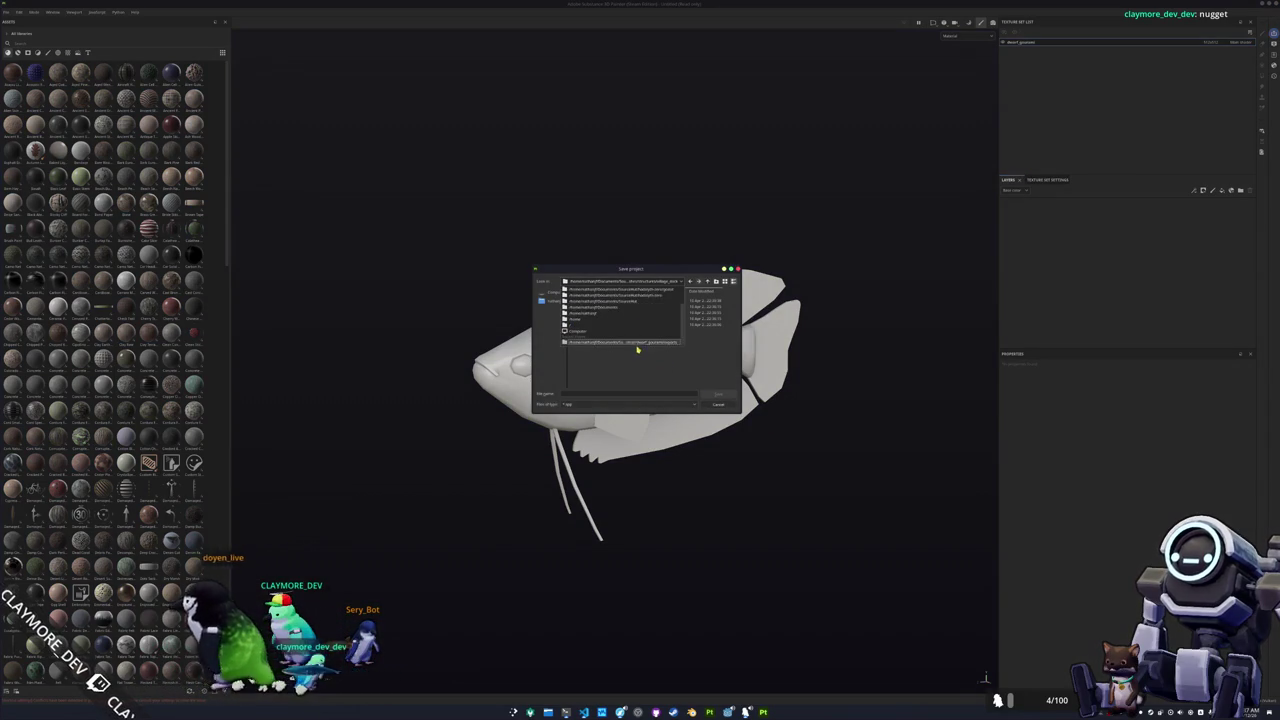
Save the project as dwarf_gourami in the fish's folder, then switch to the reference photos.
double_click(583, 306)
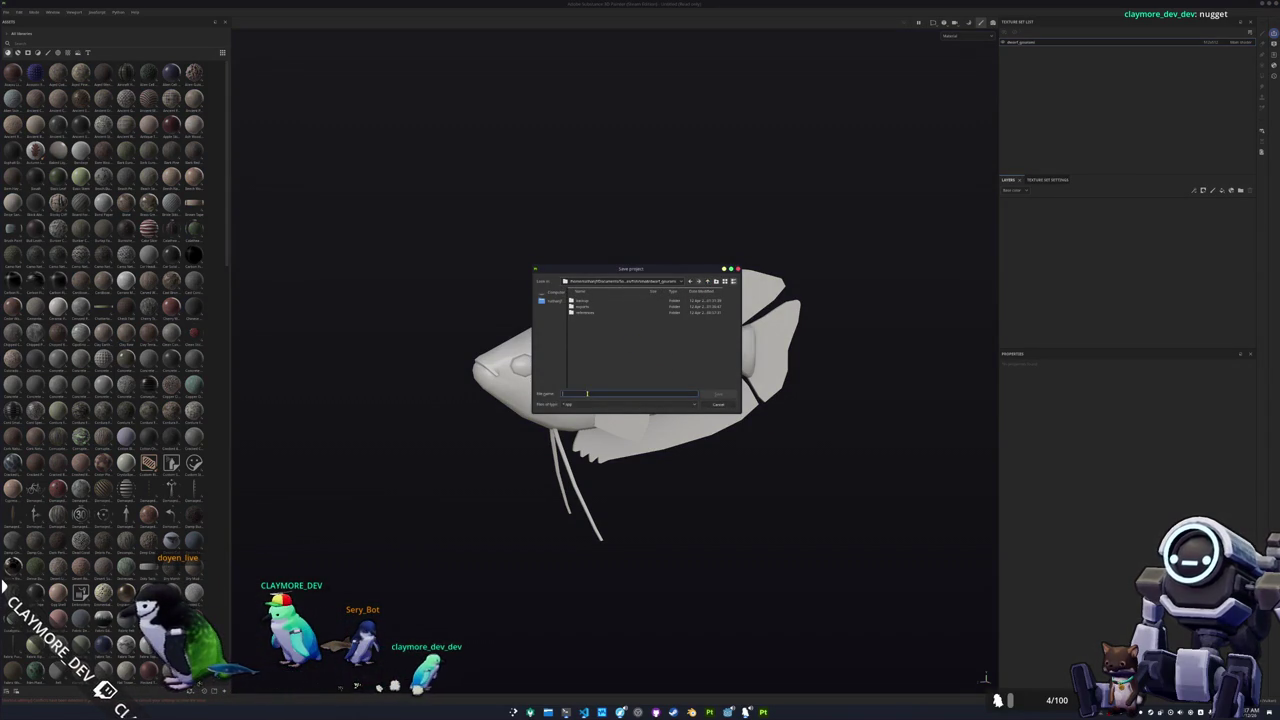
text(_gourami)
key(Return)
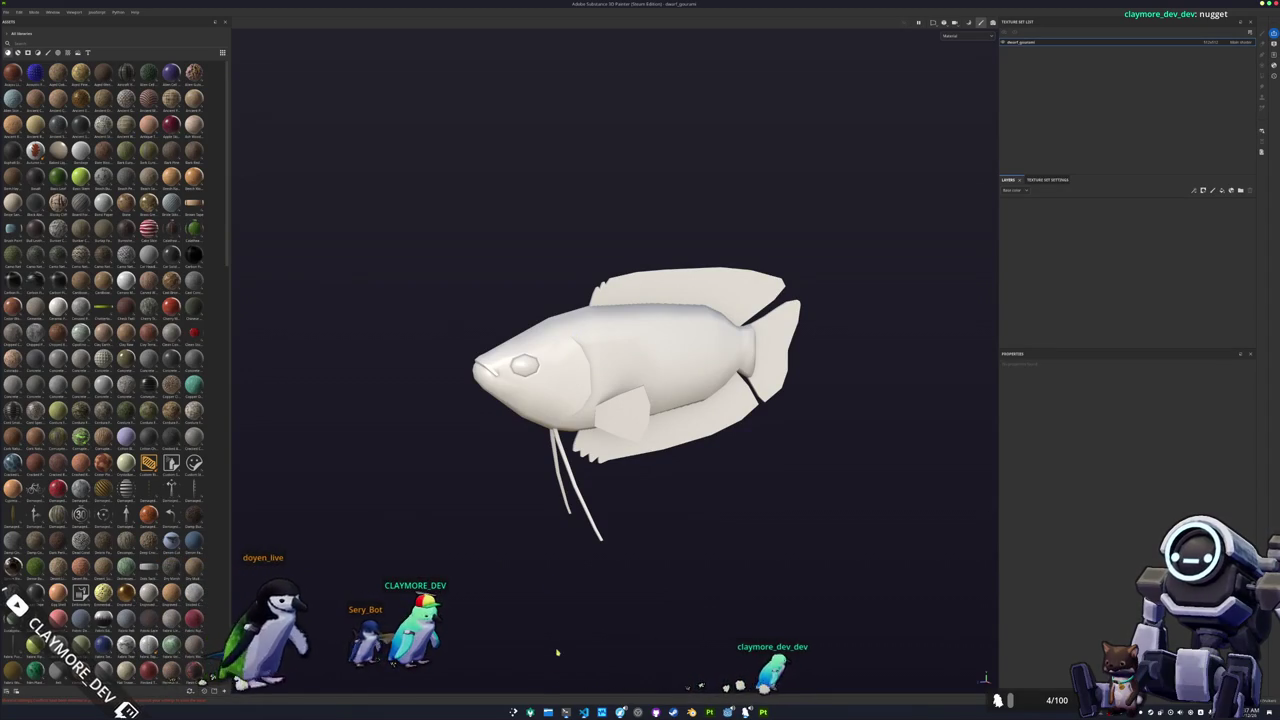
key(alt+Tab)
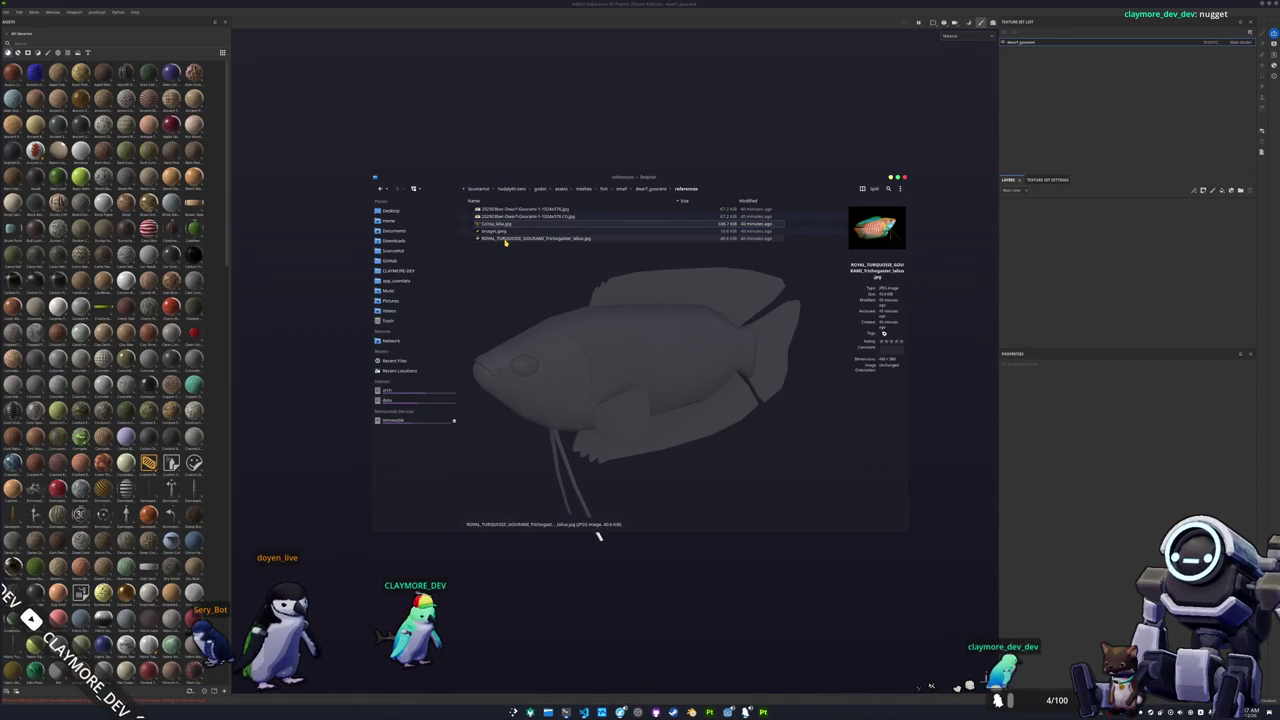
Open the red dwarf gourami reference photo in Gwenview.
double_click(505, 242)
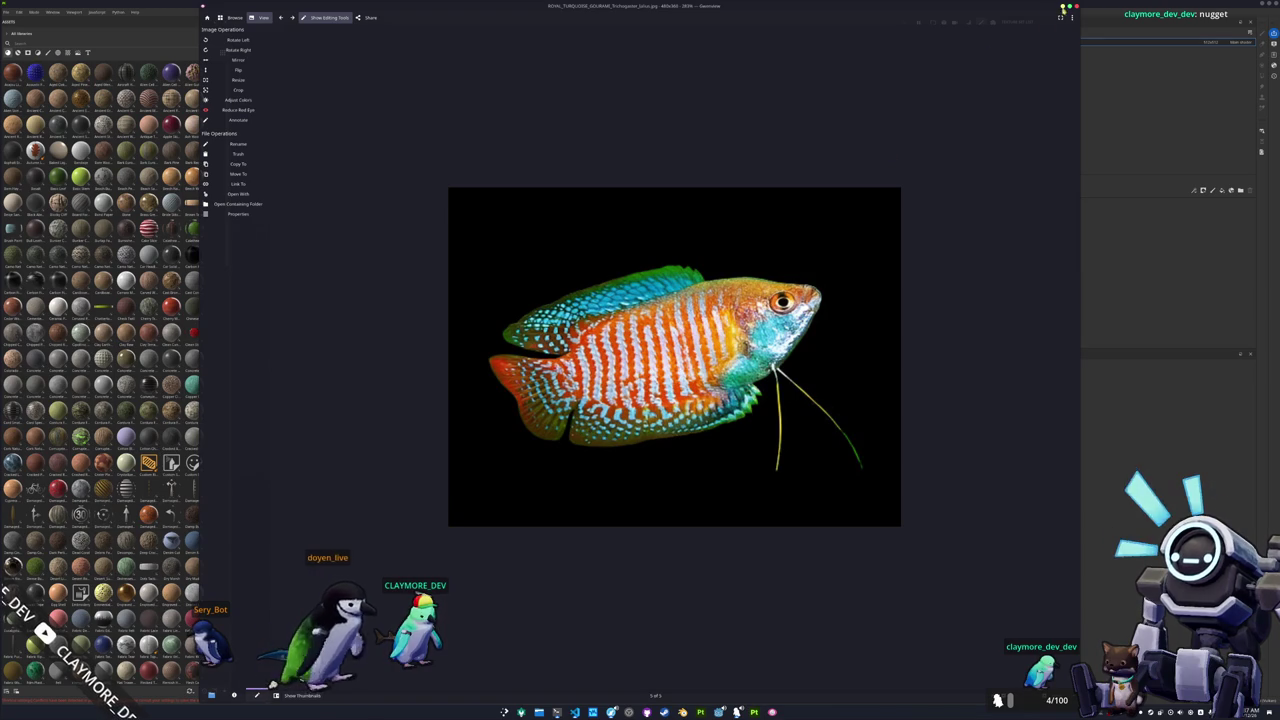
click(1061, 7)
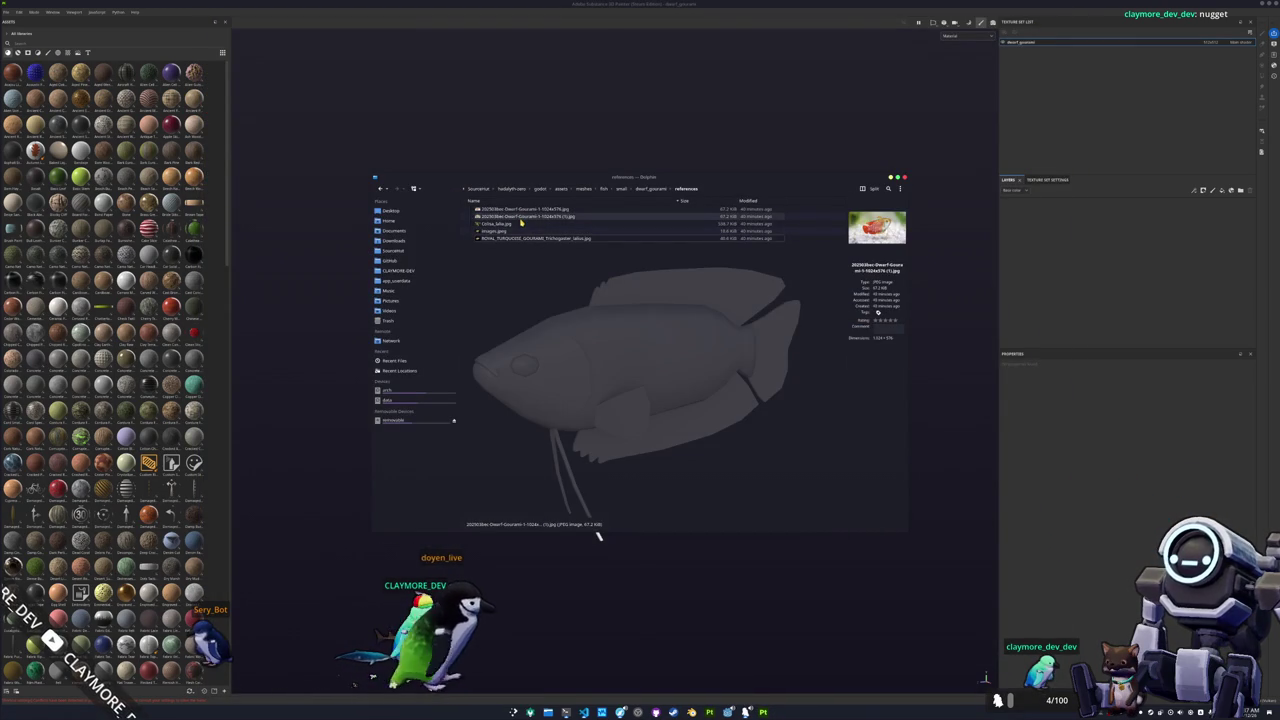
double_click(521, 223)
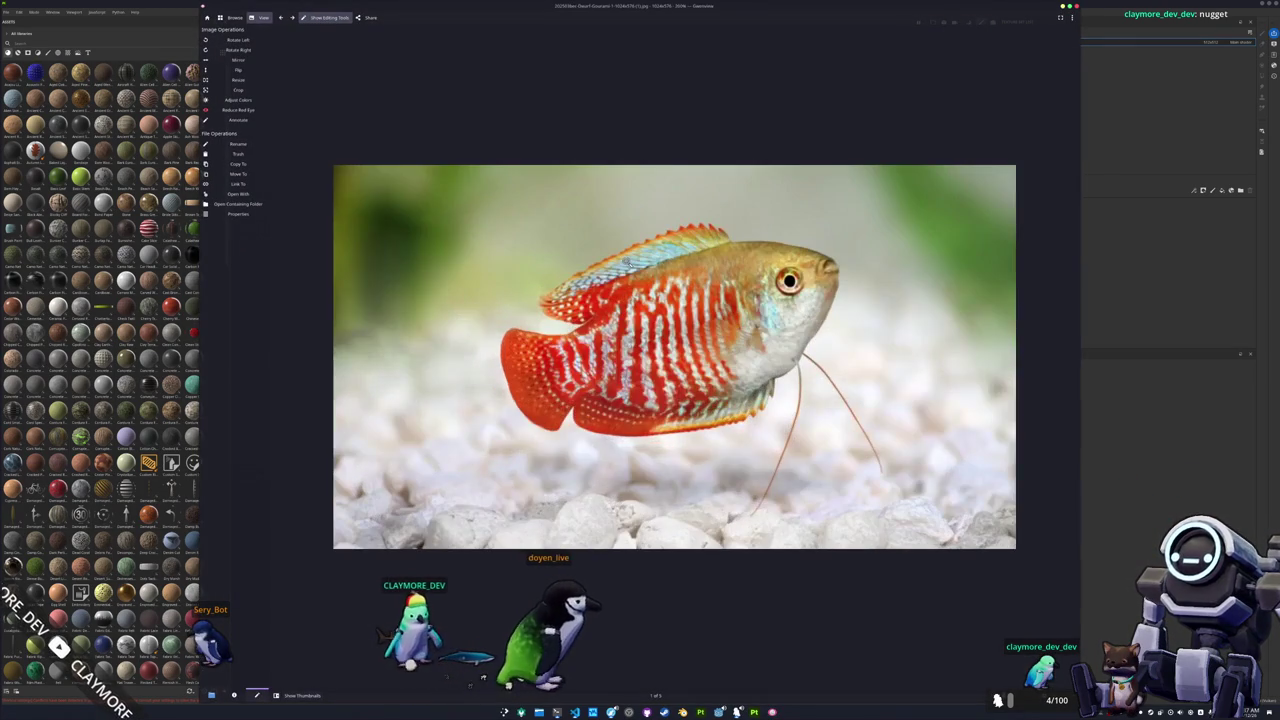
Float the photo window at top-left, show Folders, narrow it and zoom out to 71%.
drag(710, 7, 702, 126)
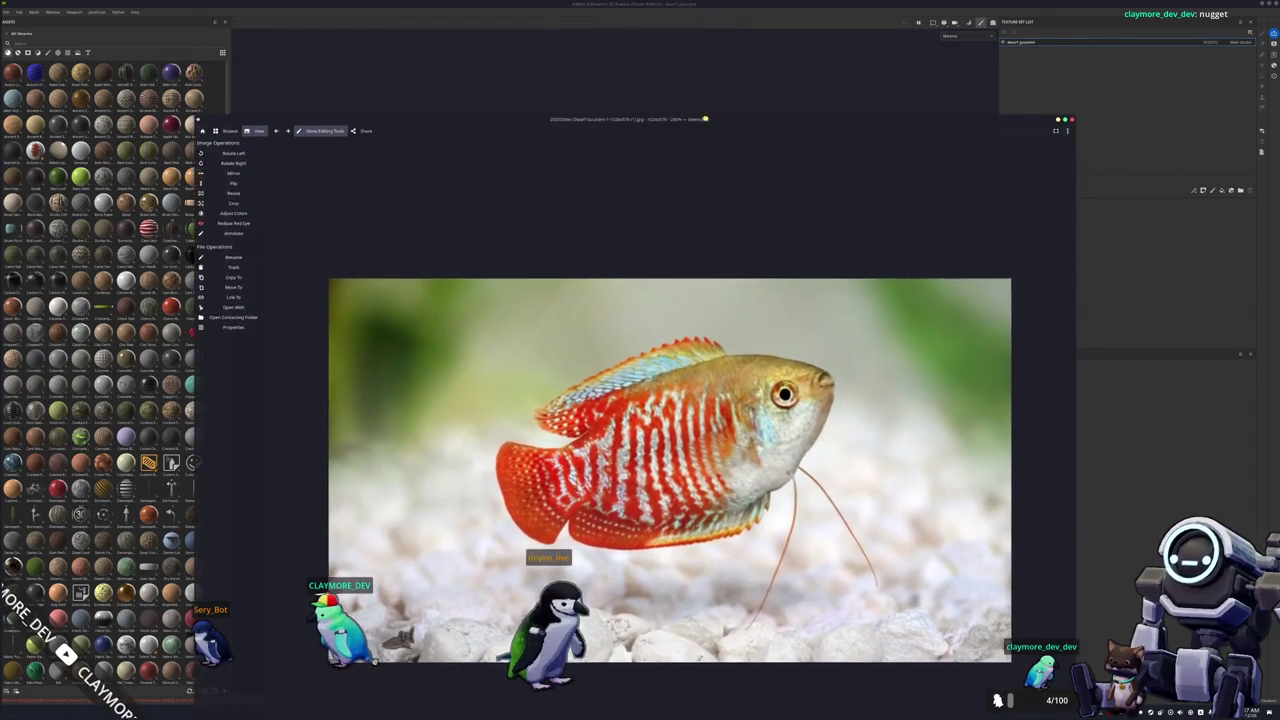
key(super+Up)
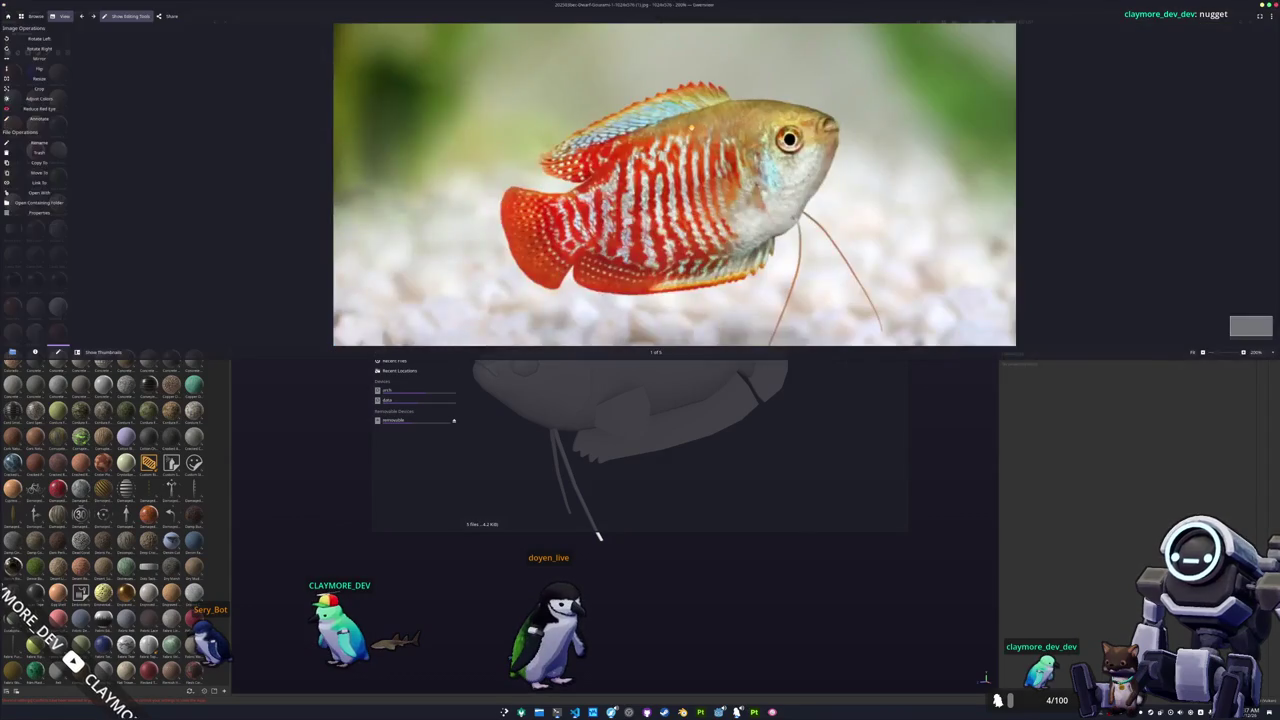
key(super+Left)
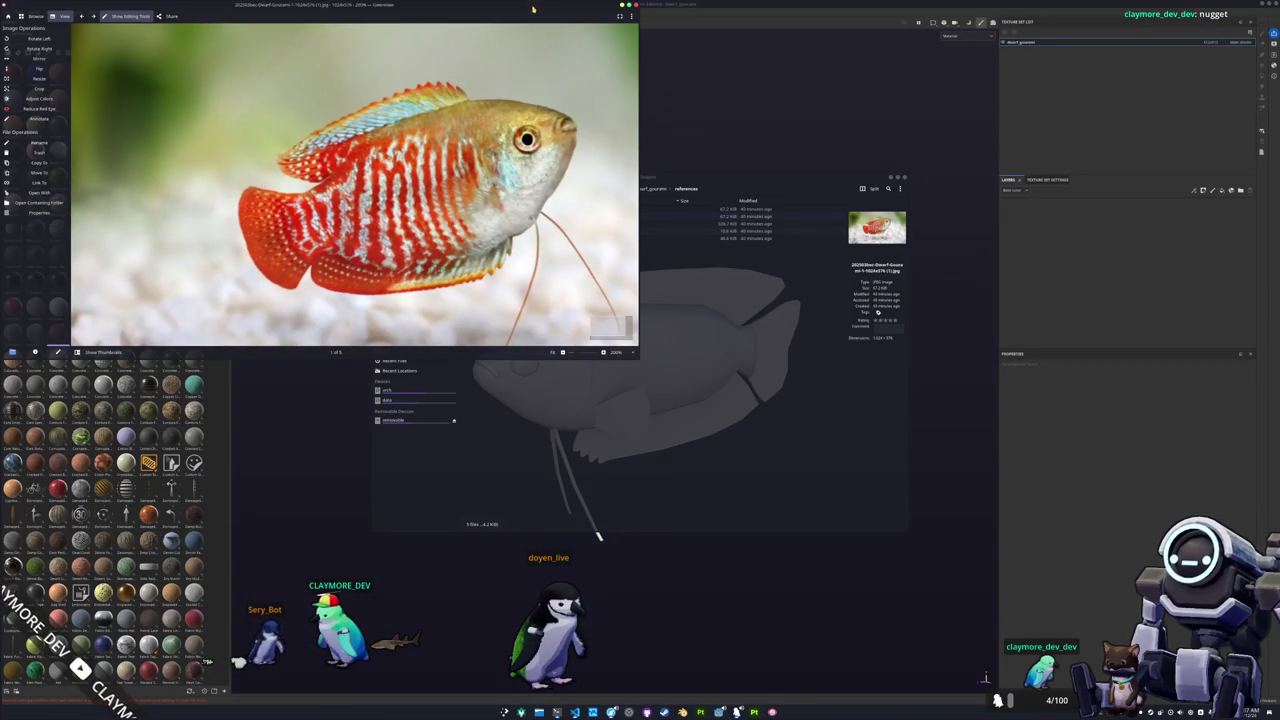
key(super+Down)
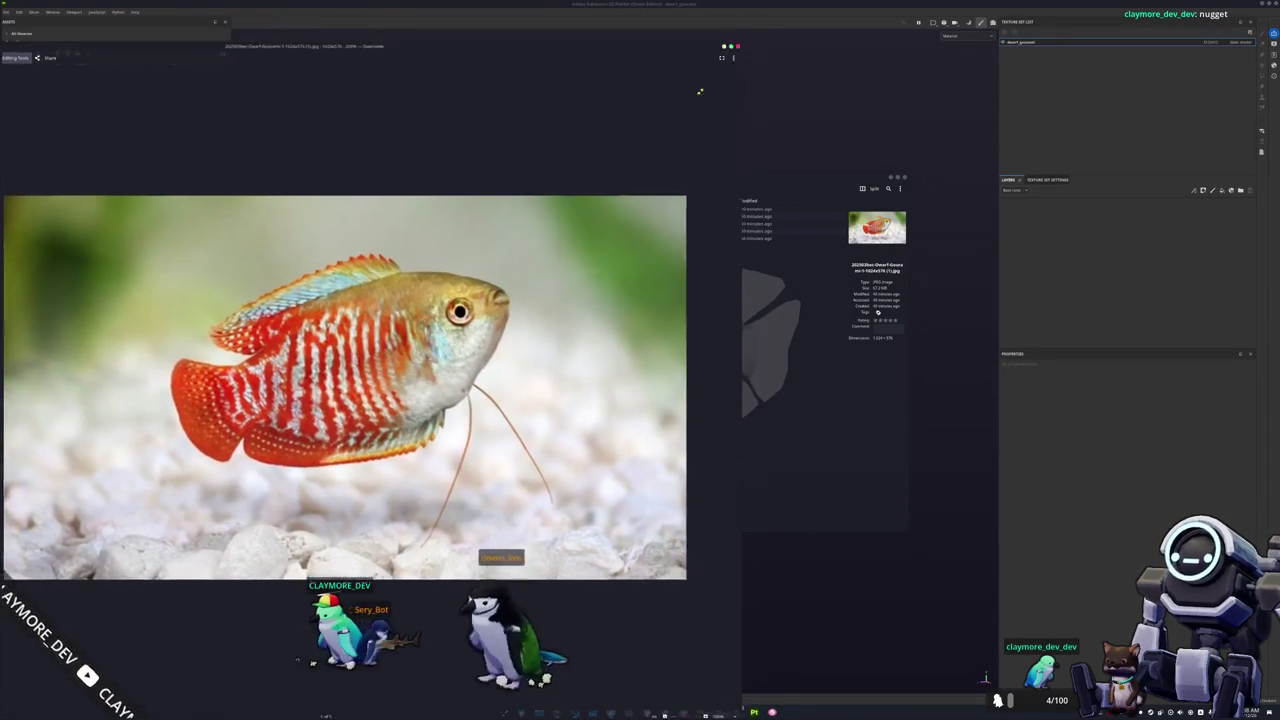
key(super+Down)
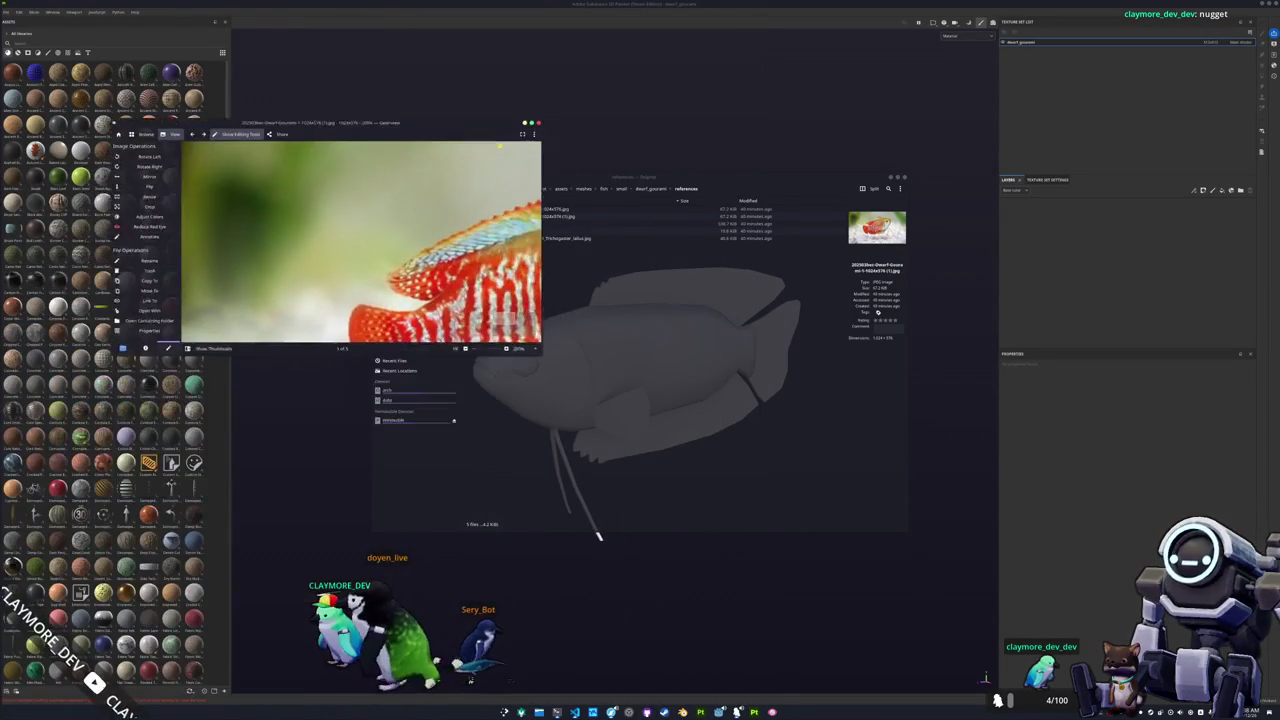
drag(283, 494, 550, 47)
drag(461, 50, 399, 19)
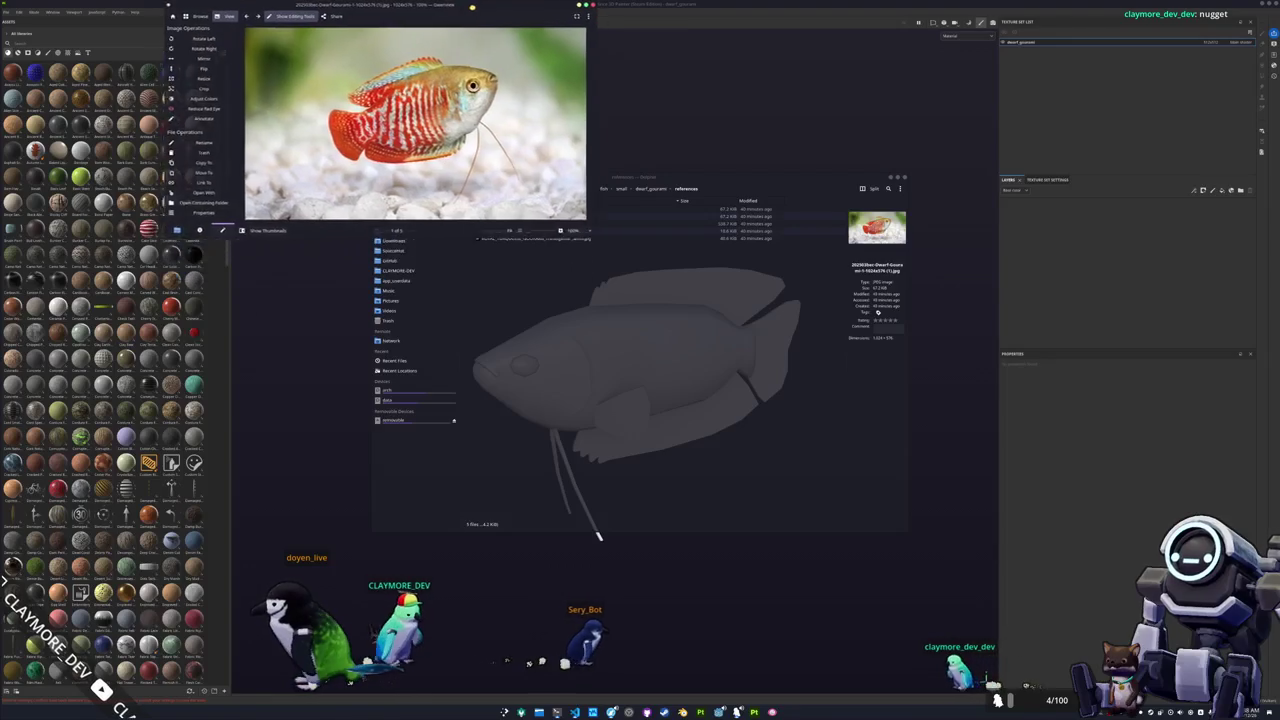
click(109, 242)
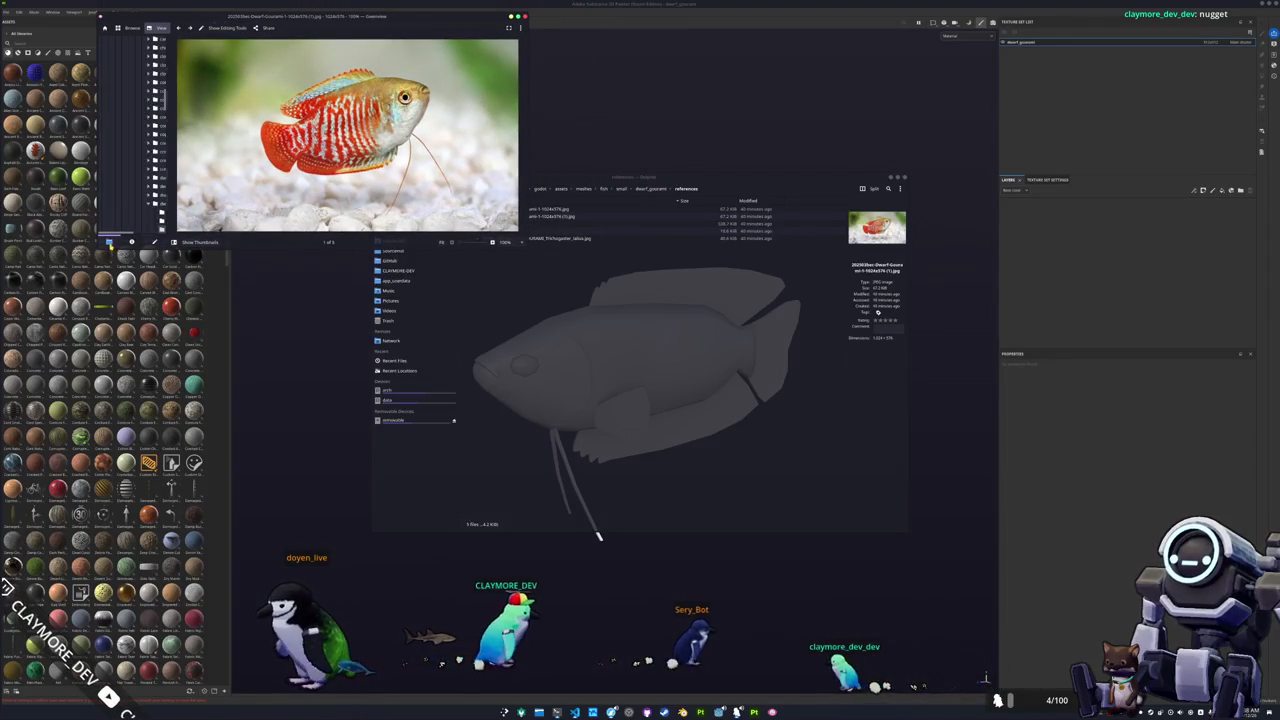
drag(100, 130, 230, 130)
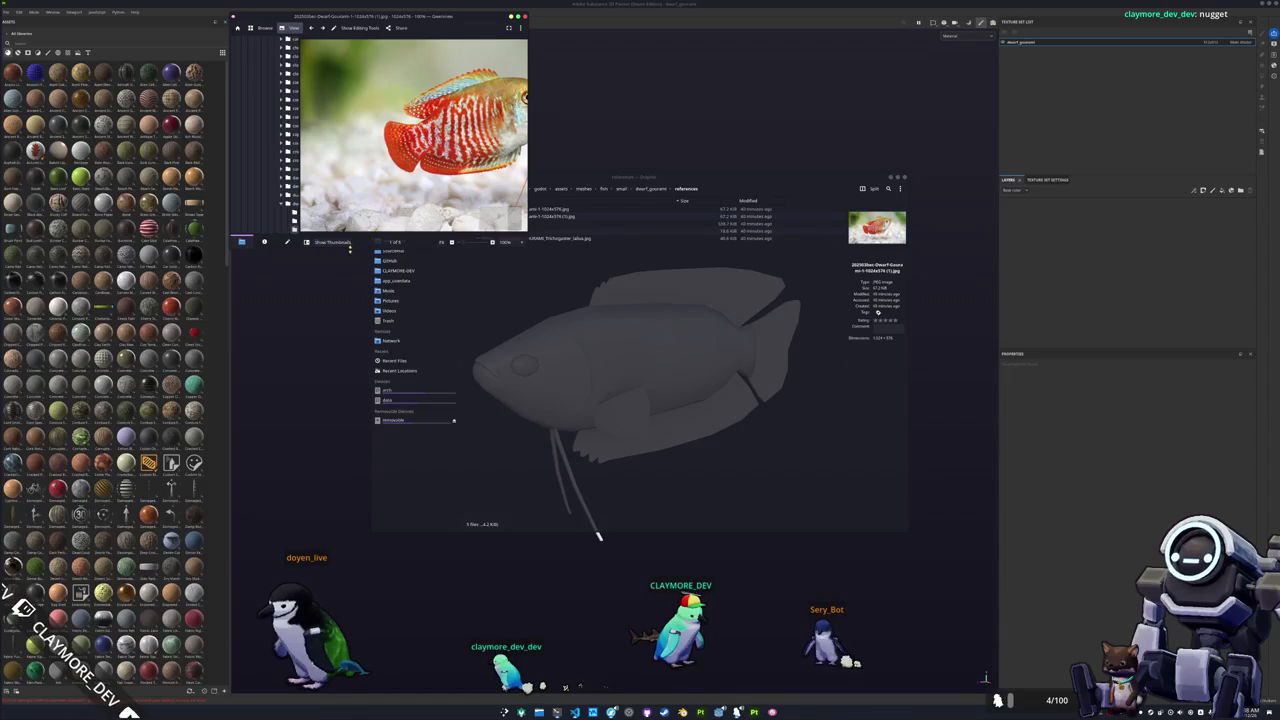
ctrl+scroll(393, 181, down, 1)
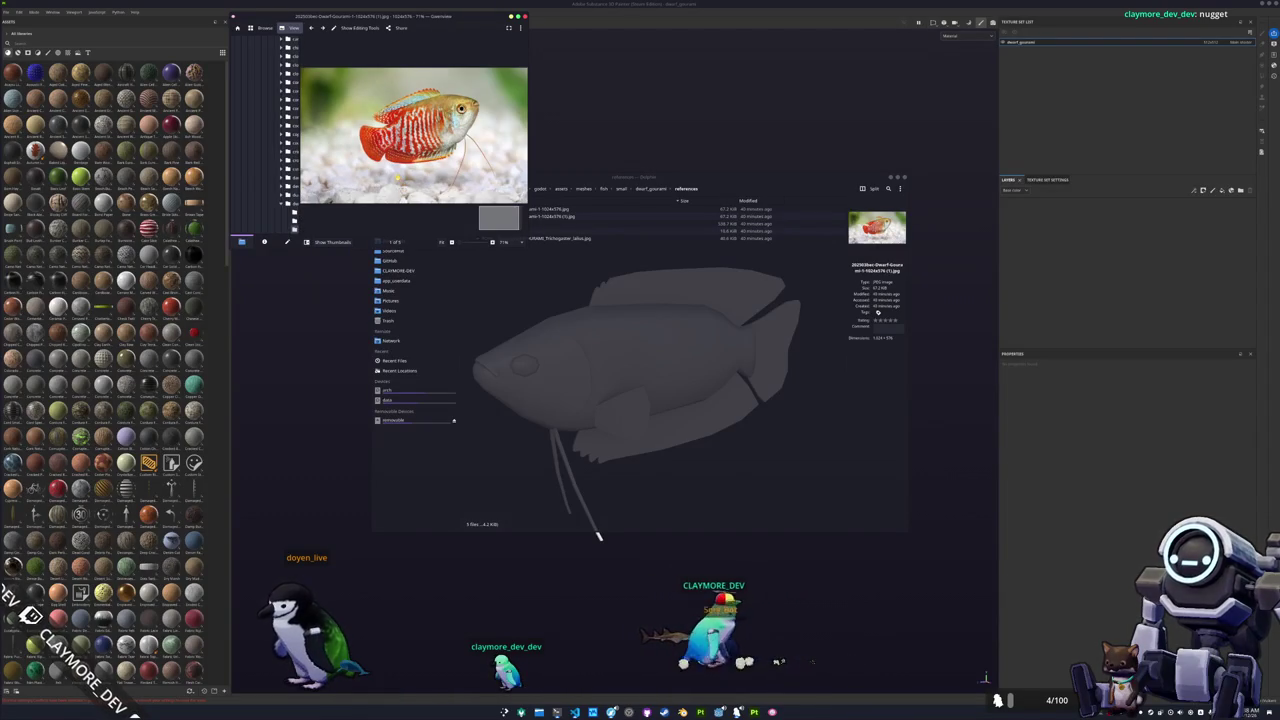
key(super)
Launch KColorChooser and move its colour picker to the top of the screen.
text(kri)
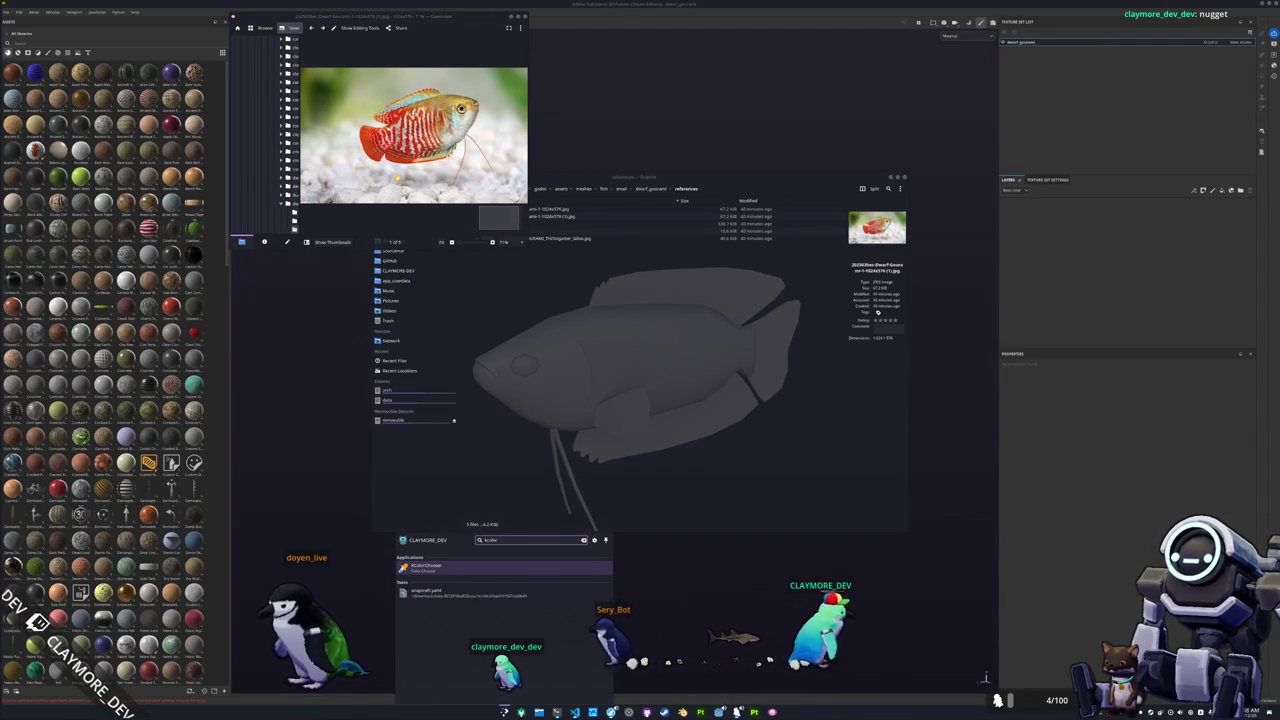
key(Return)
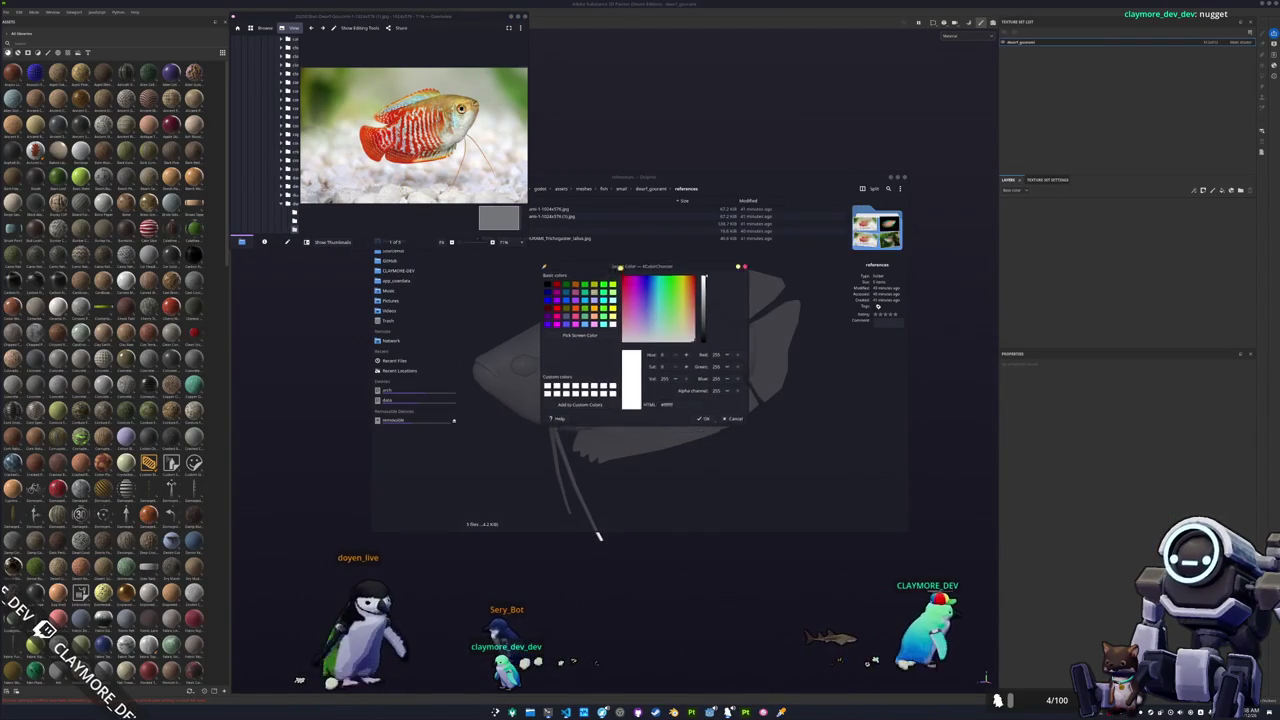
drag(593, 270, 608, 20)
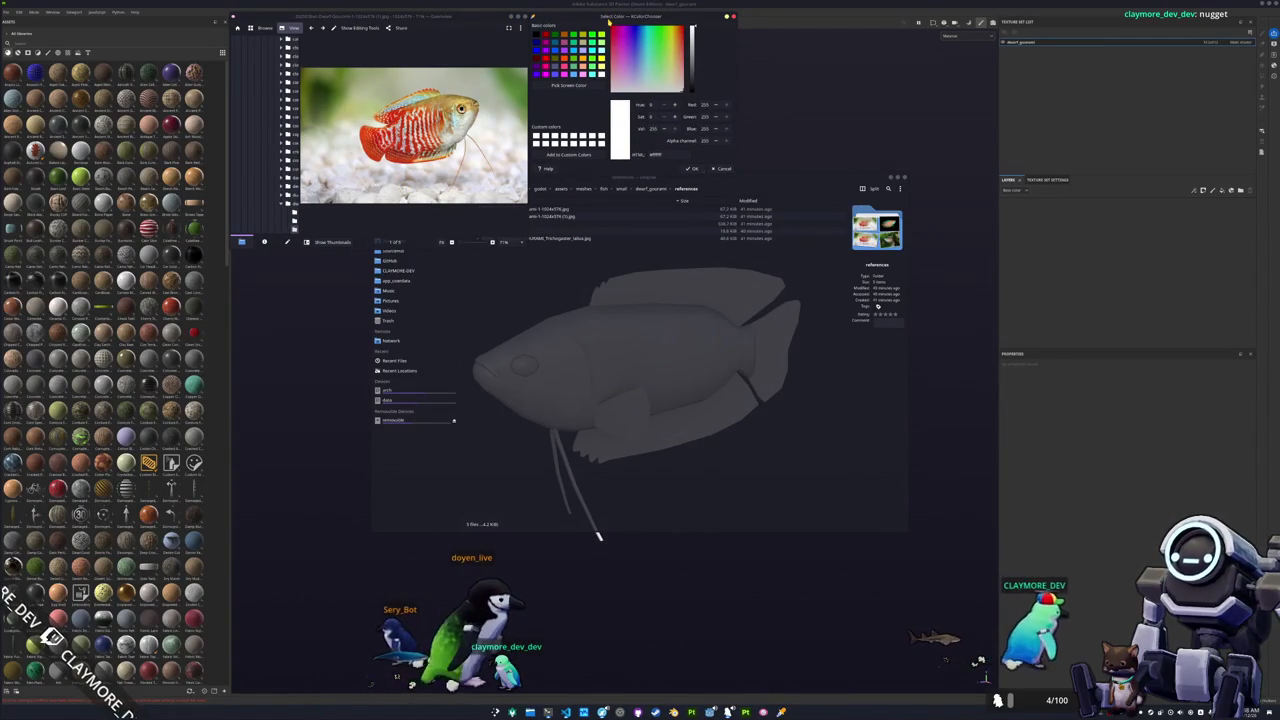
Close the file manager and nudge the colour picker and reference photo into place.
click(762, 111)
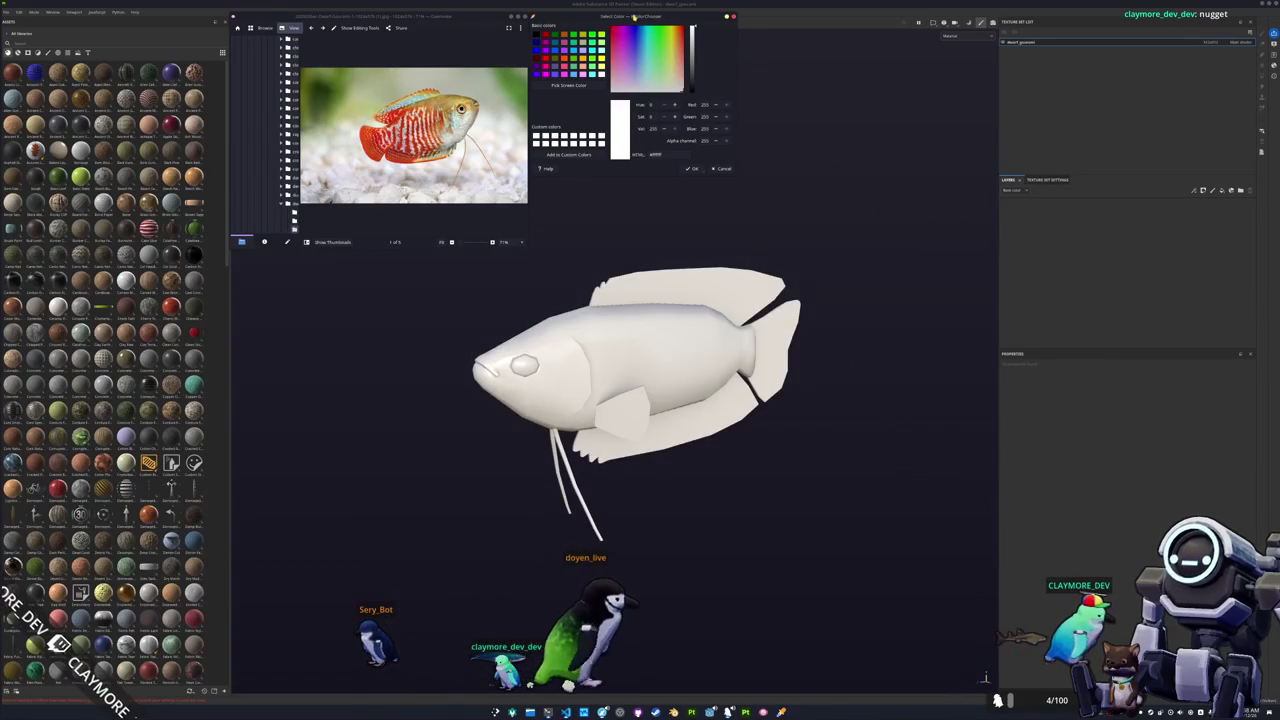
drag(607, 11, 620, 31)
drag(471, 19, 485, 40)
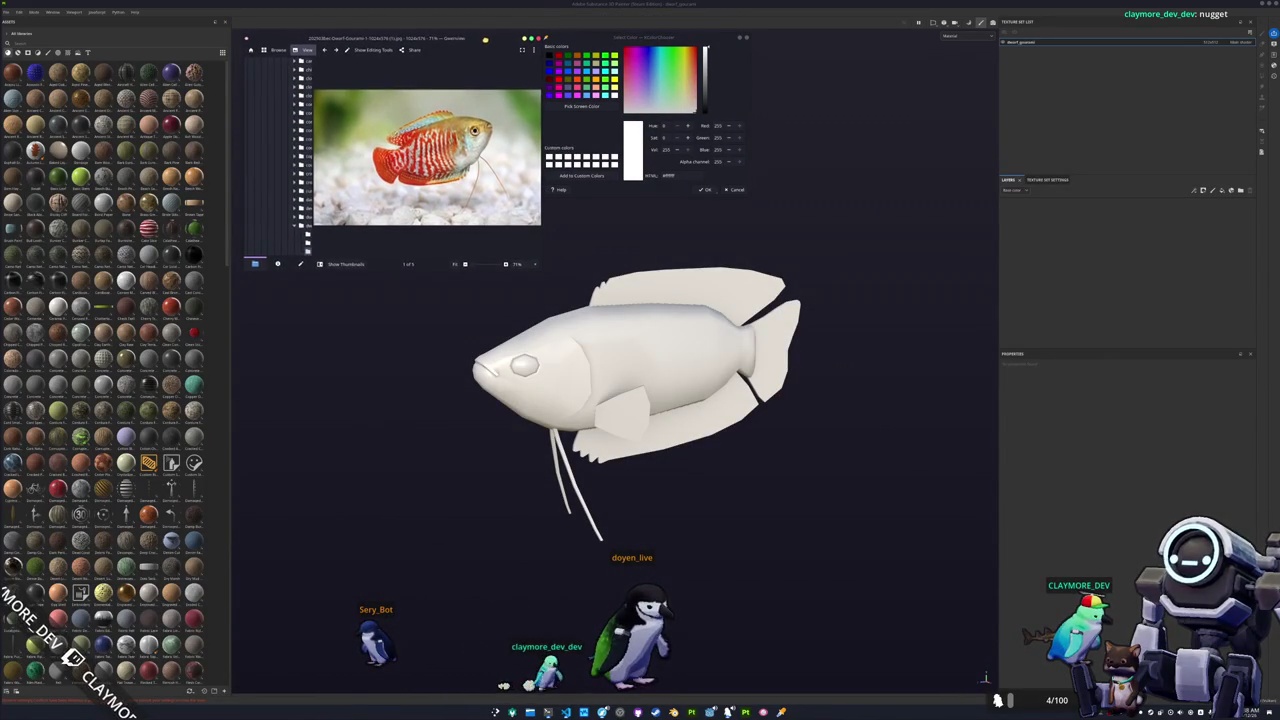
alt+drag(603, 243, 585, 255)
scroll(171, 410, down, 5)
scroll(171, 410, down, 5)
scroll(171, 410, down, 5)
scroll(171, 410, down, 3)
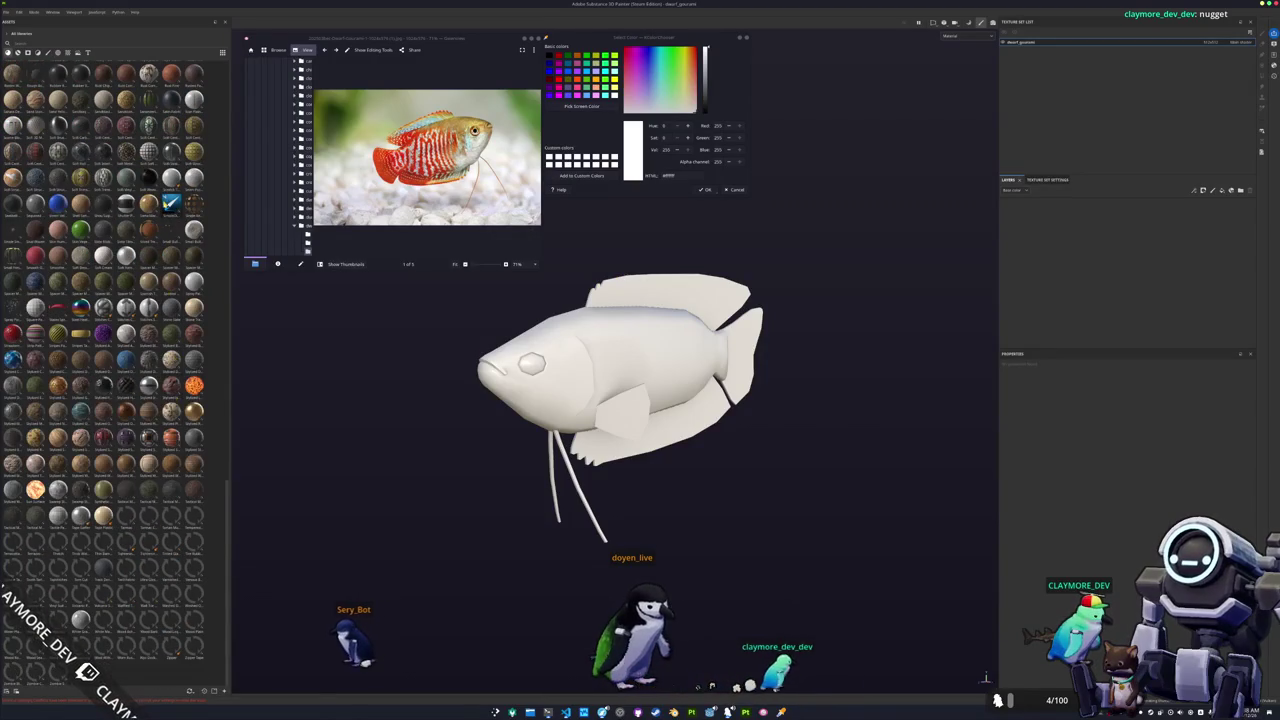
Add a material fill layer to the fish and switch the viewport to the Base color channel.
drag(1060, 252, 1050, 230)
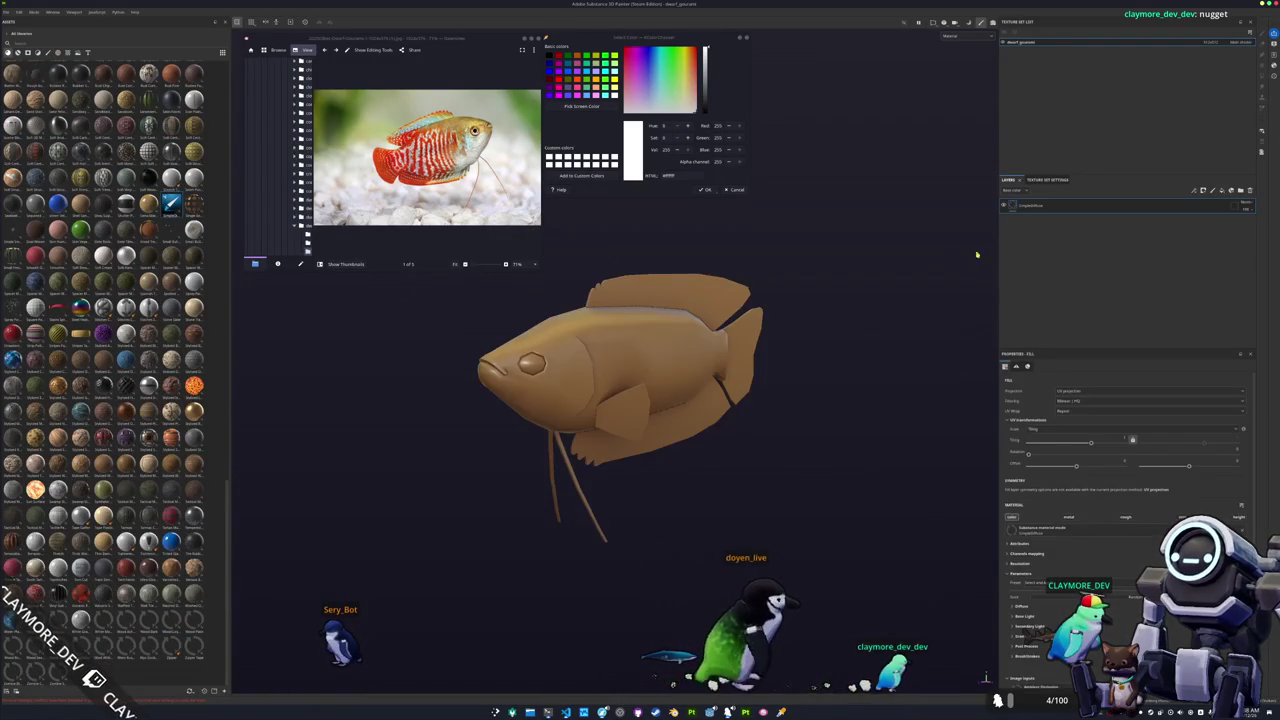
alt+drag(797, 277, 800, 344)
click(958, 36)
click(957, 66)
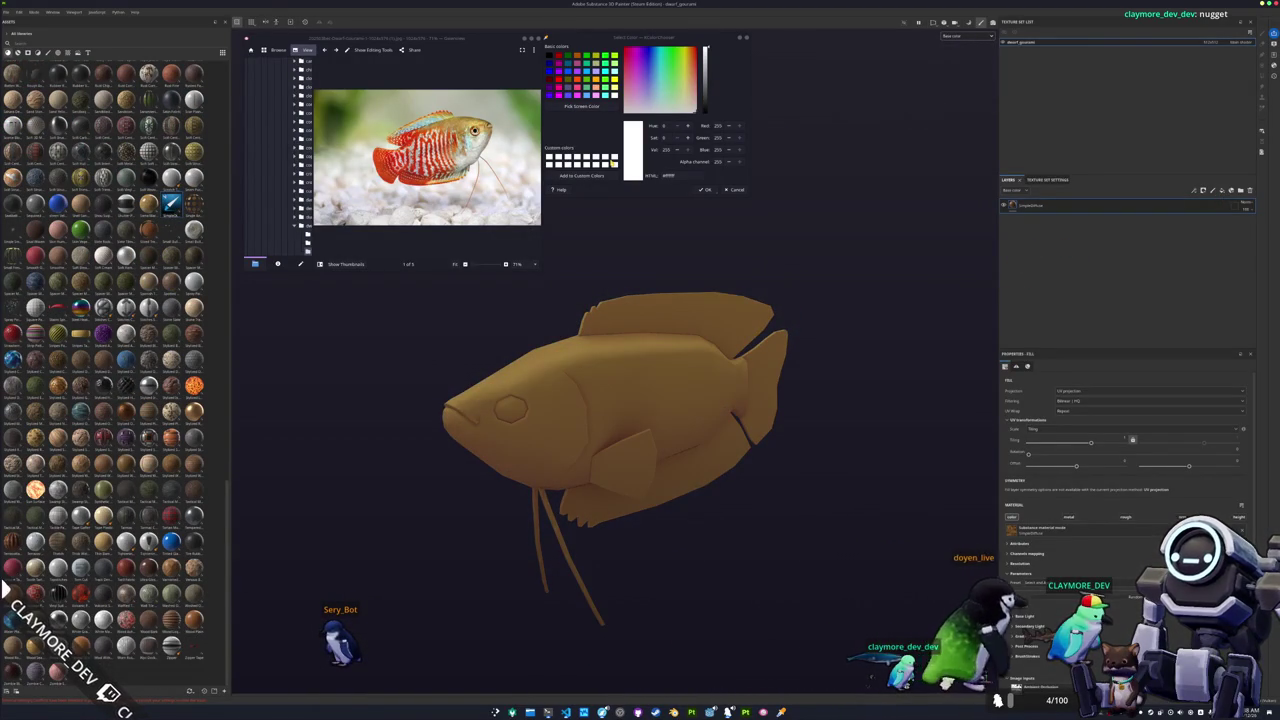
ctrl+scroll(529, 117, up, 2)
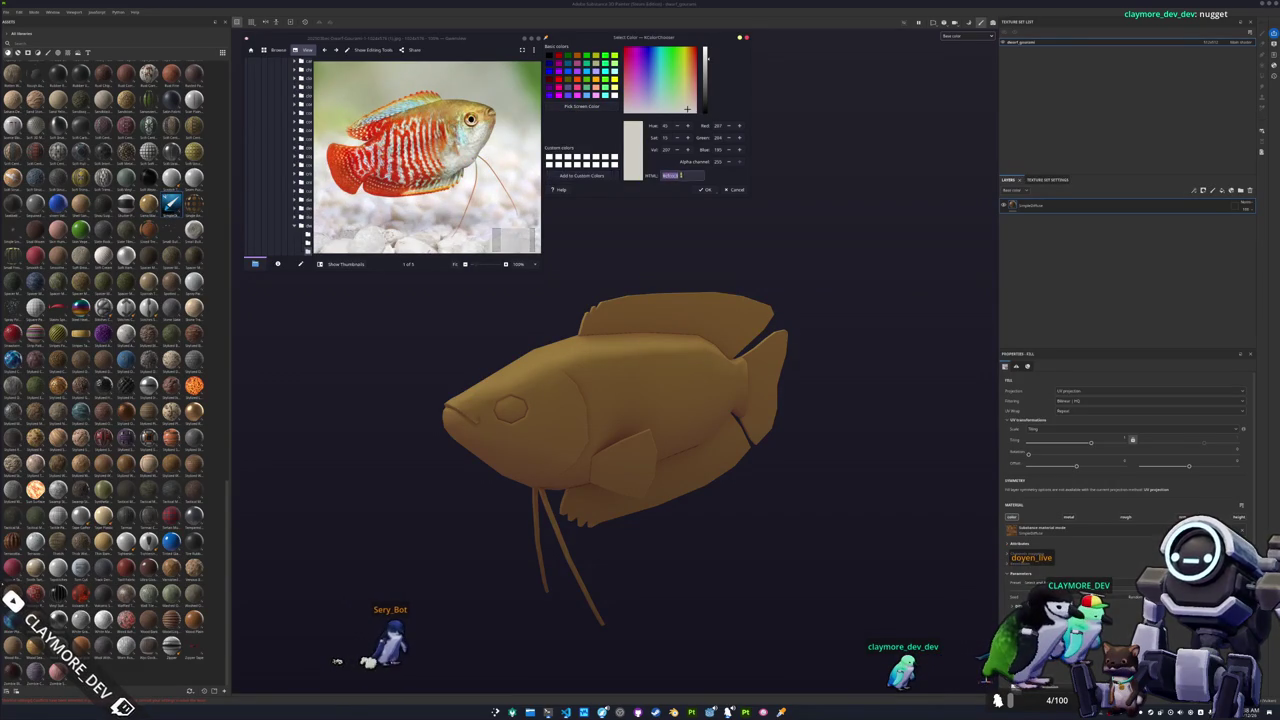
scroll(1012, 480, down, 2)
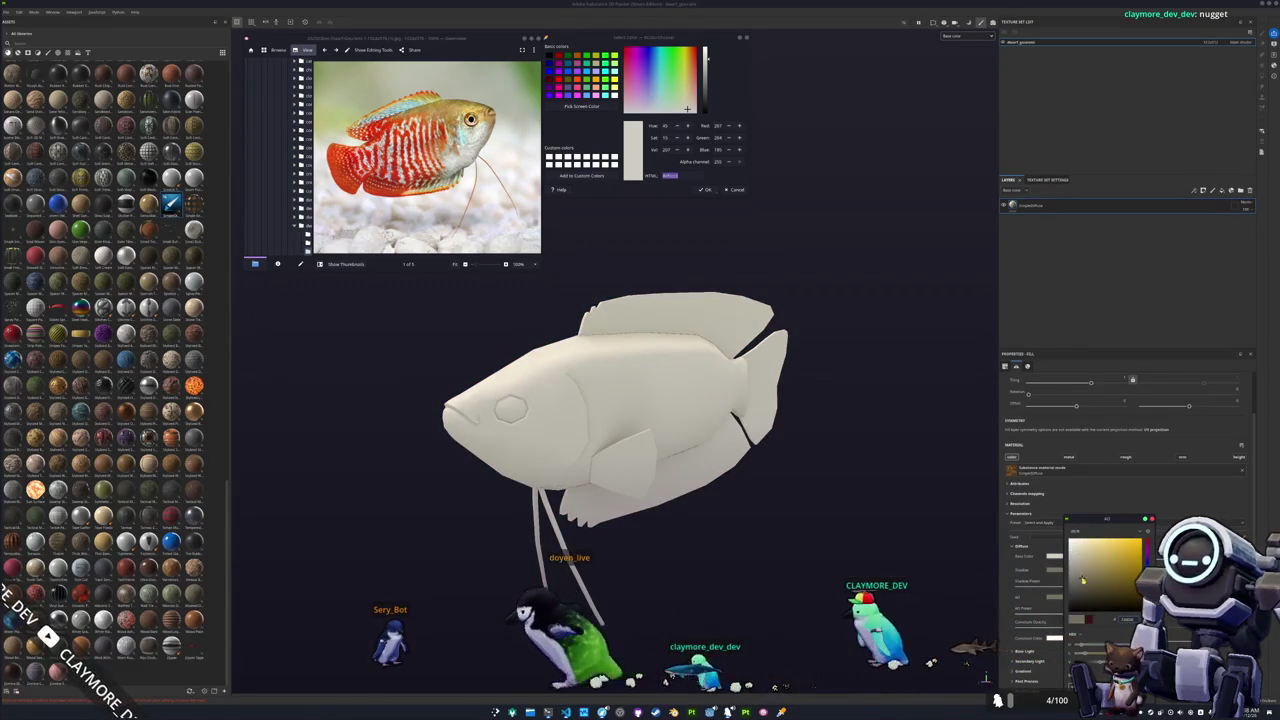
Duplicate the fill and set its Base Color to the gold sampled from the reference photo.
key(ctrl+d)
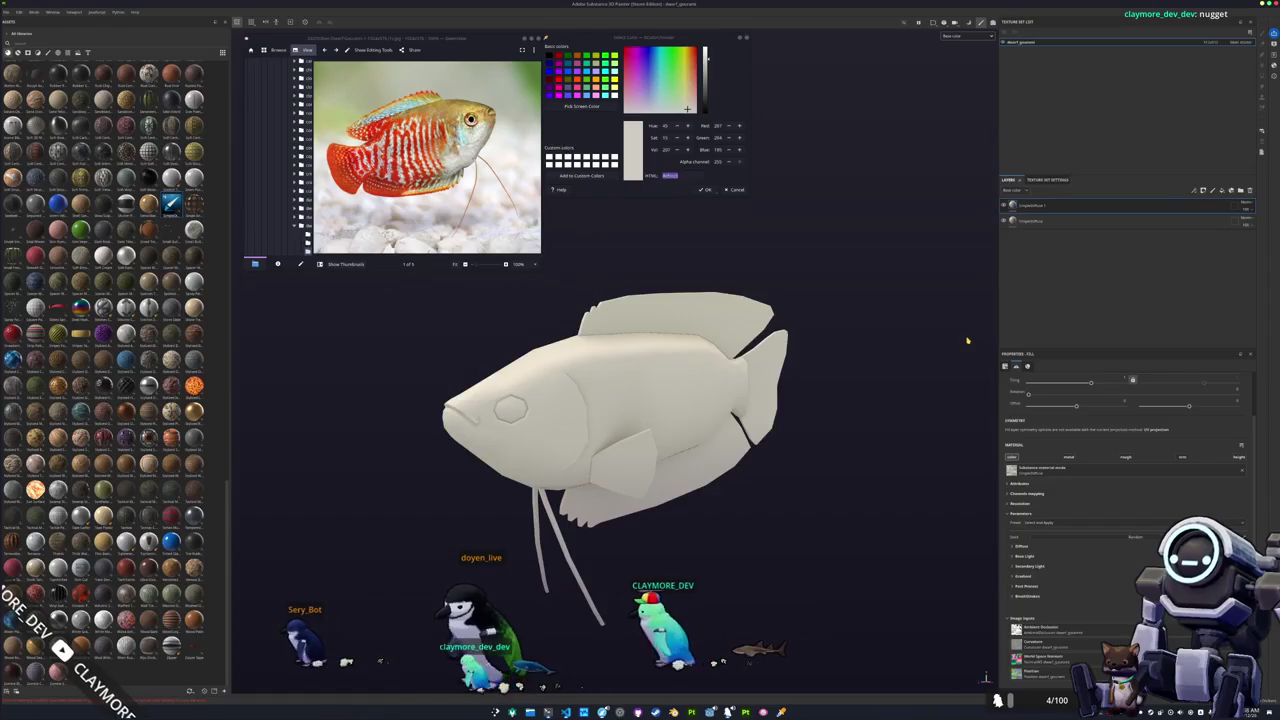
click(570, 107)
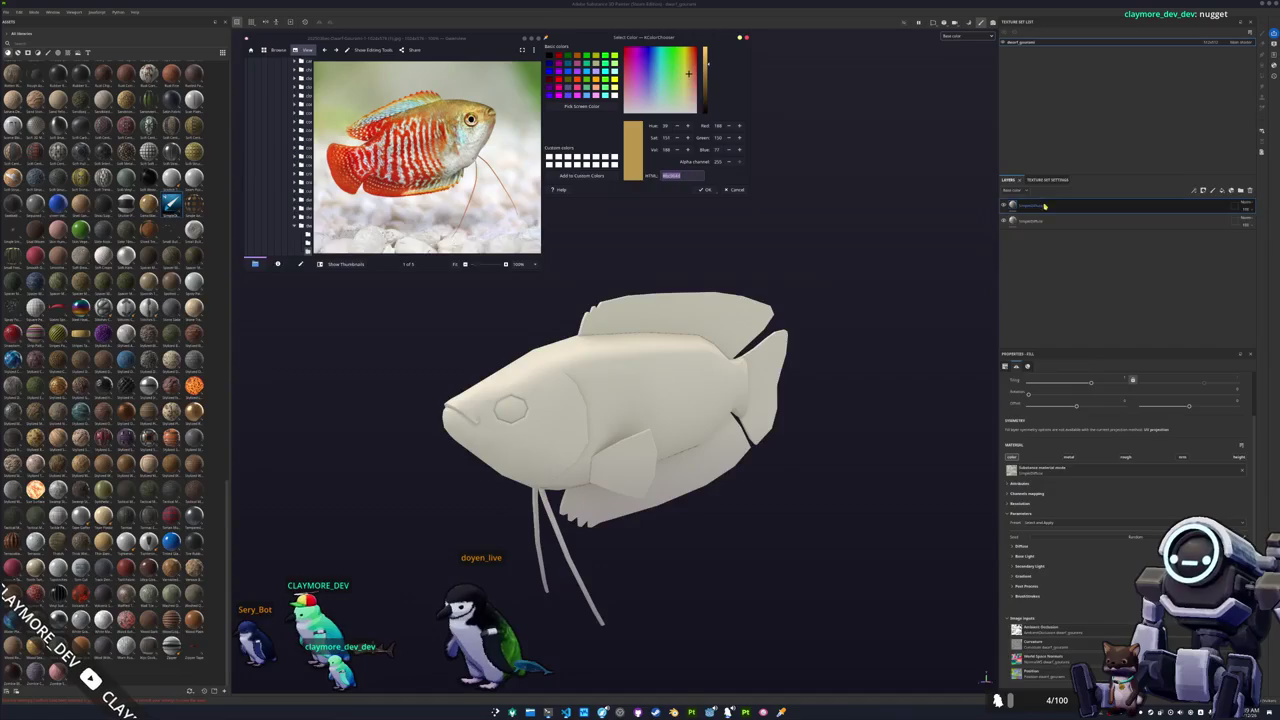
click(1018, 547)
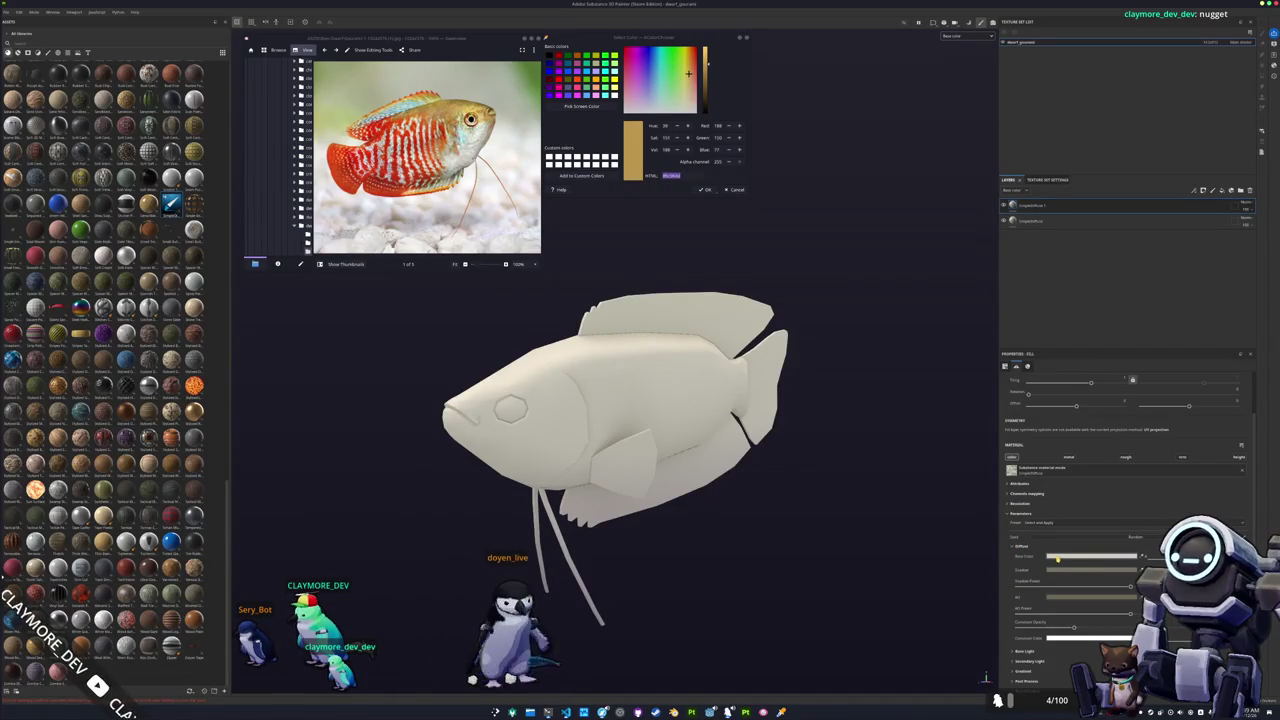
click(1095, 556)
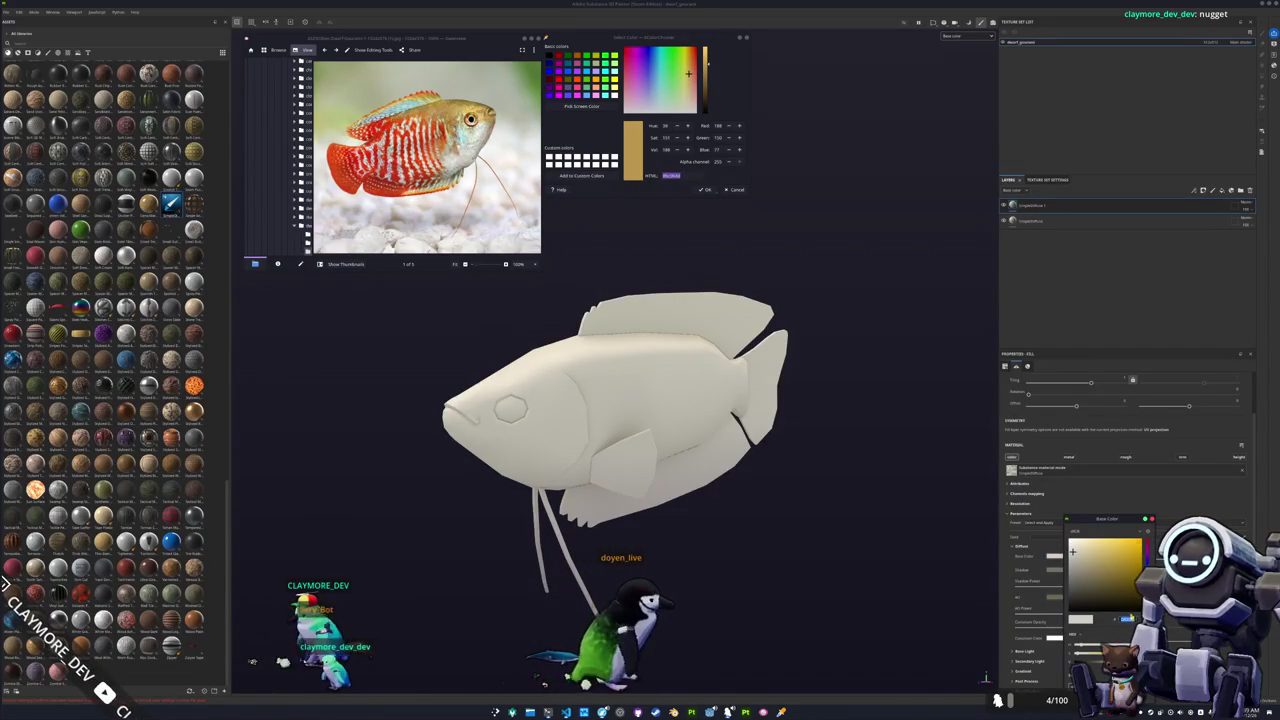
key(ctrl+v)
key(Return)
drag(1127, 617, 1115, 617)
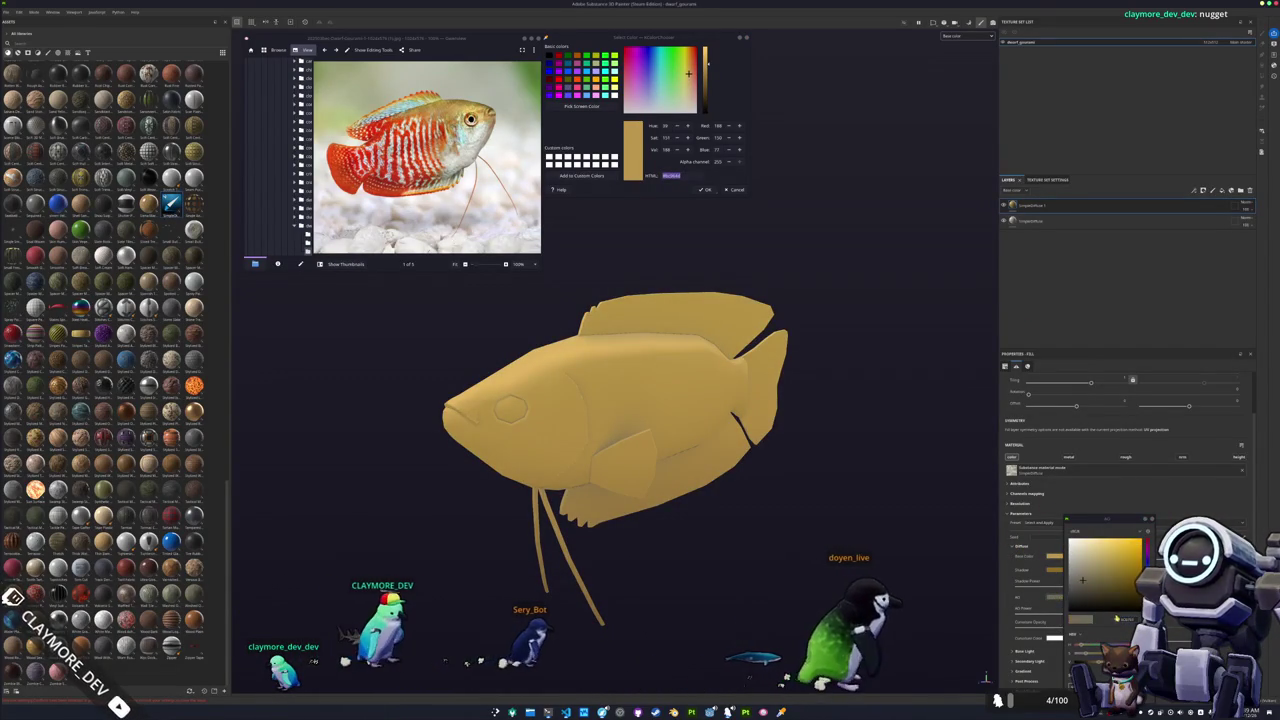
Add a black mask to the gold fill, trying and then undoing a Light generator.
right_click(1033, 206)
click(1050, 210)
right_click(1022, 205)
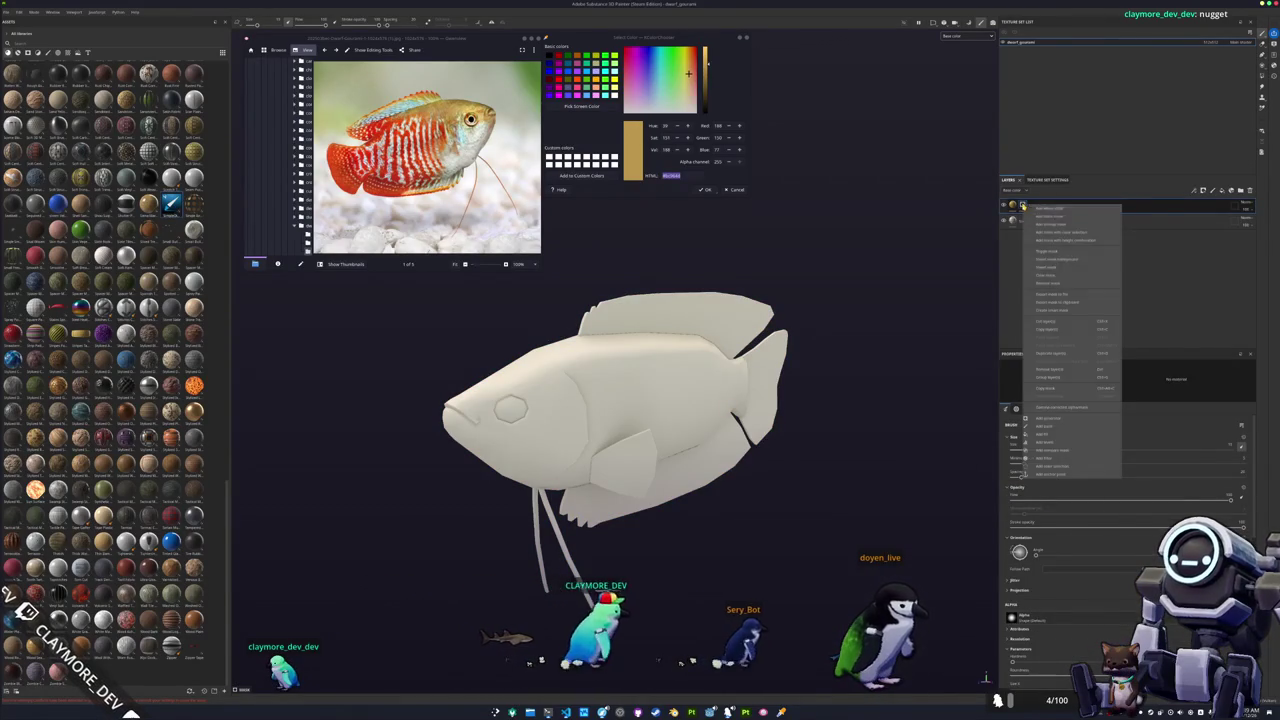
click(1030, 421)
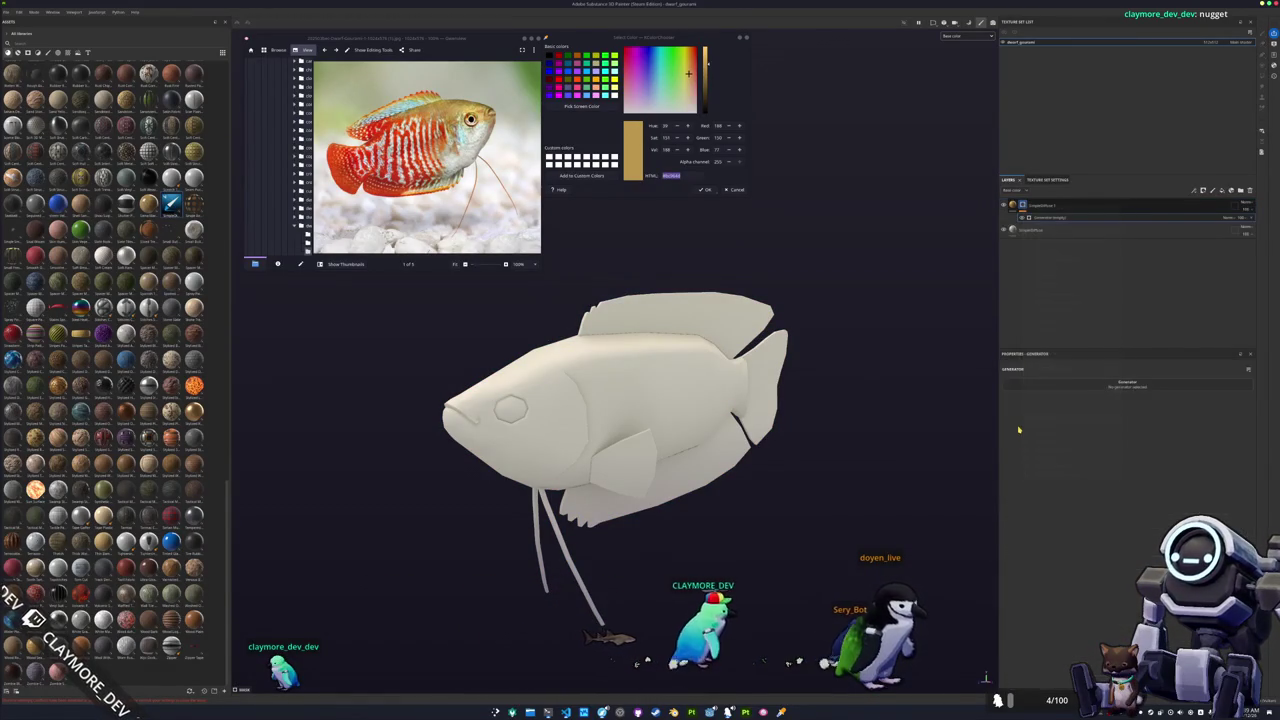
click(1127, 383)
click(1070, 435)
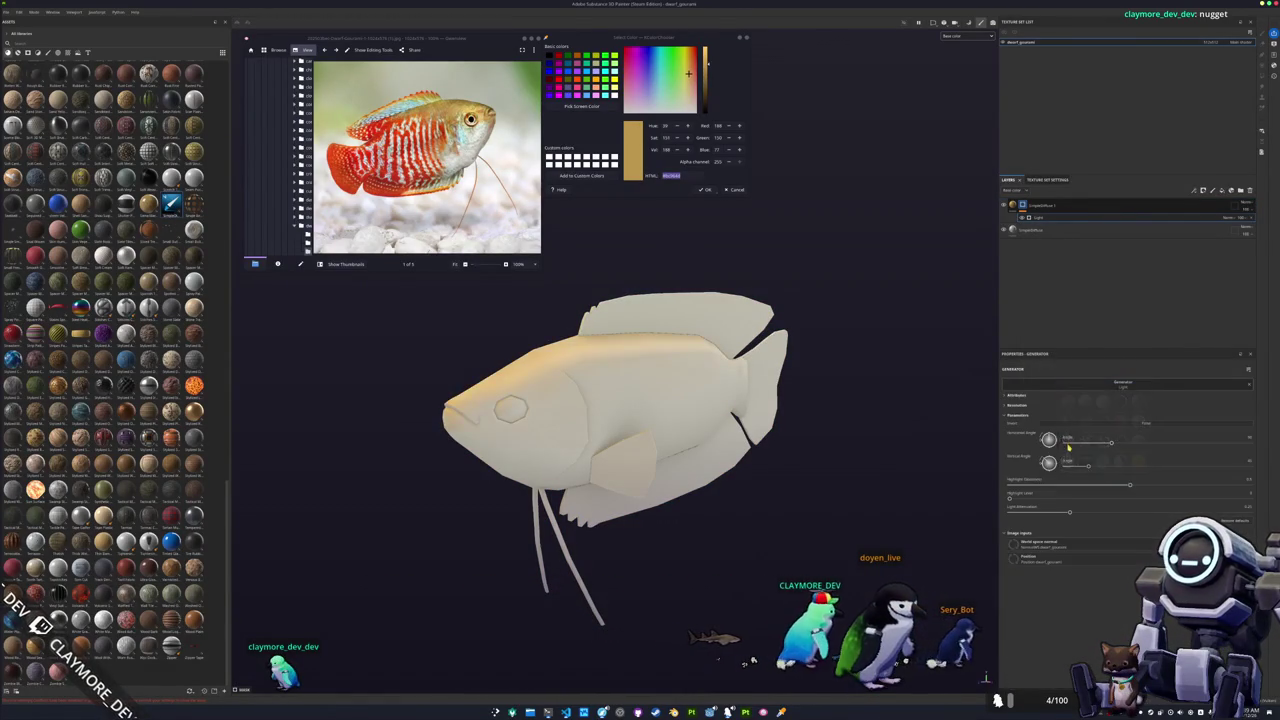
key(ctrl+z)
key(ctrl+z)
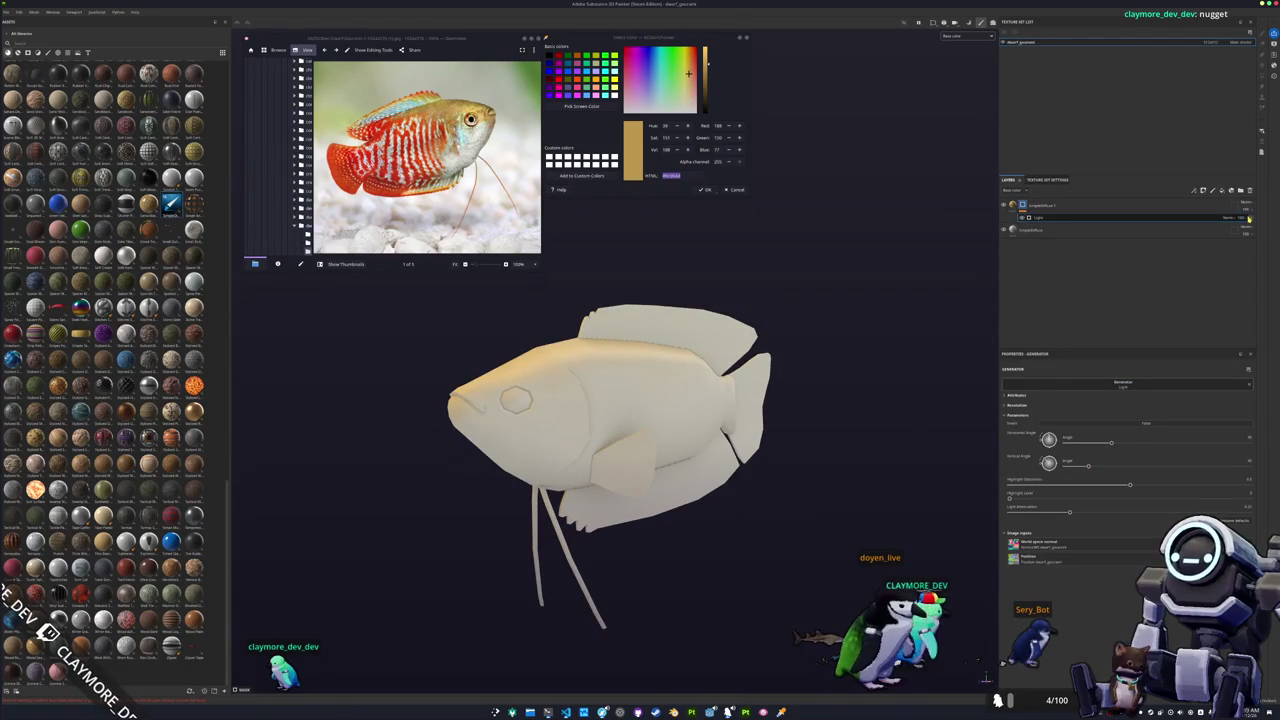
key(ctrl+z)
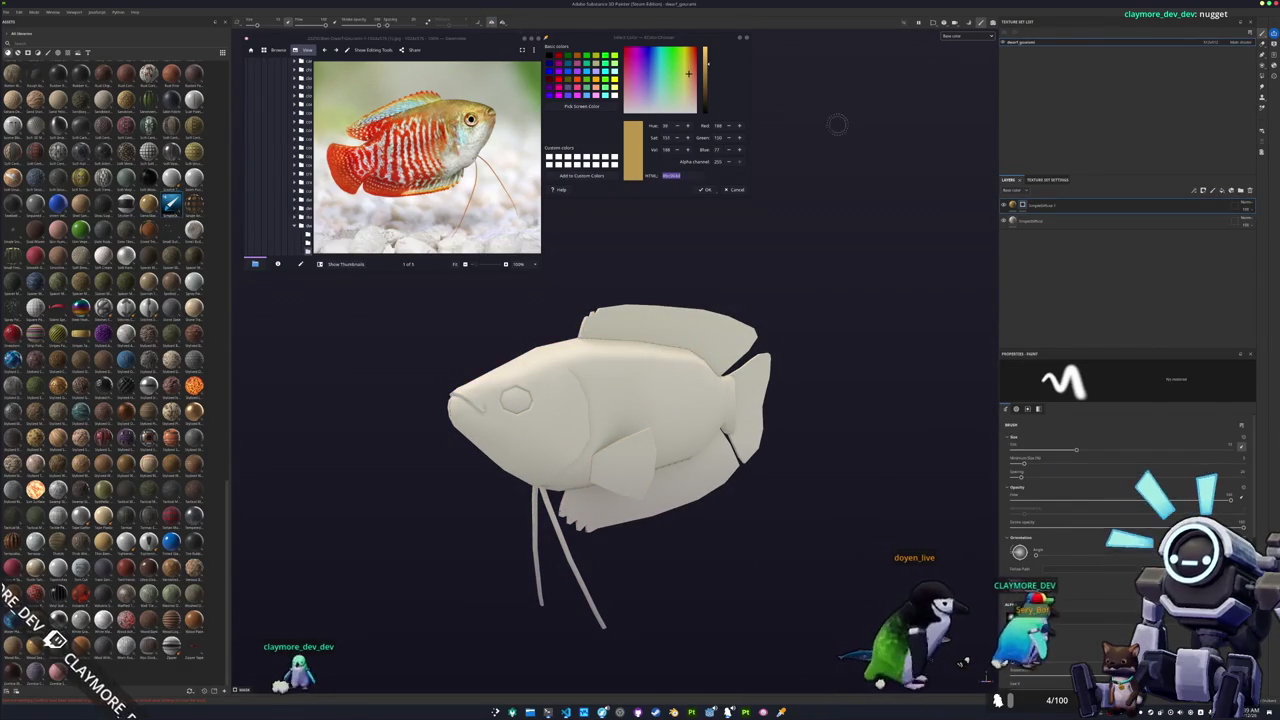
Create a new paint layer, enlarge the brush, test a stroke, and select the gold layer's mask.
click(1212, 190)
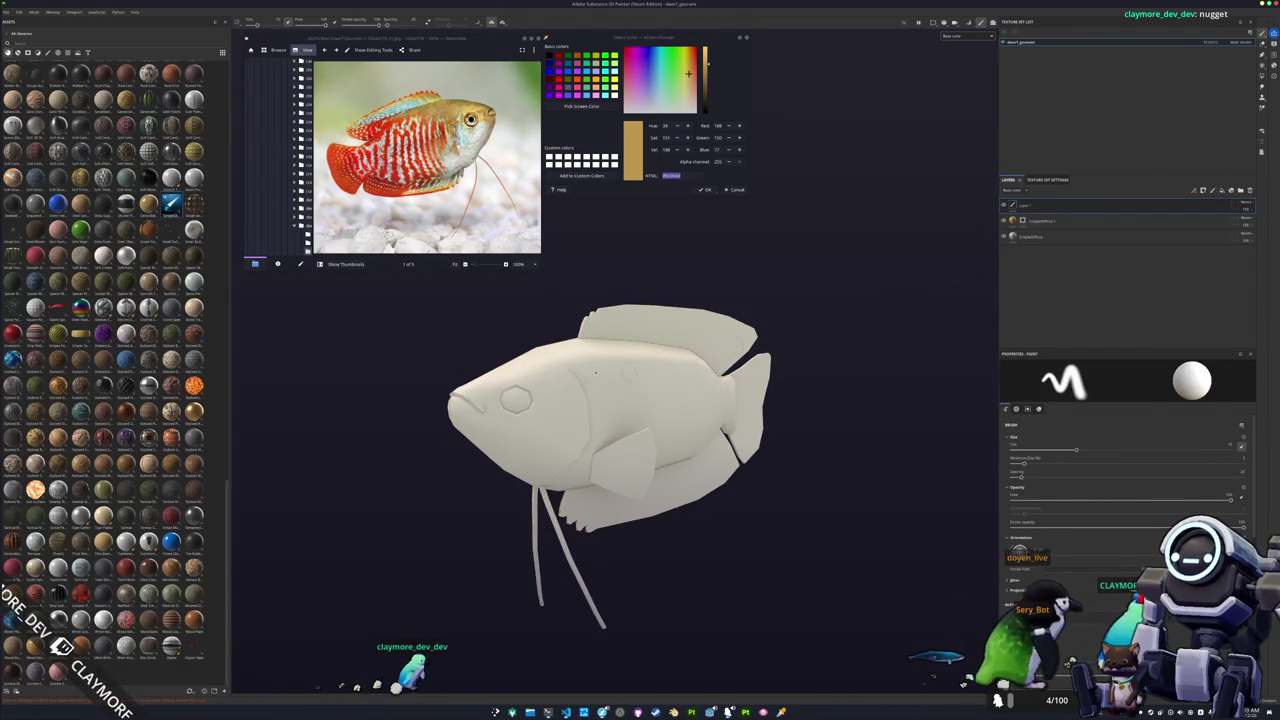
alt+drag(560, 420, 528, 405)
ctrl+right_drag(505, 401, 530, 401)
mouse_move(505, 400)
alt+mouse_down()
mouse_move(480, 450)
mouse_move(530, 430)
alt+mouse_up()
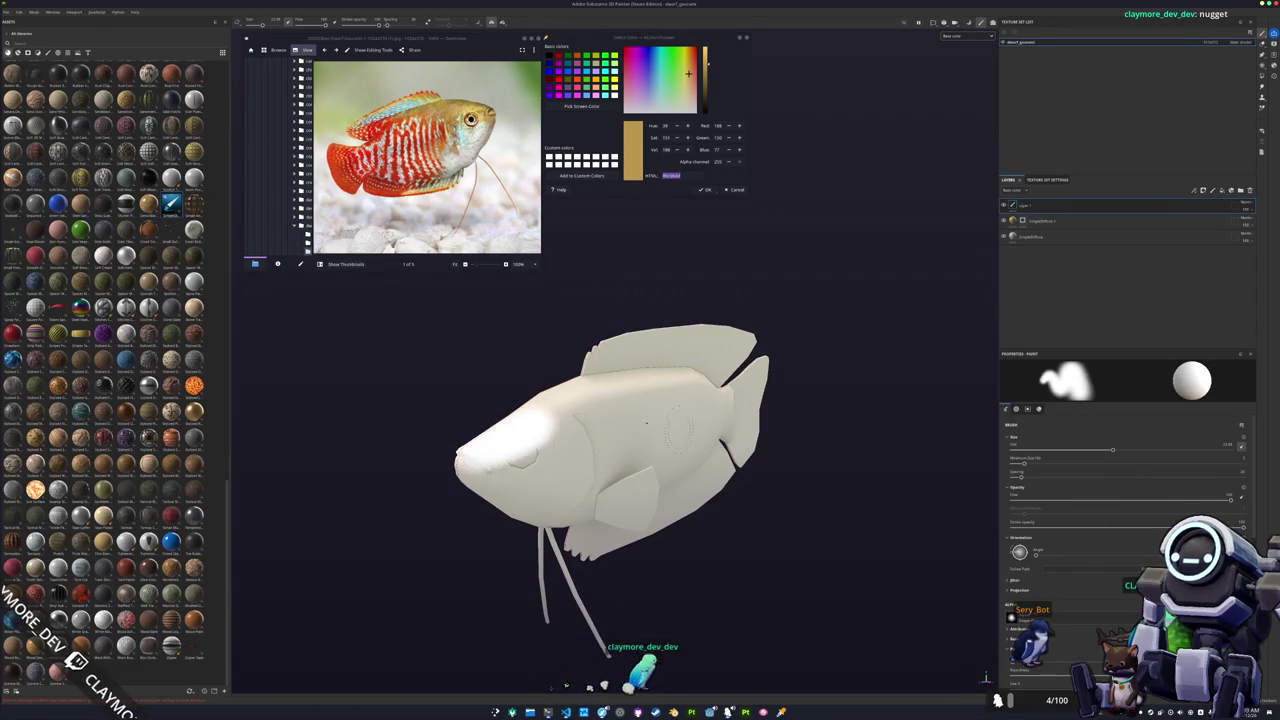
click(1026, 221)
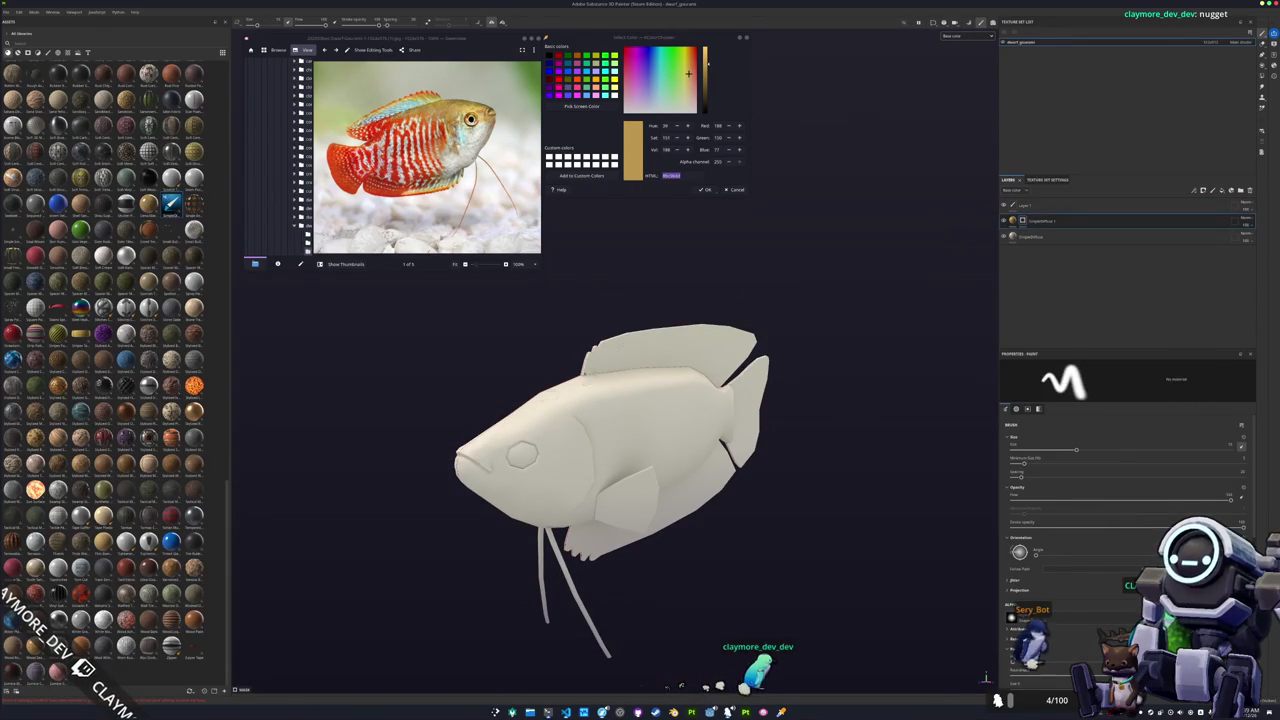
Paint a gold band down the side from the head and along the upper back.
scroll(440, 455, up, 2)
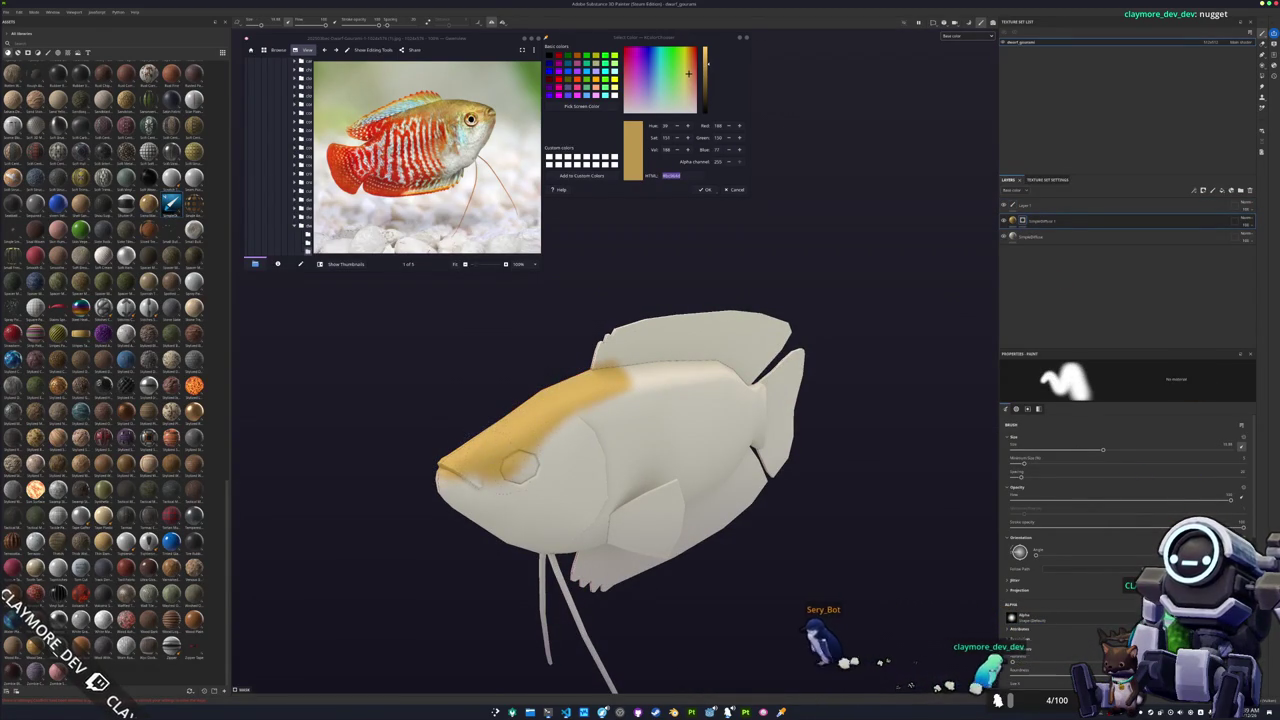
mouse_move(525, 472)
alt+mouse_down()
mouse_move(467, 437)
mouse_move(521, 462)
alt+mouse_up()
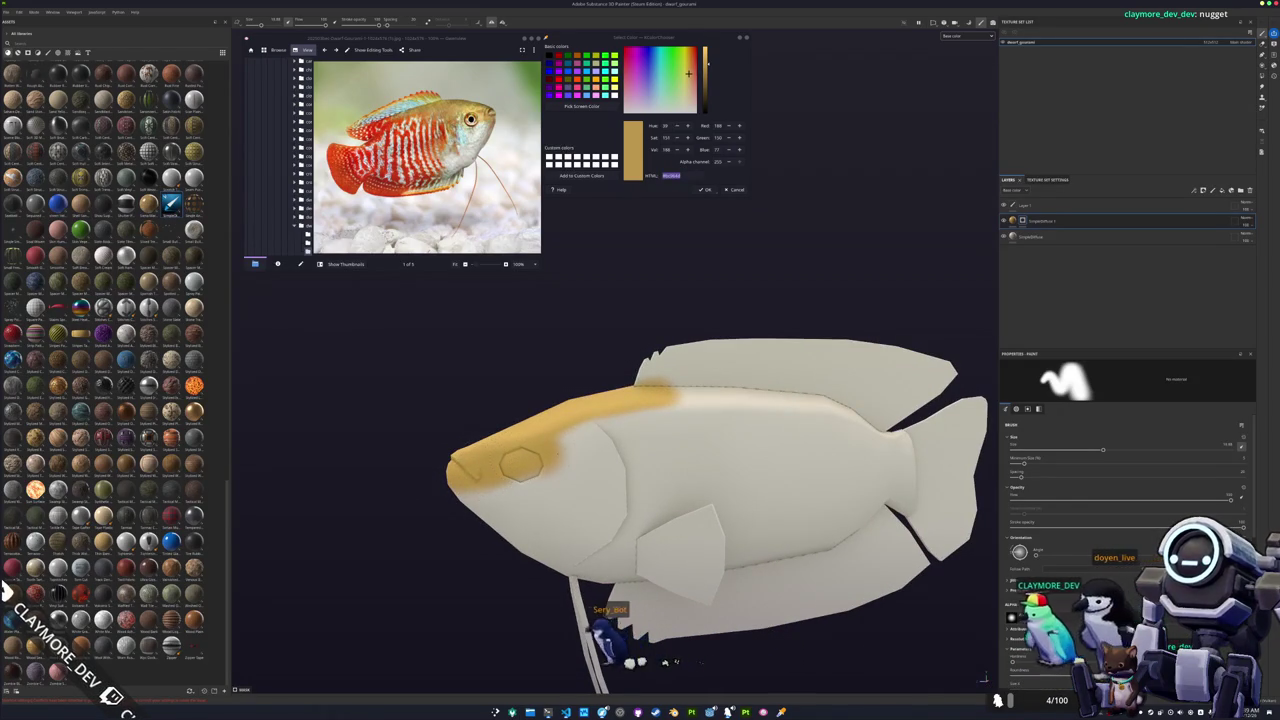
mouse_move(598, 432)
mouse_down()
mouse_move(610, 495)
mouse_move(580, 490)
mouse_up()
mouse_move(590, 425)
mouse_down()
mouse_move(853, 466)
mouse_move(645, 452)
mouse_up()
drag(545, 465, 752, 473)
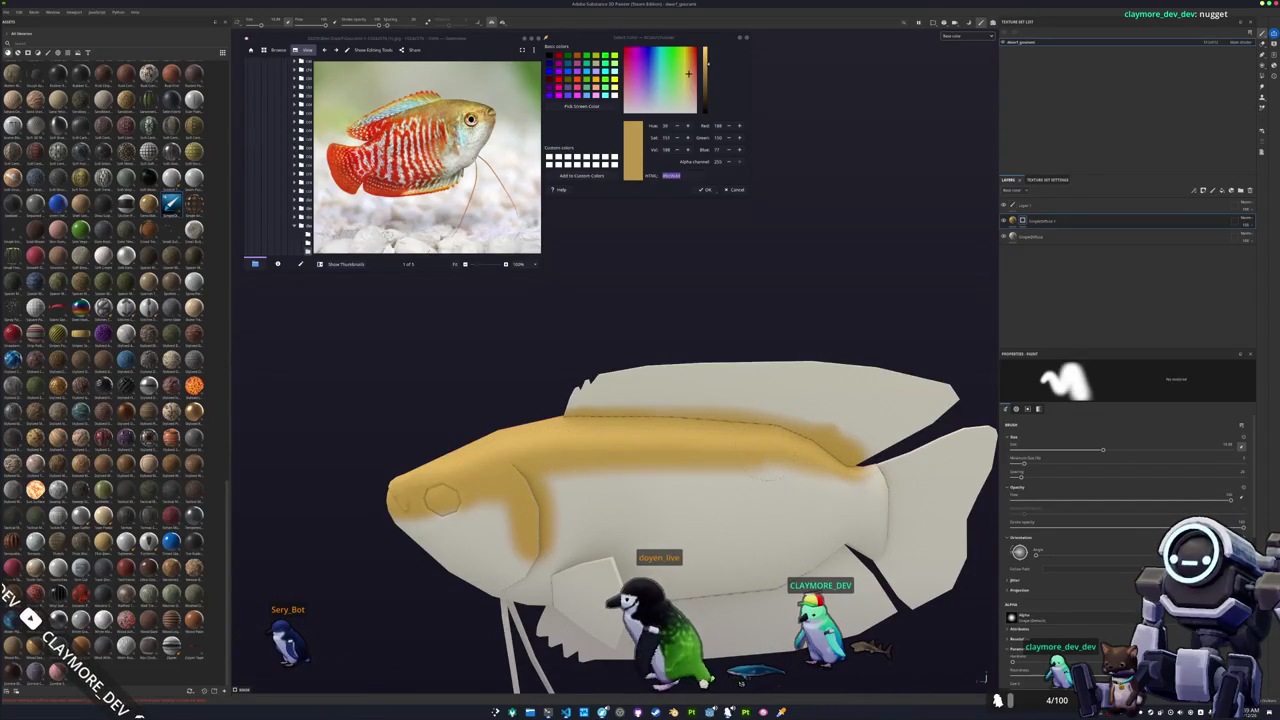
Paint gold along the lower fin, then orbit around to review the fish.
mouse_move(640, 450)
alt+mouse_down()
mouse_move(470, 446)
mouse_move(620, 440)
alt+mouse_up()
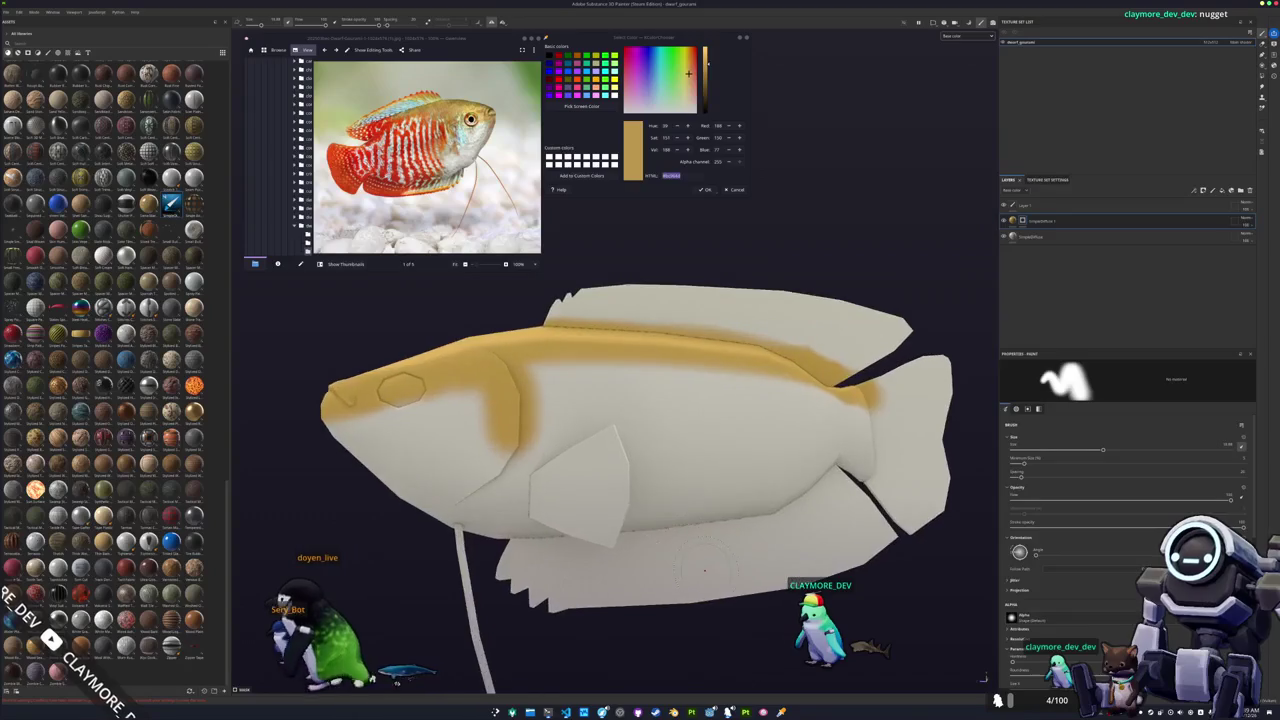
alt+middle_drag(684, 557, 544, 444)
drag(388, 452, 635, 490)
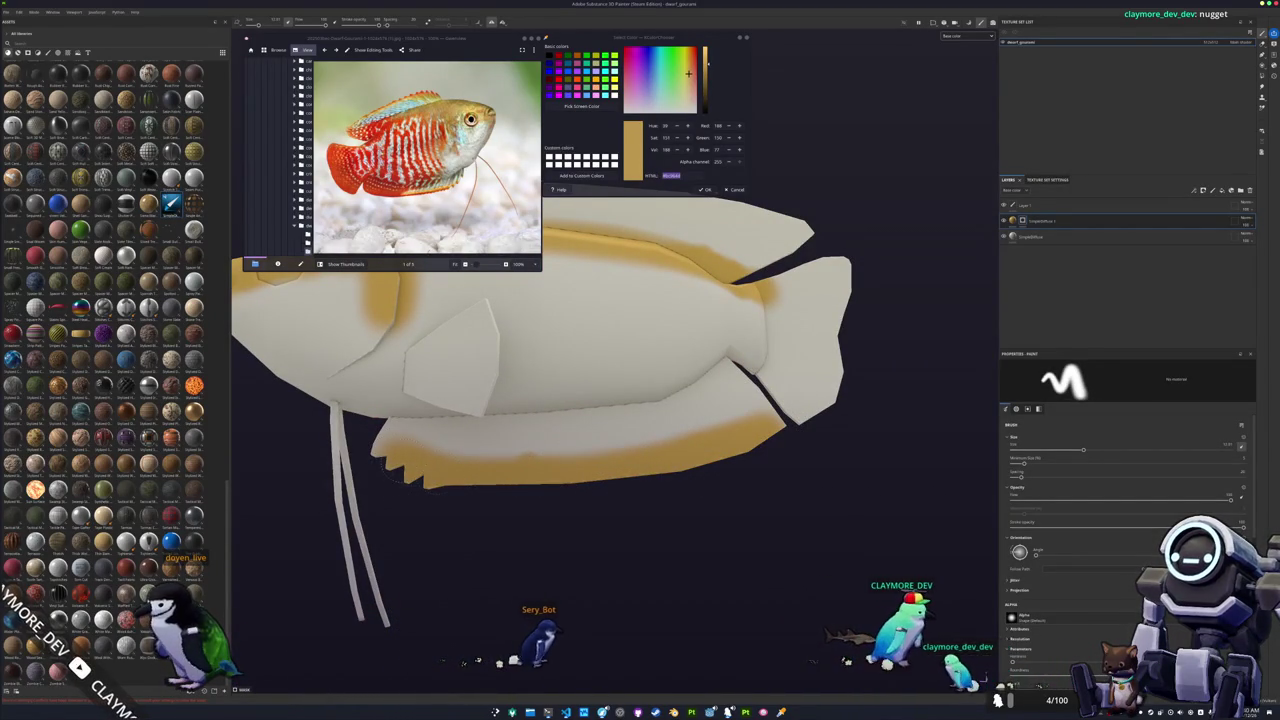
alt+drag(400, 478, 592, 553)
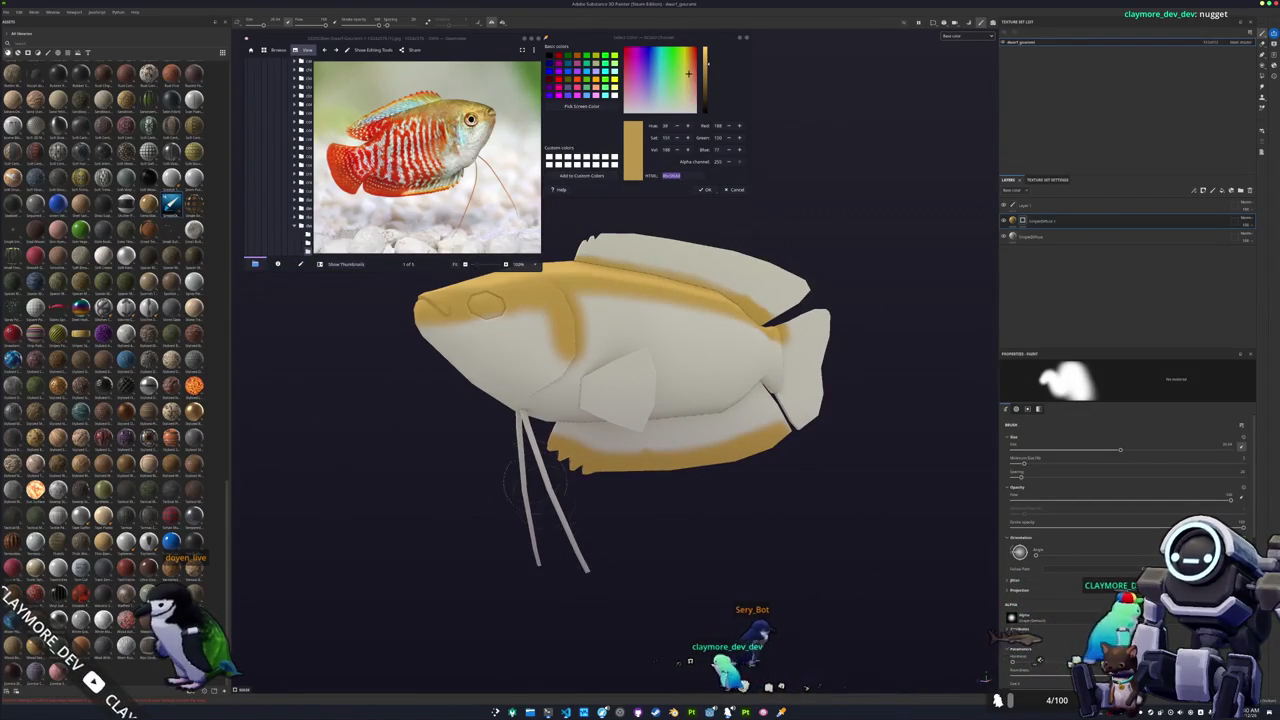
alt+drag(518, 471, 470, 468)
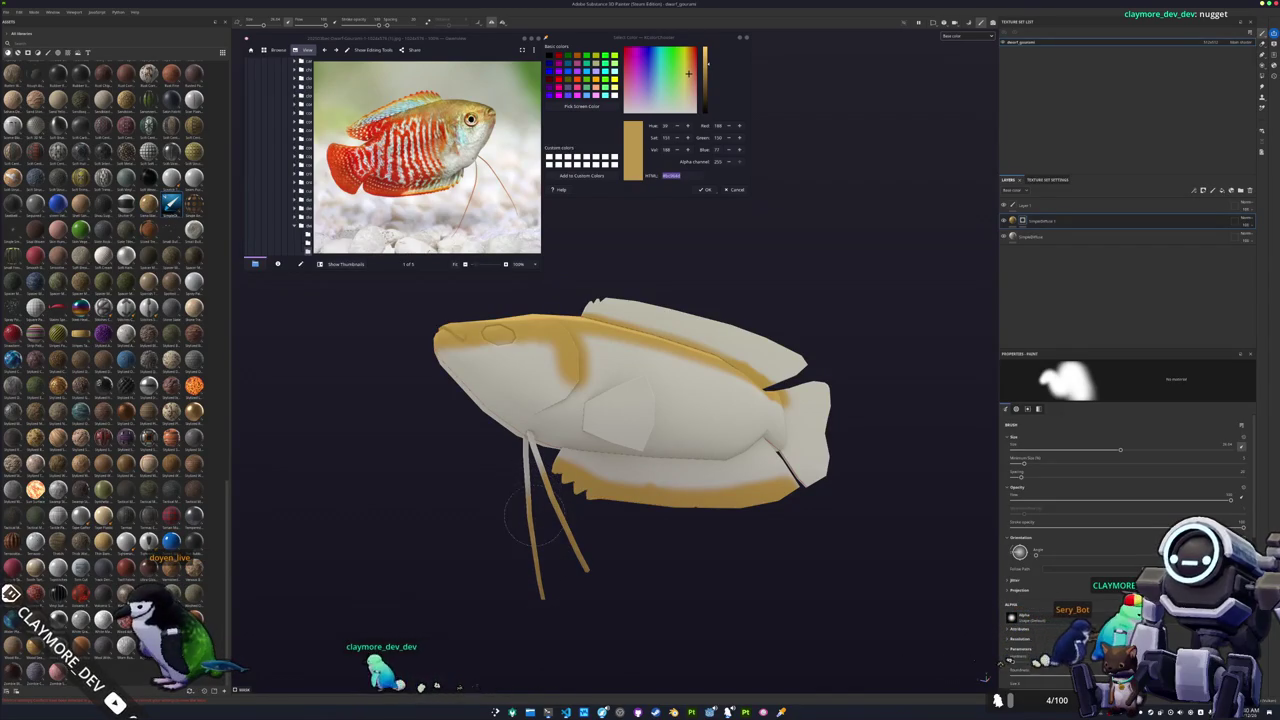
alt+drag(466, 438, 461, 520)
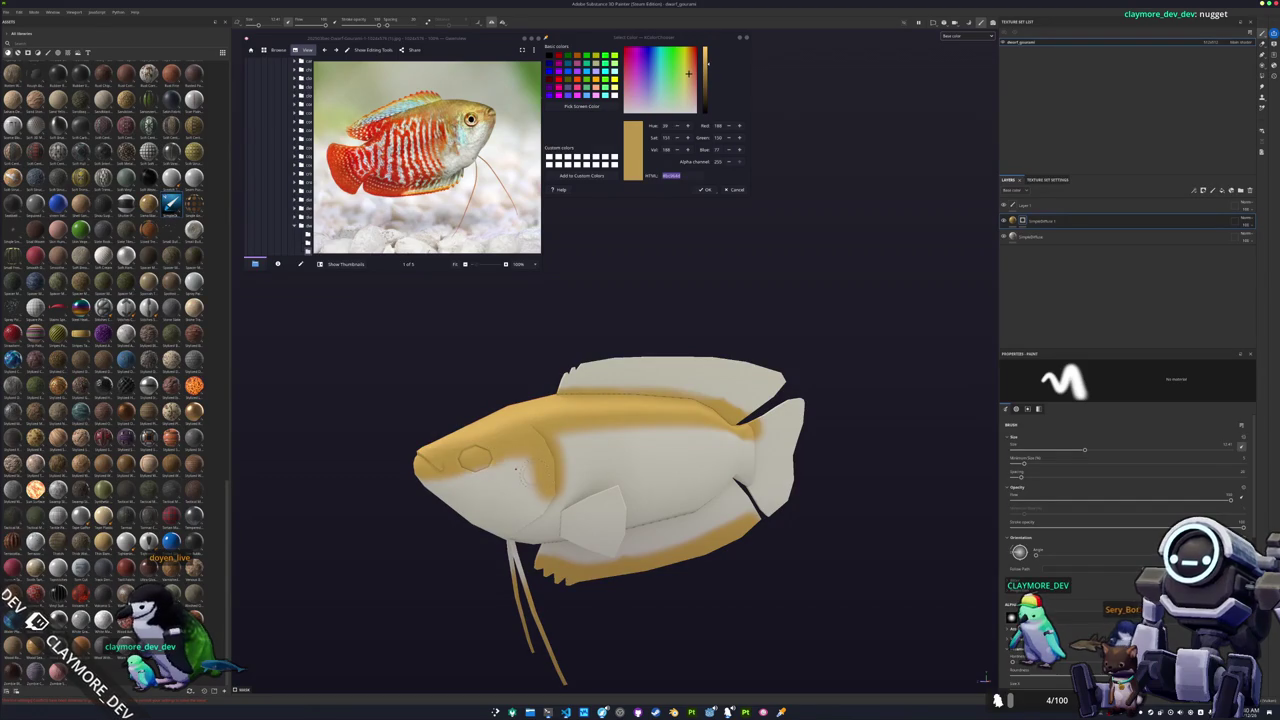
alt+drag(580, 458, 580, 458)
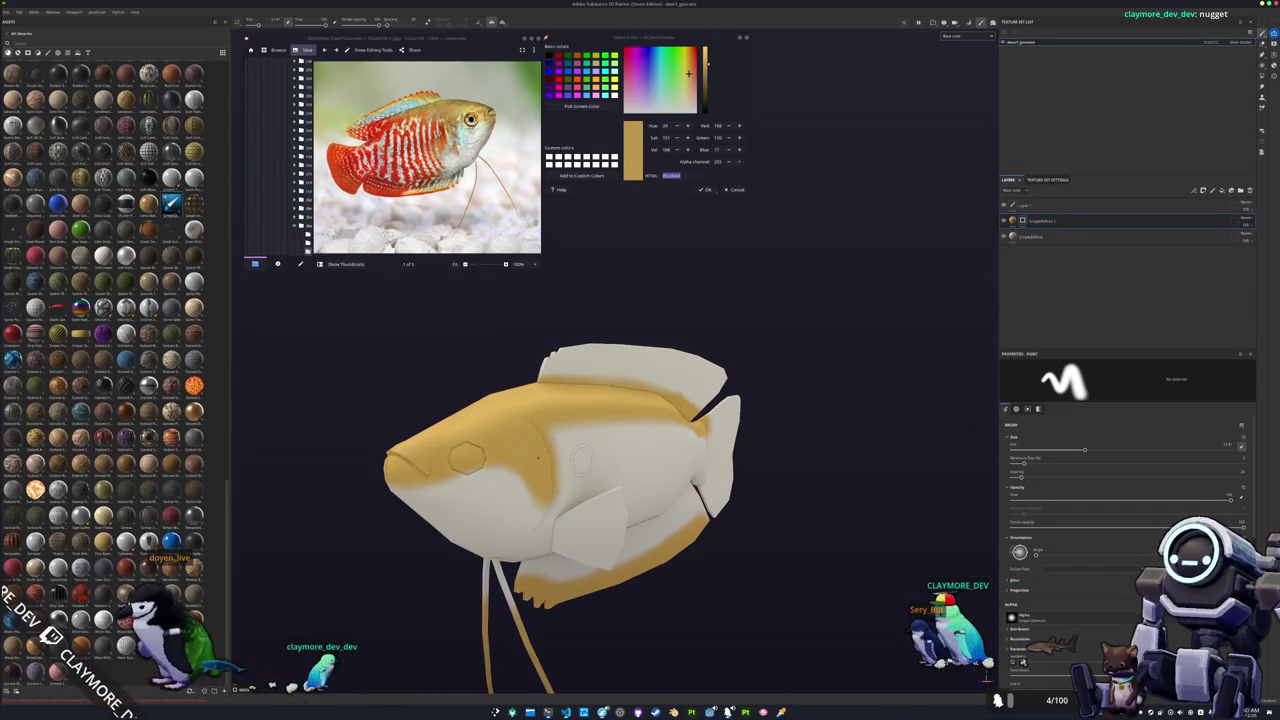
mouse_move(897, 416)
alt+mouse_down()
mouse_move(880, 423)
mouse_move(831, 389)
alt+mouse_up()
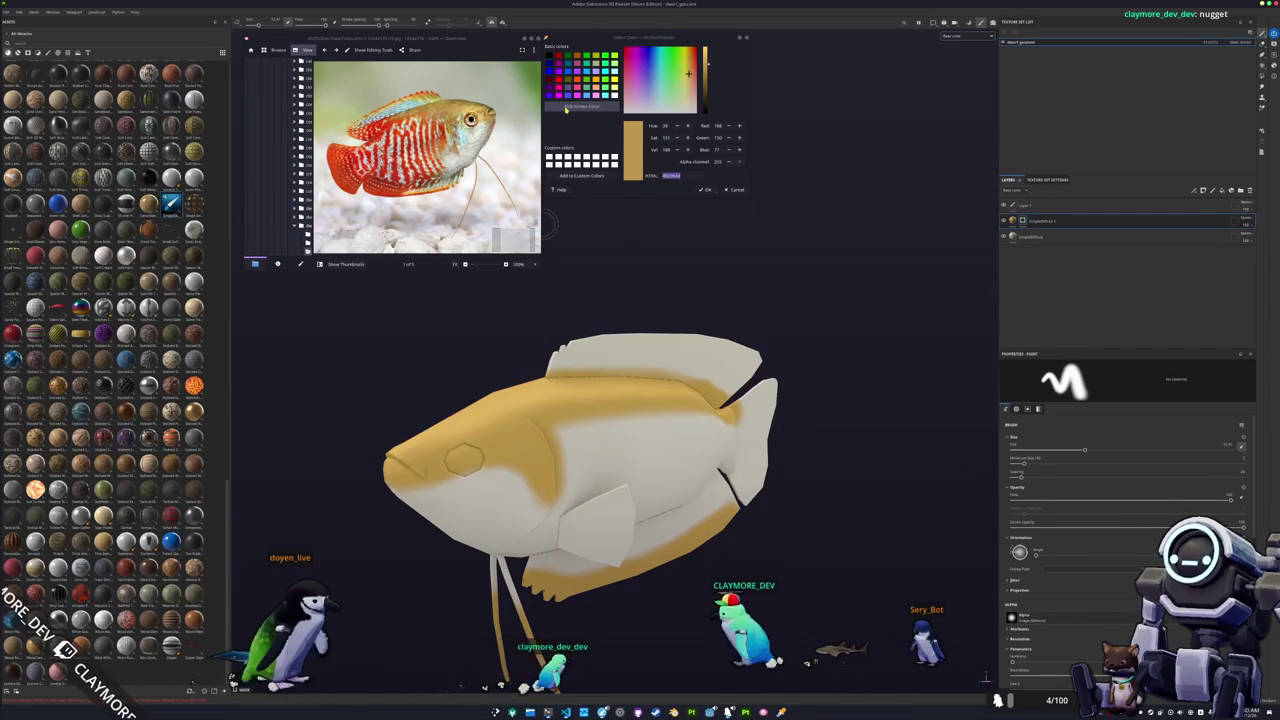
Sample a screen colour and paint gold along the fish's top edge.
click(566, 108)
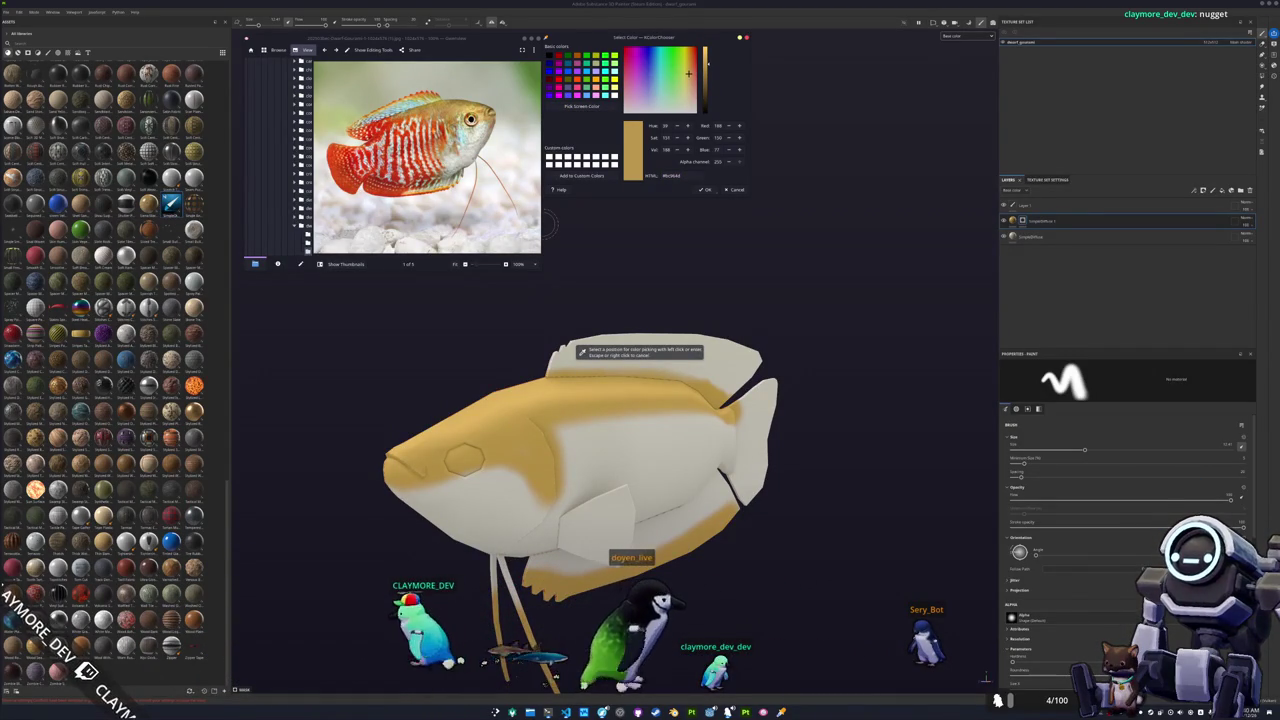
click(578, 350)
mouse_move(486, 306)
alt+mouse_down()
mouse_move(515, 370)
mouse_move(556, 386)
mouse_move(650, 382)
alt+mouse_up()
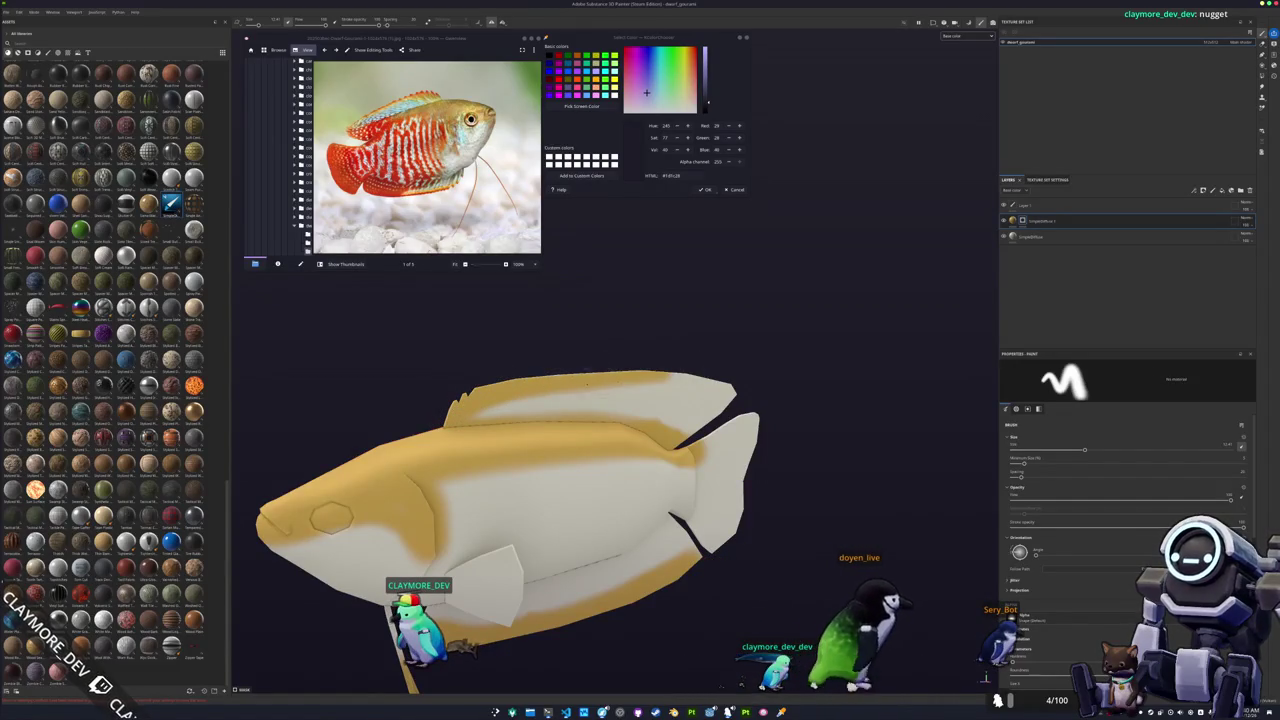
drag(545, 386, 722, 400)
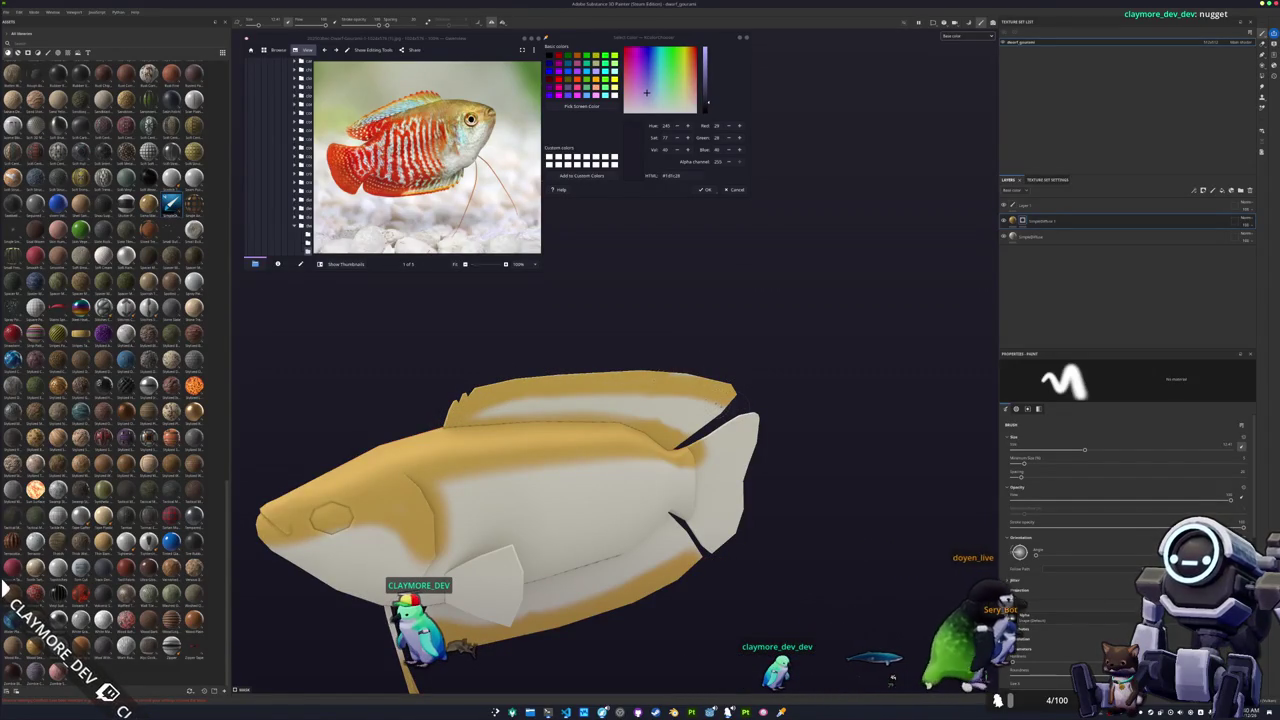
mouse_move(722, 400)
alt+mouse_down()
mouse_move(736, 394)
mouse_move(700, 400)
alt+mouse_up()
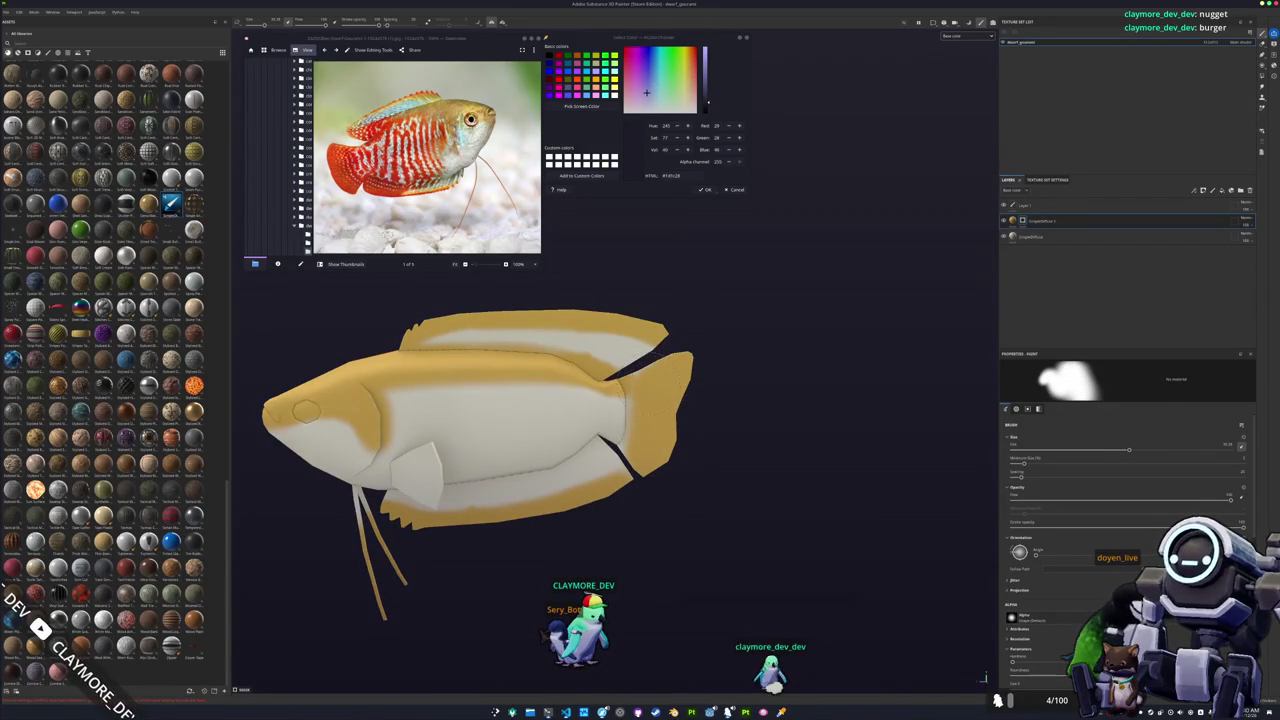
alt+drag(530, 278, 530, 278)
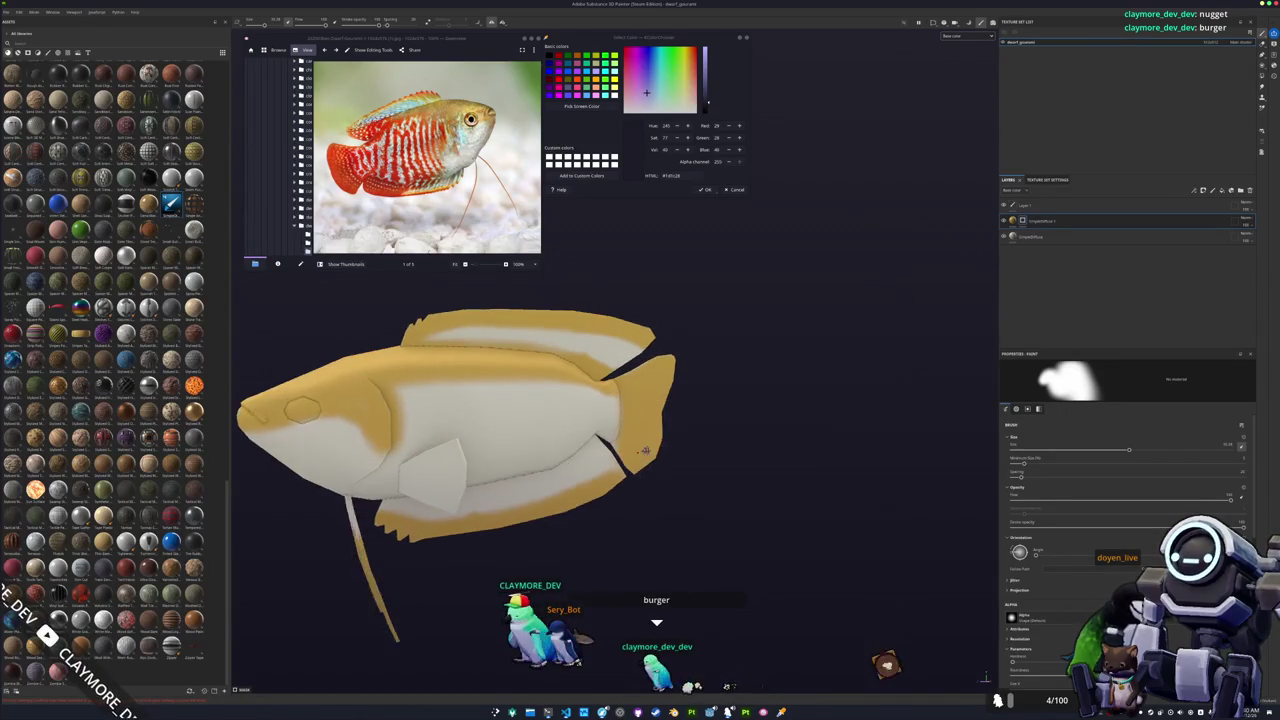
Sample orange-red from the reference photo and move the fill layer up the stack.
click(582, 106)
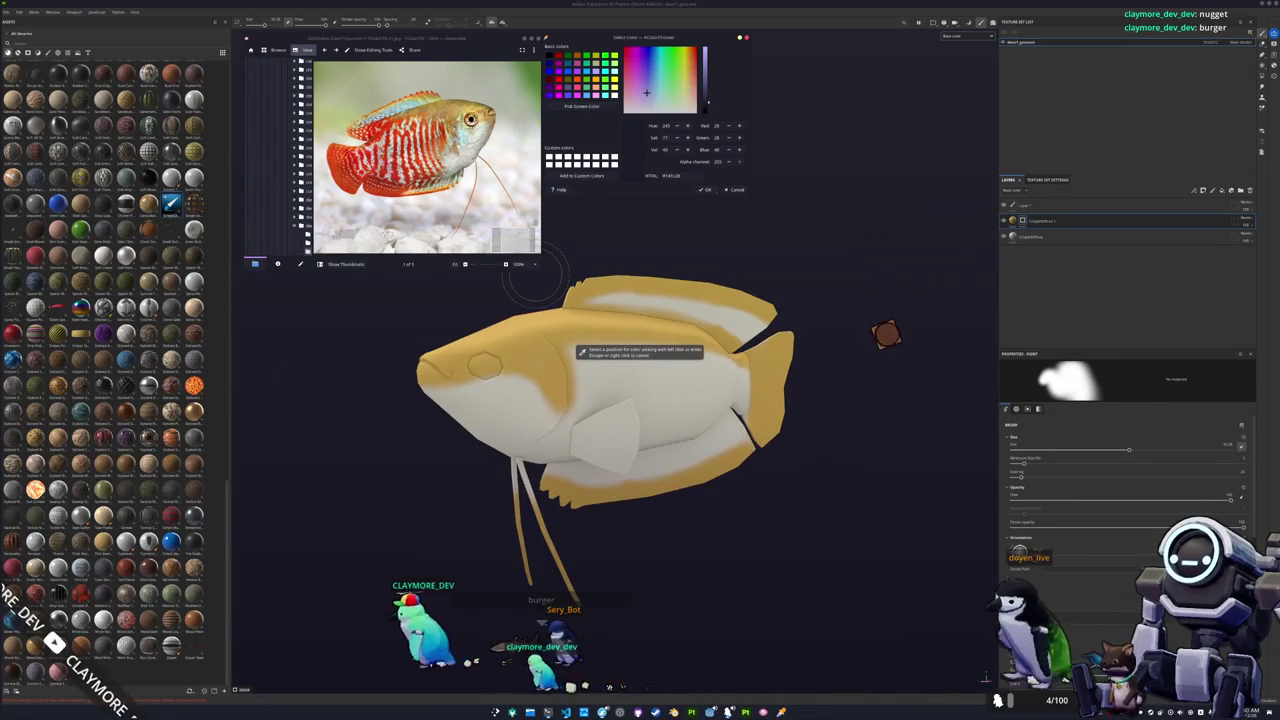
click(380, 150)
drag(1014, 236, 1045, 221)
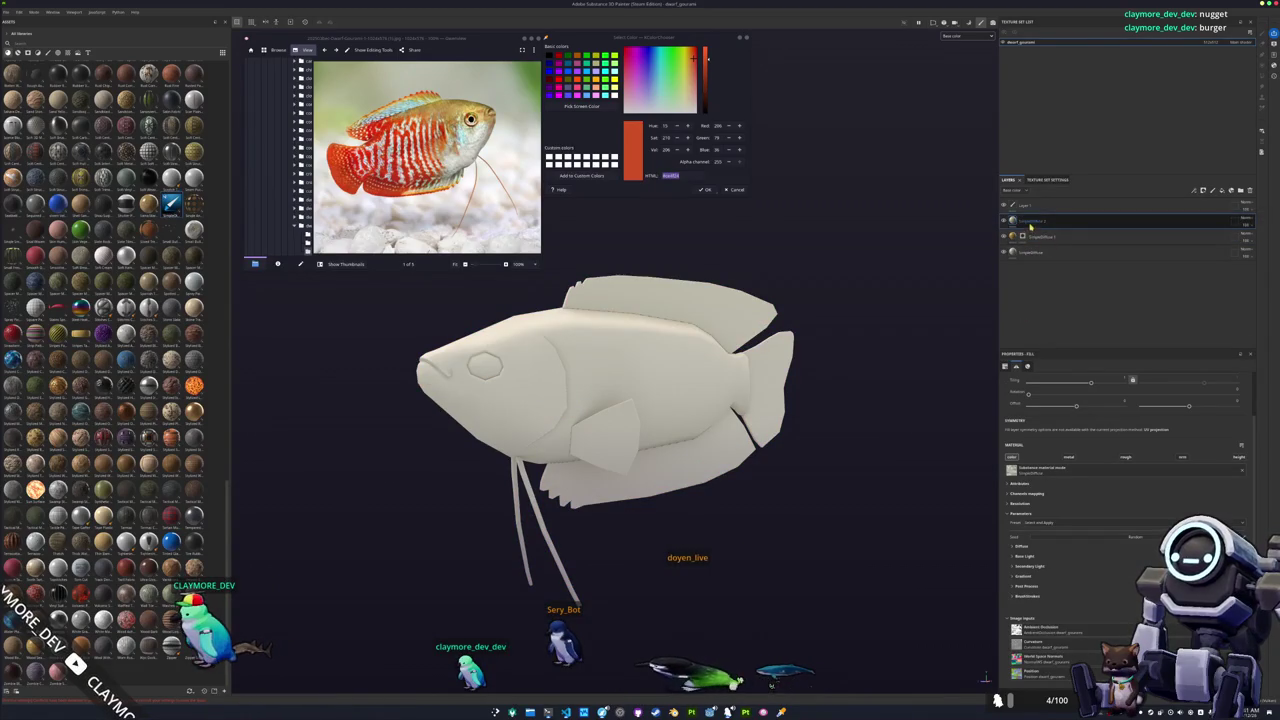
Set the fill's Base Color to the sampled orange-red, darkened slightly.
click(1020, 546)
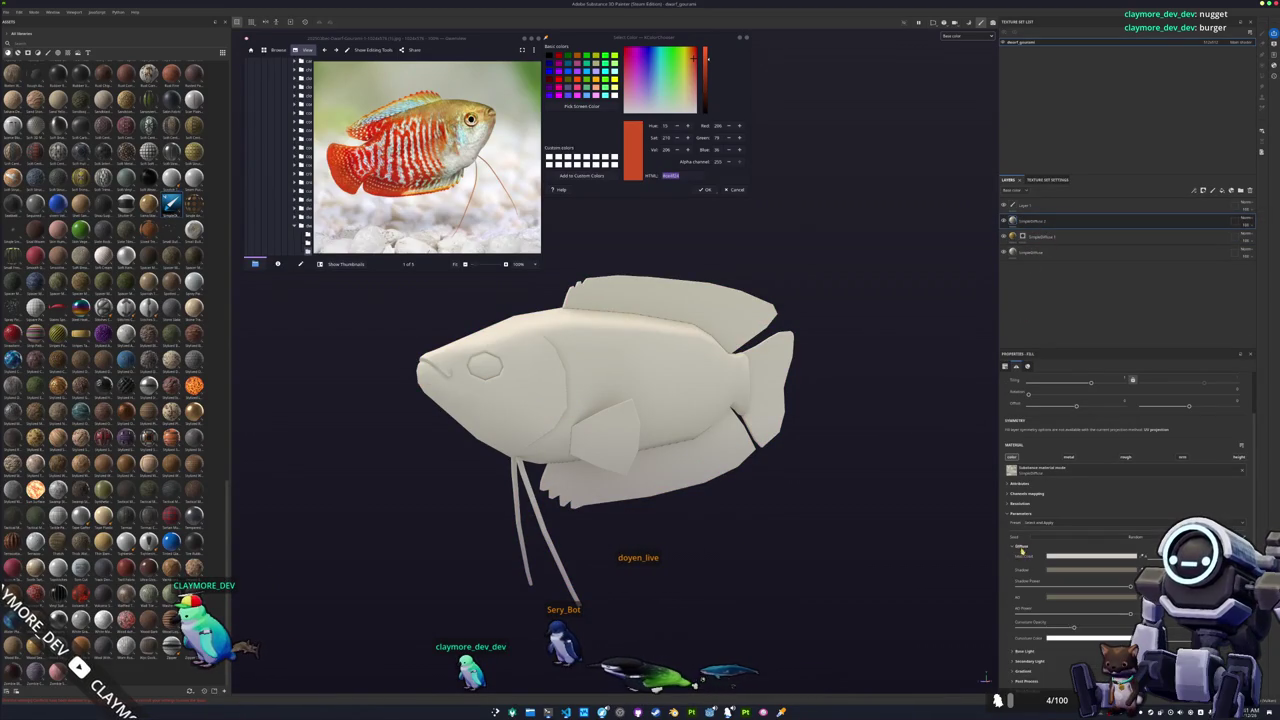
click(1089, 555)
key(ctrl+v)
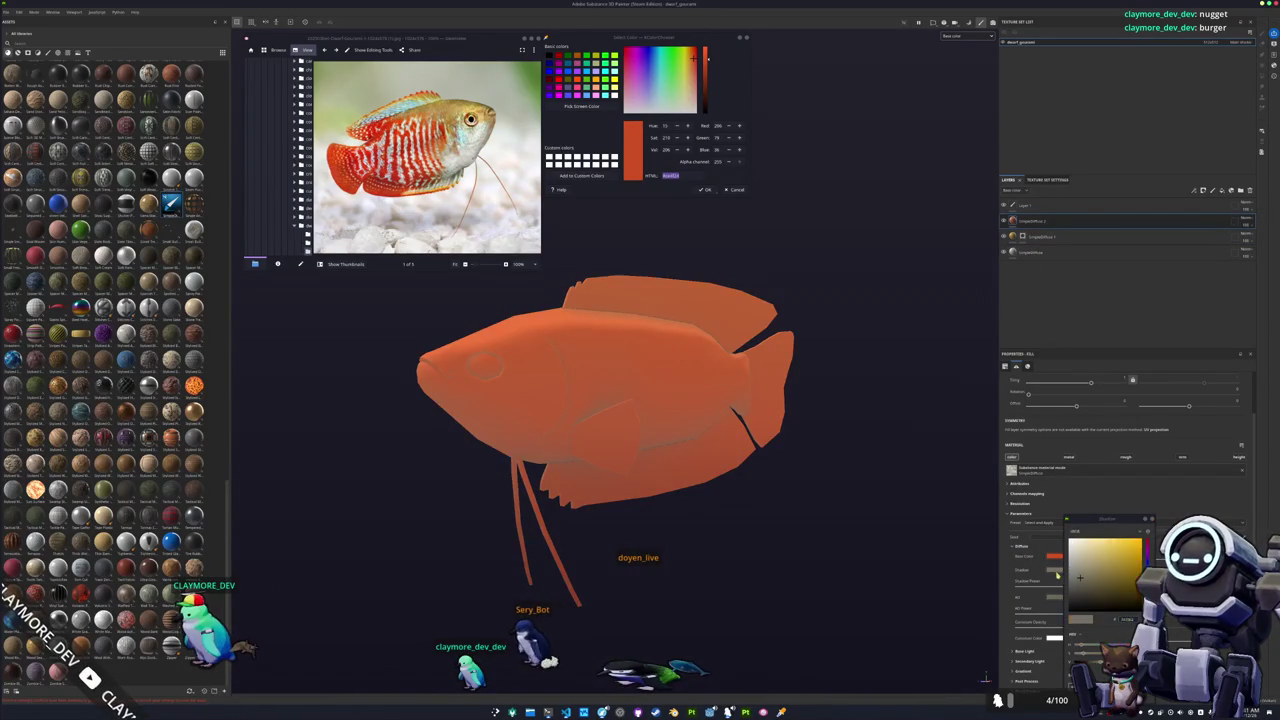
mouse_move(1123, 603)
mouse_down()
mouse_move(1135, 575)
mouse_move(1136, 592)
mouse_up()
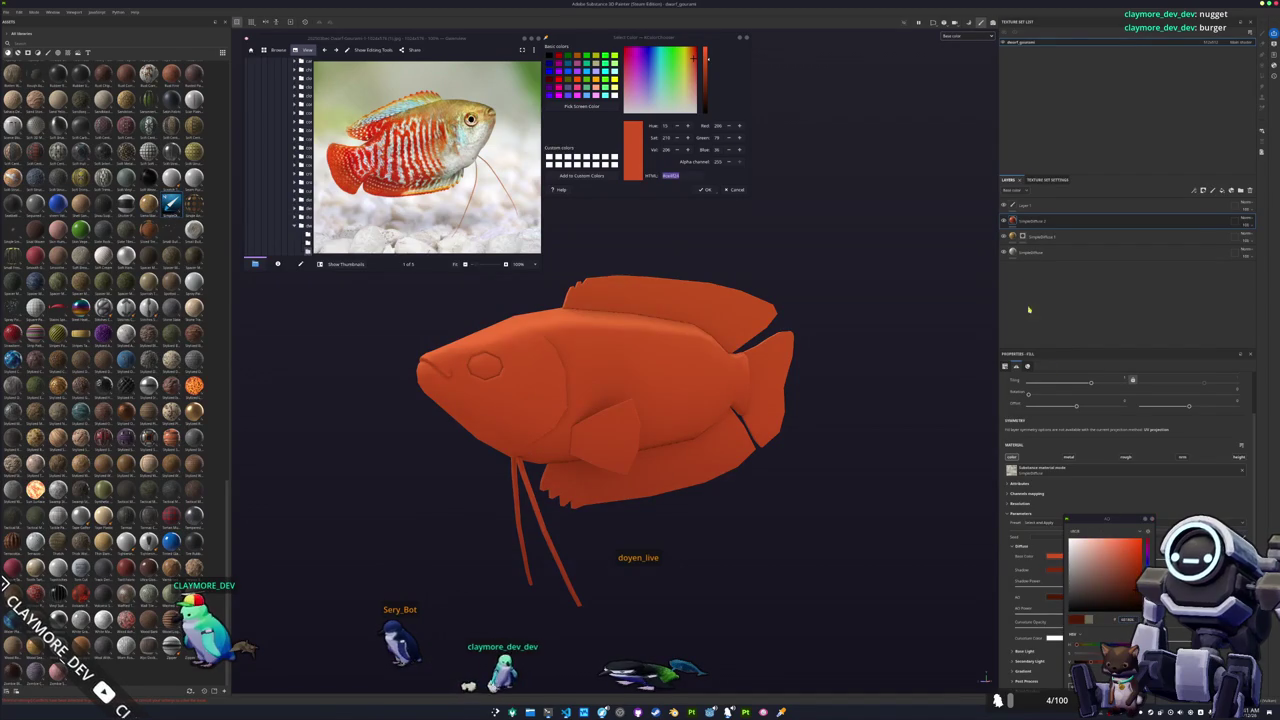
Add a black mask that fully hides the orange-red fill.
right_click(1030, 221)
click(1060, 250)
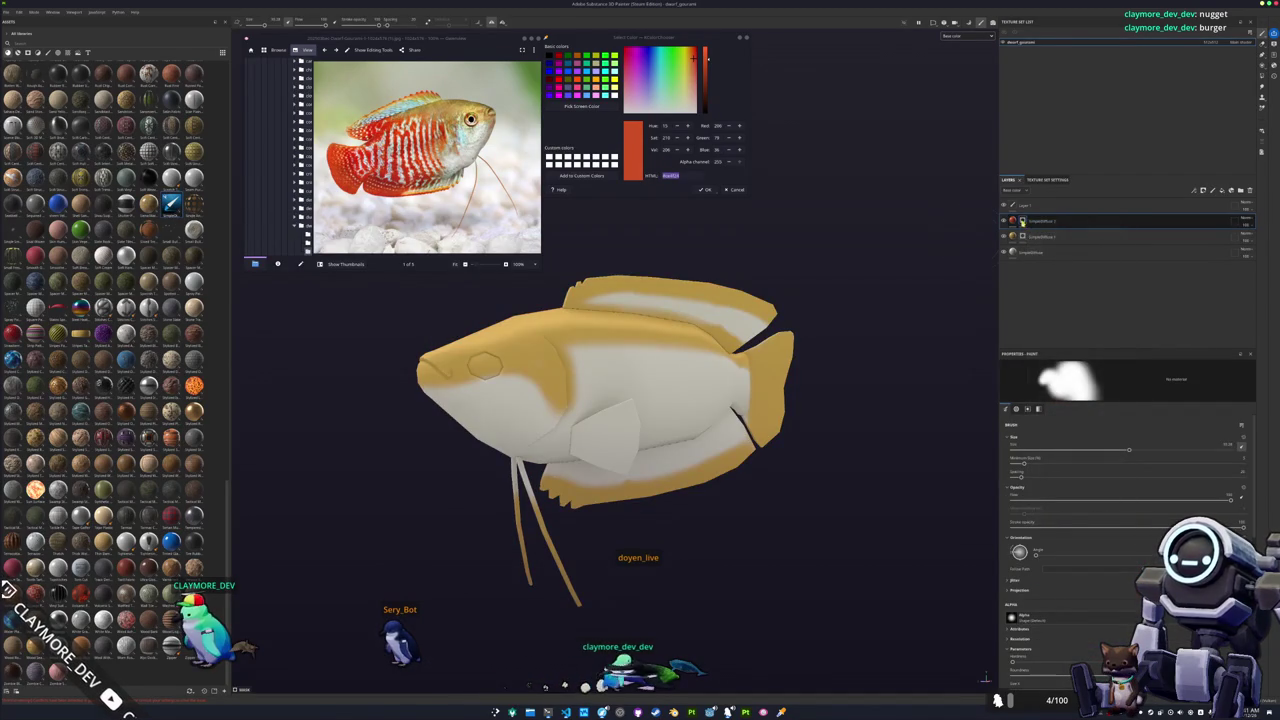
mouse_move(538, 378)
alt+mouse_down()
mouse_move(510, 371)
mouse_move(610, 365)
mouse_move(566, 420)
mouse_move(601, 416)
mouse_move(685, 488)
mouse_move(667, 492)
alt+mouse_up()
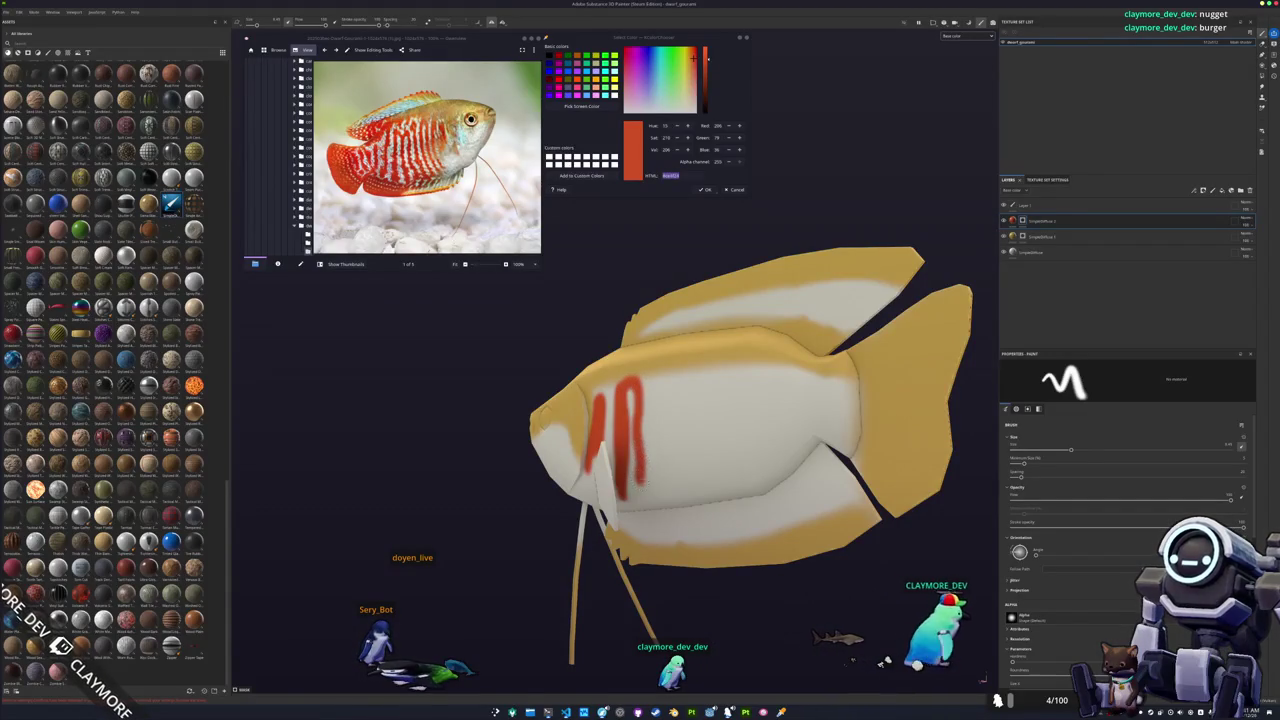
Paint vertical red stripes across the body, working toward the tail.
alt+drag(700, 430, 598, 445)
scroll(672, 428, up, 2)
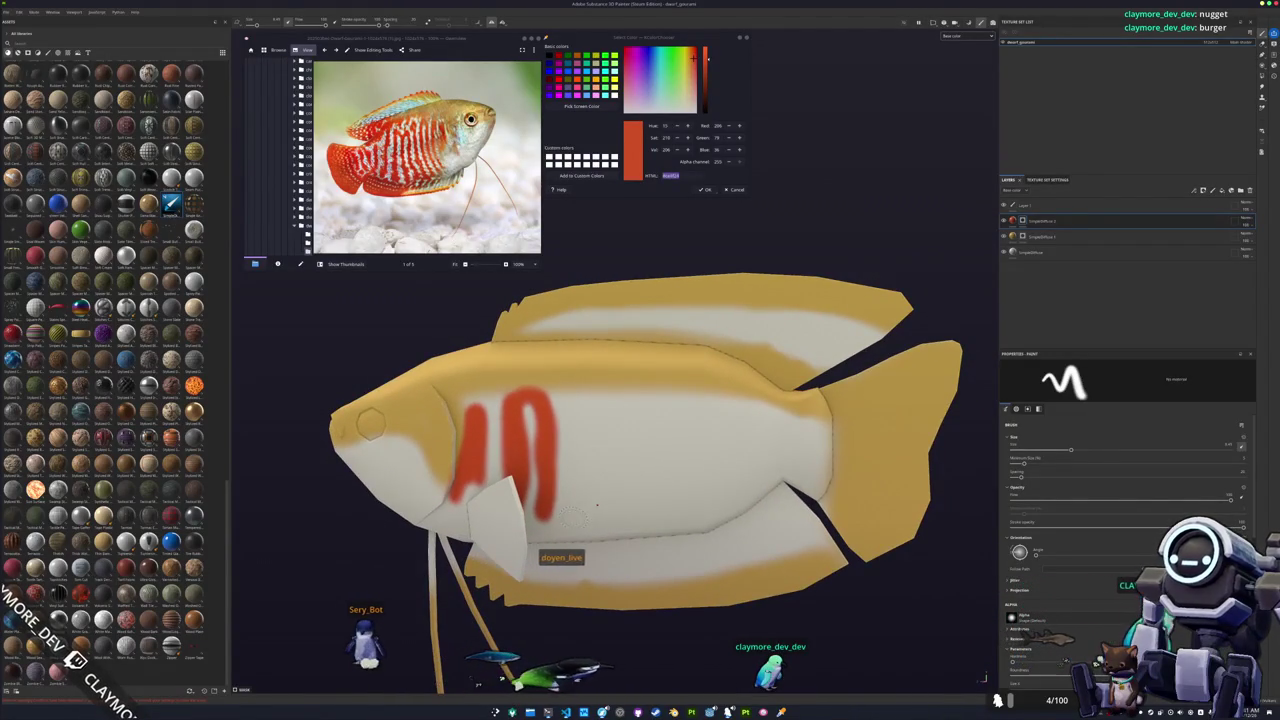
drag(573, 524, 585, 445)
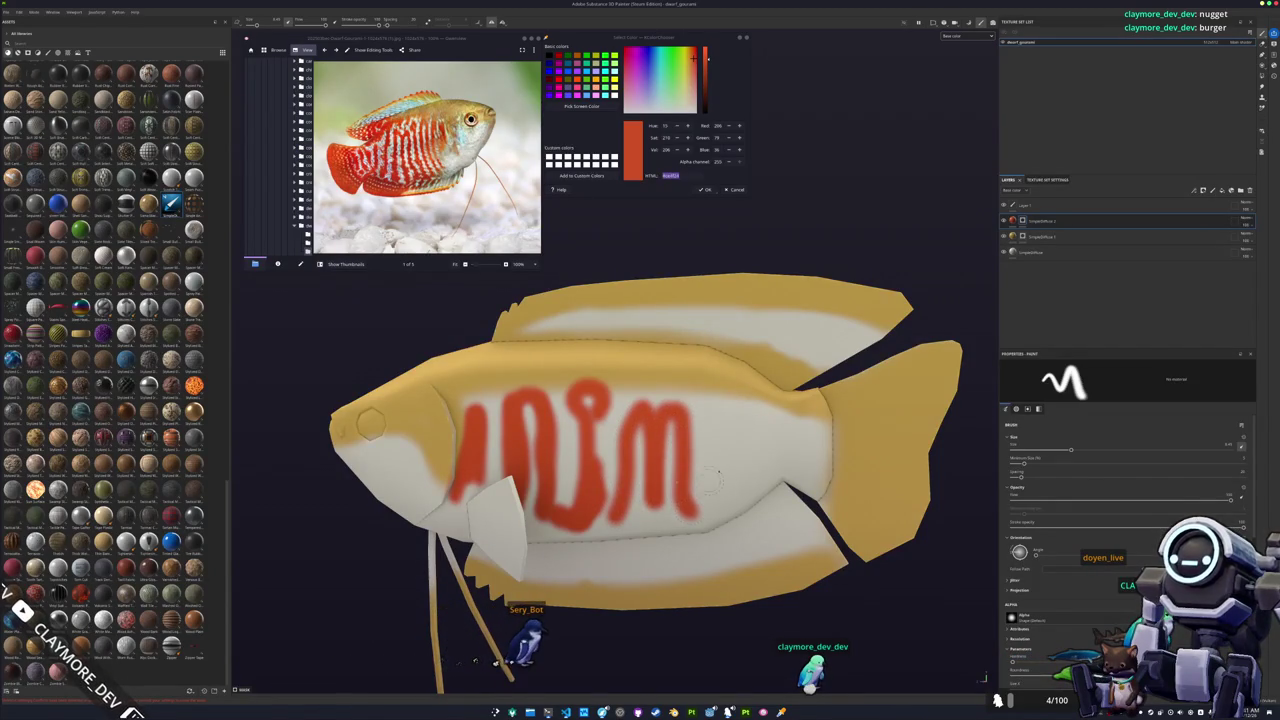
alt+drag(690, 512, 668, 485)
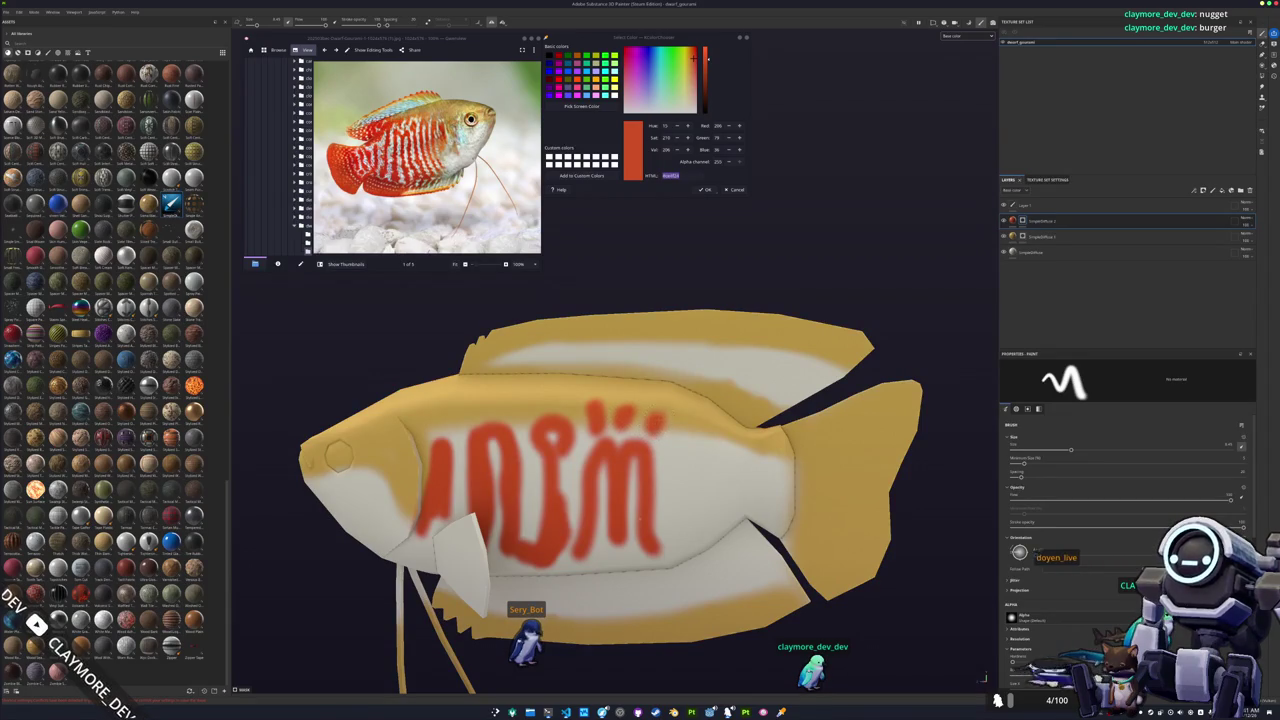
mouse_move(694, 422)
alt+mouse_down()
mouse_move(660, 418)
mouse_move(636, 528)
alt+mouse_up()
drag(655, 460, 650, 530)
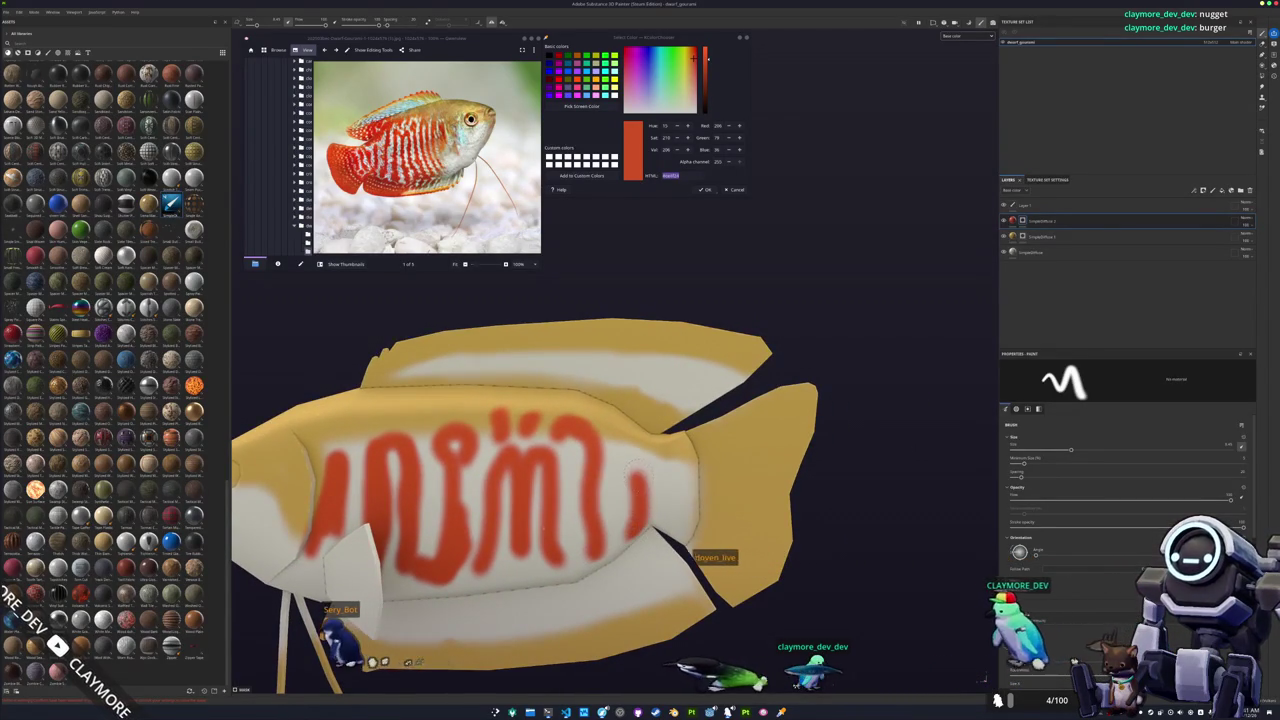
drag(681, 483, 678, 525)
Check the fill's base colour, then return to the mask and zoom in on the stripes.
click(1012, 220)
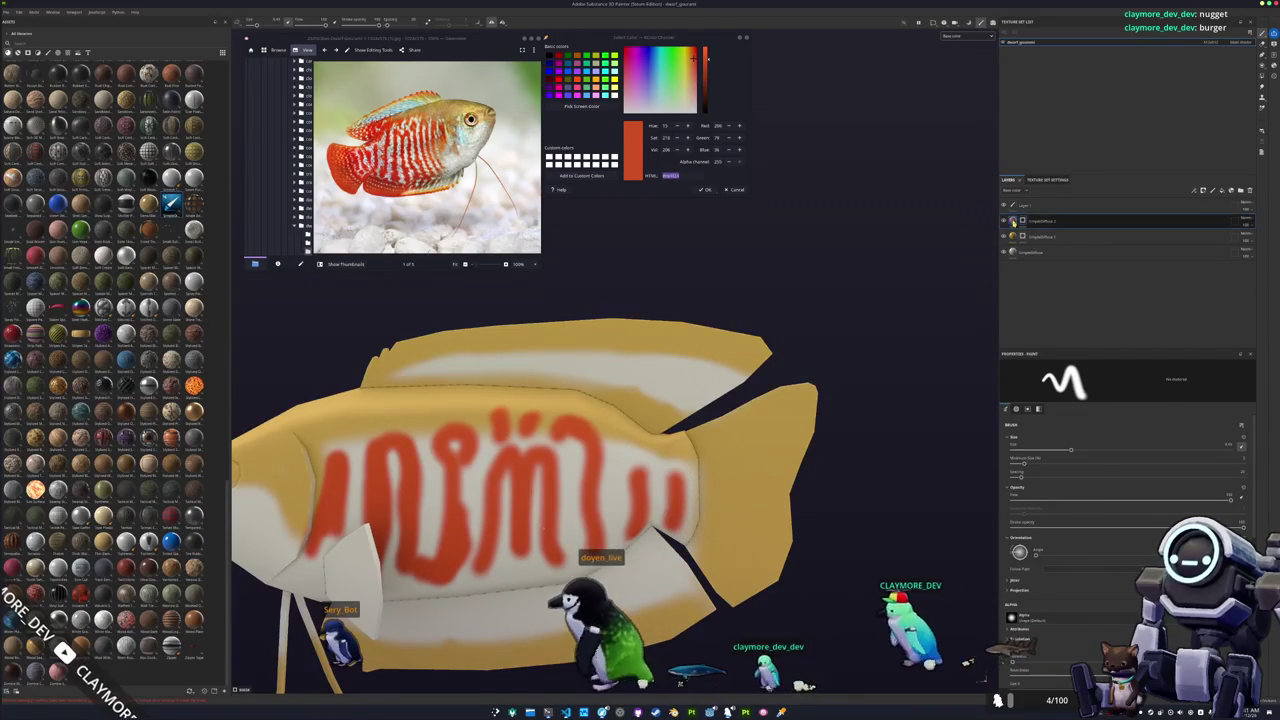
click(1072, 555)
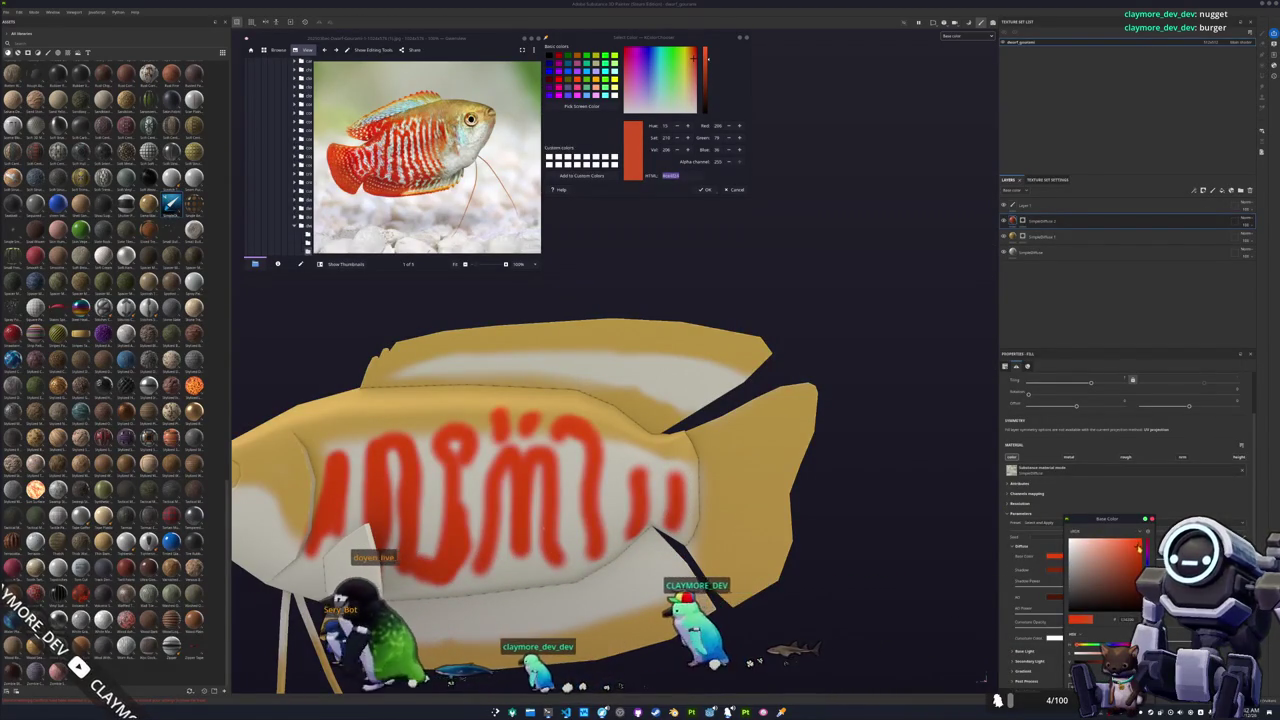
click(1022, 220)
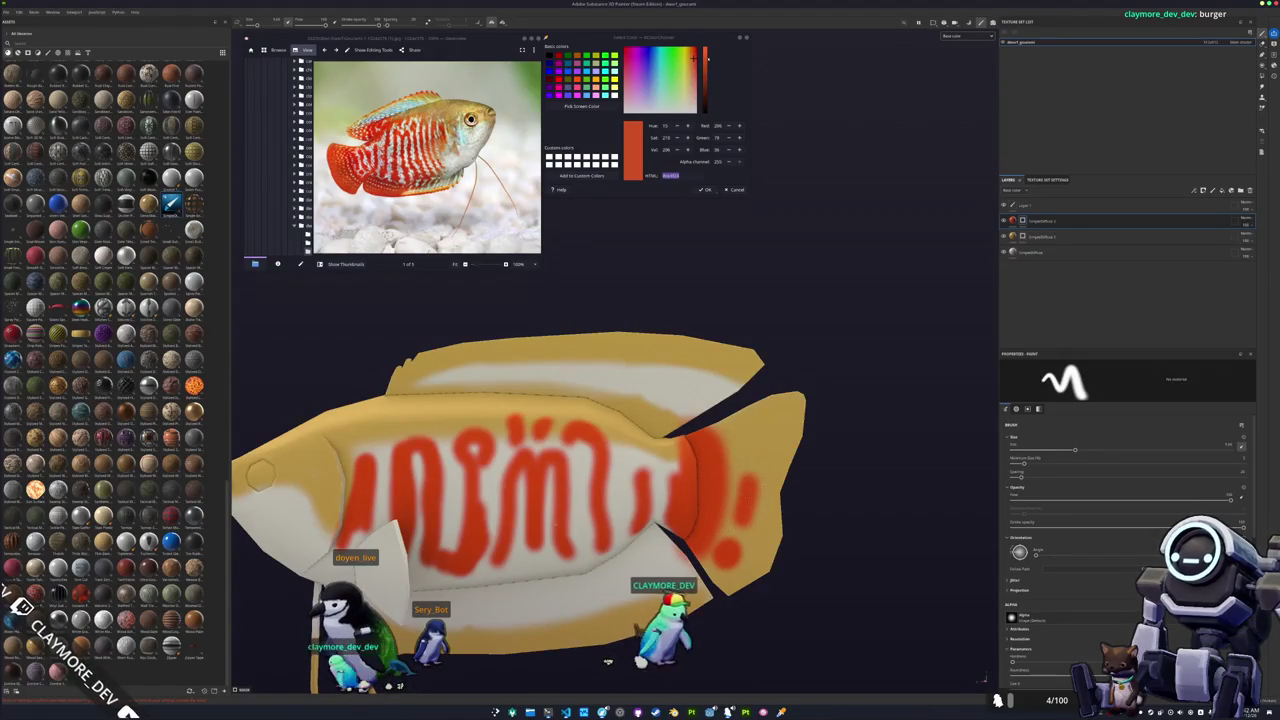
alt+drag(258, 475, 733, 405)
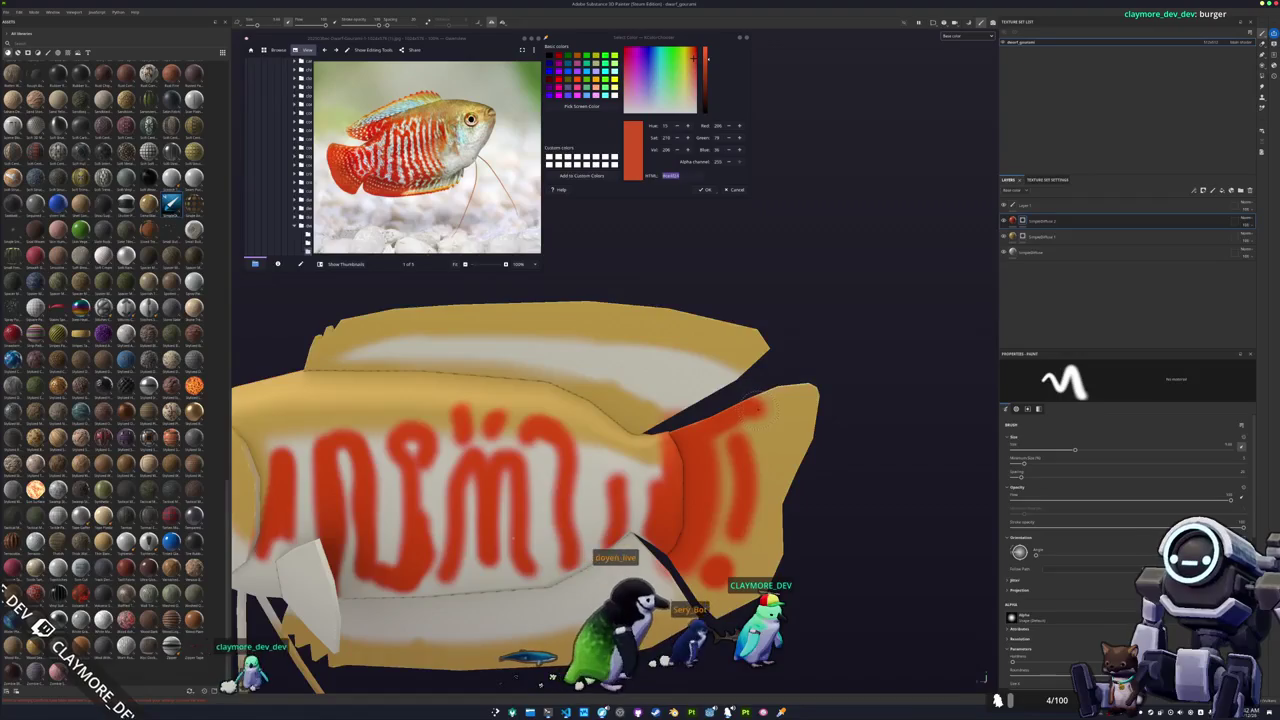
mouse_move(513, 538)
alt+mouse_down()
mouse_move(663, 676)
mouse_move(775, 676)
alt+mouse_up()
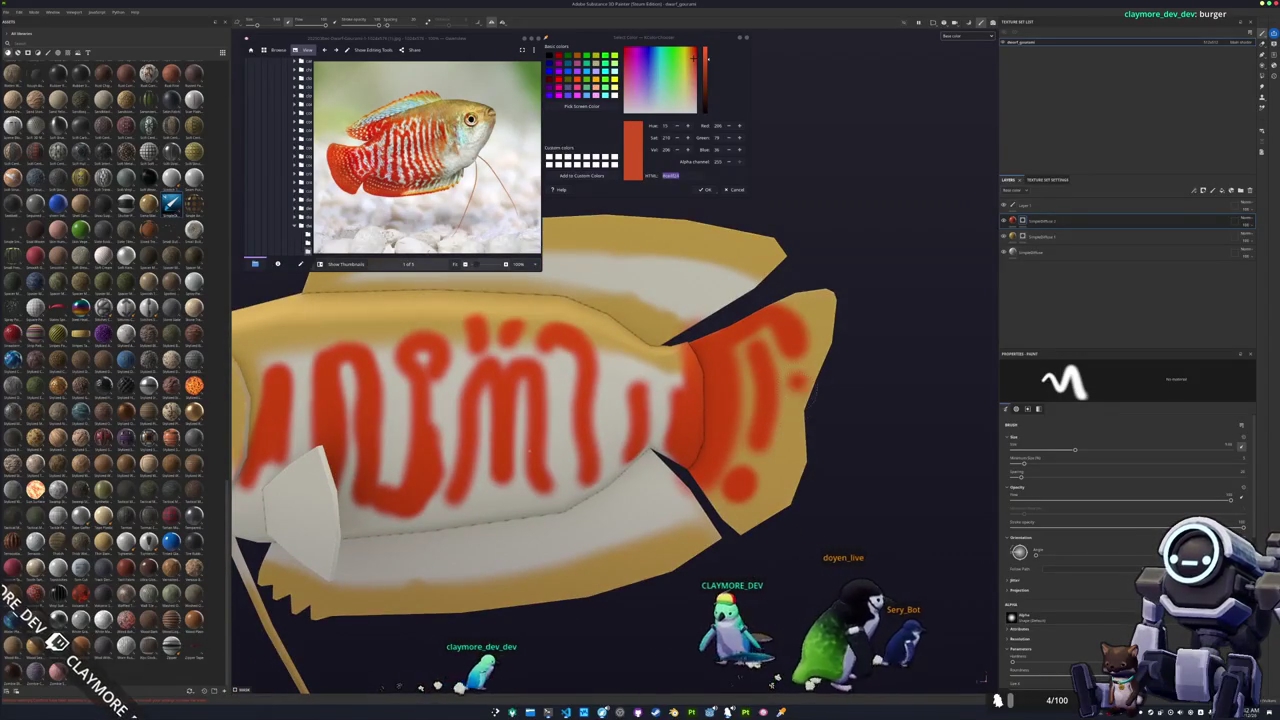
click(788, 441)
click(769, 471)
click(750, 510)
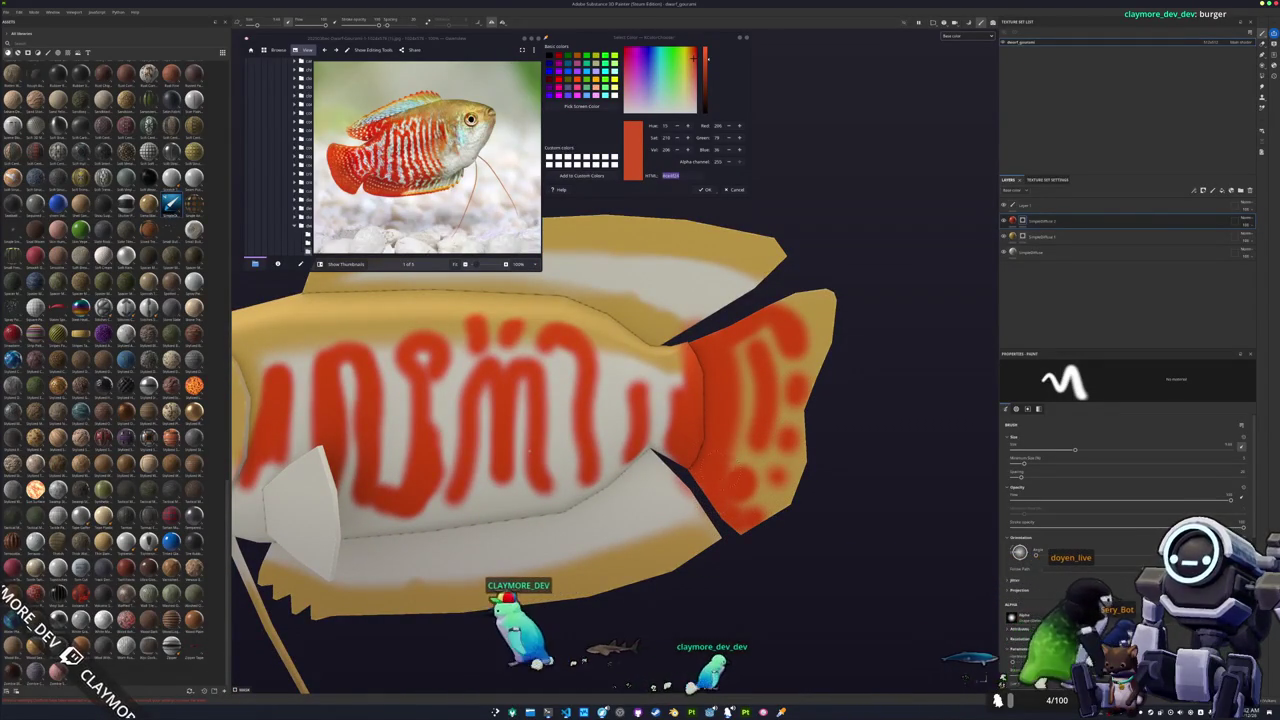
alt+drag(655, 686, 745, 686)
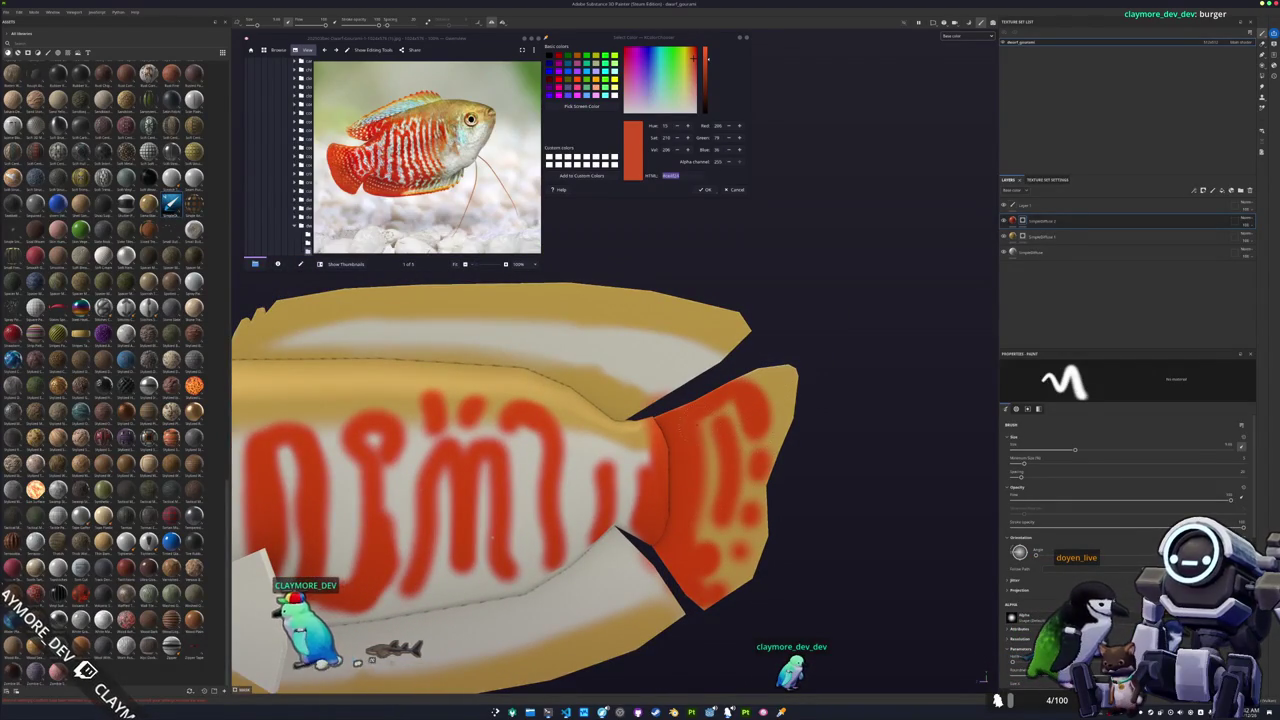
alt+drag(745, 686, 820, 660)
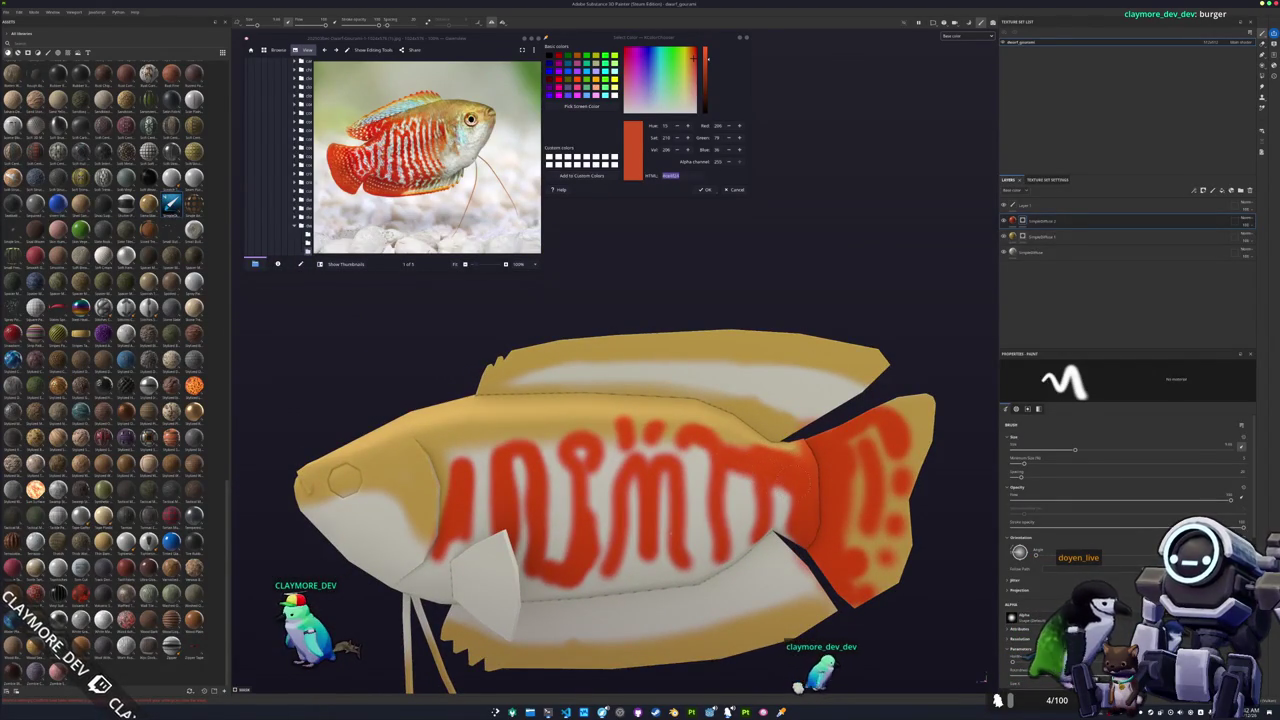
alt+drag(820, 660, 880, 630)
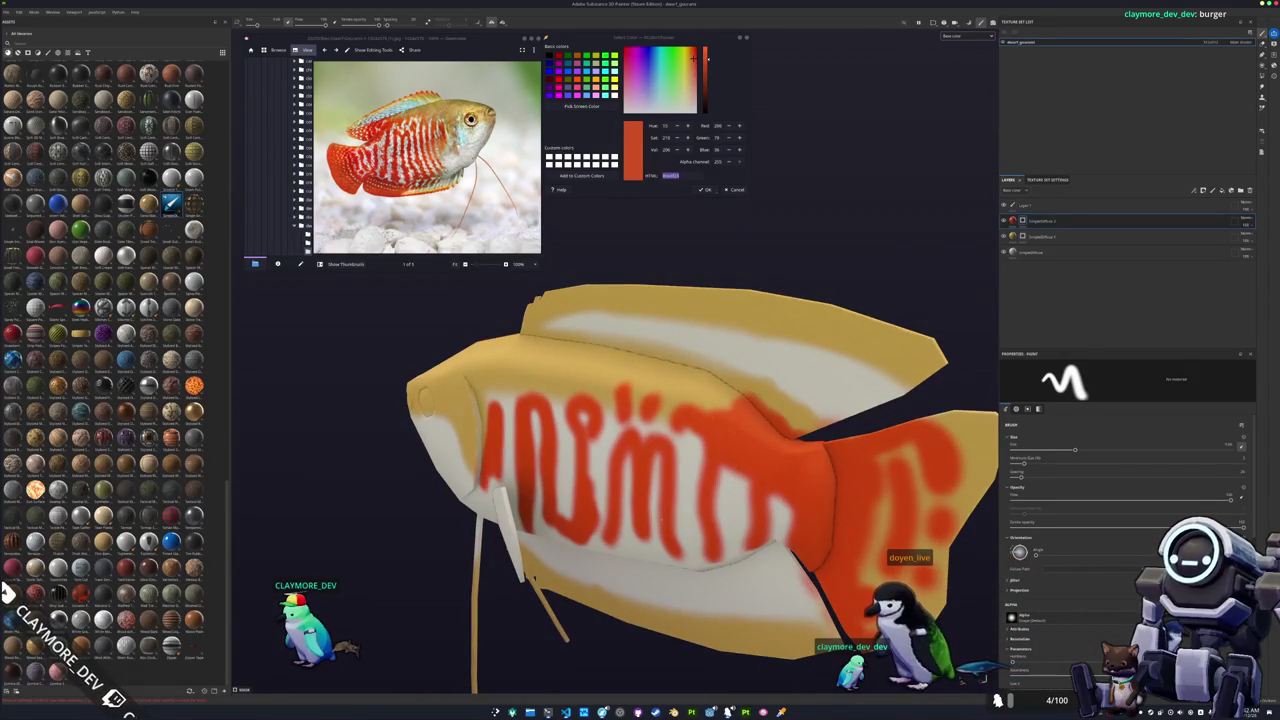
alt+drag(880, 630, 900, 560)
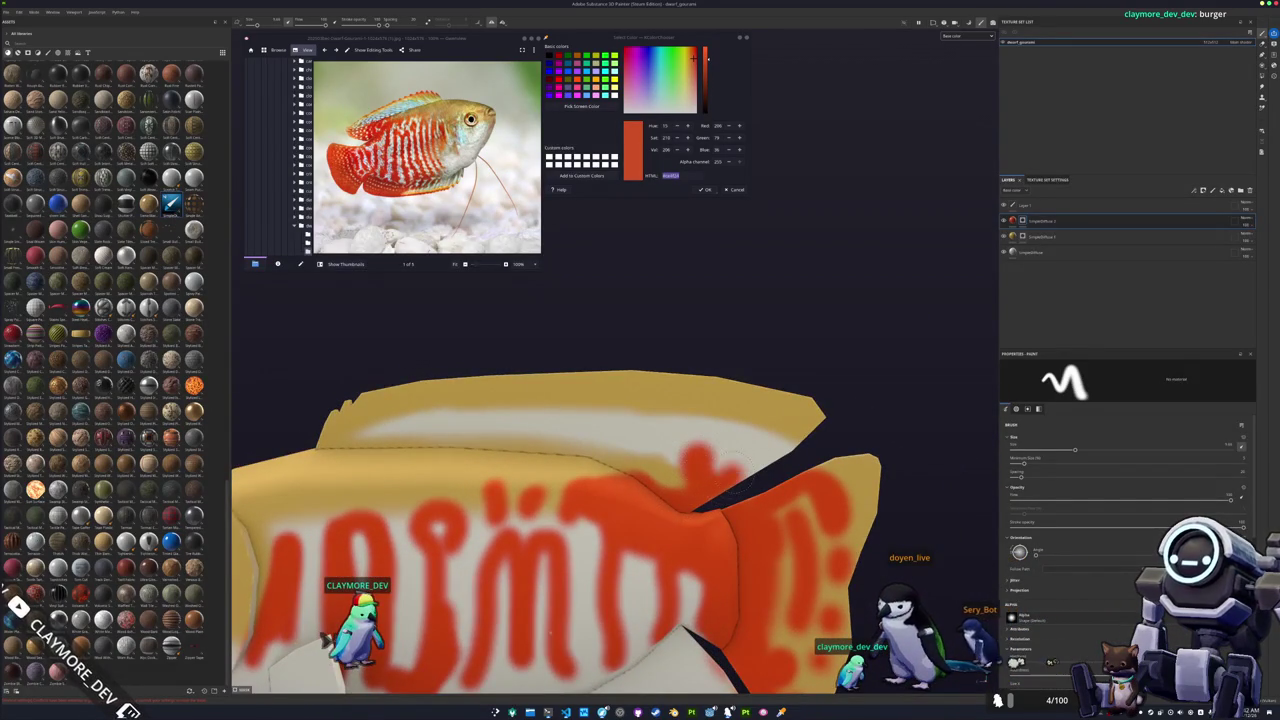
alt+middle_drag(620, 455, 675, 490)
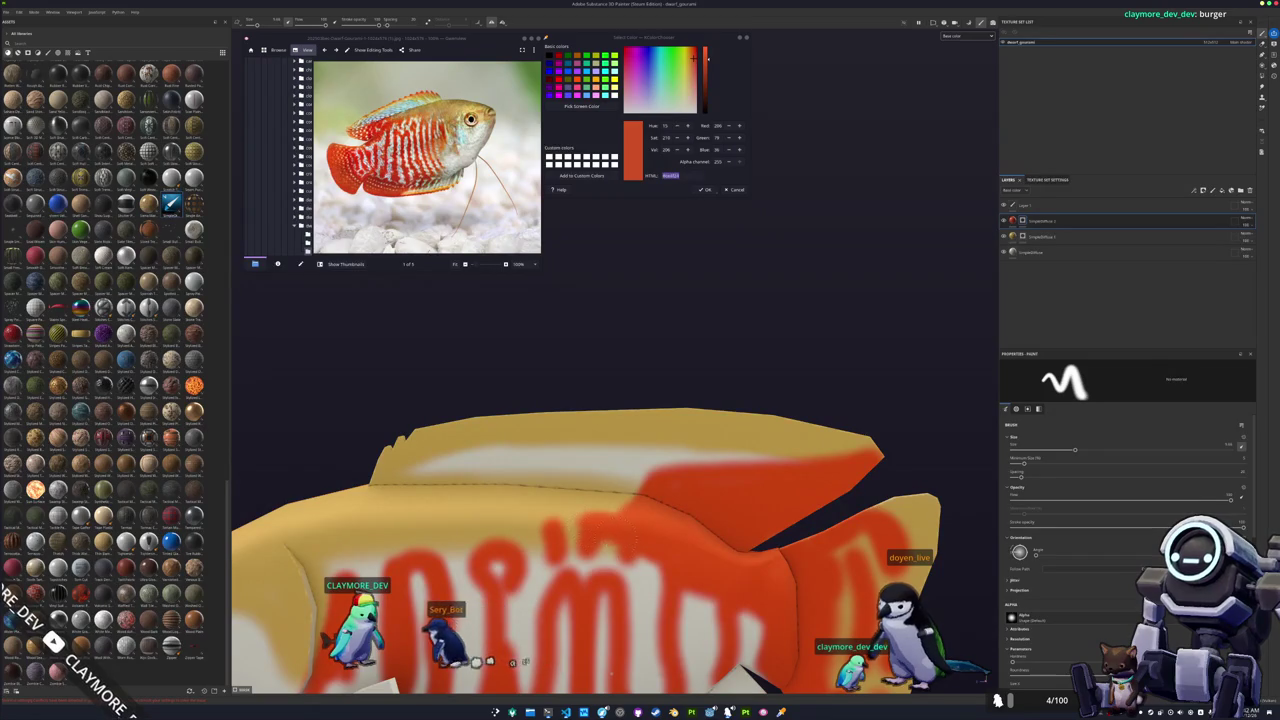
scroll(600, 560, up, 5)
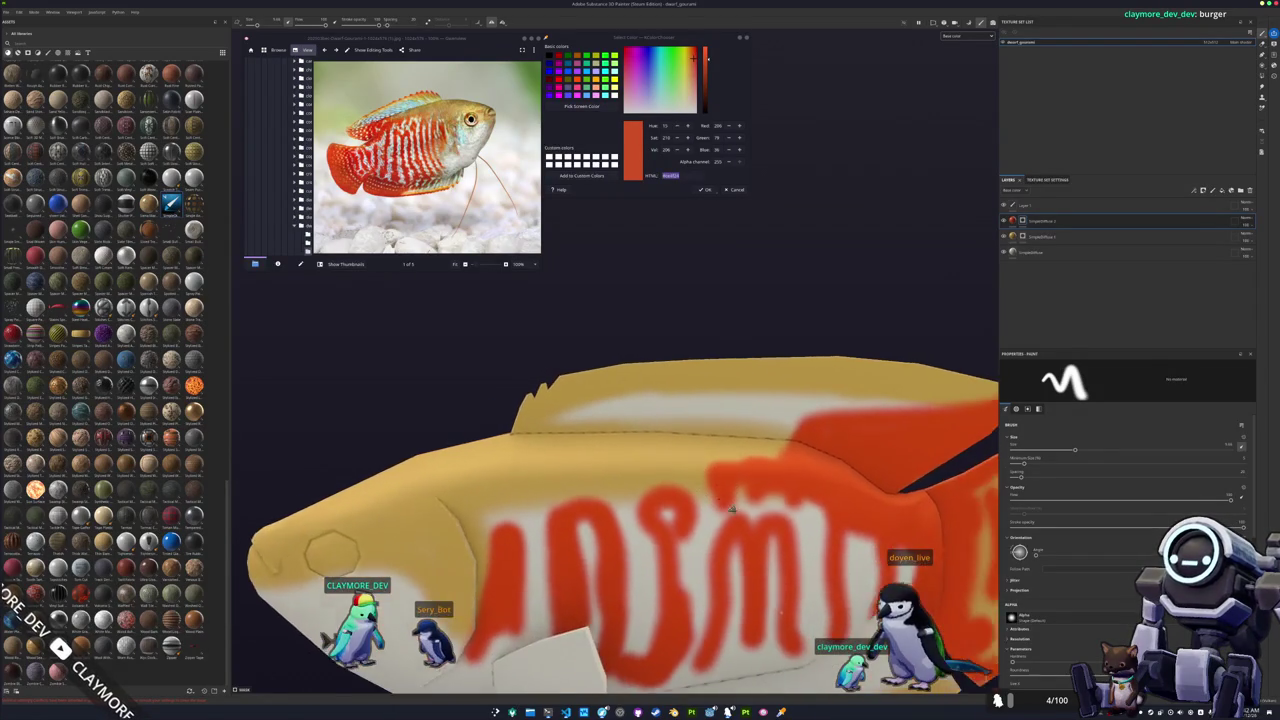
scroll(636, 470, down, 3)
scroll(1115, 600, down, 5)
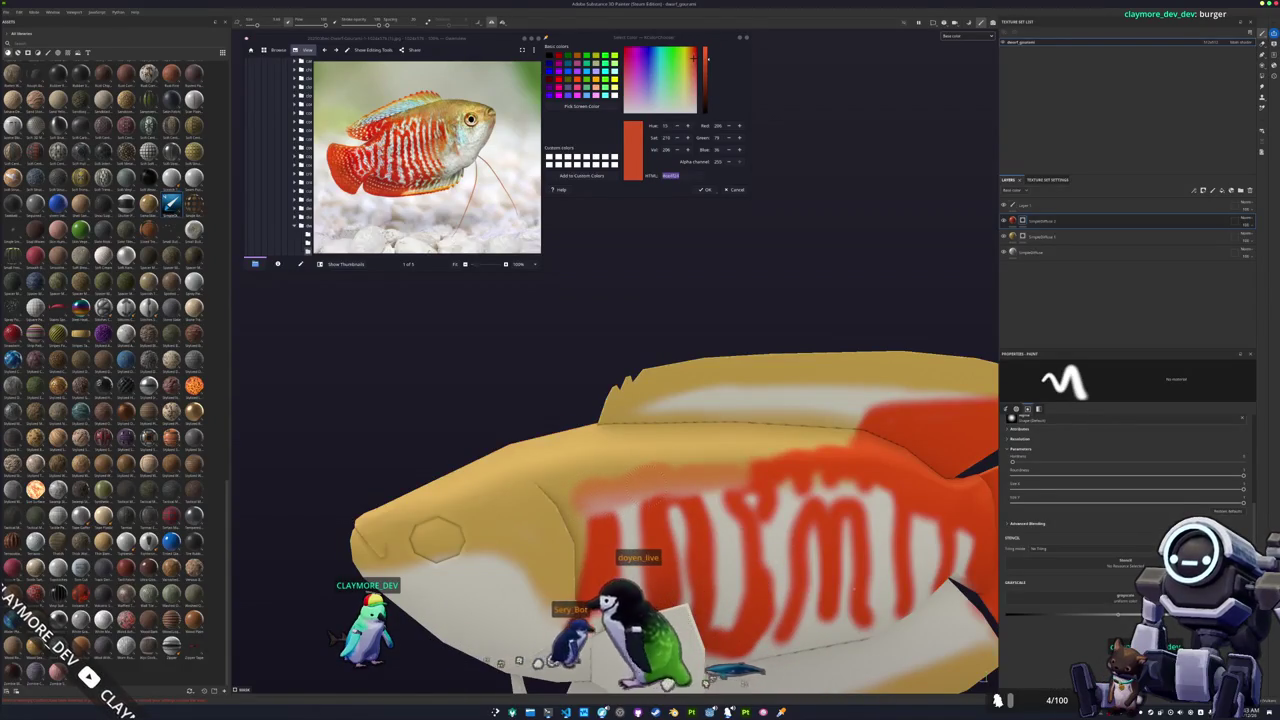
Paint a batch of white spots on the red dorsal fin, then undo them.
scroll(684, 538, down, 2)
scroll(685, 538, down, 2)
scroll(700, 460, up, 4)
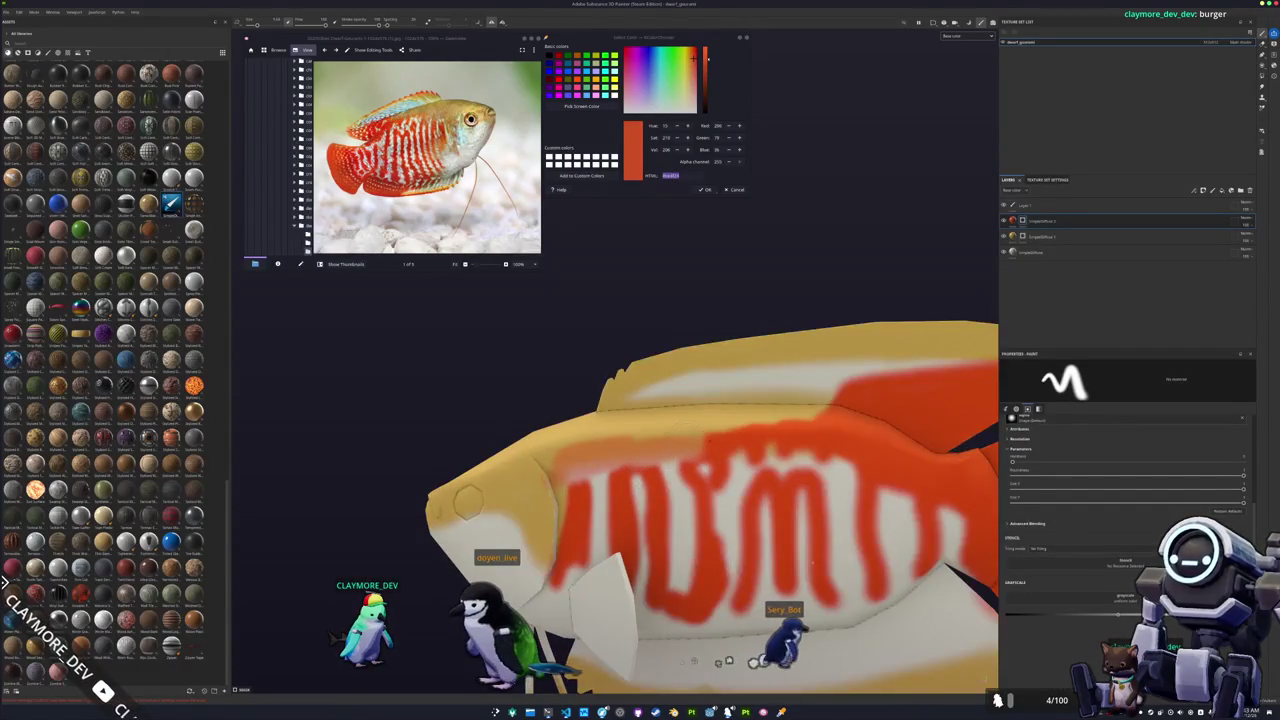
alt+drag(700, 460, 690, 500)
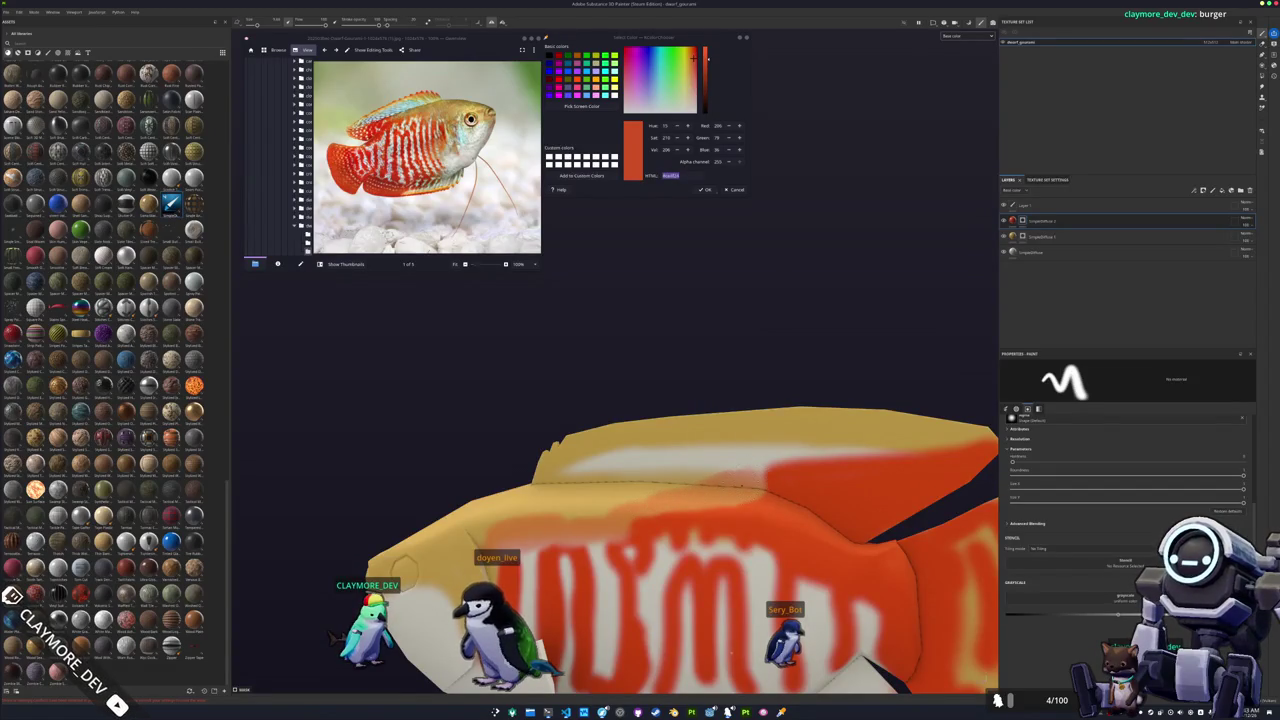
alt+drag(690, 500, 1066, 599)
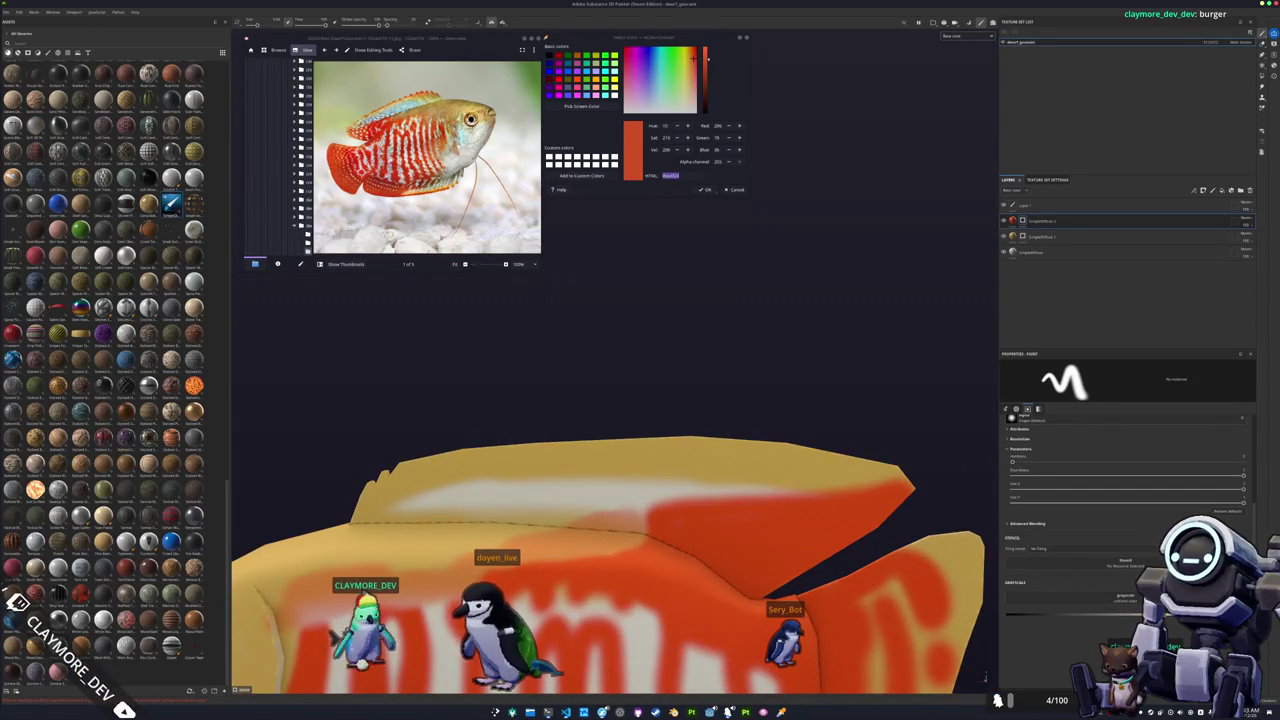
click(692, 516)
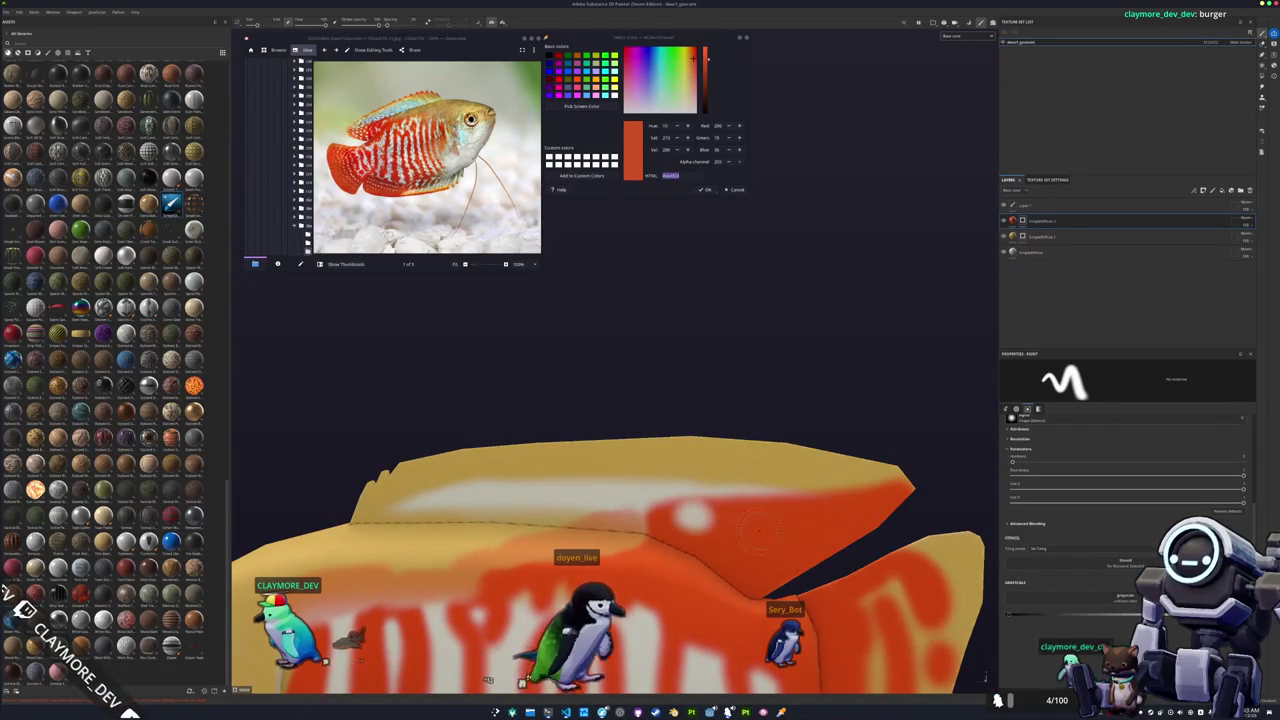
click(759, 524)
click(783, 500)
click(808, 527)
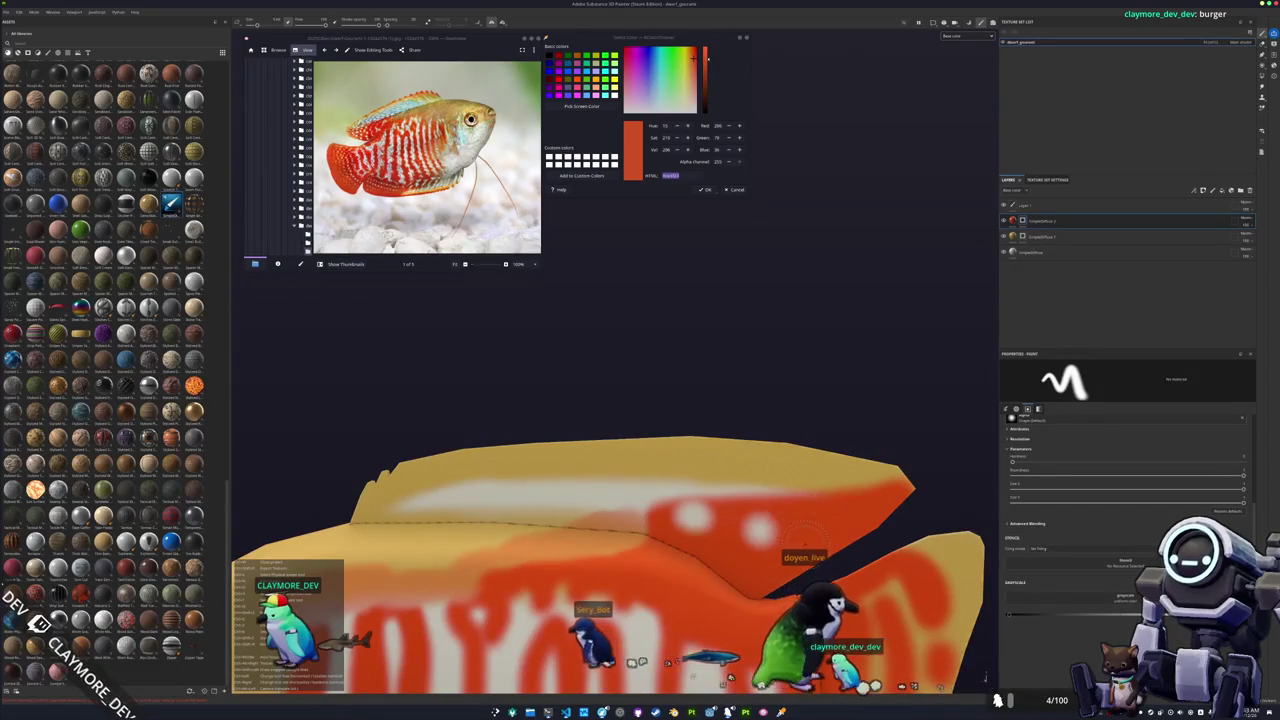
key(ctrl+z)
key(ctrl+z)
key(ctrl+z)
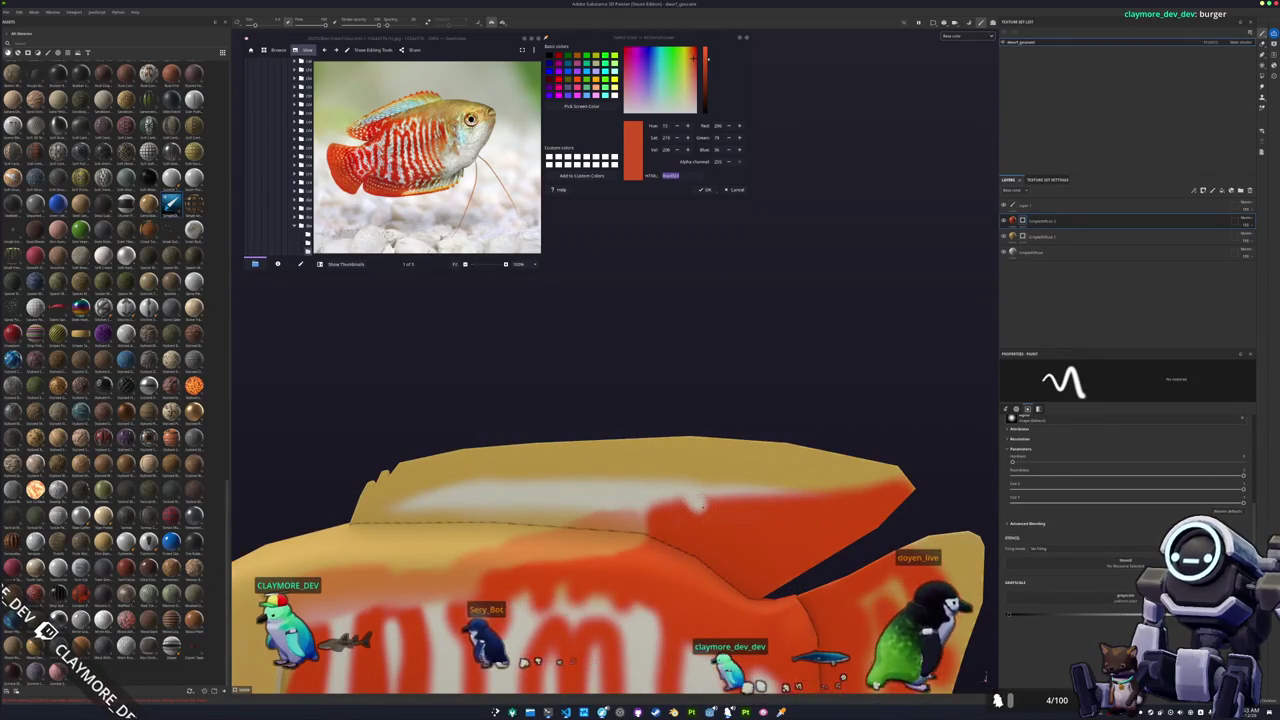
Repaint small white dots on the dorsal fin and orbit to review the result.
click(718, 523)
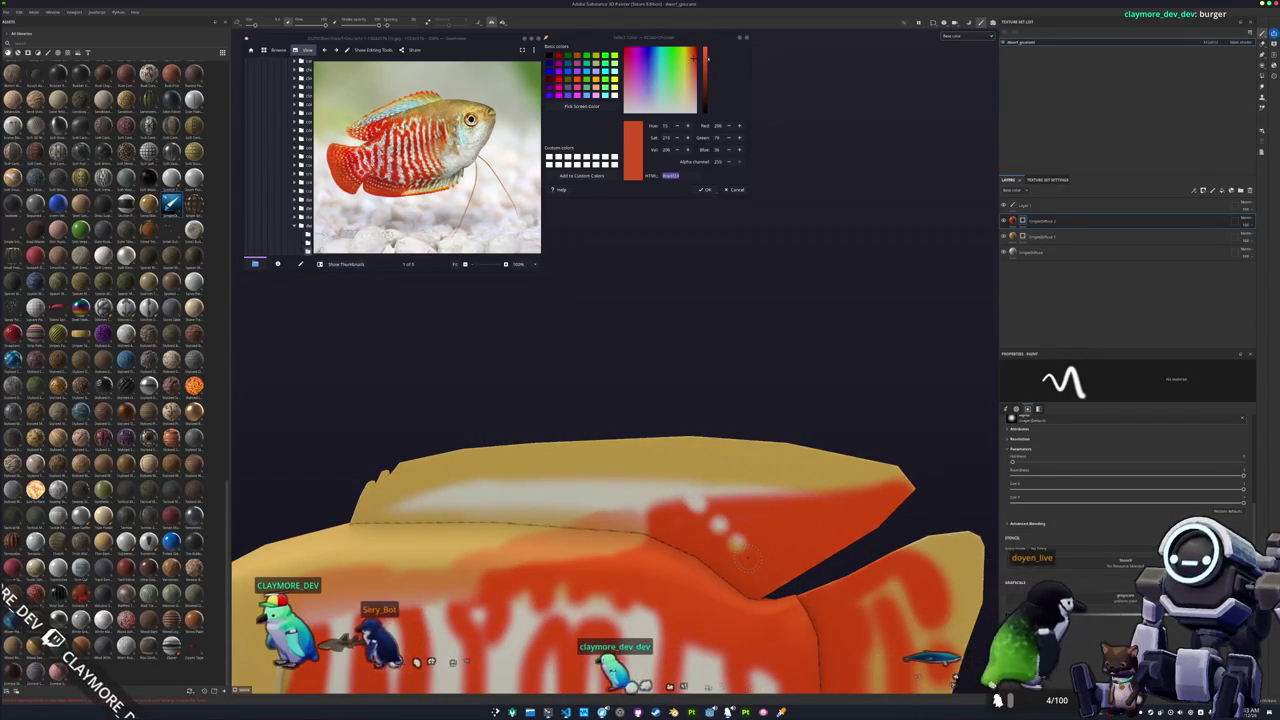
drag(718, 523, 748, 560)
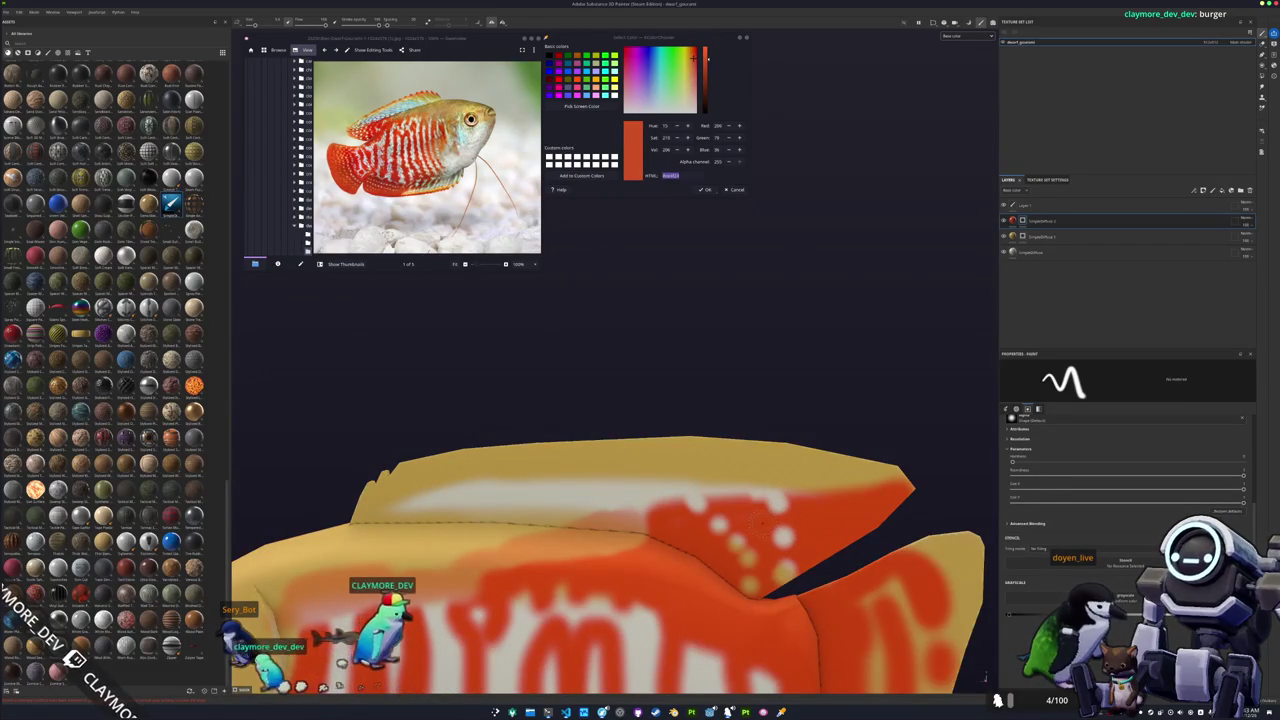
click(733, 502)
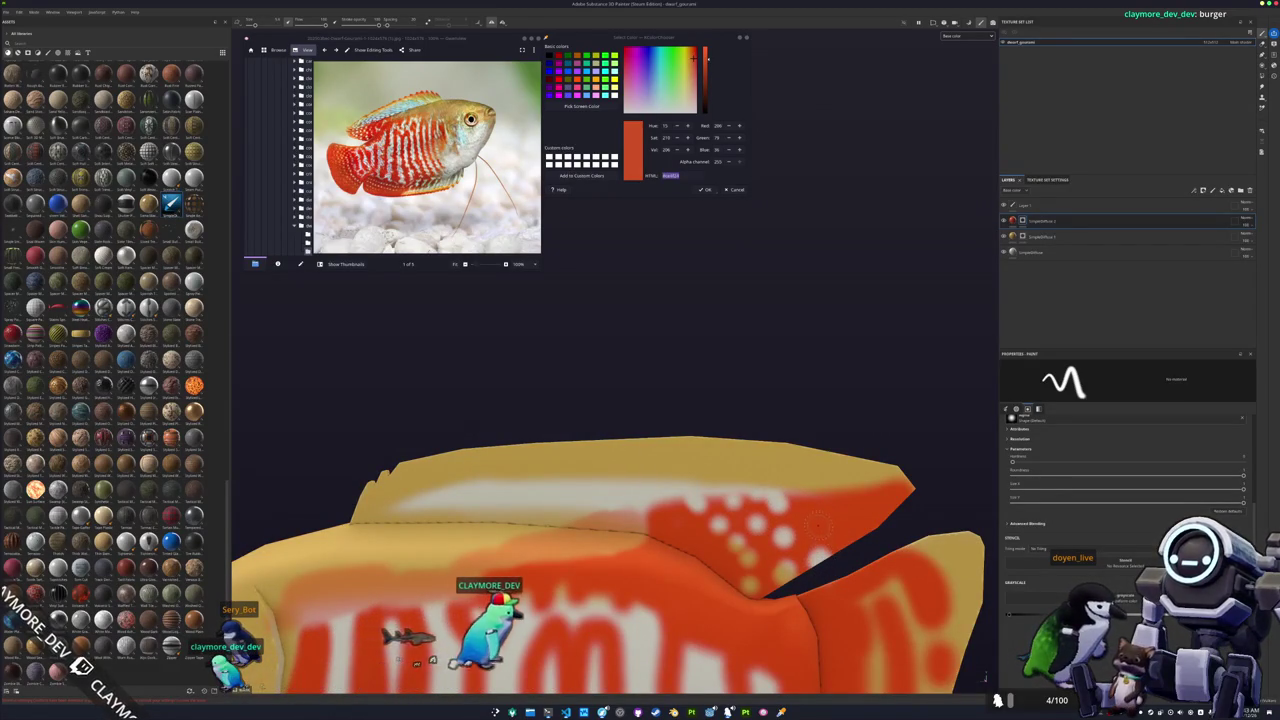
alt+drag(816, 494, 712, 482)
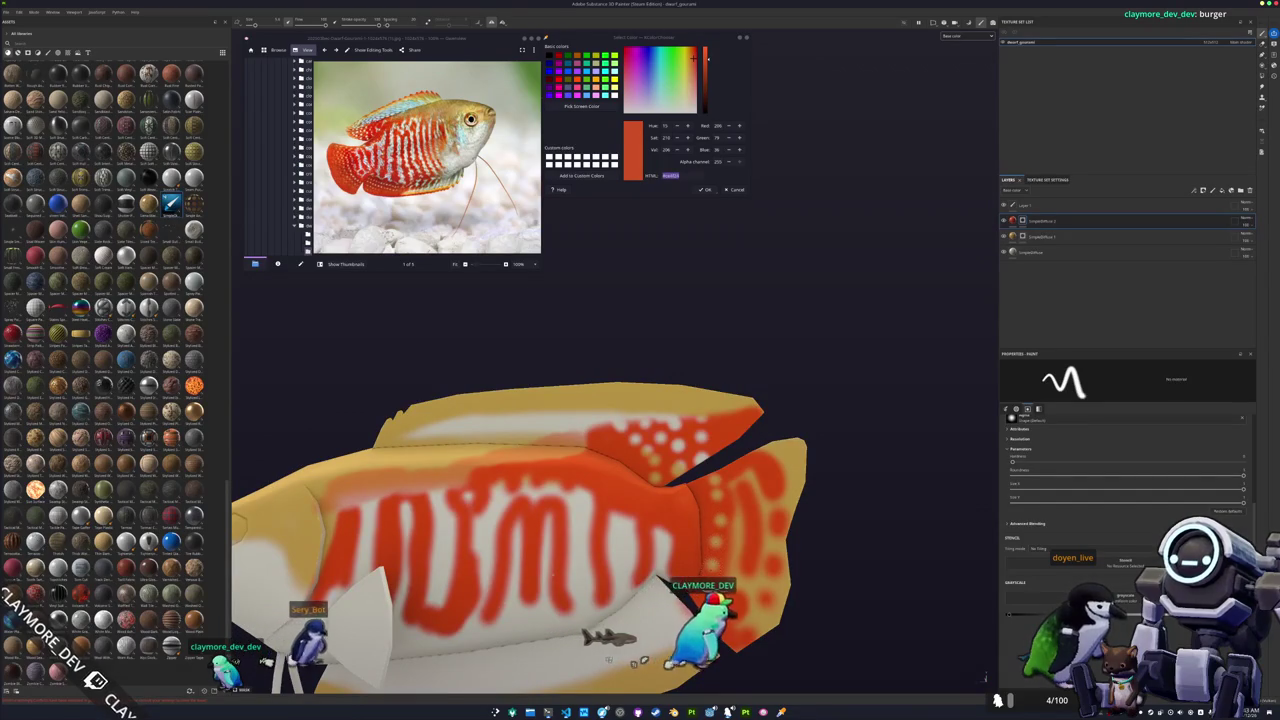
alt+drag(552, 578, 595, 470)
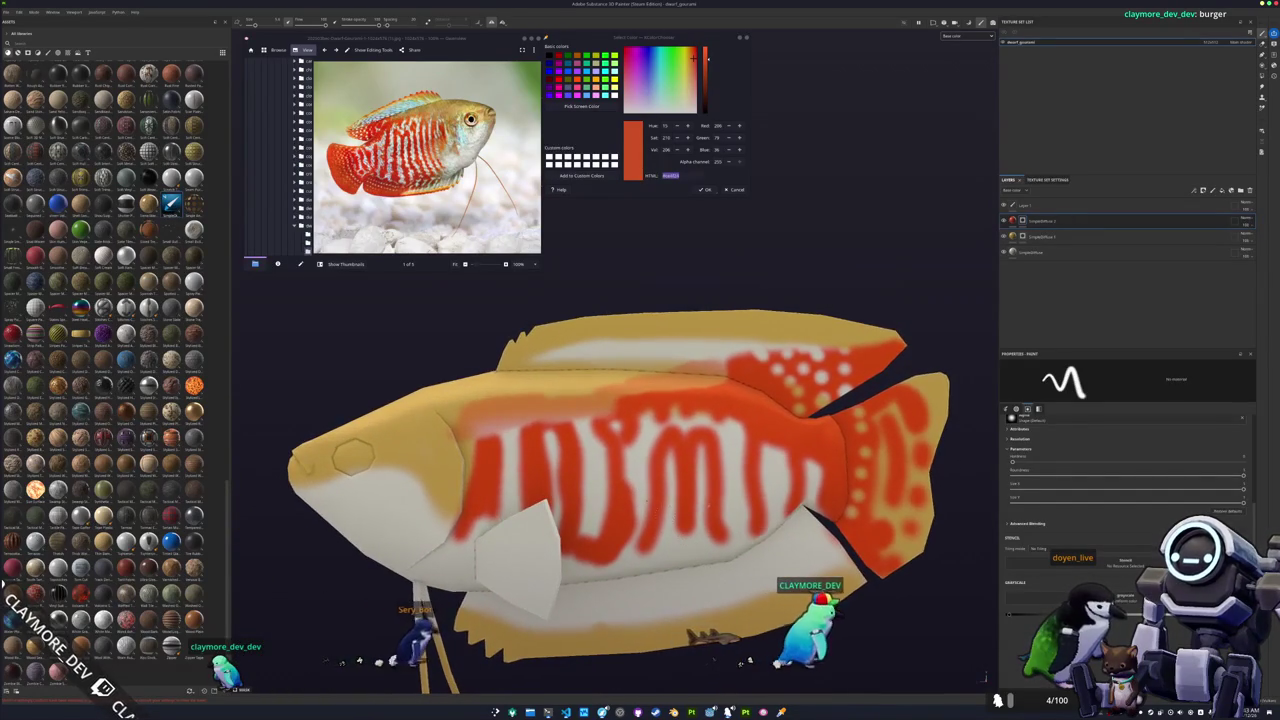
alt+middle_drag(592, 466, 680, 558)
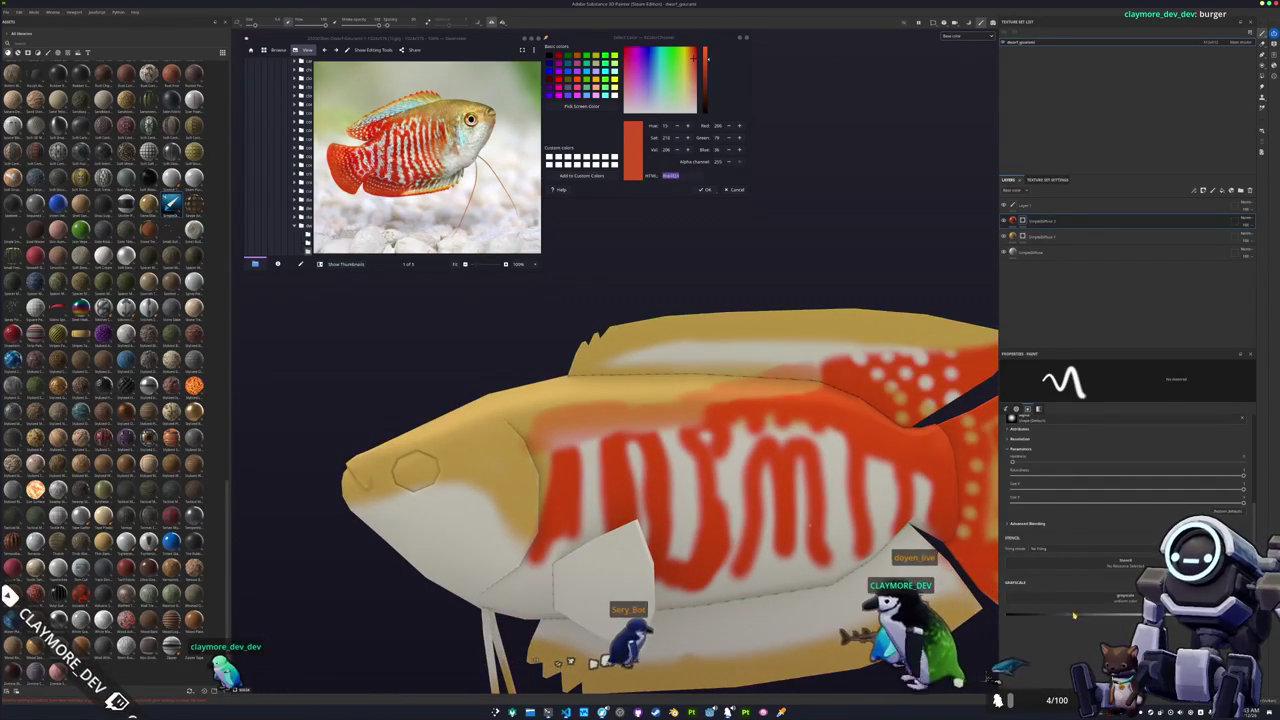
mouse_move(957, 680)
alt+mouse_down()
mouse_move(983, 678)
mouse_move(663, 514)
mouse_move(718, 500)
alt+mouse_up()
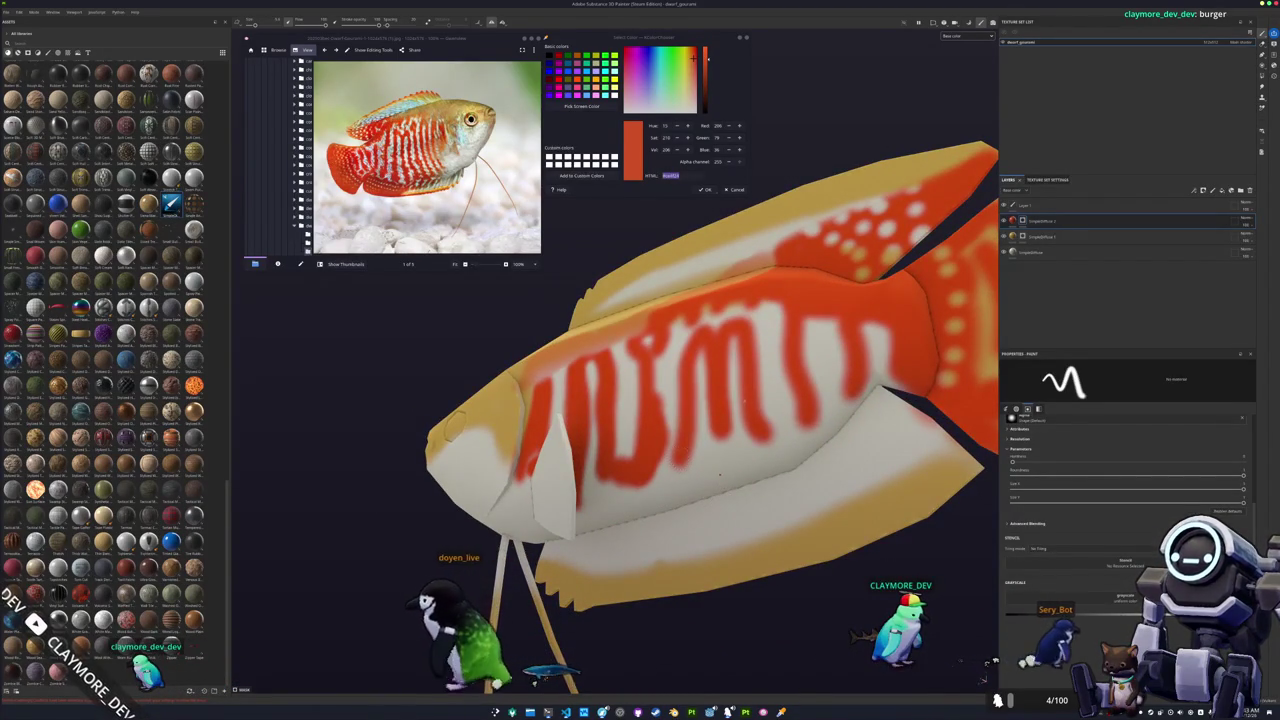
Paint white dots along the lower fin and a straight red line along the dorsal fin edge.
mouse_move(738, 542)
alt+mouse_down()
mouse_move(636, 453)
mouse_move(626, 559)
alt+mouse_up()
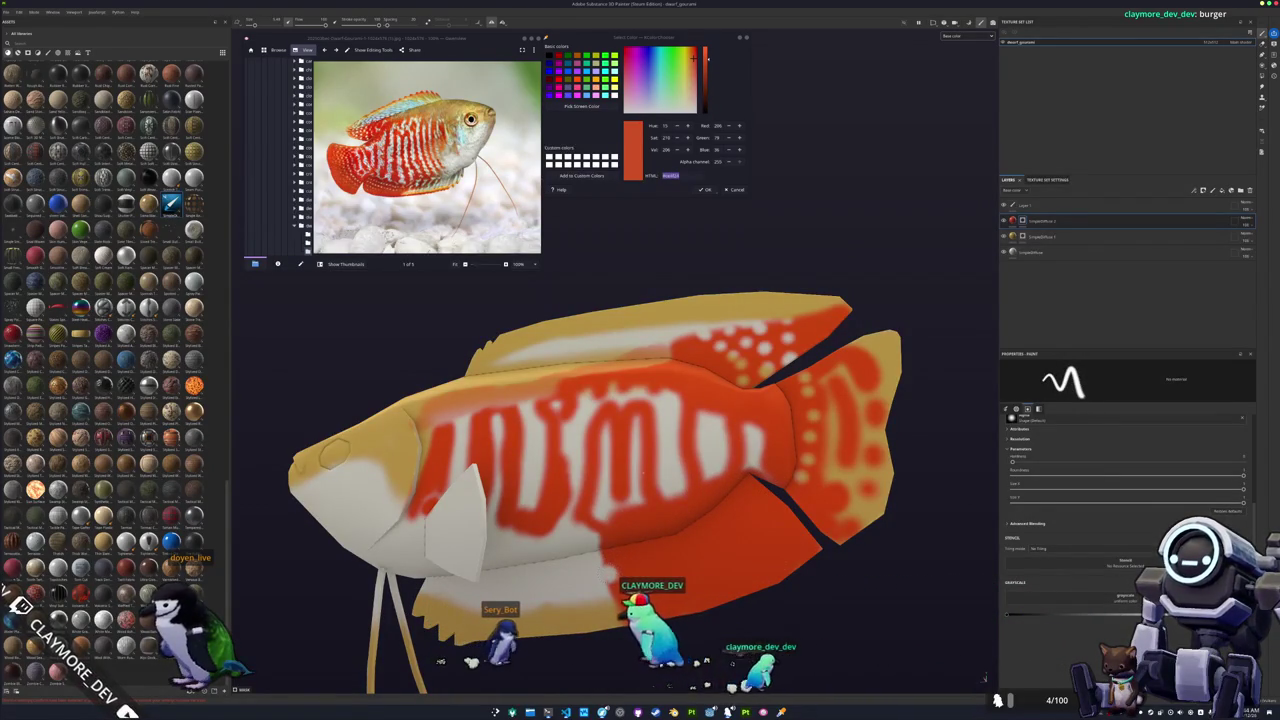
drag(640, 562, 733, 515)
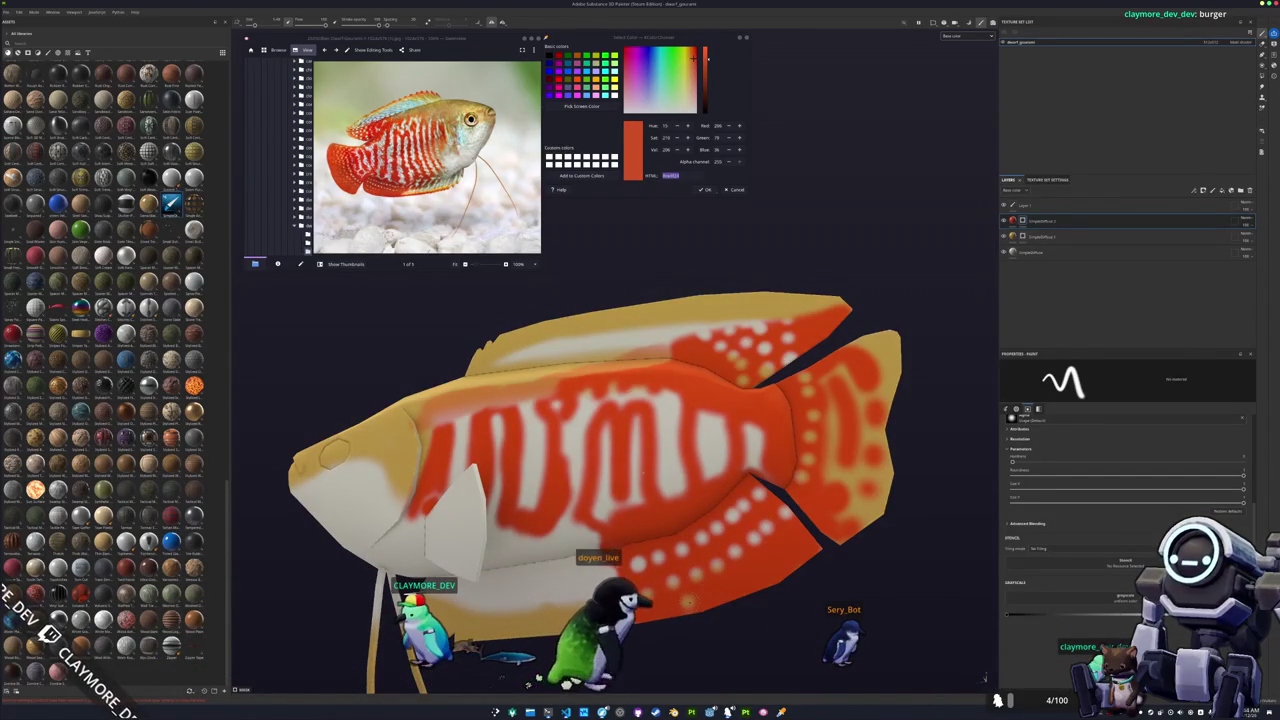
alt+drag(643, 470, 725, 587)
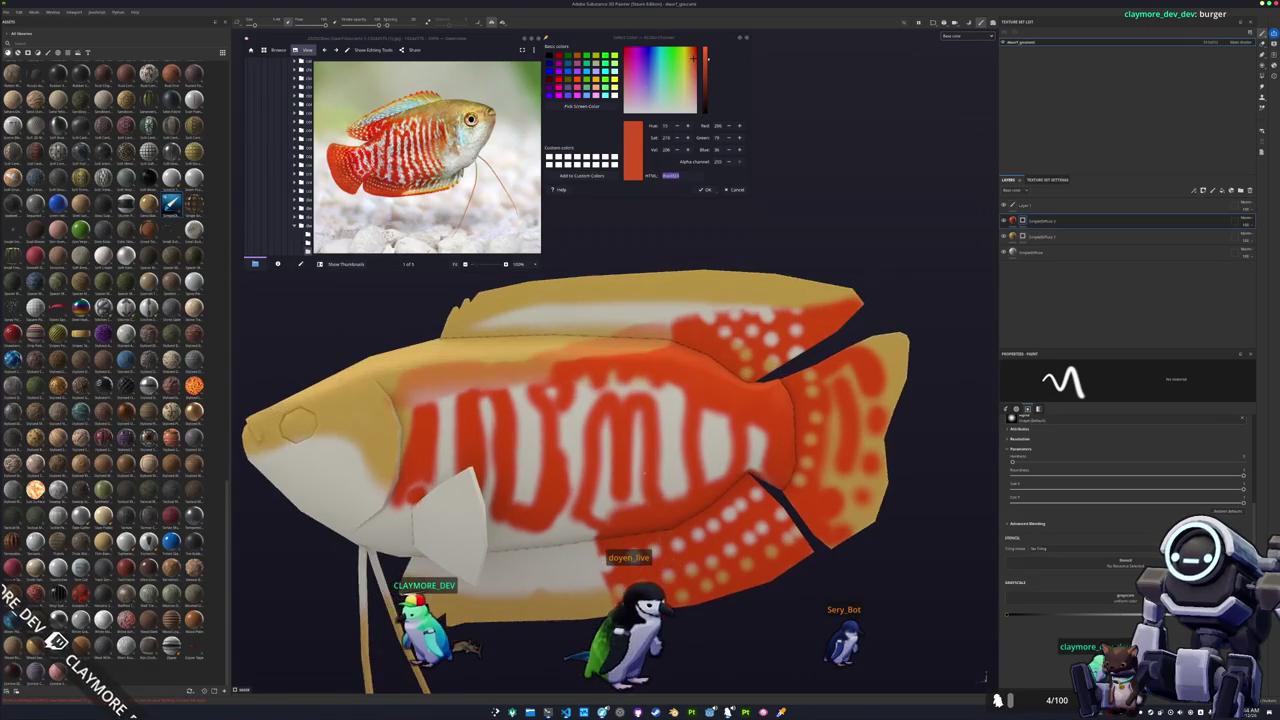
alt+drag(722, 470, 730, 437)
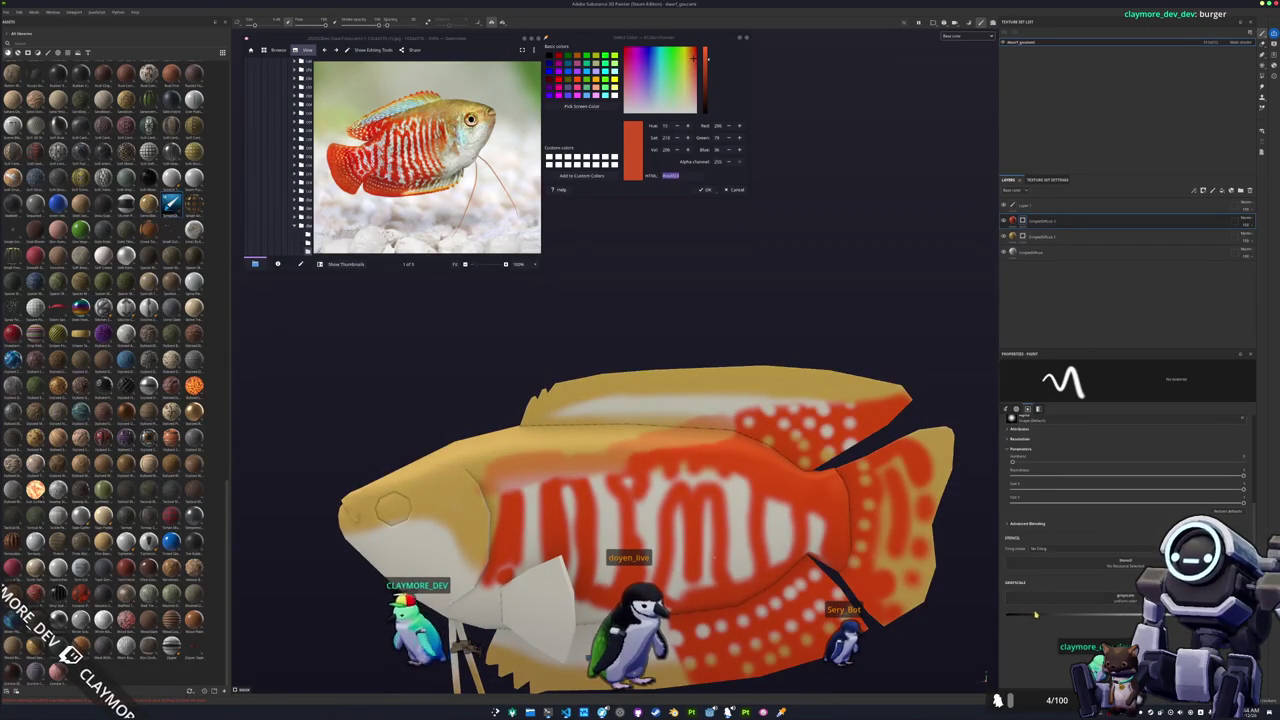
scroll(800, 420, up, 2)
scroll(740, 408, up, 2)
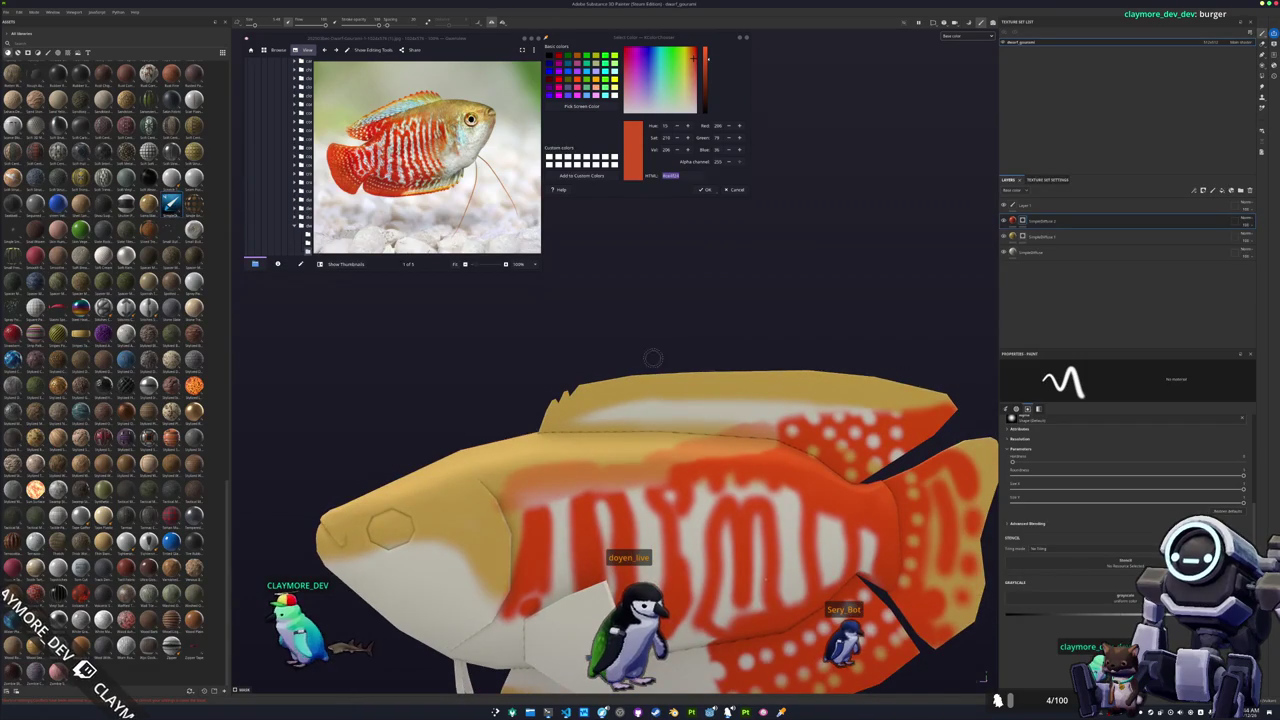
alt+middle_drag(670, 353, 686, 381)
drag(564, 428, 696, 418)
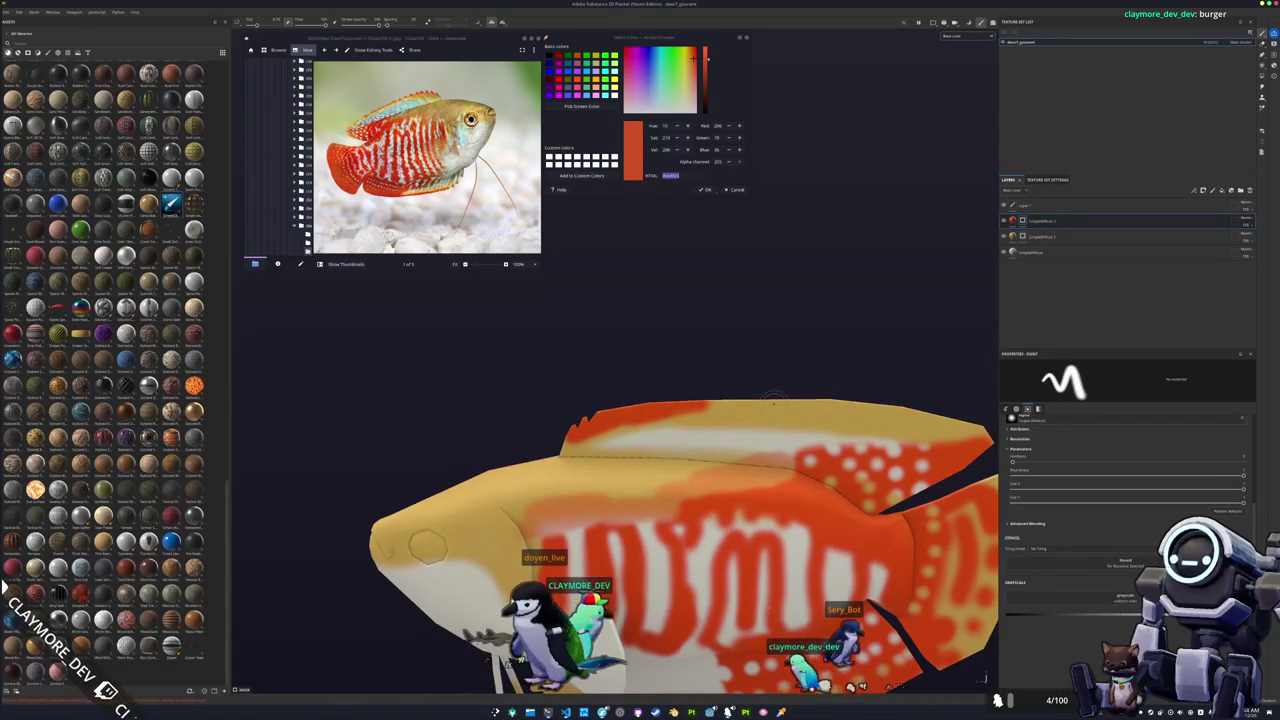
alt+drag(774, 398, 639, 423)
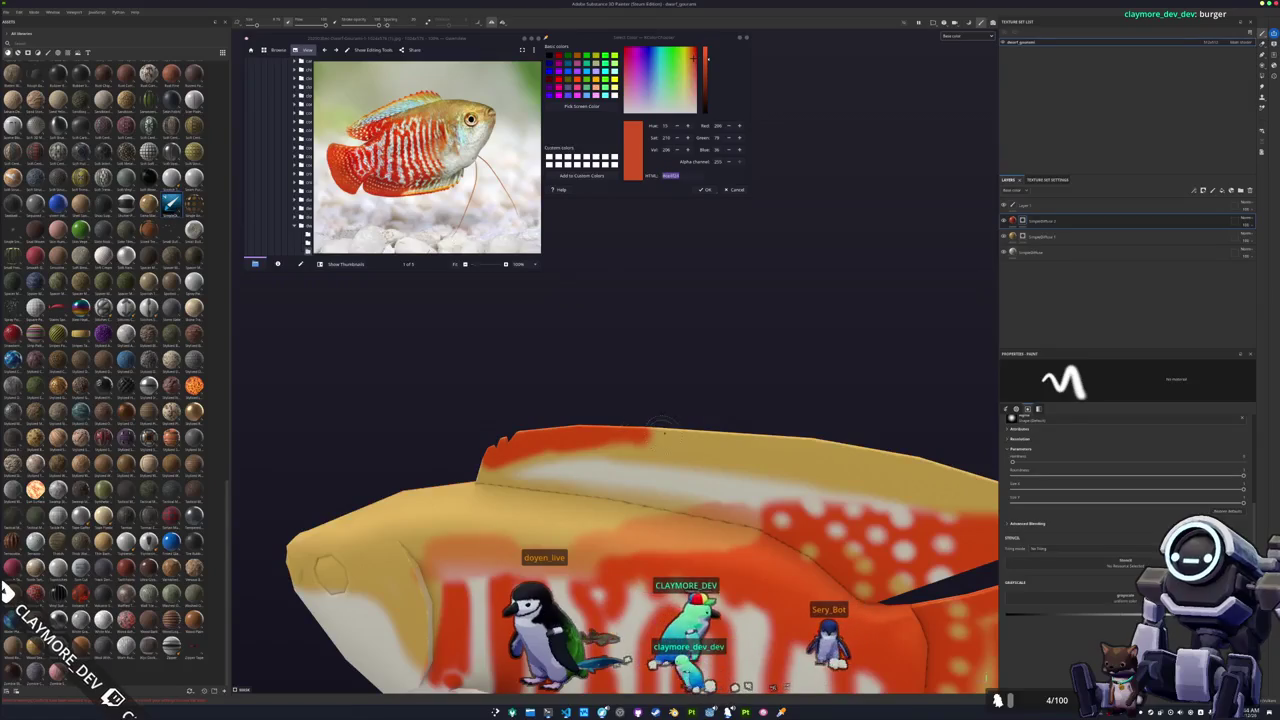
key(shift)
shift+click(810, 438)
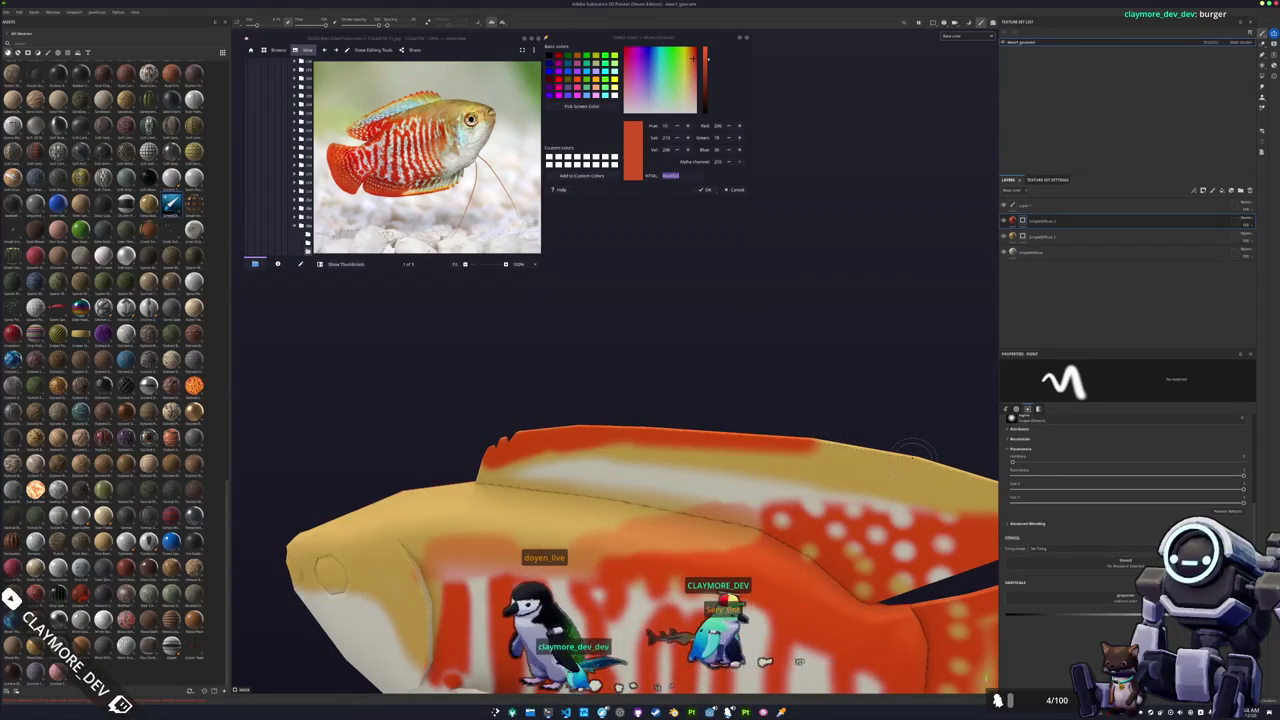
Orbit beneath the fish and paint the ventral fin ray tip red-orange.
alt+drag(925, 455, 689, 418)
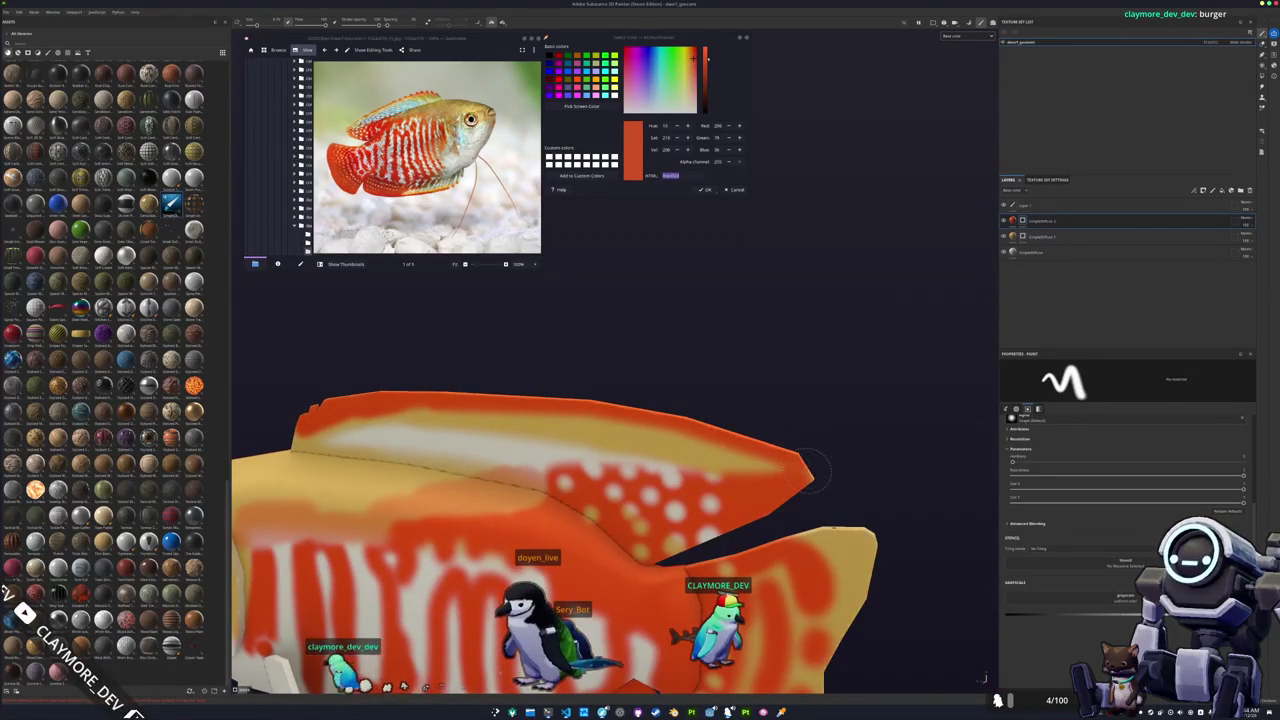
mouse_move(745, 478)
alt+mouse_down()
mouse_move(615, 398)
mouse_move(648, 404)
alt+mouse_up()
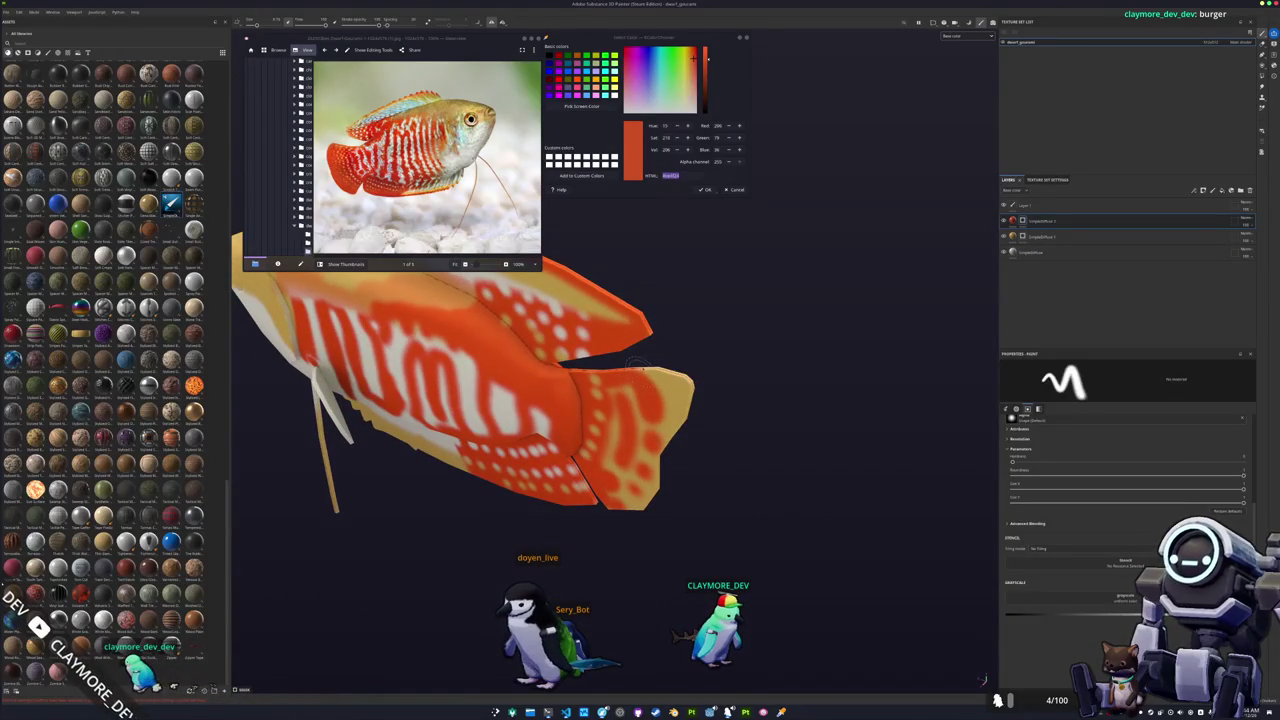
alt+drag(676, 447, 690, 450)
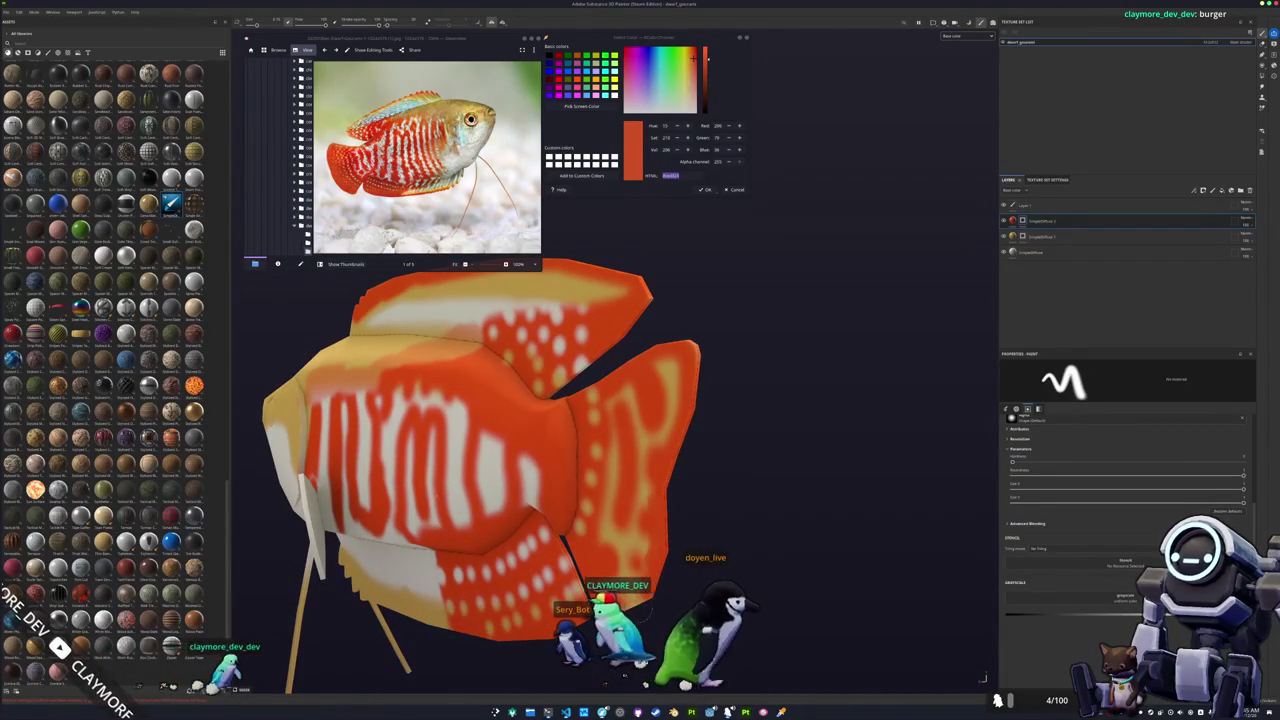
alt+drag(690, 450, 685, 455)
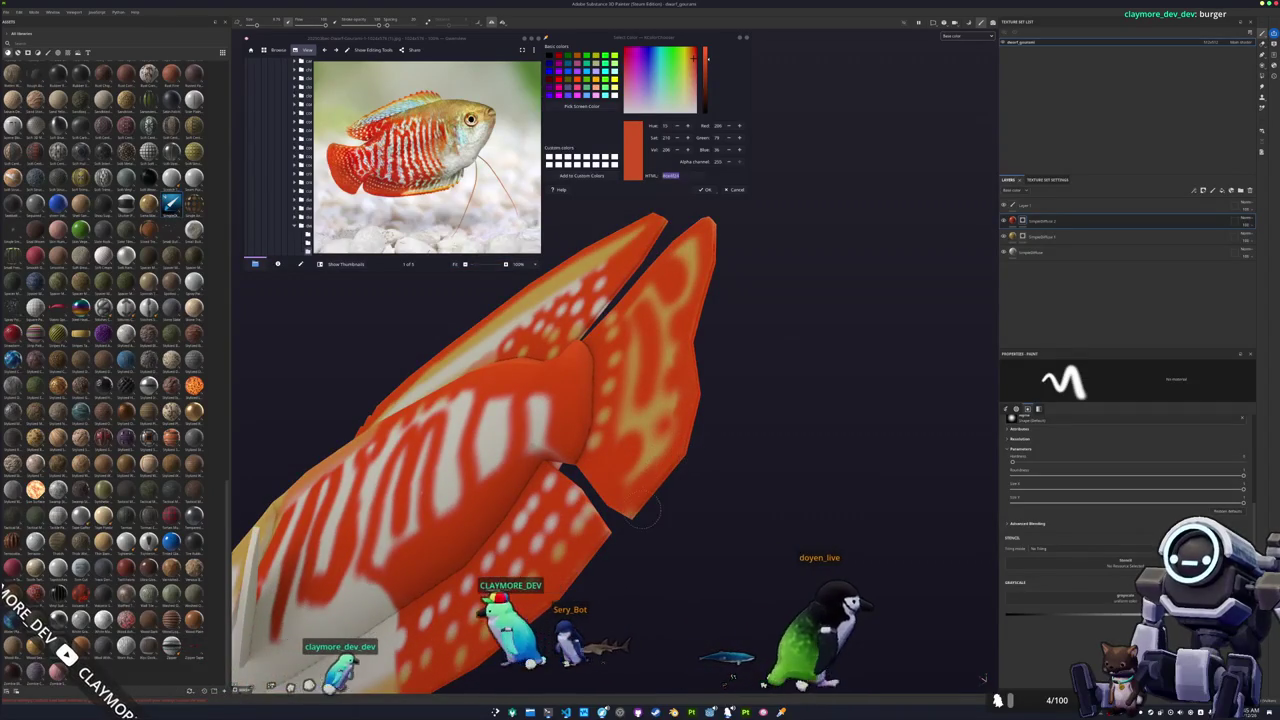
alt+drag(622, 508, 694, 477)
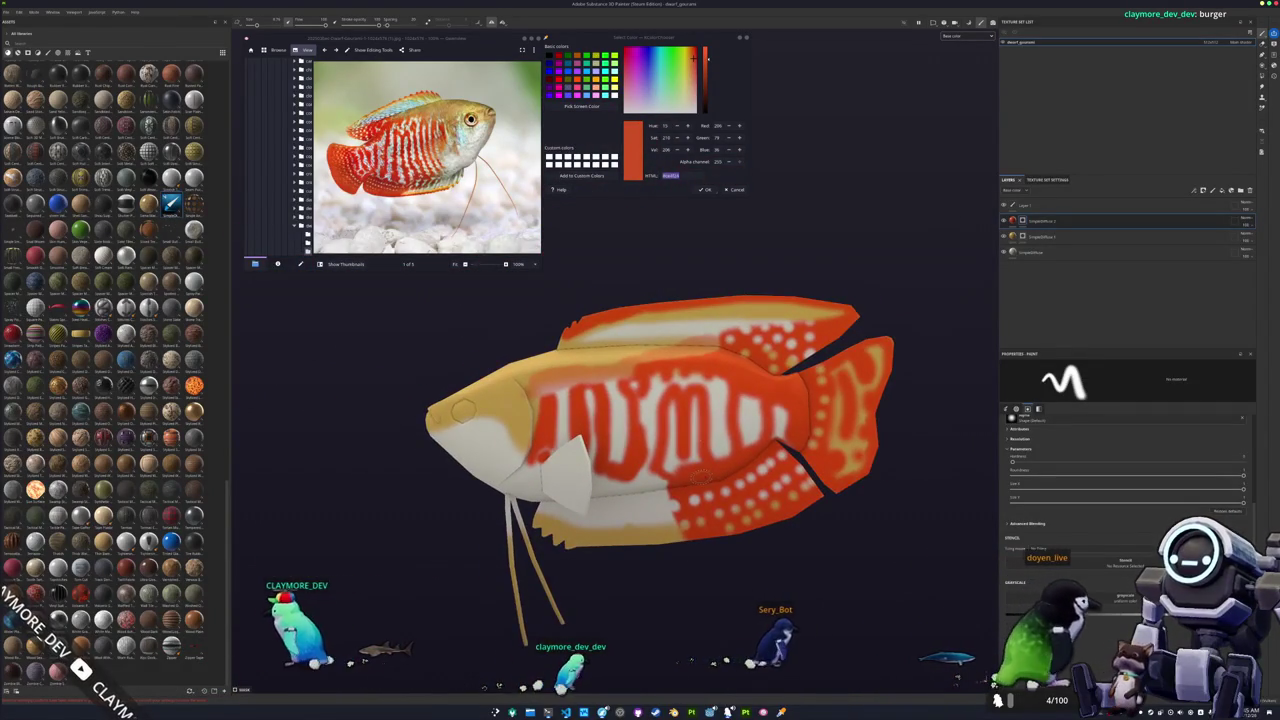
scroll(695, 476, up, 2)
scroll(697, 475, up, 2)
scroll(700, 474, up, 2)
alt+drag(700, 474, 706, 475)
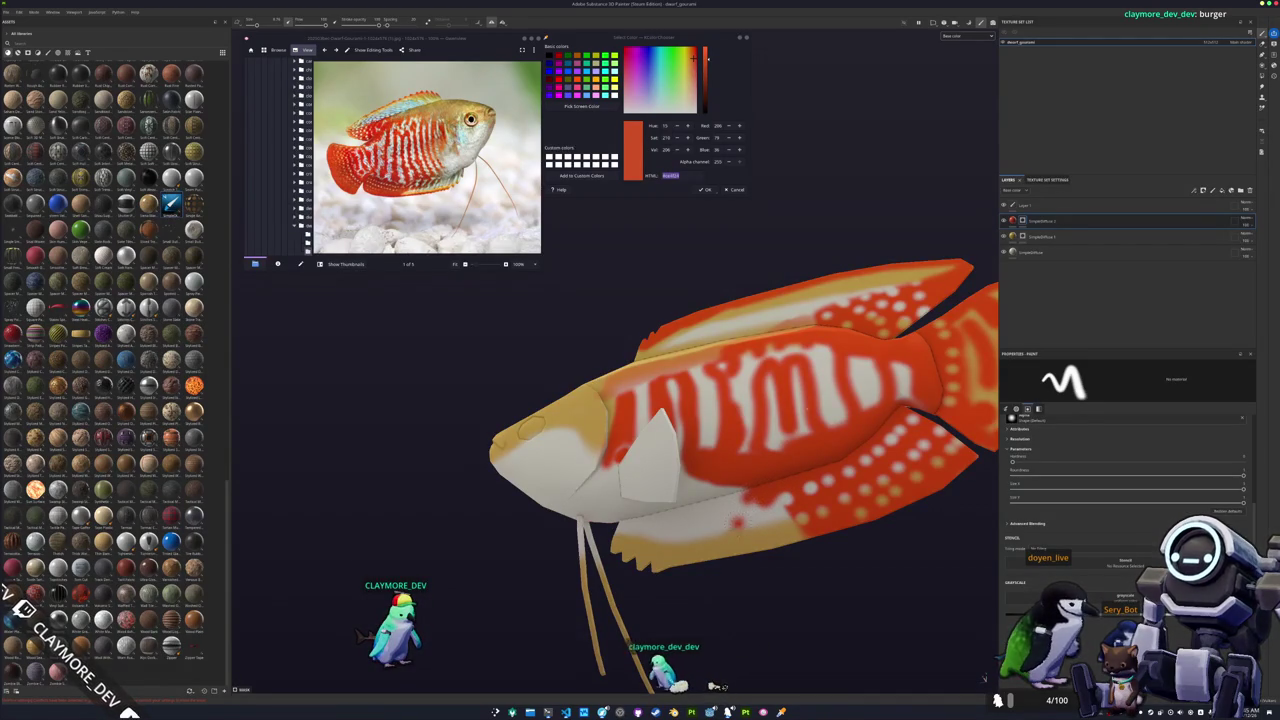
scroll(740, 557, up, 2)
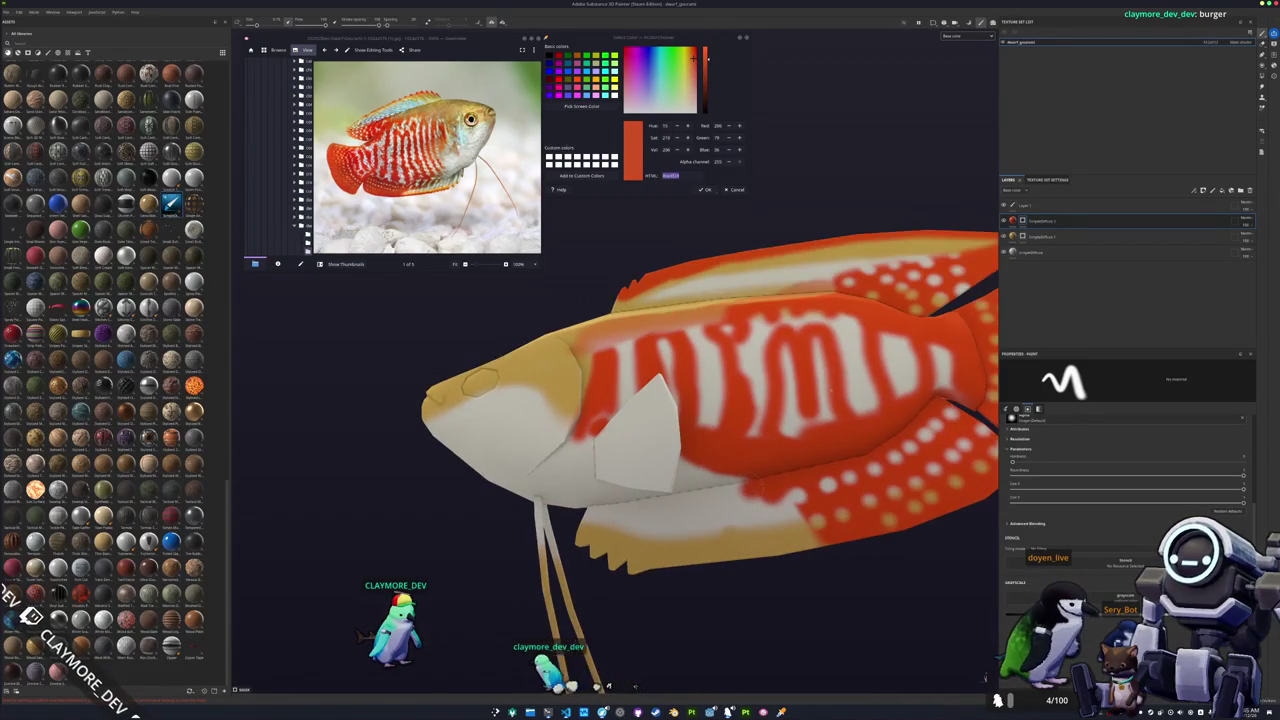
alt+drag(829, 390, 641, 517)
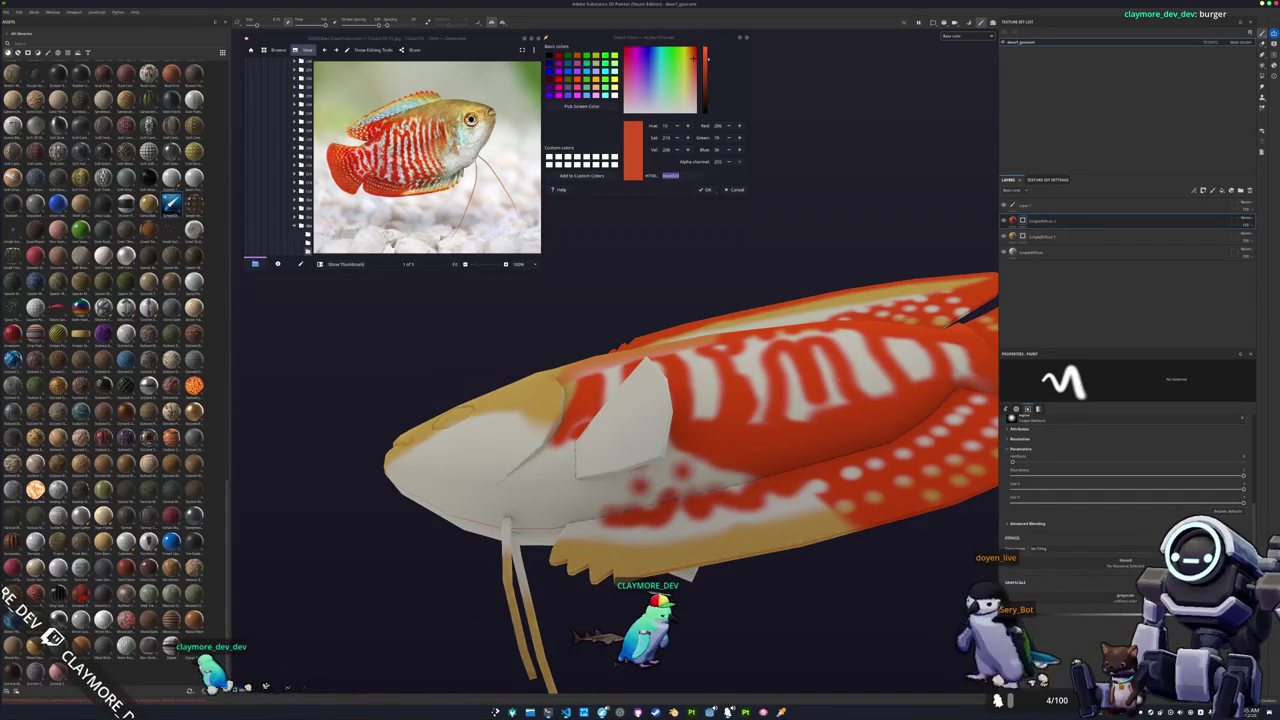
mouse_move(587, 505)
alt+mouse_down()
mouse_move(588, 528)
mouse_move(655, 497)
mouse_move(684, 516)
mouse_move(619, 517)
mouse_move(622, 460)
mouse_move(660, 450)
alt+mouse_up()
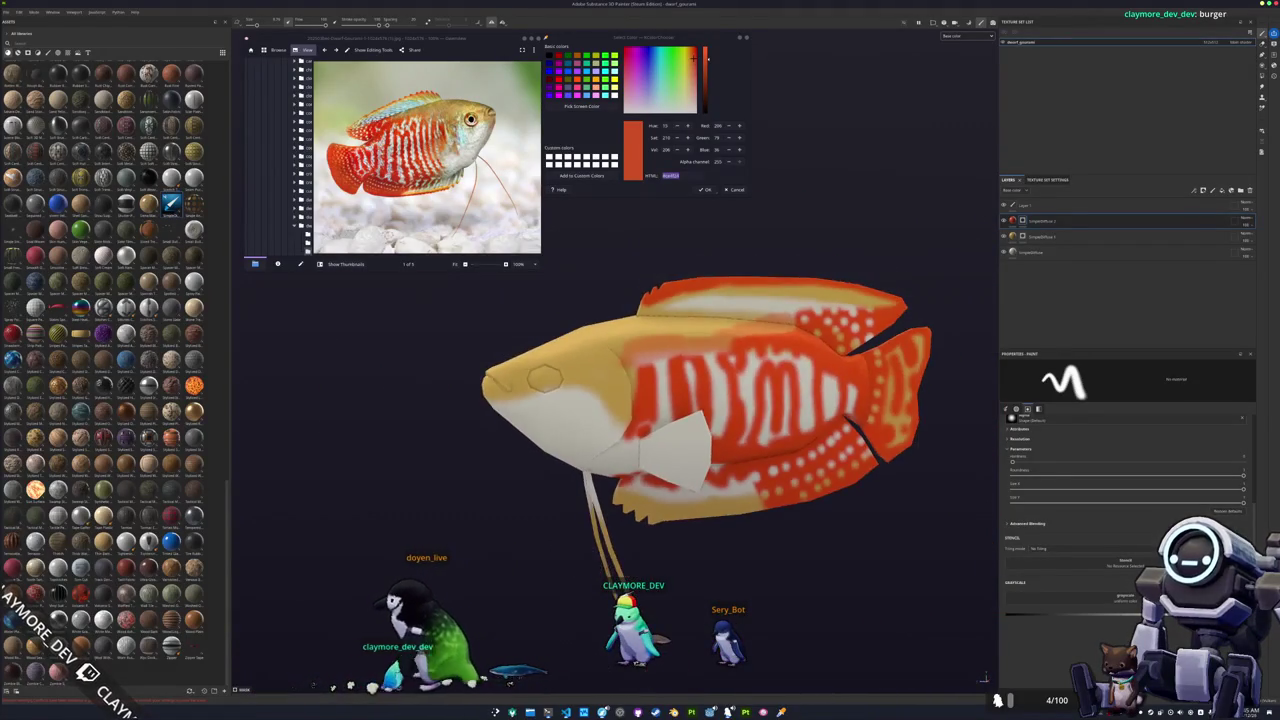
drag(598, 495, 623, 550)
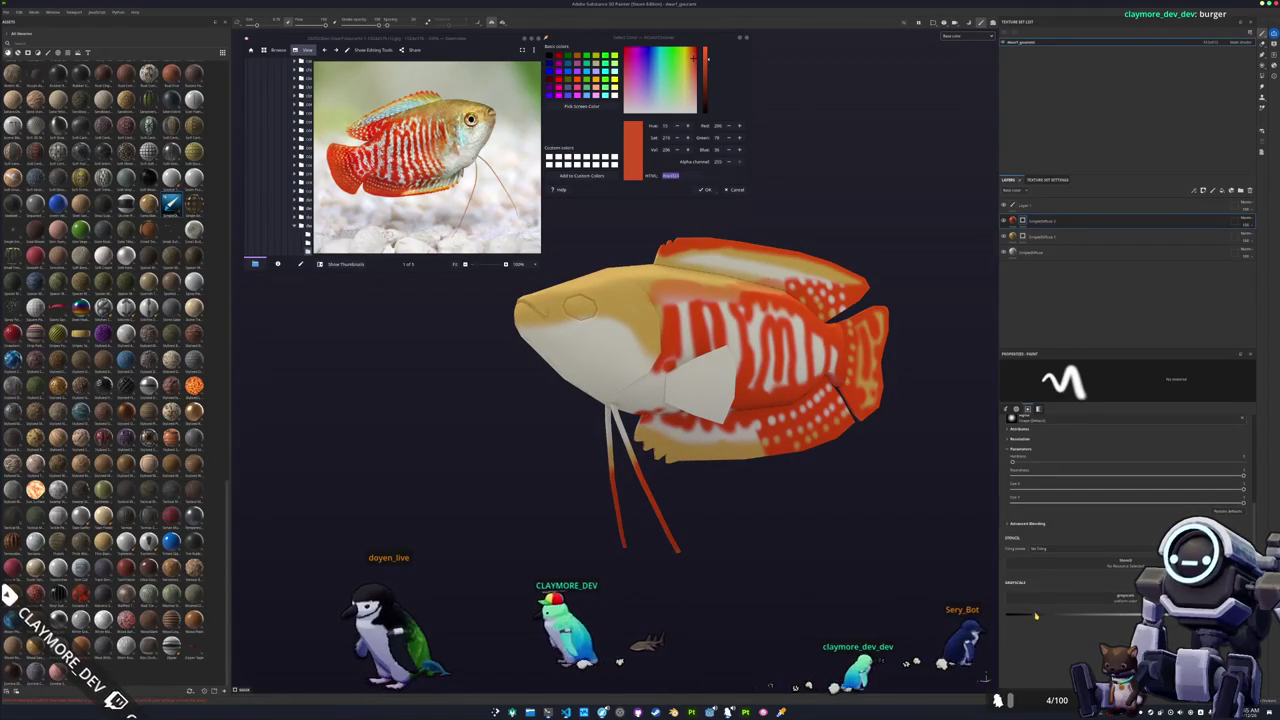
Zoom in to check the fin tips, then rearrange a layer in the Layers panel.
alt+drag(830, 505, 700, 490)
scroll(657, 484, up, 3)
scroll(622, 465, up, 2)
scroll(630, 495, up, 2)
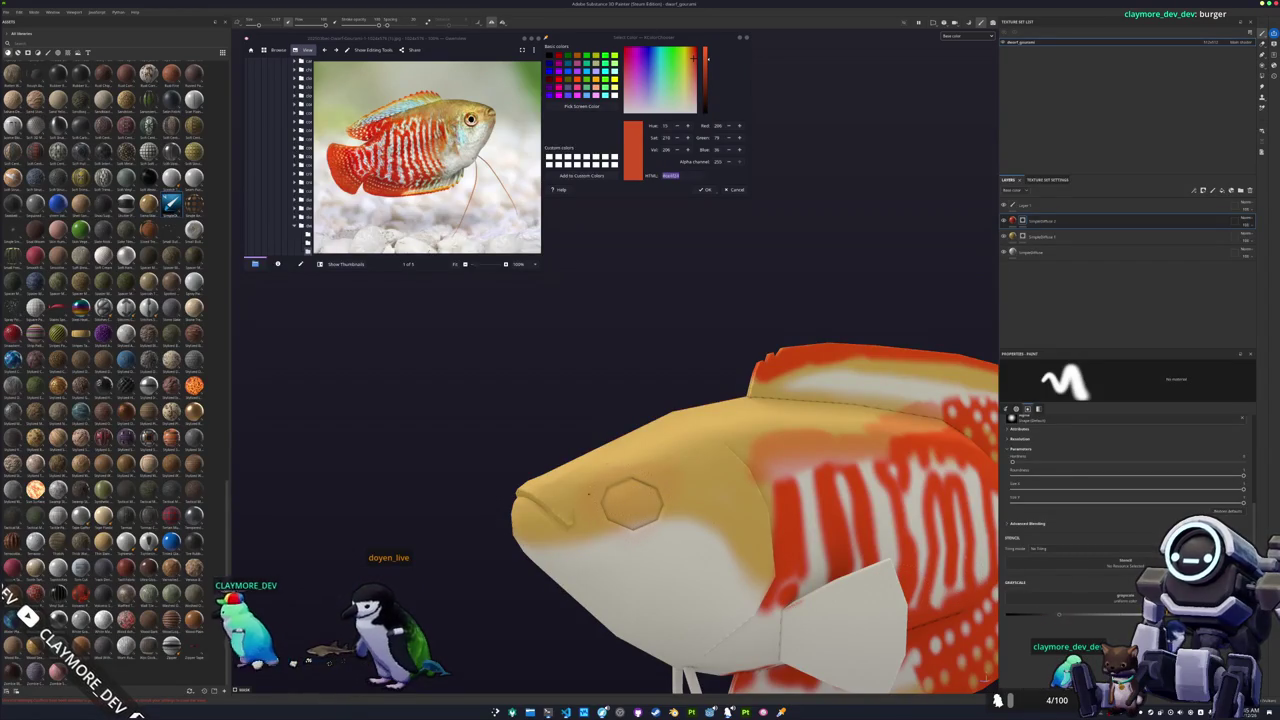
scroll(632, 503, down, 3)
mouse_move(632, 503)
alt+mouse_down()
mouse_move(668, 527)
mouse_move(620, 505)
mouse_move(660, 505)
mouse_move(600, 530)
alt+mouse_up()
scroll(592, 493, down, 2)
mouse_move(1040, 221)
mouse_down()
mouse_move(1064, 238)
mouse_move(1025, 228)
mouse_up()
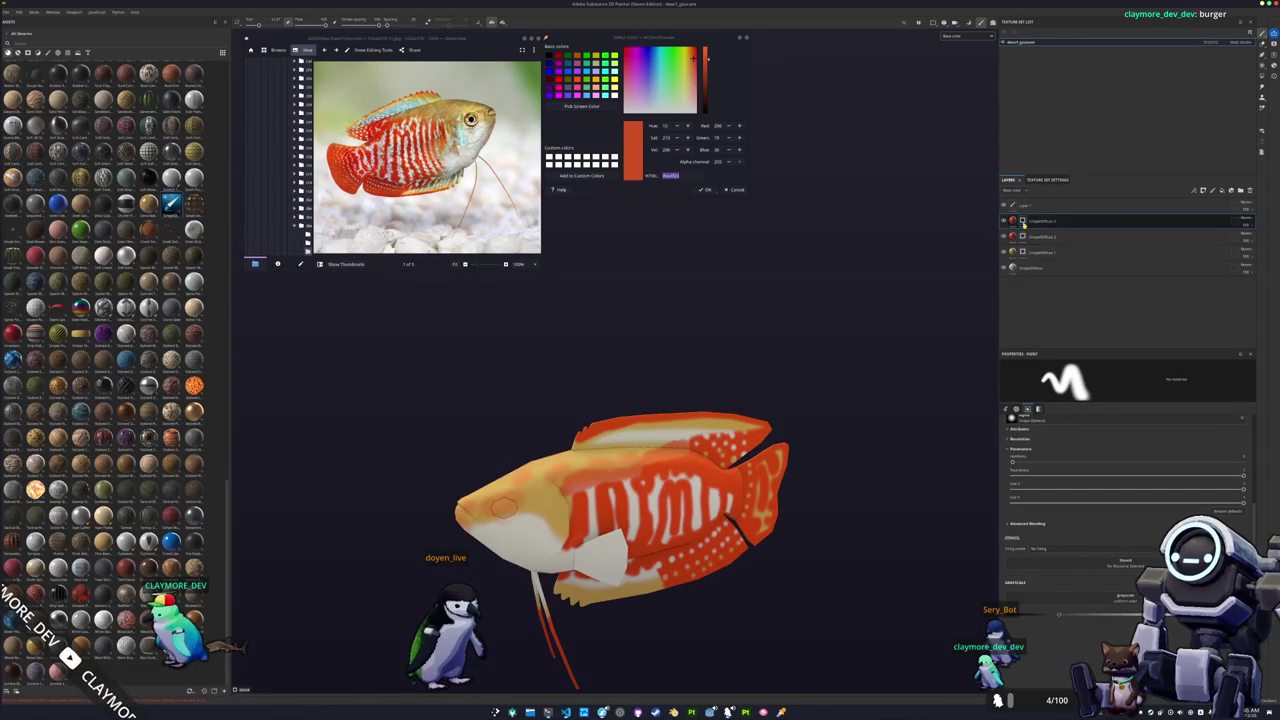
Apply a mask command, reposition the fill layer, check its base colour, and select its mask.
right_click(1023, 220)
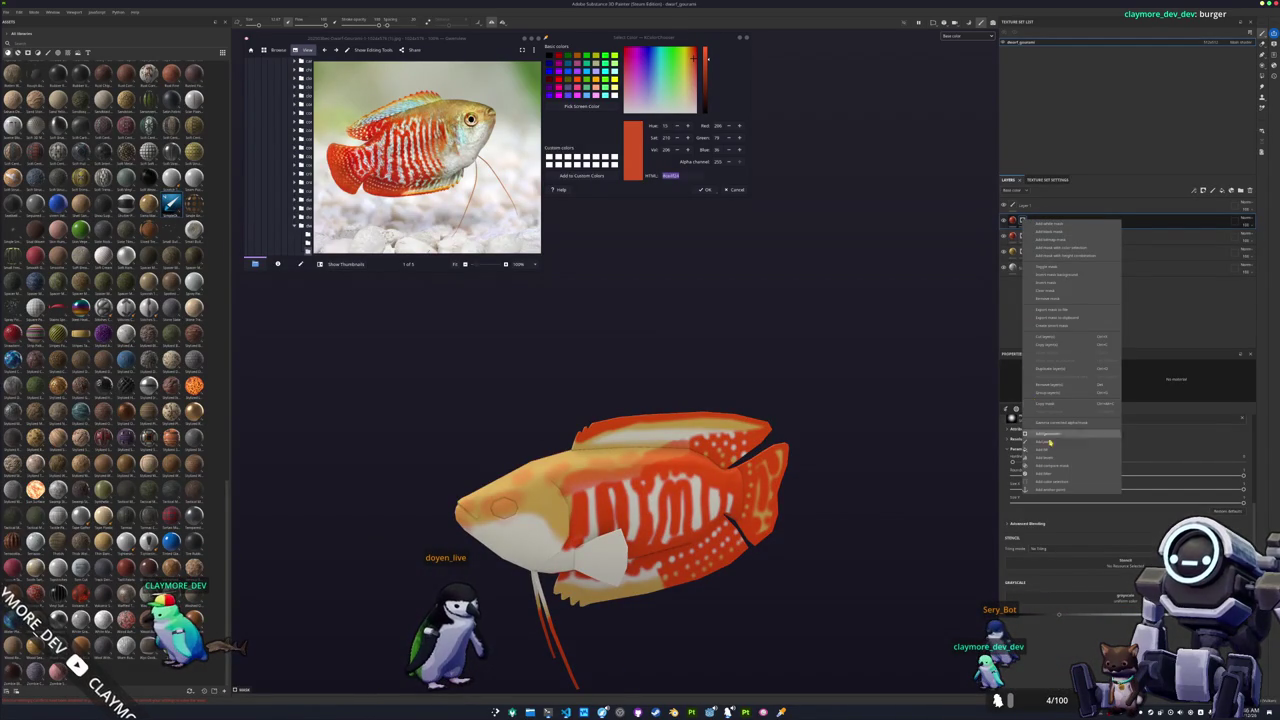
click(1049, 291)
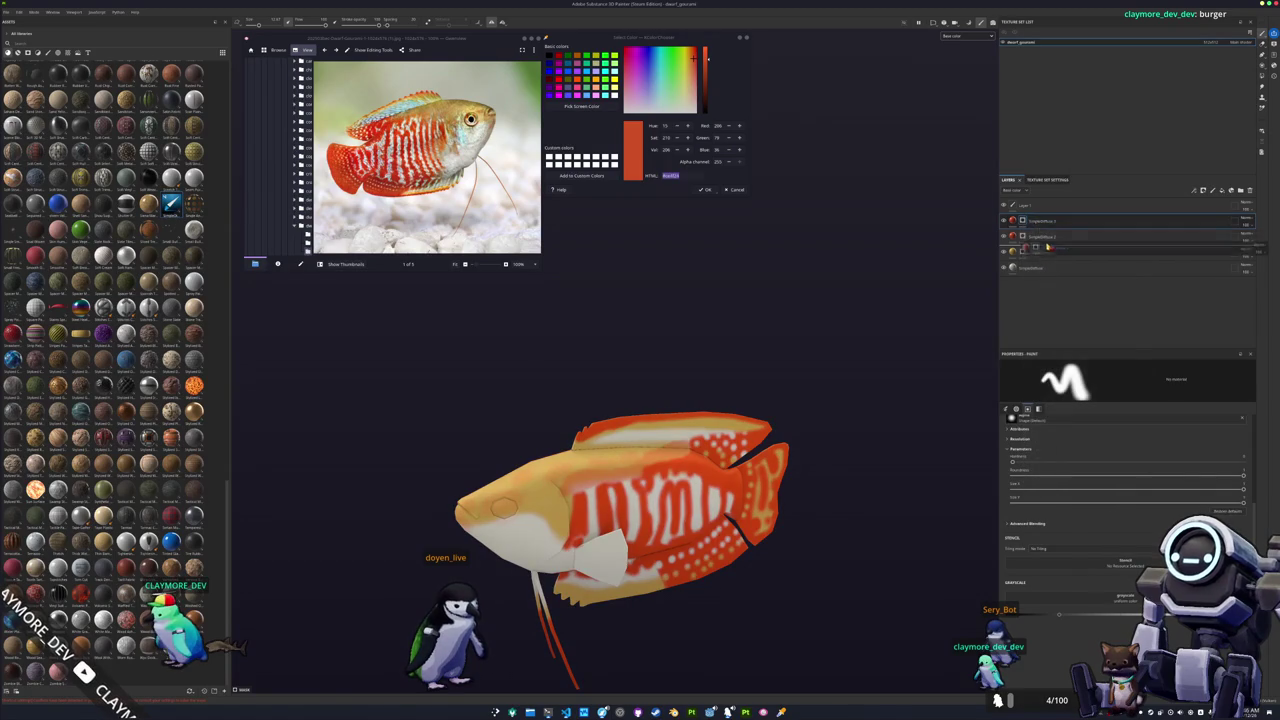
drag(1045, 237, 1047, 246)
click(1013, 236)
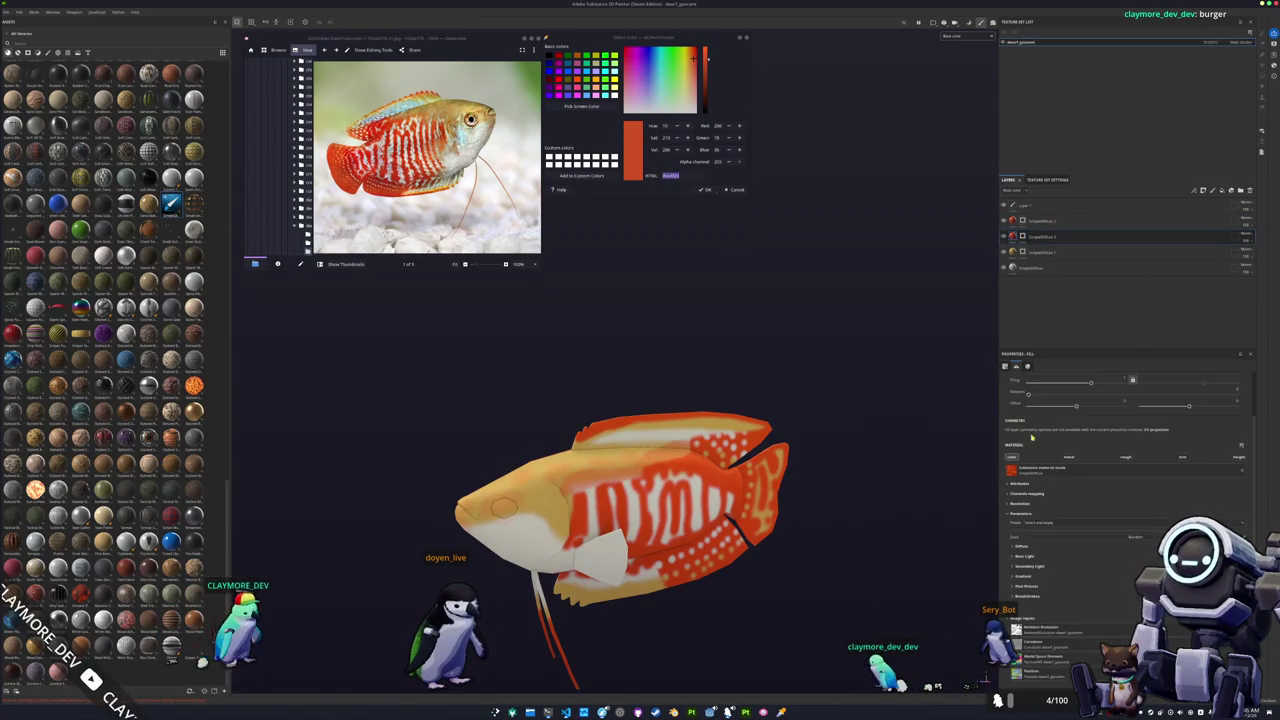
click(1018, 546)
click(1055, 556)
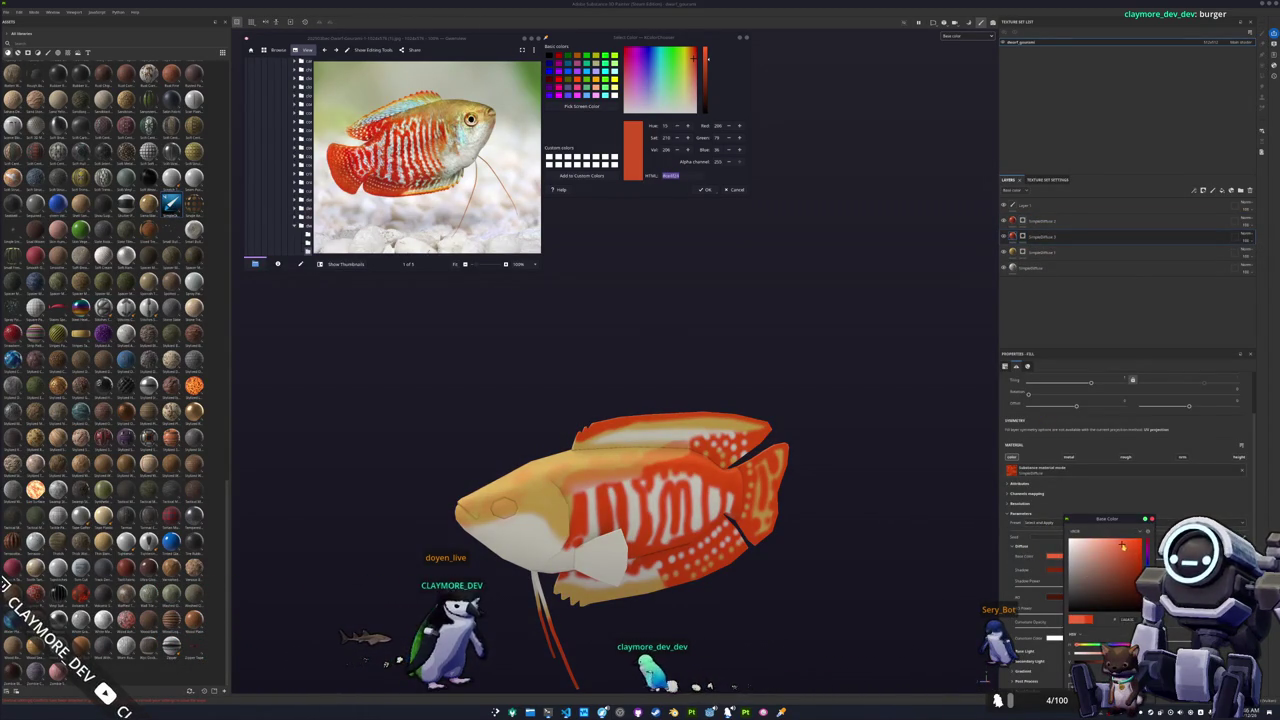
click(1020, 242)
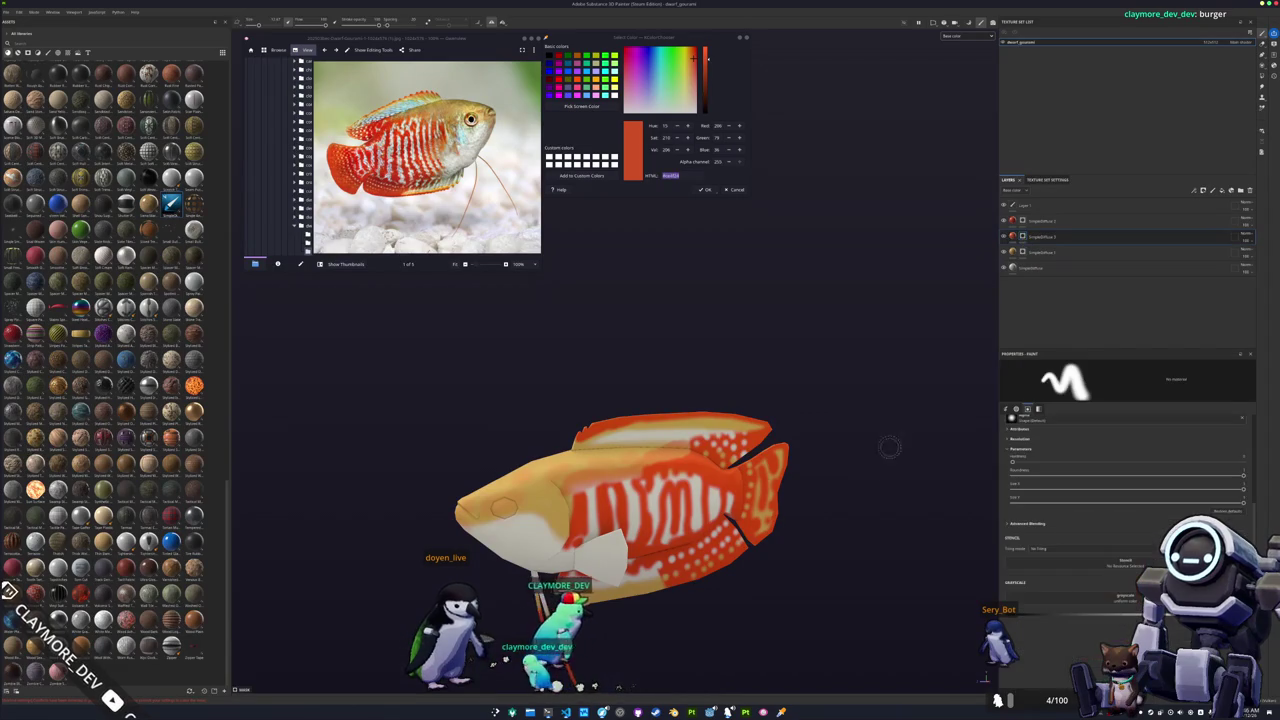
Orbit and zoom to a larger side-on view of the fish's lower body and mid-section.
scroll(885, 465, up, 1)
scroll(840, 465, up, 2)
alt+drag(841, 460, 836, 458)
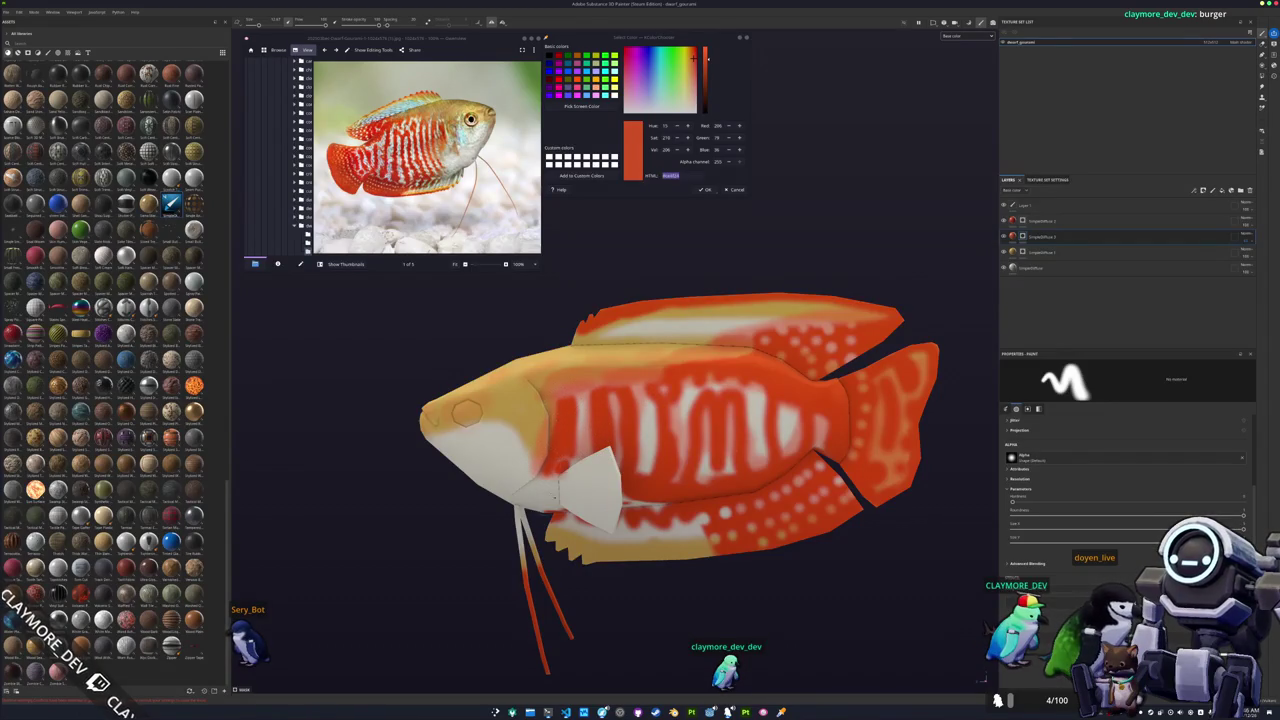
alt+drag(555, 493, 645, 473)
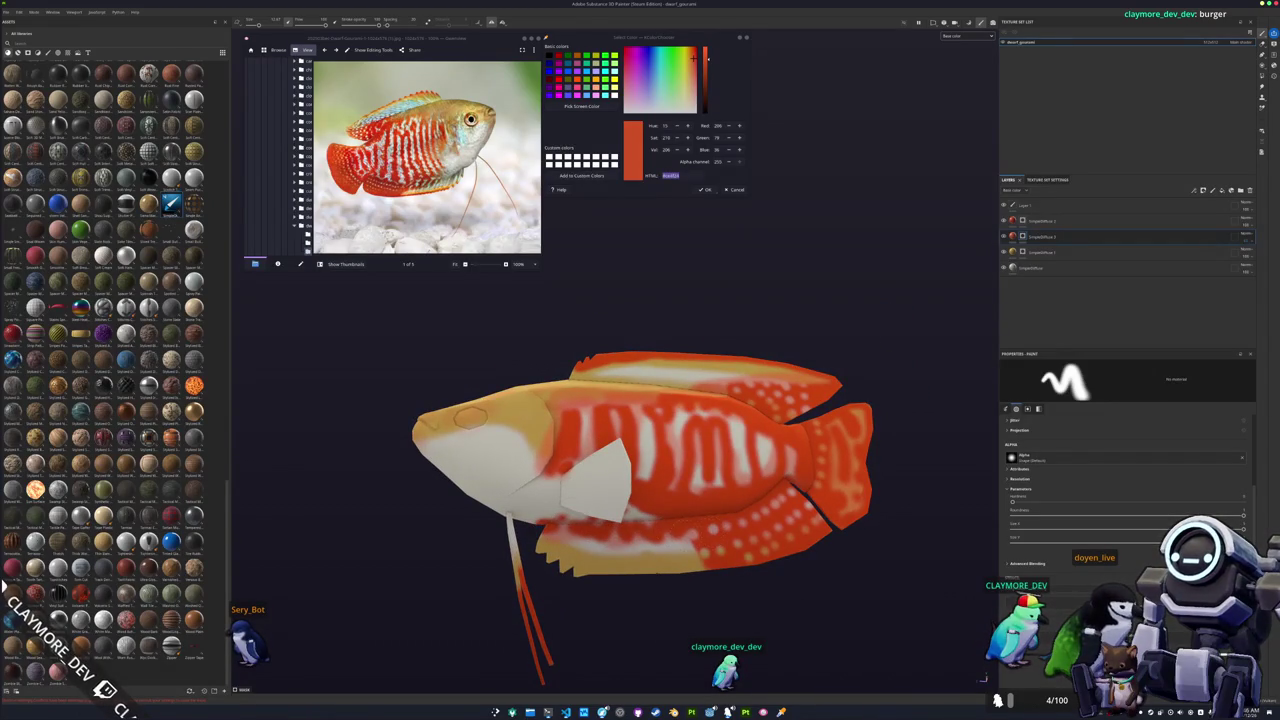
scroll(626, 471, up, 3)
scroll(626, 471, up, 3)
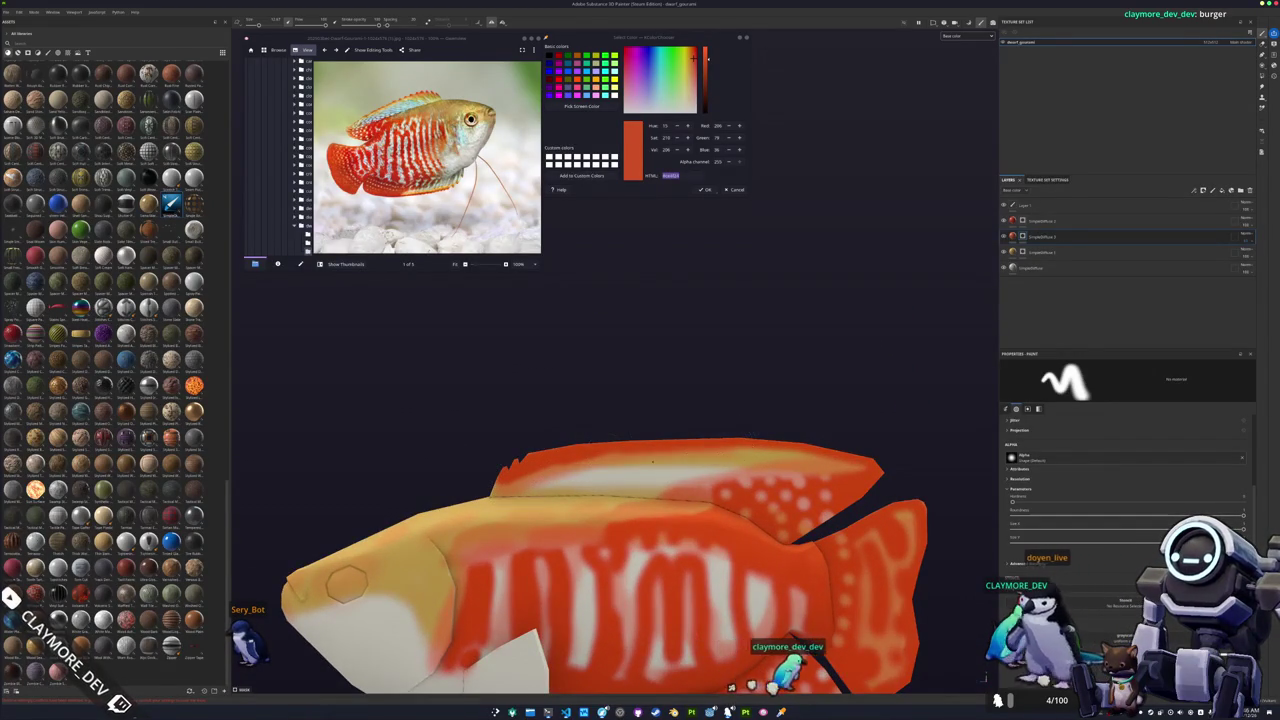
mouse_move(810, 445)
alt+mouse_down()
mouse_move(648, 499)
mouse_move(645, 596)
alt+mouse_up()
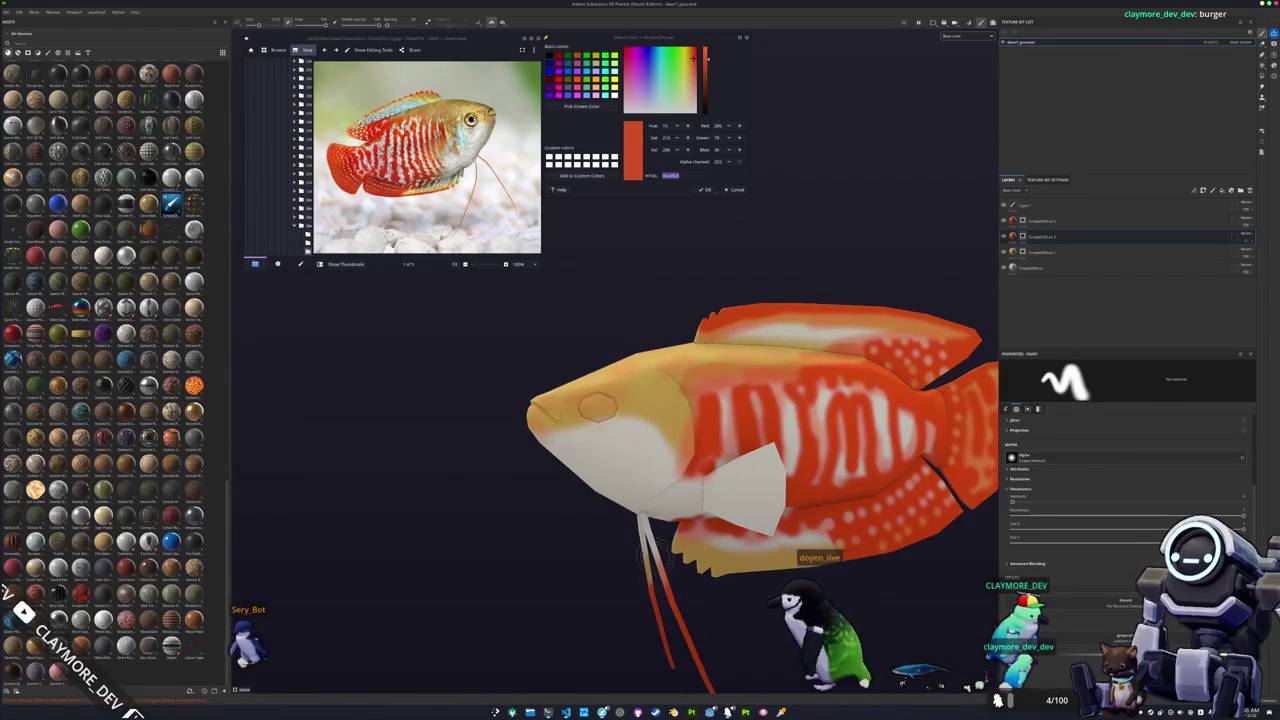
mouse_move(645, 596)
alt+mouse_down()
mouse_move(638, 555)
mouse_move(625, 557)
alt+mouse_up()
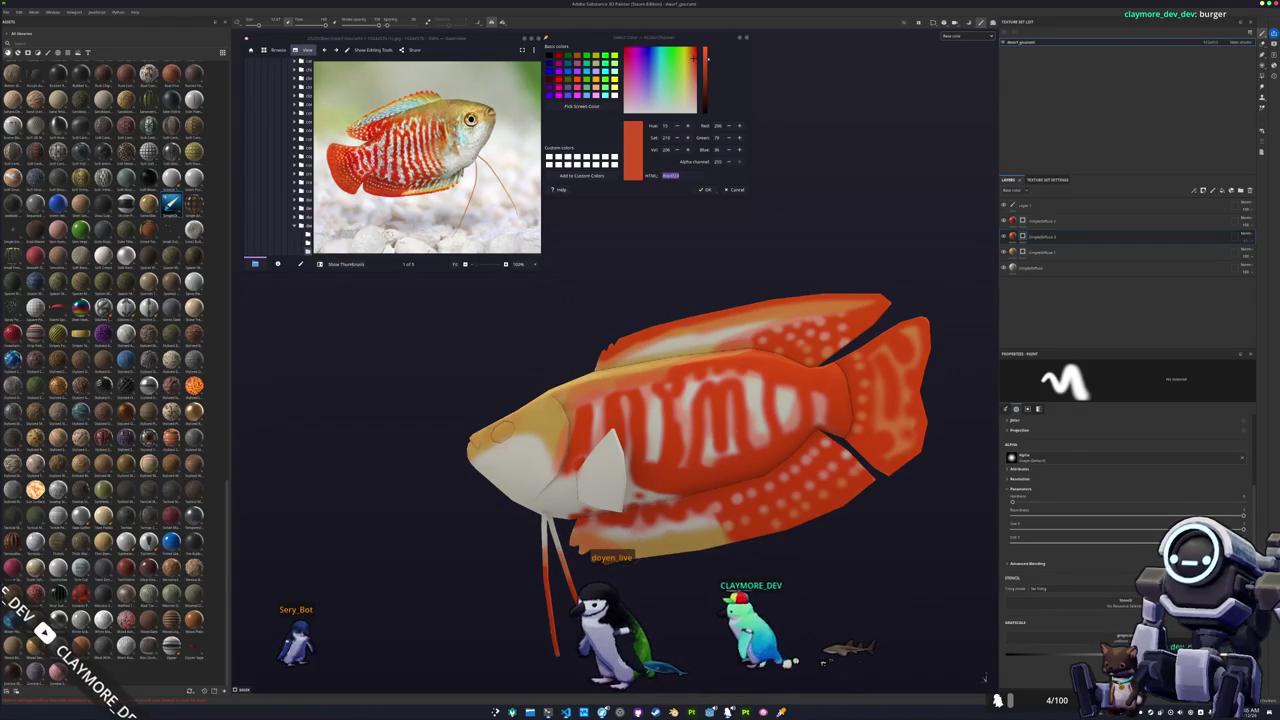
mouse_move(625, 557)
alt+mouse_down()
mouse_move(783, 539)
mouse_move(836, 436)
mouse_move(658, 222)
alt+mouse_up()
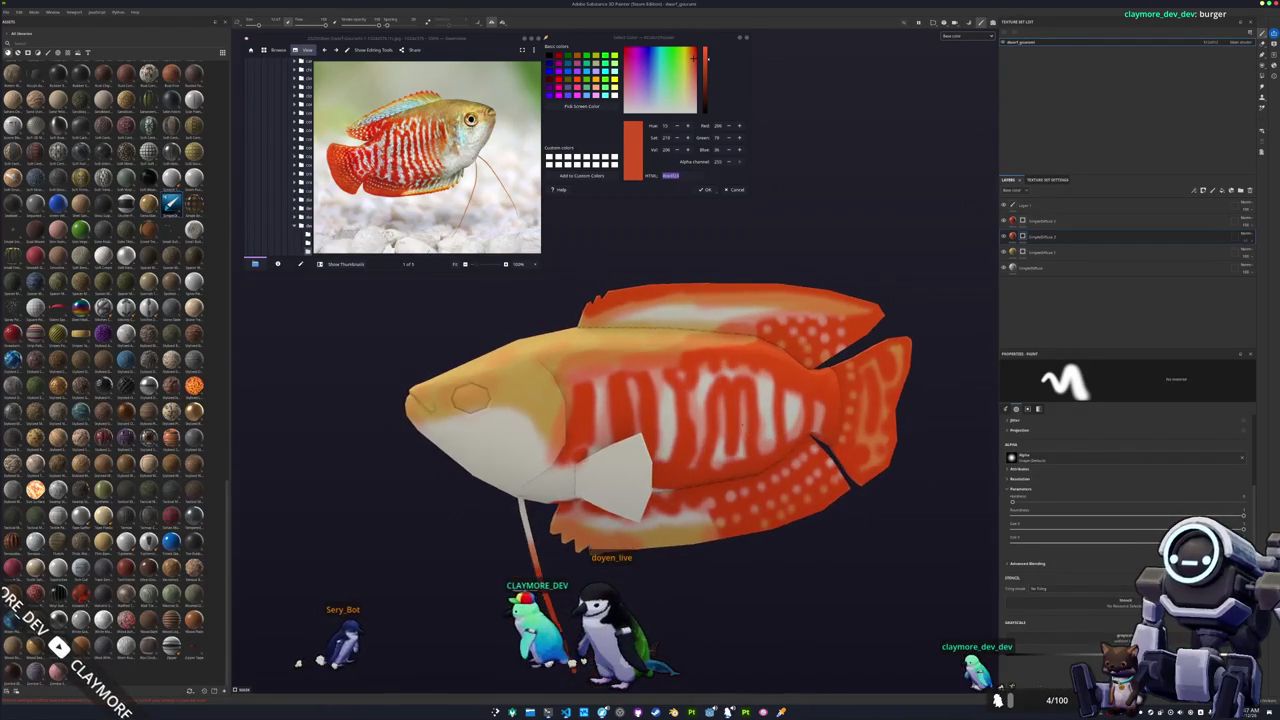
Sample the red from the reference photo and duplicate the selected layer.
click(584, 106)
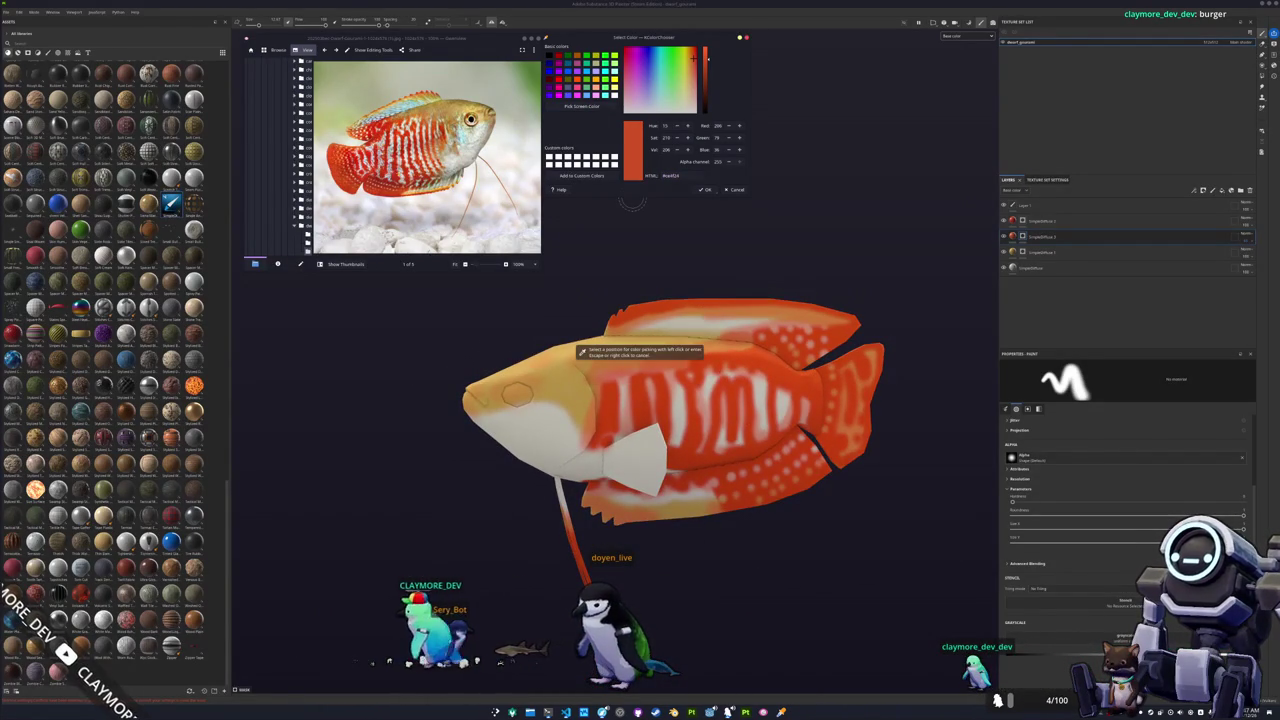
click(580, 352)
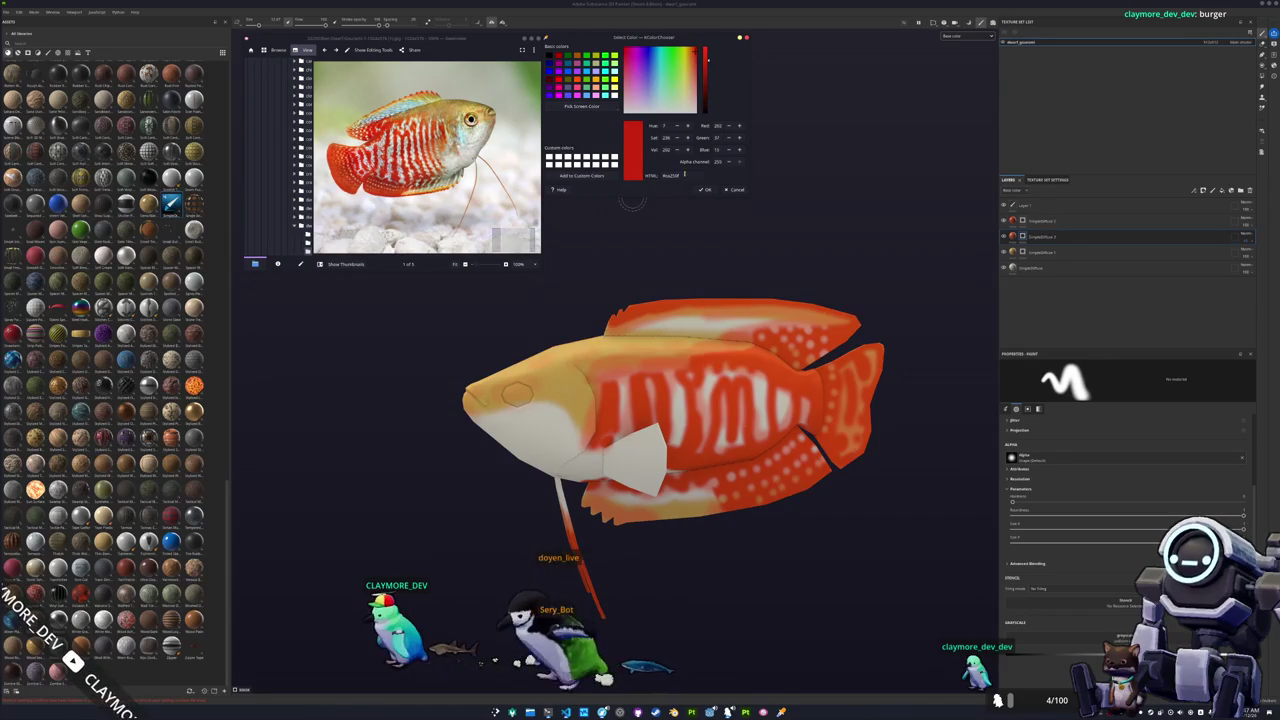
click(1049, 223)
key(ctrl+d)
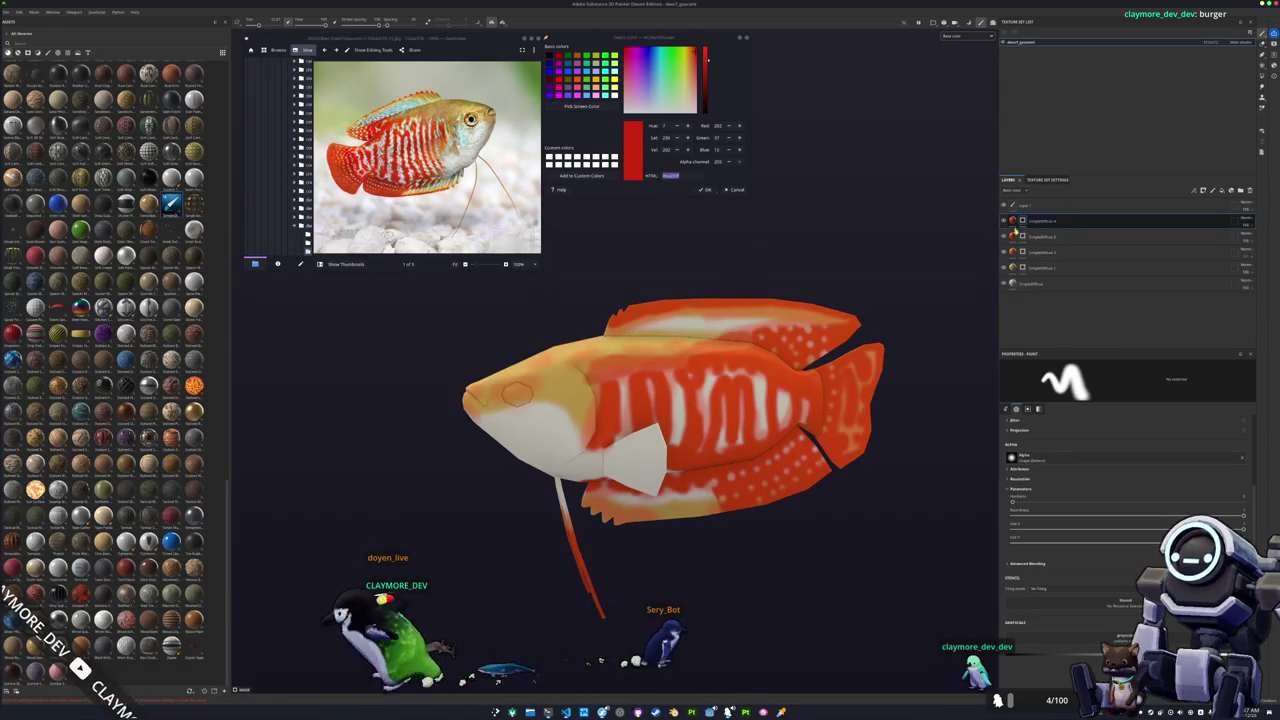
Apply mask commands to the duplicate layer and bring up its fill's base colour.
right_click(1025, 220)
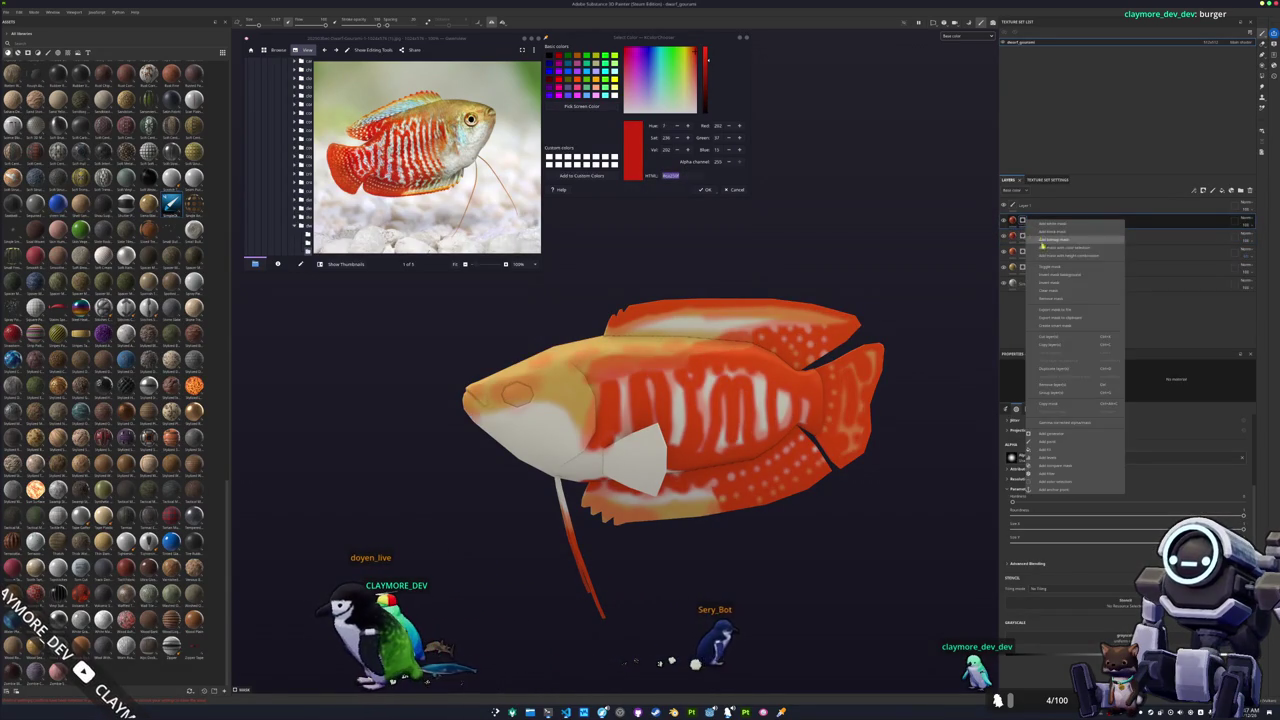
click(1047, 300)
right_click(1024, 220)
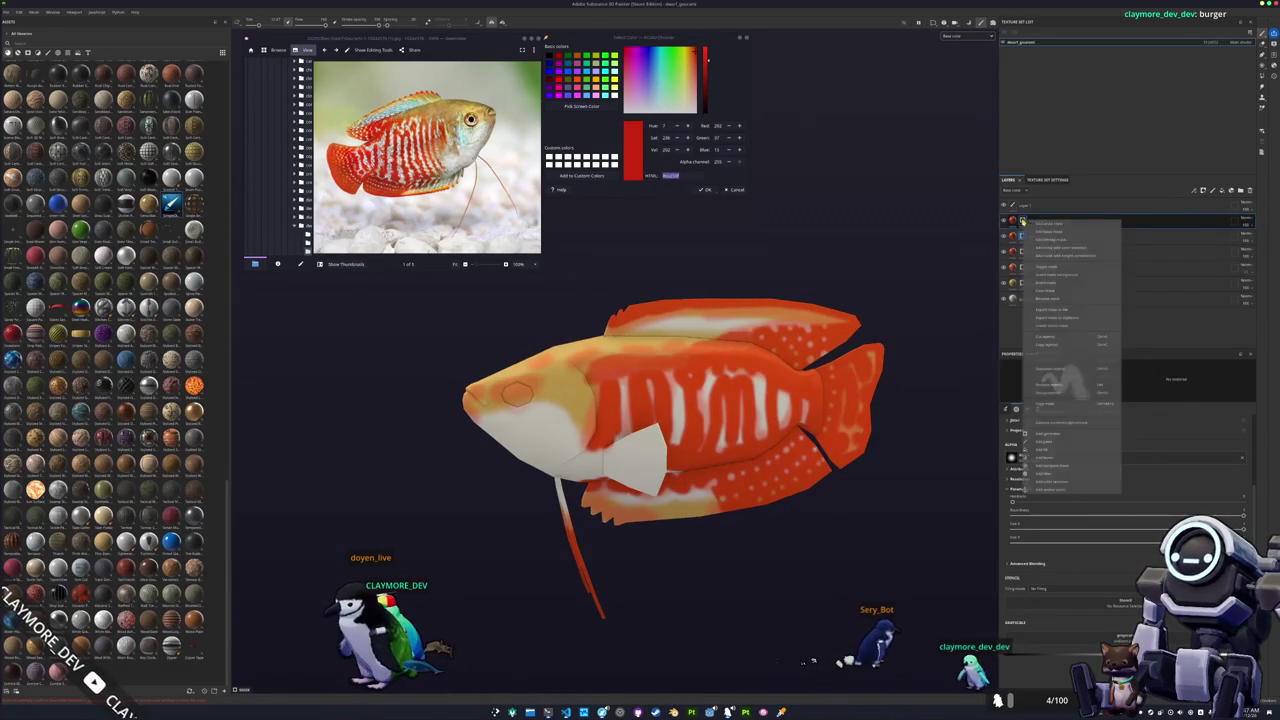
click(1043, 290)
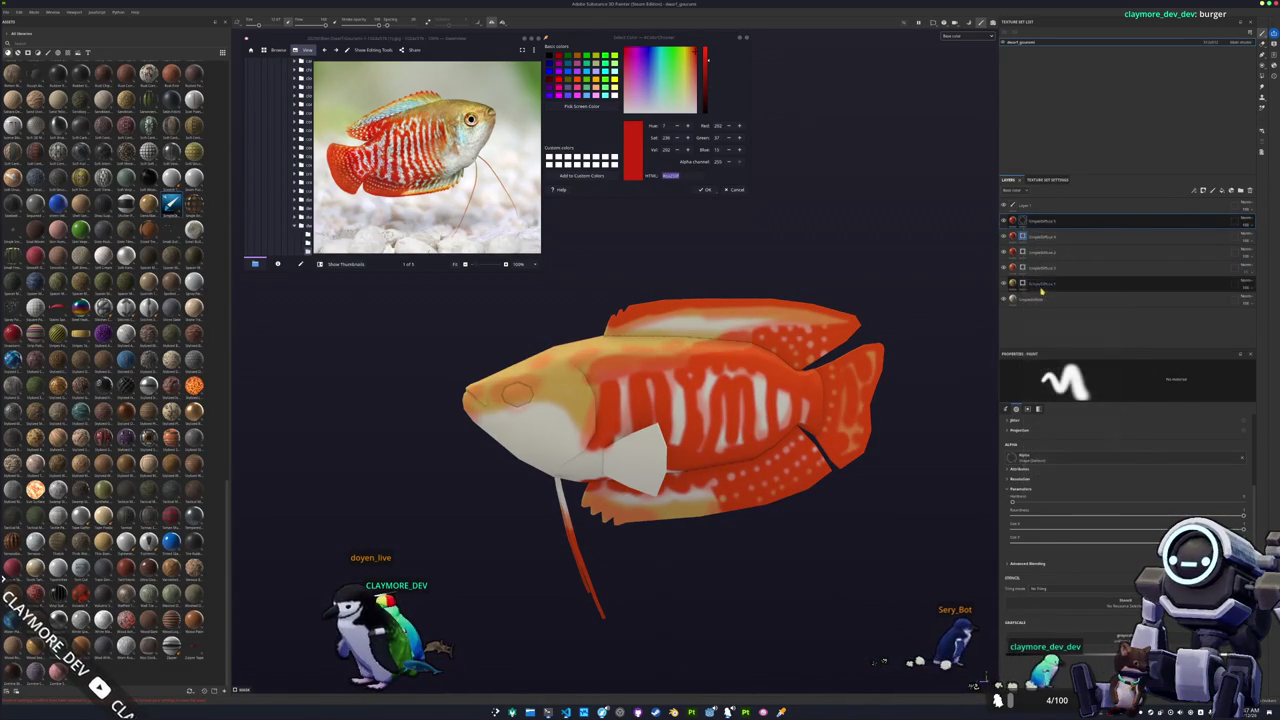
right_click(1022, 222)
click(1012, 222)
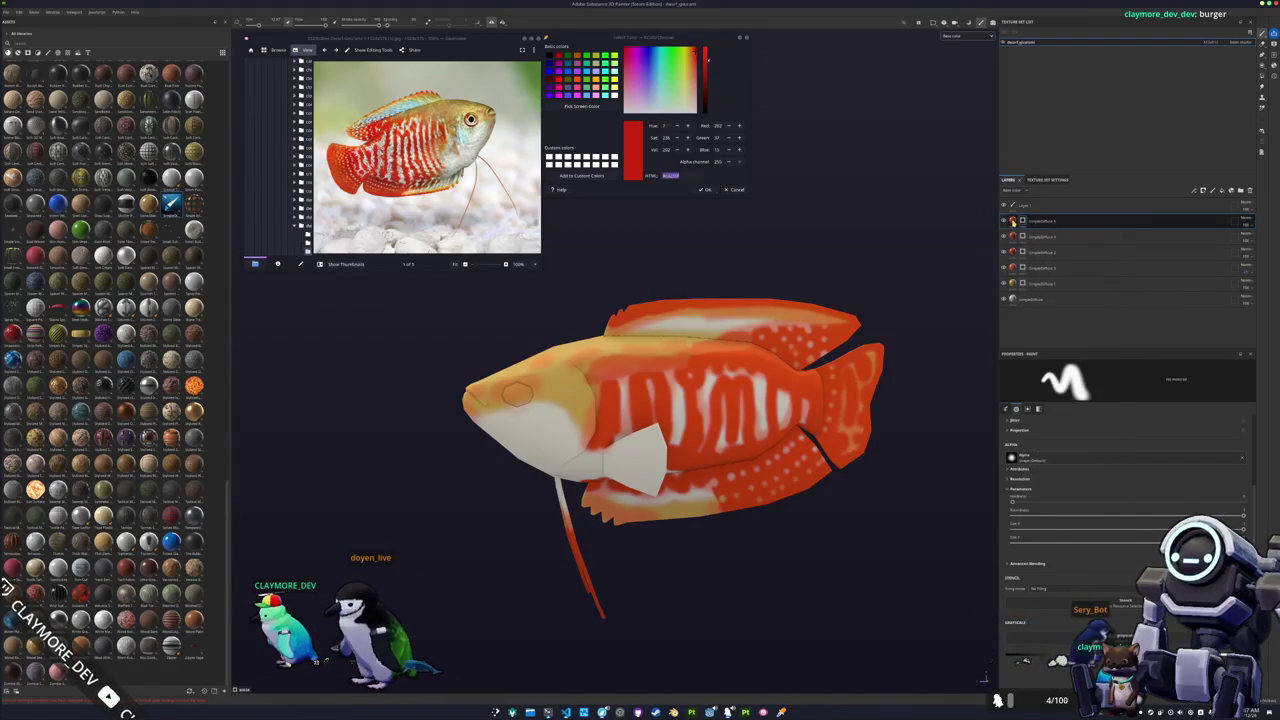
click(1022, 221)
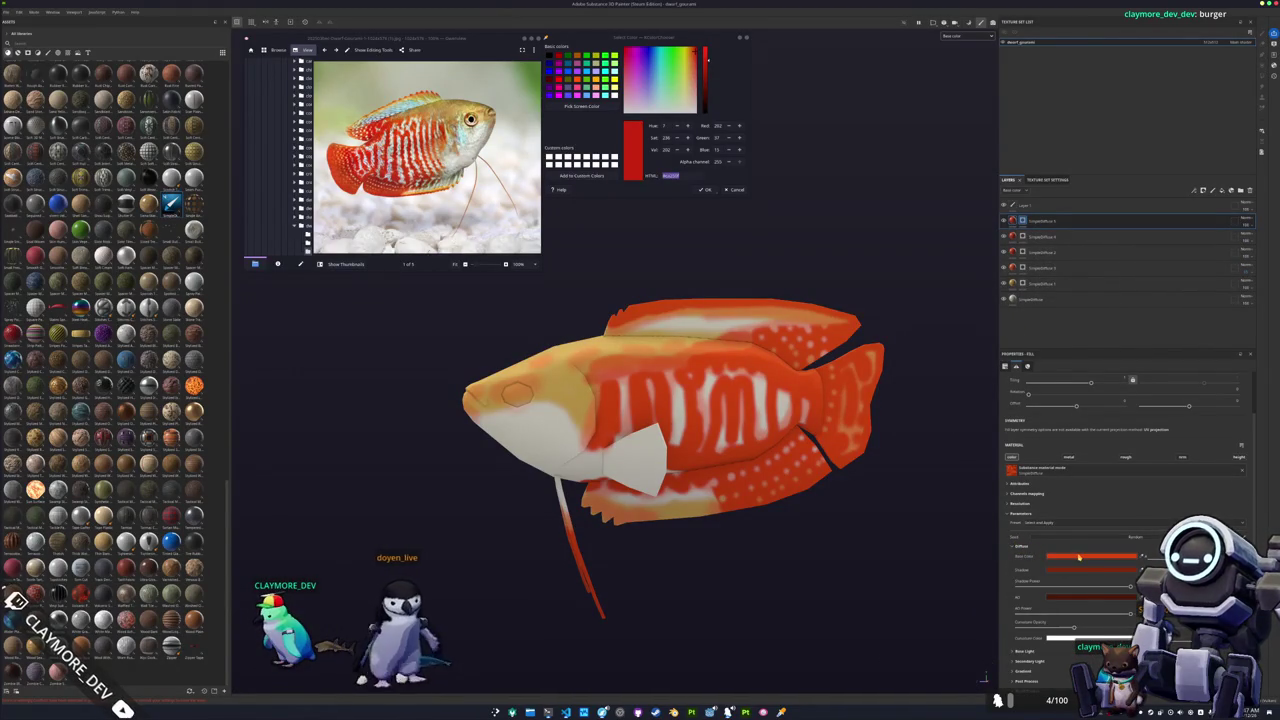
click(1079, 557)
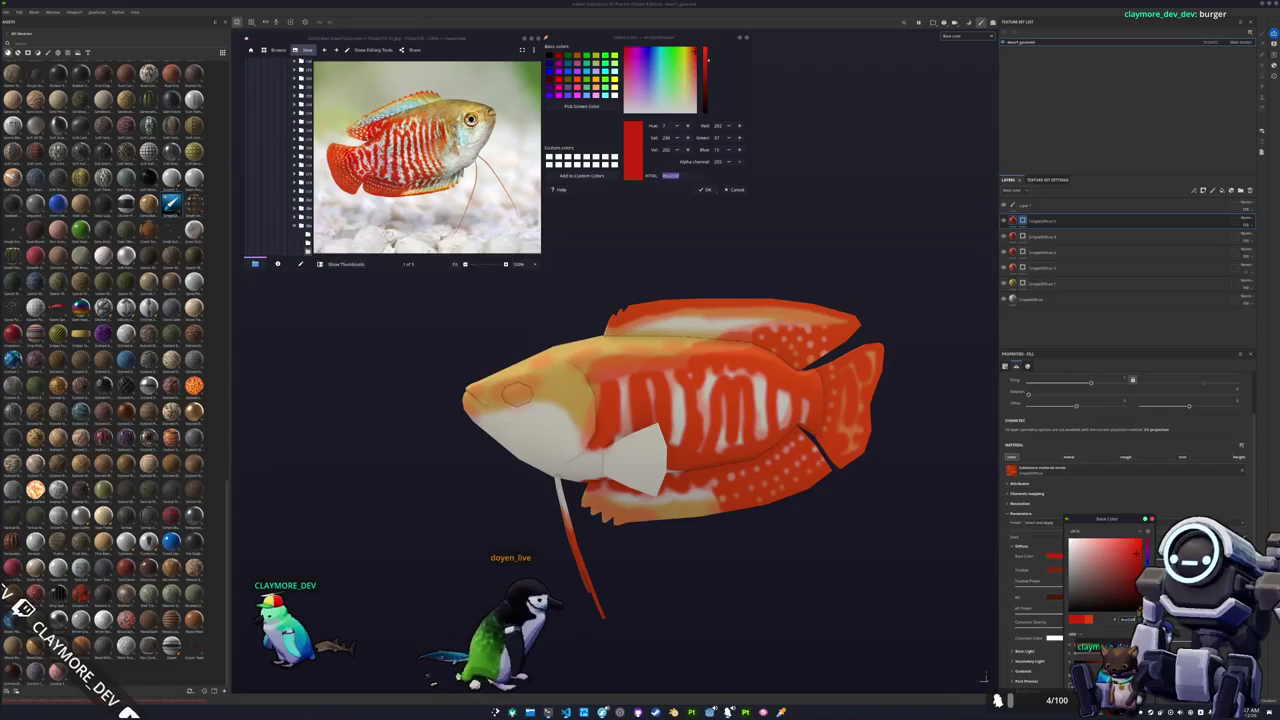
Close the colour picker and orbit the fish to inspect the red stripes from several sides.
key(1)
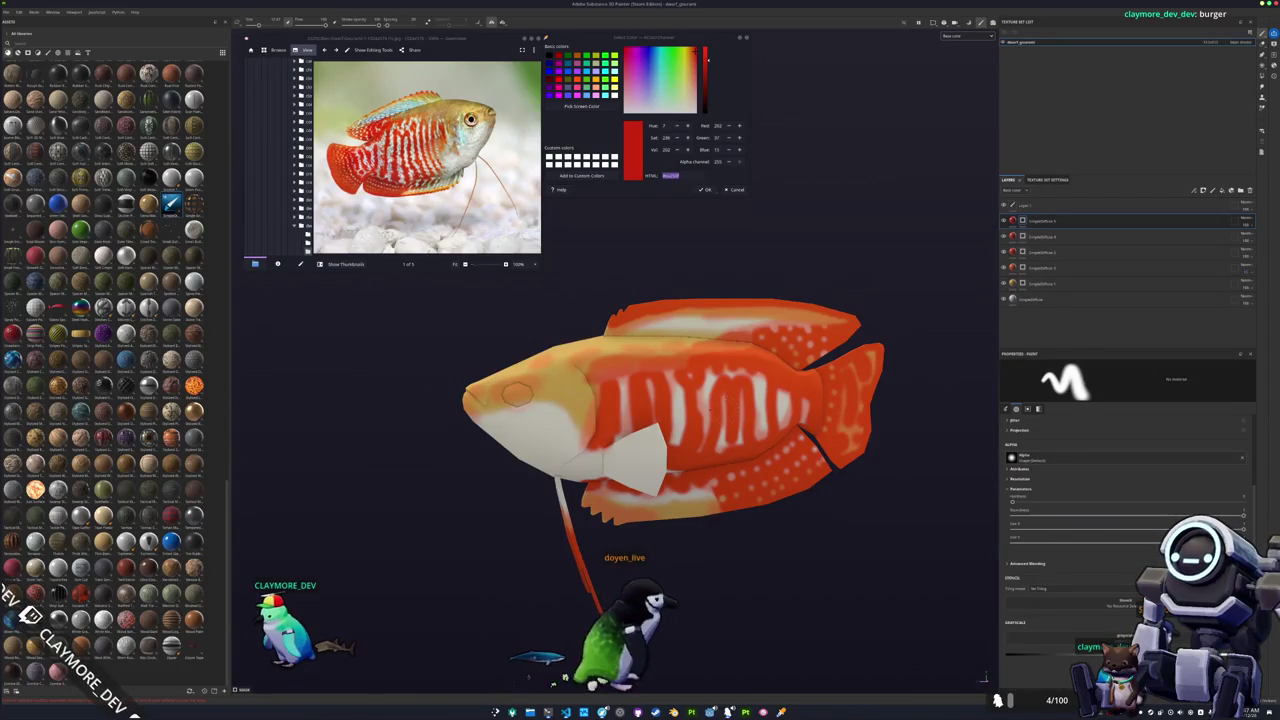
scroll(720, 405, up, 2)
scroll(700, 430, up, 2)
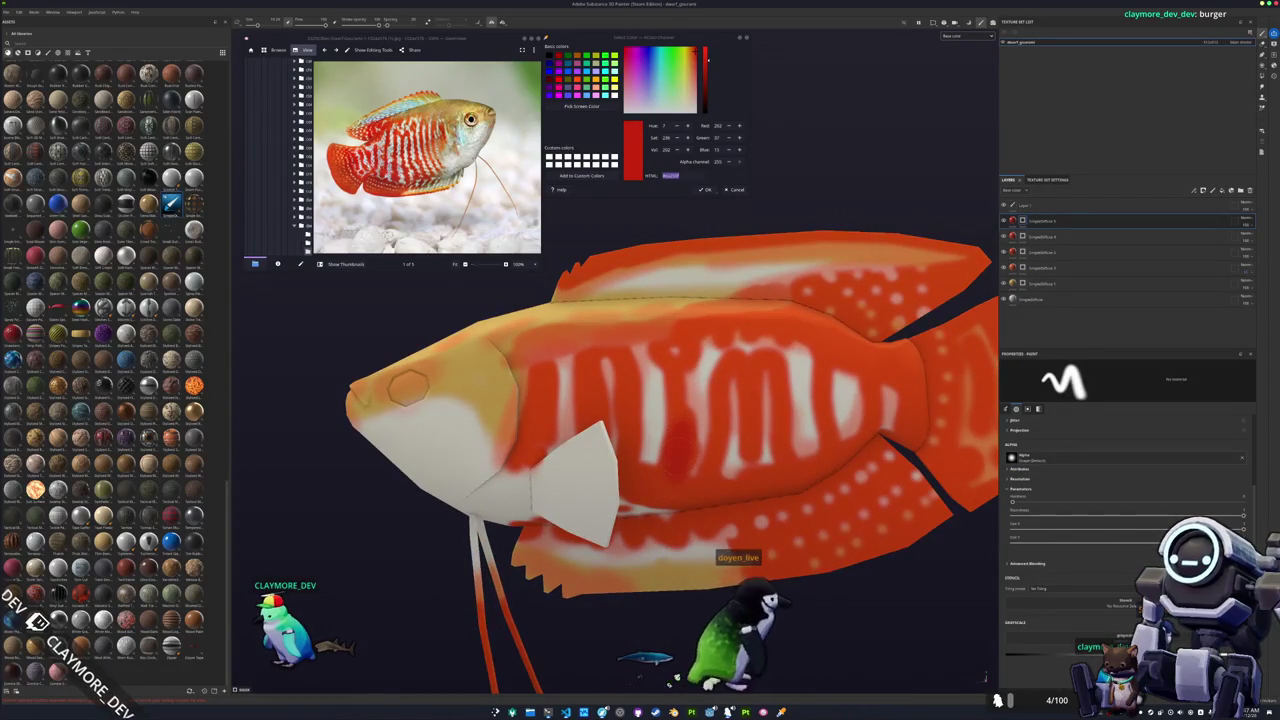
mouse_move(670, 482)
alt+mouse_down()
mouse_move(690, 380)
mouse_move(736, 478)
alt+mouse_up()
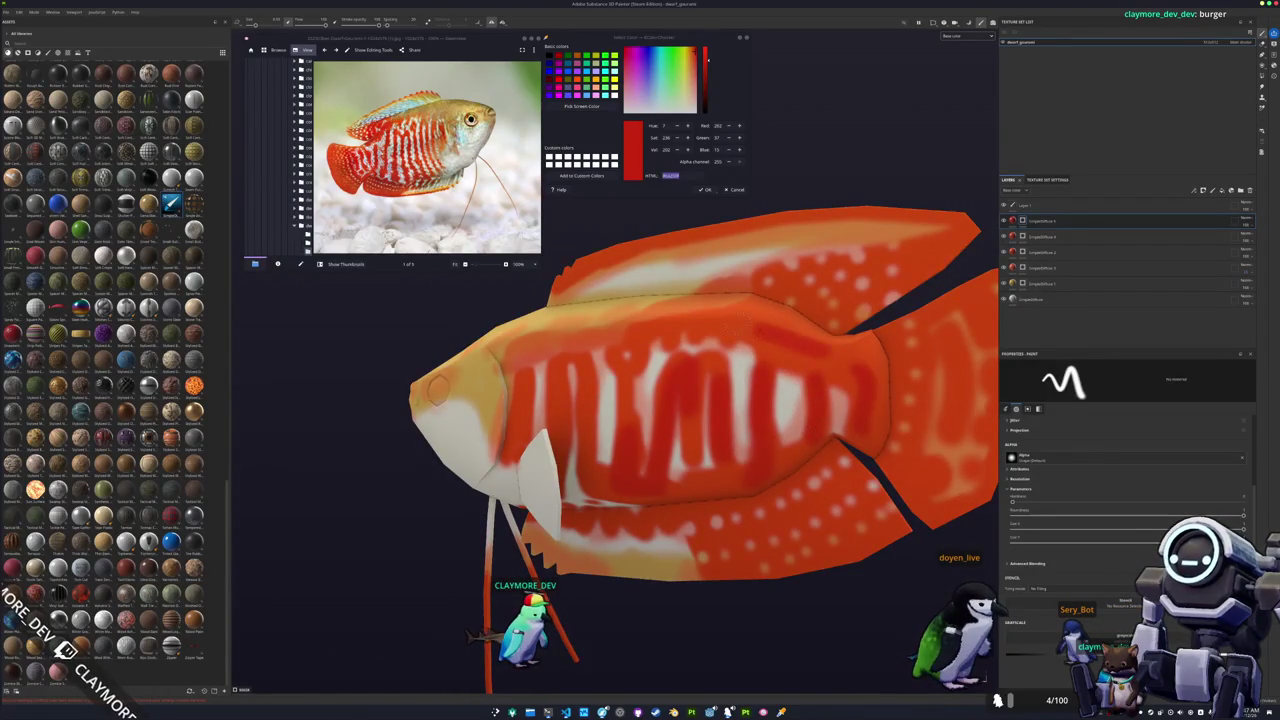
alt+drag(736, 478, 690, 400)
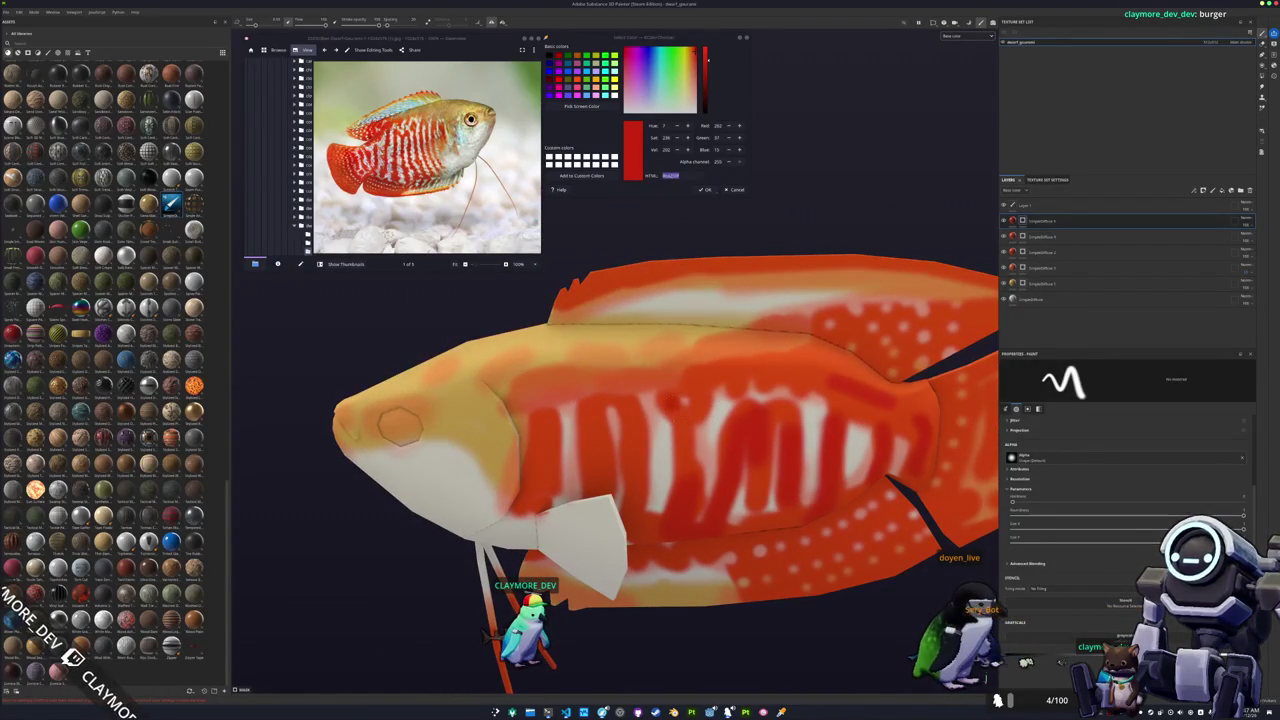
alt+drag(656, 440, 652, 400)
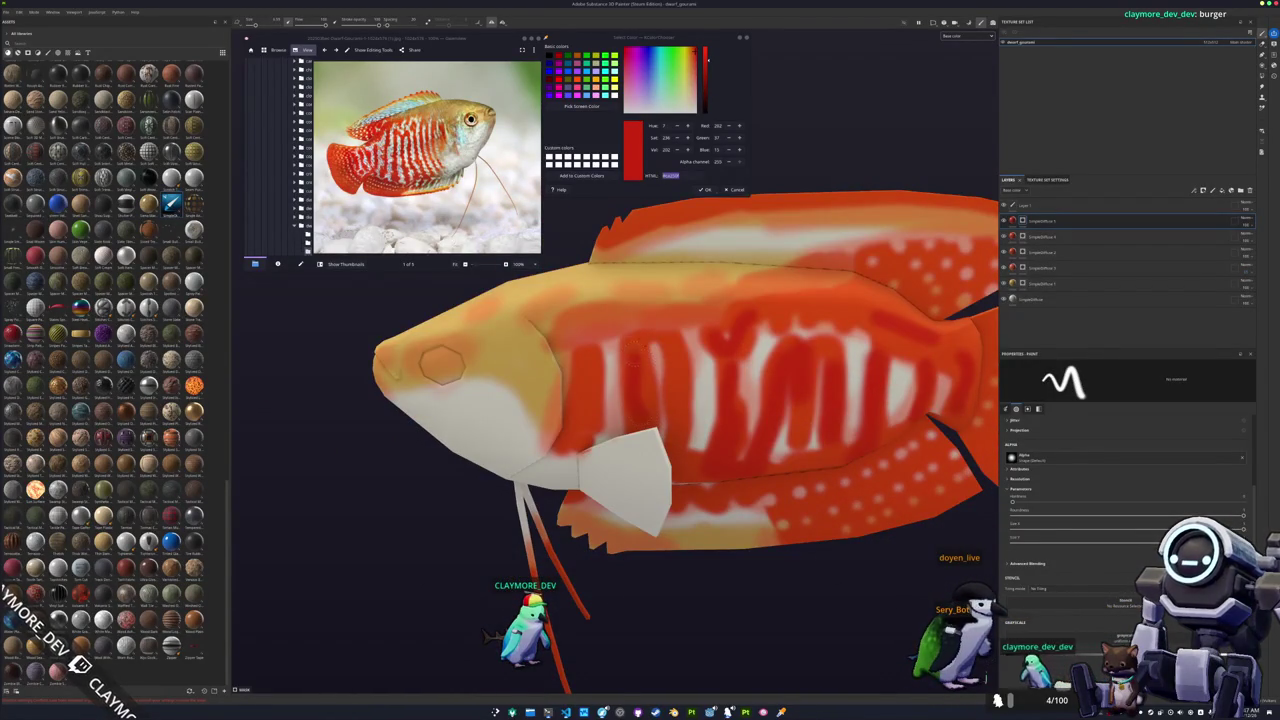
alt+drag(440, 365, 410, 420)
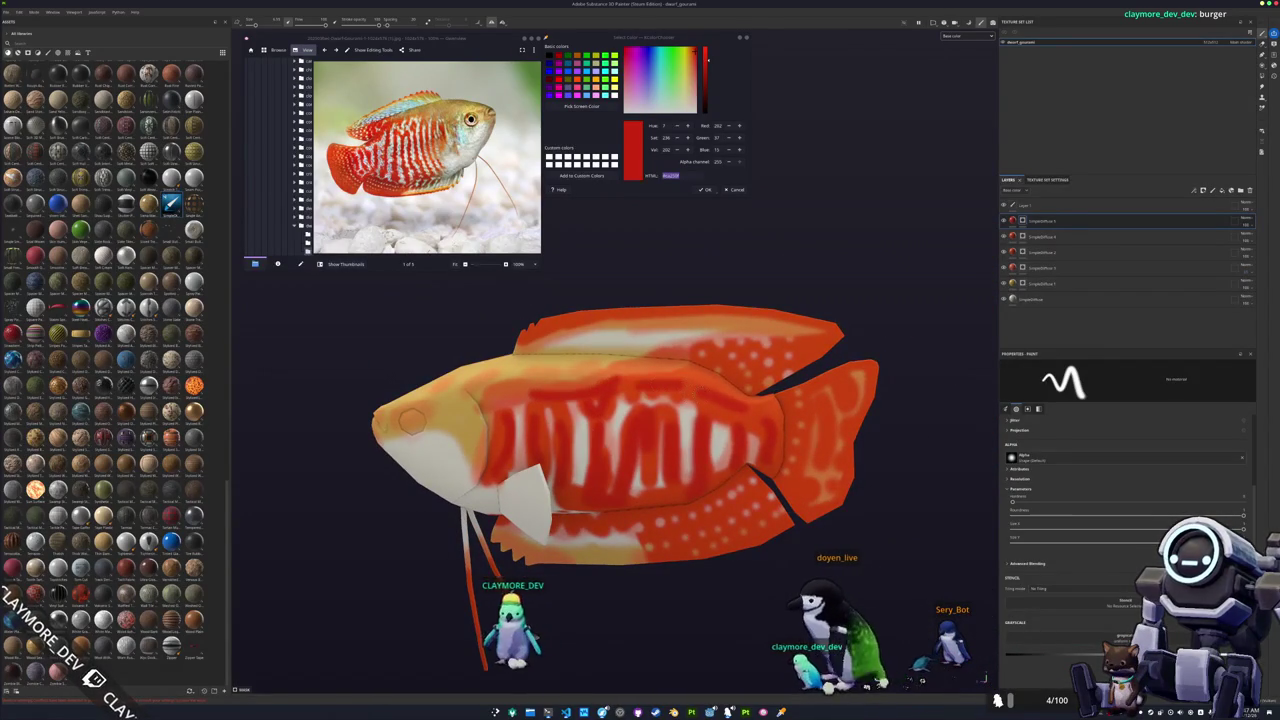
alt+drag(412, 422, 397, 390)
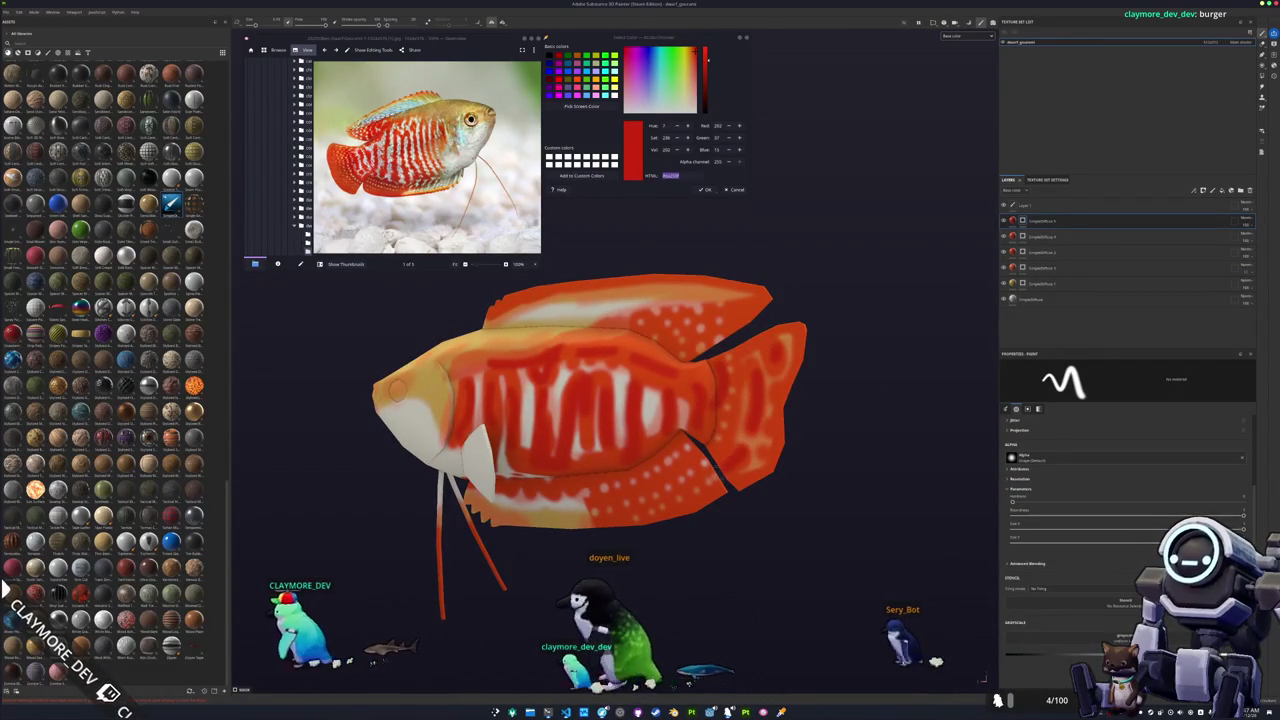
alt+middle_drag(396, 390, 455, 432)
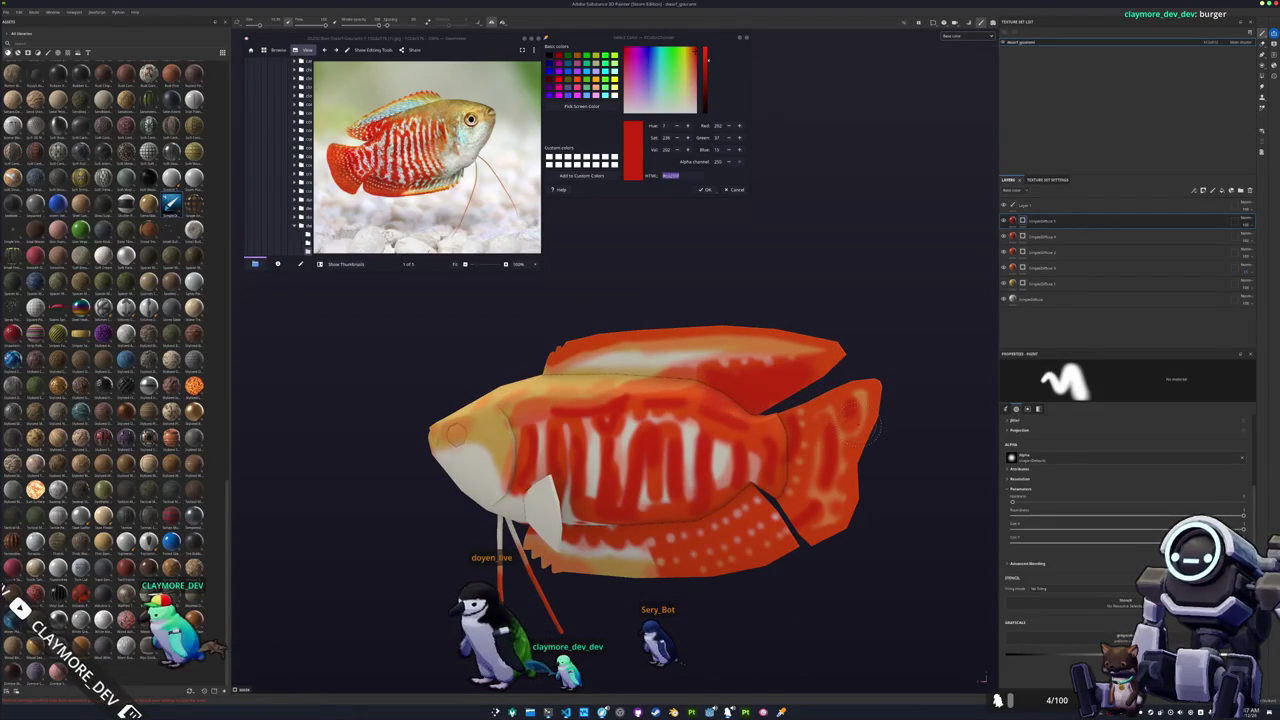
Tilt the view to check the top of the body, then add a new layer folder.
scroll(770, 384, up, 2)
scroll(770, 384, up, 3)
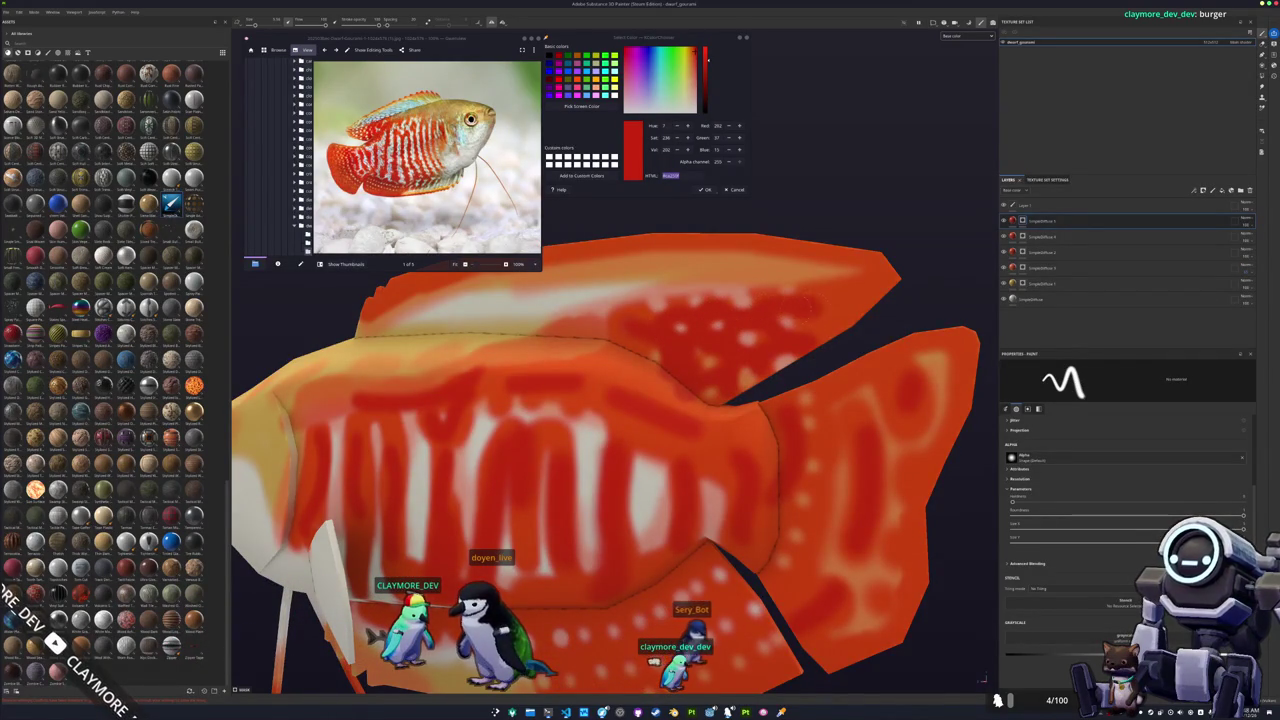
scroll(829, 335, down, 3)
scroll(829, 335, down, 2)
scroll(829, 335, down, 1)
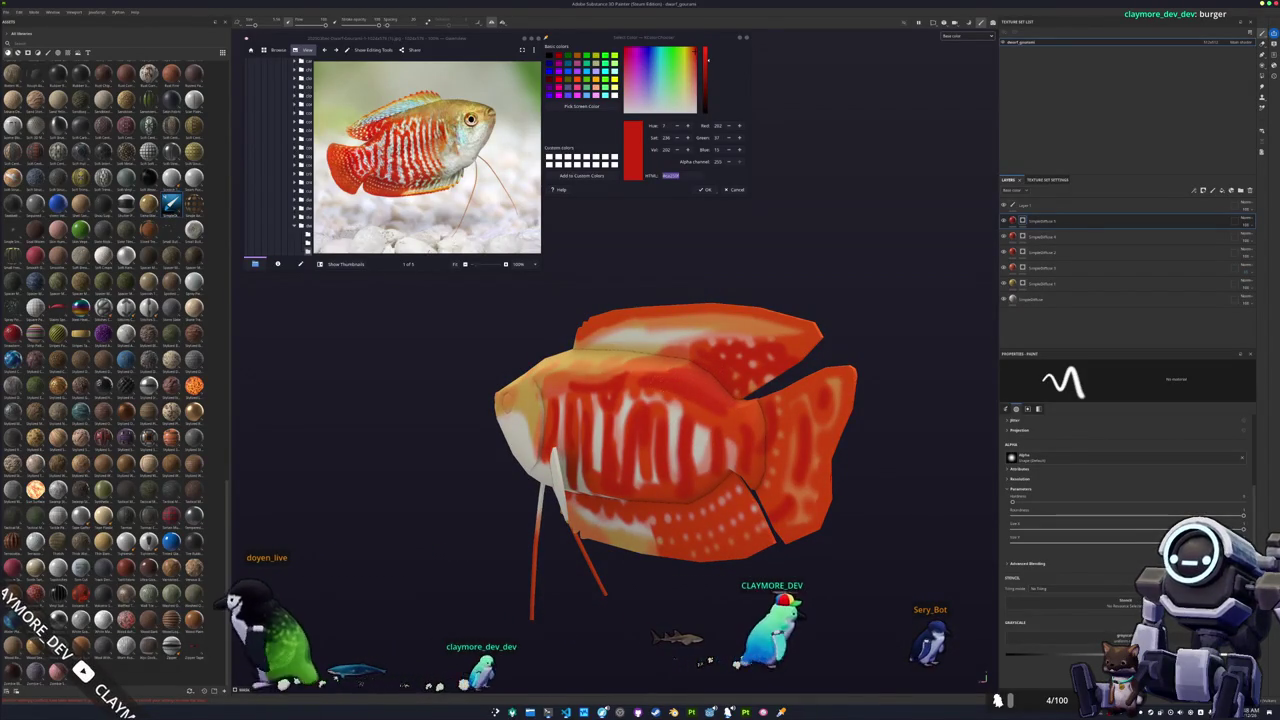
alt+drag(600, 420, 537, 392)
scroll(537, 392, up, 3)
alt+drag(640, 380, 726, 416)
alt+middle_drag(726, 416, 826, 461)
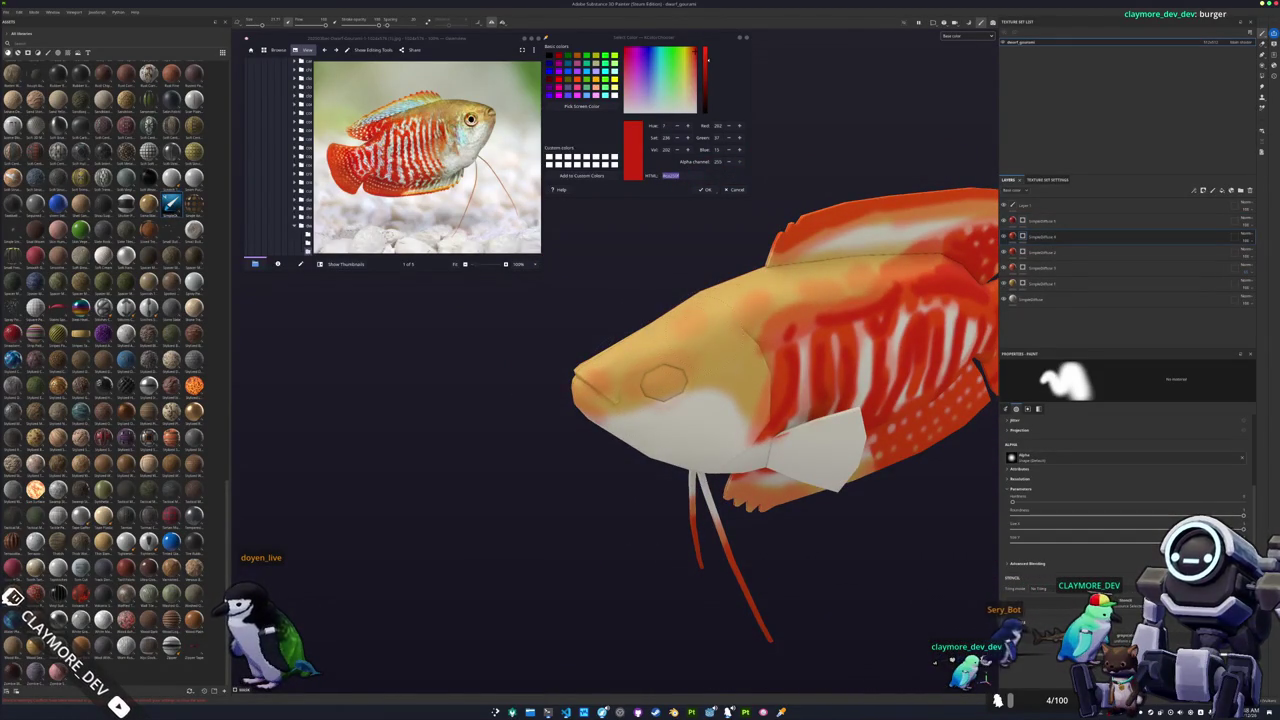
mouse_move(542, 380)
alt+mouse_down()
mouse_move(626, 240)
mouse_move(958, 222)
alt+mouse_up()
click(1241, 190)
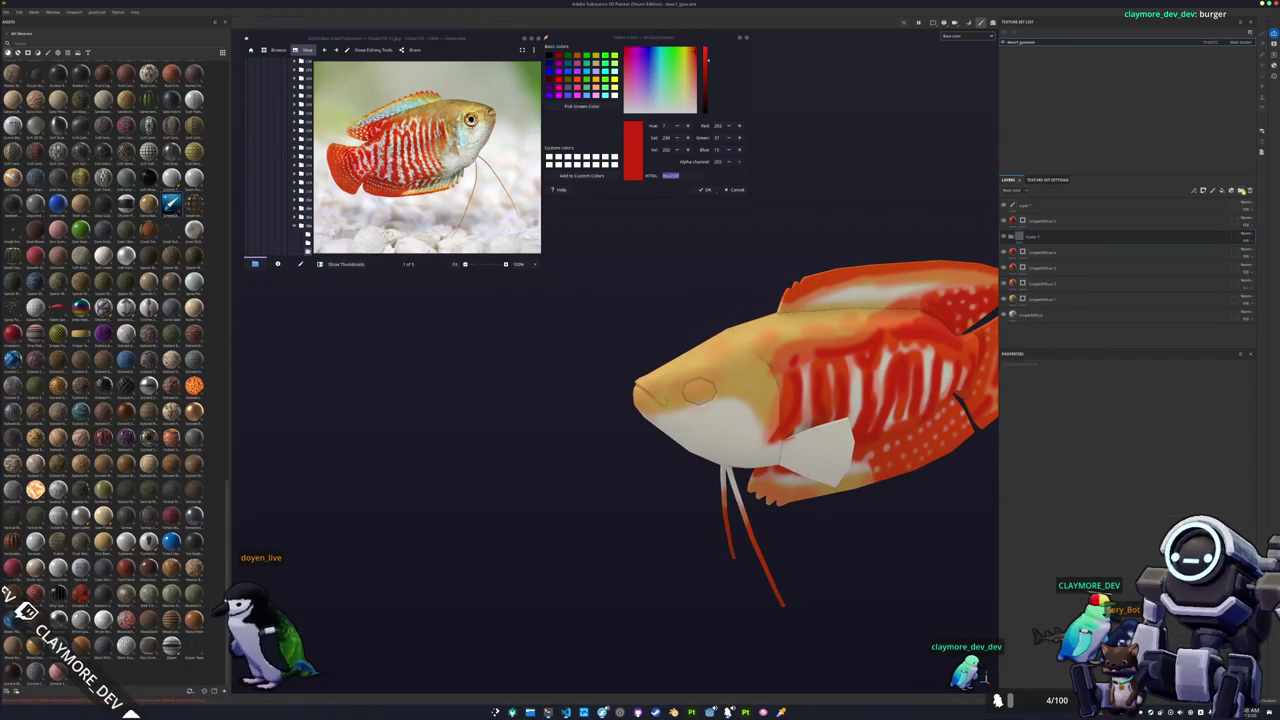
Select Folder 1 and add a new fill layer inside the stack.
click(1086, 218)
mouse_move(620, 355)
alt+mouse_down()
mouse_move(354, 357)
mouse_move(700, 350)
alt+mouse_up()
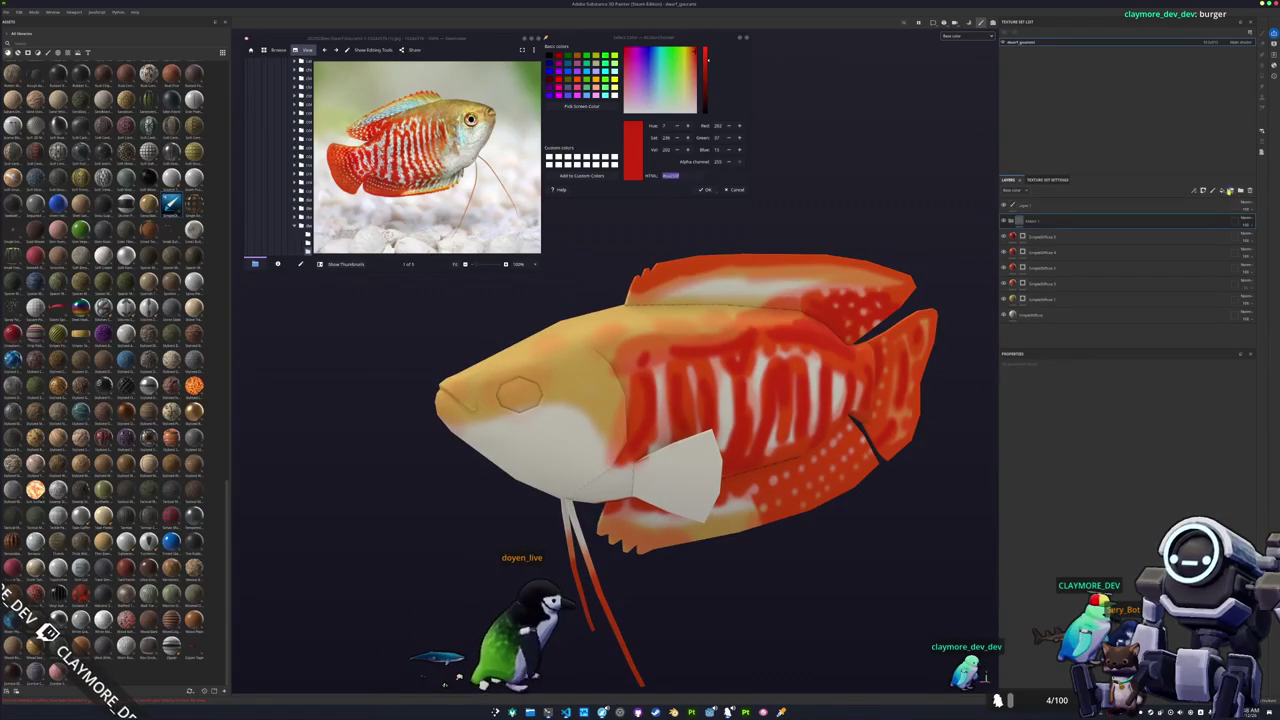
click(1221, 190)
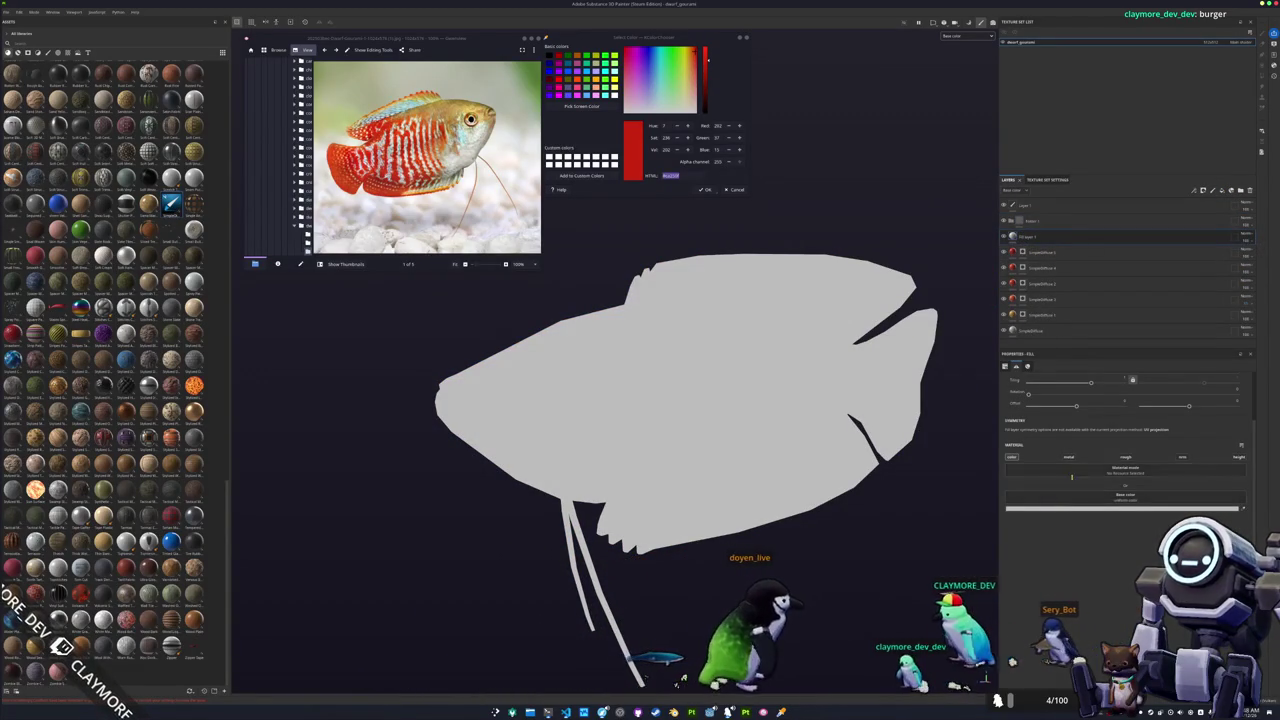
Set the new fill layer's base colour to black and change its blend mode.
click(1124, 508)
click(1090, 595)
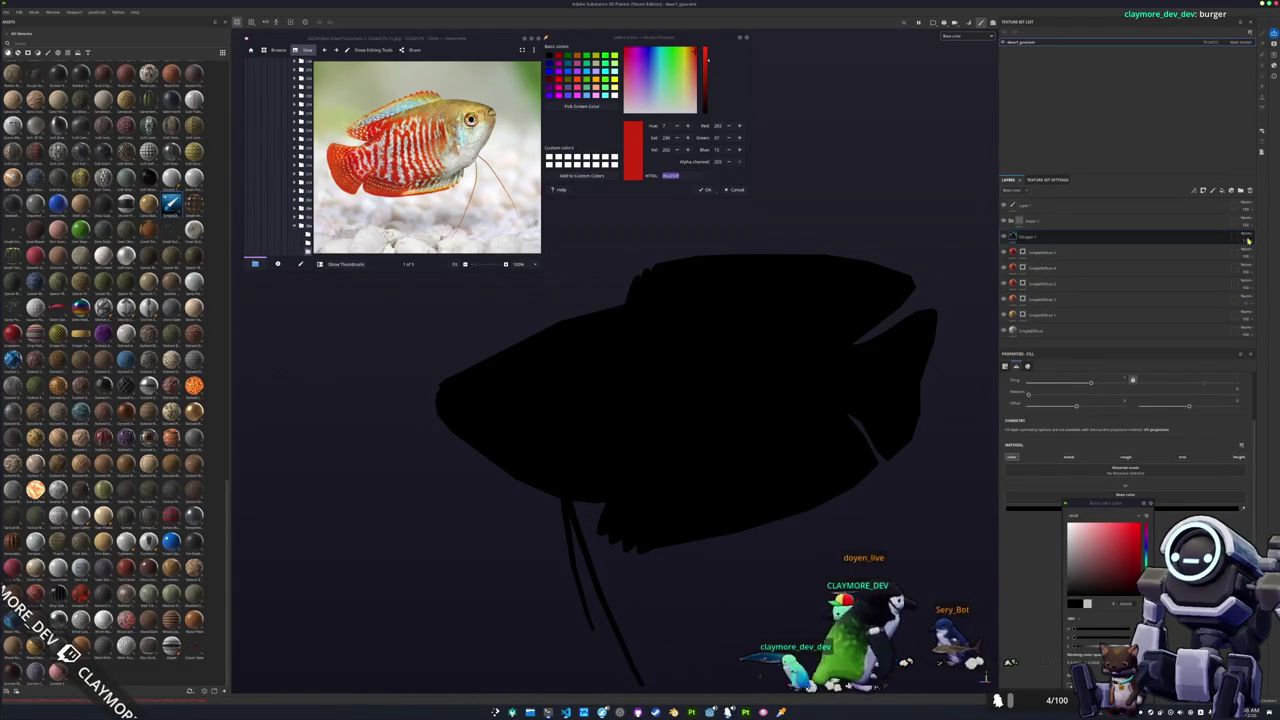
click(1246, 236)
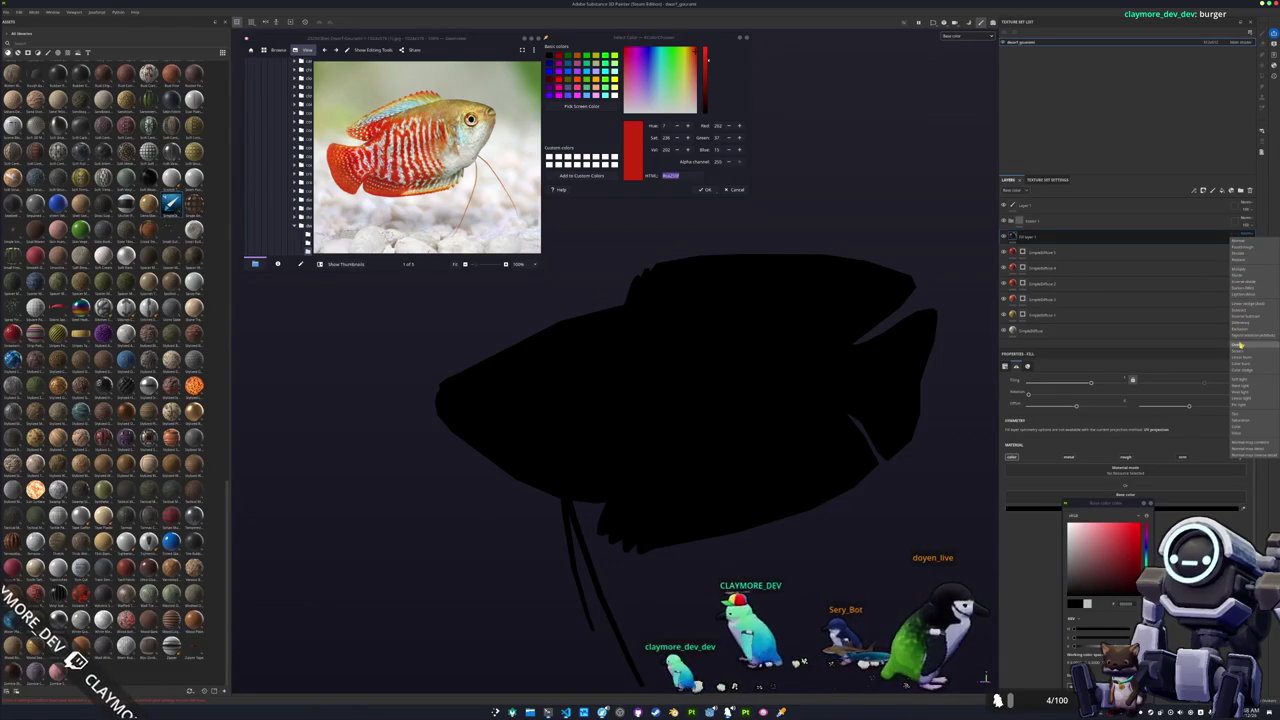
click(1243, 284)
Give the black fill a black mask and add a paint effect to it.
right_click(1104, 242)
click(1125, 258)
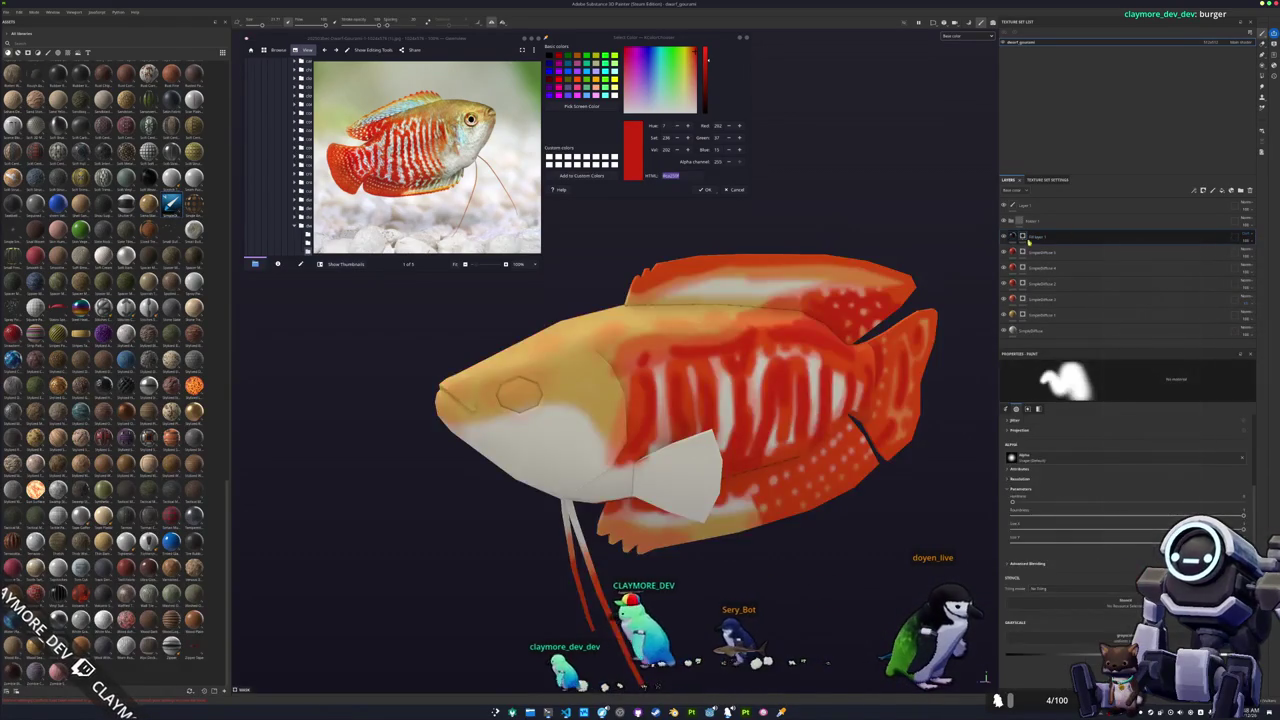
right_click(1024, 237)
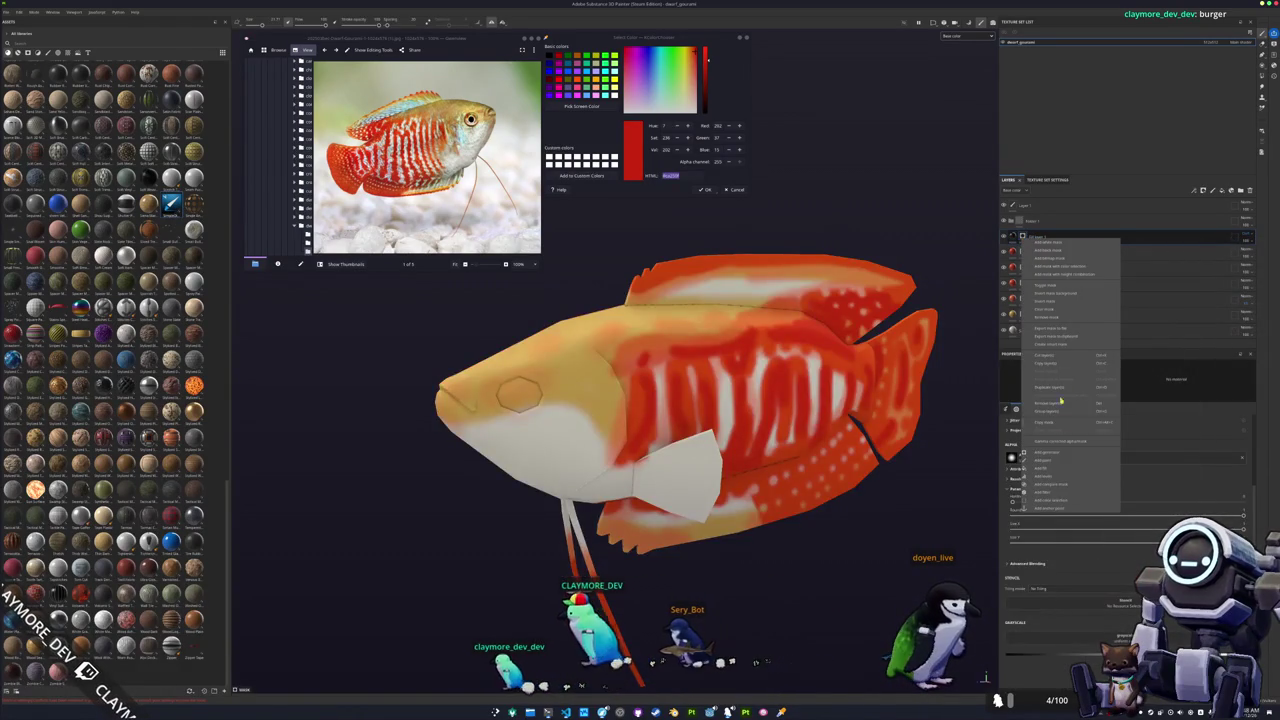
click(1046, 461)
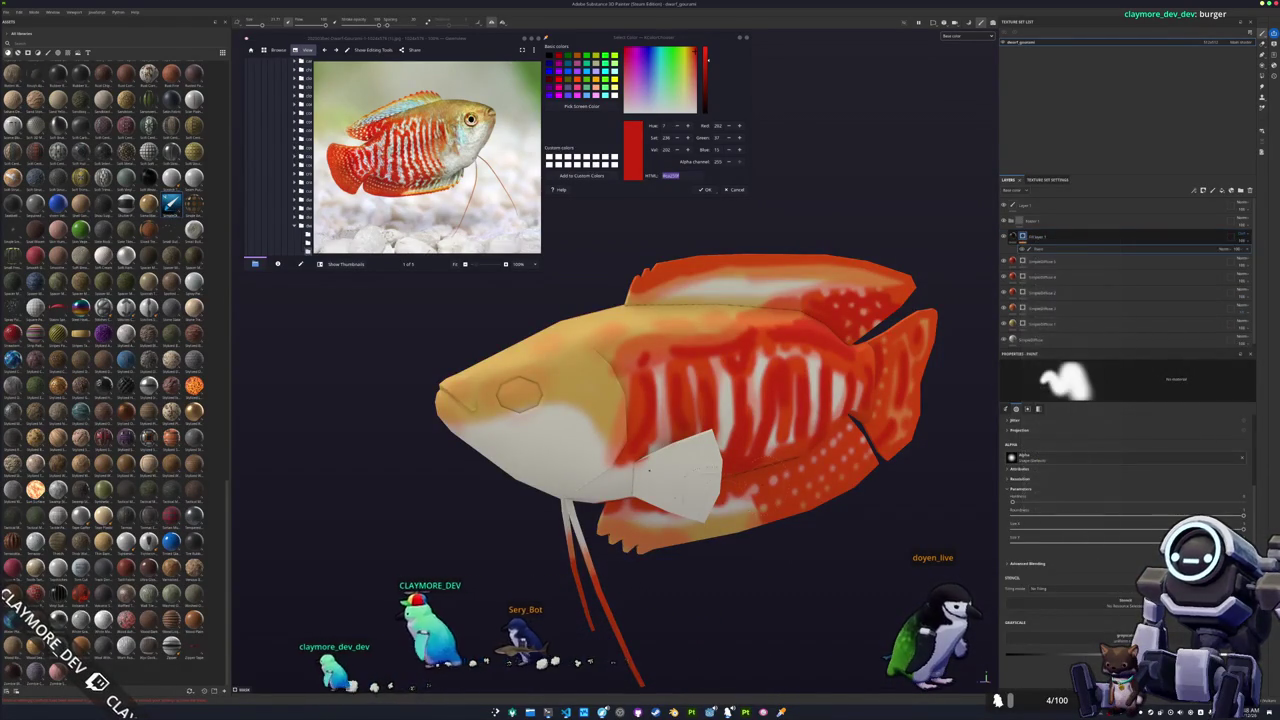
Zoom onto the pectoral fin and draw straight dark ray lines across it.
scroll(690, 482, up, 2)
scroll(688, 462, up, 2)
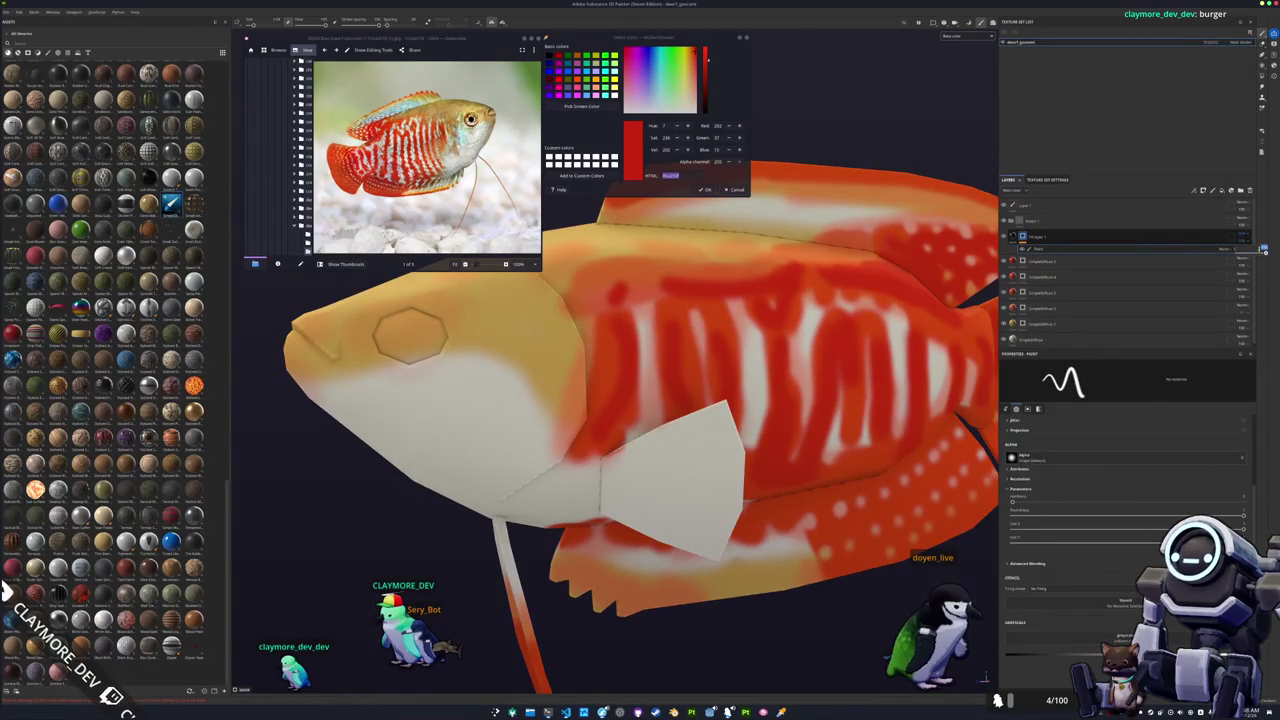
alt+drag(862, 431, 739, 488)
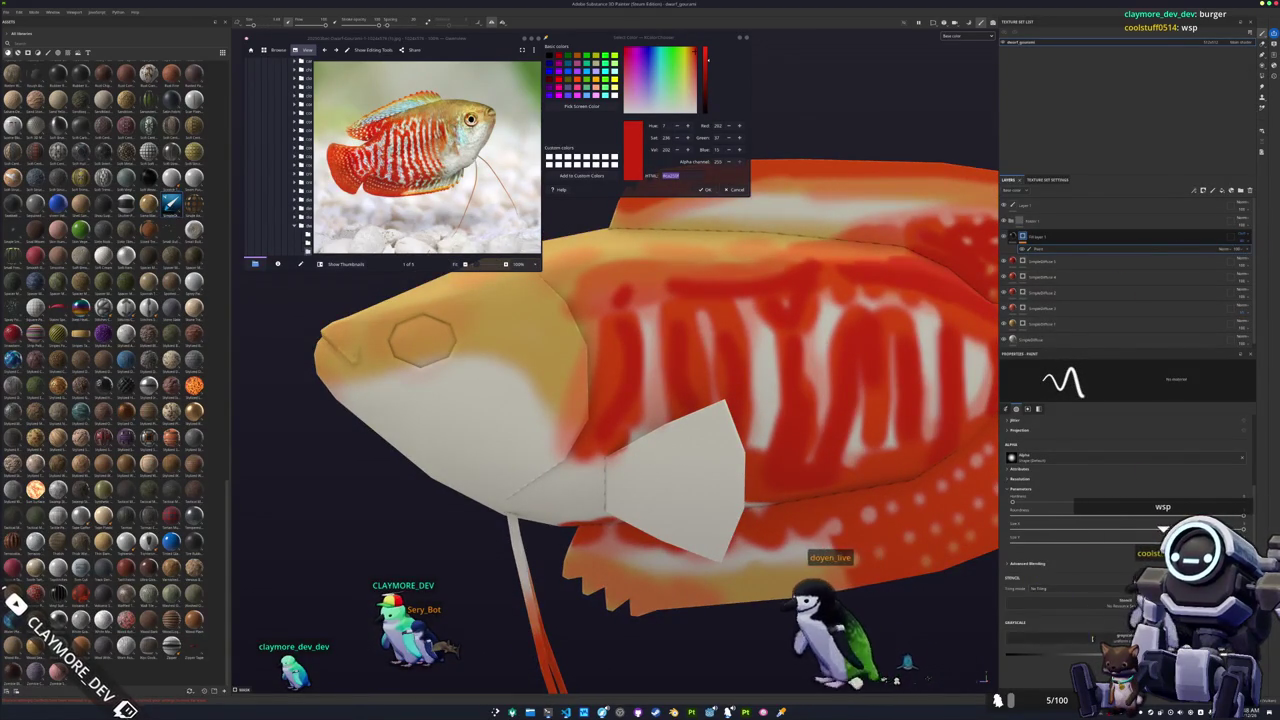
mouse_move(700, 495)
alt+mouse_down()
mouse_move(640, 507)
mouse_move(614, 466)
alt+mouse_up()
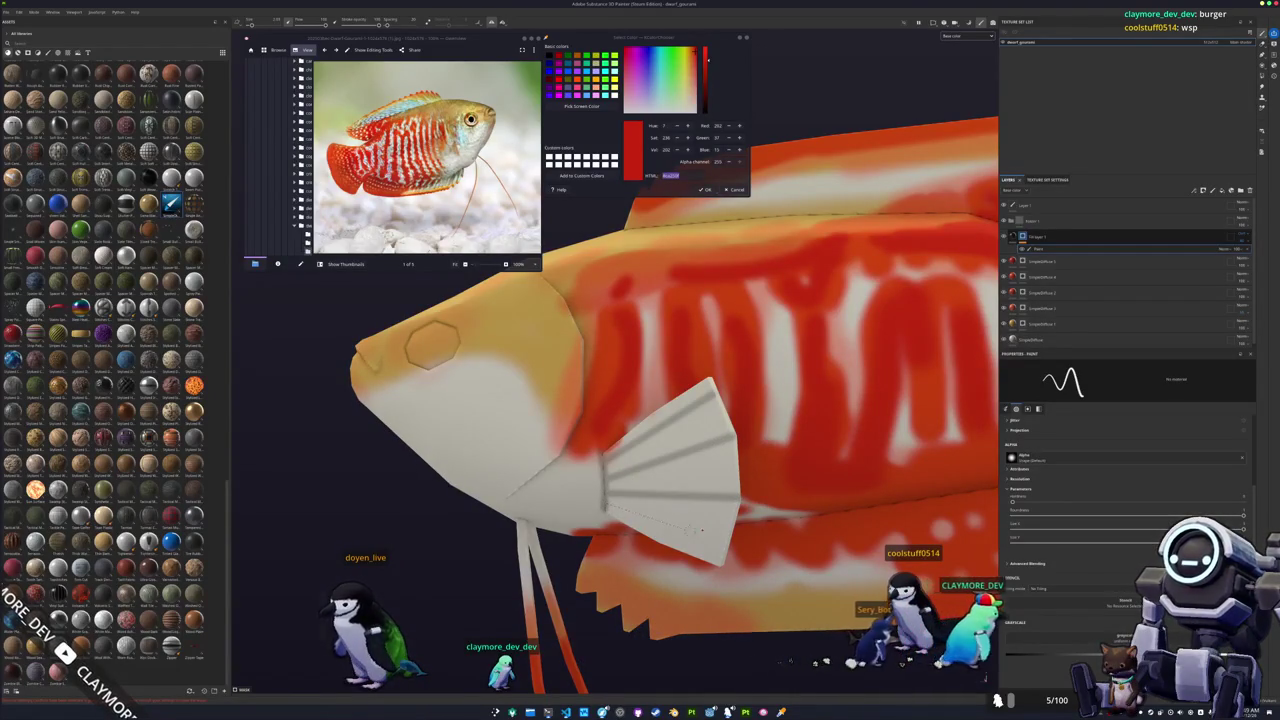
key(shift)
mouse_move(480, 525)
alt+mouse_down()
mouse_move(719, 536)
mouse_move(690, 530)
mouse_move(641, 482)
alt+mouse_up()
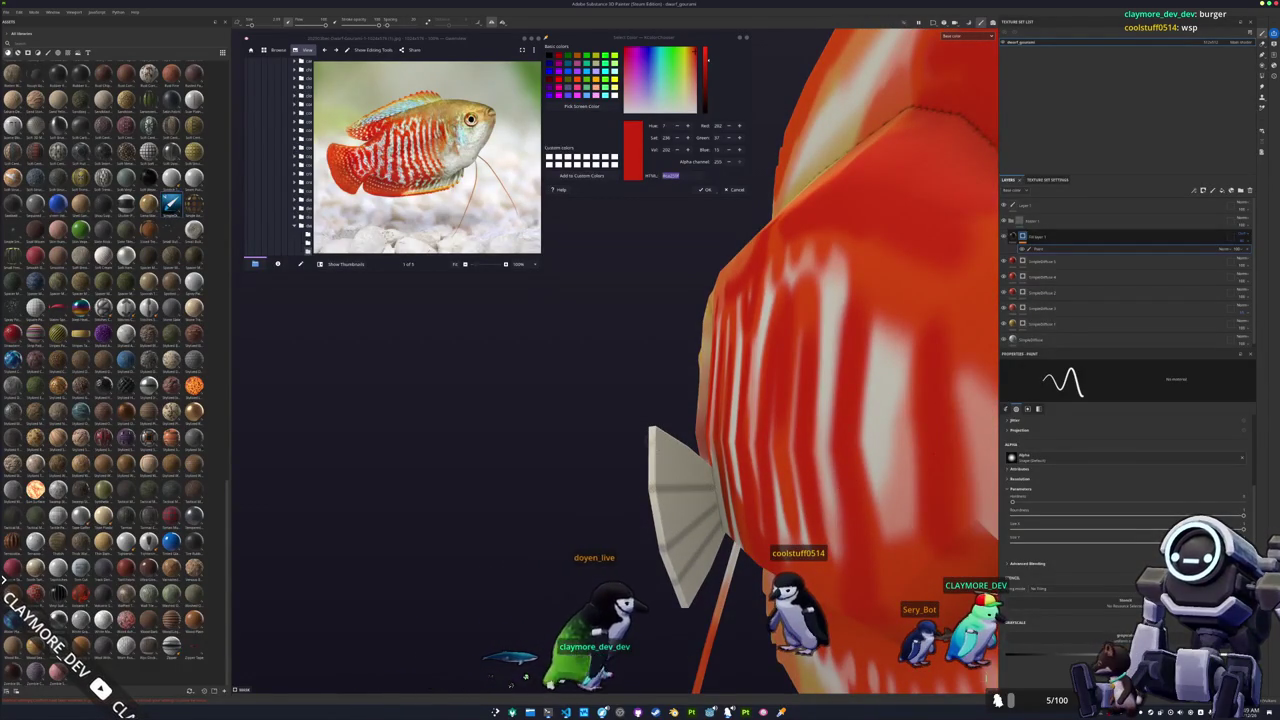
key(shift)
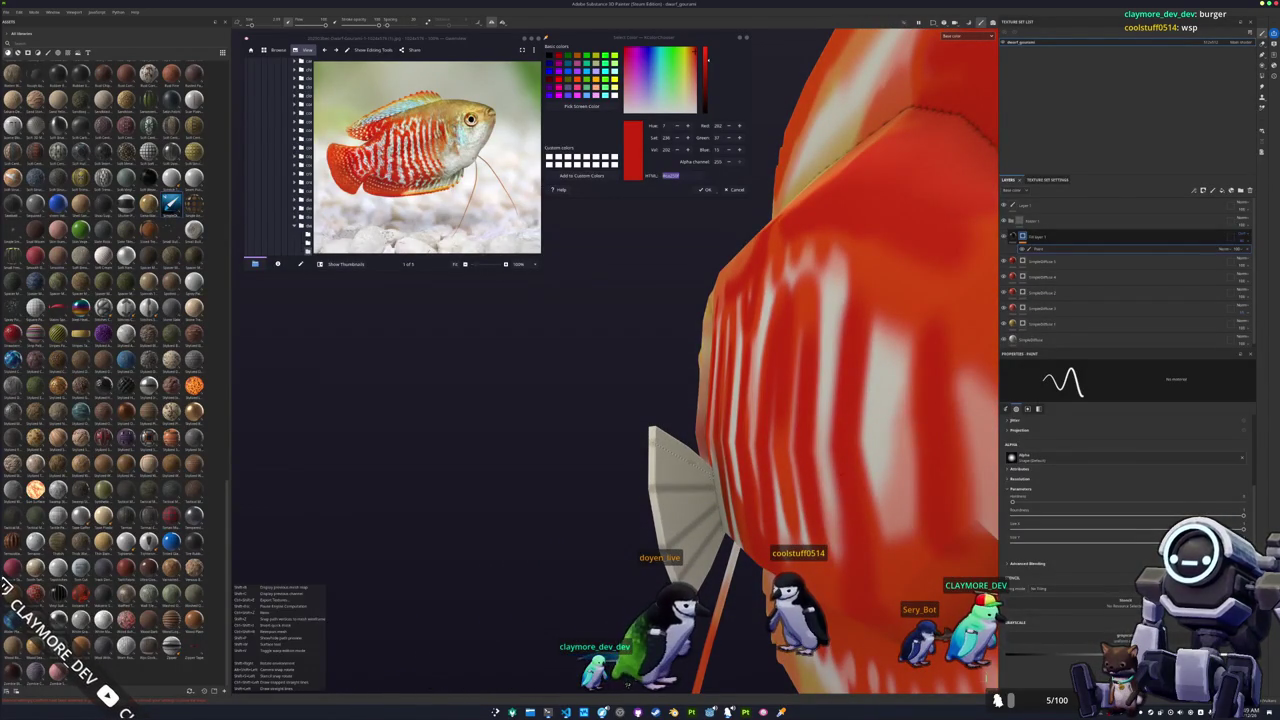
scroll(600, 518, down, 2)
scroll(630, 510, down, 2)
scroll(665, 497, down, 2)
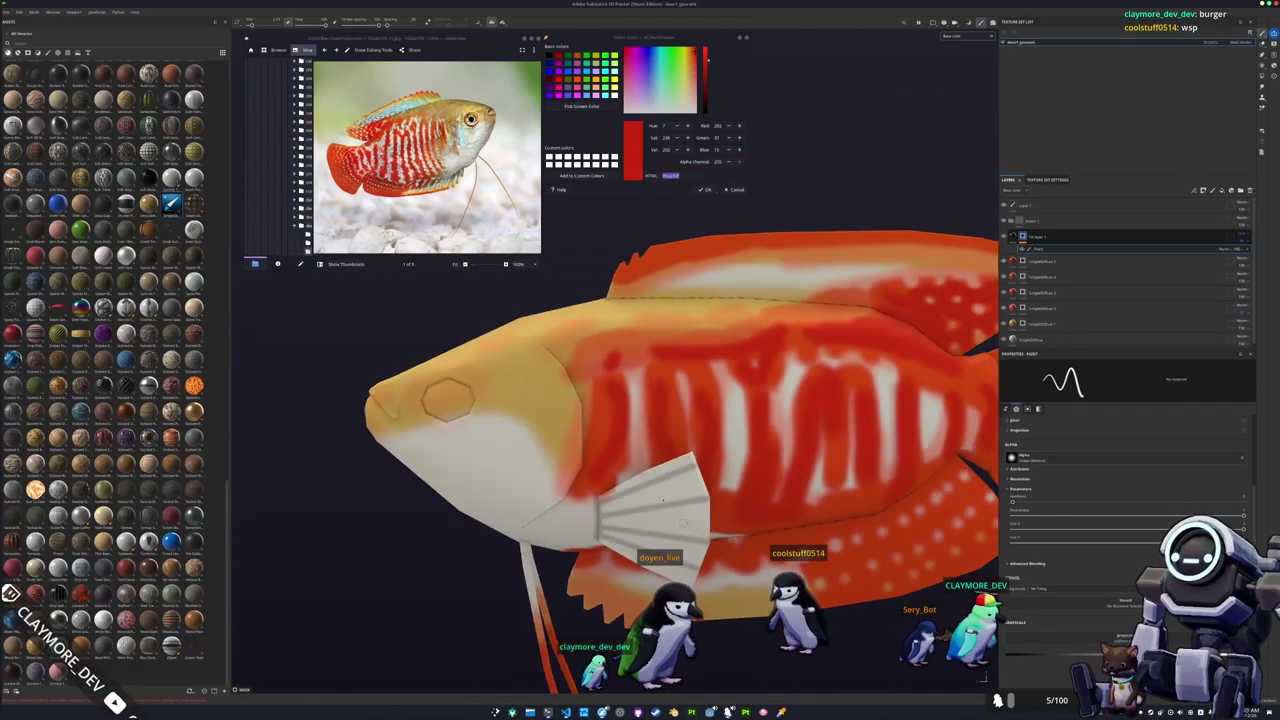
scroll(640, 496, up, 2)
scroll(569, 494, up, 2)
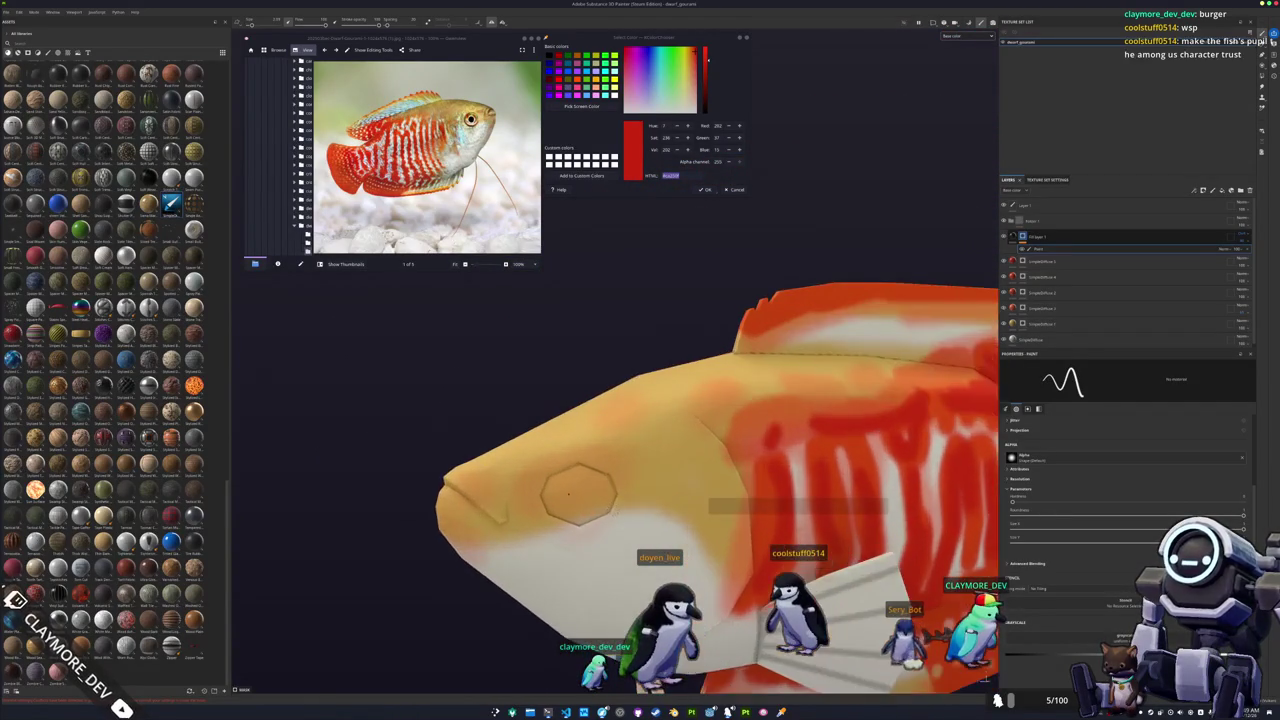
scroll(569, 494, up, 2)
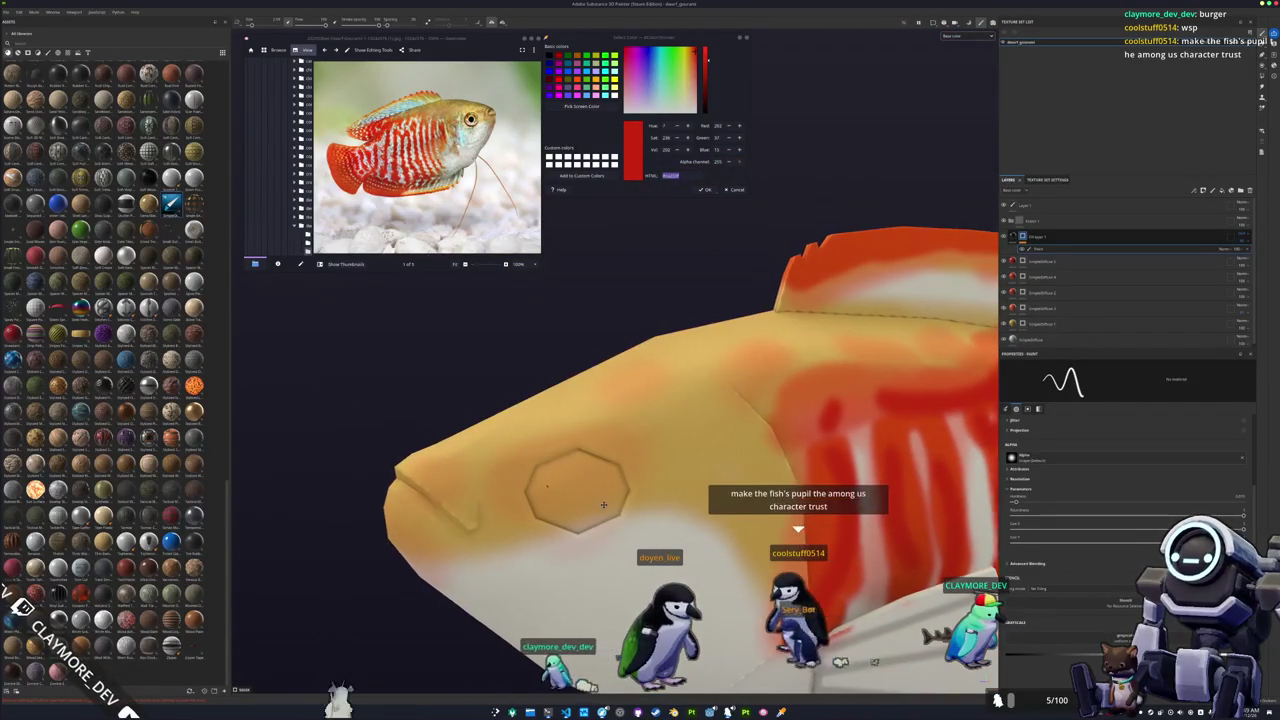
Paint dark strokes around the eye, lips and gill line, checking them from several angles.
alt+drag(570, 488, 637, 480)
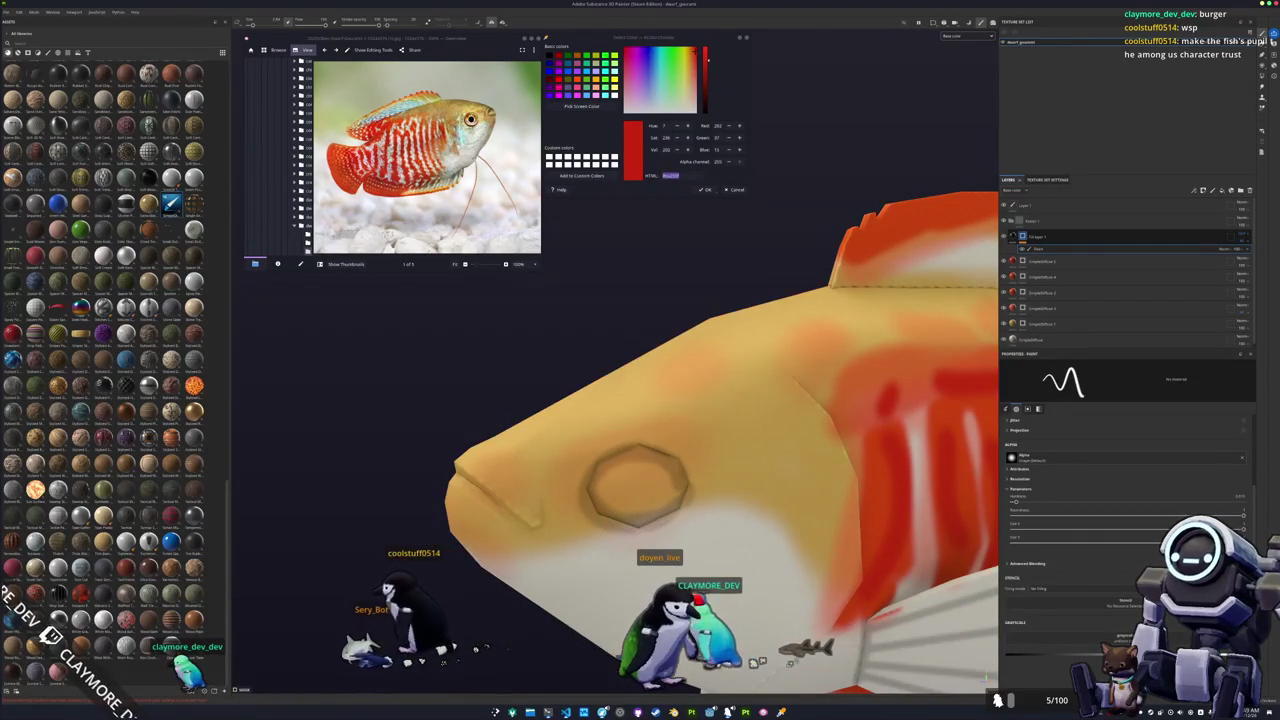
alt+drag(529, 523, 468, 487)
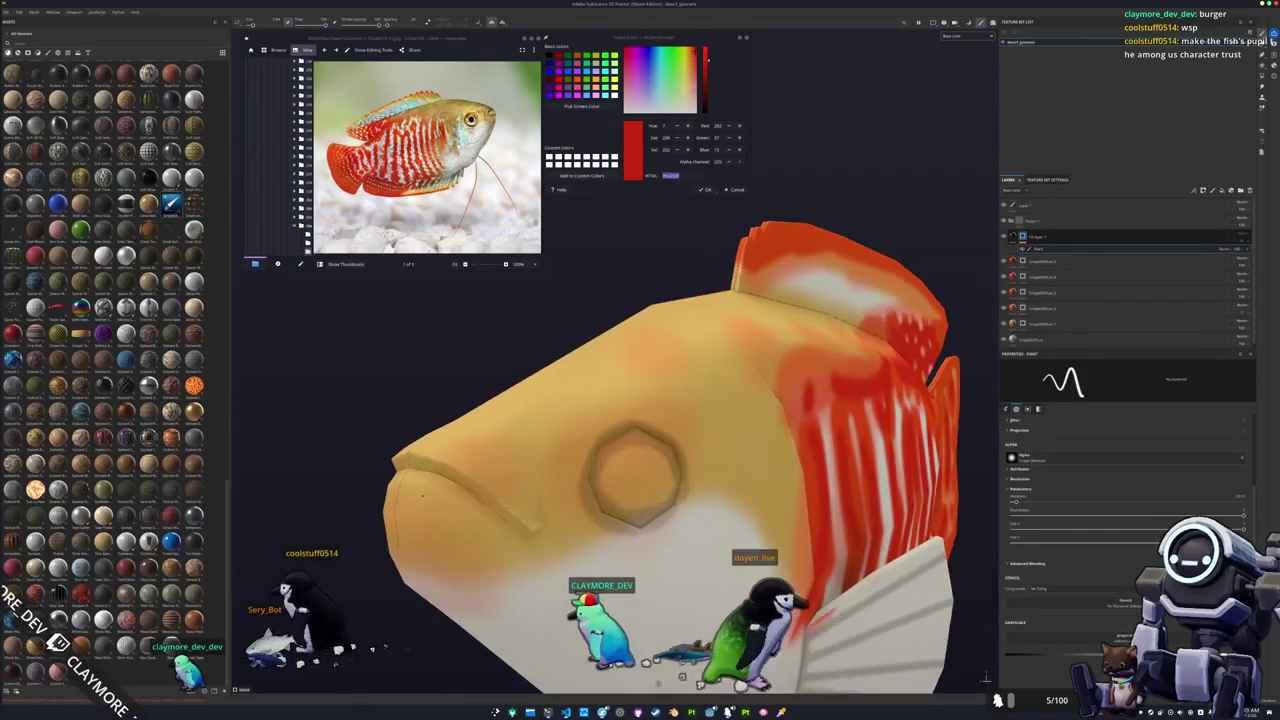
alt+middle_drag(468, 487, 538, 492)
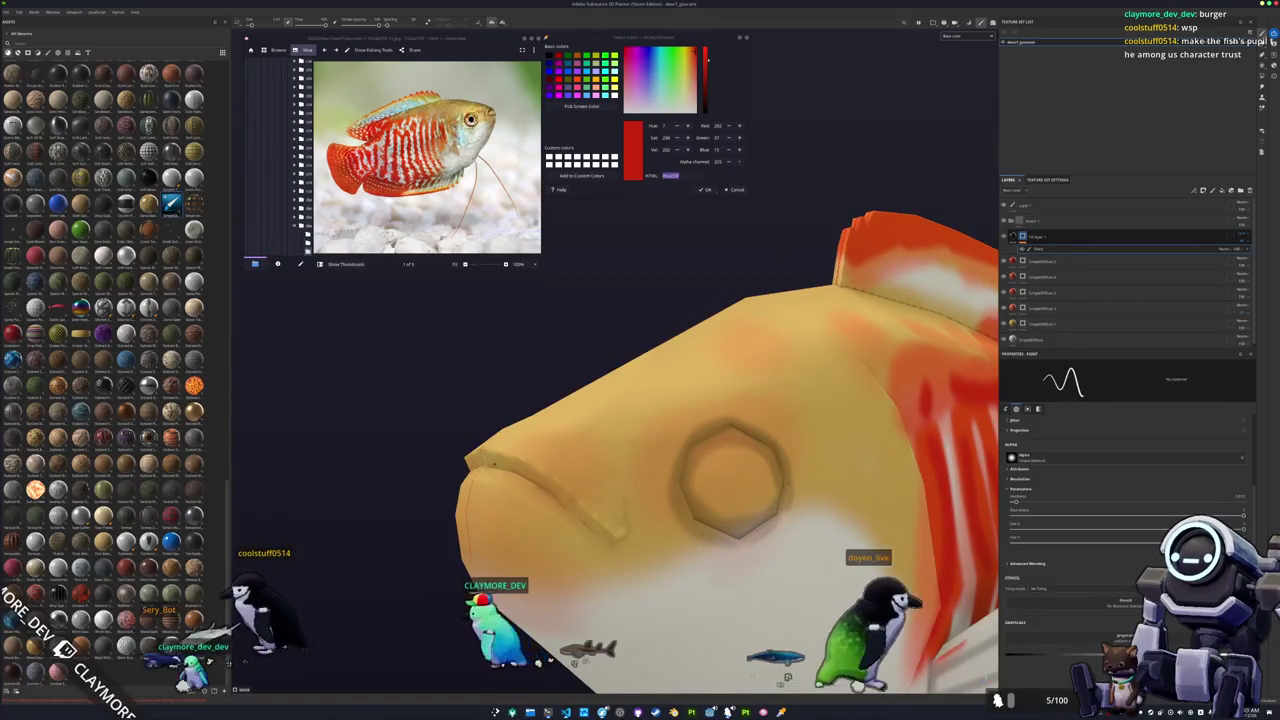
mouse_move(538, 492)
alt+mouse_down()
mouse_move(587, 535)
mouse_move(553, 436)
alt+mouse_up()
alt+middle_drag(553, 437, 612, 502)
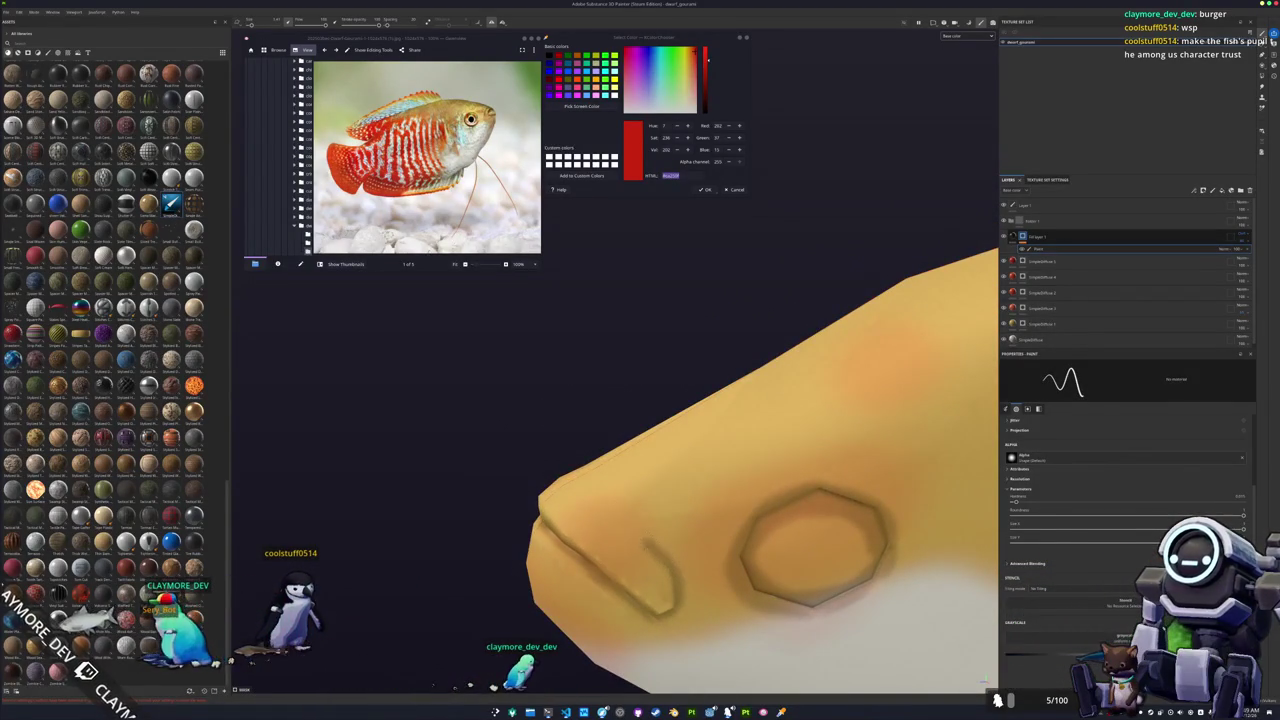
scroll(557, 506, down, 2)
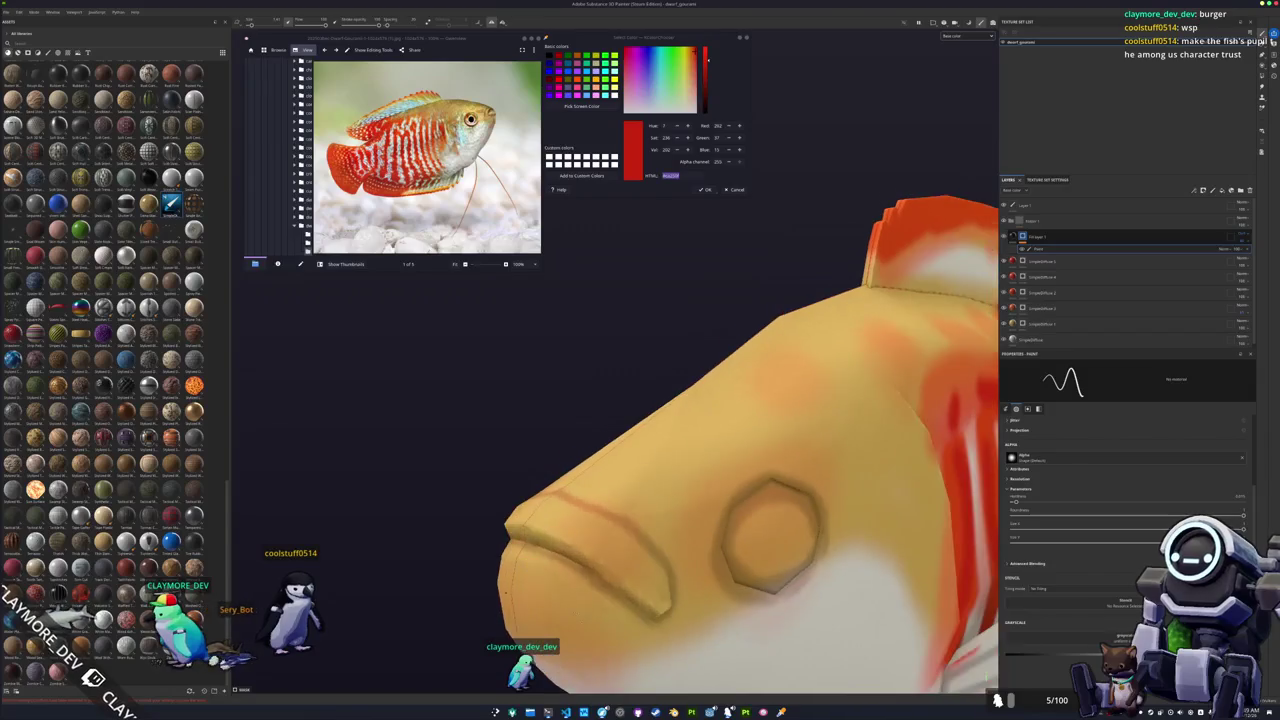
scroll(502, 443, down, 2)
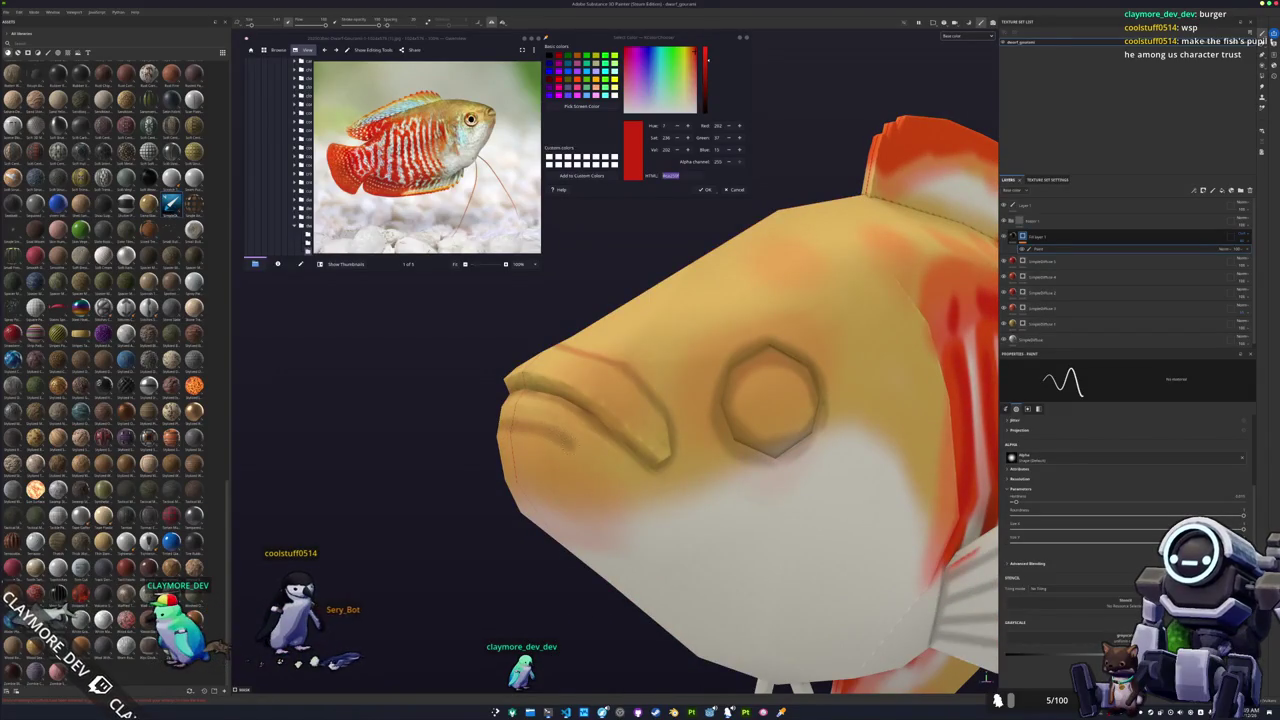
mouse_move(545, 506)
alt+mouse_down()
mouse_move(674, 534)
mouse_move(522, 494)
mouse_move(616, 507)
alt+mouse_up()
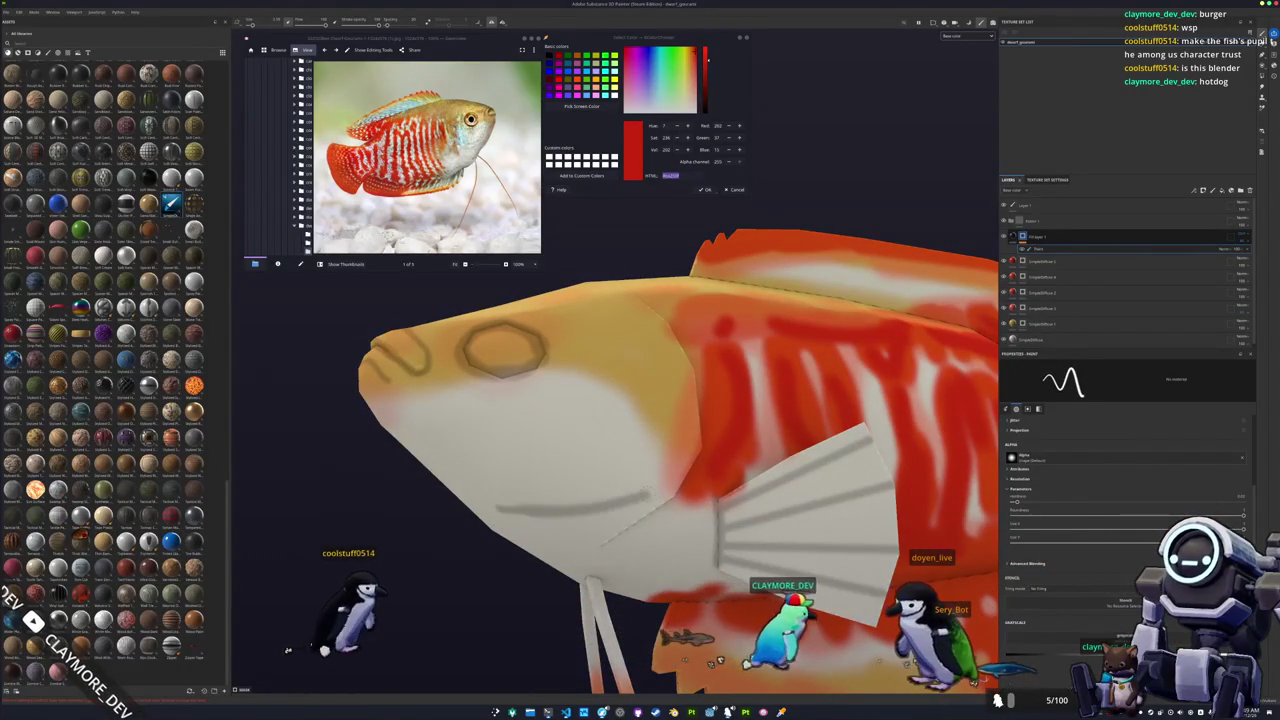
Add a small extra dark mark on the pectoral fin.
alt+drag(605, 548, 665, 565)
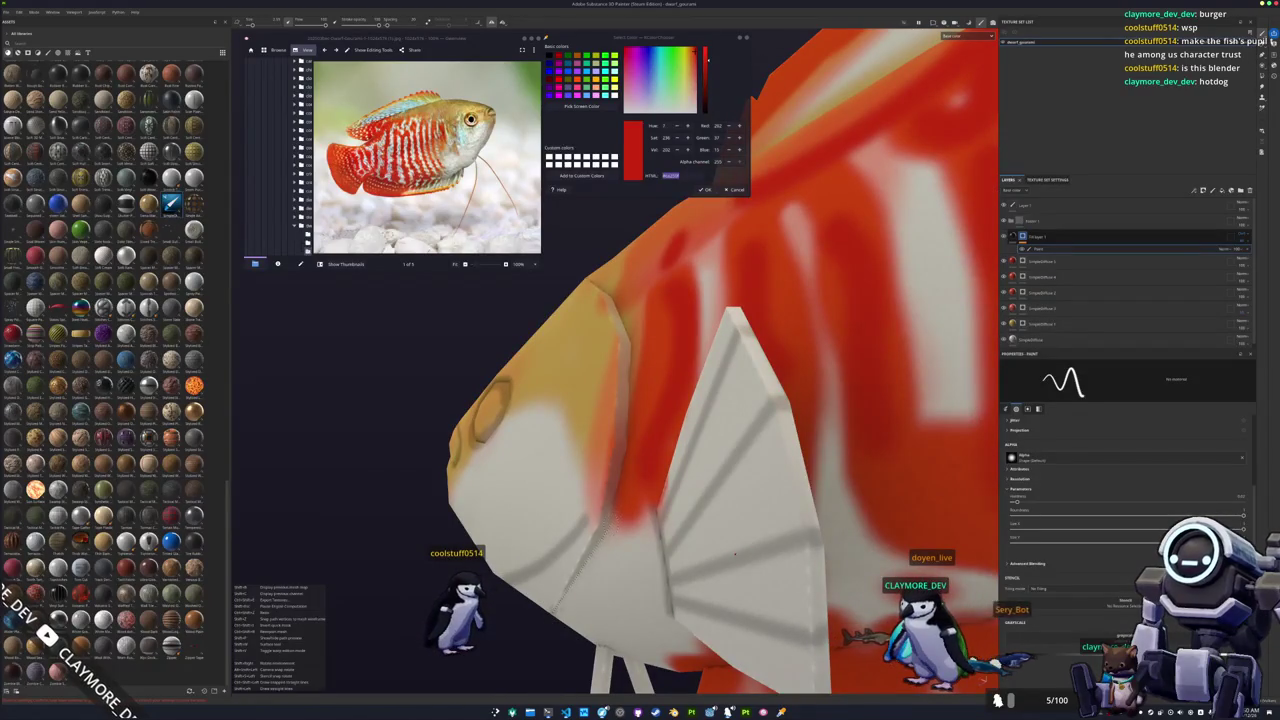
shift+click(735, 553)
alt+drag(745, 396, 765, 440)
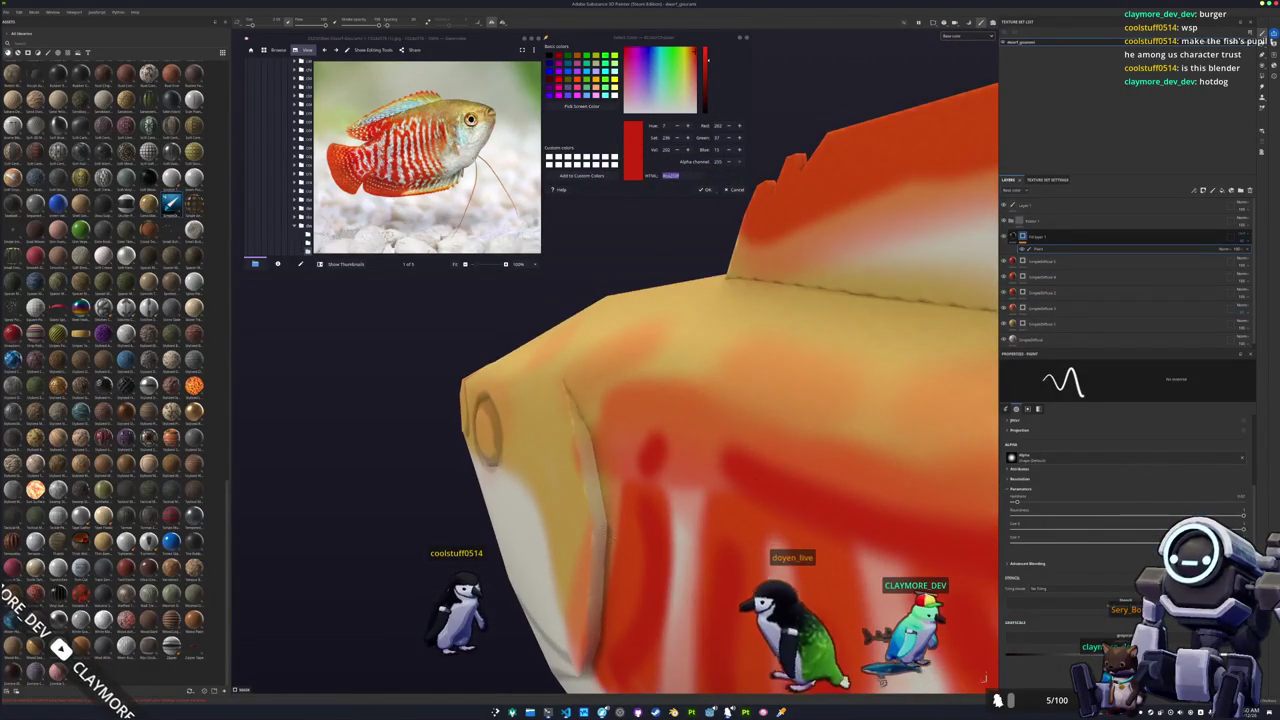
key(shift)
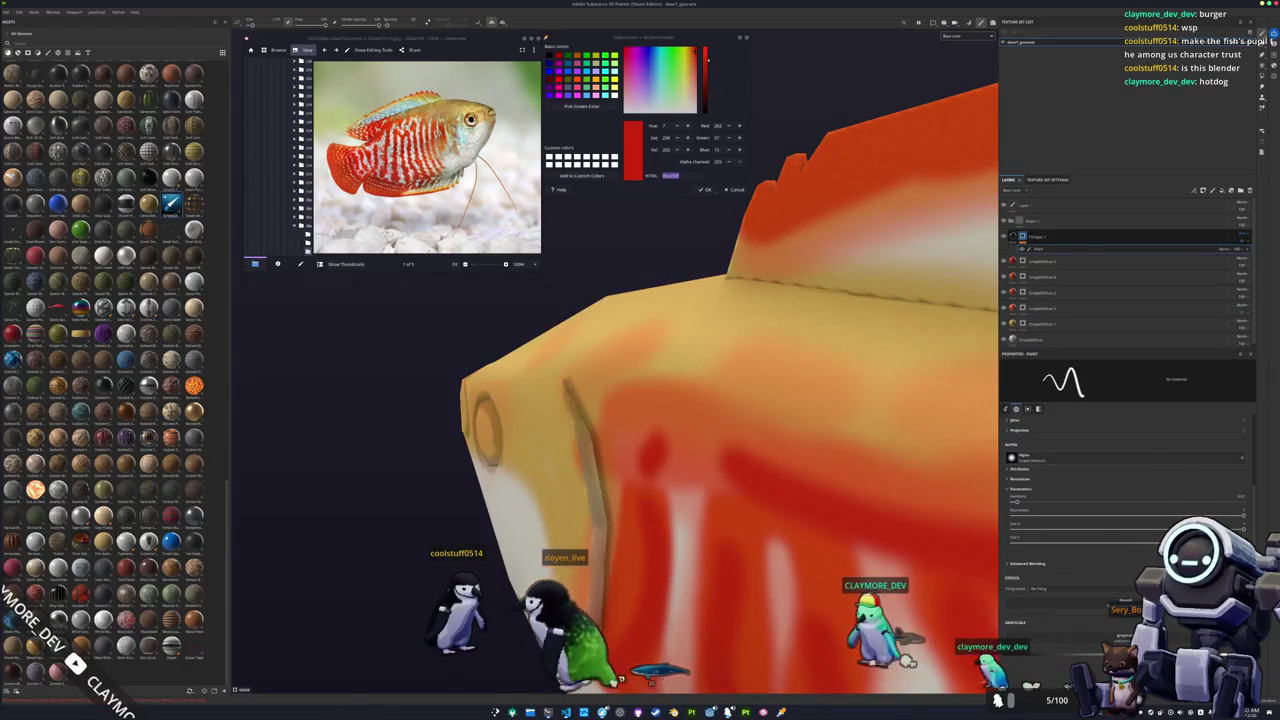
Orbit and zoom along the striped body and dorsal fin to review the details.
alt+drag(753, 452, 735, 485)
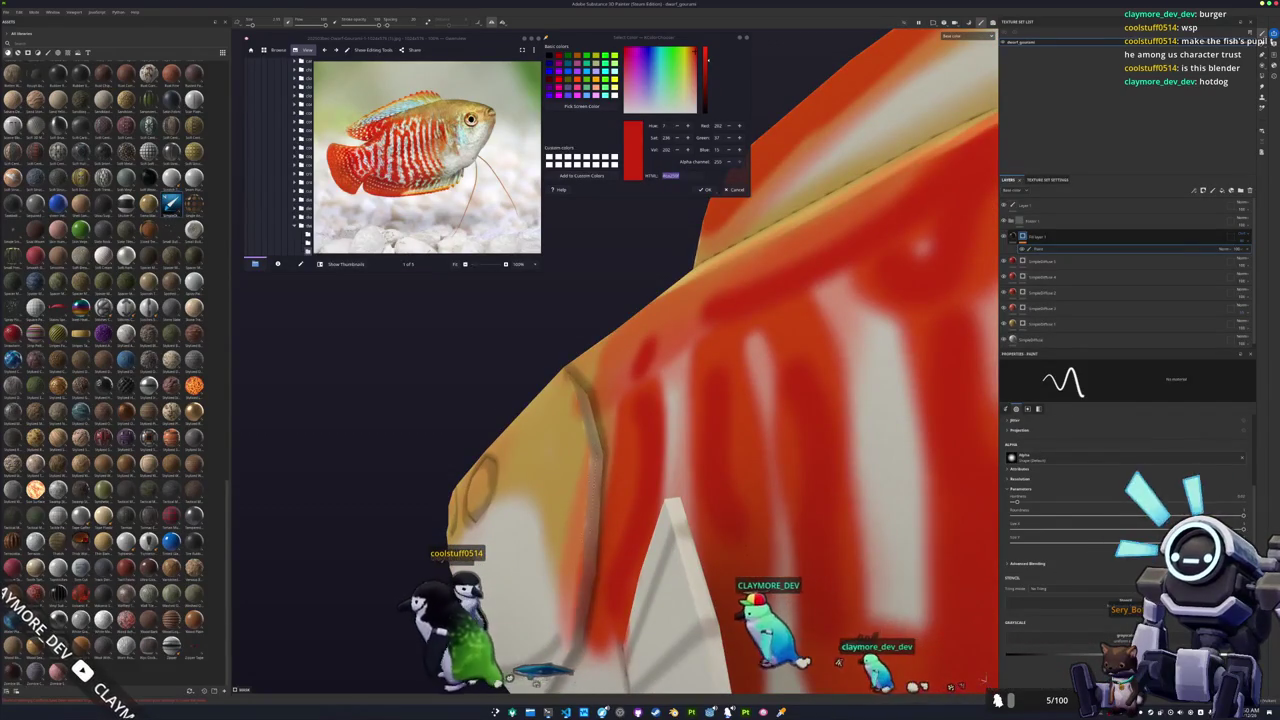
alt+drag(735, 485, 700, 470)
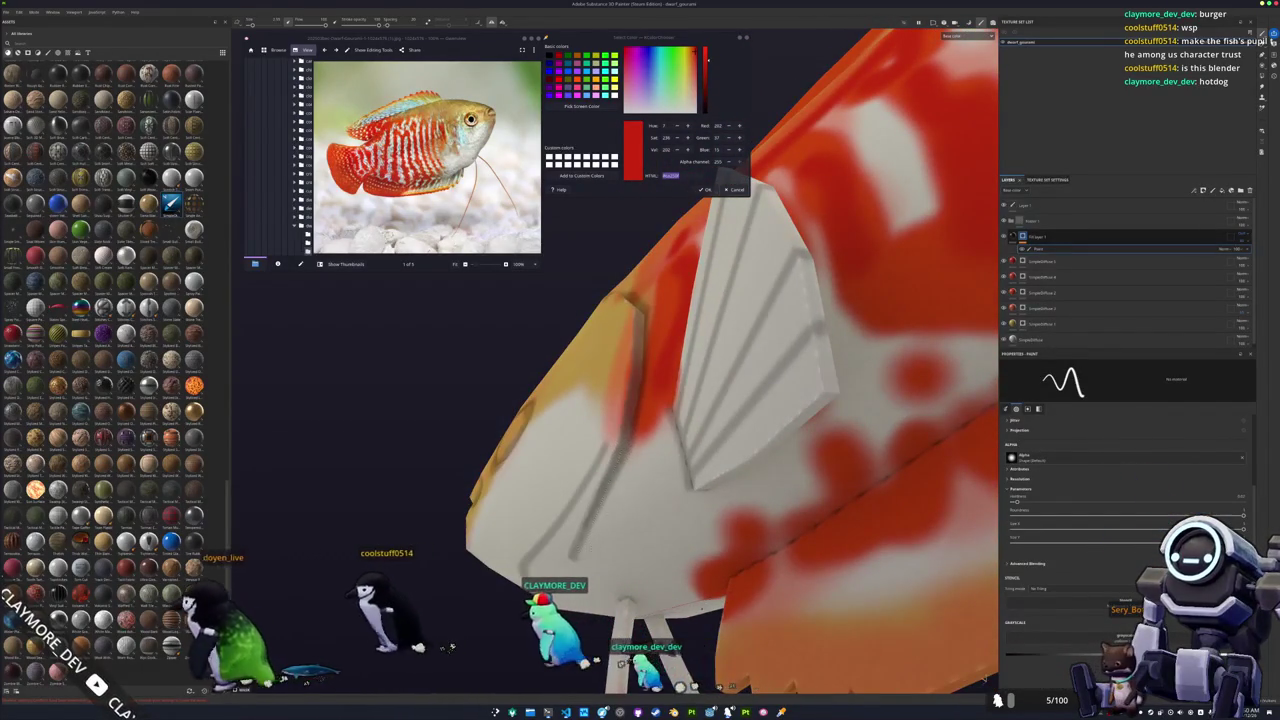
alt+drag(700, 470, 660, 420)
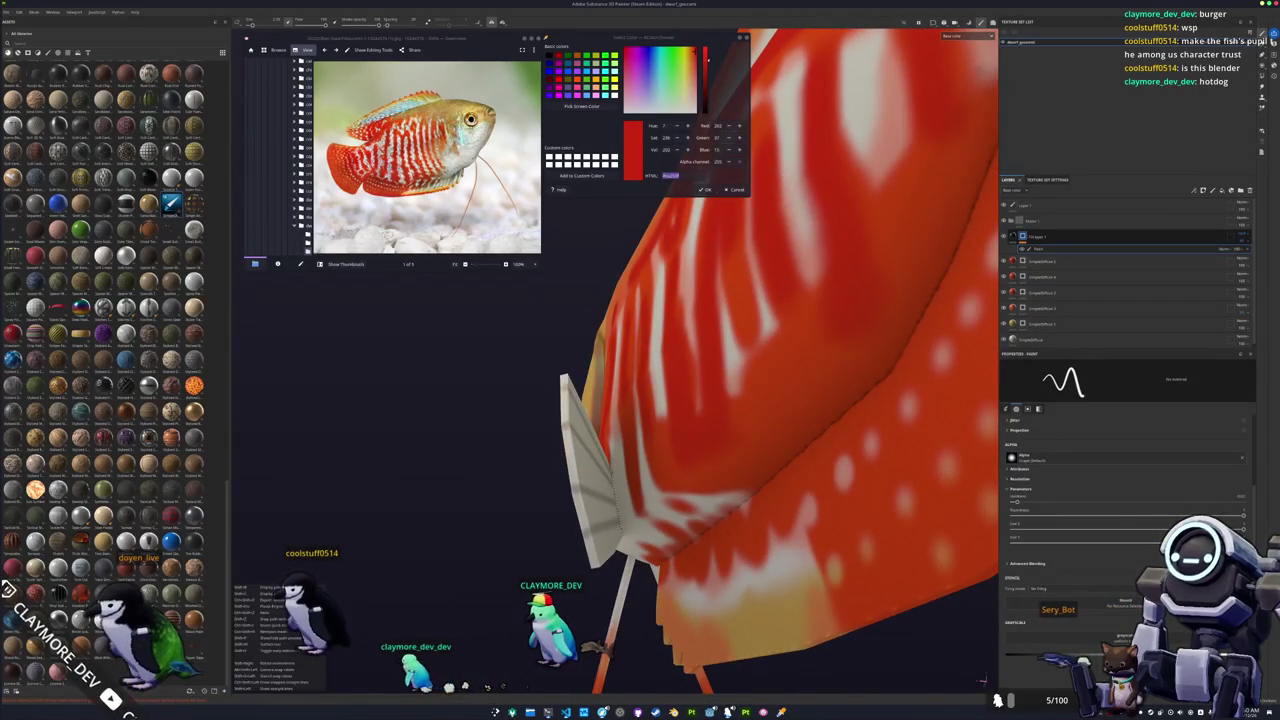
mouse_move(982, 680)
alt+mouse_down()
mouse_move(675, 580)
mouse_move(603, 659)
alt+mouse_up()
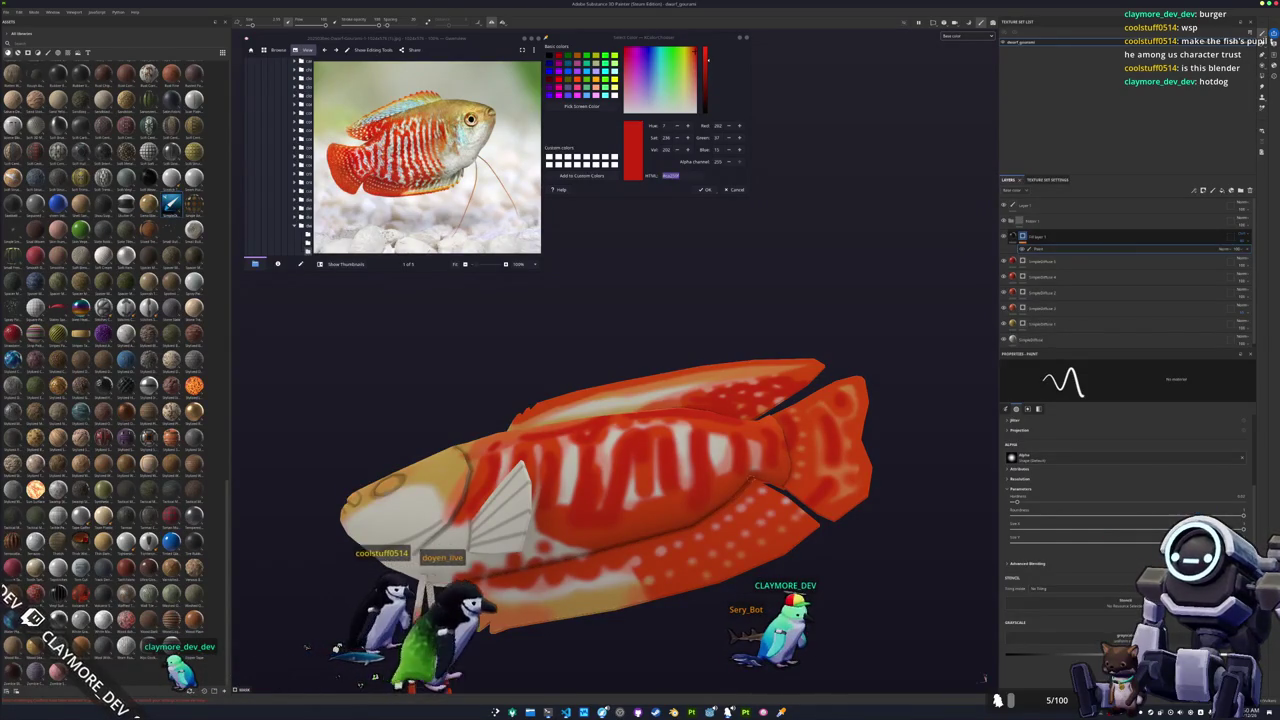
alt+drag(370, 650, 477, 650)
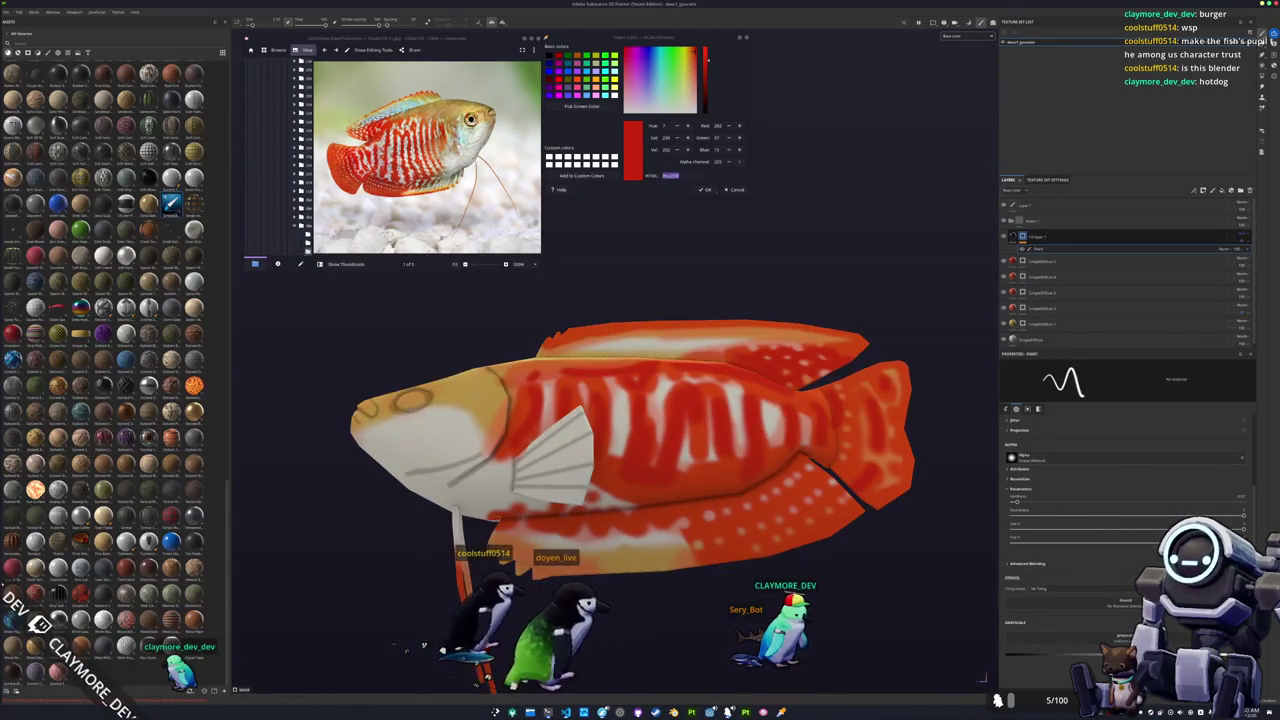
key(shift)
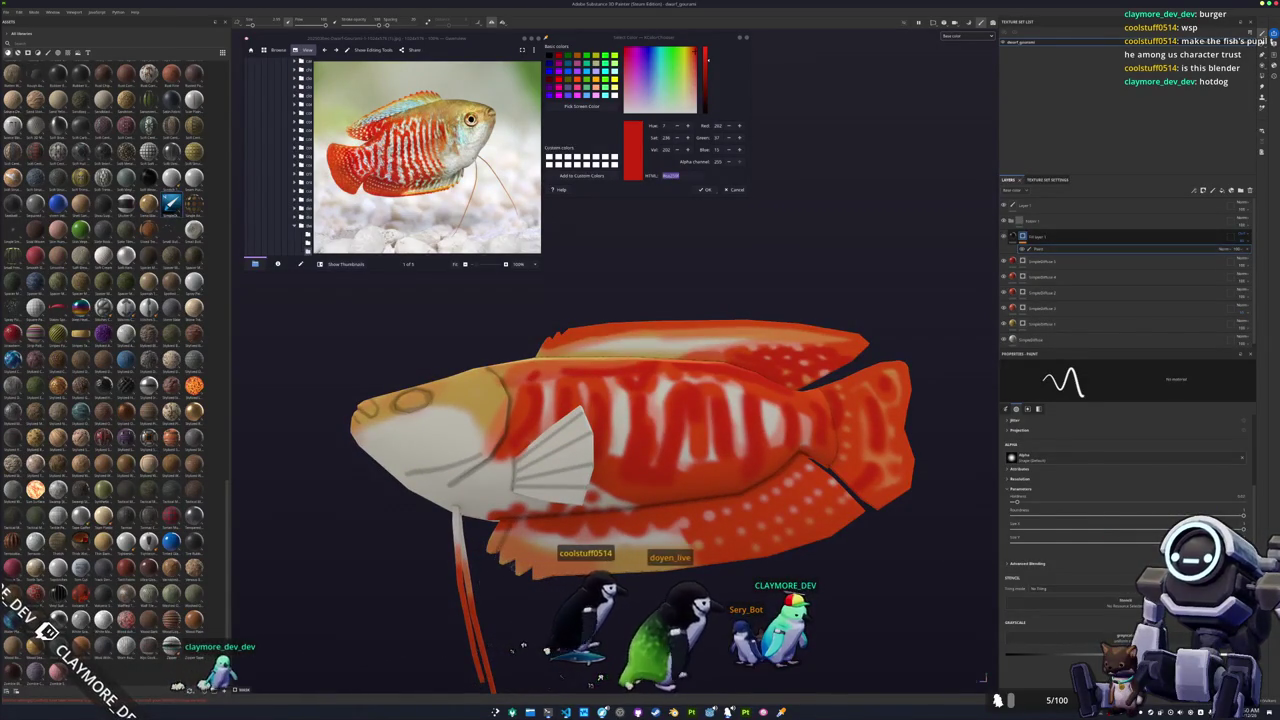
key(shift)
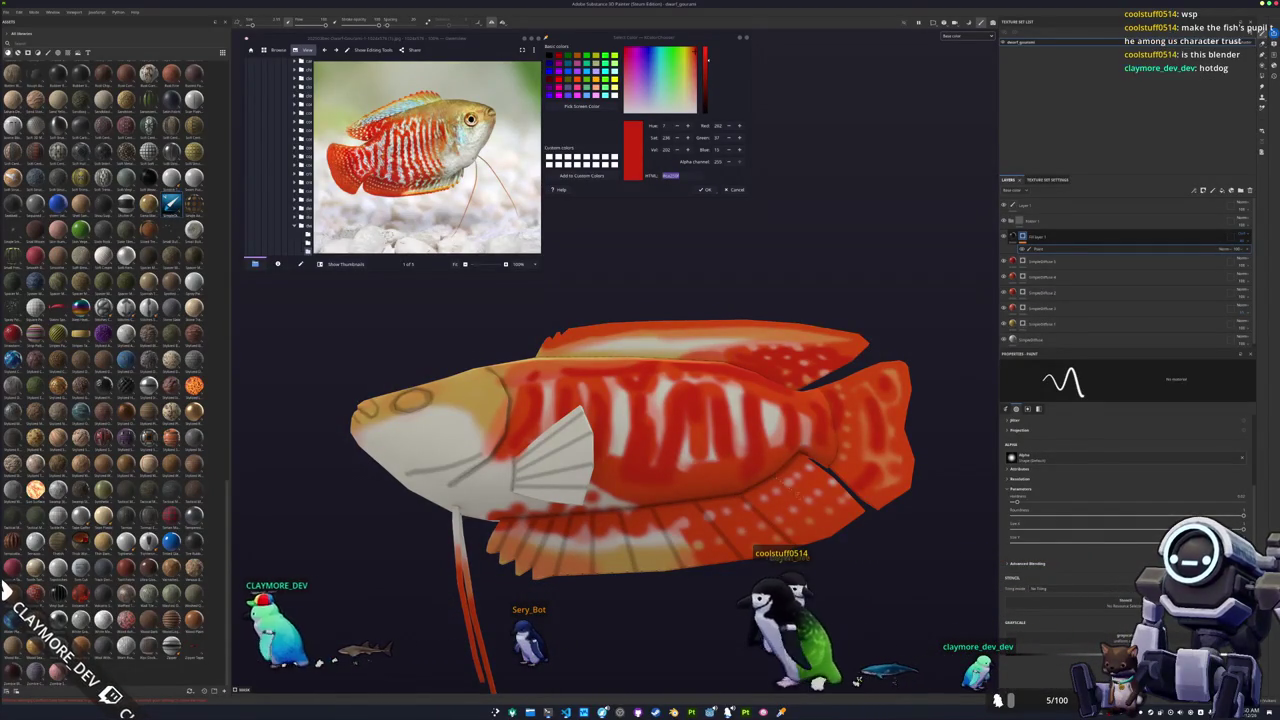
scroll(853, 547, up, 2)
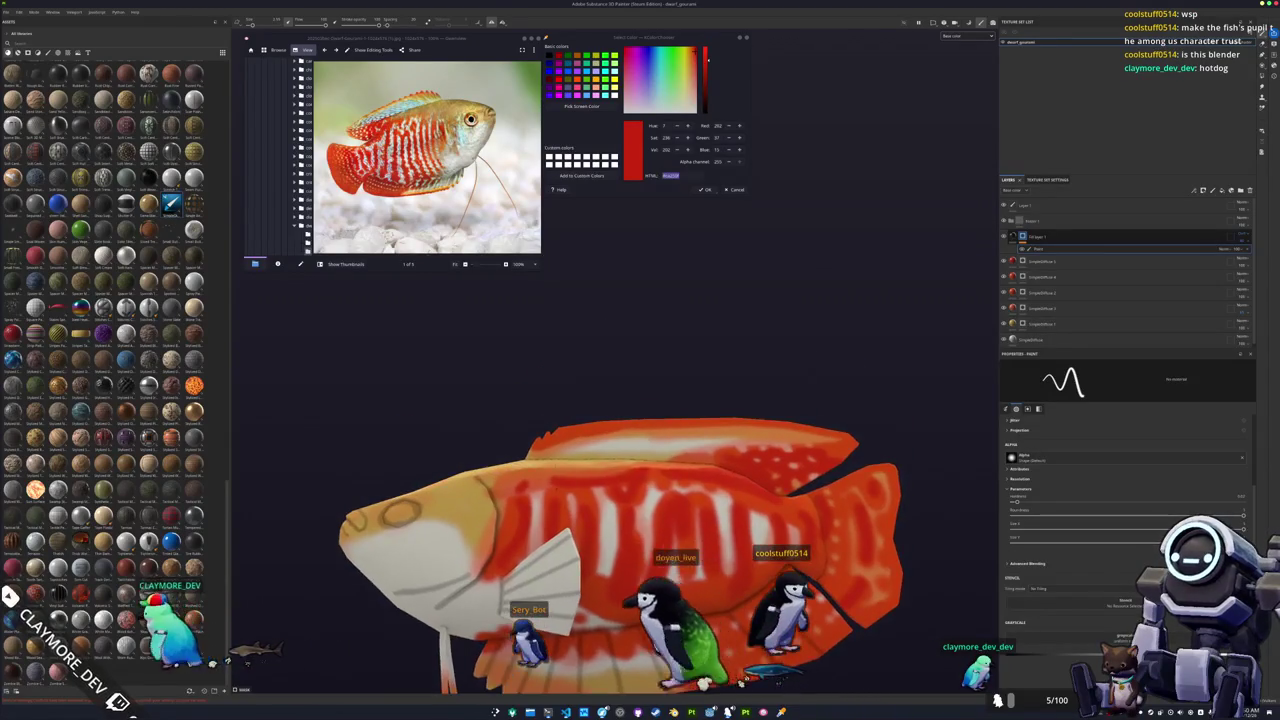
Paint a straight dark ray line on the dorsal fin.
scroll(700, 500, up, 5)
scroll(545, 462, up, 3)
middle_drag(545, 463, 521, 516)
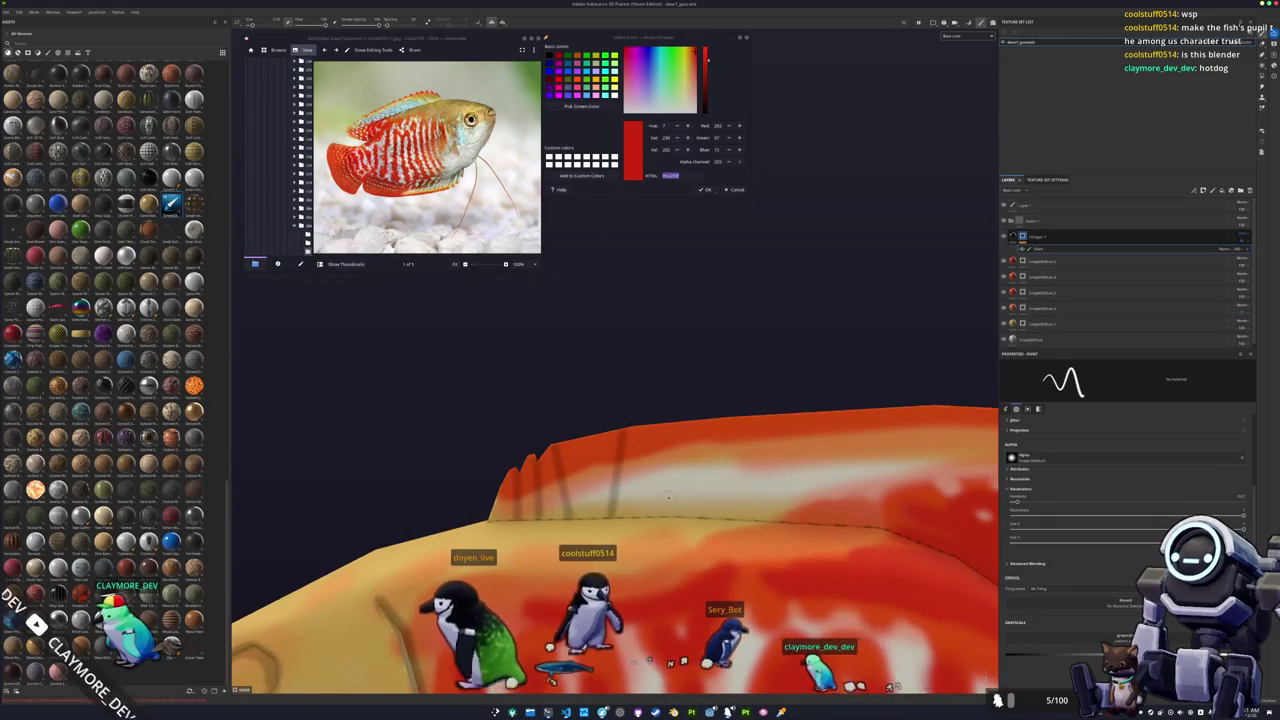
alt+drag(735, 385, 690, 400)
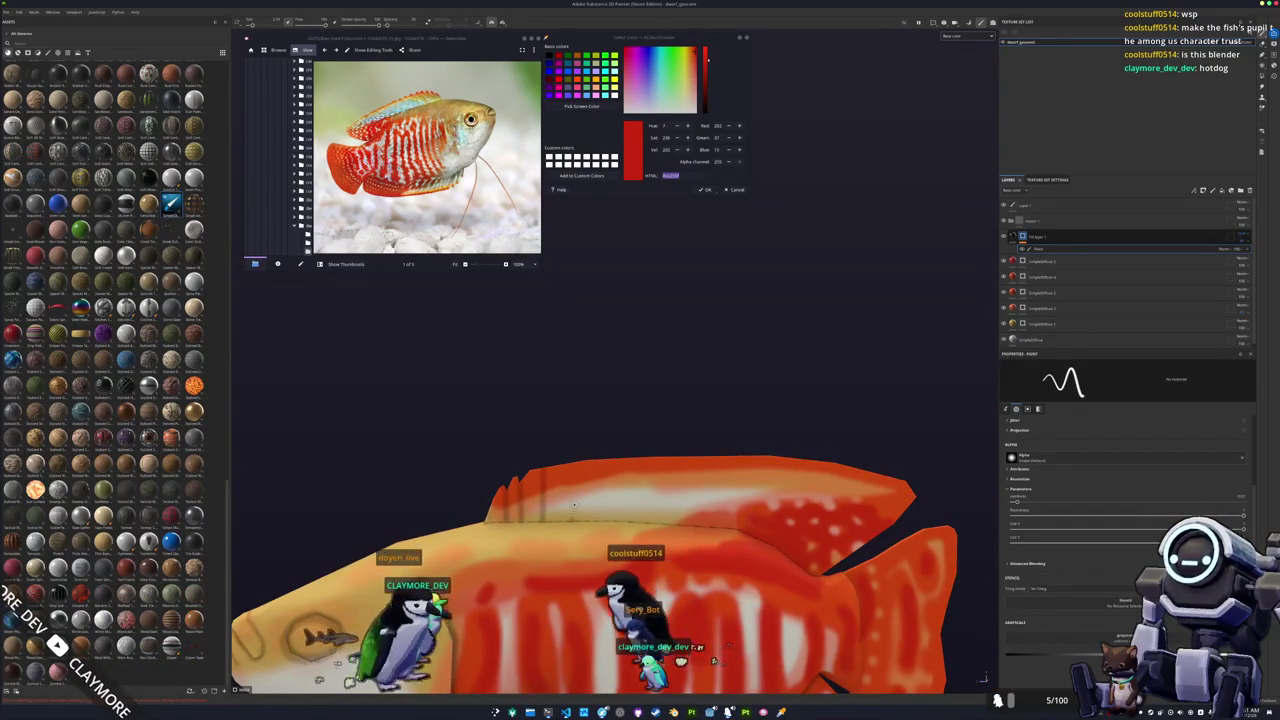
shift+click(663, 446)
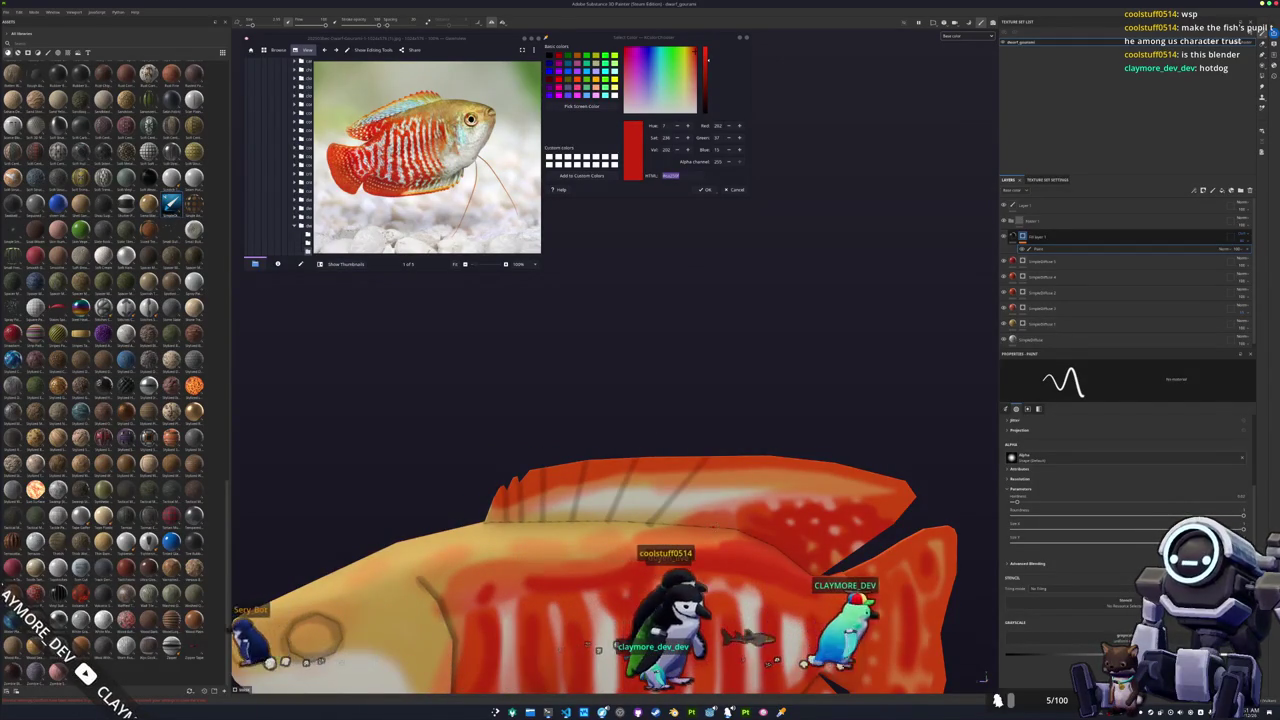
Add more straight dark rays along the dorsal fin and toward the tail fin.
alt+middle_drag(769, 470, 729, 445)
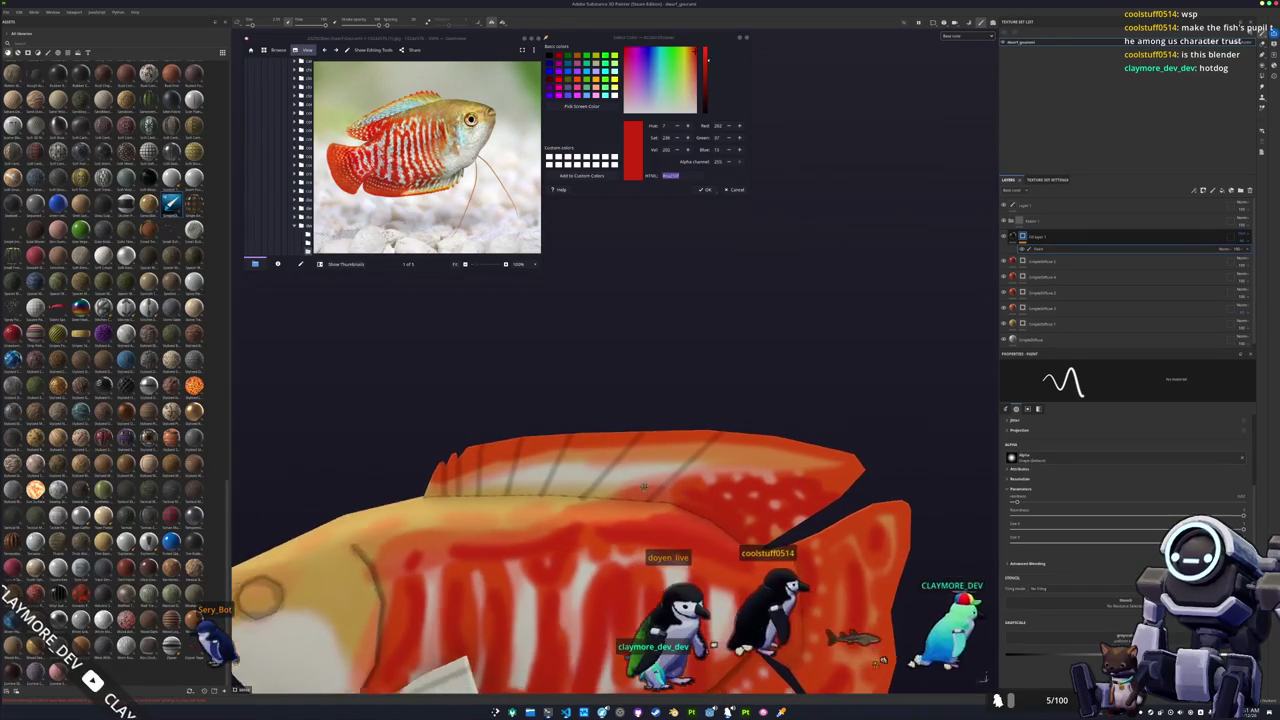
key(shift)
shift+click(805, 452)
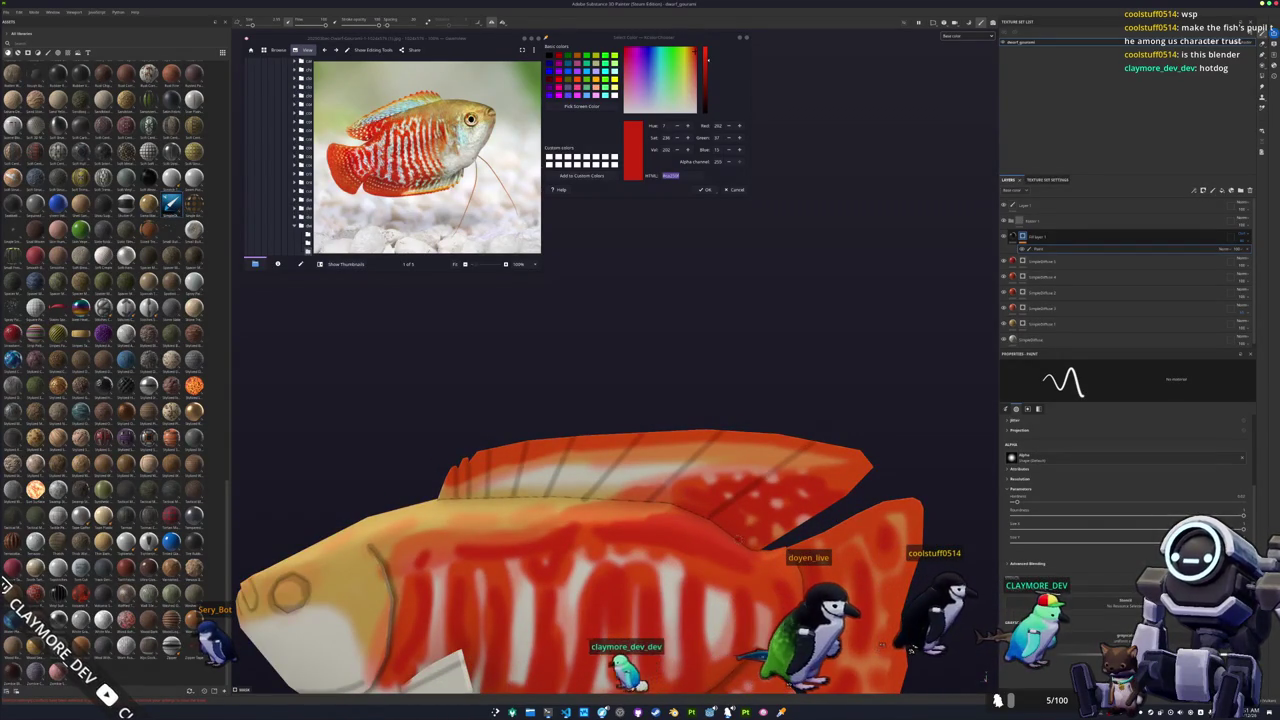
alt+drag(874, 466, 780, 420)
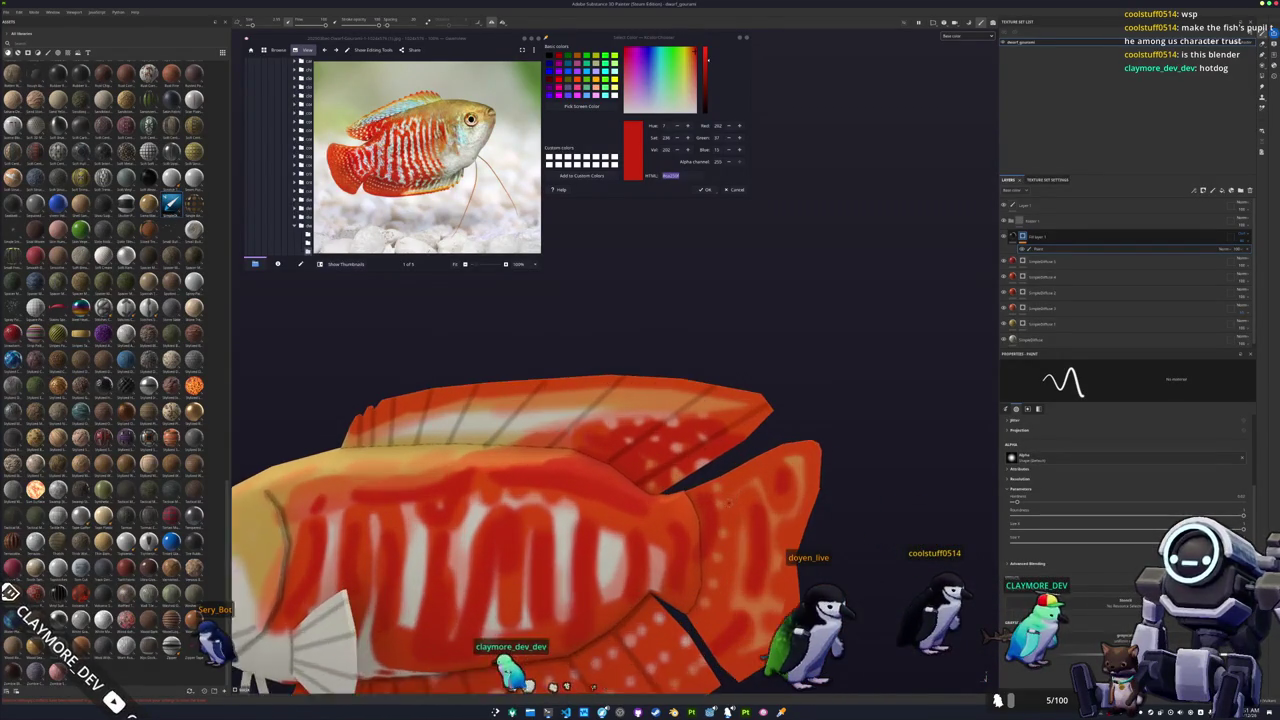
alt+drag(870, 426, 641, 456)
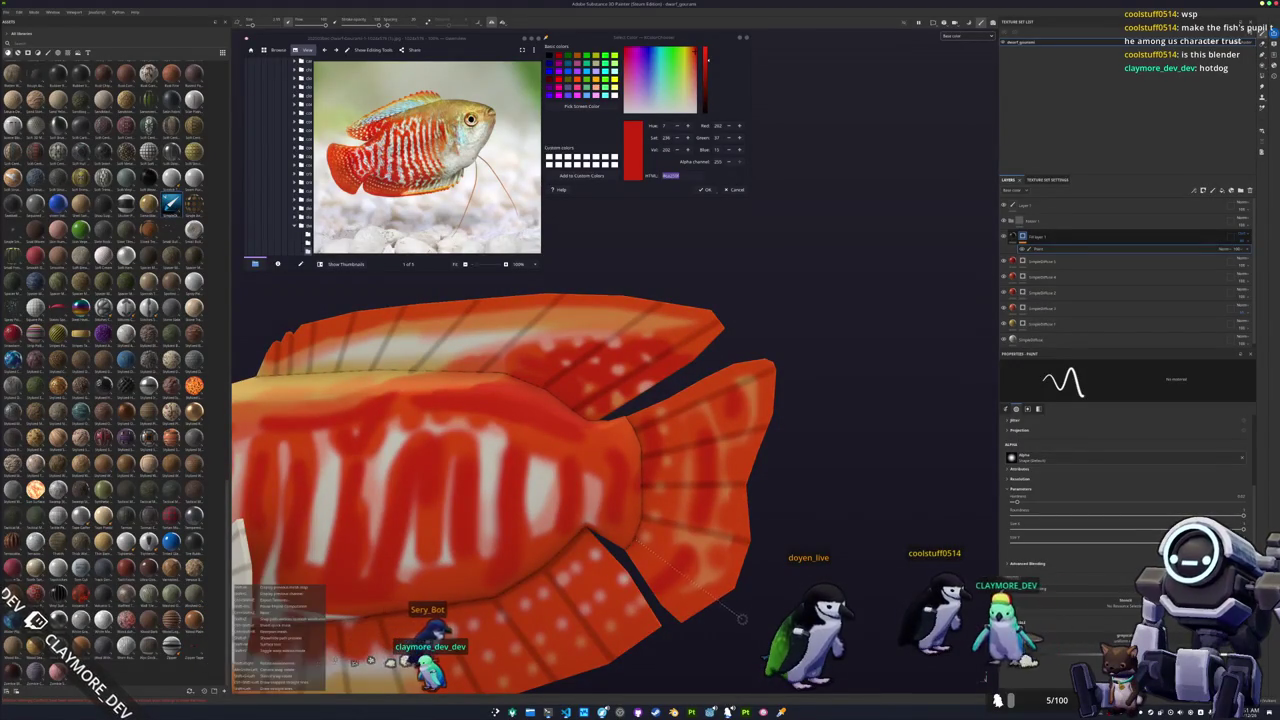
mouse_move(741, 606)
alt+mouse_down()
mouse_move(993, 660)
mouse_move(1052, 339)
alt+mouse_up()
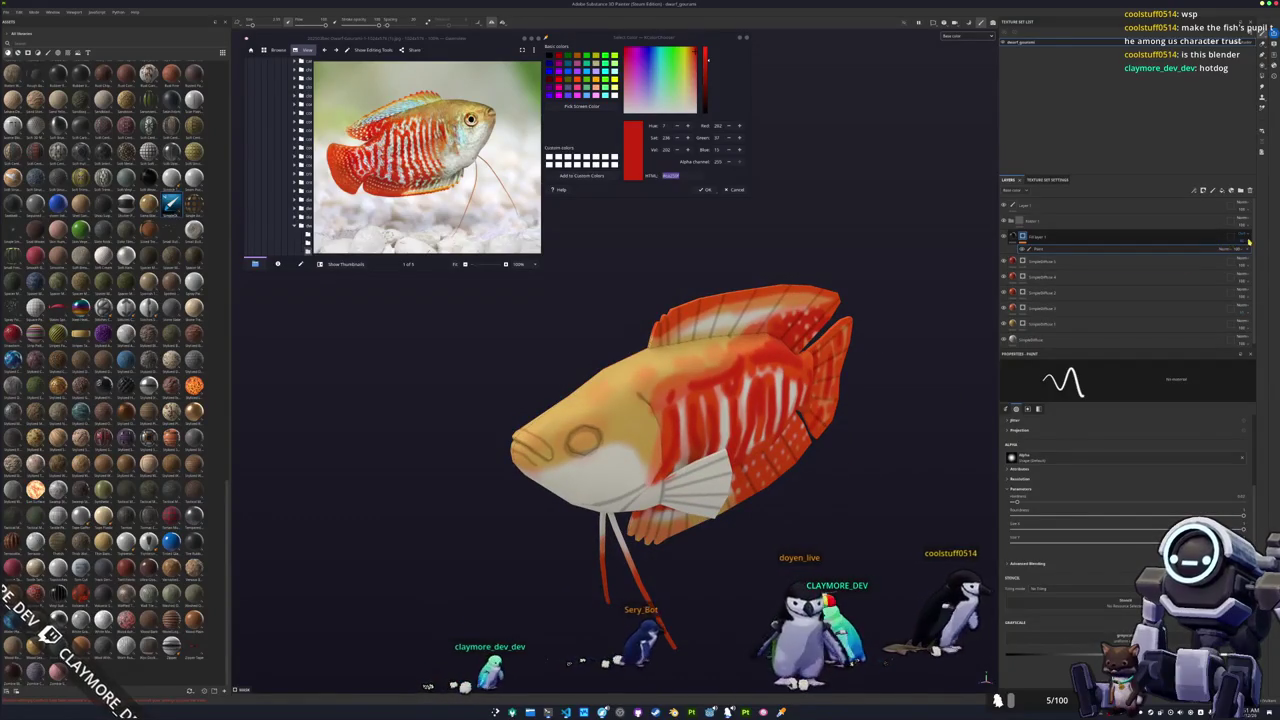
Duplicate the fill layer, add a mask with a fill effect, and search for a grayscale pattern.
key(ctrl+d)
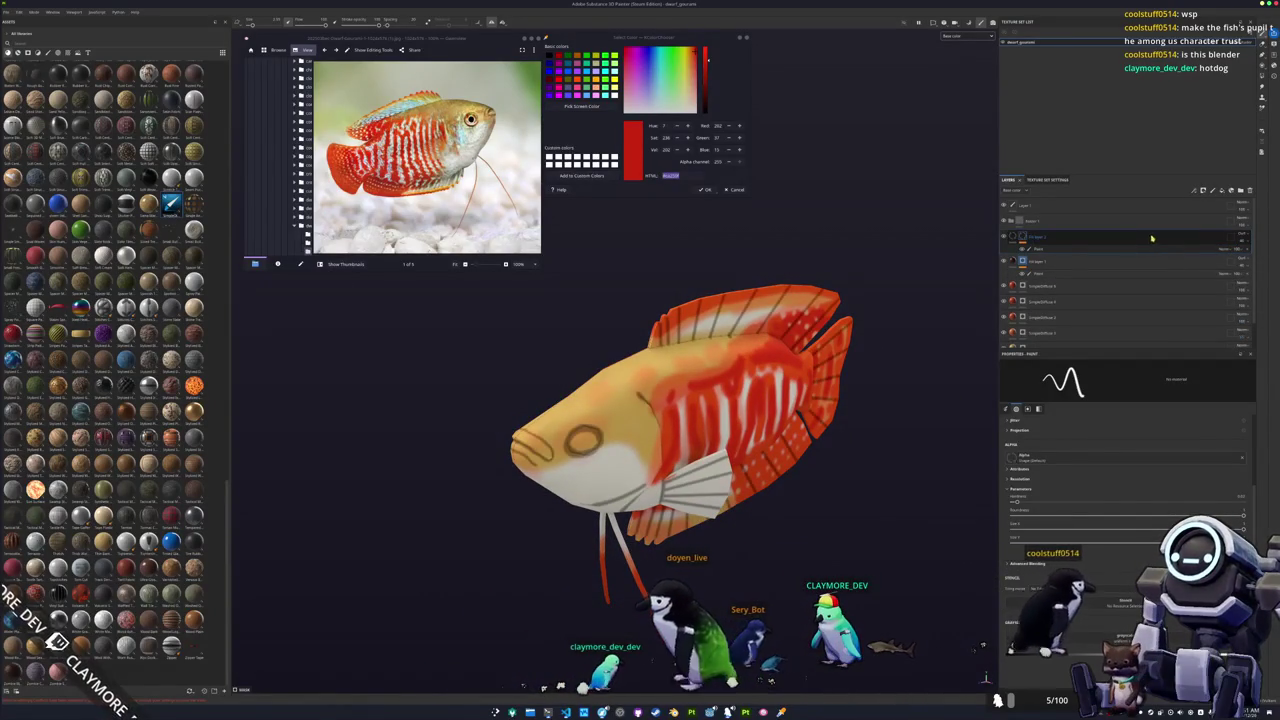
right_click(1023, 237)
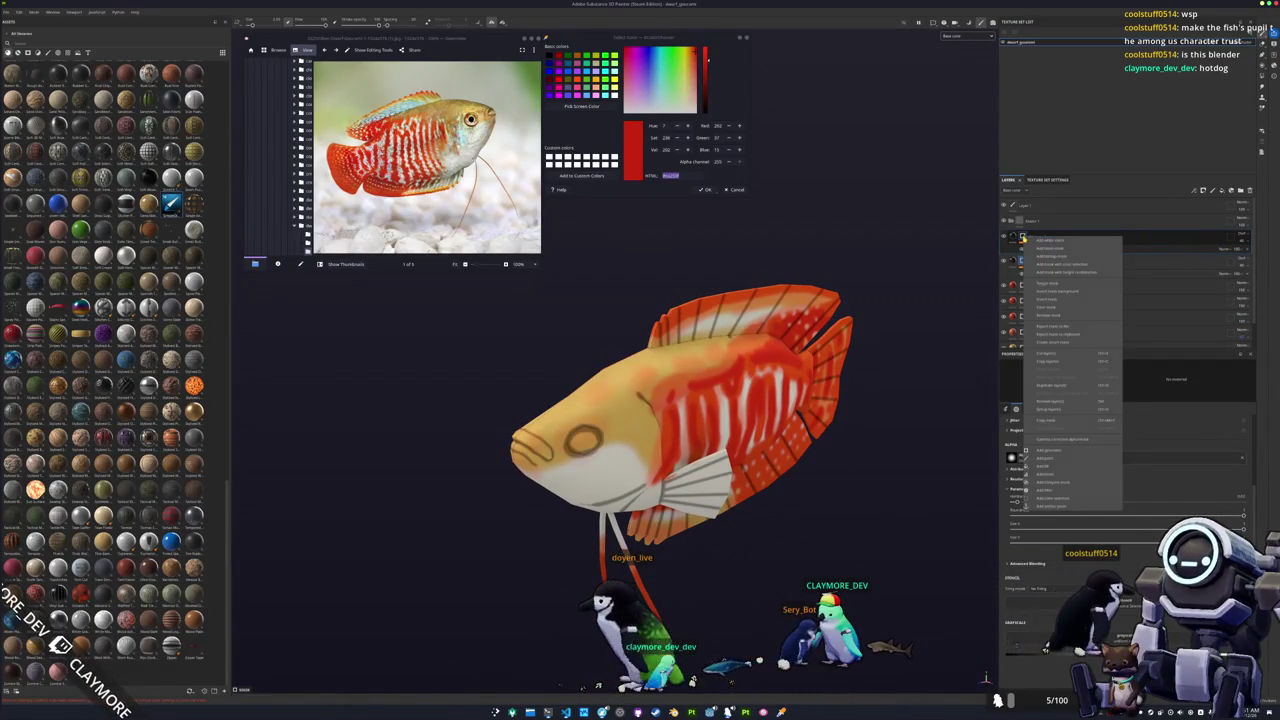
click(1051, 329)
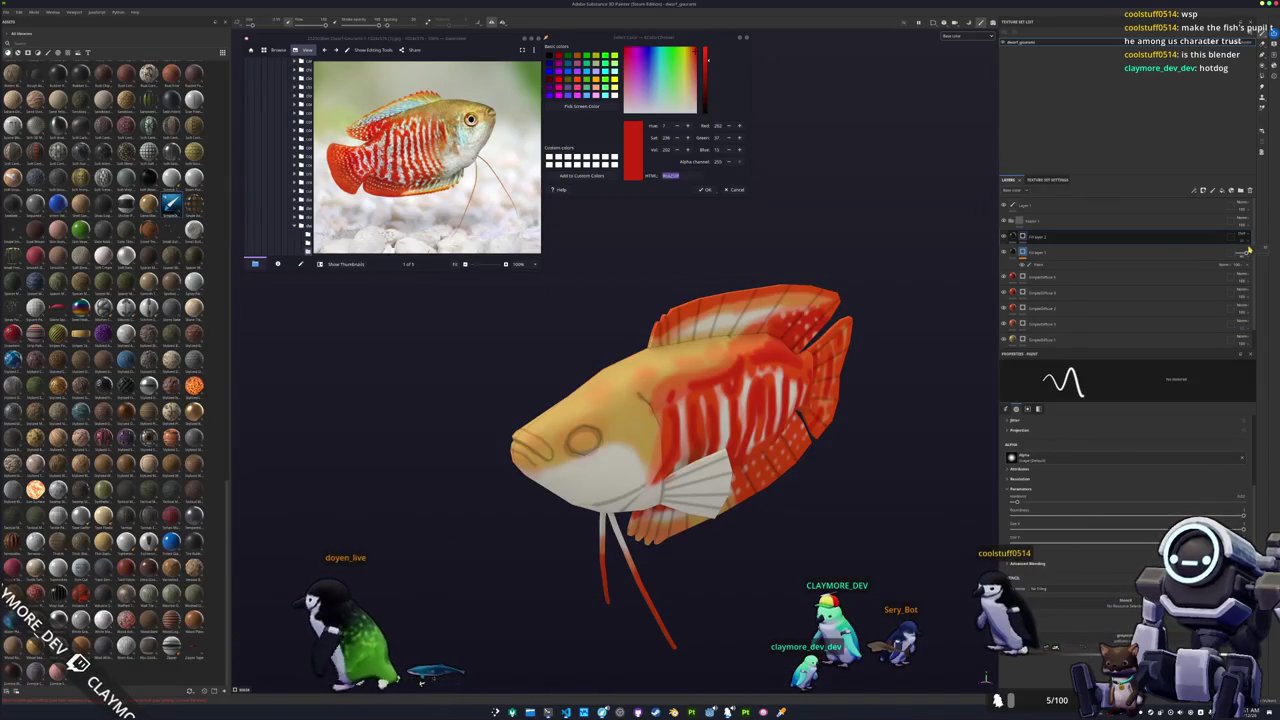
right_click(1023, 237)
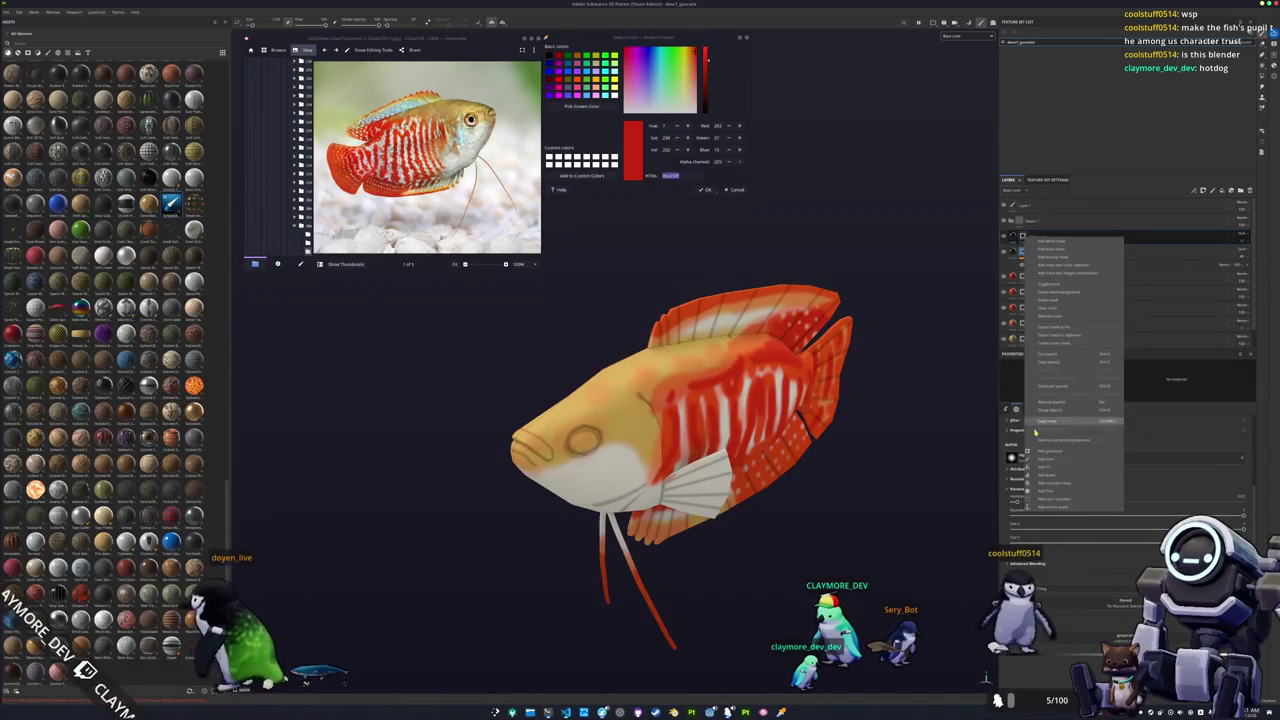
click(1051, 329)
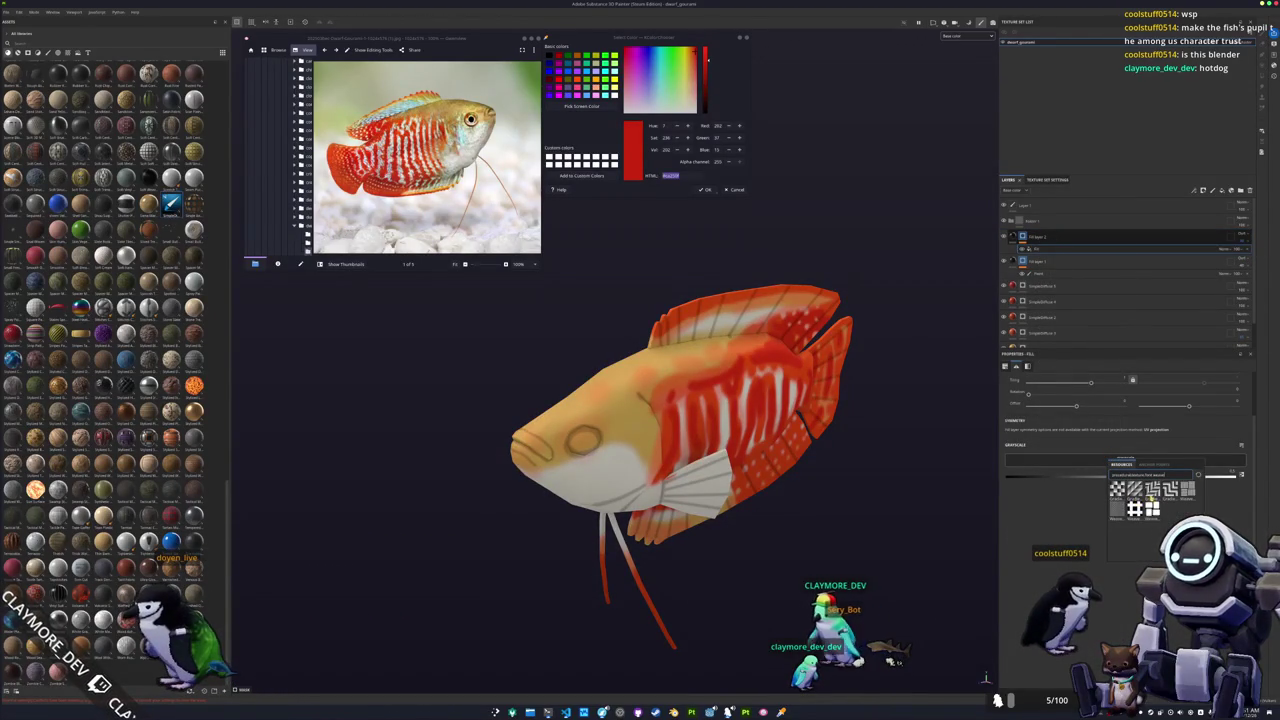
key(BackSpace)
key(BackSpace)
key(BackSpace)
key(BackSpace)
key(BackSpace)
key(BackSpace)
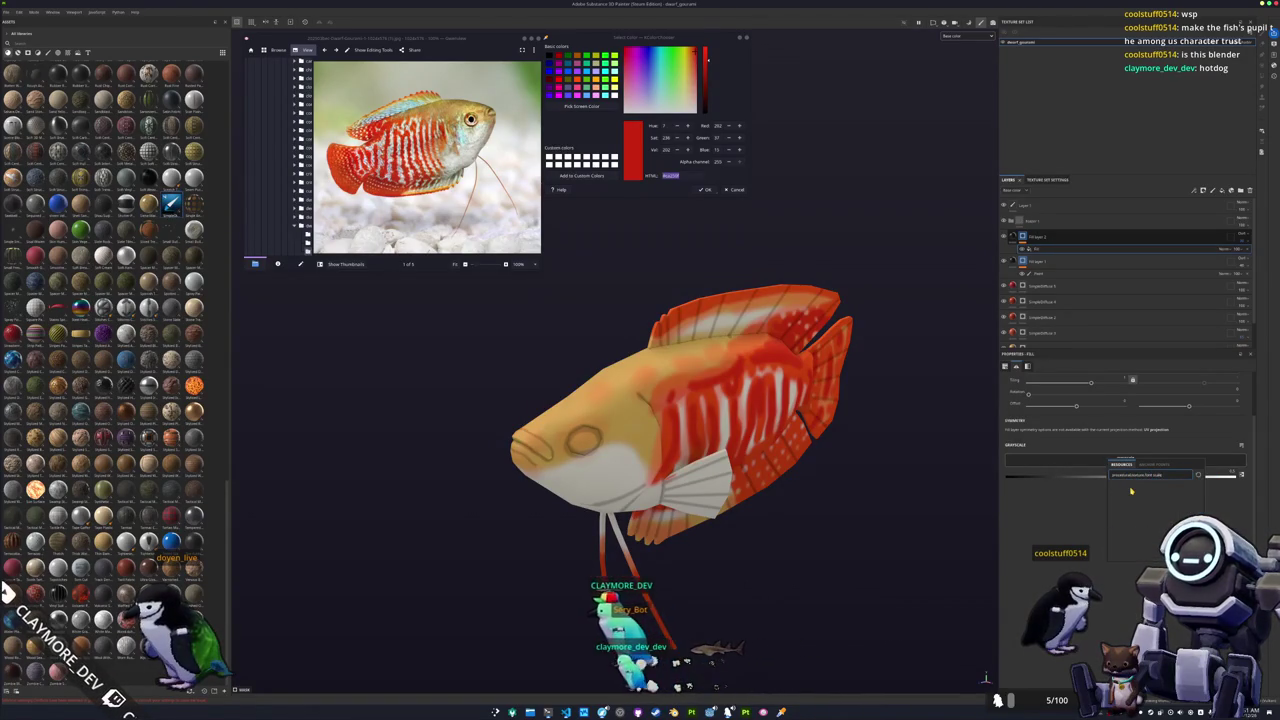
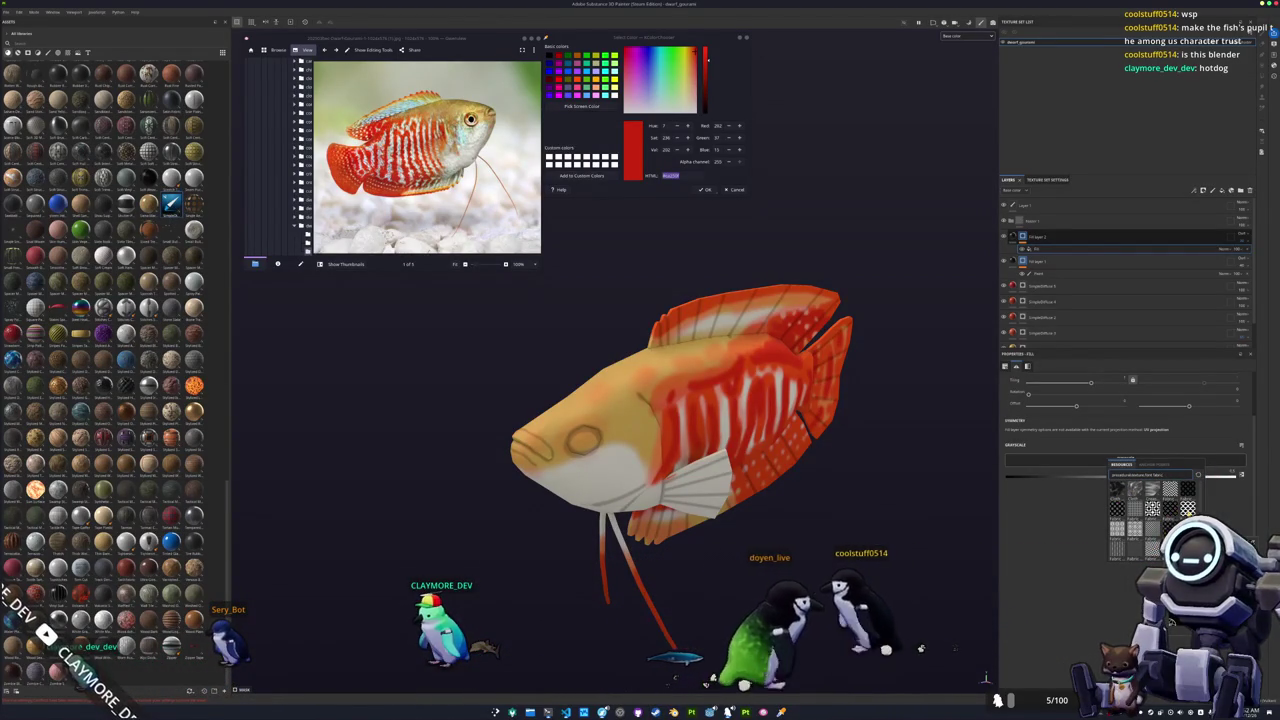
Assign the scale-pattern grayscale to the fill layer and set its projection to Triplanar.
click(1128, 524)
scroll(1128, 460, up, 3)
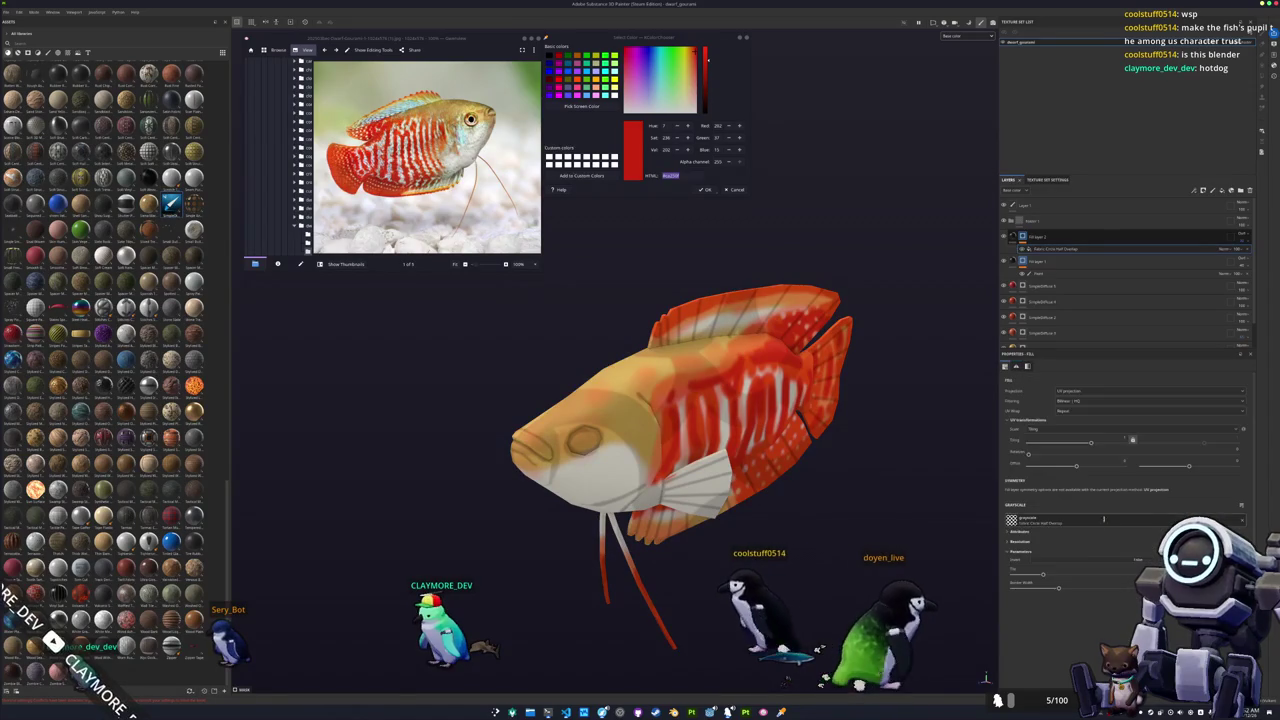
click(1150, 390)
click(1087, 412)
scroll(1128, 450, down, 2)
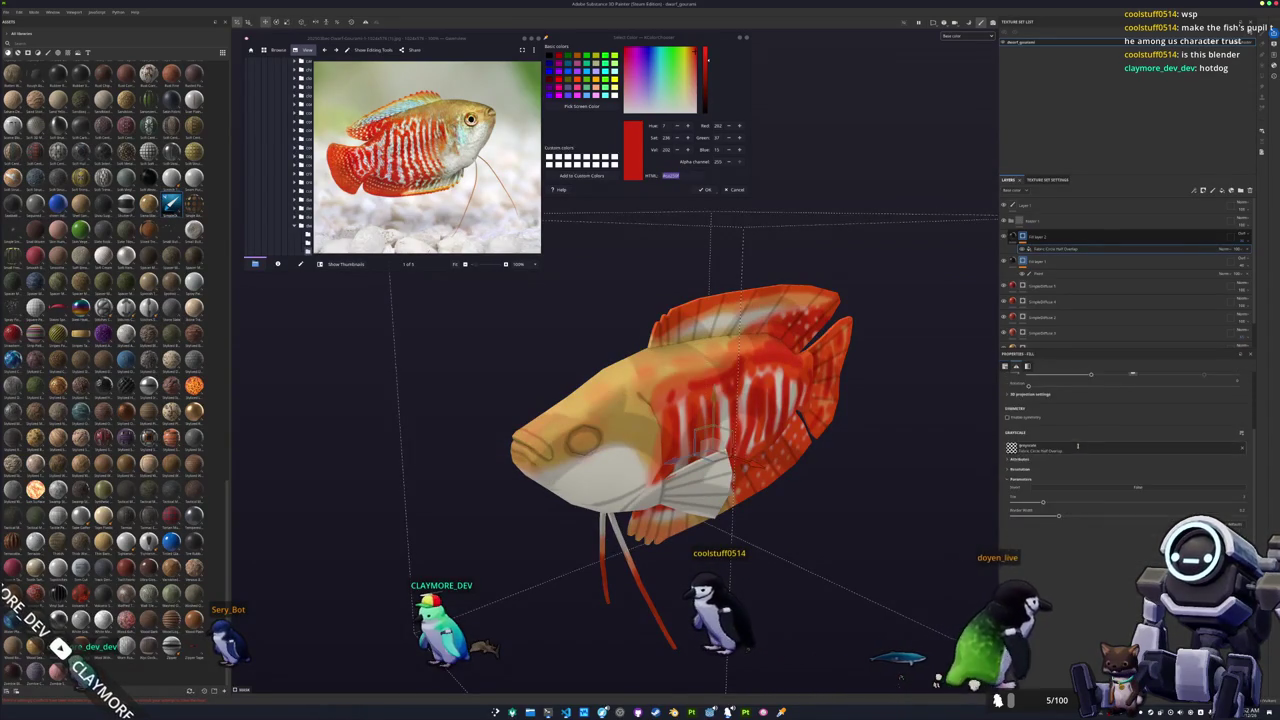
Thin the scale borders, make the pattern finer and rotated, then add a paint effect to the layer.
mouse_move(1058, 515)
mouse_down()
mouse_move(1037, 515)
mouse_move(1240, 500)
mouse_up()
scroll(1110, 470, up, 2)
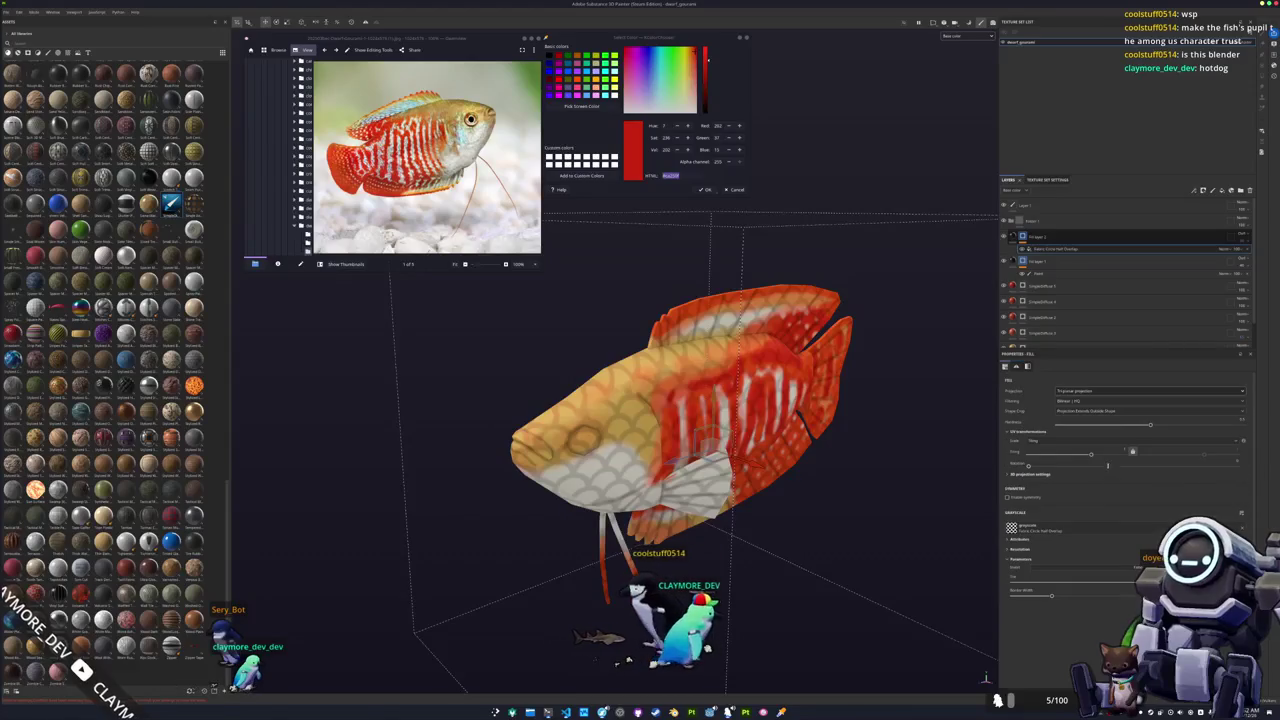
drag(1091, 454, 1091, 457)
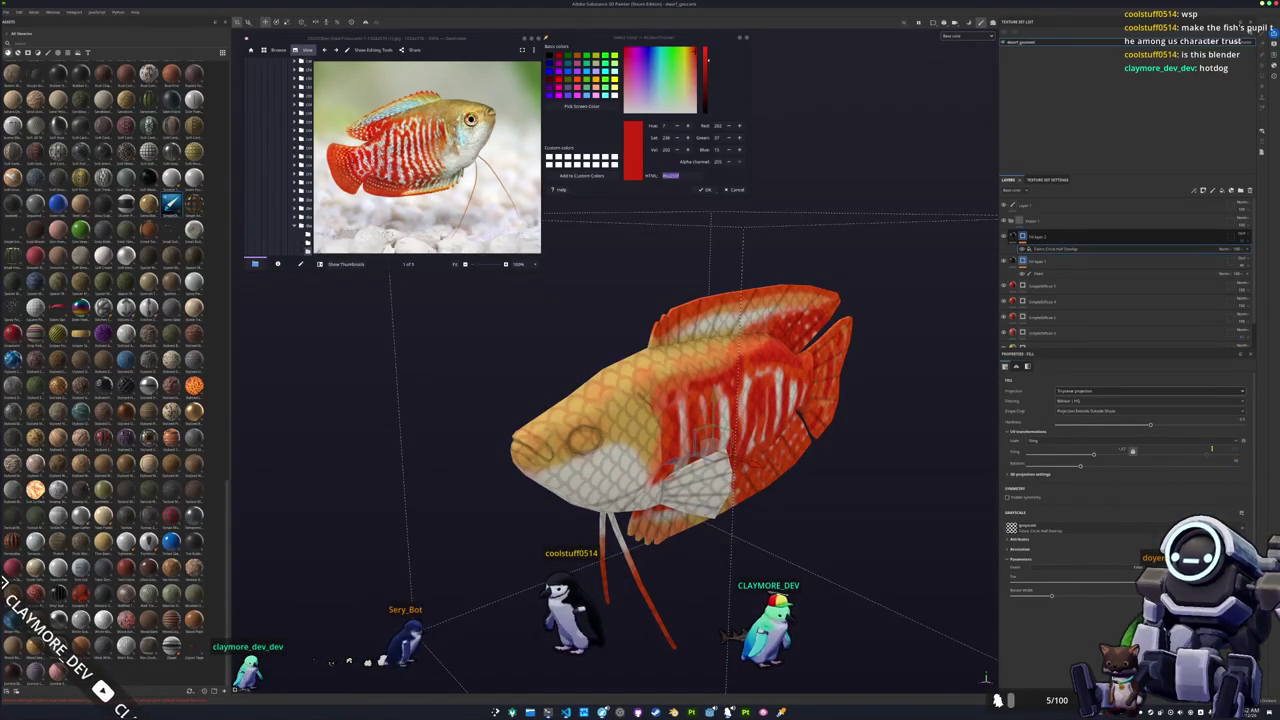
click(1228, 463)
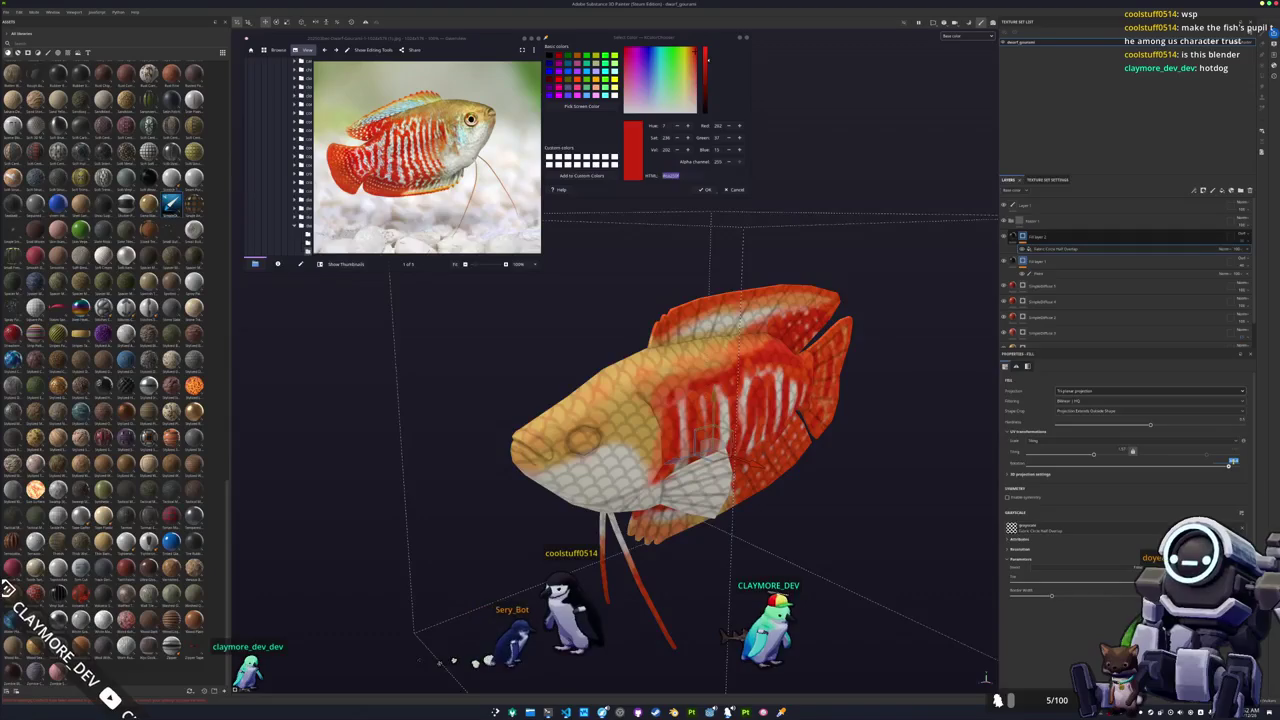
drag(1229, 465, 1185, 465)
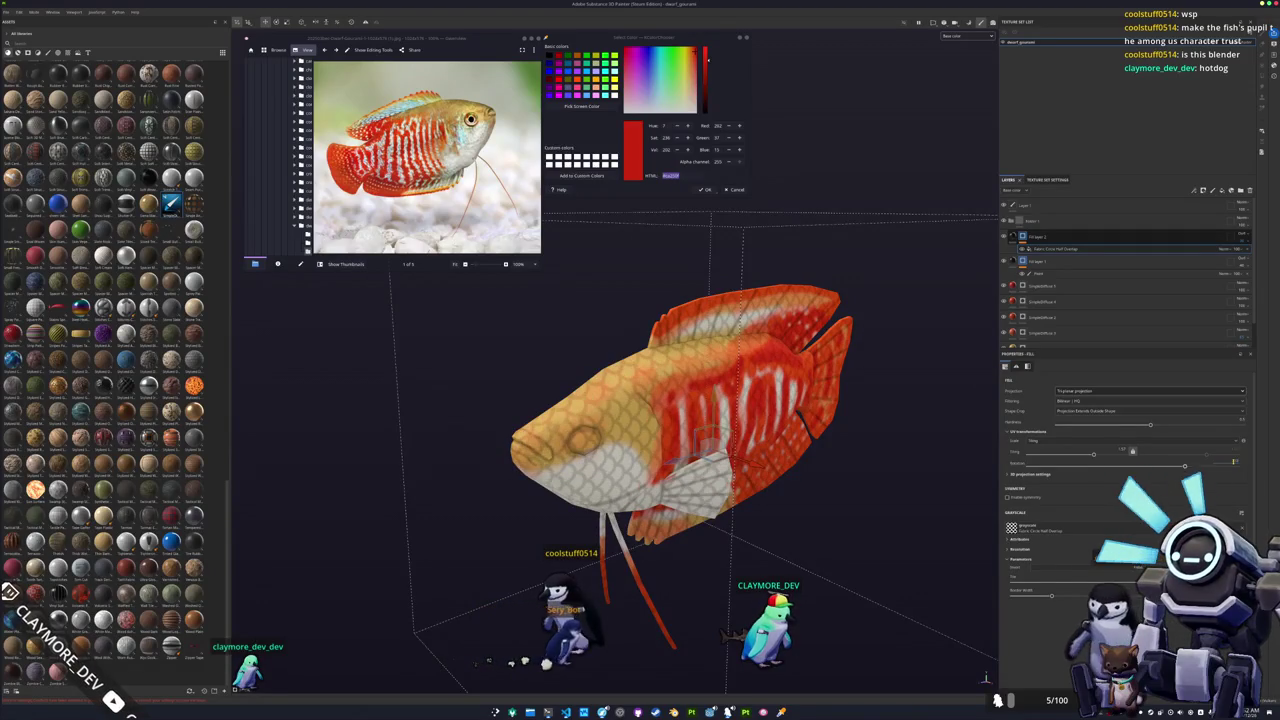
right_click(1026, 236)
click(1049, 459)
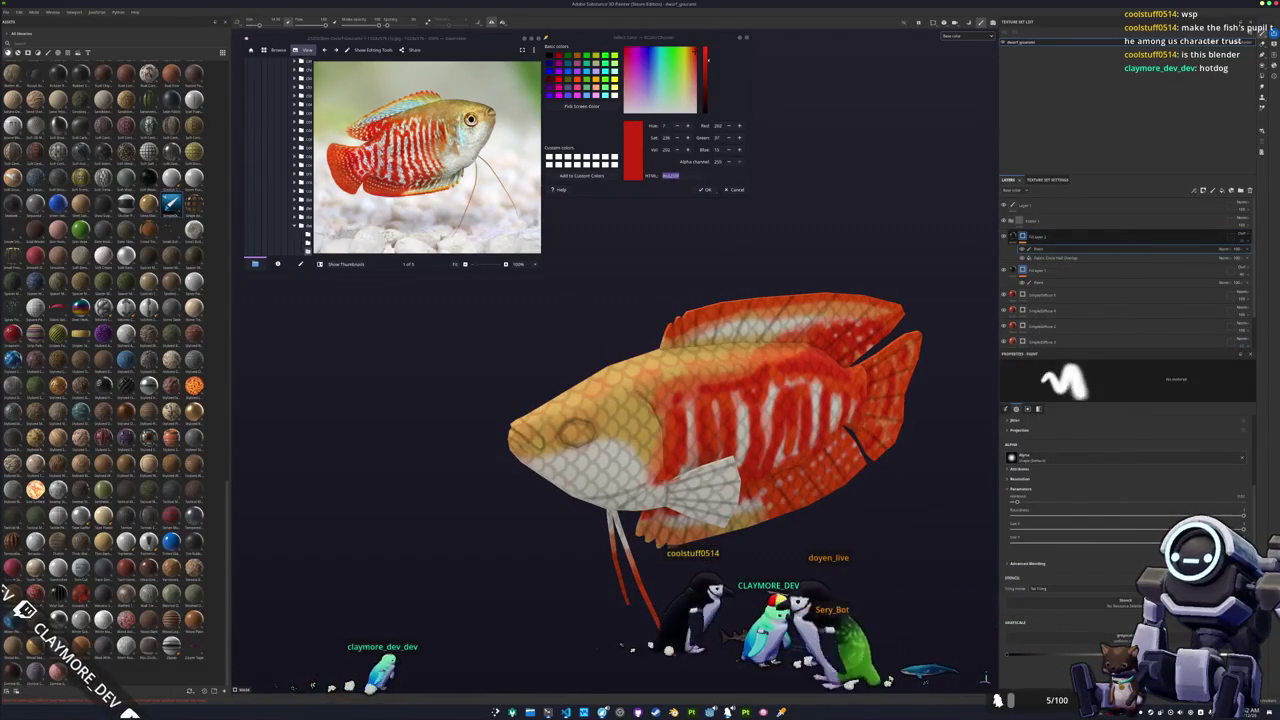
Orbit in on the fish, switch to Polygon Fill, and add a flat grey fill layer on top.
mouse_move(545, 470)
alt+mouse_down()
mouse_move(565, 476)
mouse_move(568, 393)
mouse_move(600, 385)
mouse_move(605, 500)
mouse_move(543, 614)
mouse_move(571, 486)
mouse_move(559, 443)
mouse_move(633, 532)
alt+mouse_up()
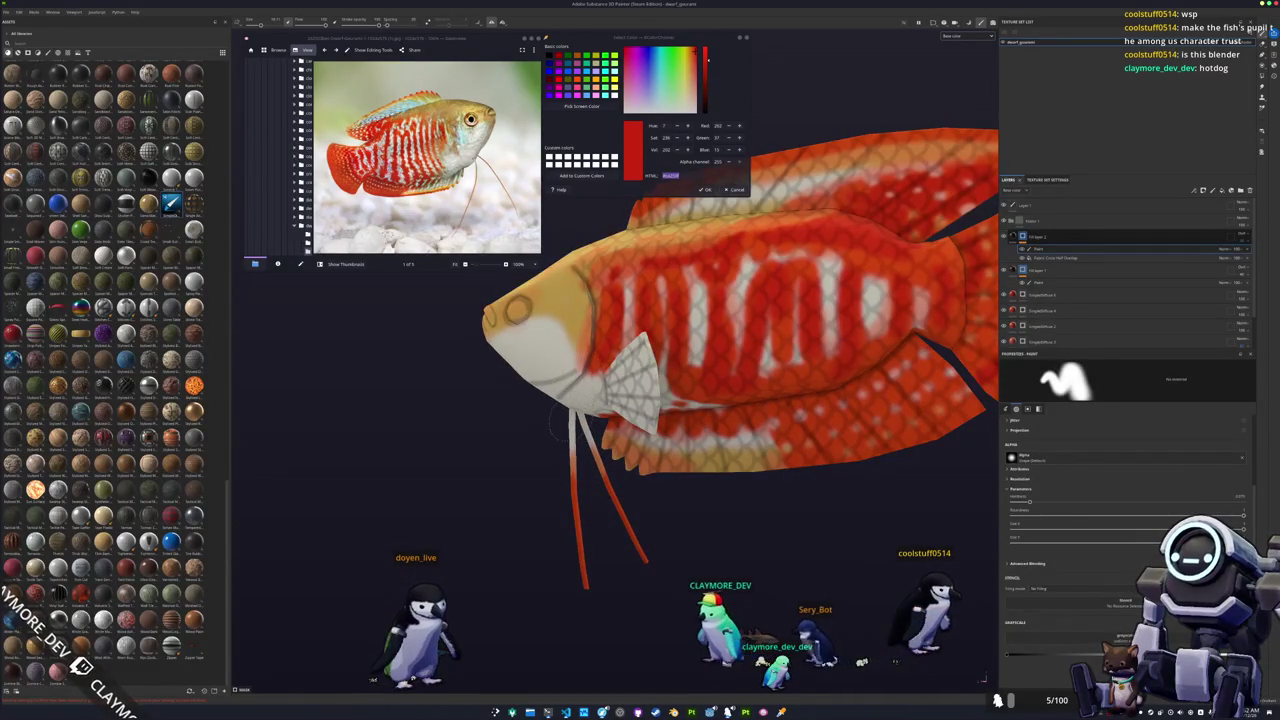
alt+drag(700, 400, 640, 410)
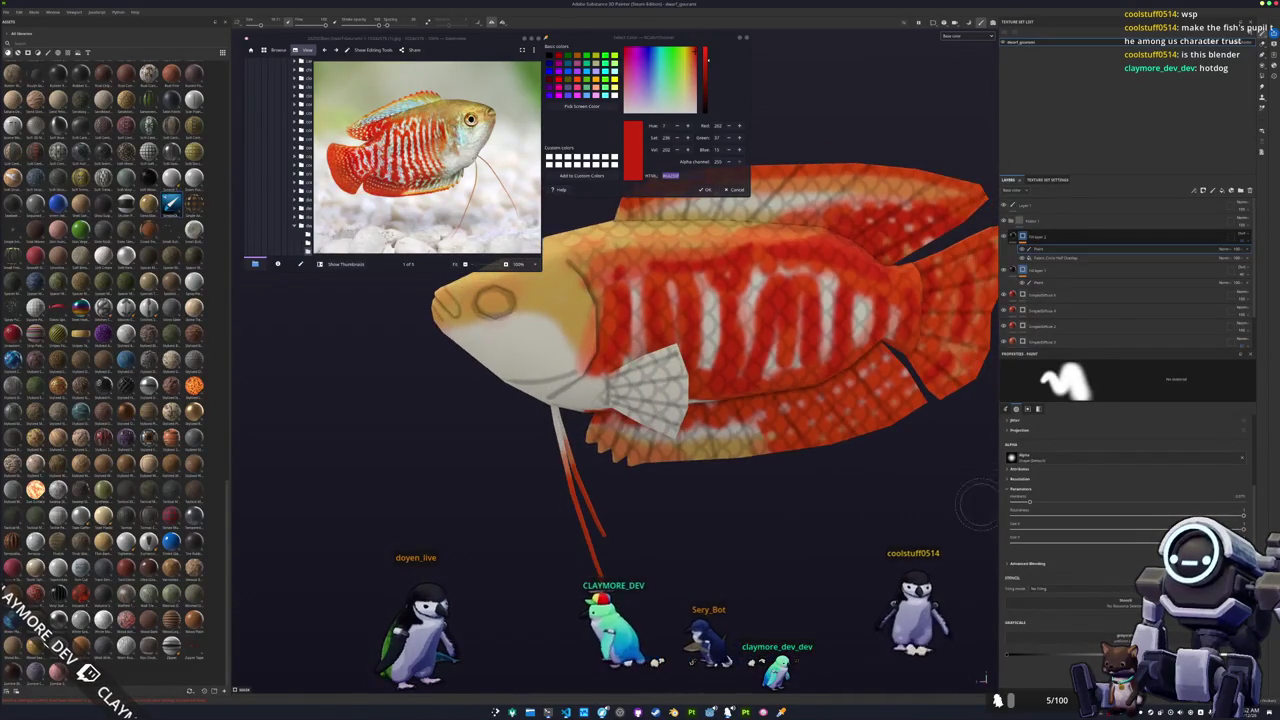
click(1261, 83)
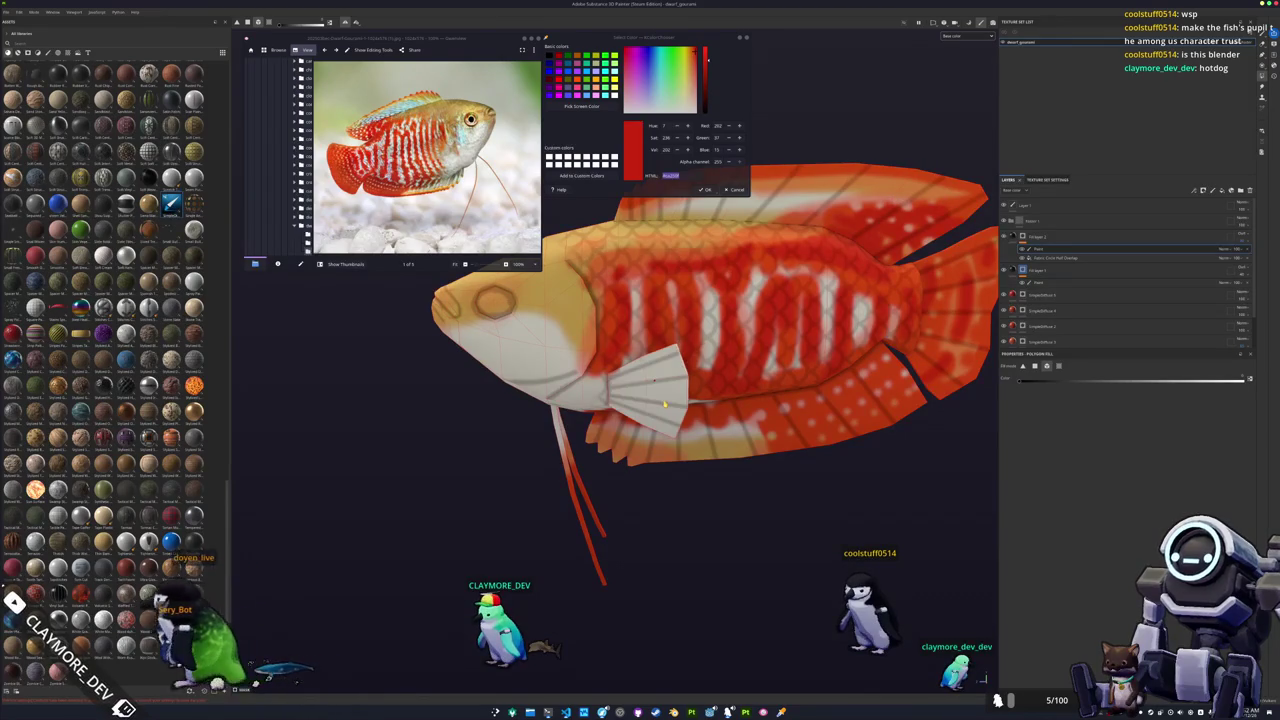
mouse_move(593, 524)
mouse_down()
mouse_move(534, 487)
mouse_move(674, 520)
mouse_move(611, 543)
mouse_move(663, 500)
mouse_move(834, 423)
mouse_move(813, 443)
mouse_move(806, 509)
mouse_move(924, 366)
mouse_up()
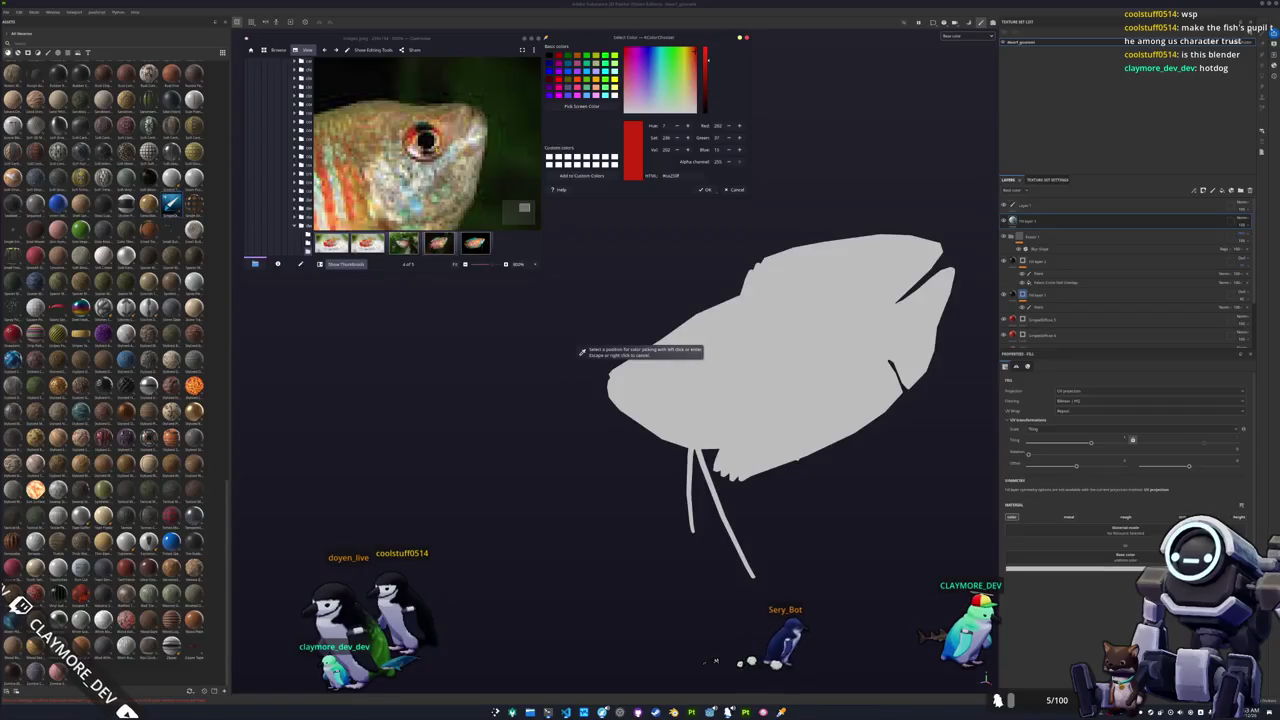
Sample an orange-brown from the reference photo and paste it as the top fill layer's base colour.
click(330, 200)
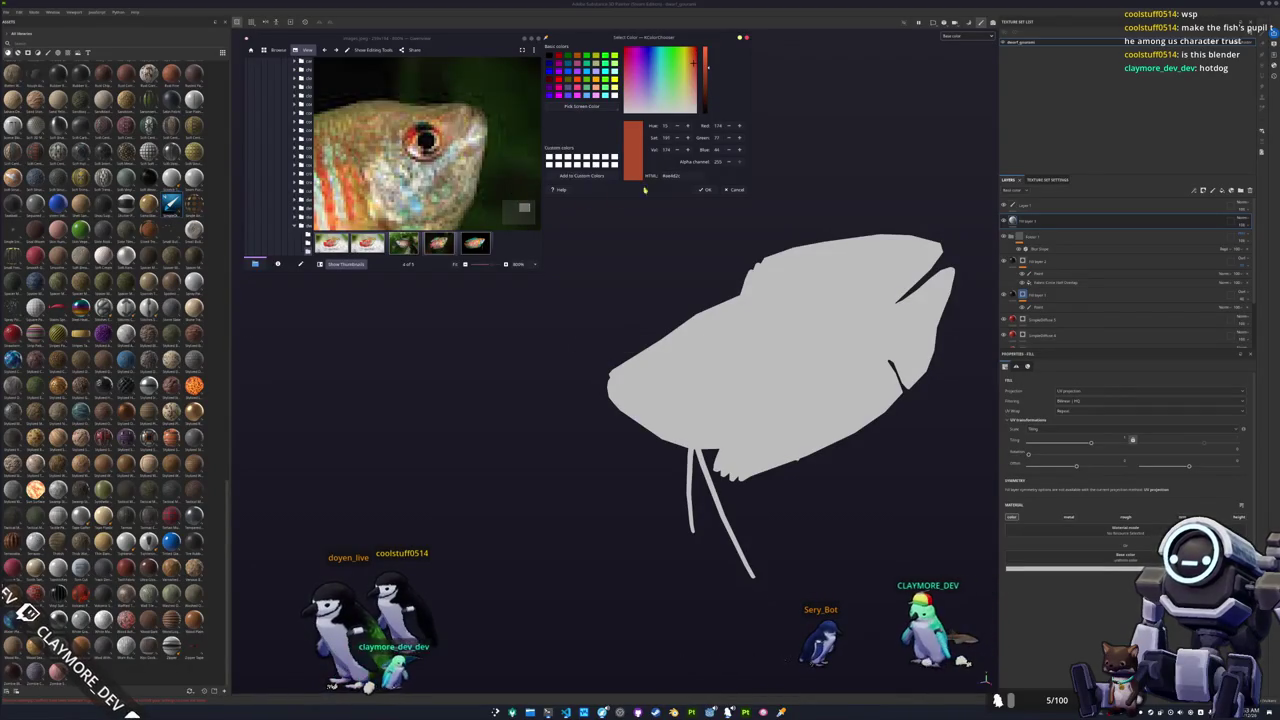
click(1050, 224)
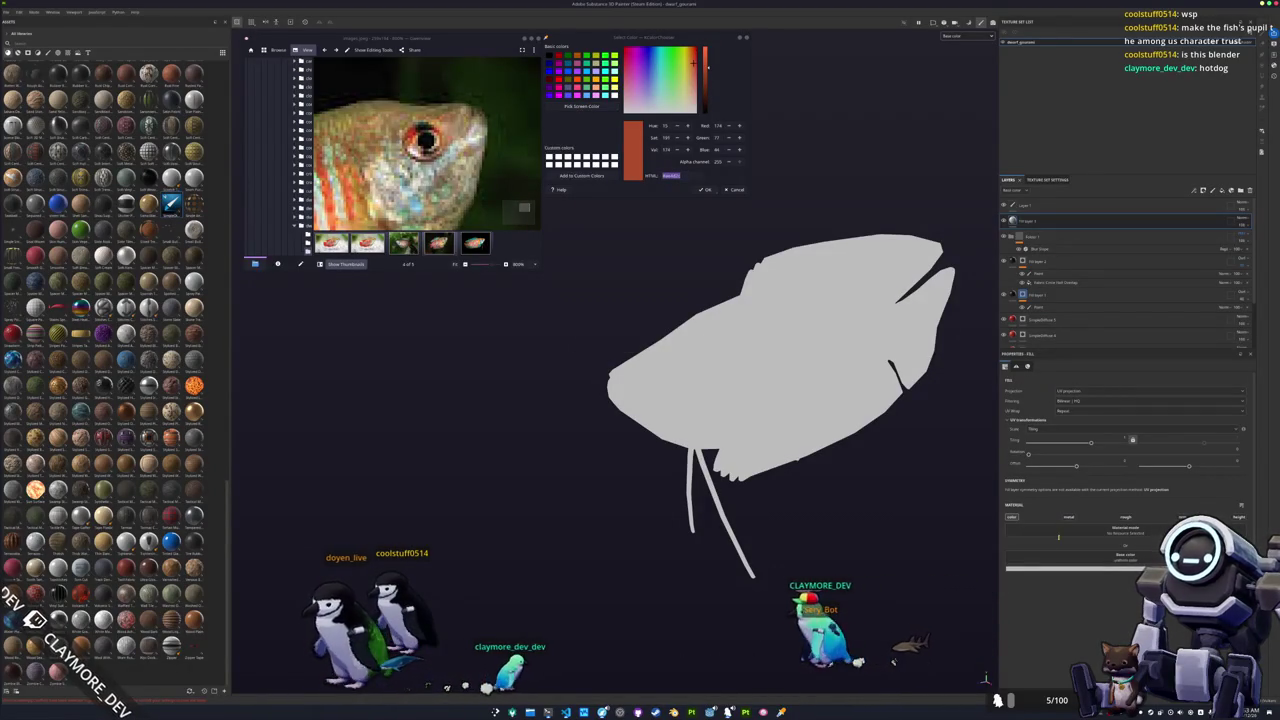
click(1125, 557)
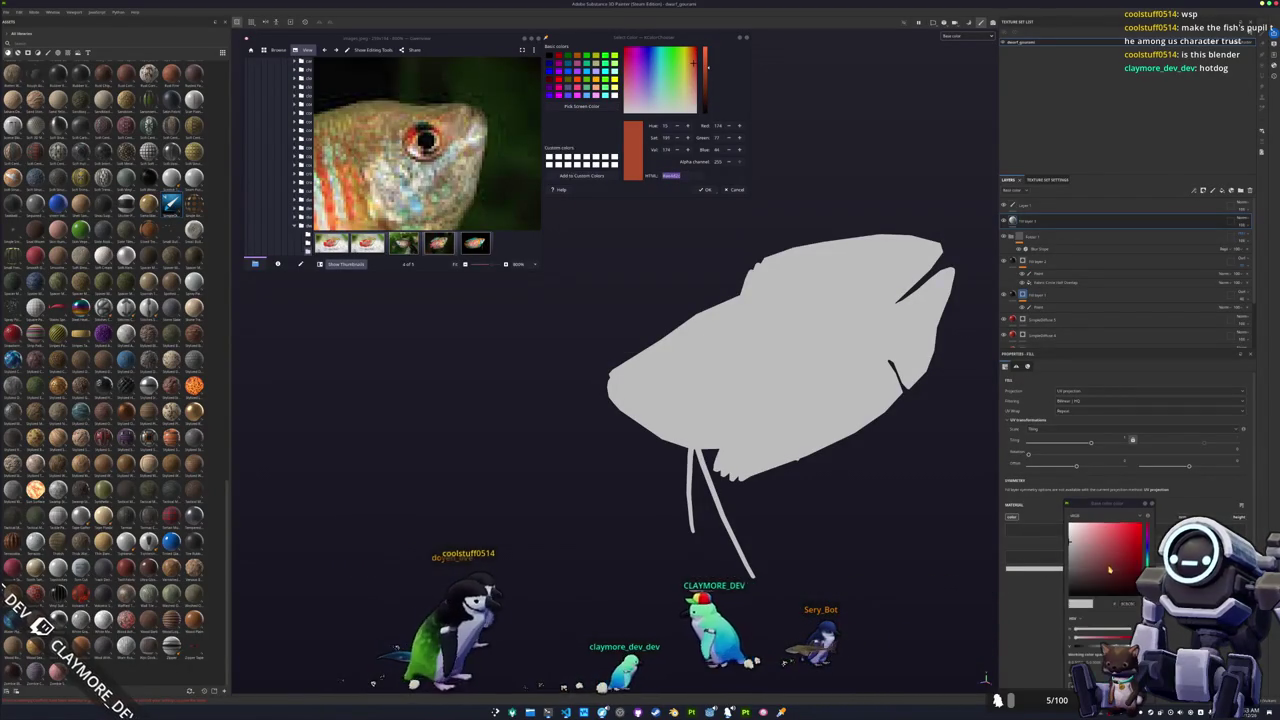
key(ctrl+v)
key(Return)
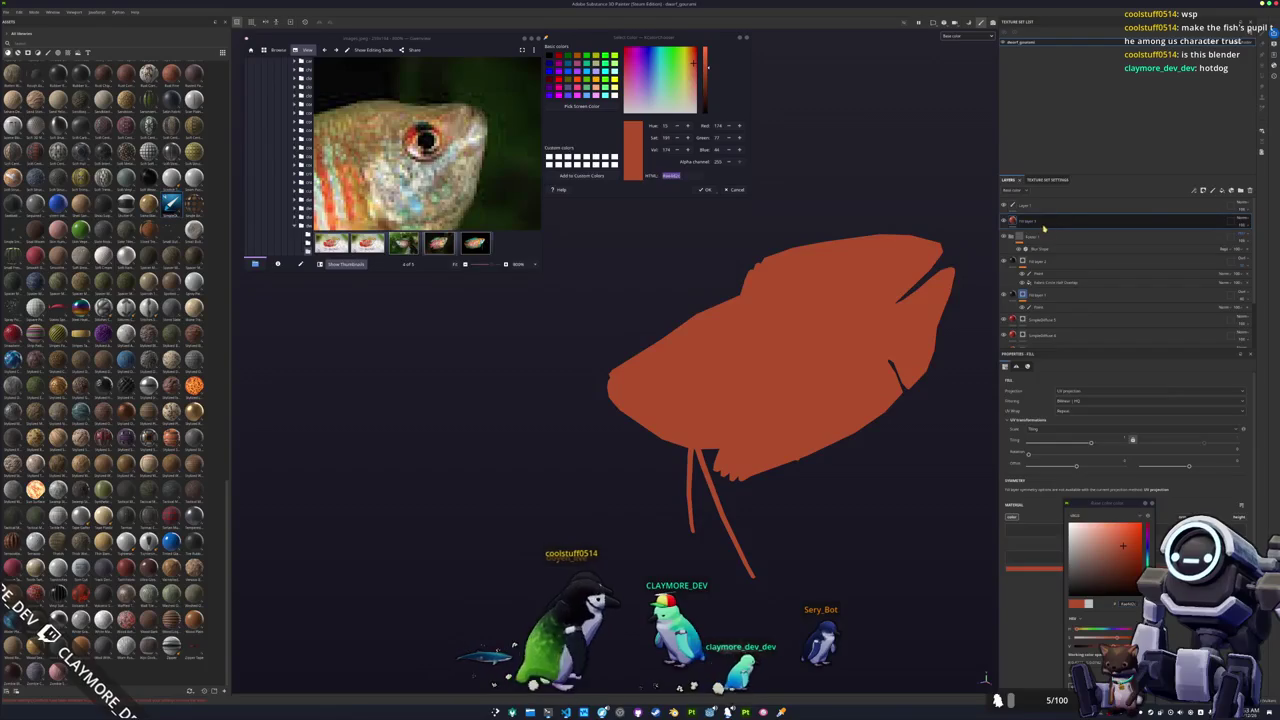
Give the orange fill a black mask with a paint effect, and add another layer.
right_click(1047, 224)
click(1004, 220)
right_click(1021, 220)
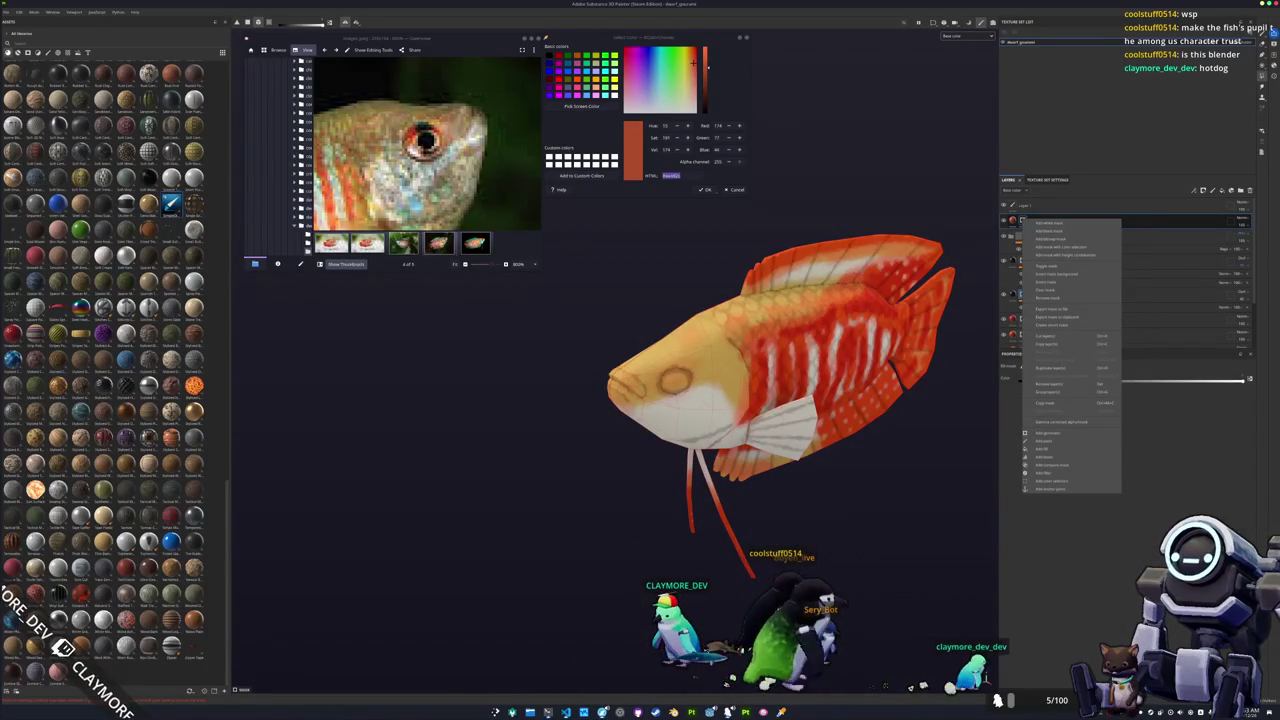
click(1052, 465)
right_click(1025, 224)
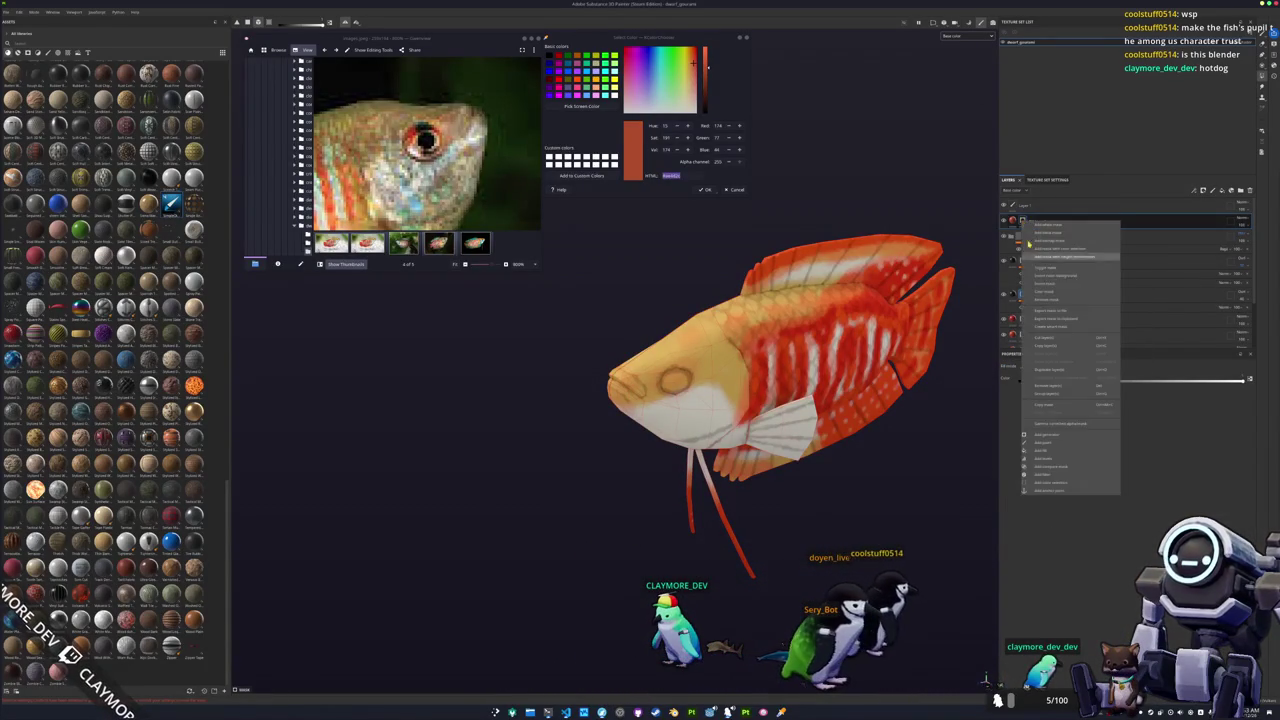
click(1039, 452)
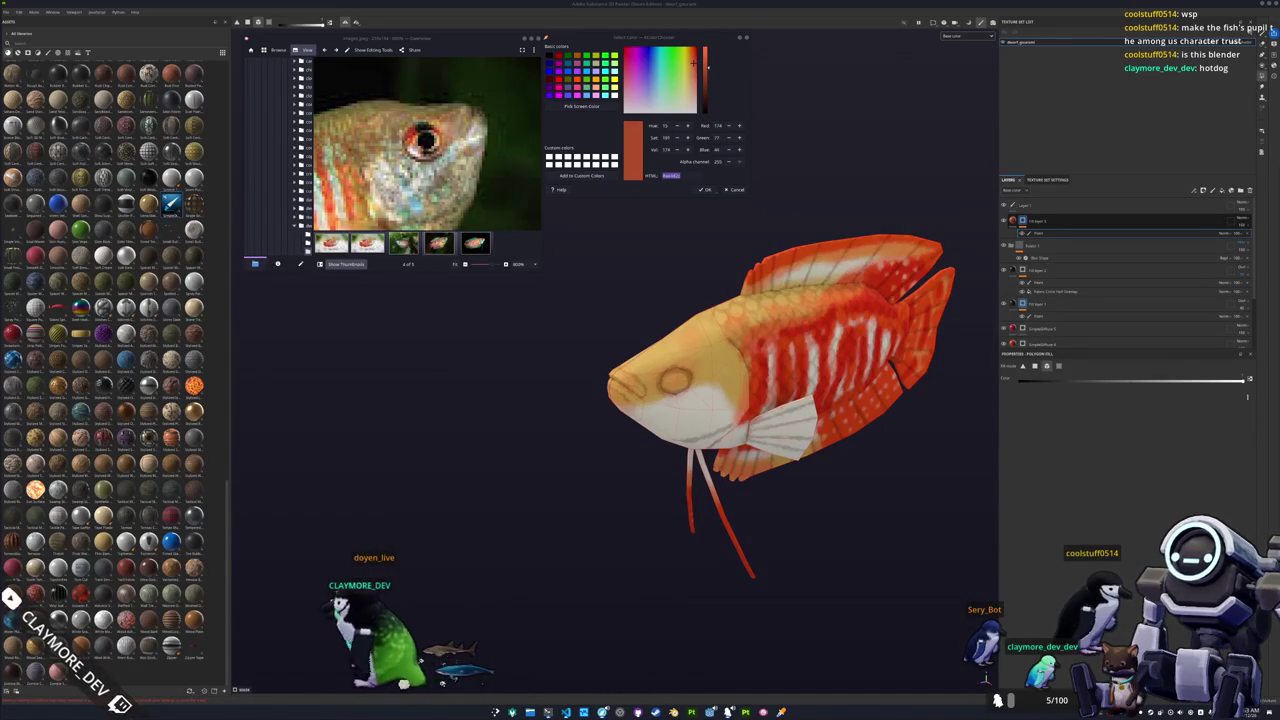
alt+drag(851, 449, 780, 440)
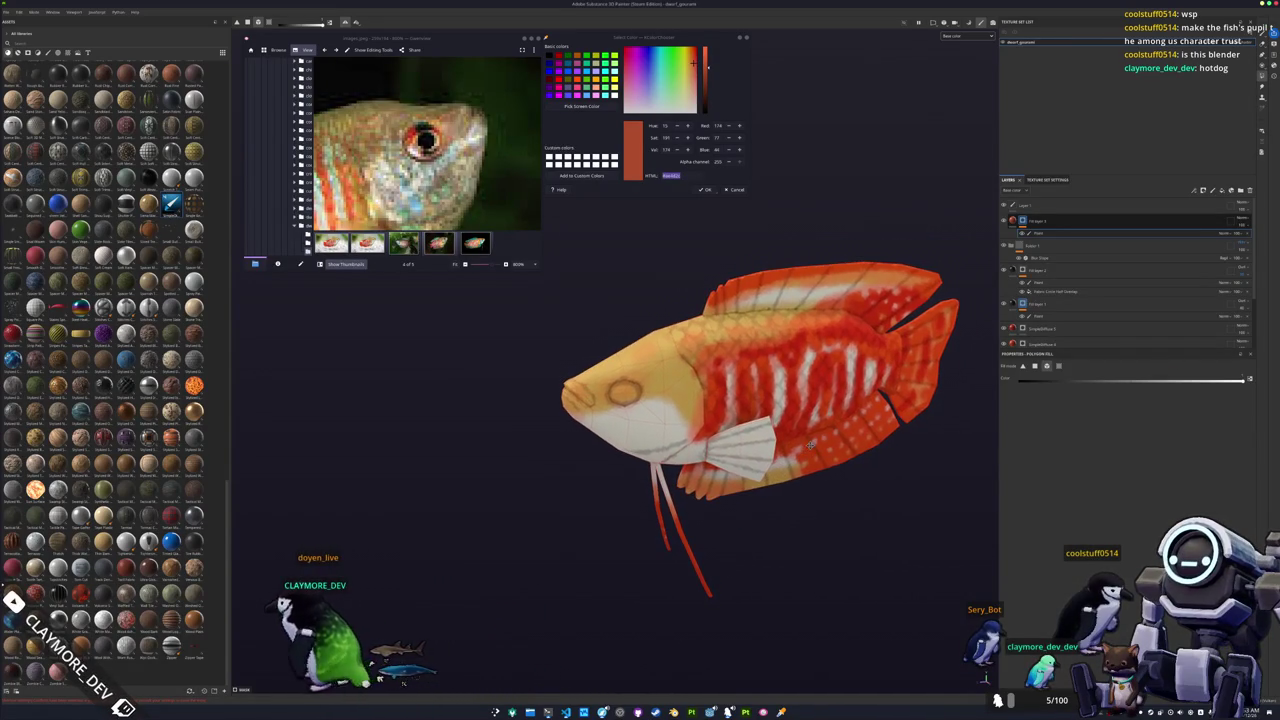
On the top layer's paint effect, polygon-fill the fish's eye region with orange-red.
click(1047, 234)
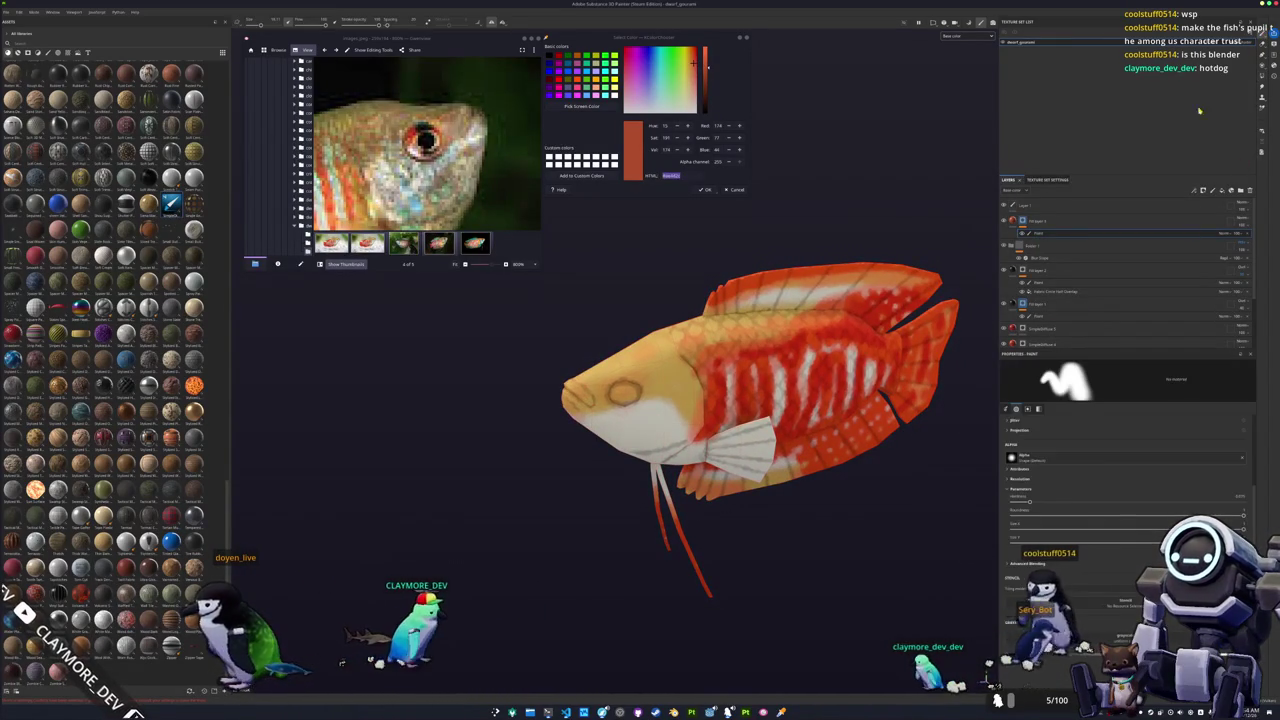
scroll(641, 430, up, 2)
scroll(641, 430, up, 2)
scroll(641, 430, up, 2)
scroll(641, 430, up, 2)
scroll(635, 440, up, 2)
scroll(620, 460, up, 2)
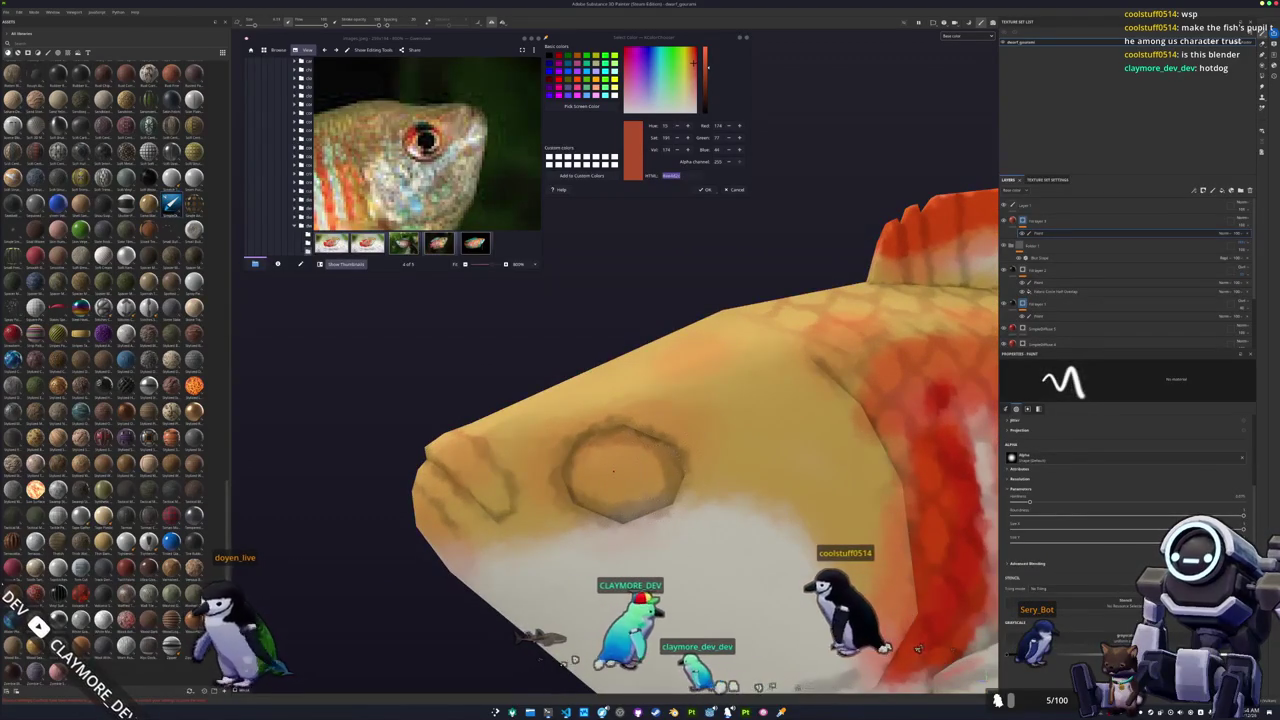
alt+drag(614, 470, 680, 455)
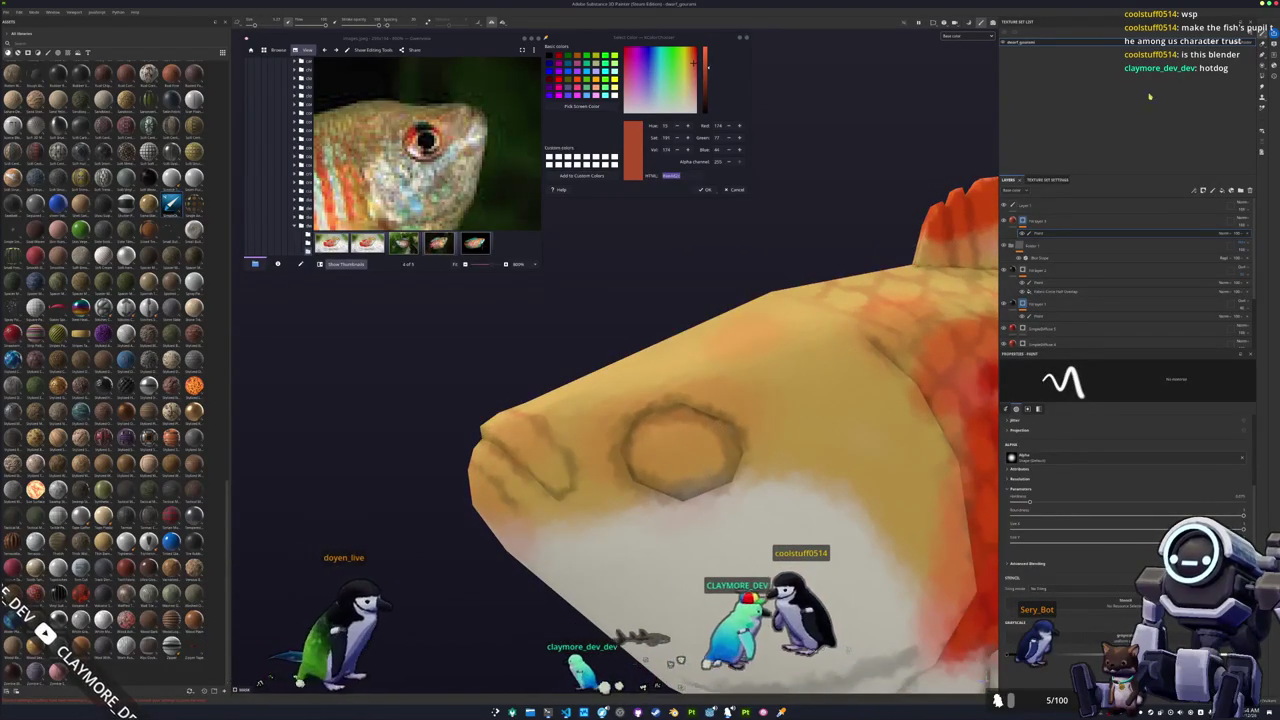
key(4)
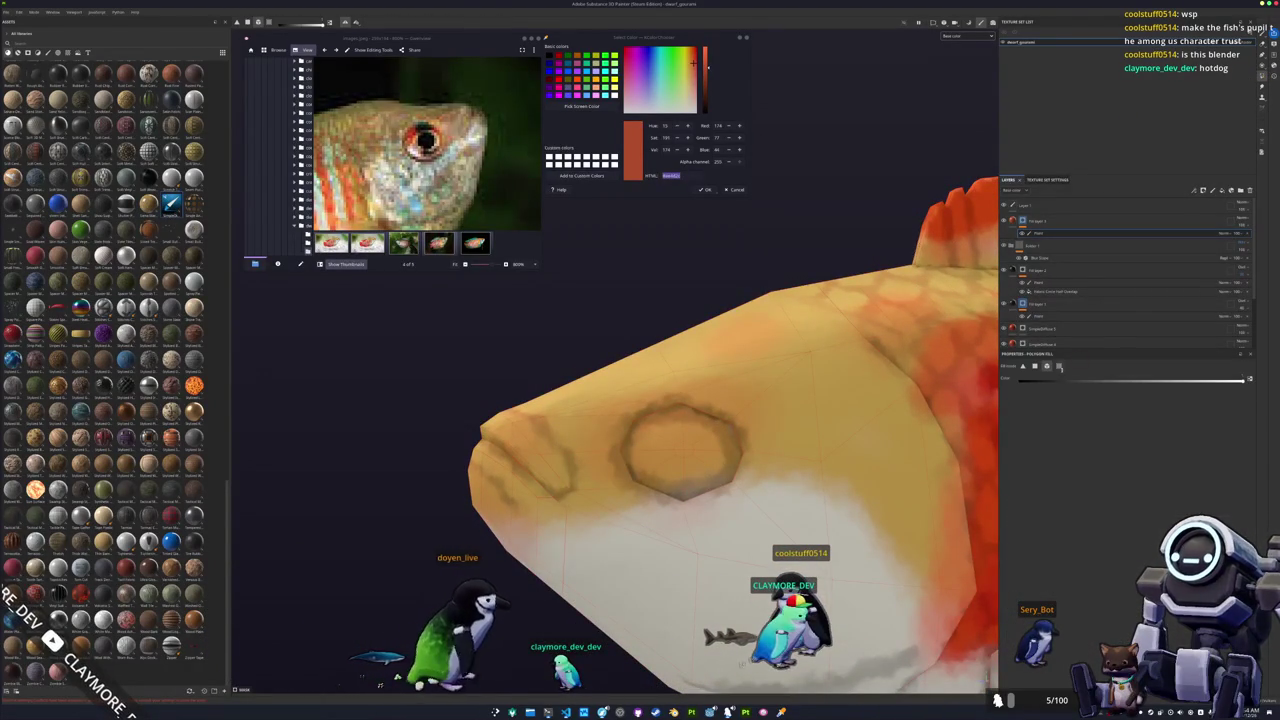
click(697, 457)
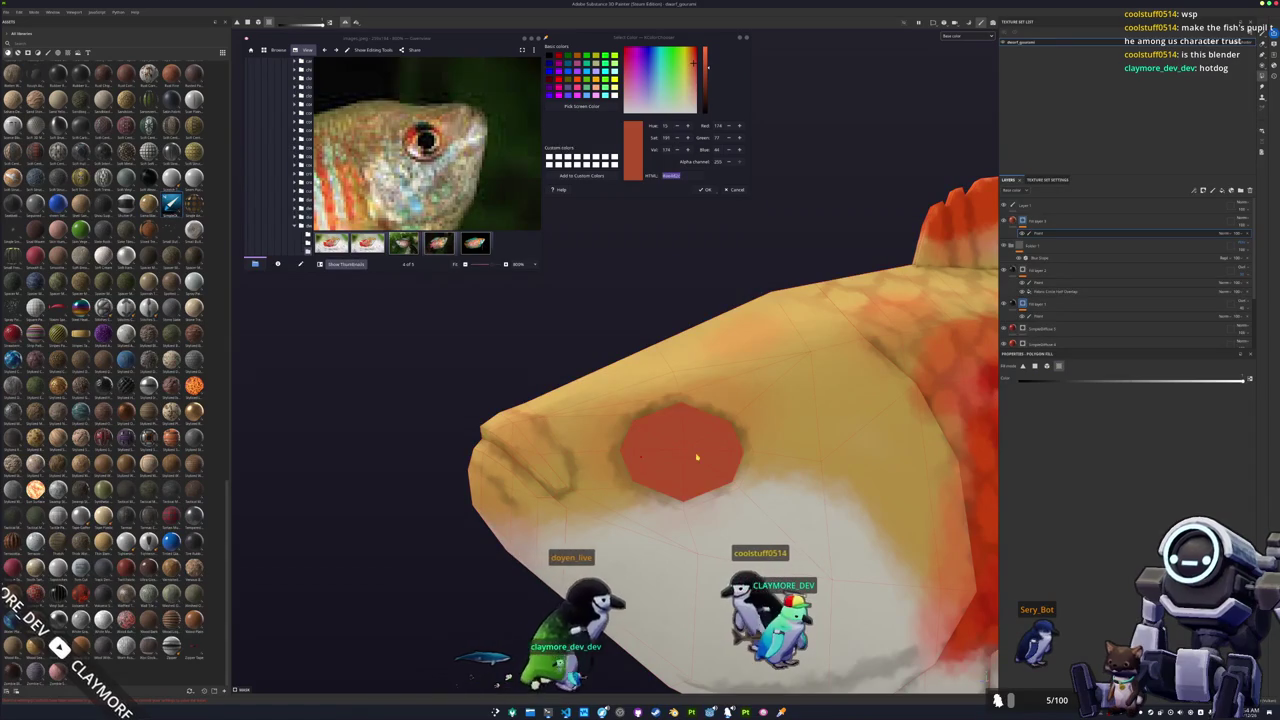
alt+drag(757, 331, 574, 201)
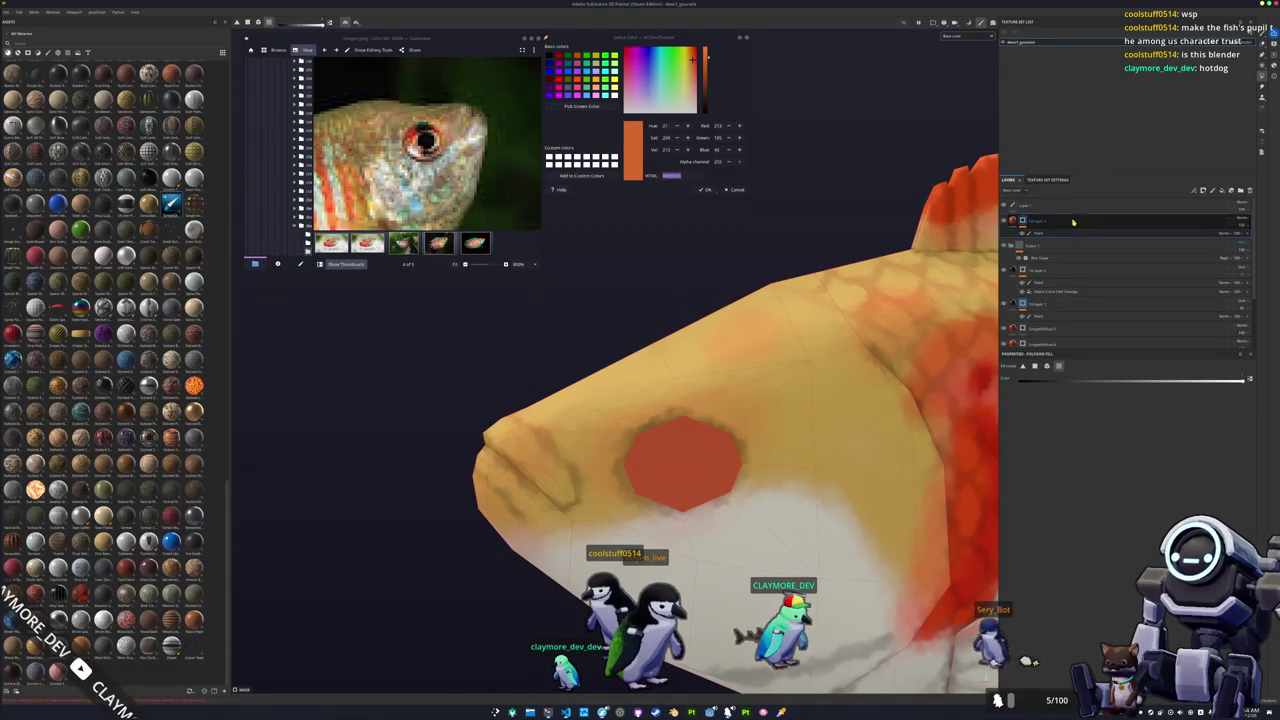
Set up Fill layer 4 and add a paint effect to it.
click(1221, 232)
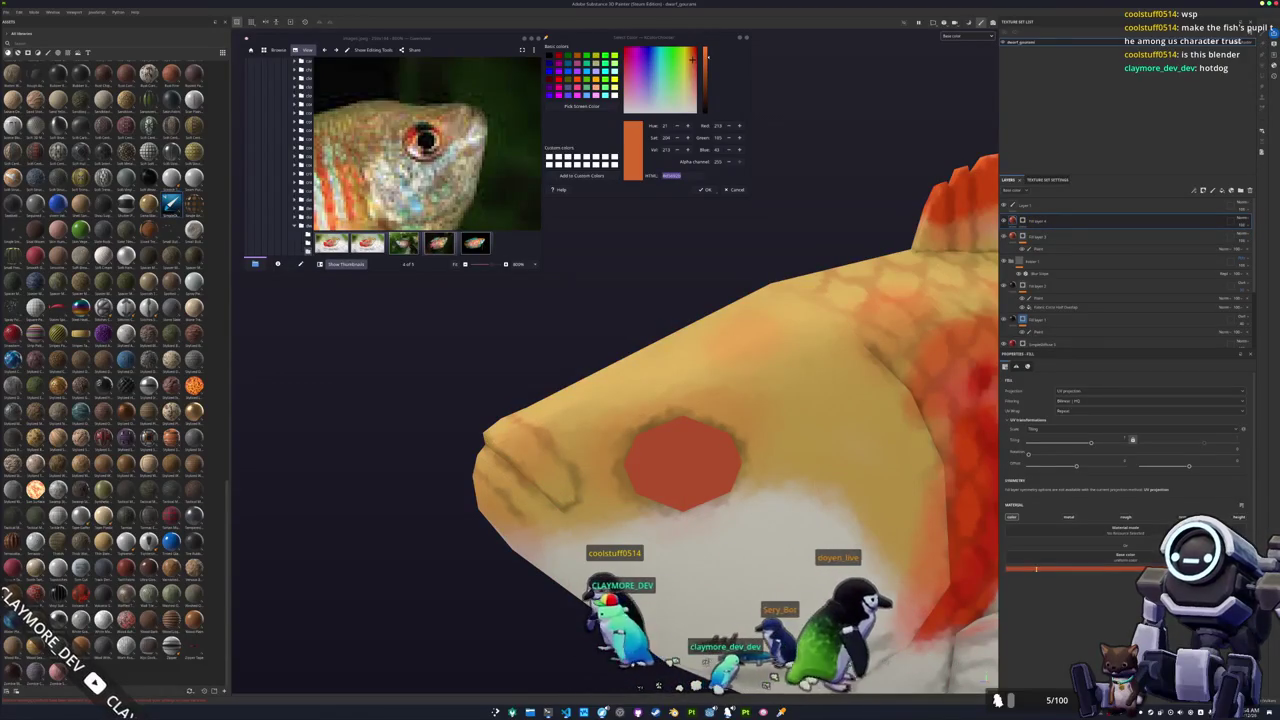
click(1049, 556)
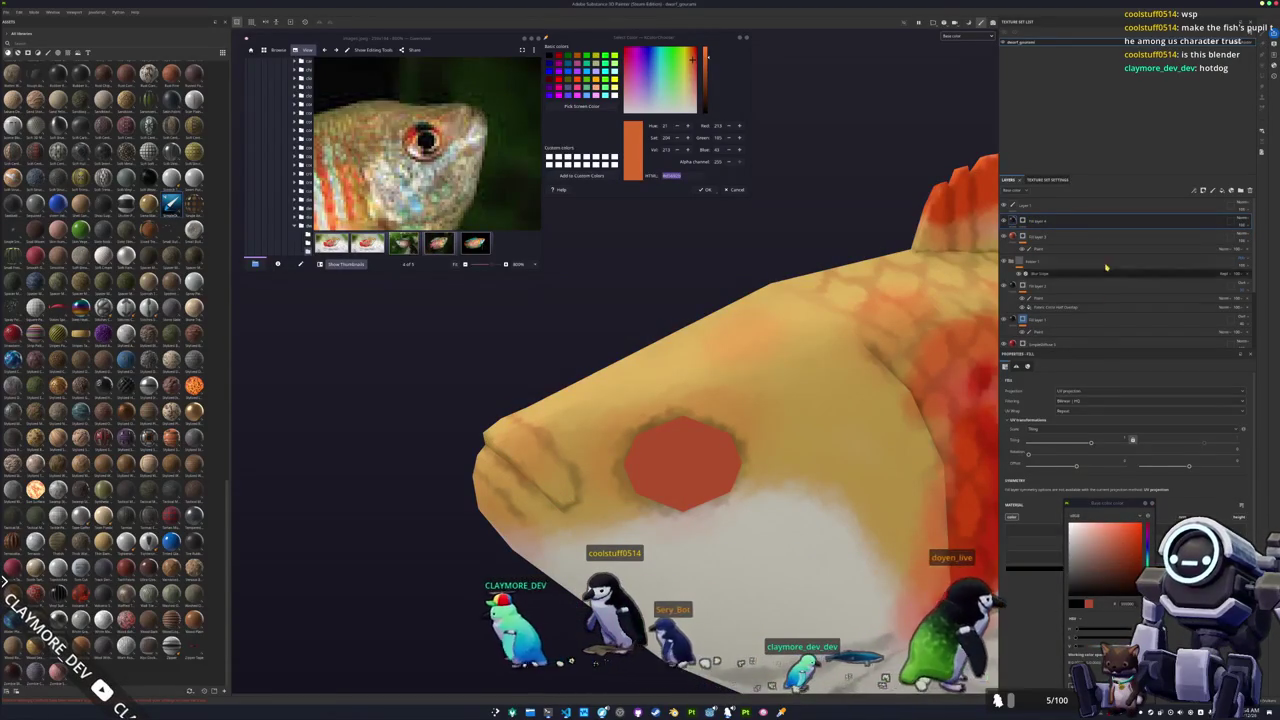
click(1022, 220)
right_click(1022, 220)
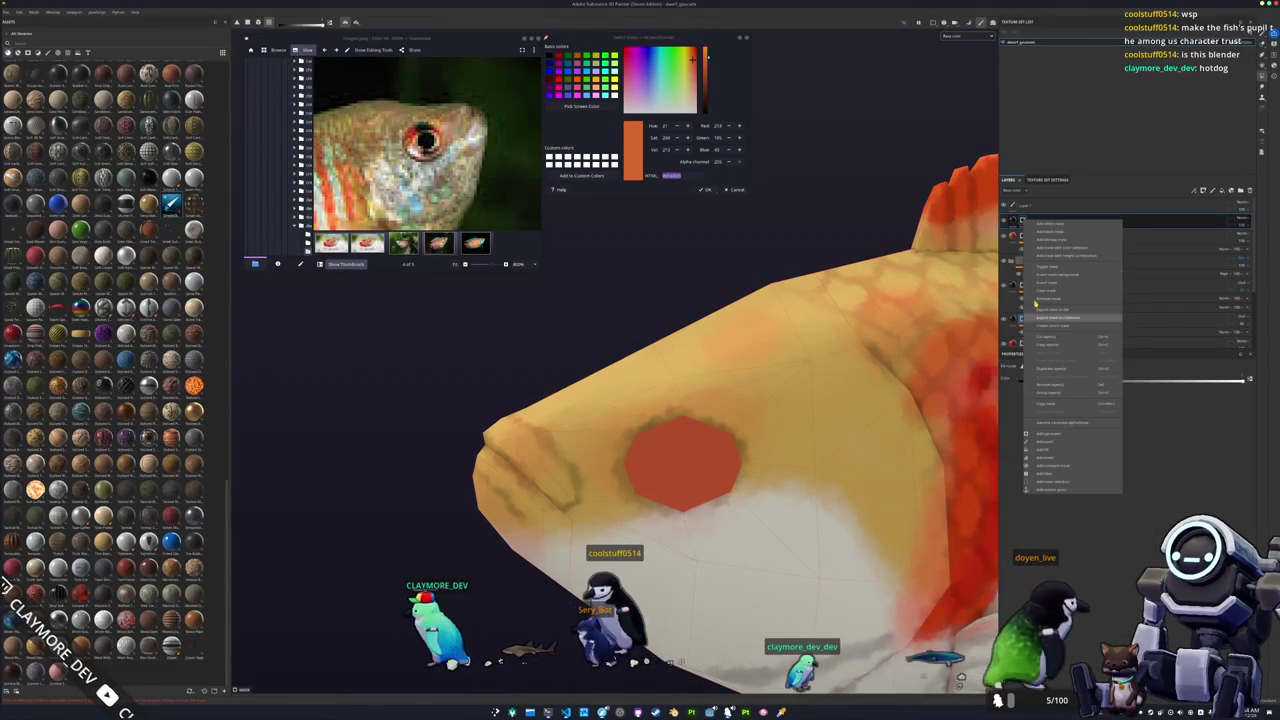
click(1045, 440)
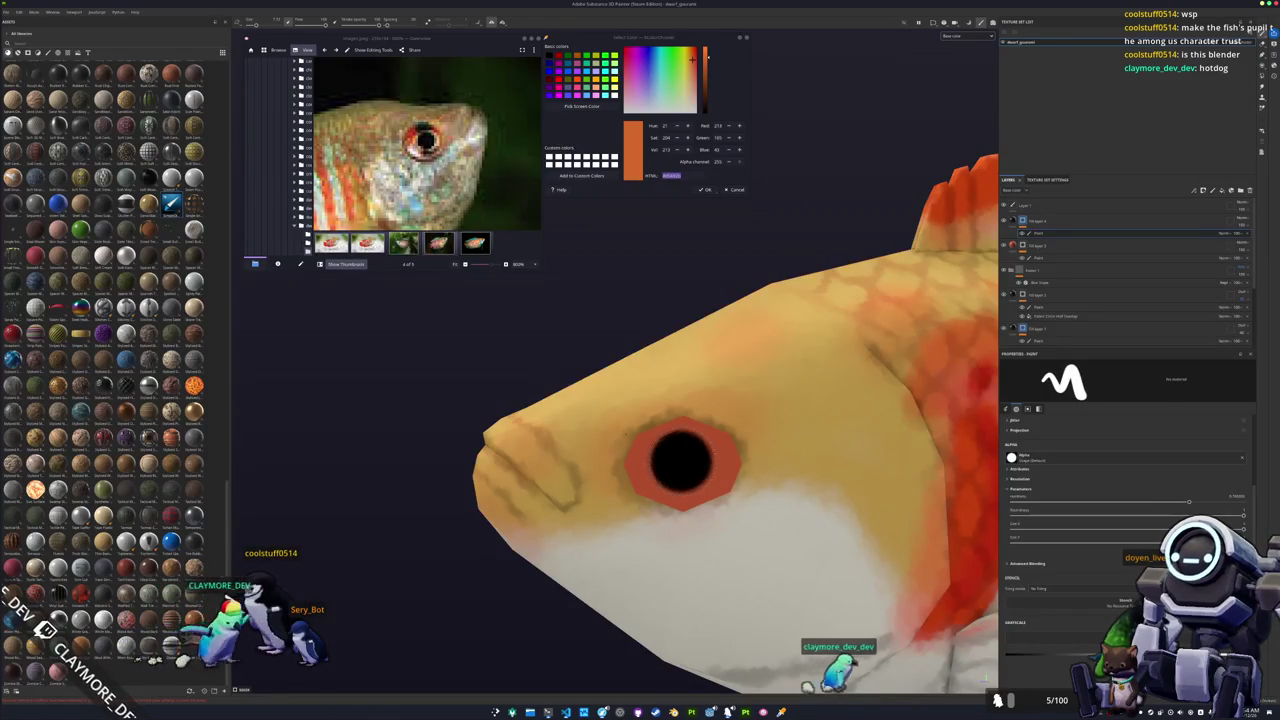
Undo the paint effect added to Fill layer 5.
scroll(598, 451, down, 5)
scroll(585, 470, up, 5)
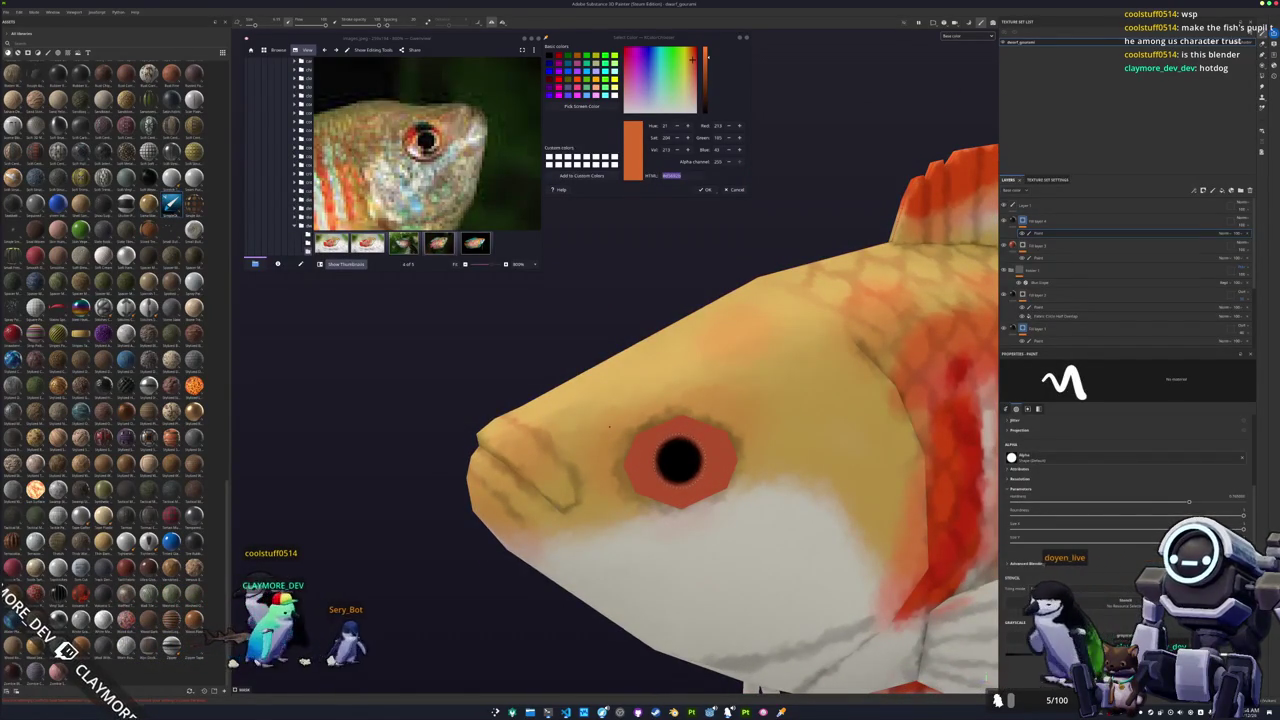
scroll(612, 430, down, 3)
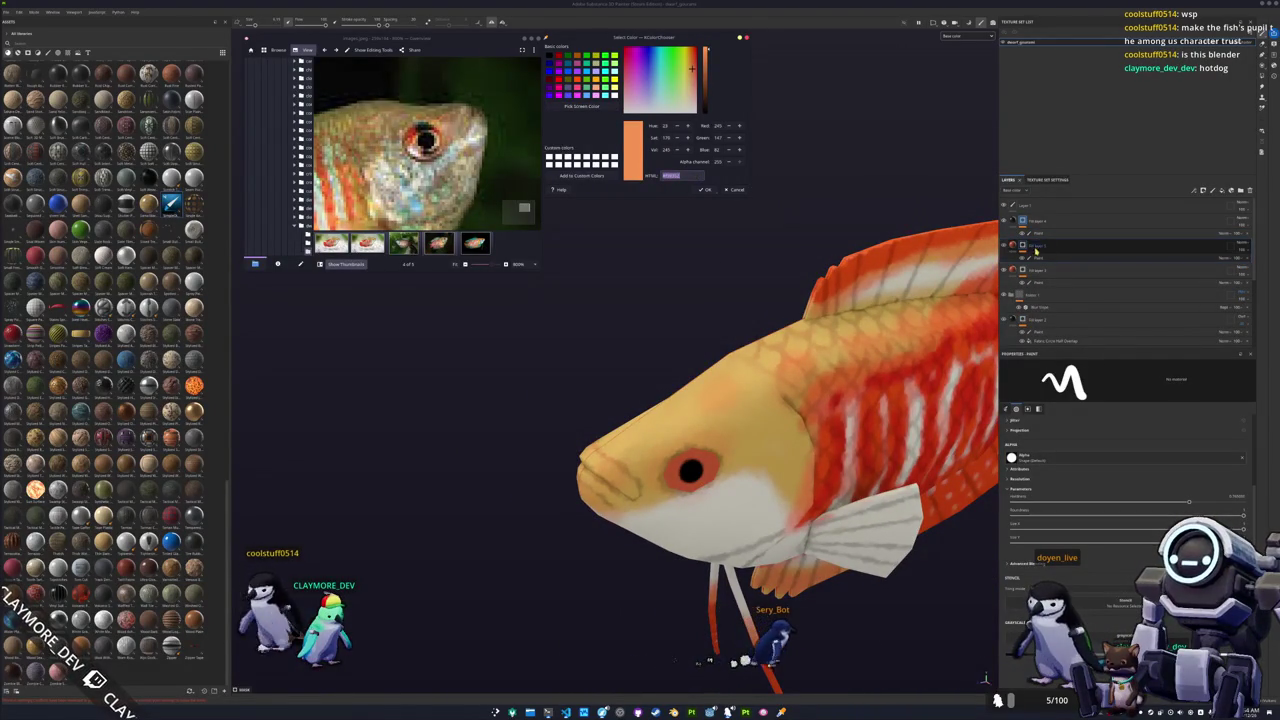
key(ctrl+z)
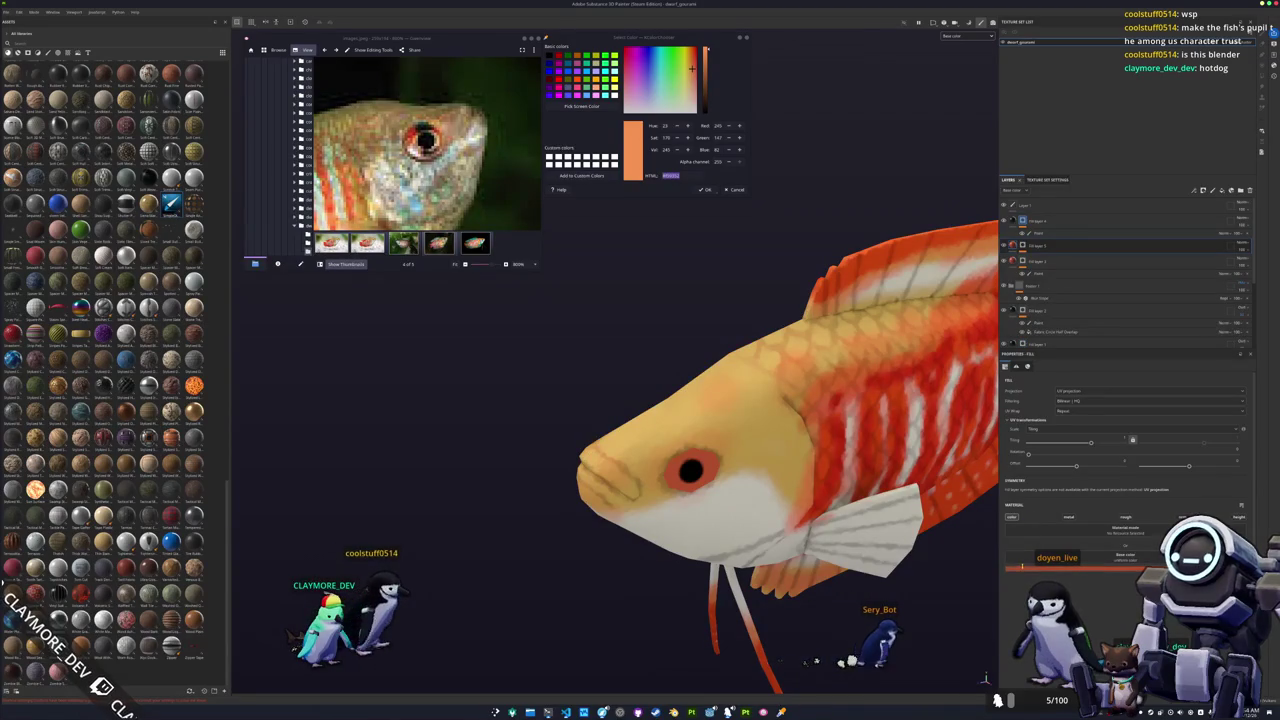
Check Fill layer 5's base colour and add a fresh paint effect to it.
click(1125, 558)
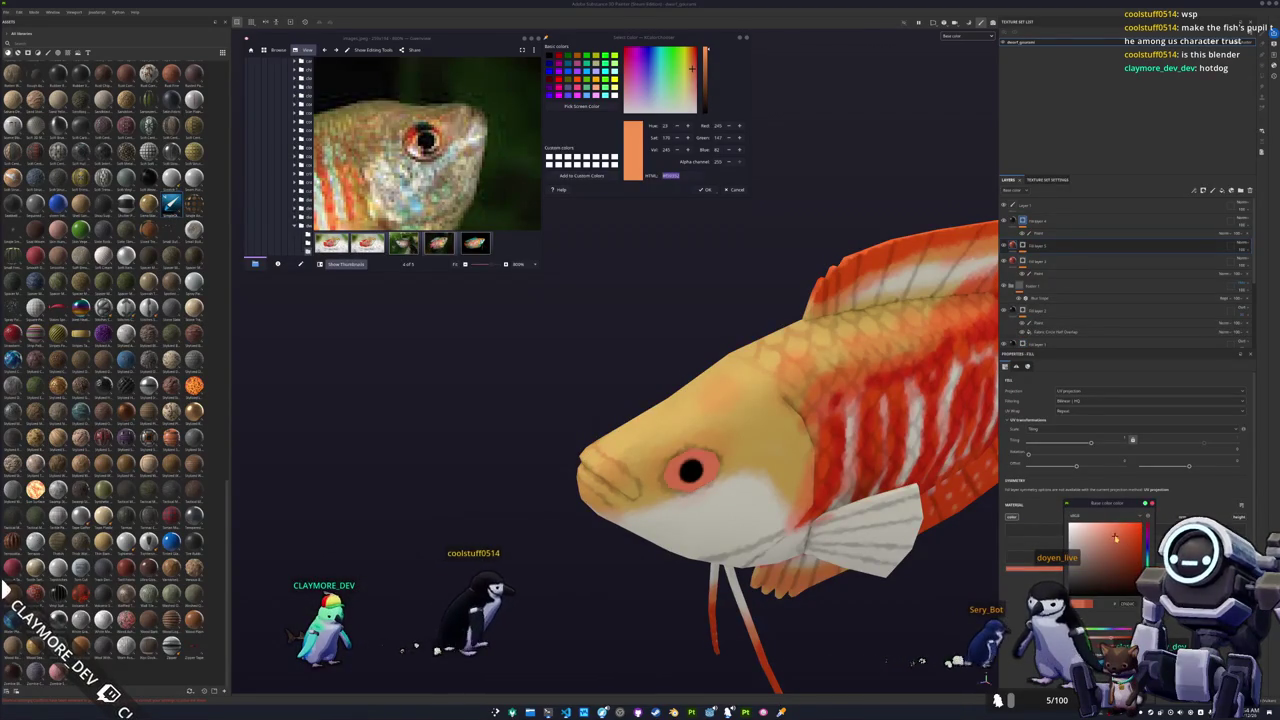
right_click(1025, 246)
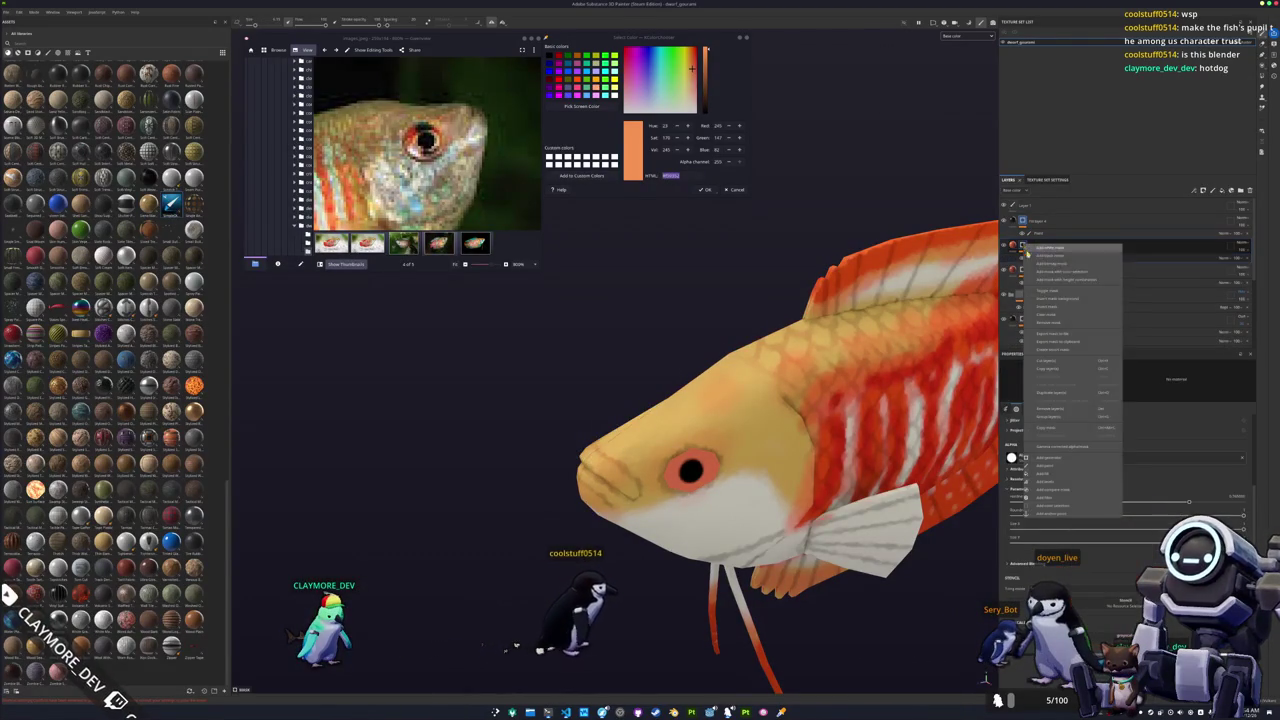
click(1048, 316)
scroll(713, 485, up, 2)
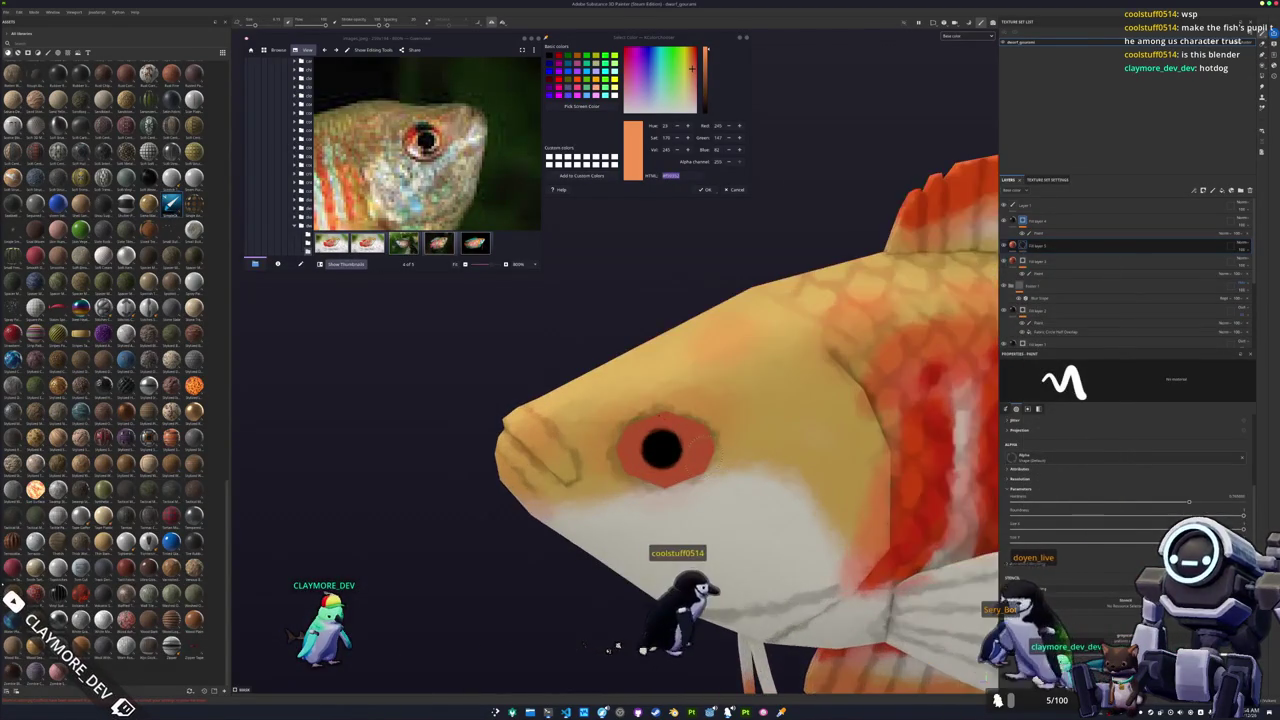
scroll(713, 485, up, 2)
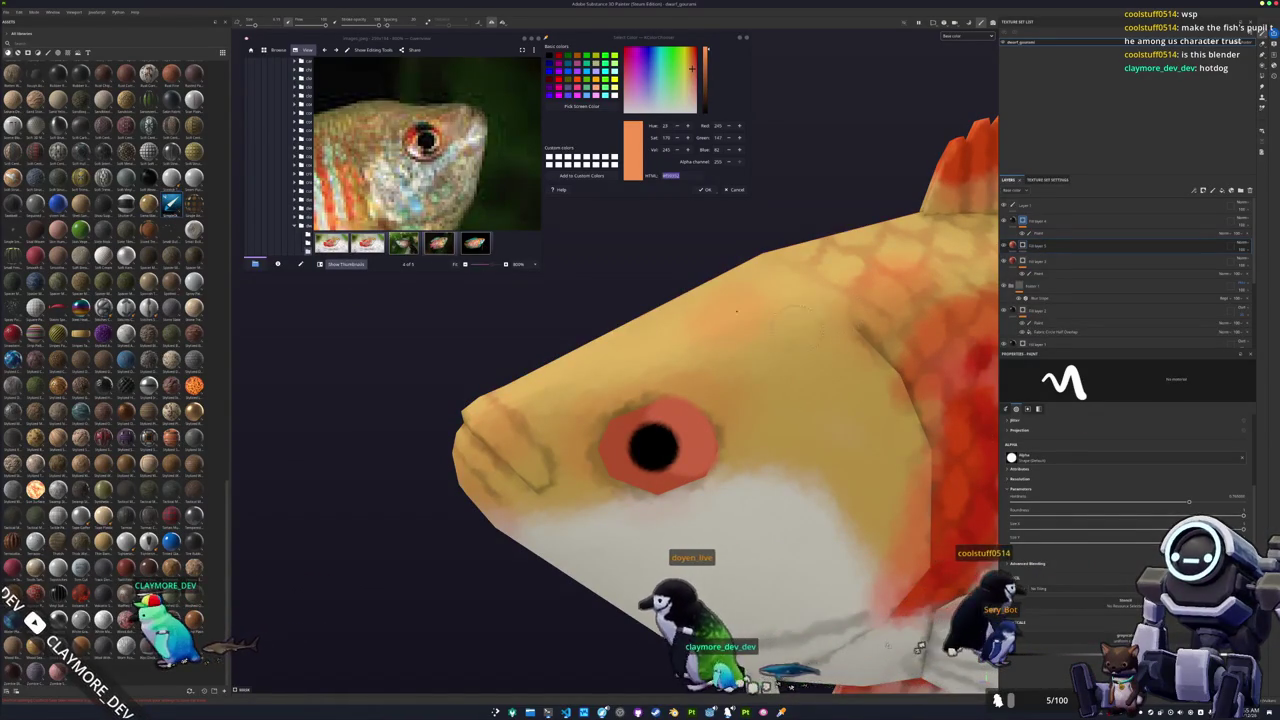
Add a paint effect under Fill layer 3, then polygon-fill the head orange and undo the oversized fill.
right_click(1026, 256)
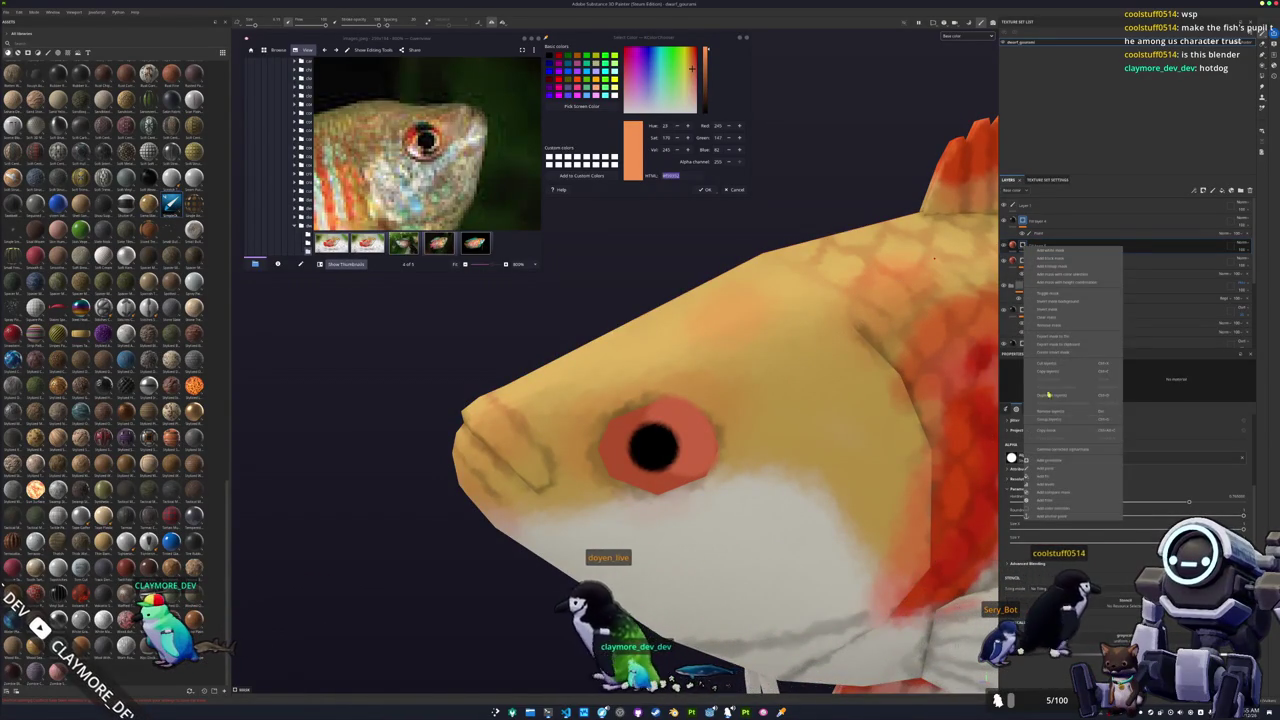
click(1048, 470)
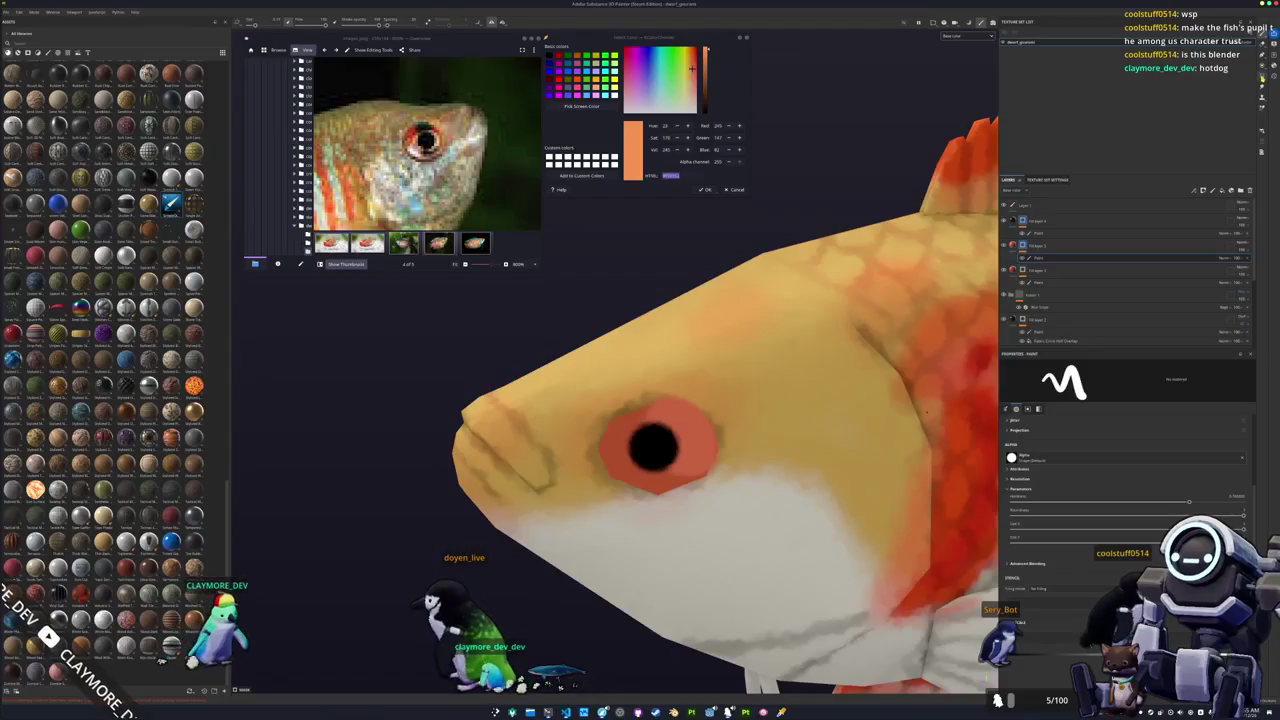
key(4)
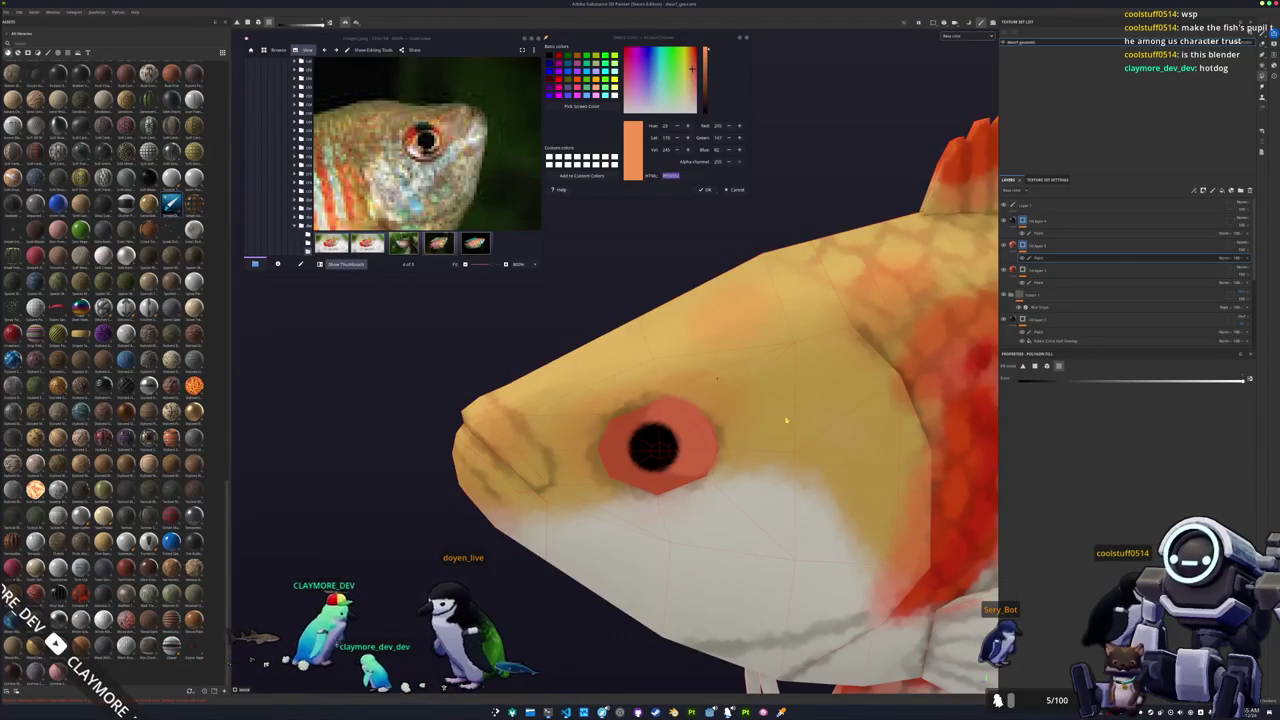
click(786, 421)
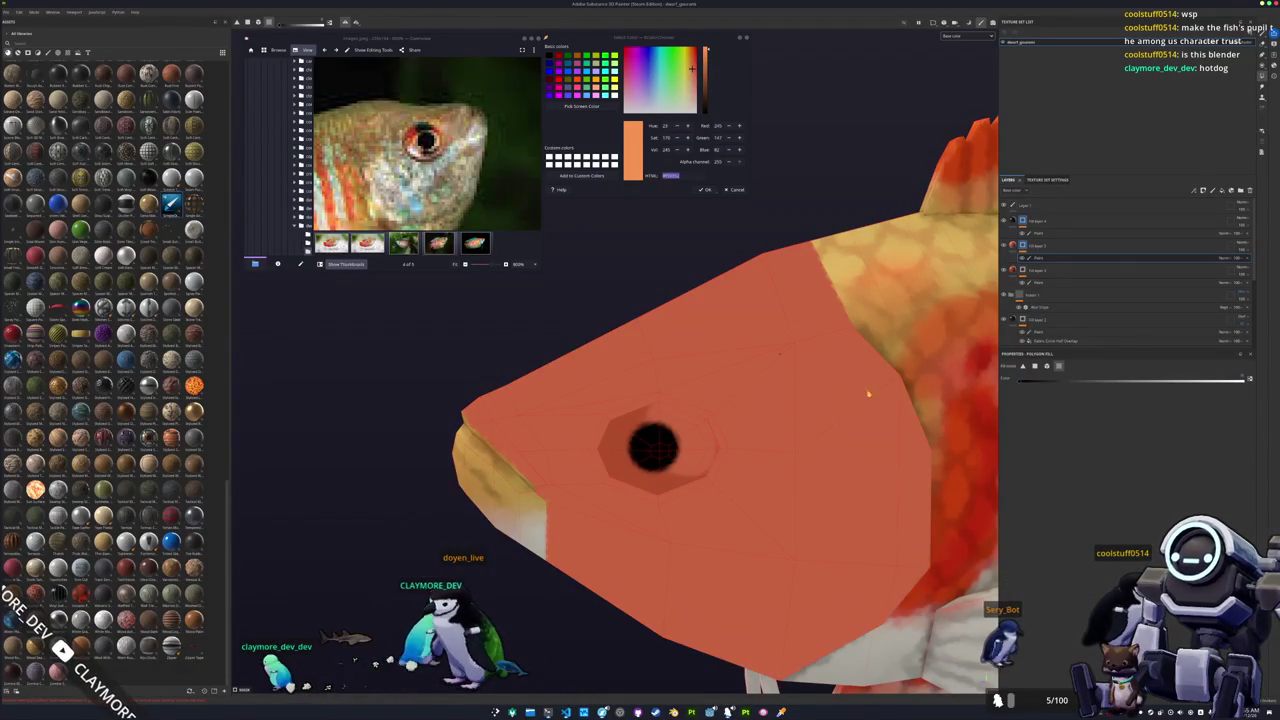
key(ctrl+z)
mouse_move(915, 388)
alt+mouse_down()
mouse_move(791, 445)
mouse_move(840, 440)
alt+mouse_up()
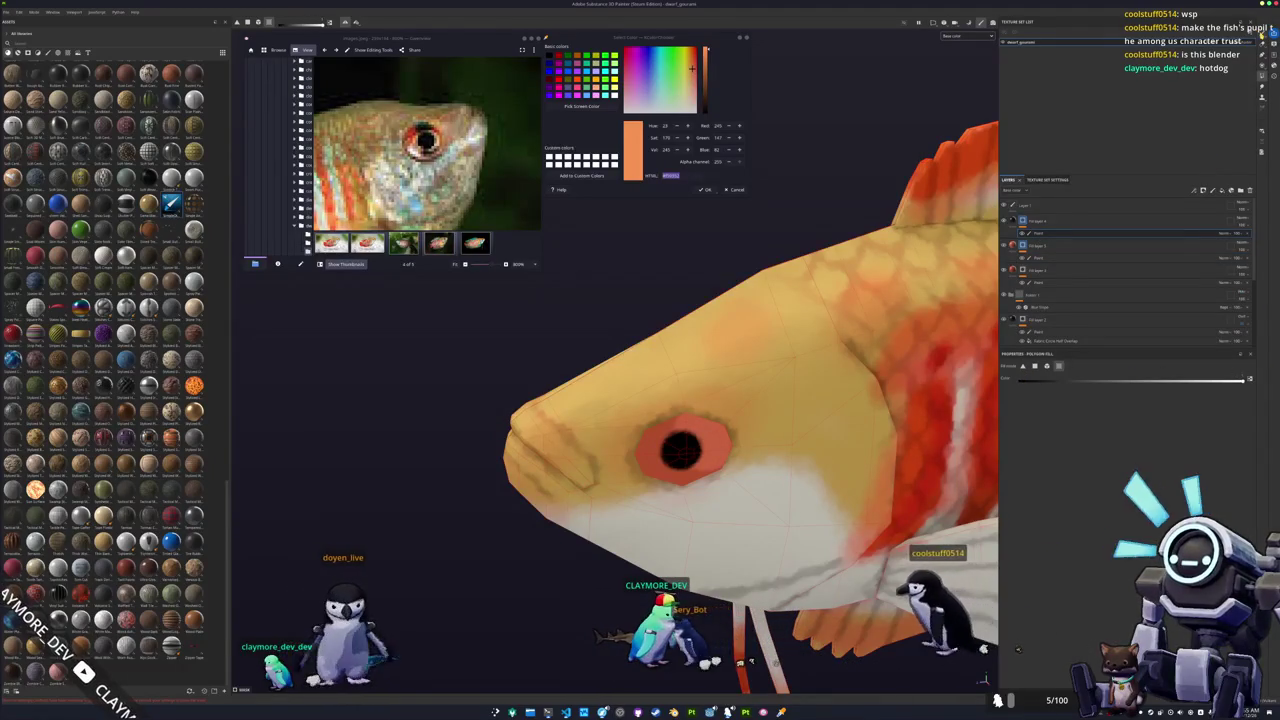
With the Paint brush, stroke darker shading above and around the pupil on the eye ring.
key(1)
scroll(603, 380, up, 2)
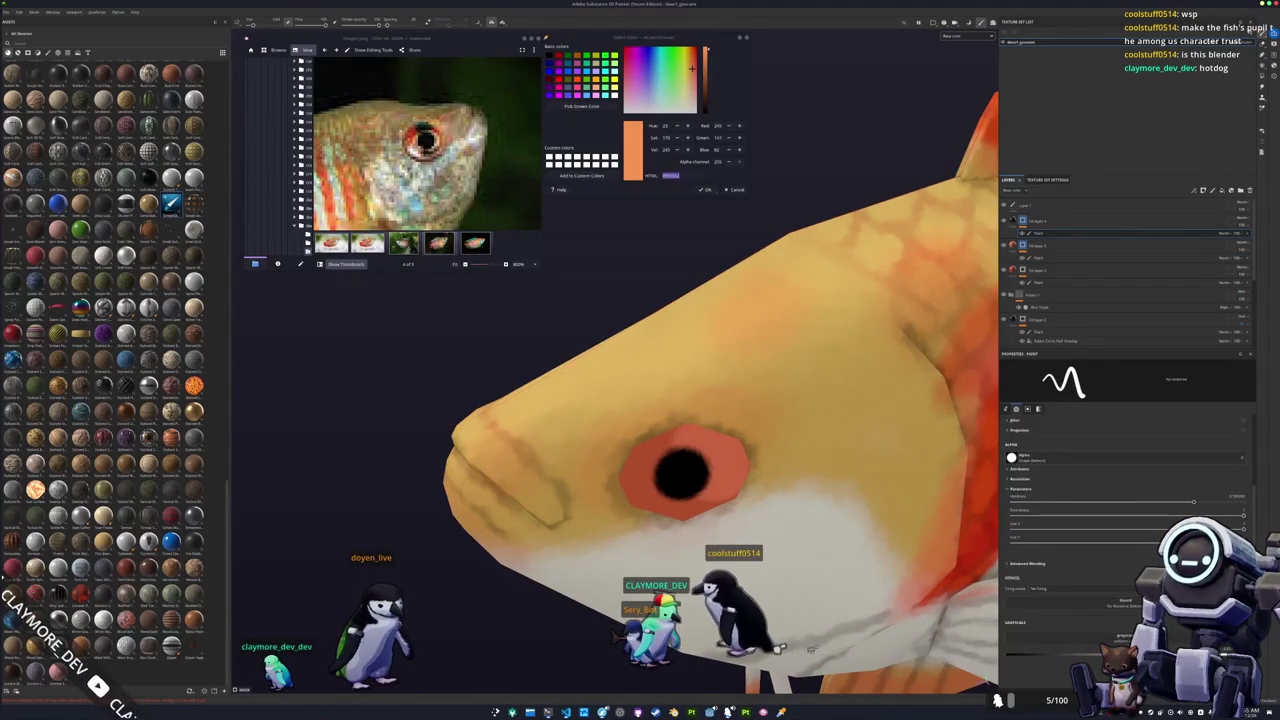
alt+drag(643, 400, 606, 388)
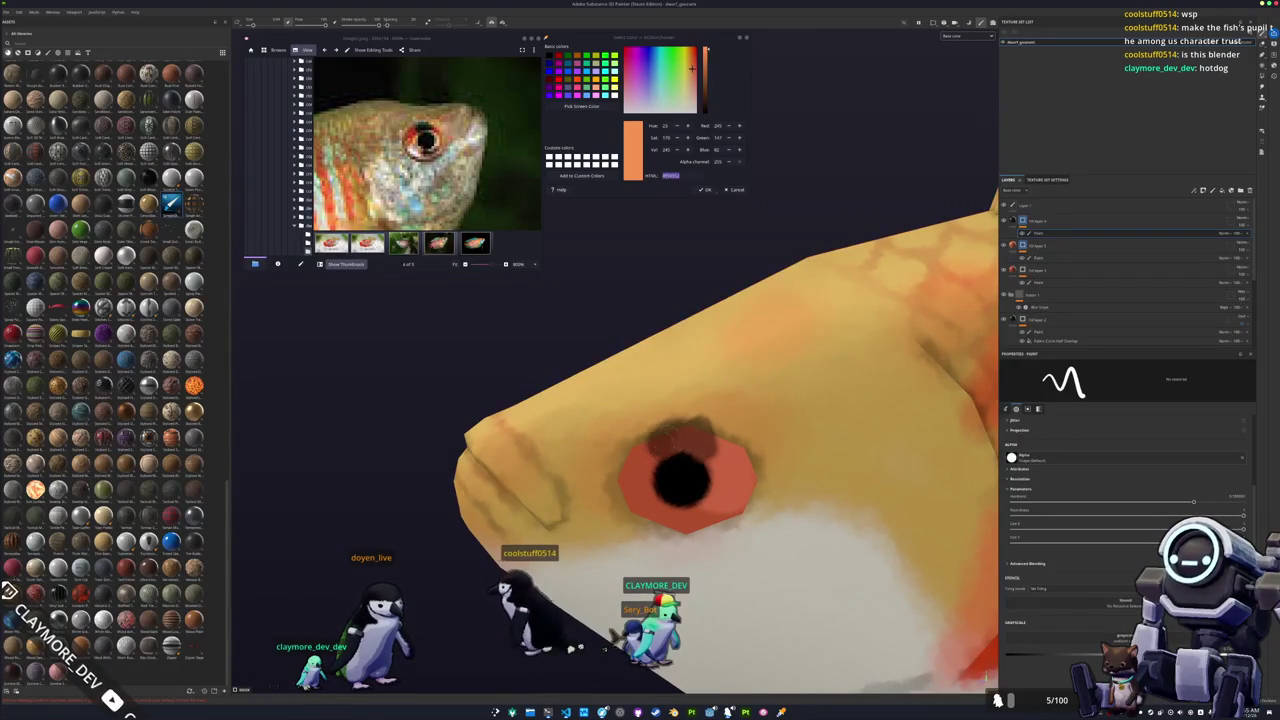
alt+drag(690, 433, 702, 457)
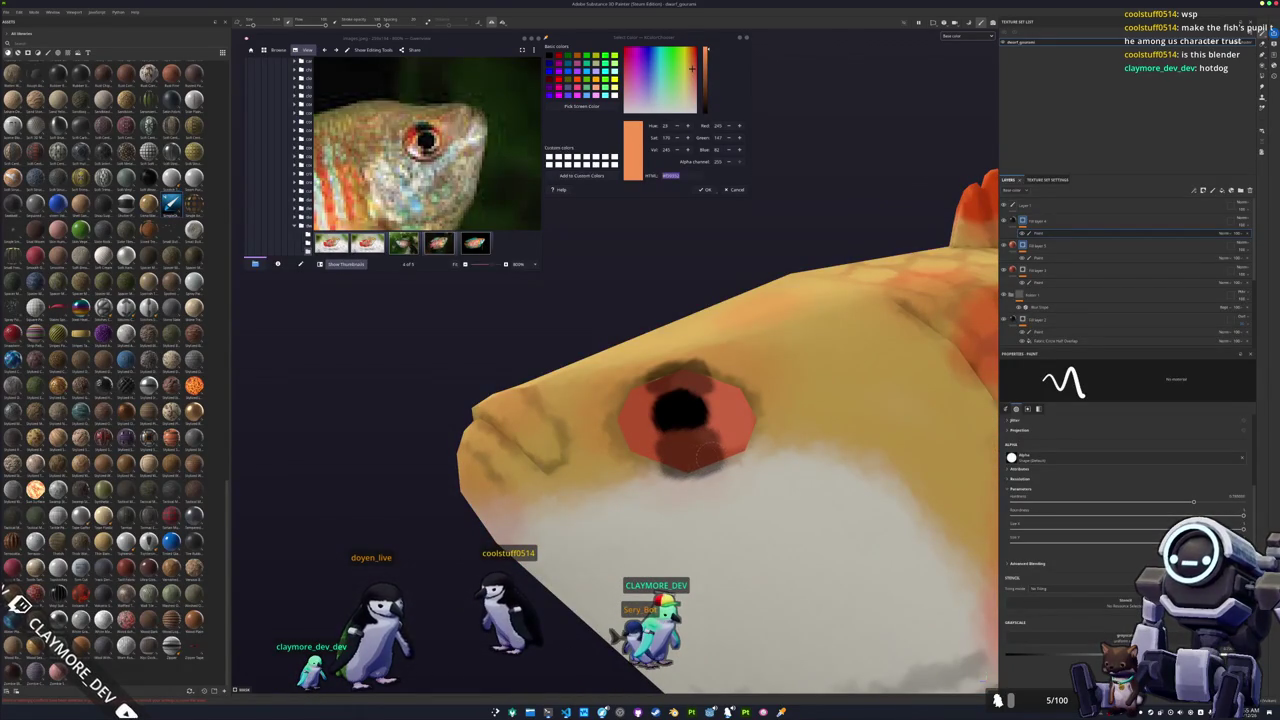
alt+drag(677, 458, 774, 535)
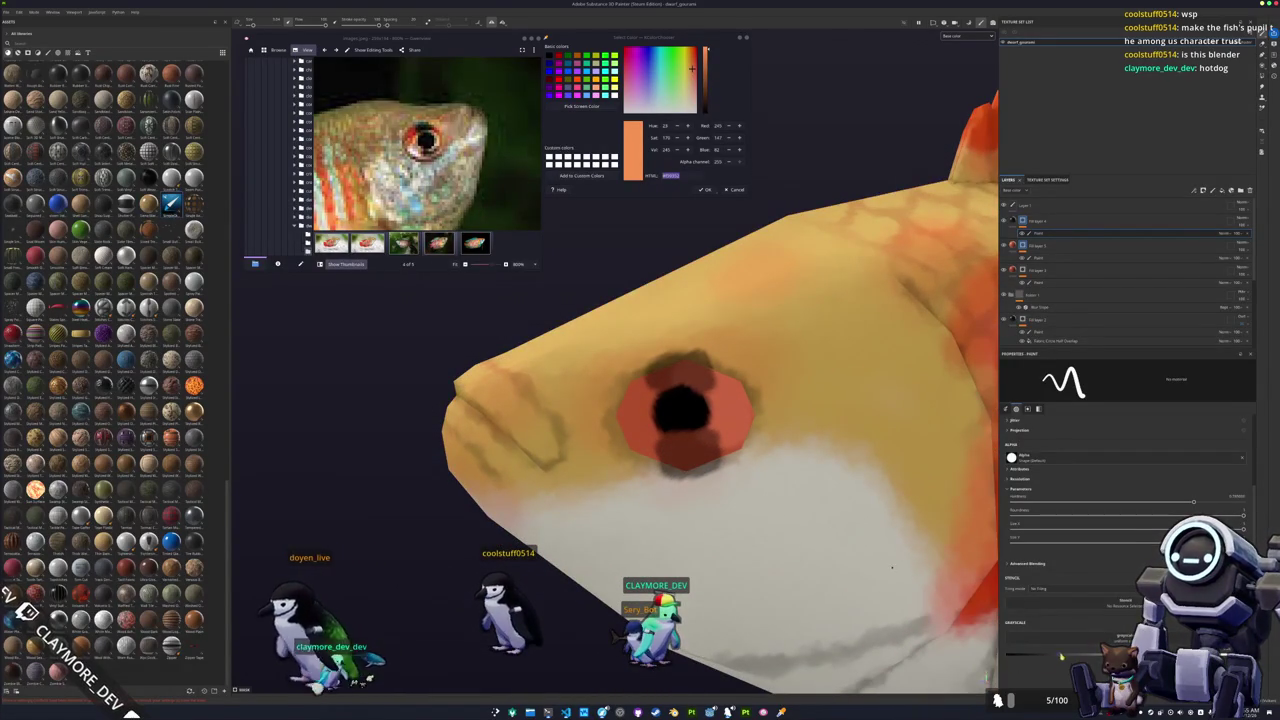
alt+drag(932, 537, 677, 433)
scroll(677, 433, up, 3)
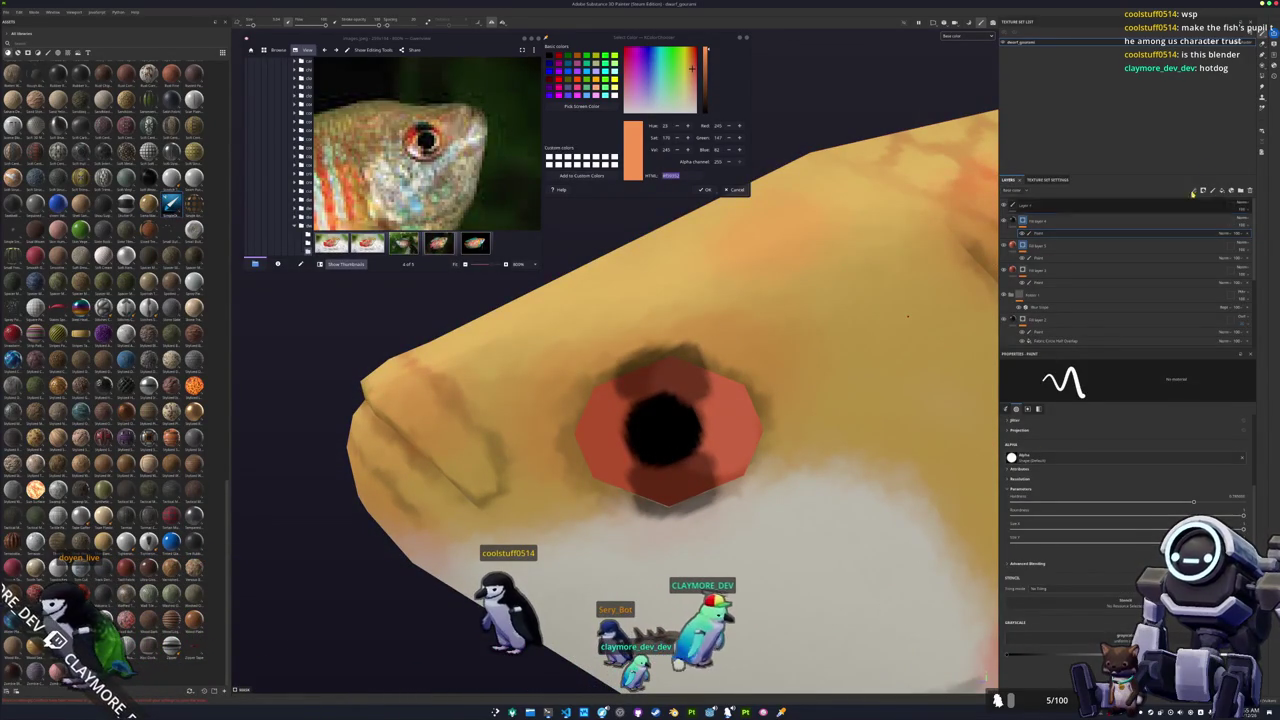
Polygon-fill the head polygons around the eye and rotate the fish back to a side view.
key(4)
click(879, 318)
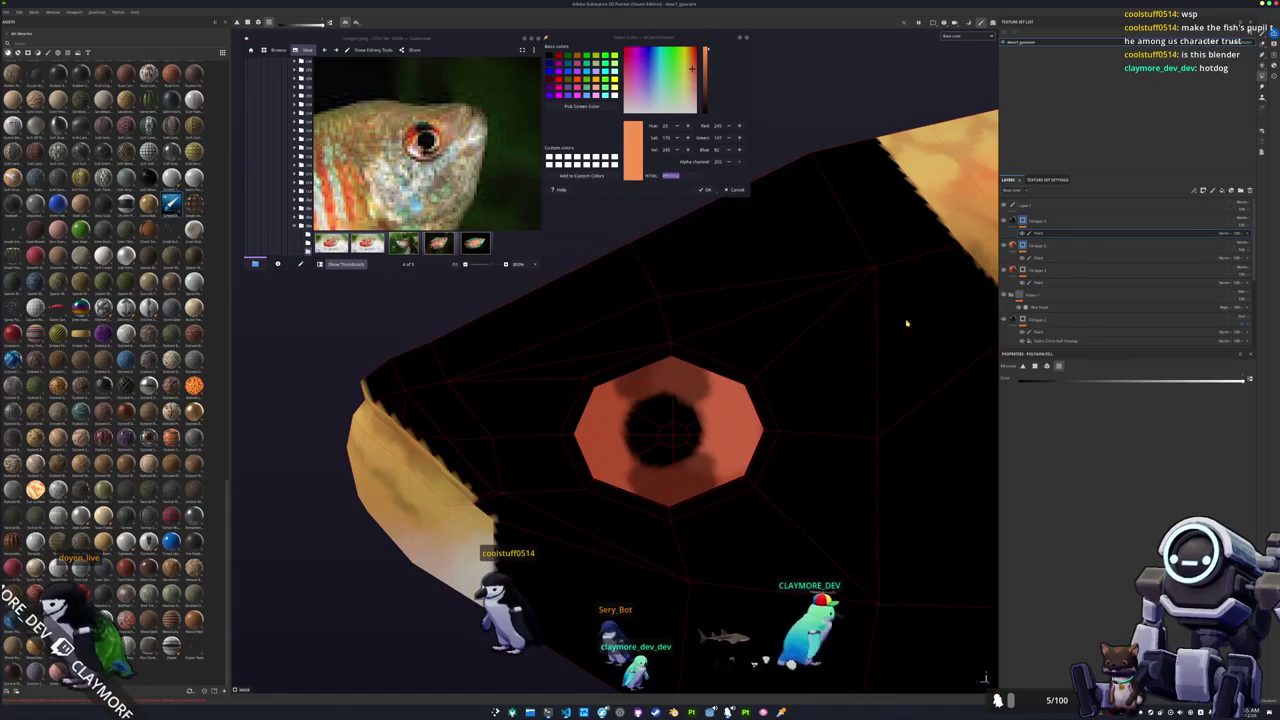
scroll(839, 342, down, 3)
mouse_move(839, 342)
alt+mouse_down()
mouse_move(805, 386)
mouse_move(725, 390)
alt+mouse_up()
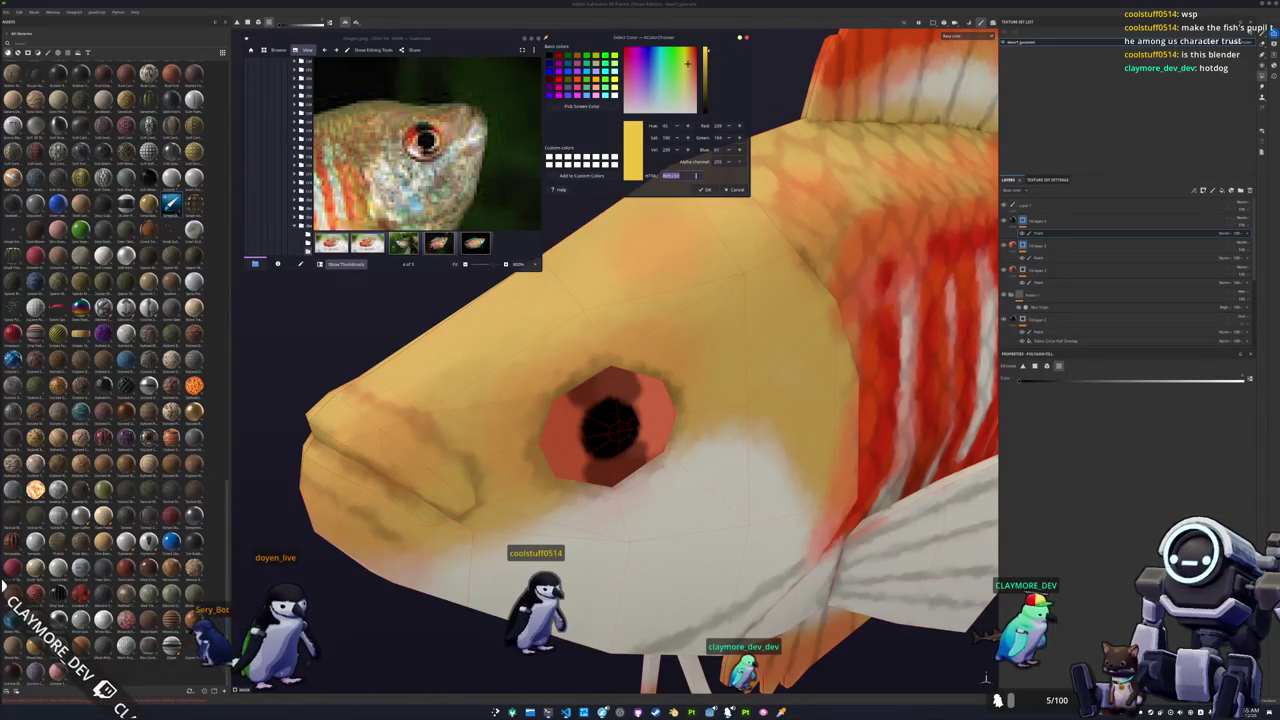
Add a new fill layer above Fill layer 5 with its own paint effect, brush ready.
click(1045, 250)
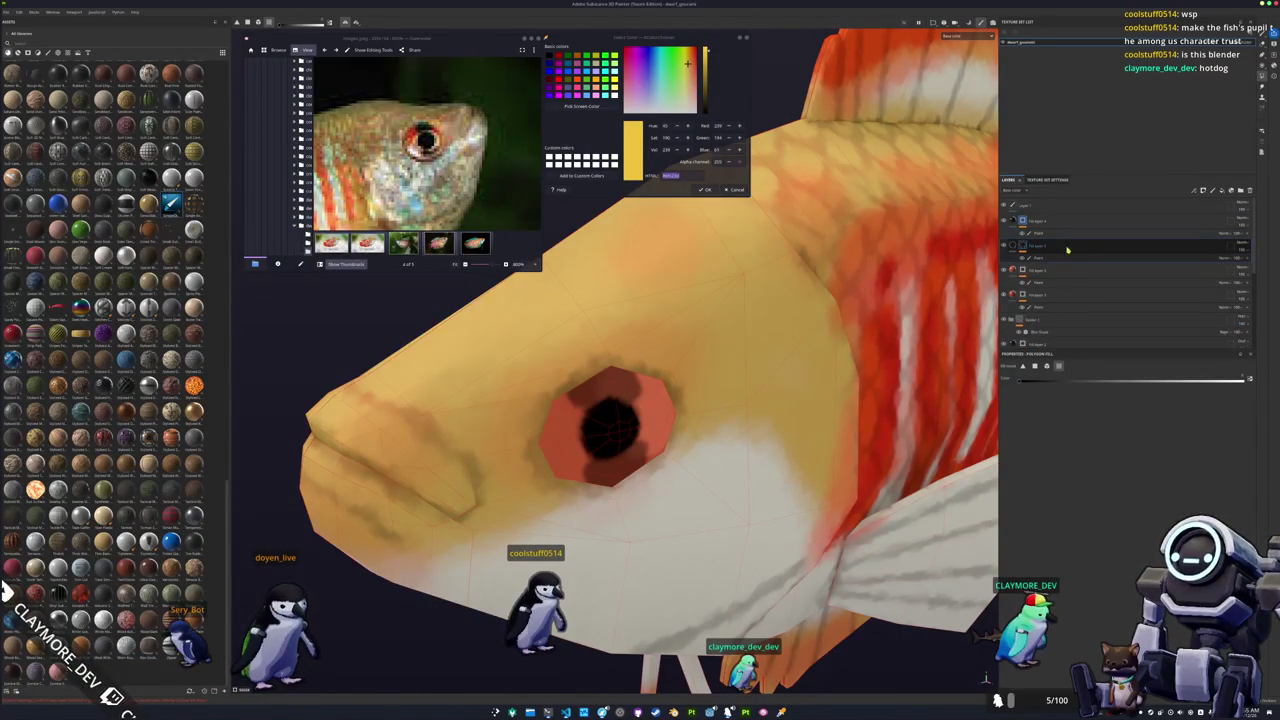
right_click(1022, 247)
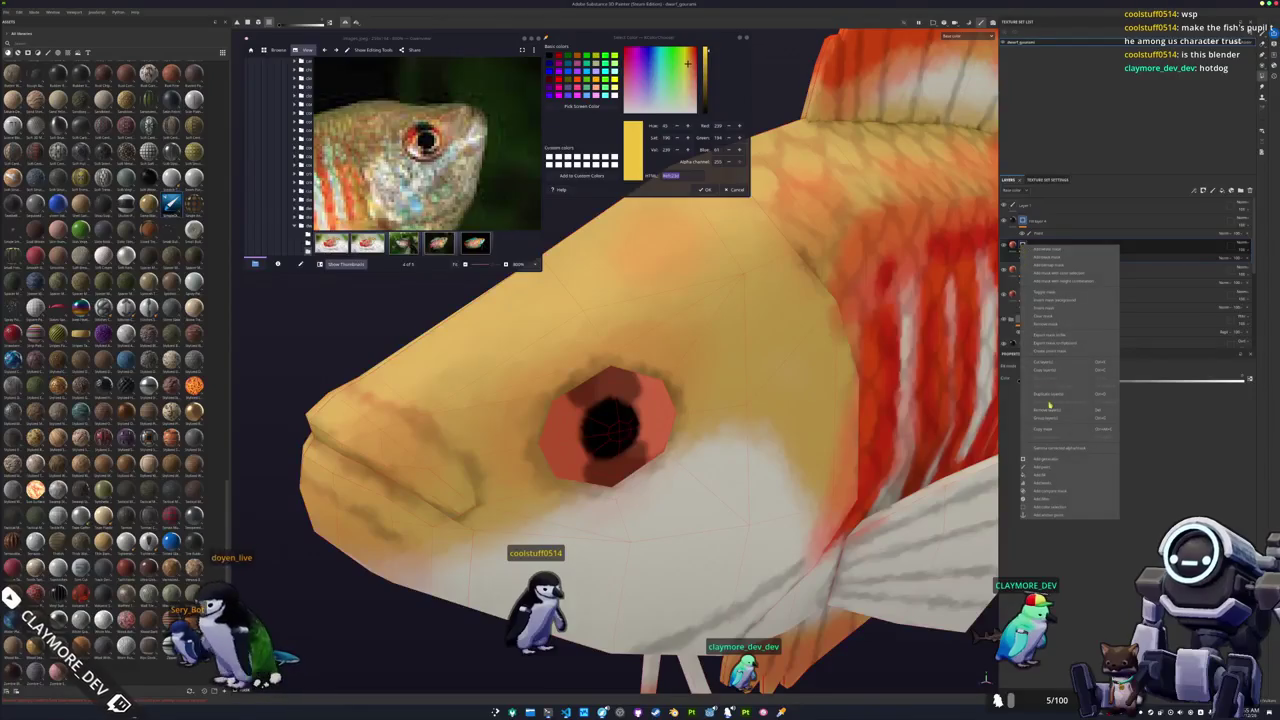
click(1049, 317)
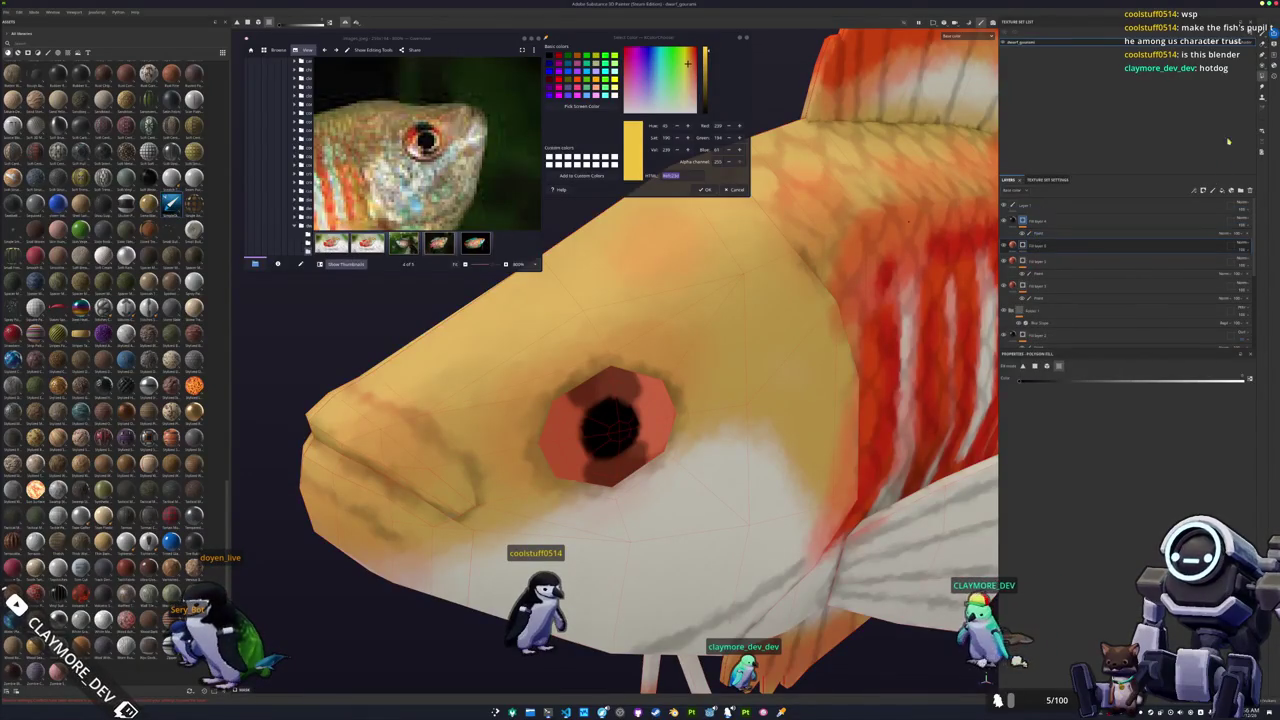
key(1)
right_click(1022, 247)
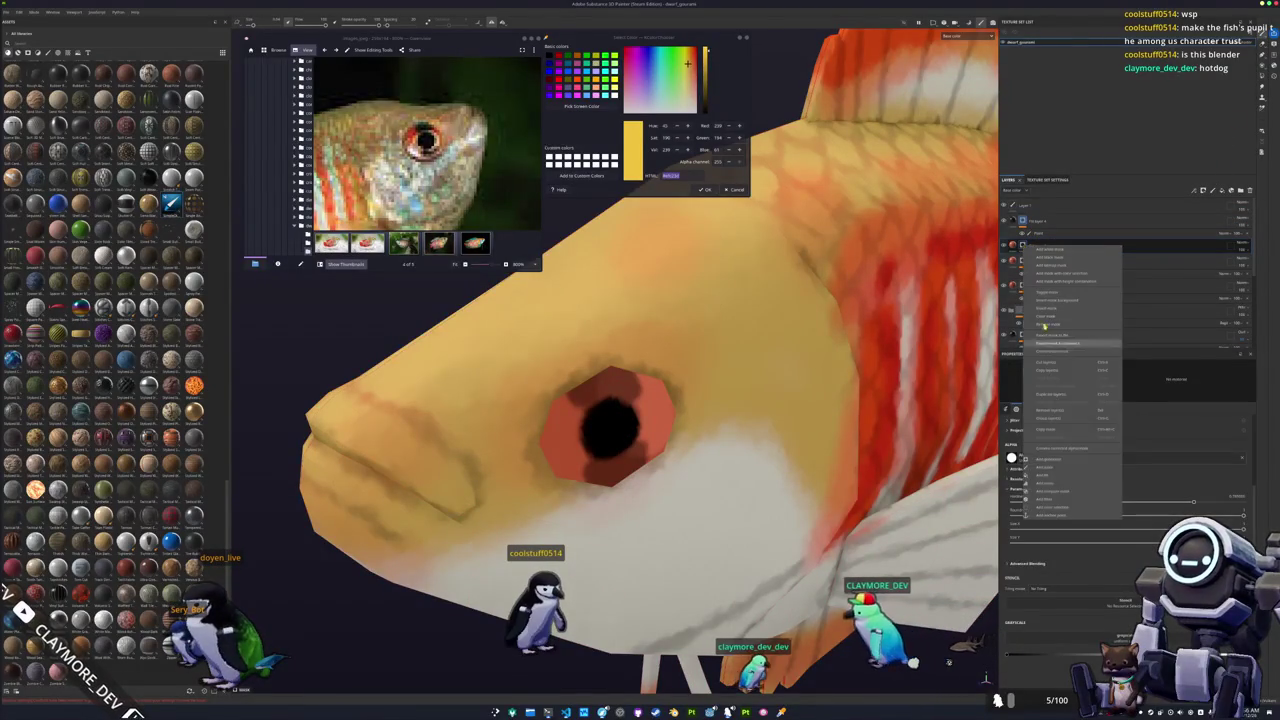
click(1050, 470)
scroll(630, 491, up, 3)
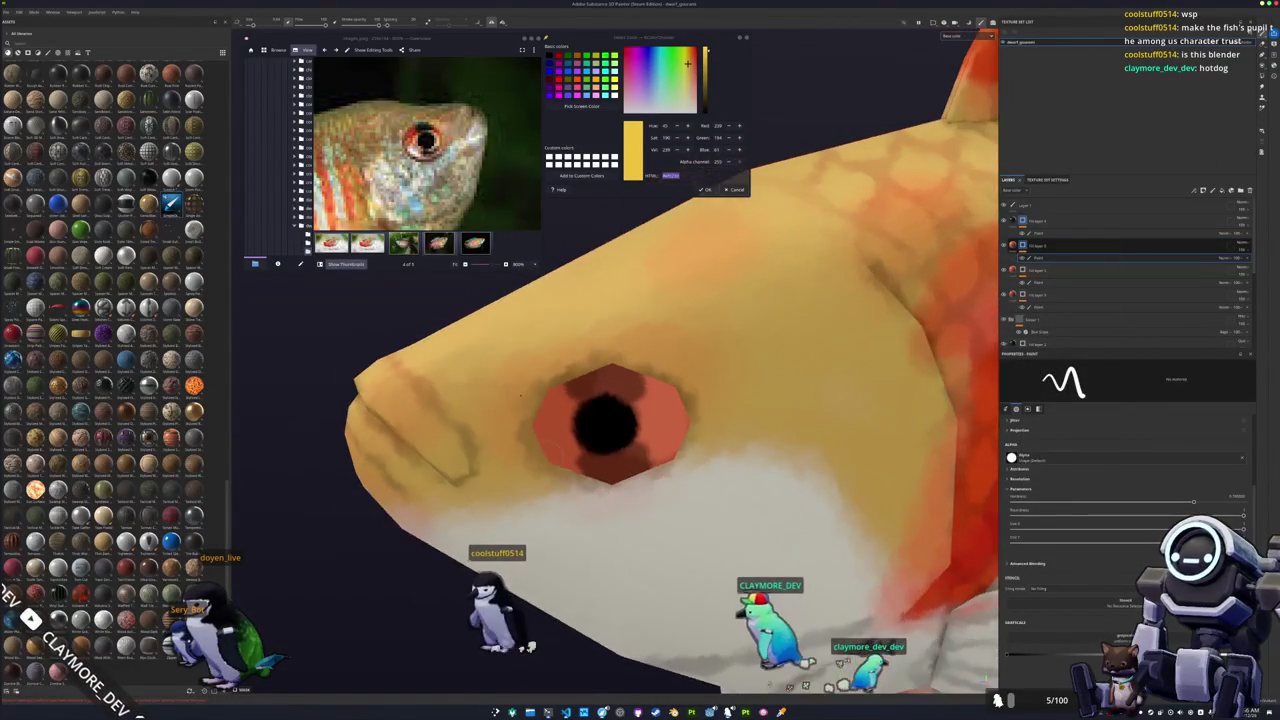
scroll(625, 440, up, 3)
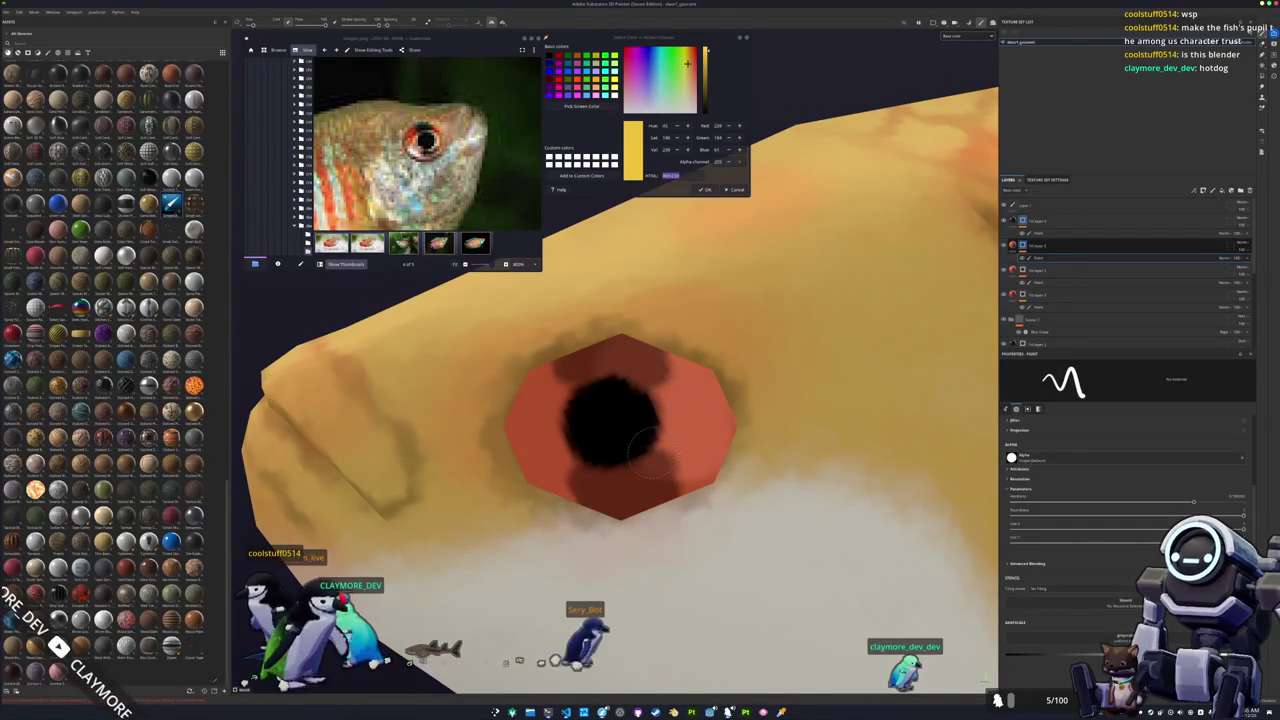
Set the new fill layer's base colour to a darker golden orange-yellow.
click(1040, 245)
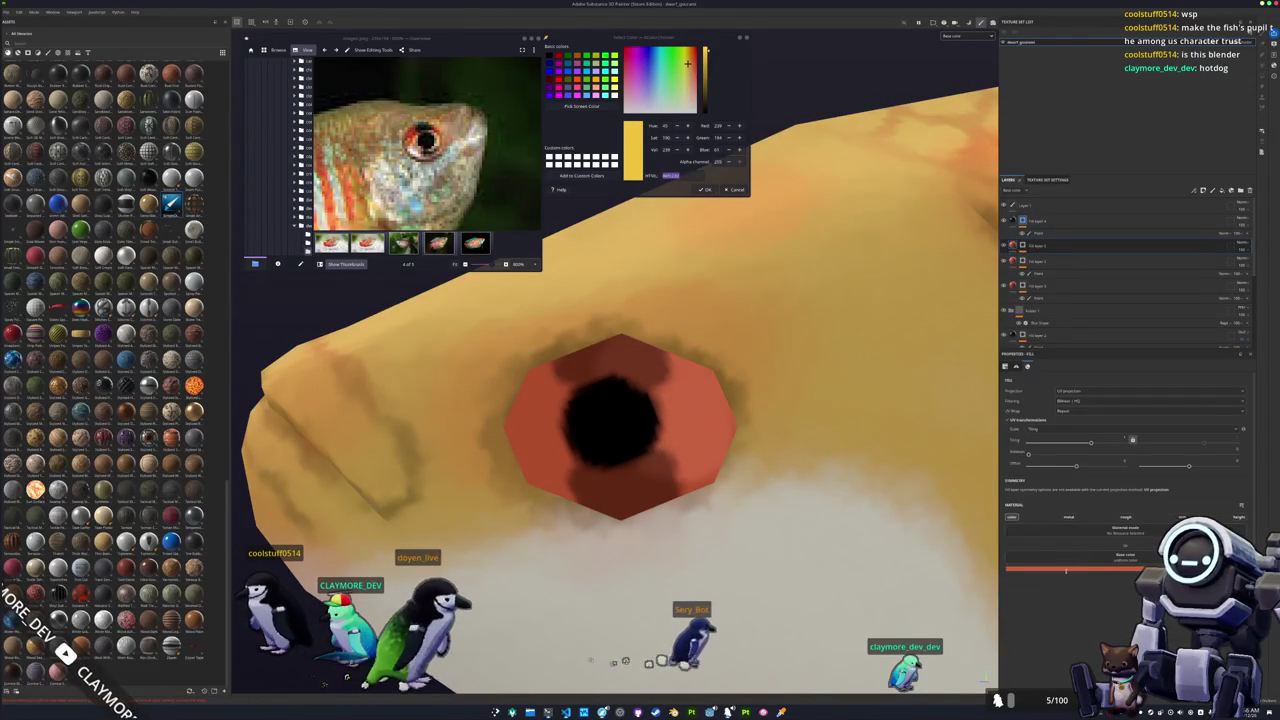
click(1066, 569)
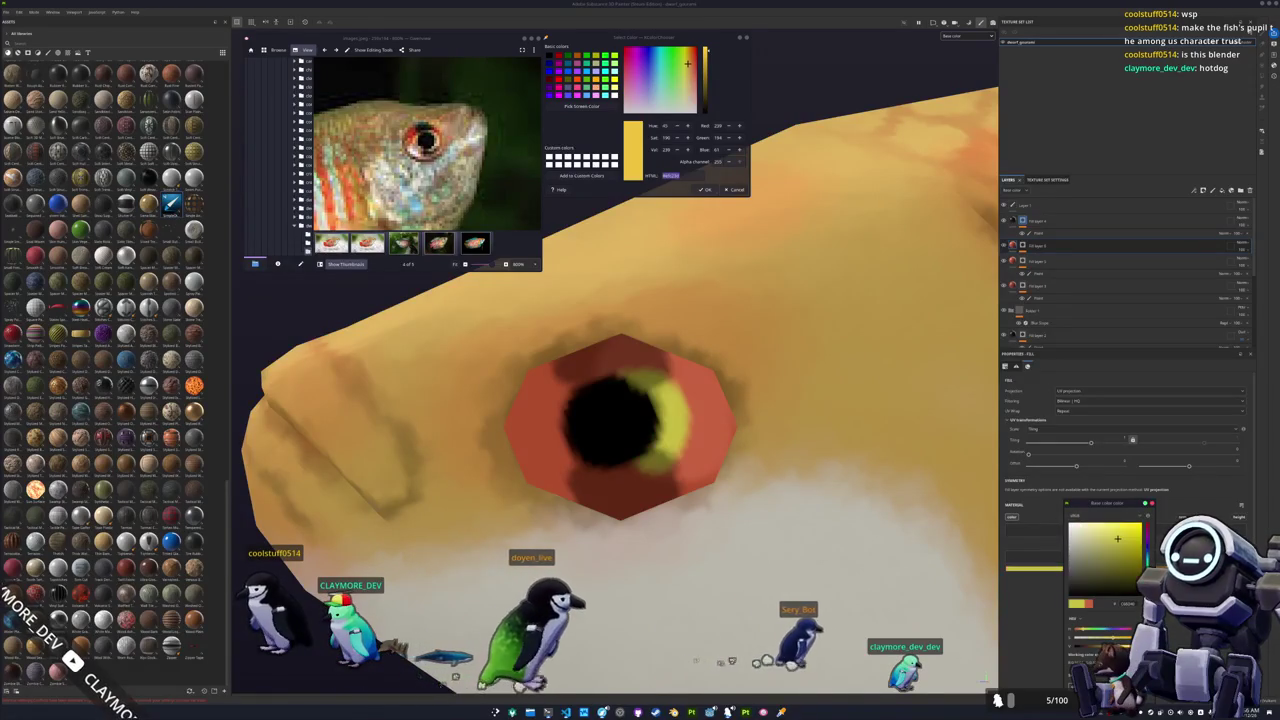
drag(1117, 539, 1131, 577)
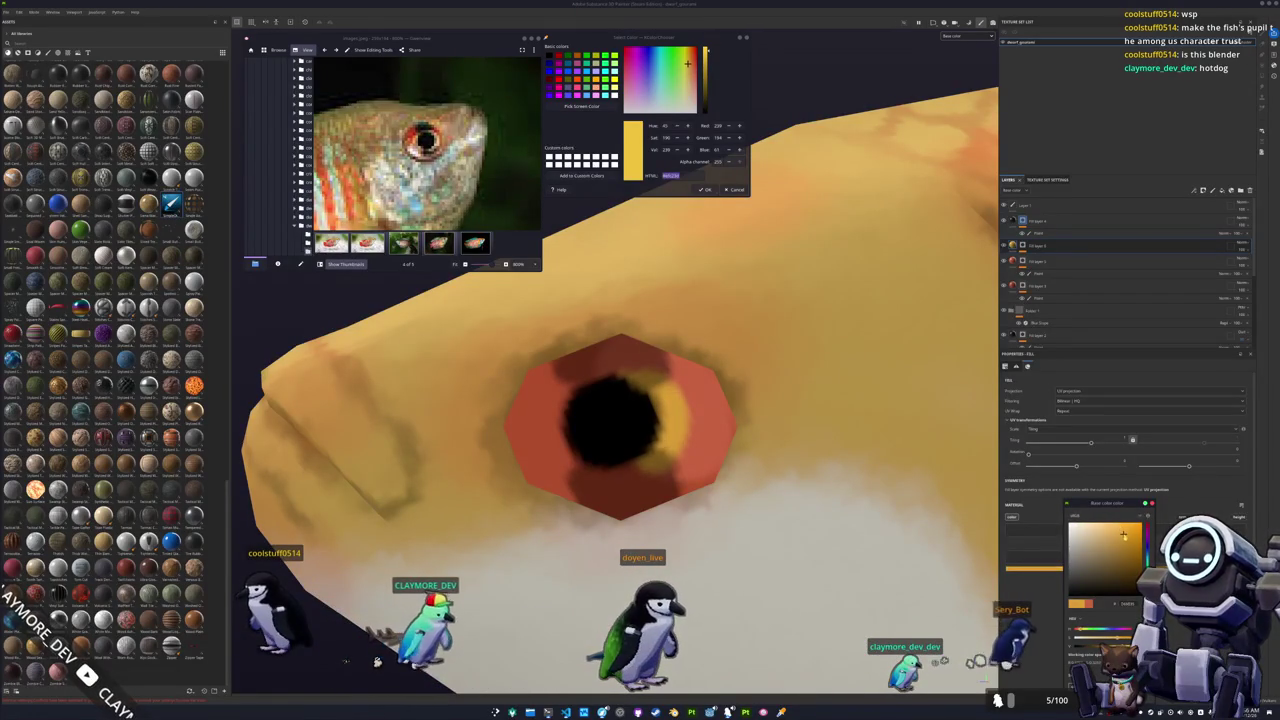
scroll(733, 420, down, 5)
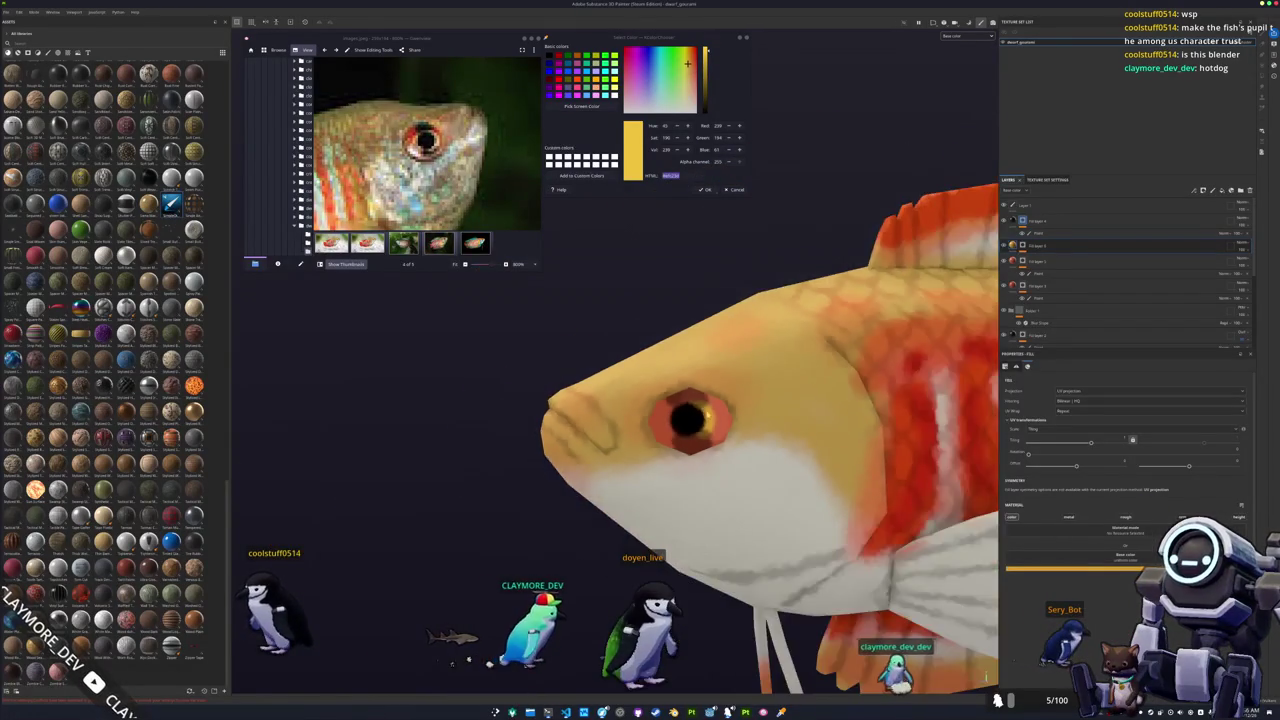
scroll(733, 420, down, 2)
scroll(736, 440, down, 2)
scroll(740, 460, down, 2)
scroll(747, 484, down, 1)
alt+drag(747, 481, 739, 481)
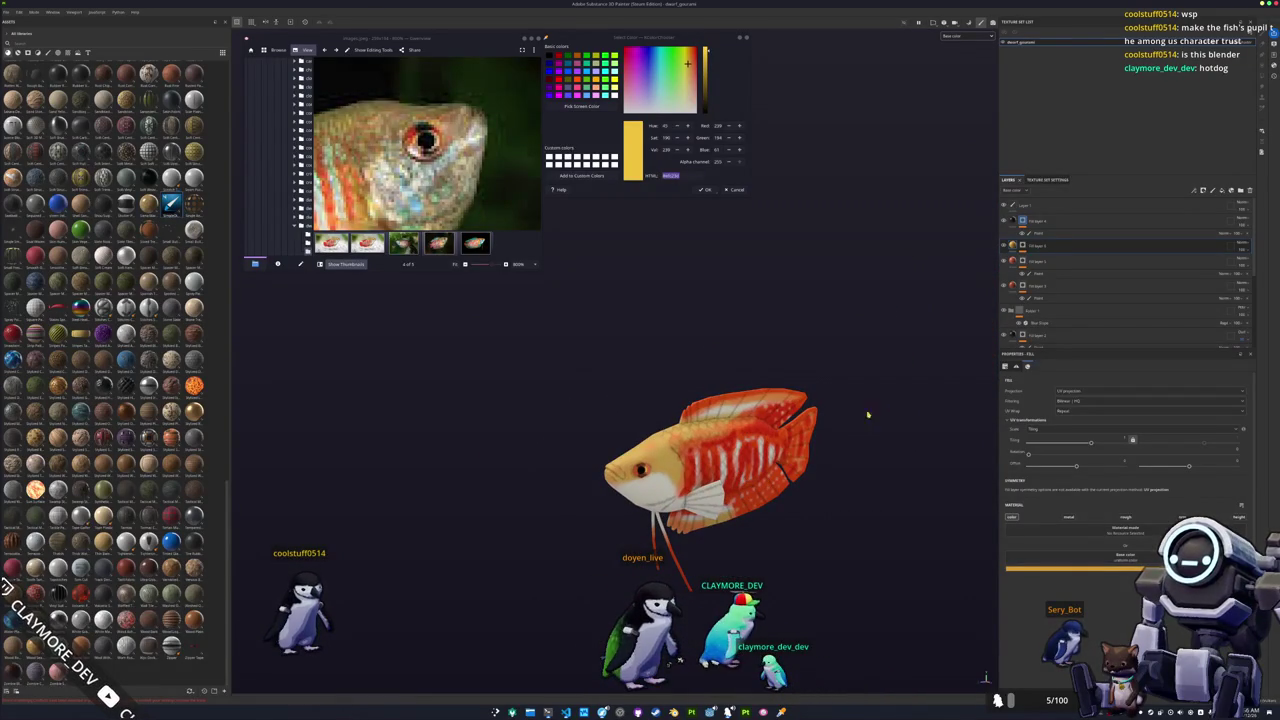
Select the red eye-ring layer, then another colour layer, and open its base colour chooser.
click(1012, 288)
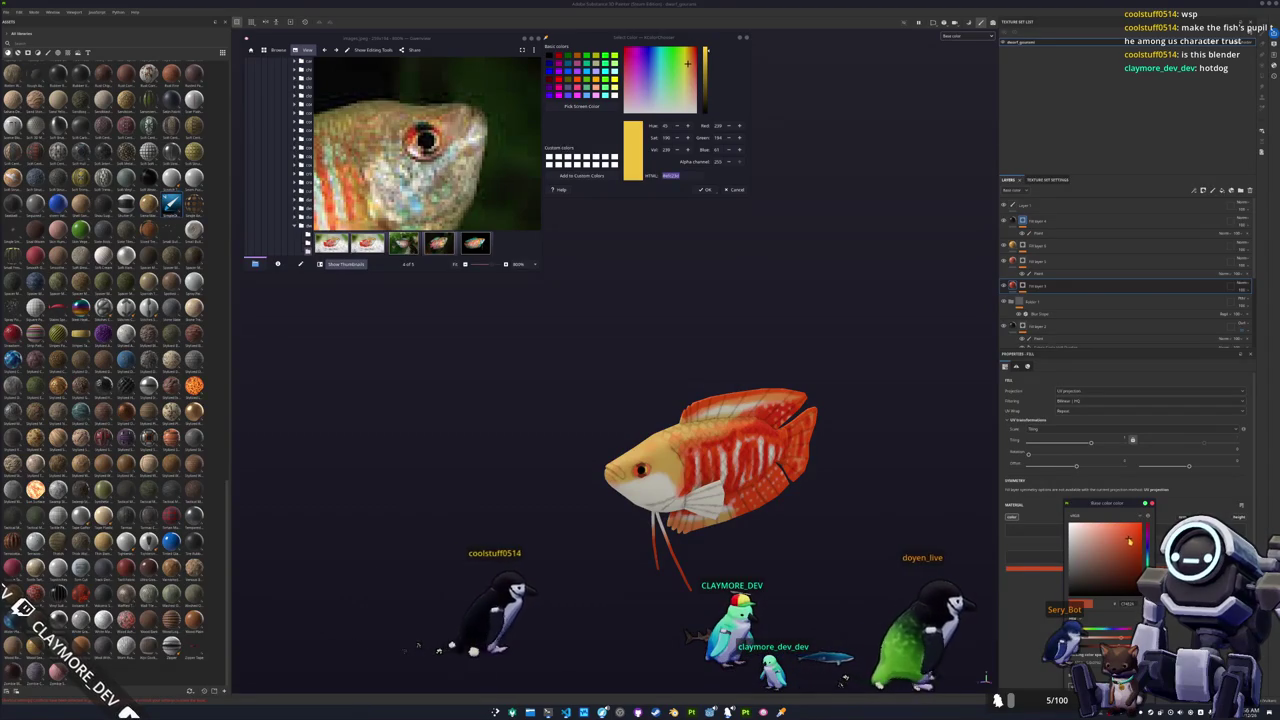
click(1016, 280)
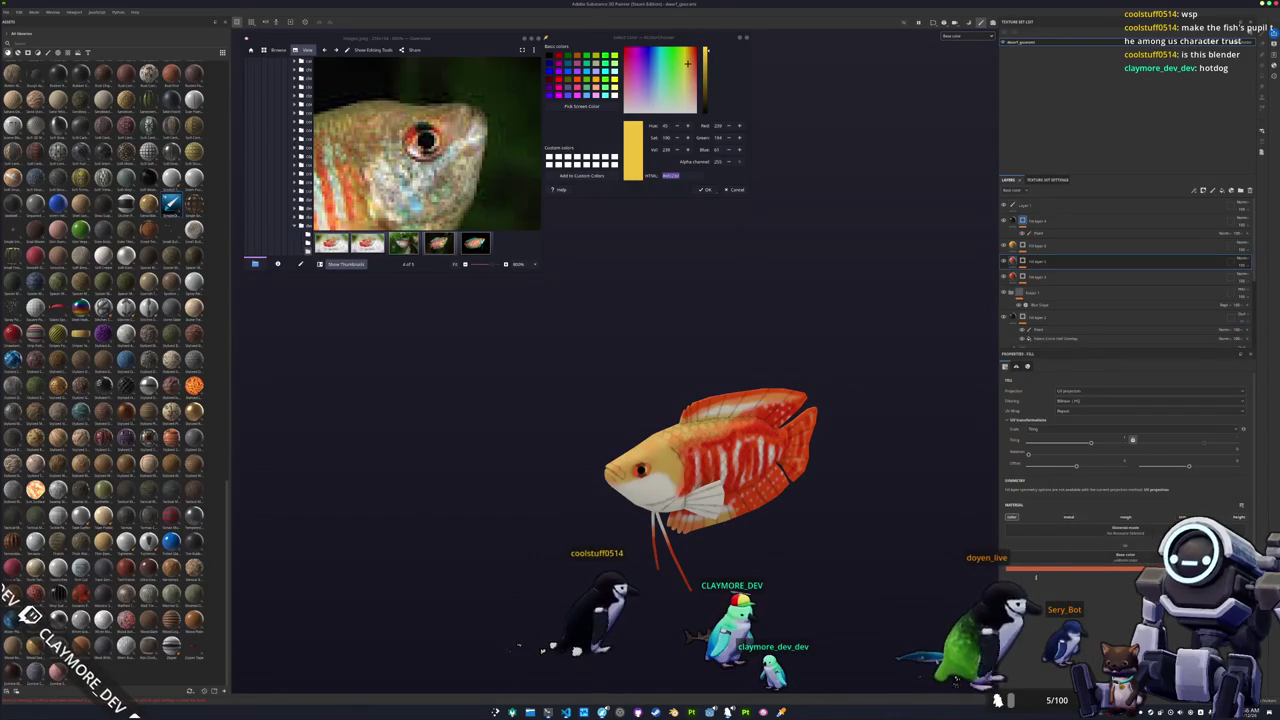
click(1048, 565)
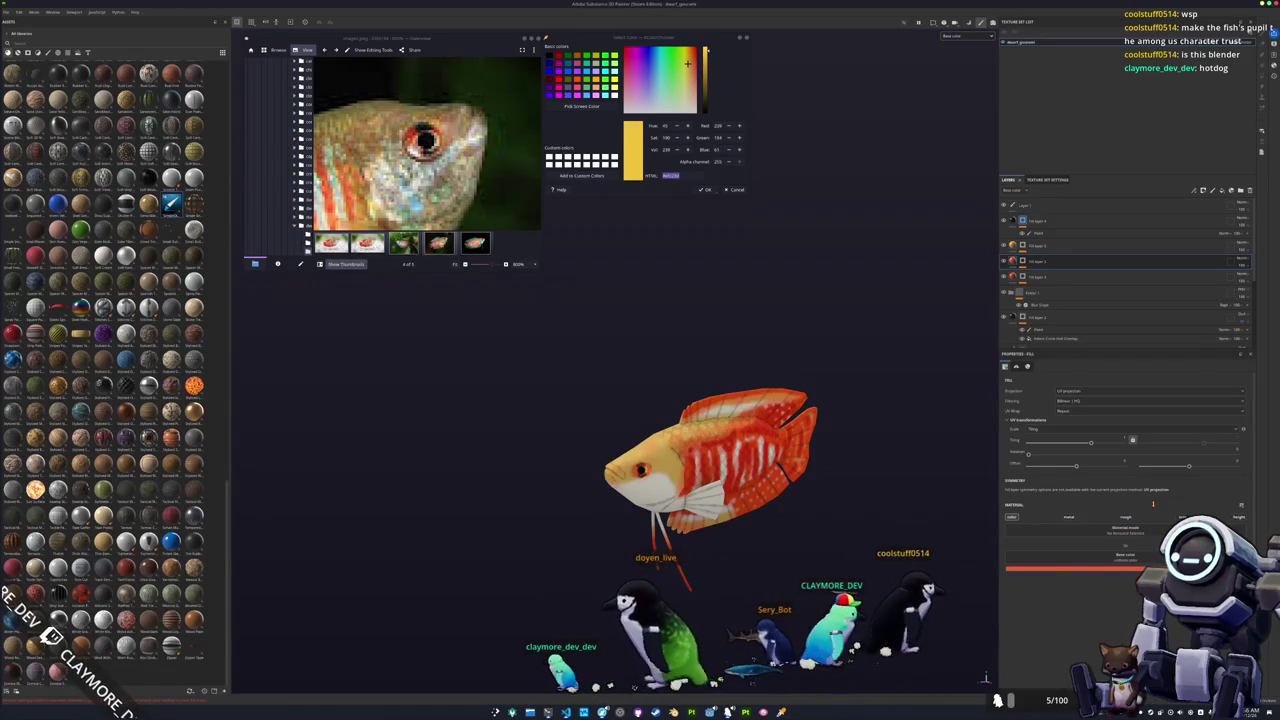
Export the gourami's textures from Export Textures into a newly created 'test' folder.
key(ctrl+shift+e)
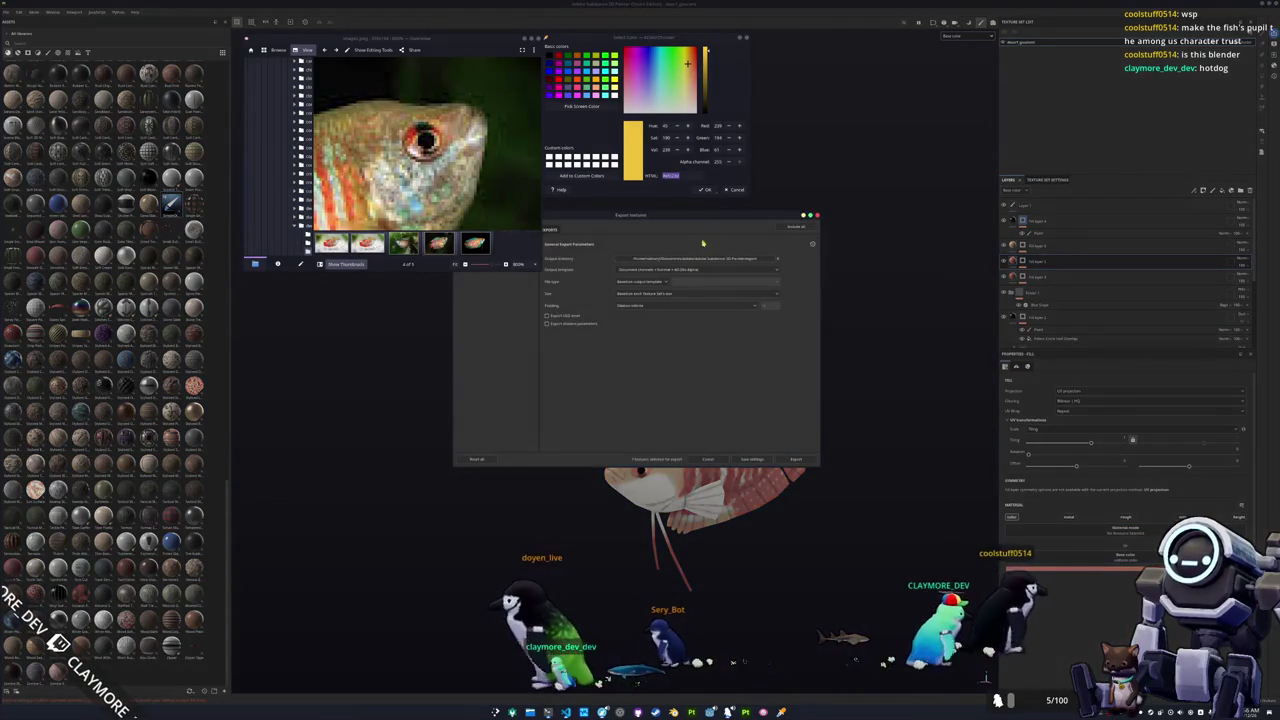
click(810, 337)
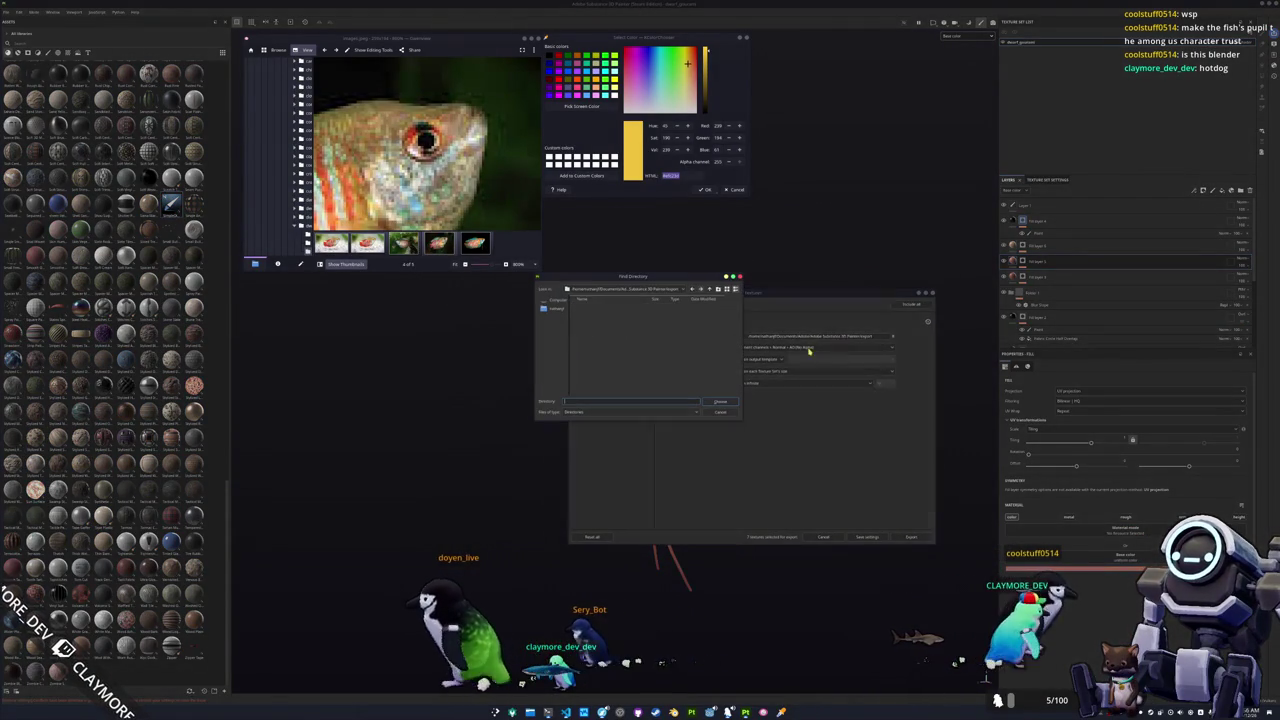
click(650, 289)
click(660, 352)
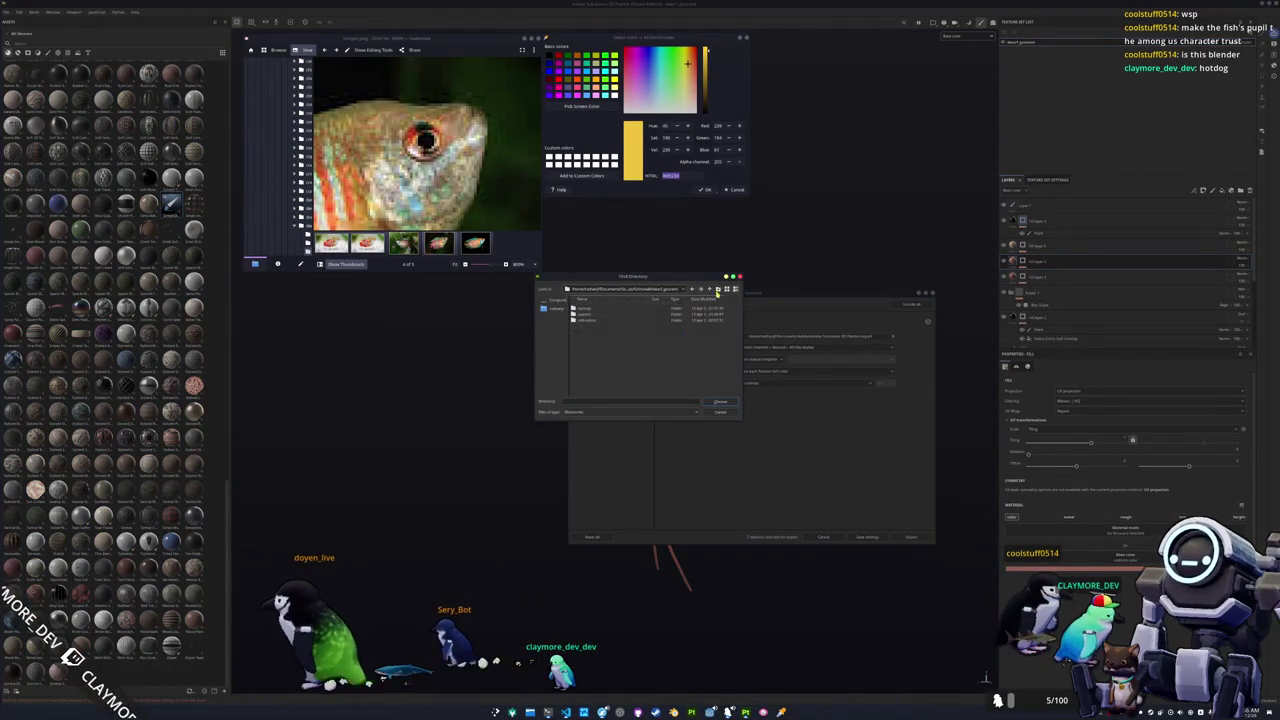
click(717, 289)
text(test)
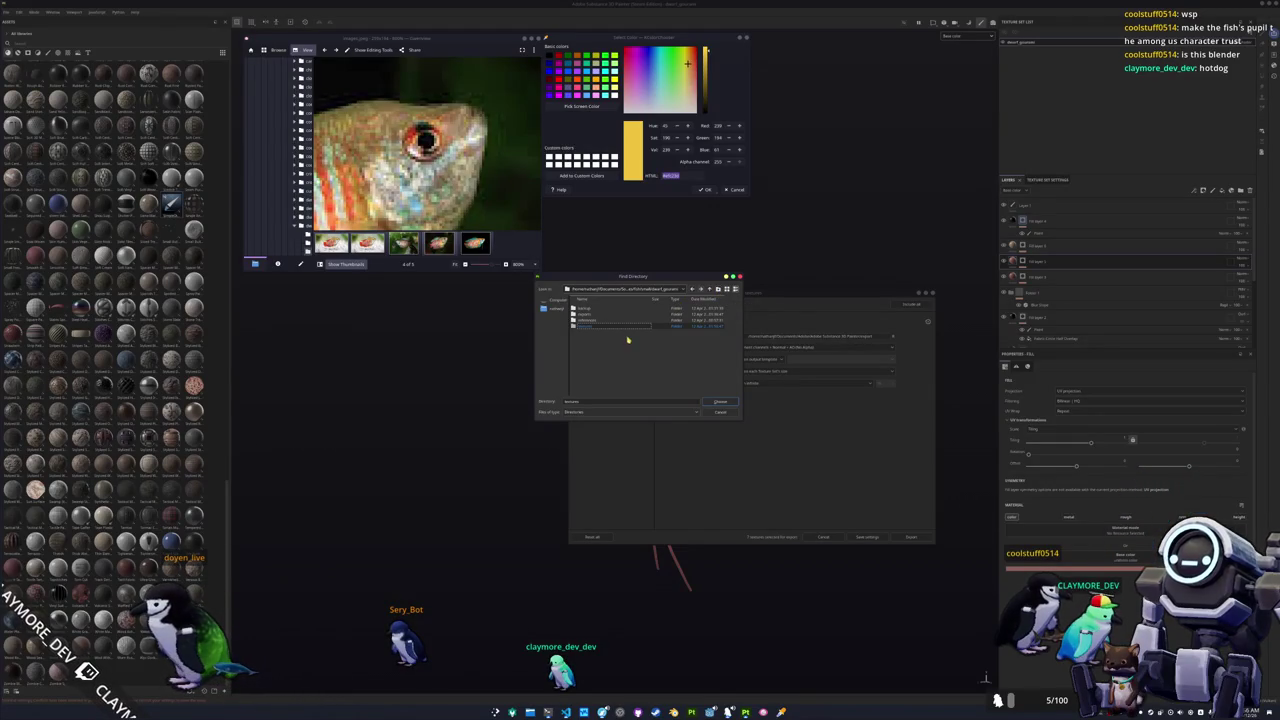
click(720, 402)
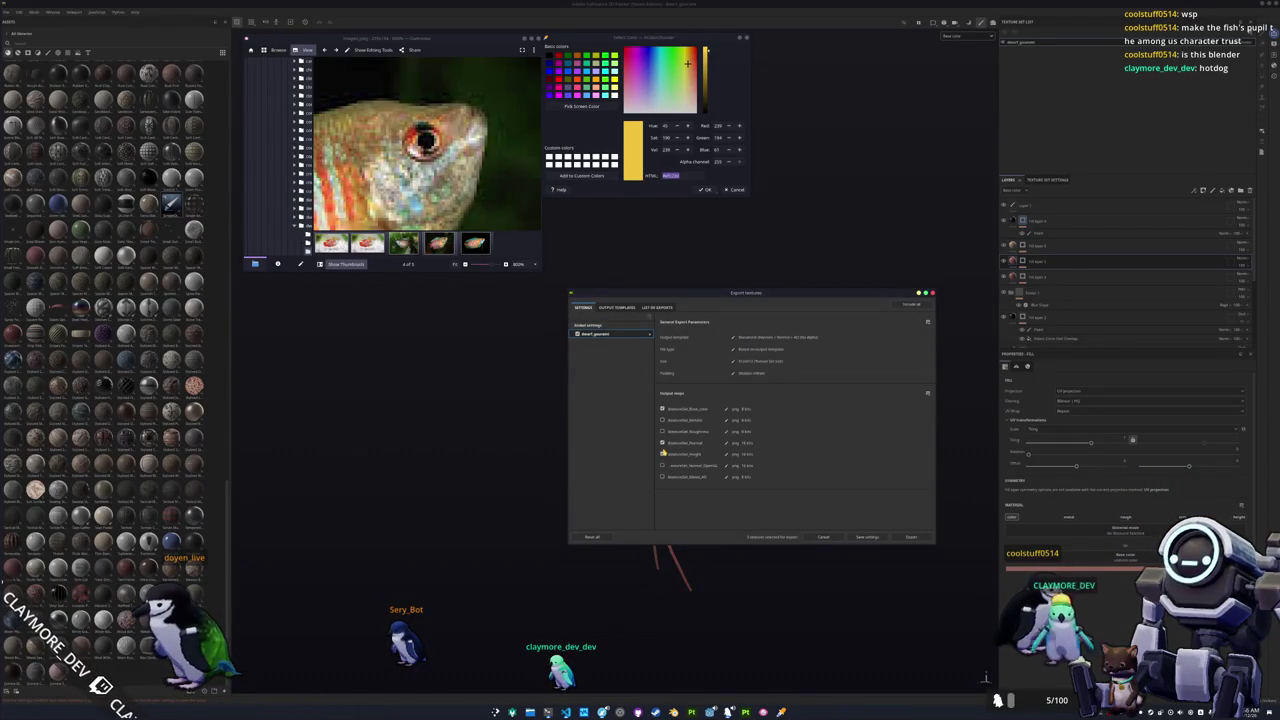
click(917, 539)
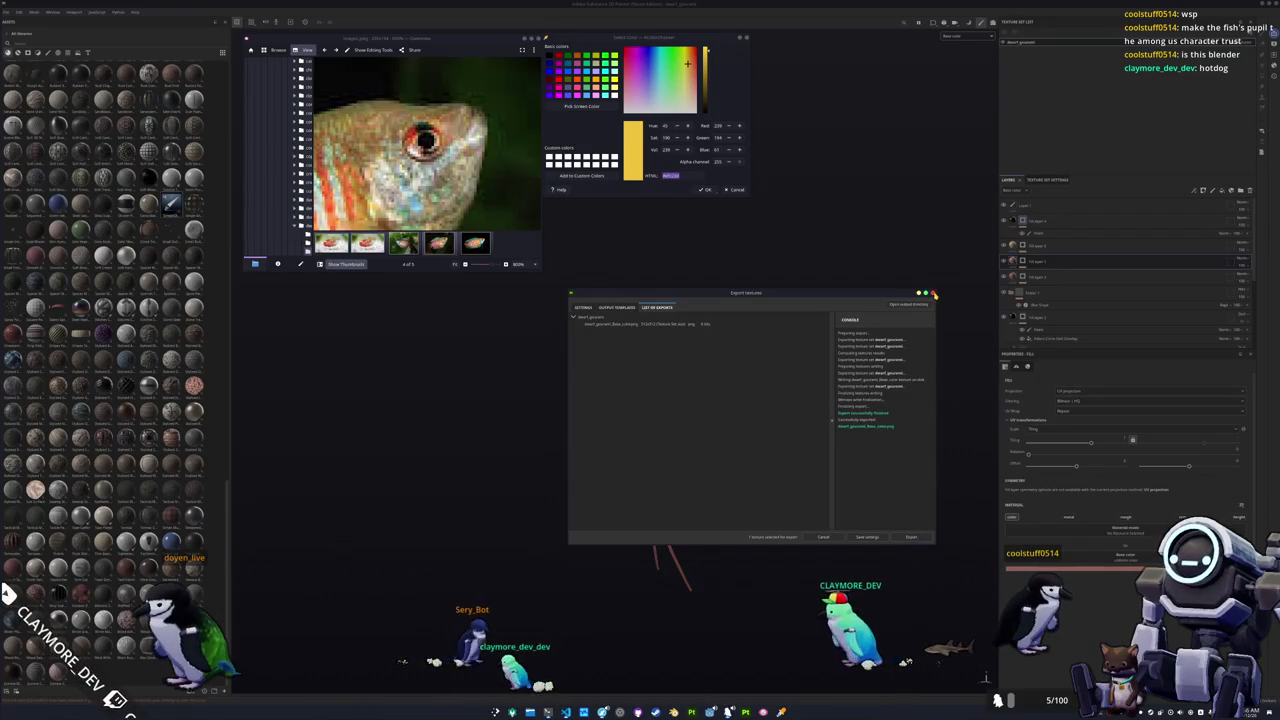
click(931, 293)
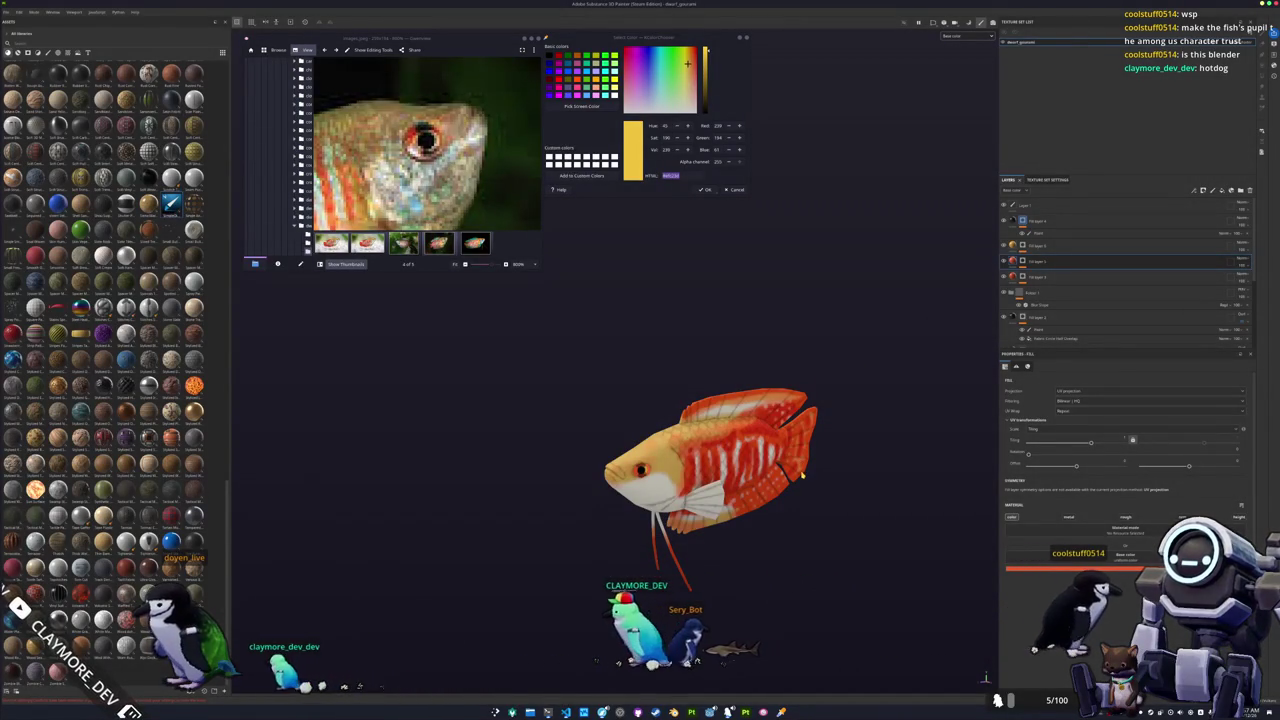
Clear the Godot Output log and close the leftover colour picker and reference image viewer.
click(745, 712)
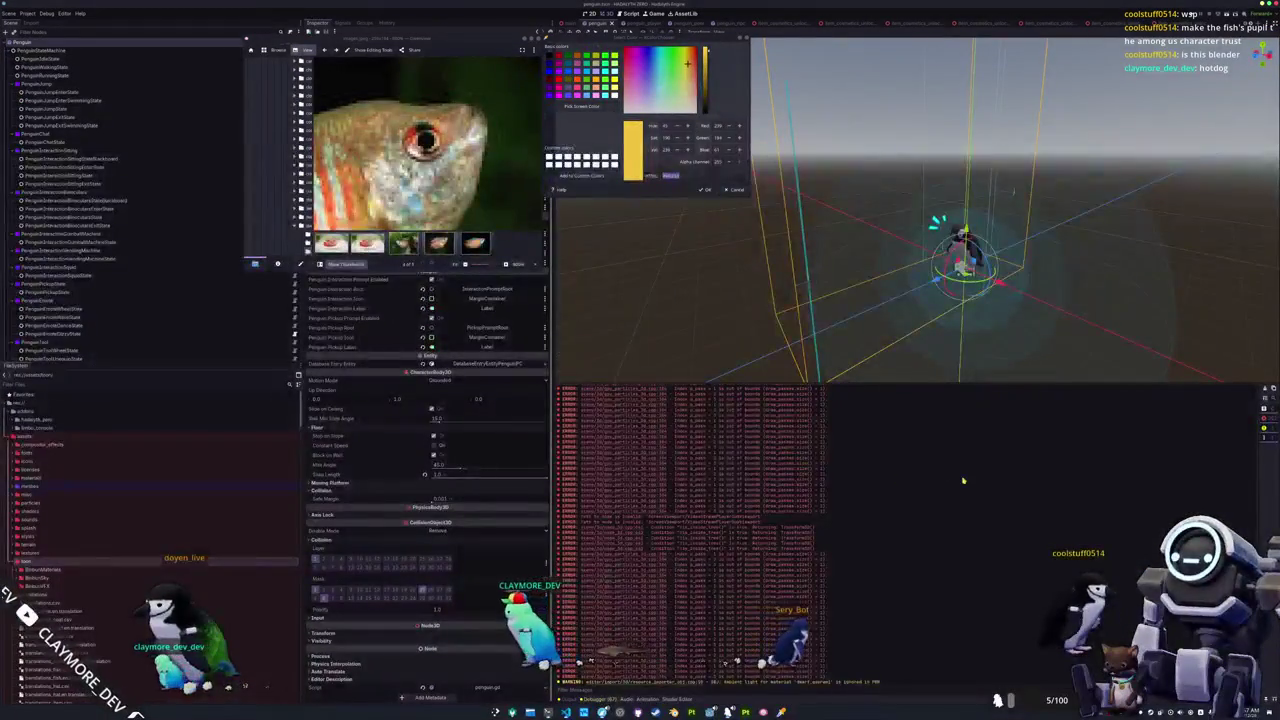
click(1264, 389)
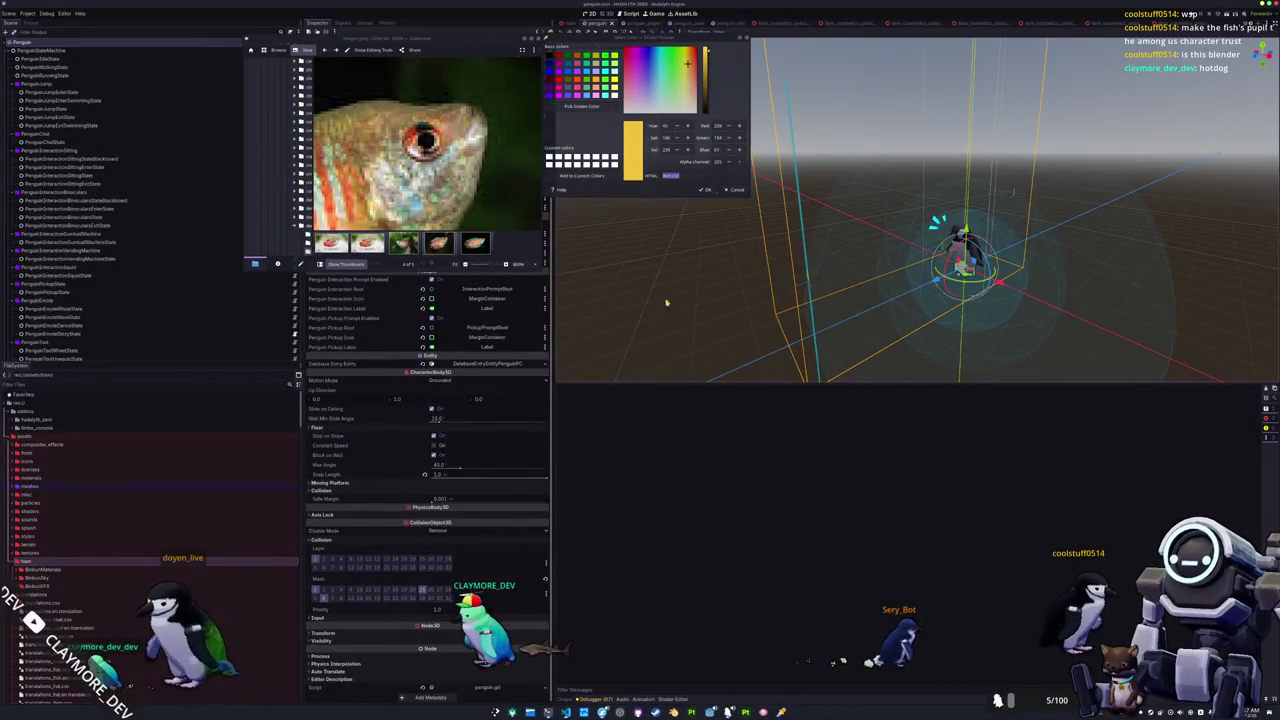
click(738, 191)
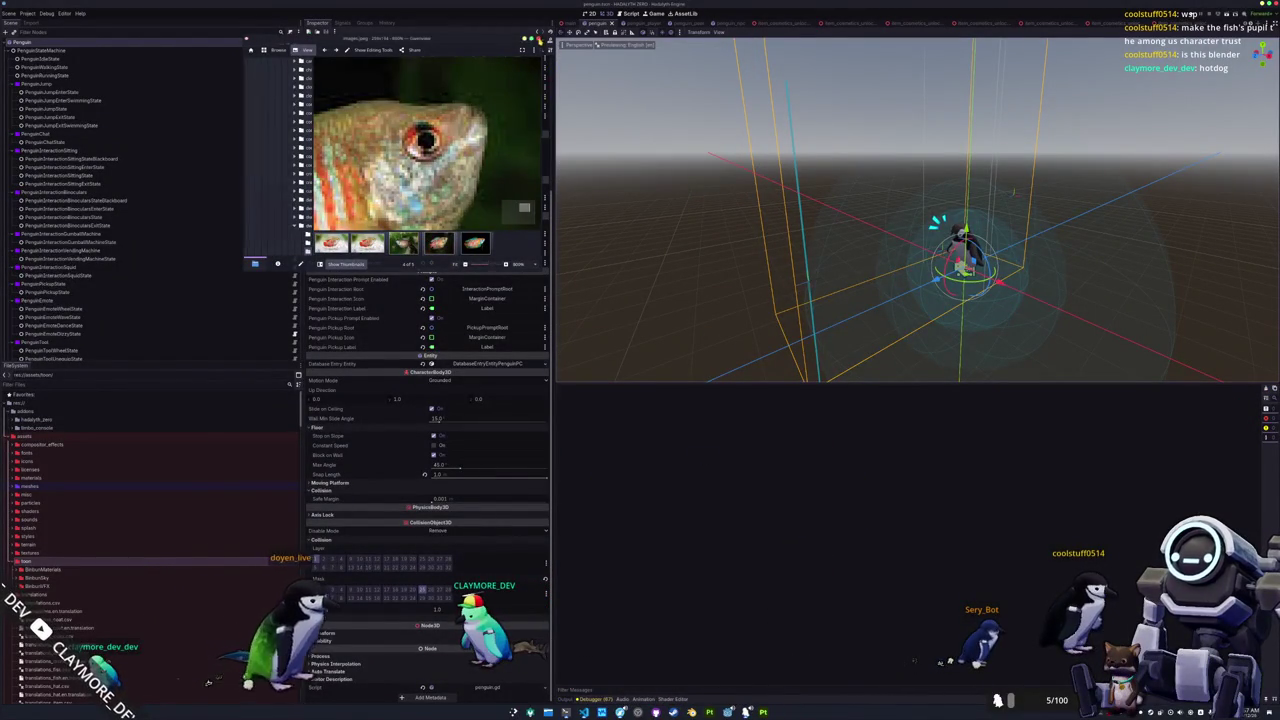
click(471, 379)
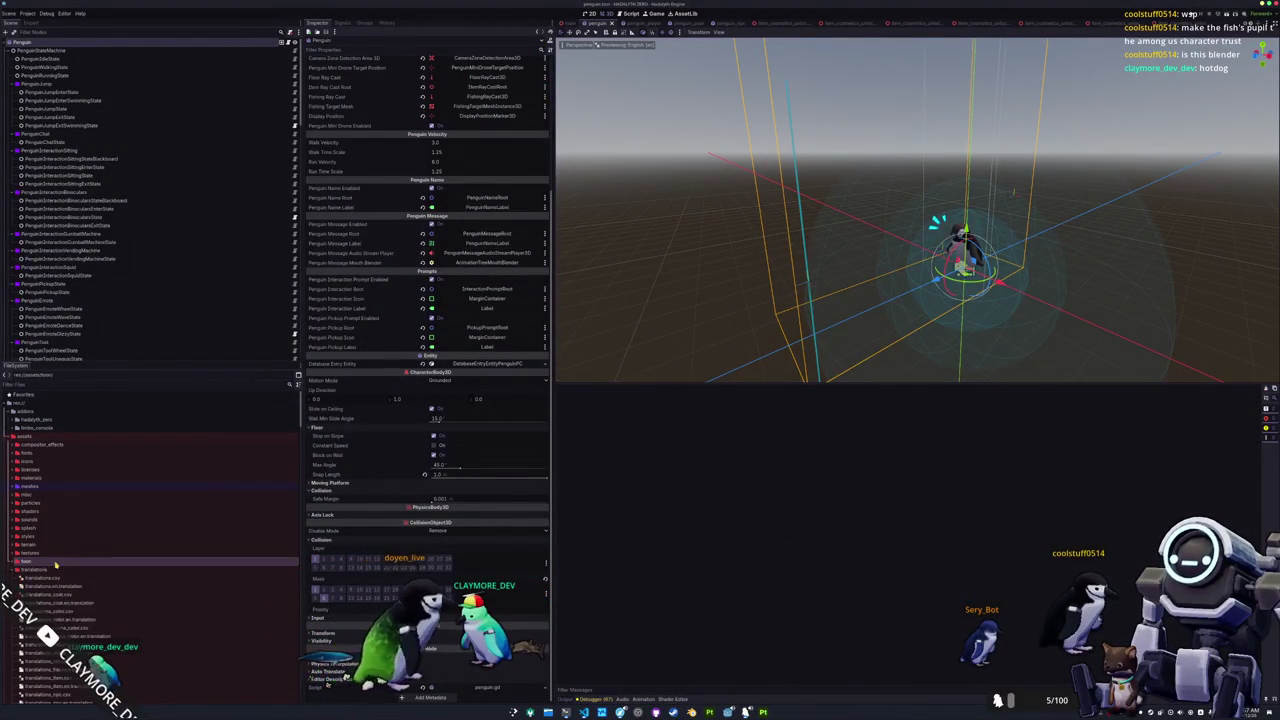
Collapse the town and clicky_tab_container folders in the FileSystem dock.
click(60, 571)
scroll(66, 545, down, 3)
double_click(55, 471)
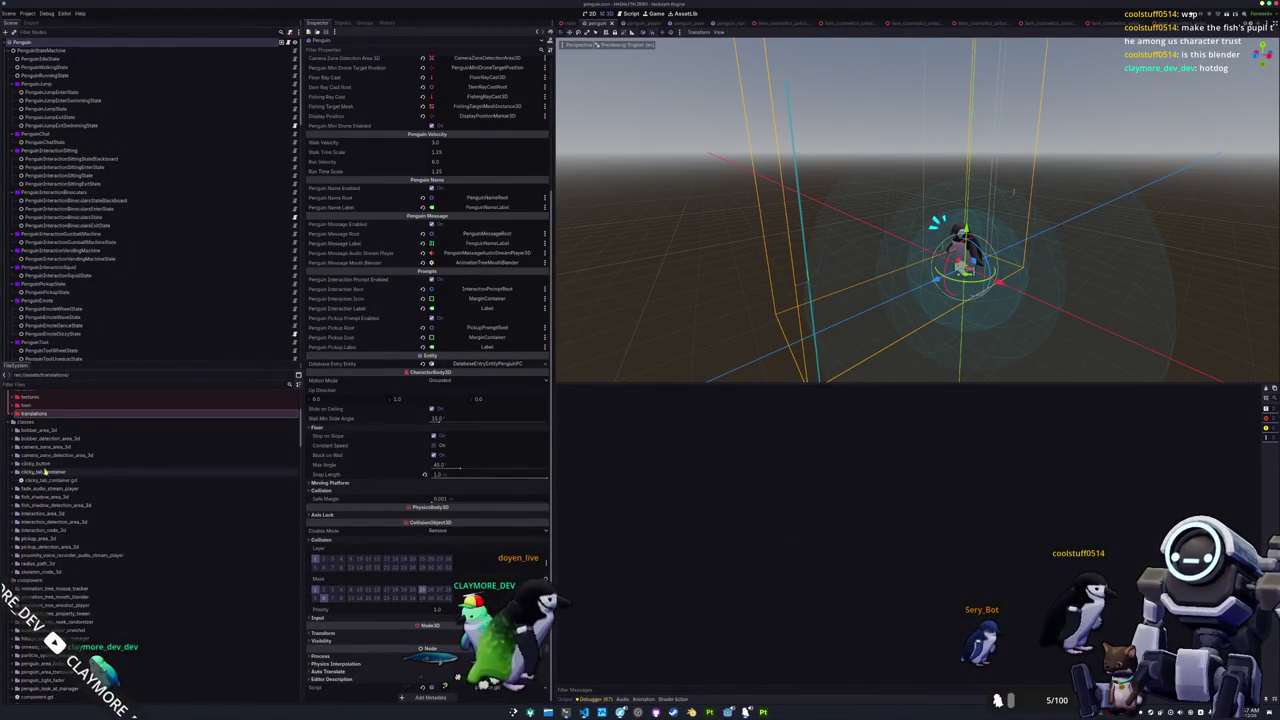
scroll(85, 514, down, 4)
scroll(85, 525, down, 3)
scroll(86, 538, down, 3)
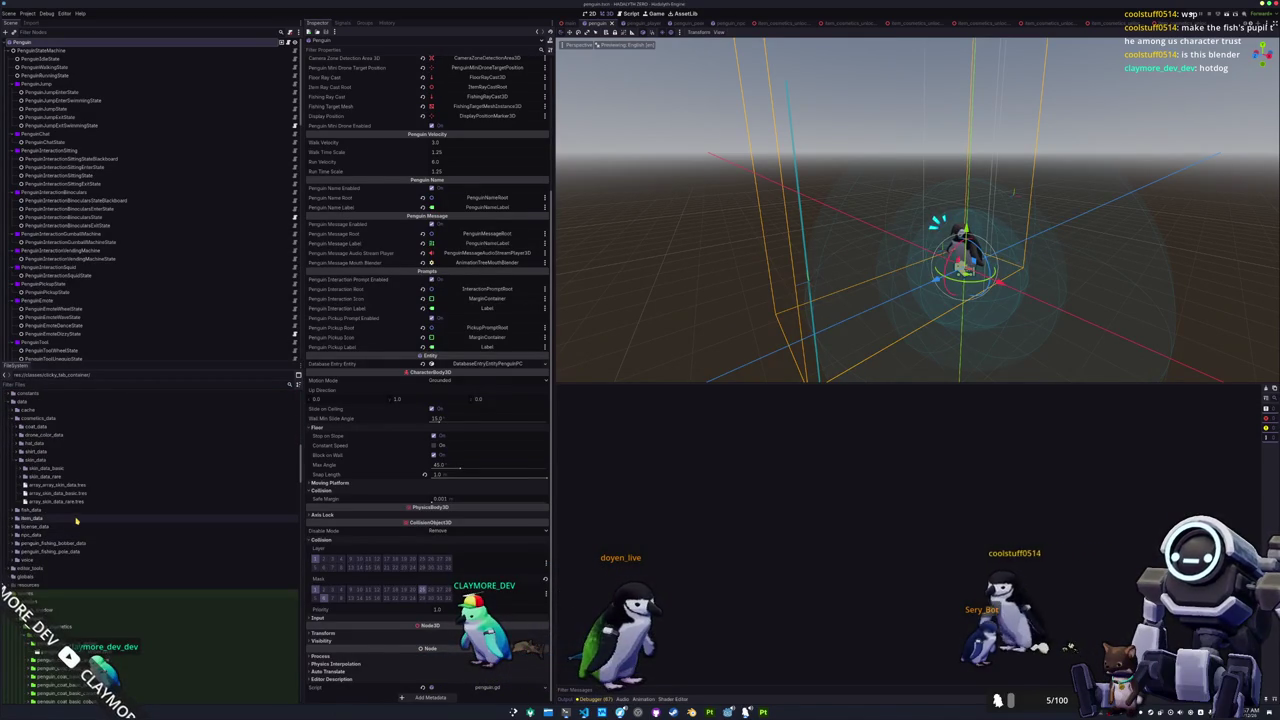
Quick-open the batch_tasks scene by searching 'batch'.
key(shift+alt+o)
text(batch)
key(Return)
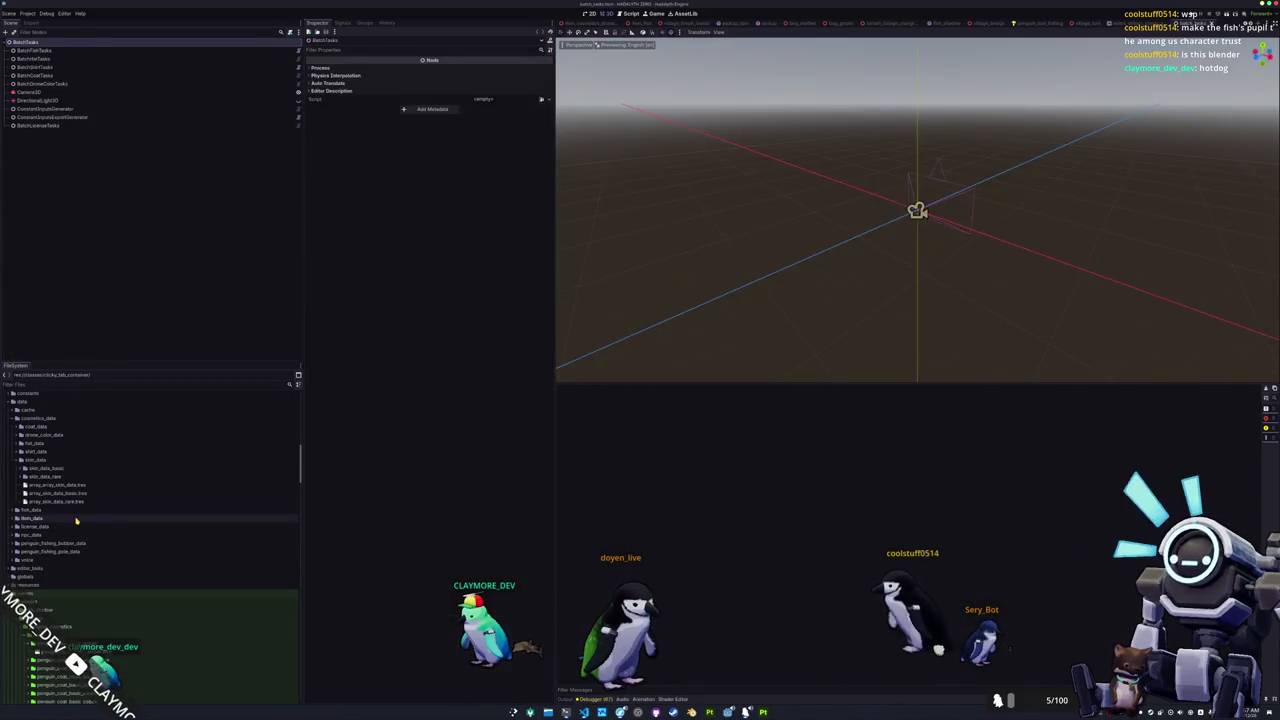
Select the BatchFishTasks node and filter the FileSystem dock by 'dwarf'.
click(120, 50)
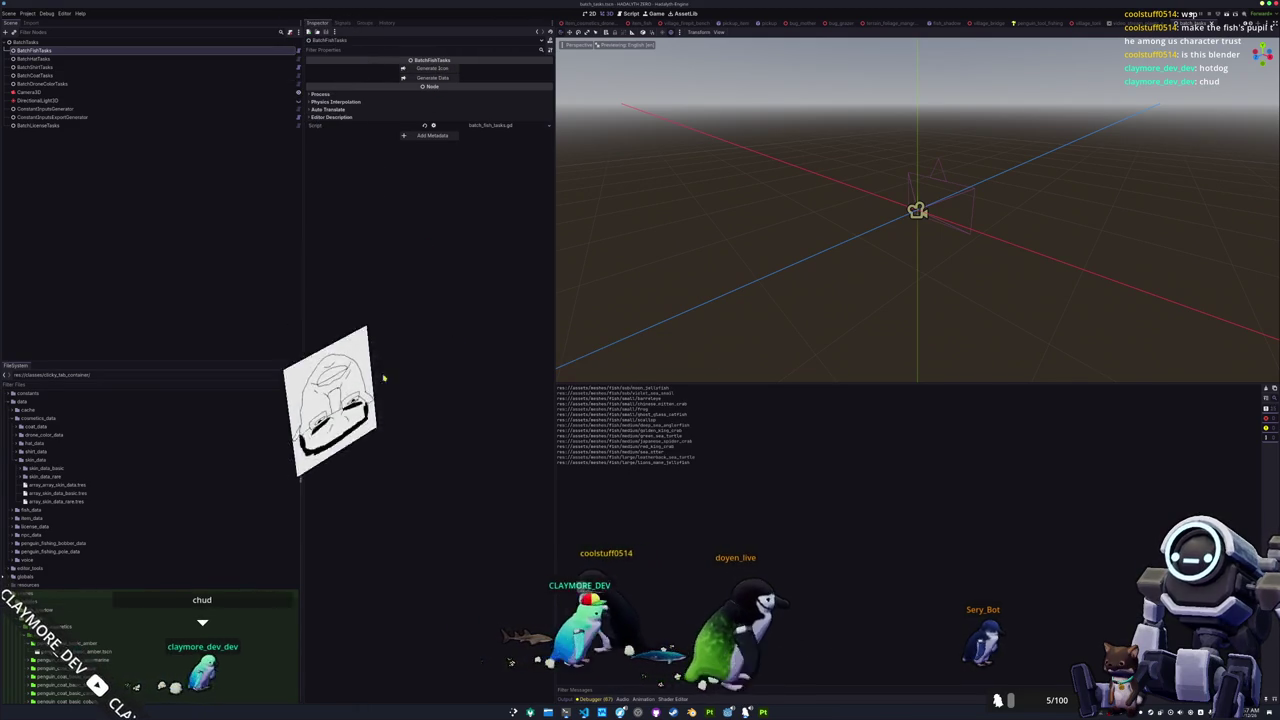
click(60, 384)
text(dwarf)
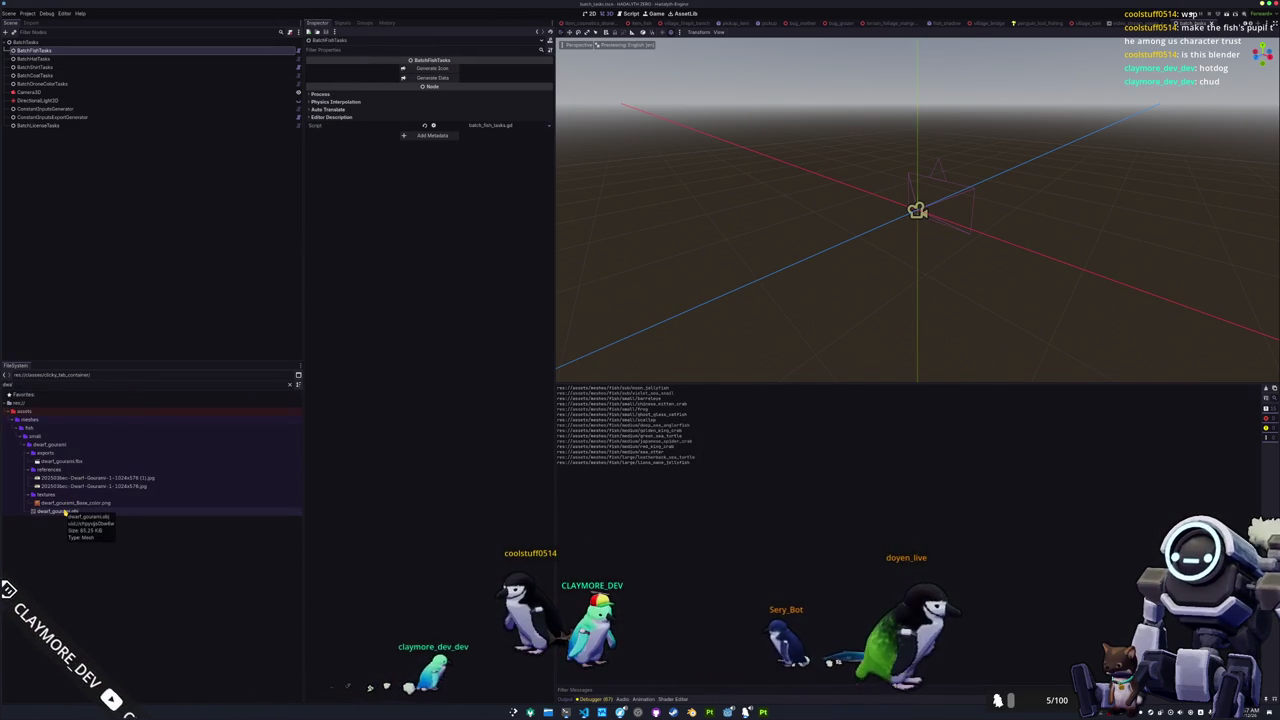
click(77, 58)
click(75, 50)
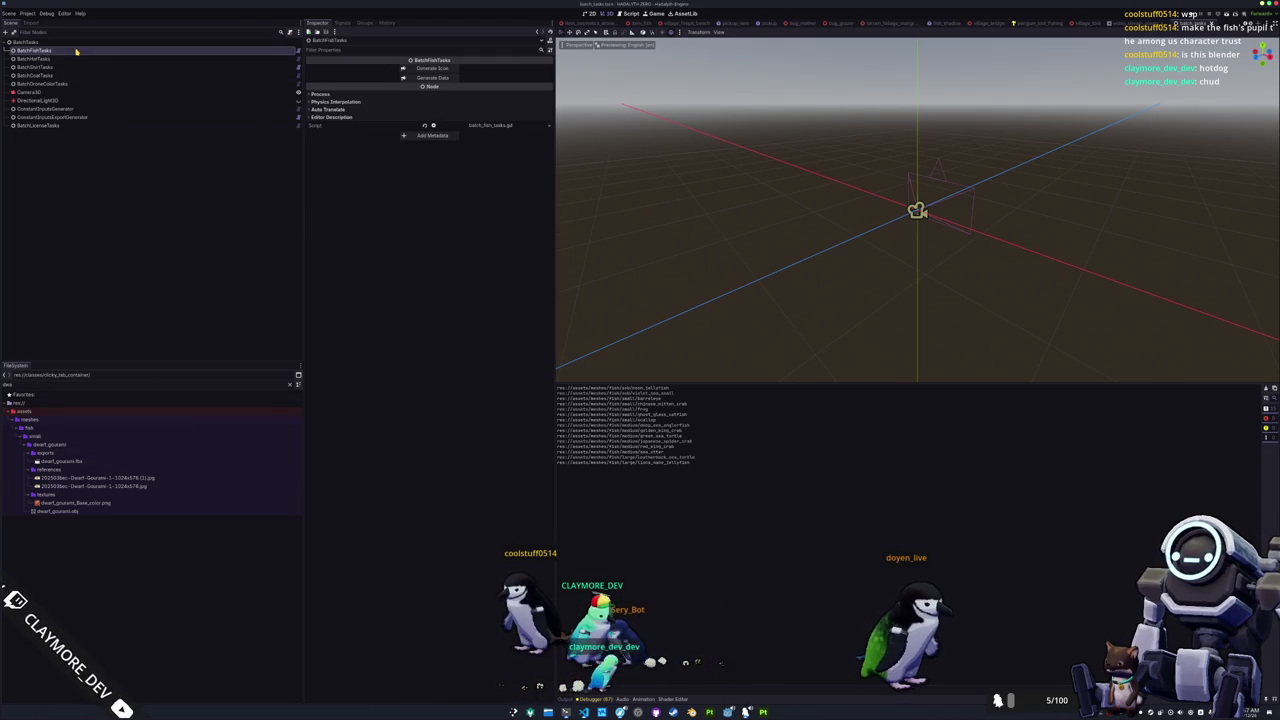
Generate the fish icons and fish data, then inspect the new dwarf_gourami.tres.
click(441, 69)
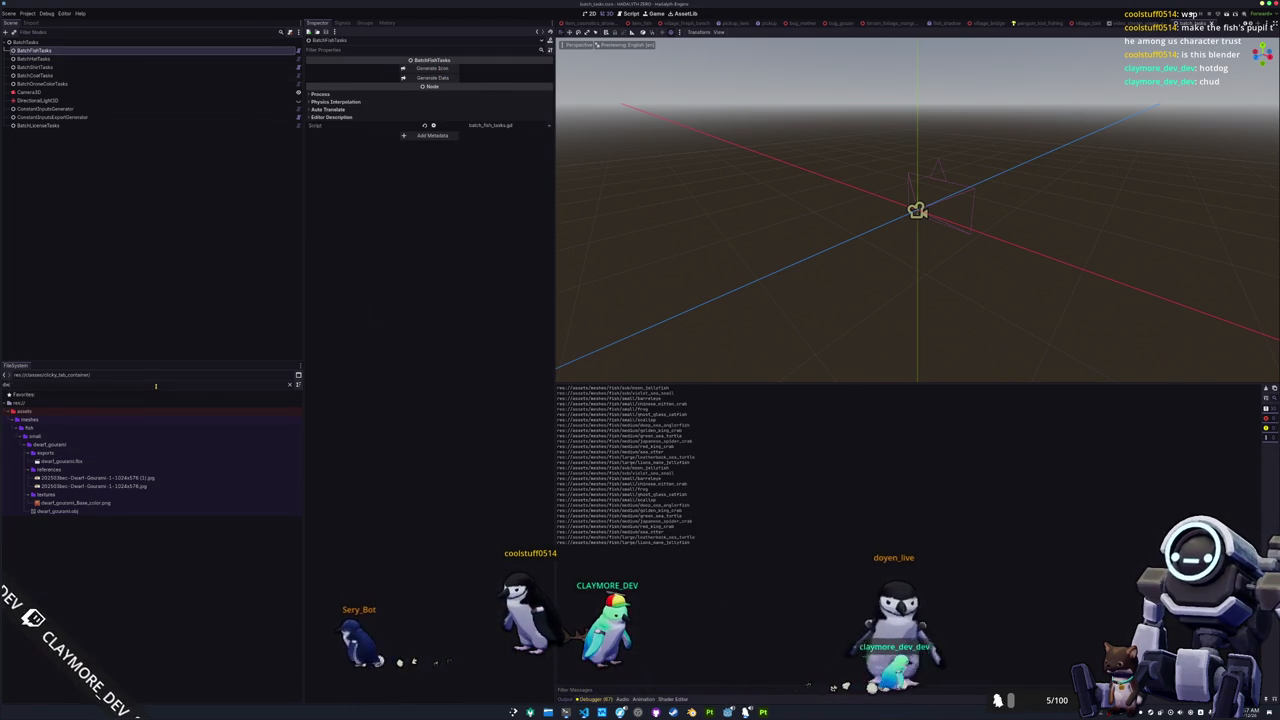
click(428, 78)
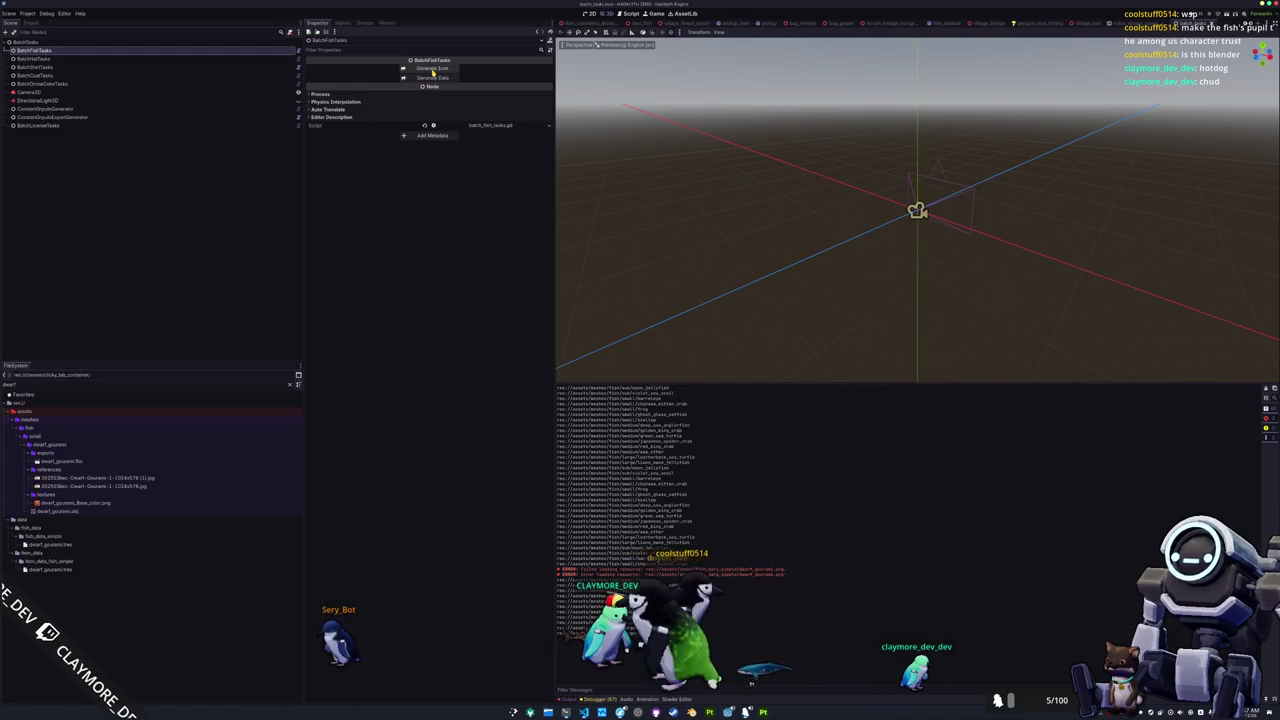
click(78, 545)
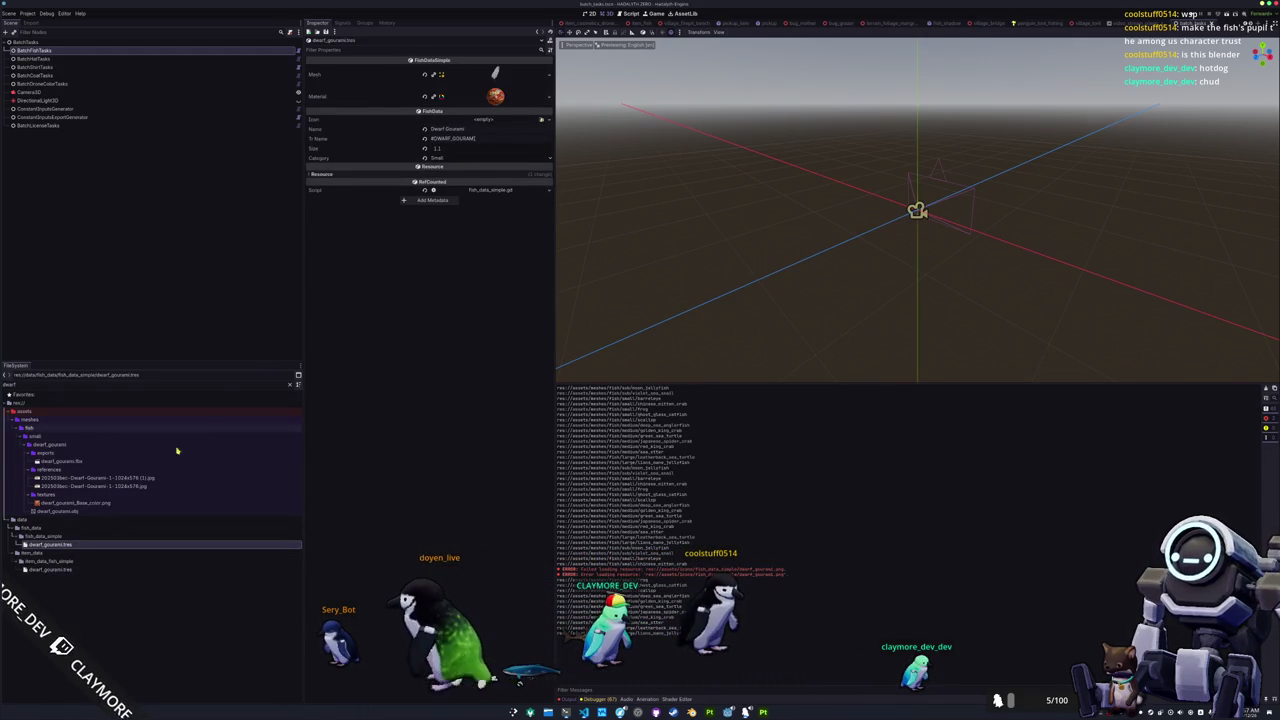
click(148, 50)
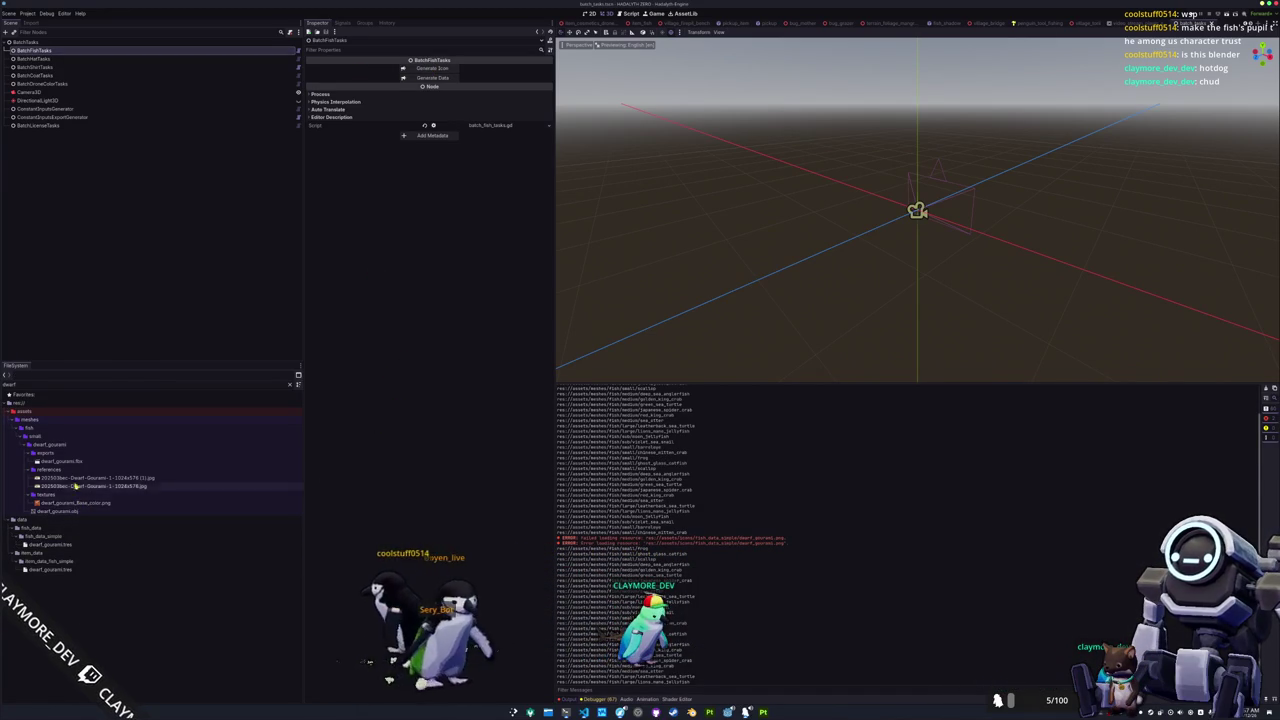
Collapse references, expand exports, and preview the generated dwarf_gourami.png icon.
double_click(48, 469)
double_click(73, 452)
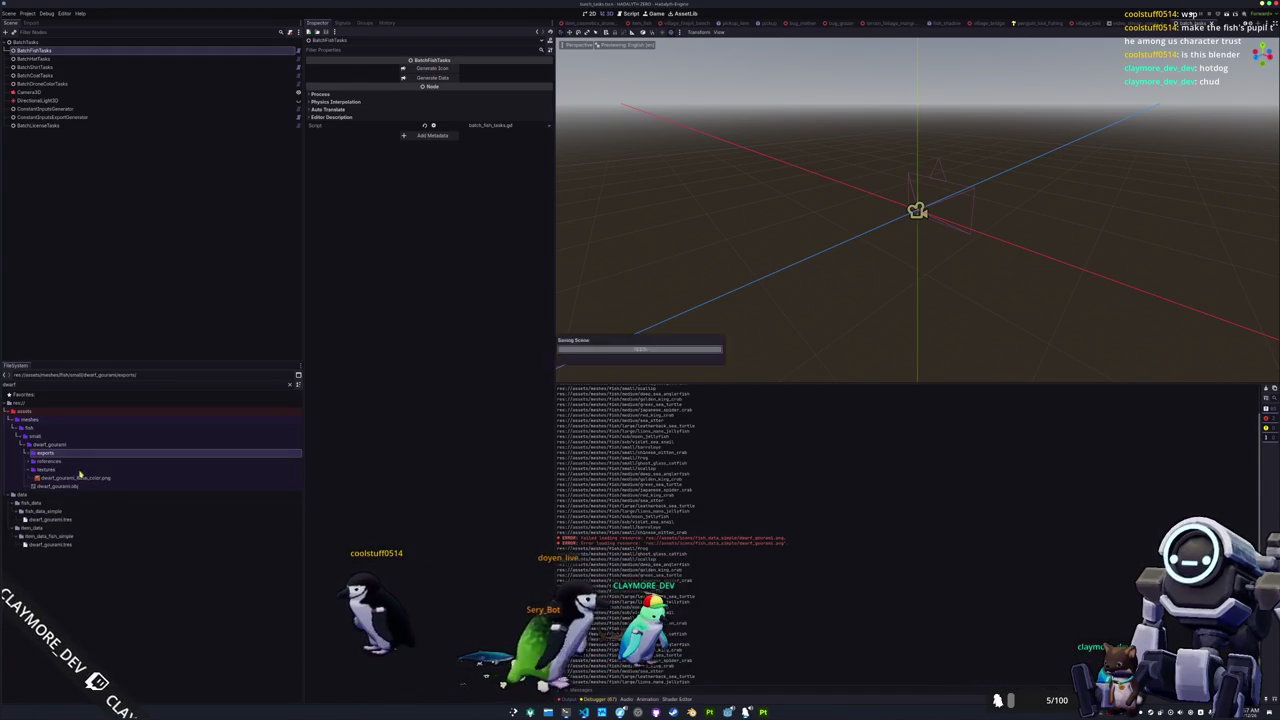
click(72, 545)
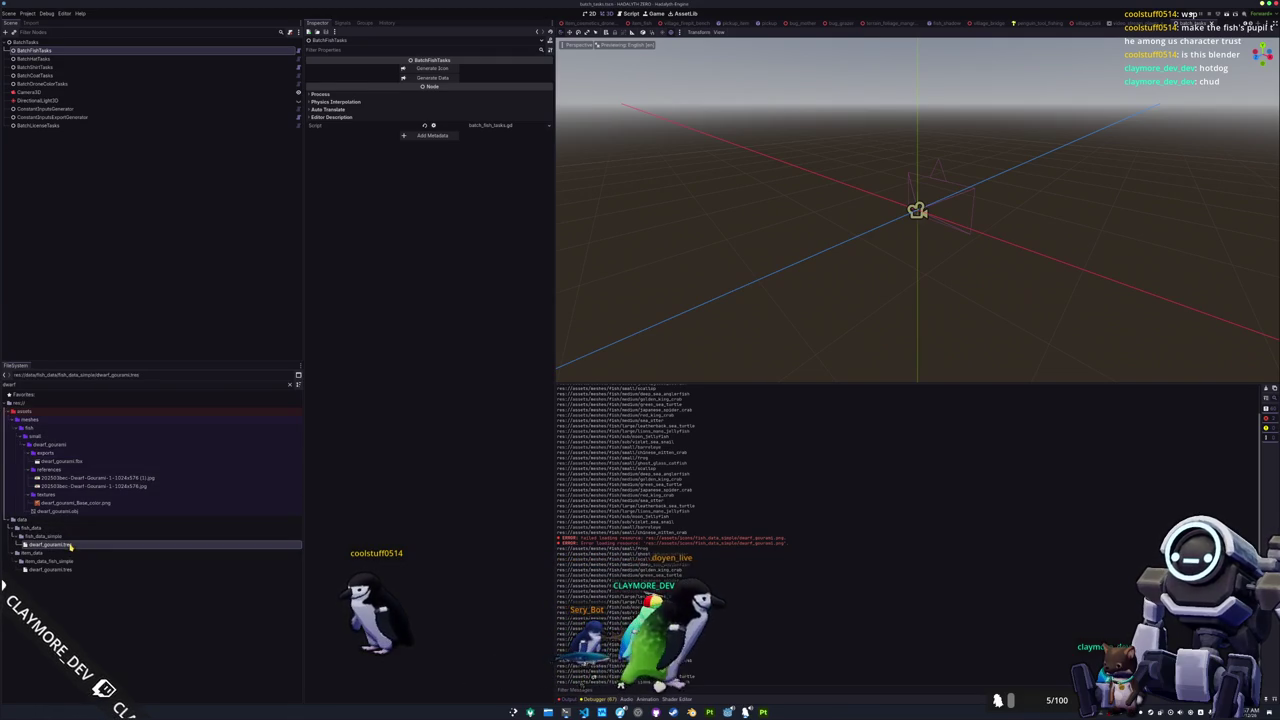
key(alt+Tab)
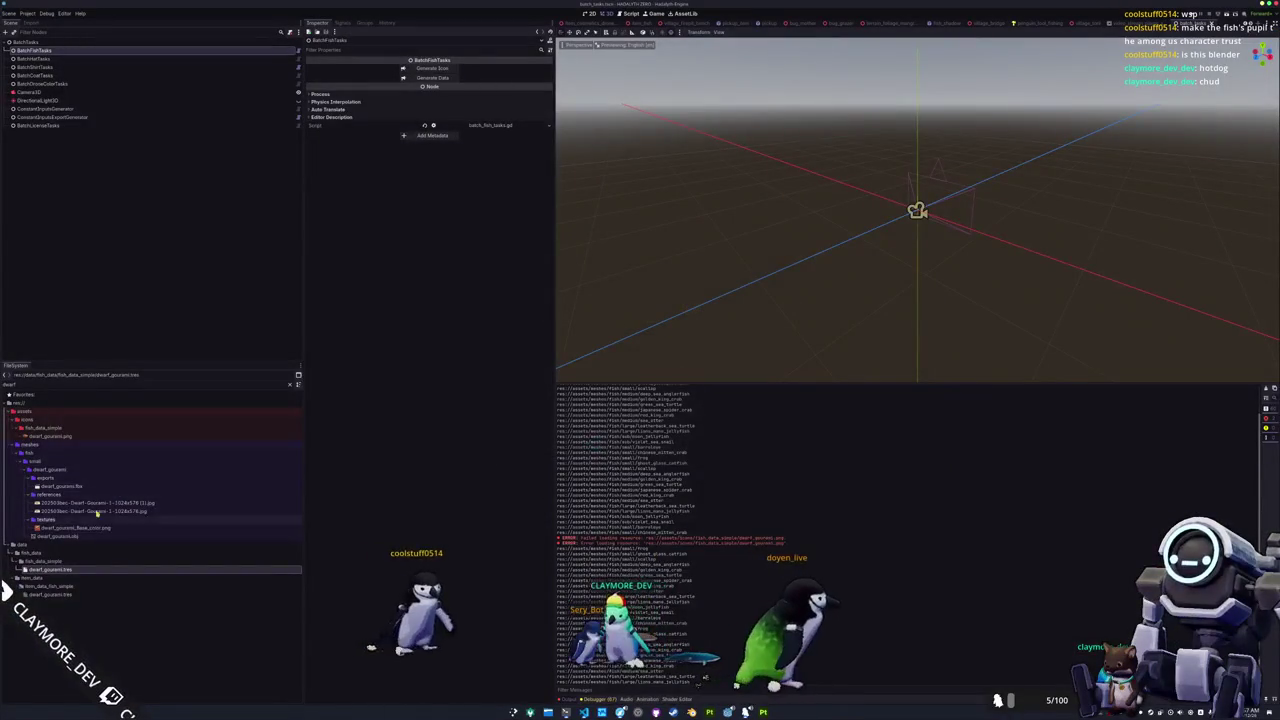
click(50, 436)
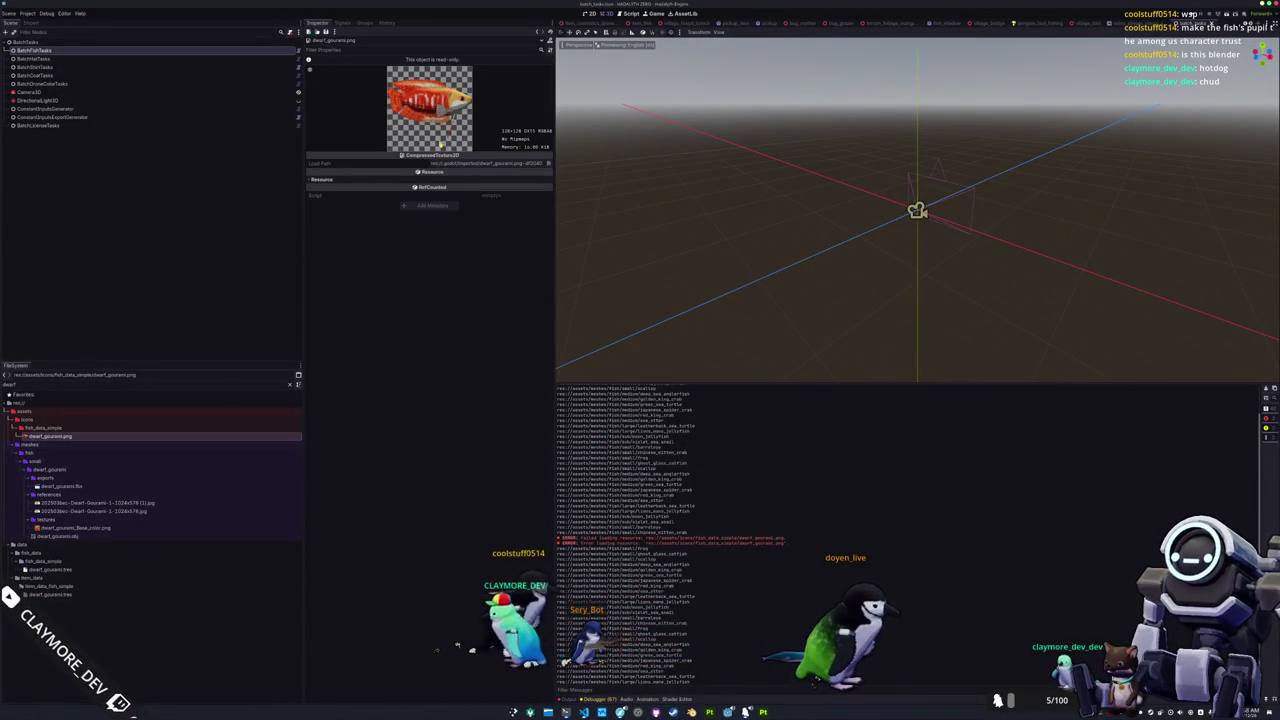
Save the scene and open the dwarf gourami item data and its linked fish data.
key(ctrl+s)
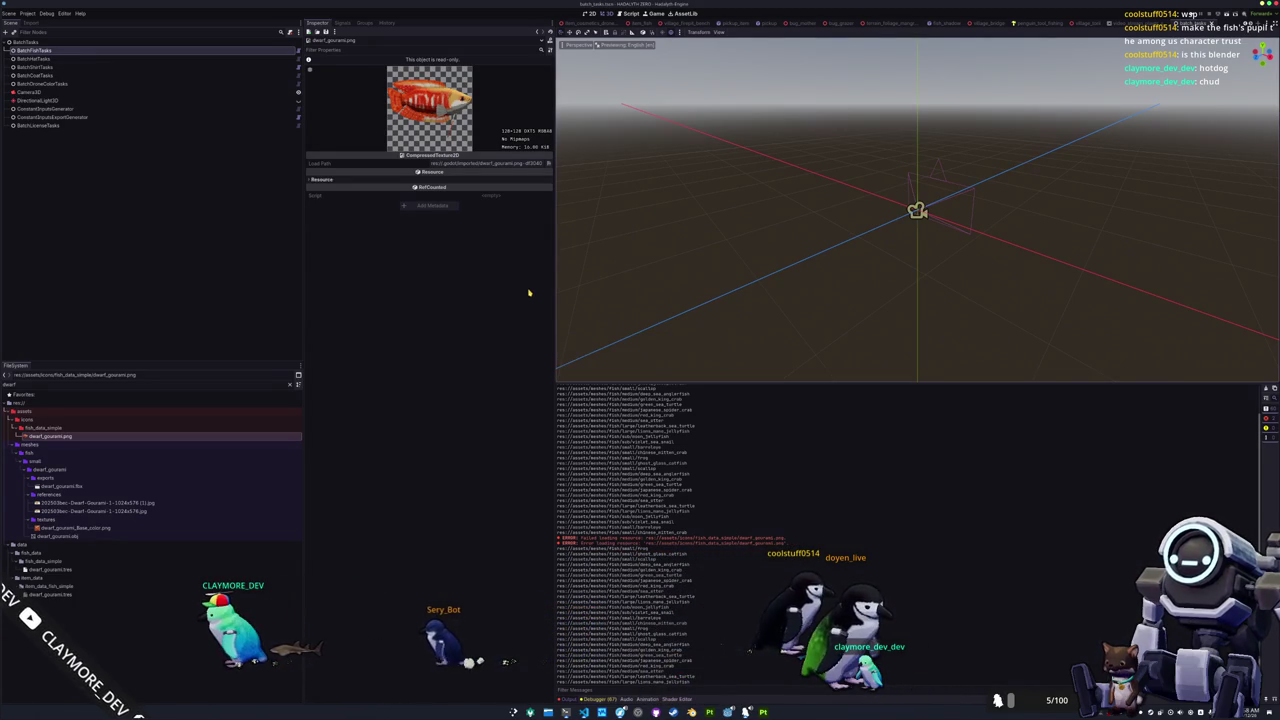
click(80, 595)
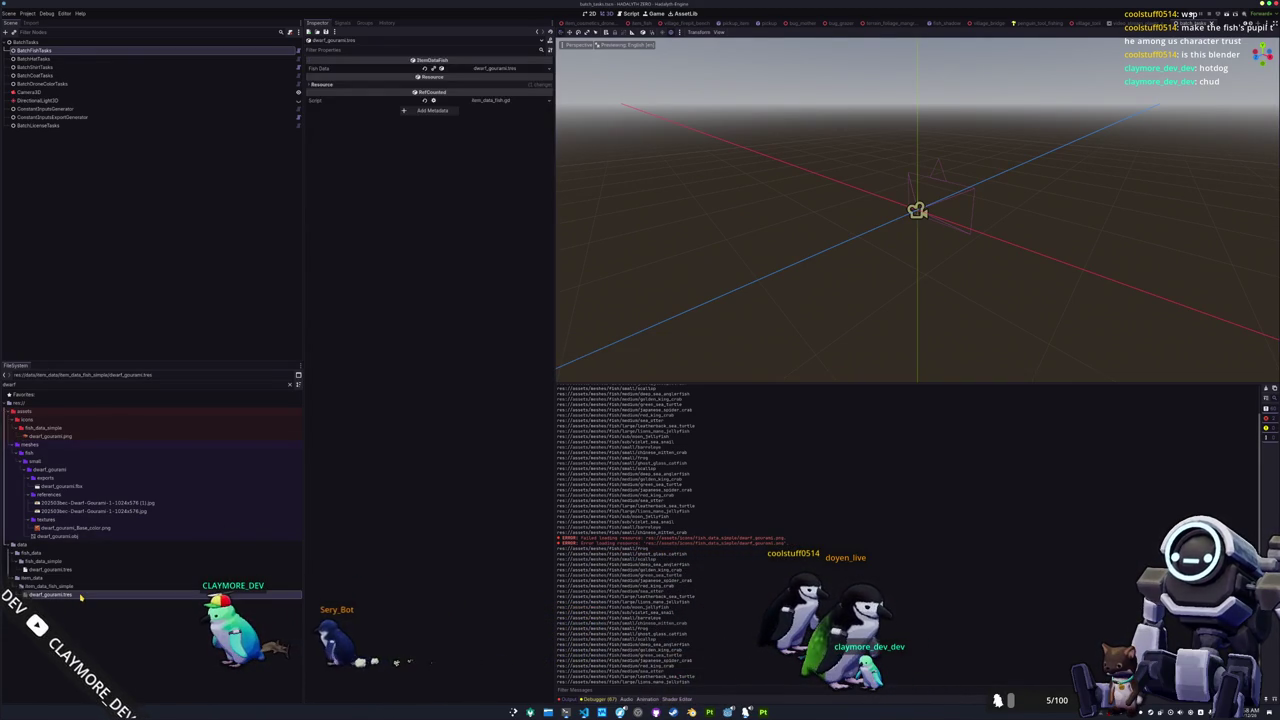
click(80, 570)
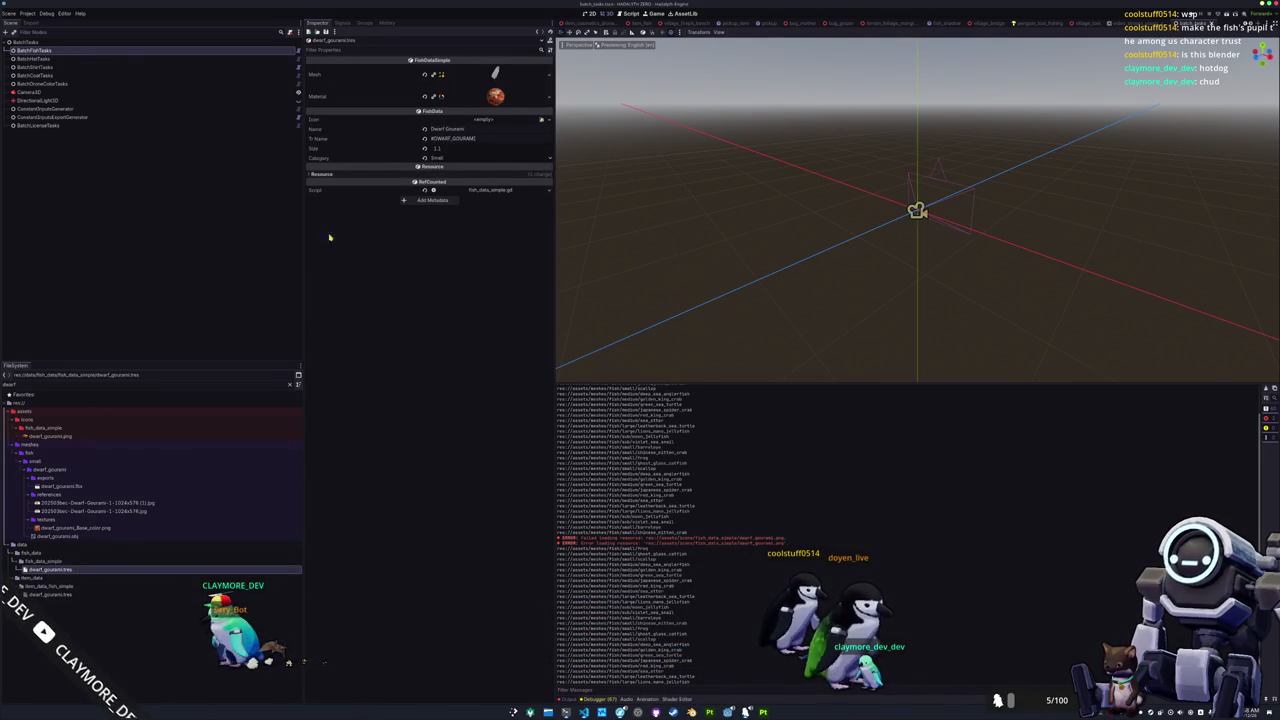
Quick-load the dwarf gourami texture into the fish data's Icon field.
click(484, 121)
text(dwarf)
double_click(546, 265)
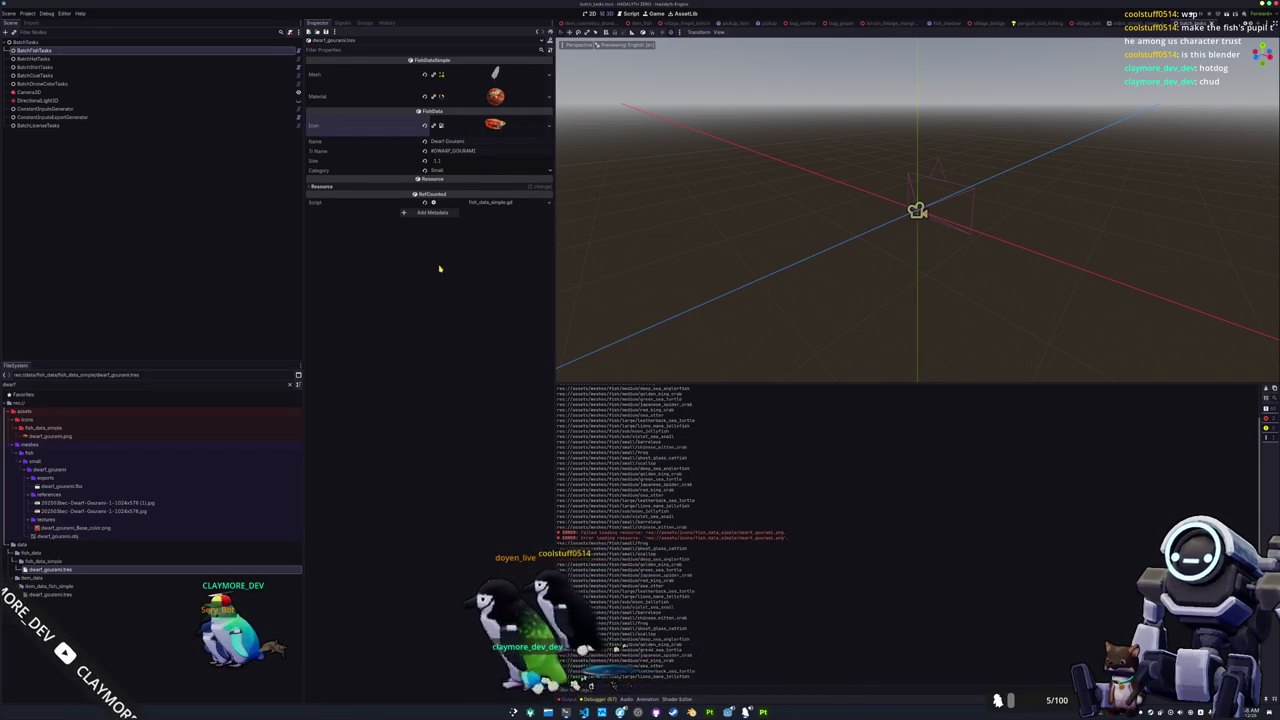
key(alt+Tab)
key(alt+Tab)
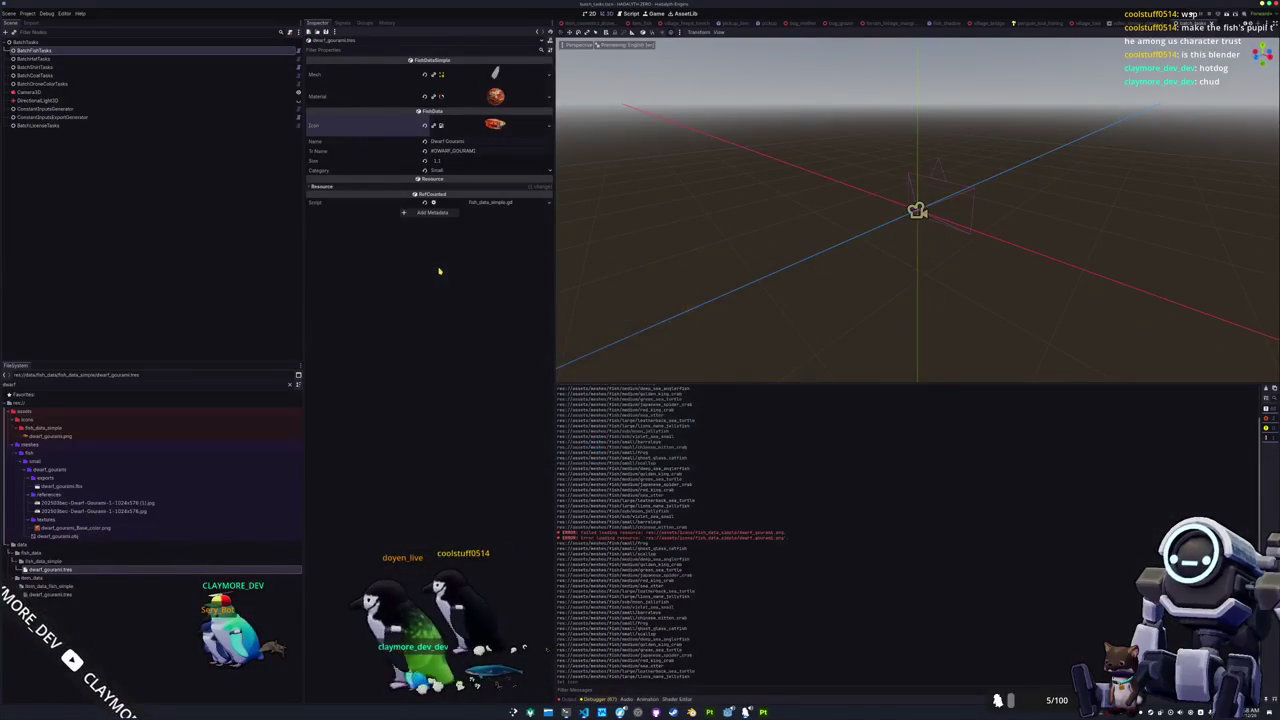
key(alt+Tab)
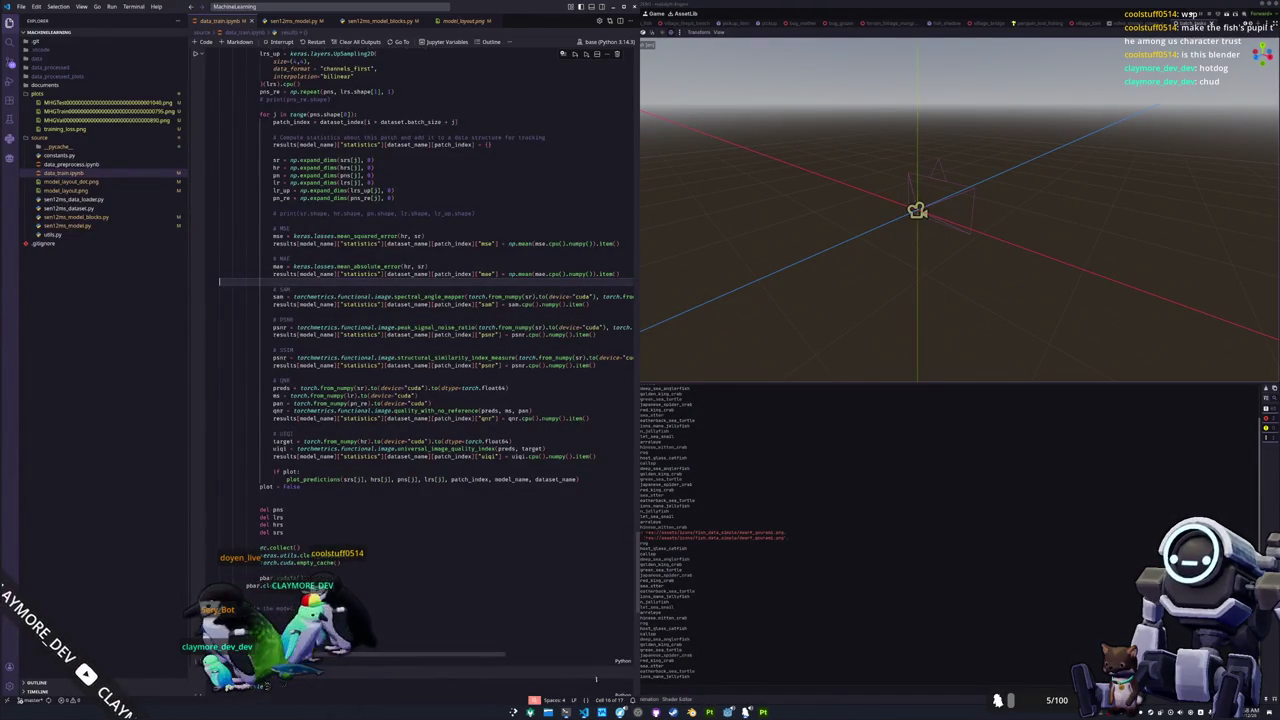
Open global_data_fish.gd in VS Code via Ctrl+P search 'global_data'.
key(alt+Tab)
key(alt+Tab)
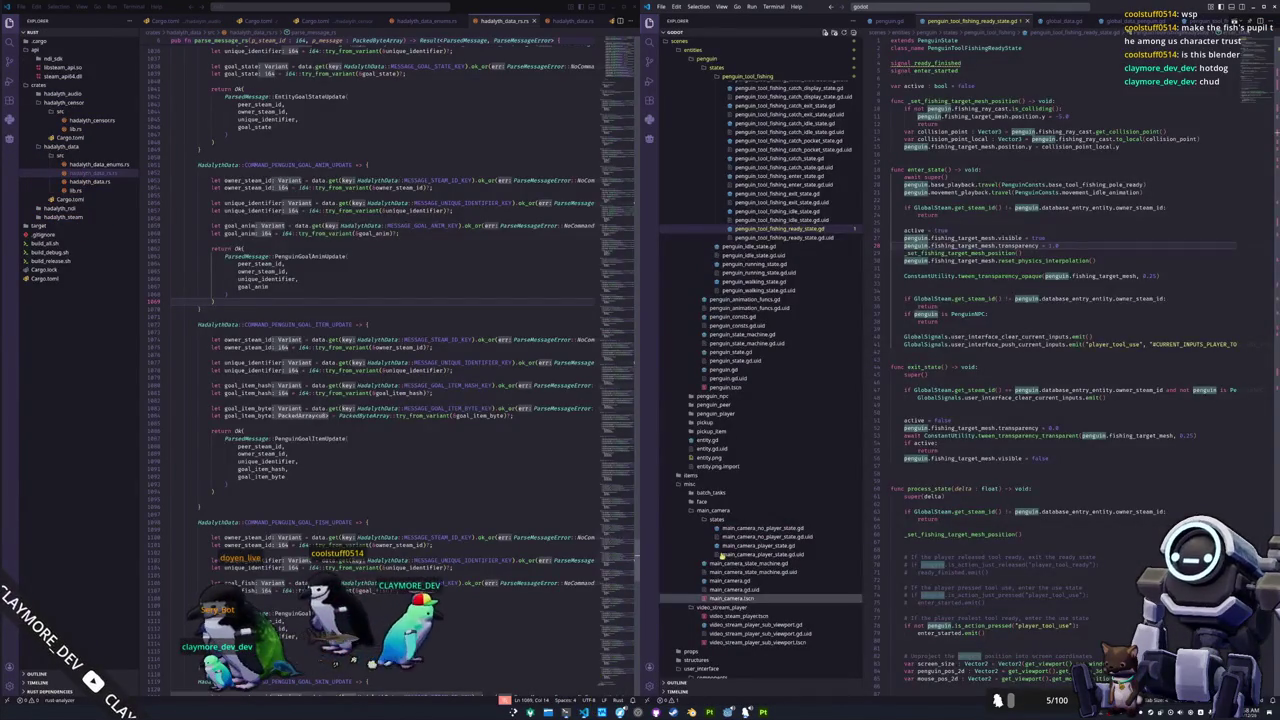
key(ctrl+p)
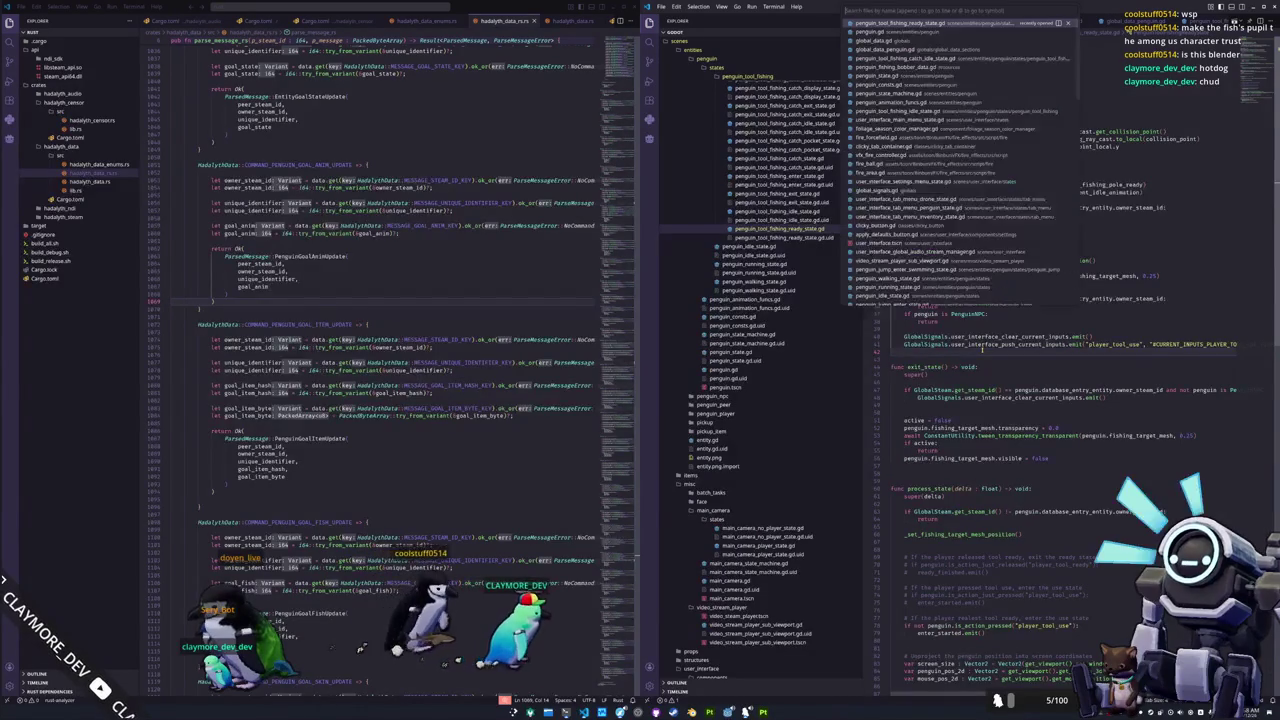
text(global_data)
key(Down)
key(Return)
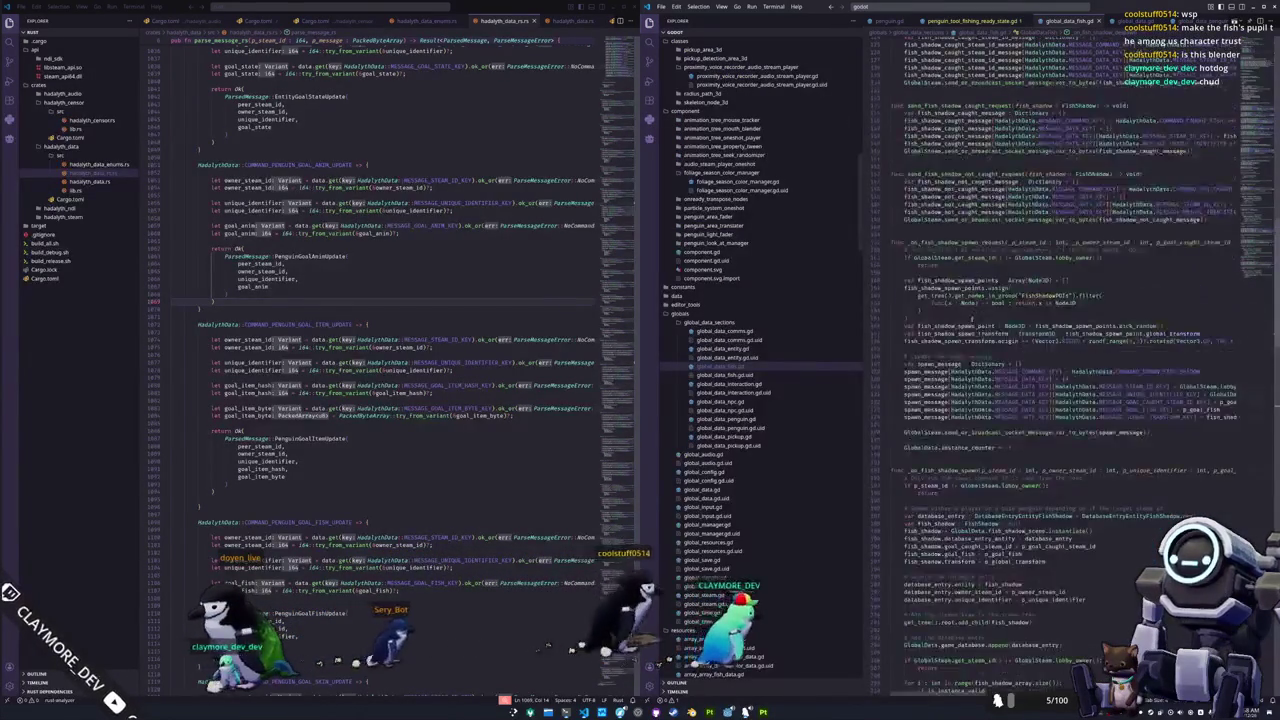
Insert an empty line above the send_fish_shadow_spawn_request call in the spawn code.
scroll(973, 316, up, 10)
scroll(973, 316, up, 5)
scroll(973, 316, up, 5)
scroll(973, 316, up, 5)
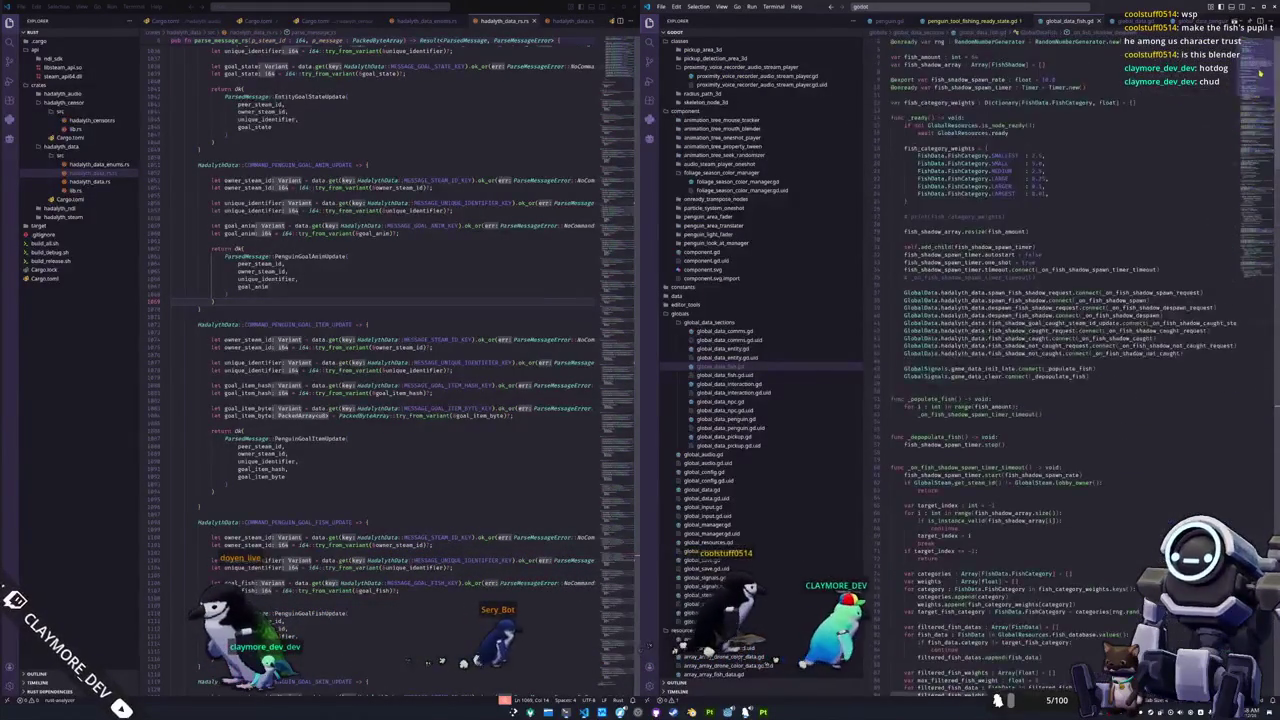
scroll(1108, 264, up, 1)
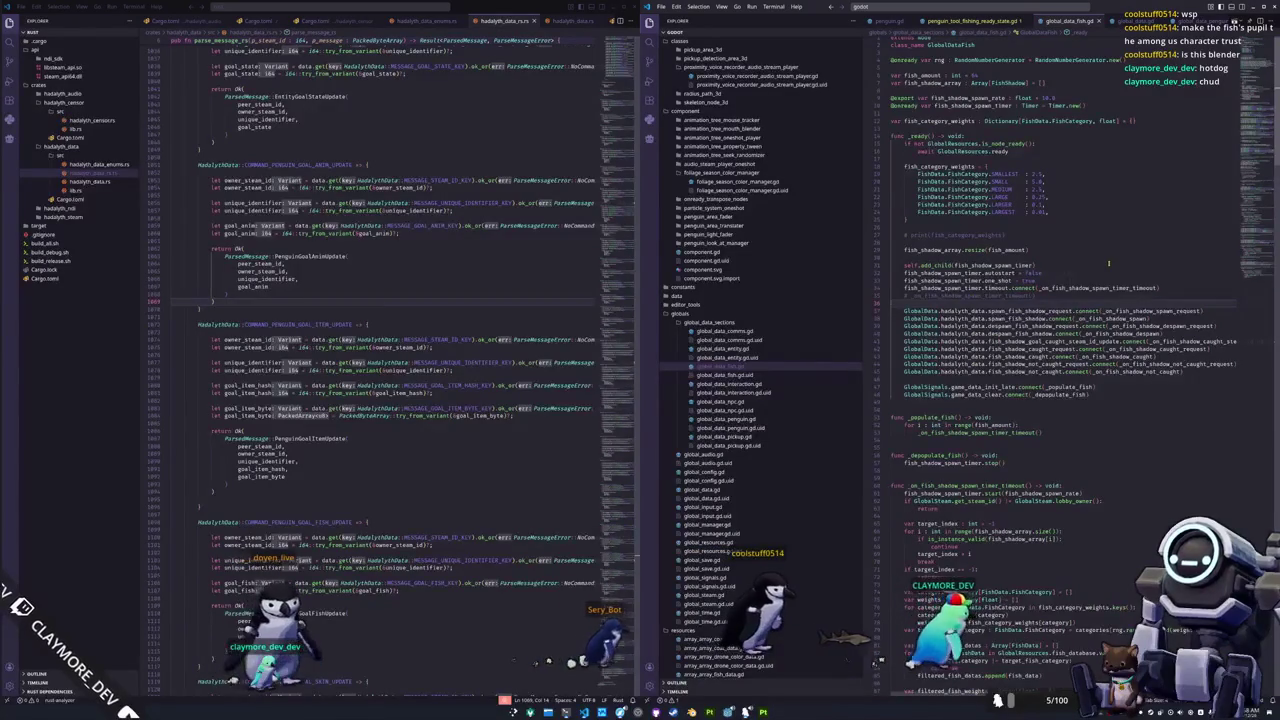
key(ctrl+l)
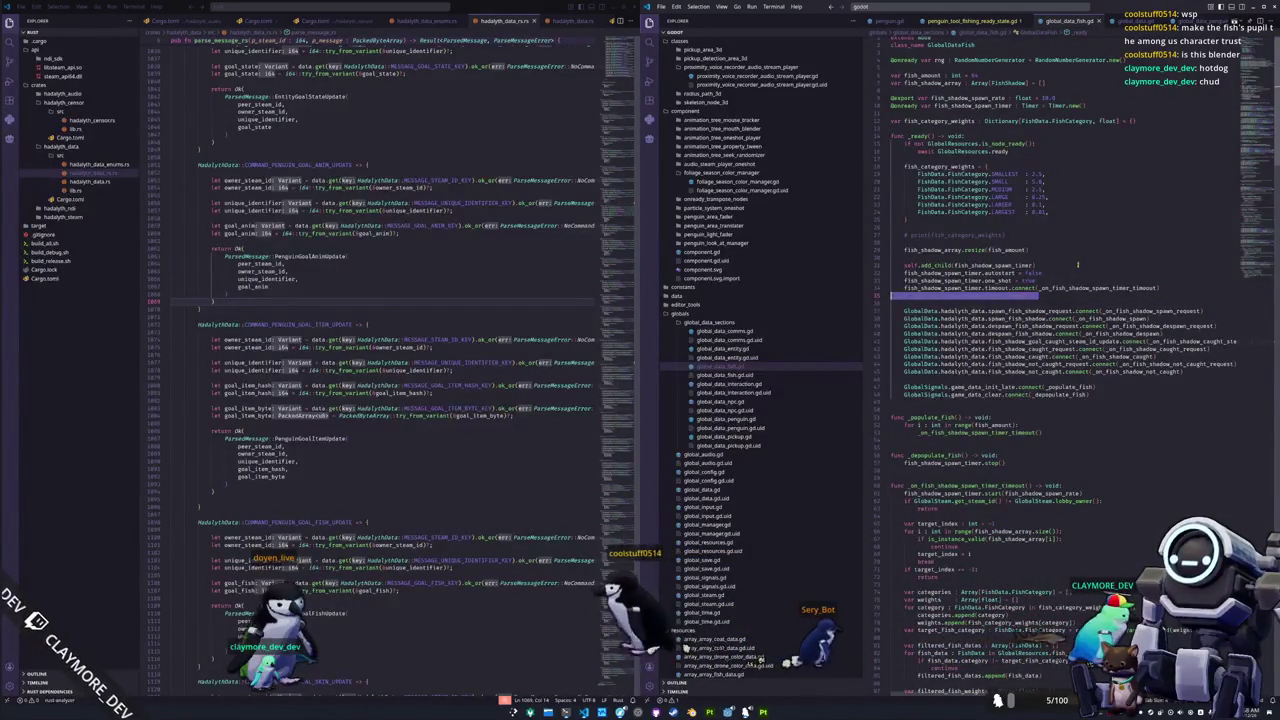
scroll(1078, 265, down, 3)
scroll(1078, 265, down, 3)
scroll(1078, 265, down, 3)
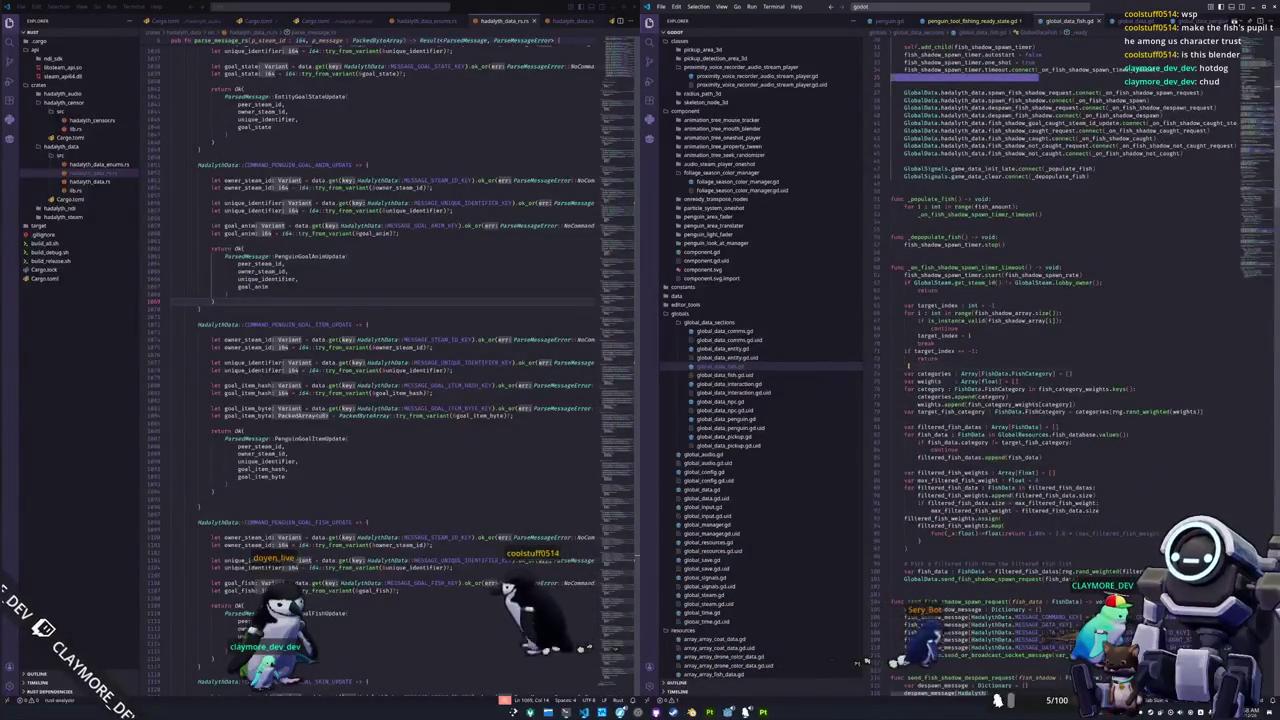
scroll(1093, 290, down, 2)
scroll(1093, 290, down, 2)
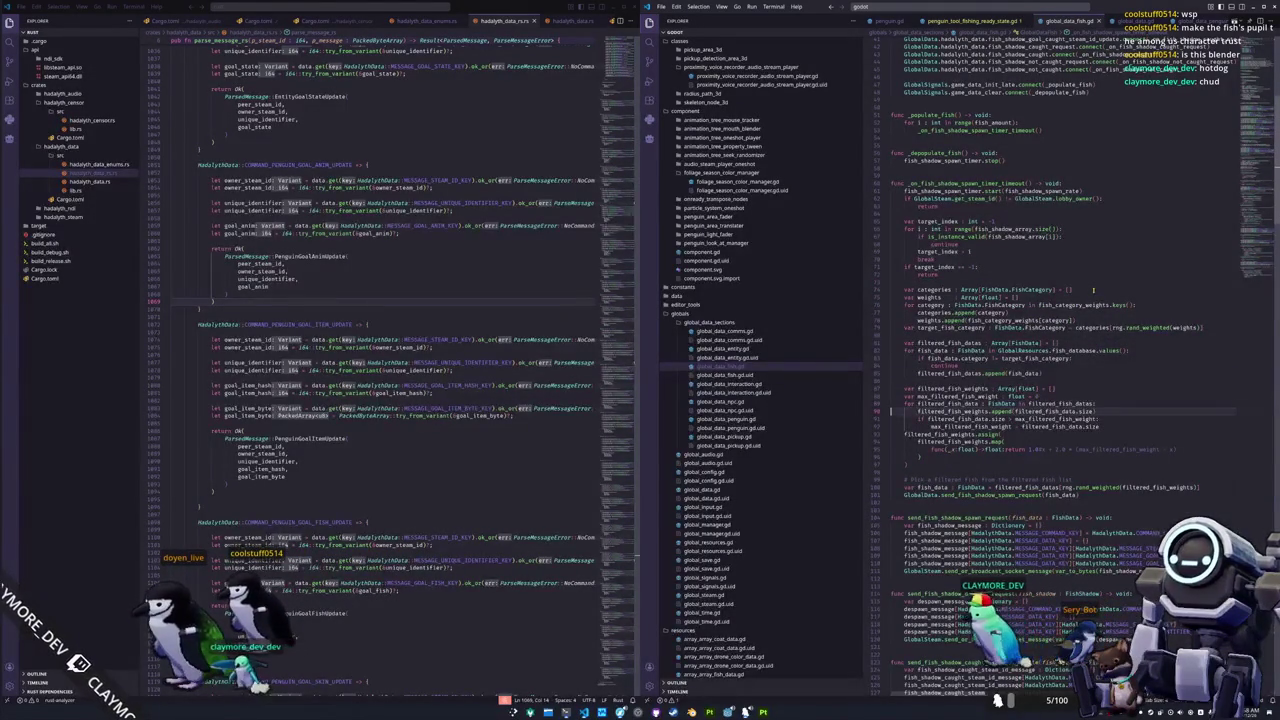
key(Down)
key(Down)
key(Down)
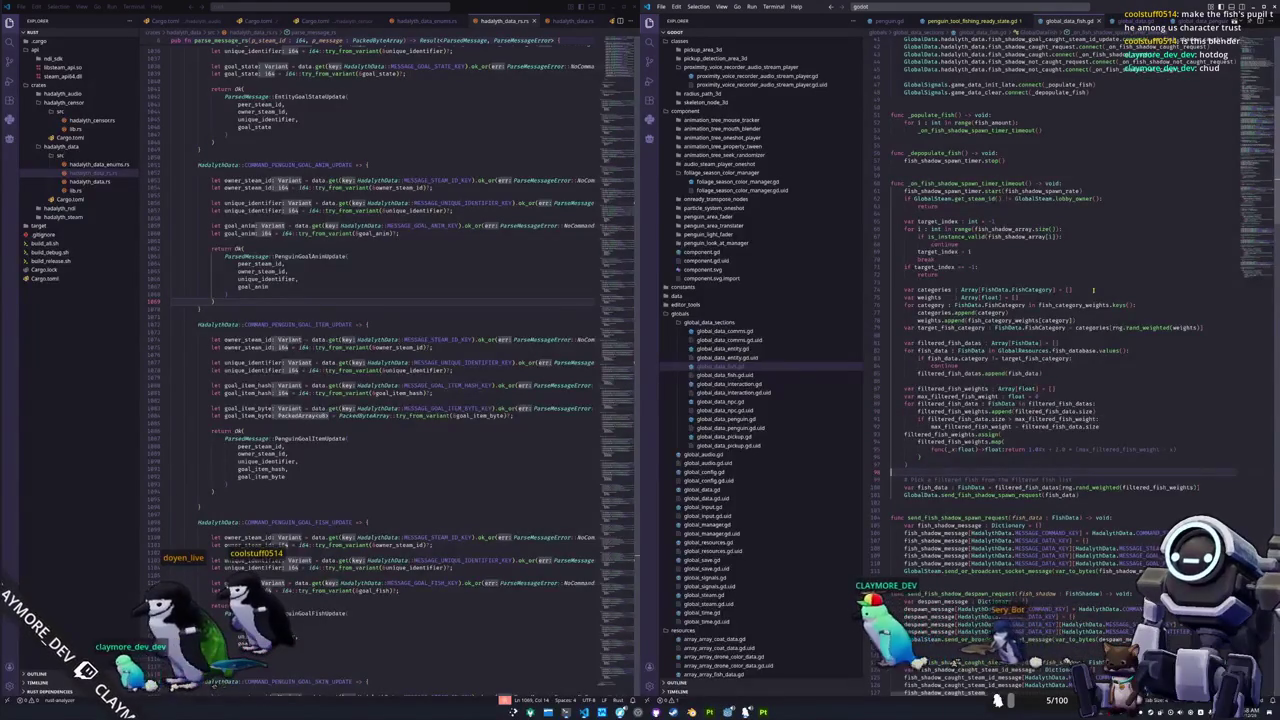
key(Down)
key(Down)
key(Down)
key(Return)
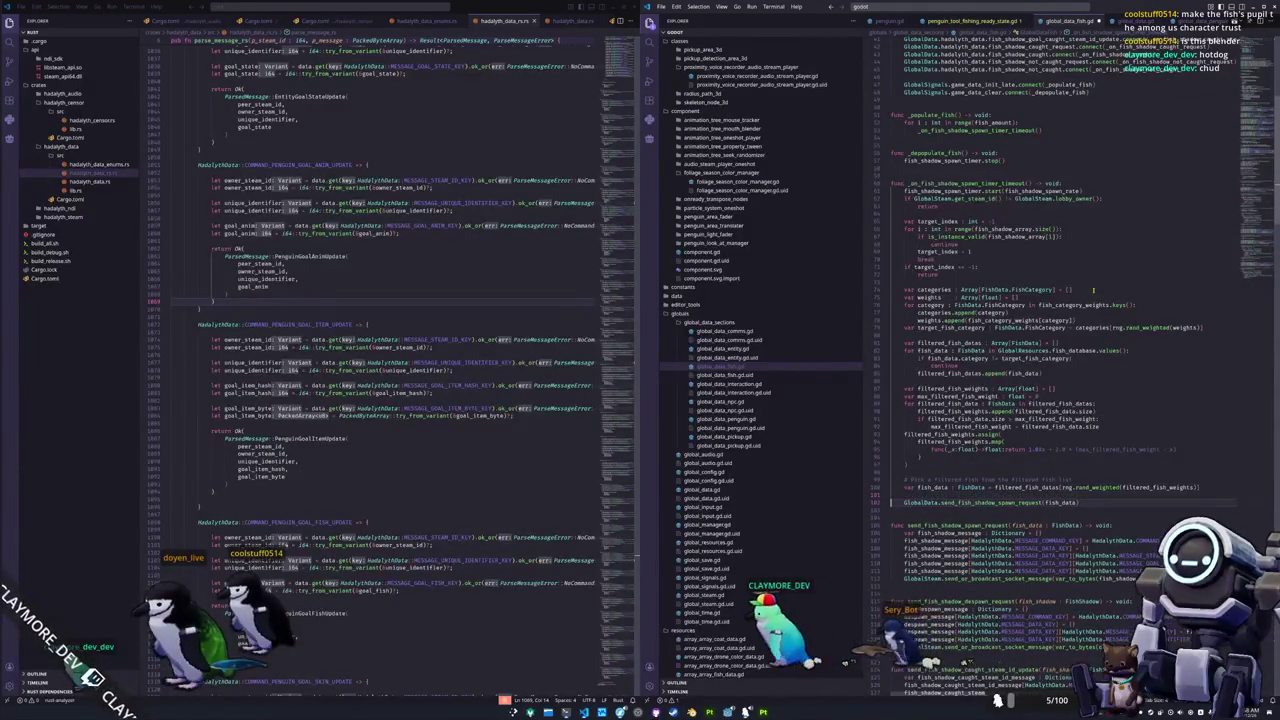
Add the line var fish_data : FishData = GlobalResources.fish_database[hash("Dwarf Gourami")].
text(ish_data :)
key(Home)
text(var )
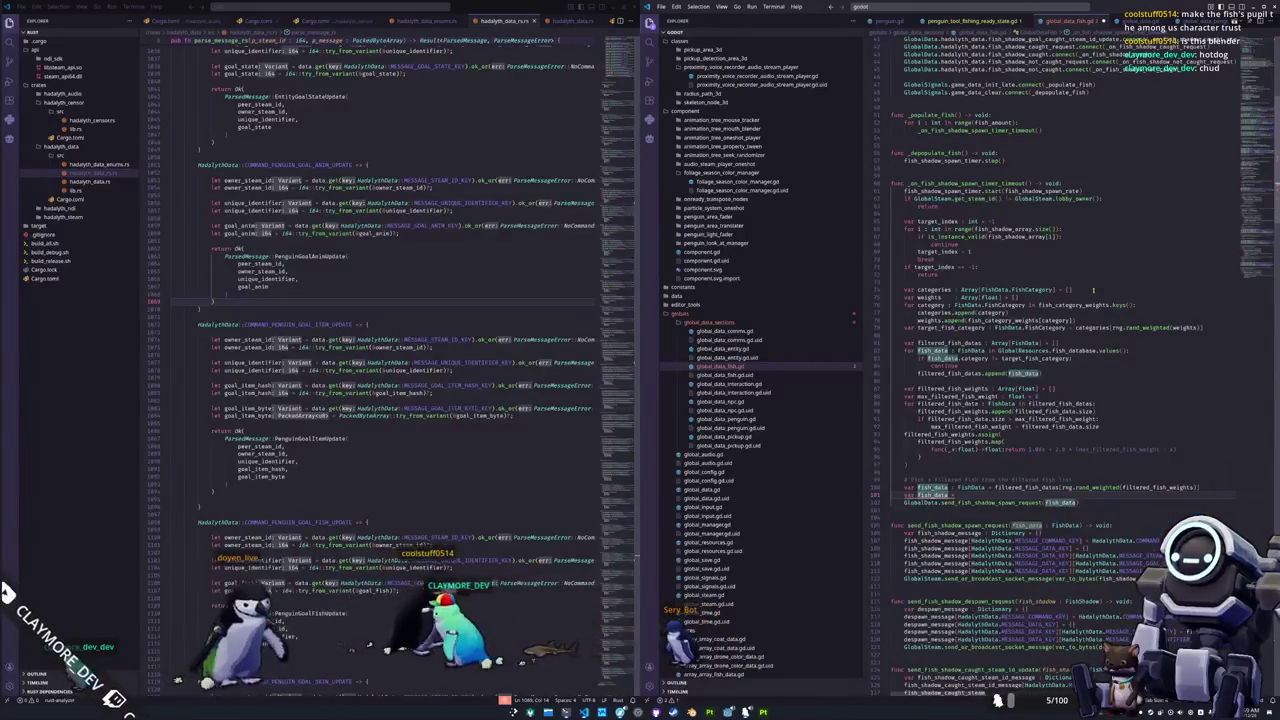
text( FishData =)
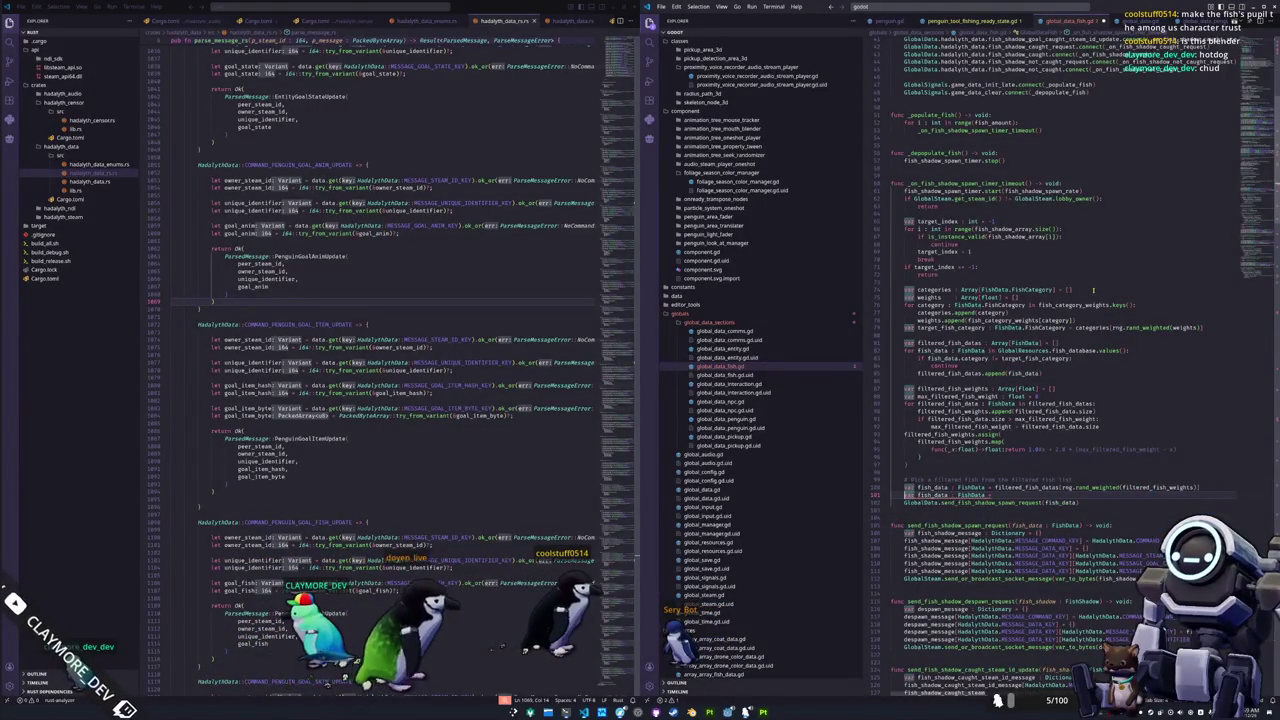
key(Return)
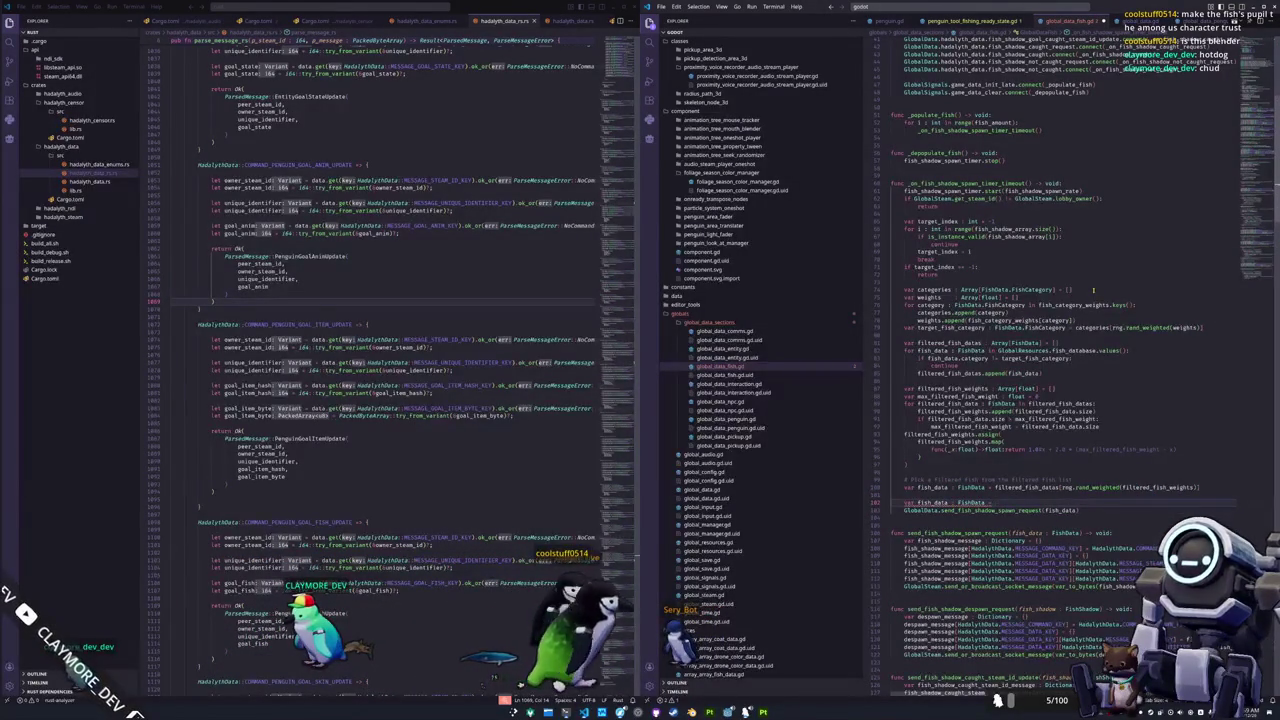
text(f)
key(BackSpace)
text(Gl)
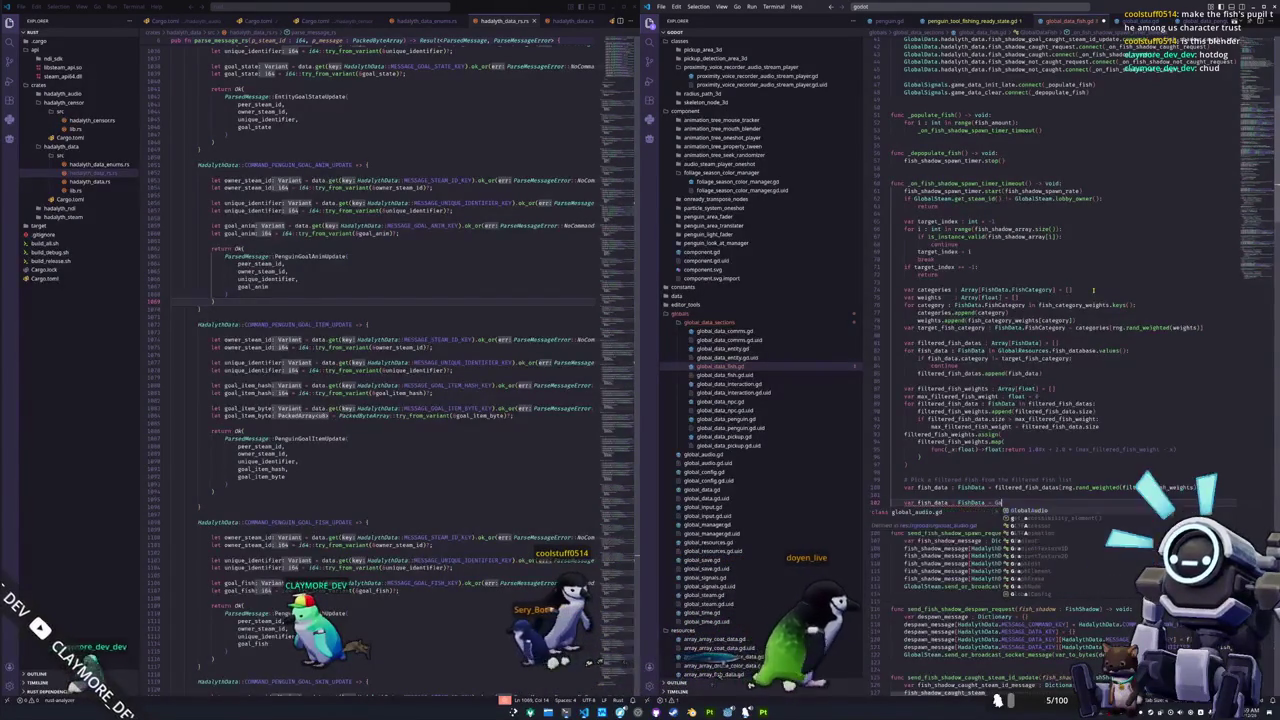
text(obalResources.fish_database[hash()
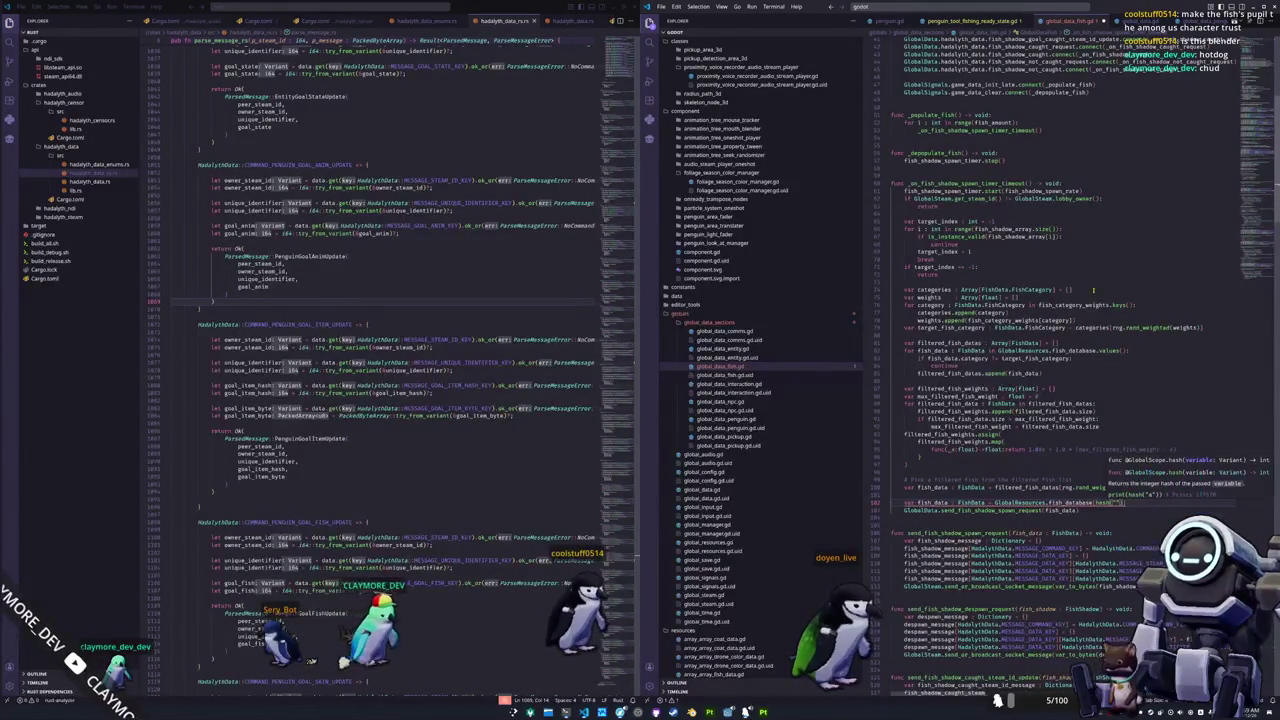
text(arf Gouram)
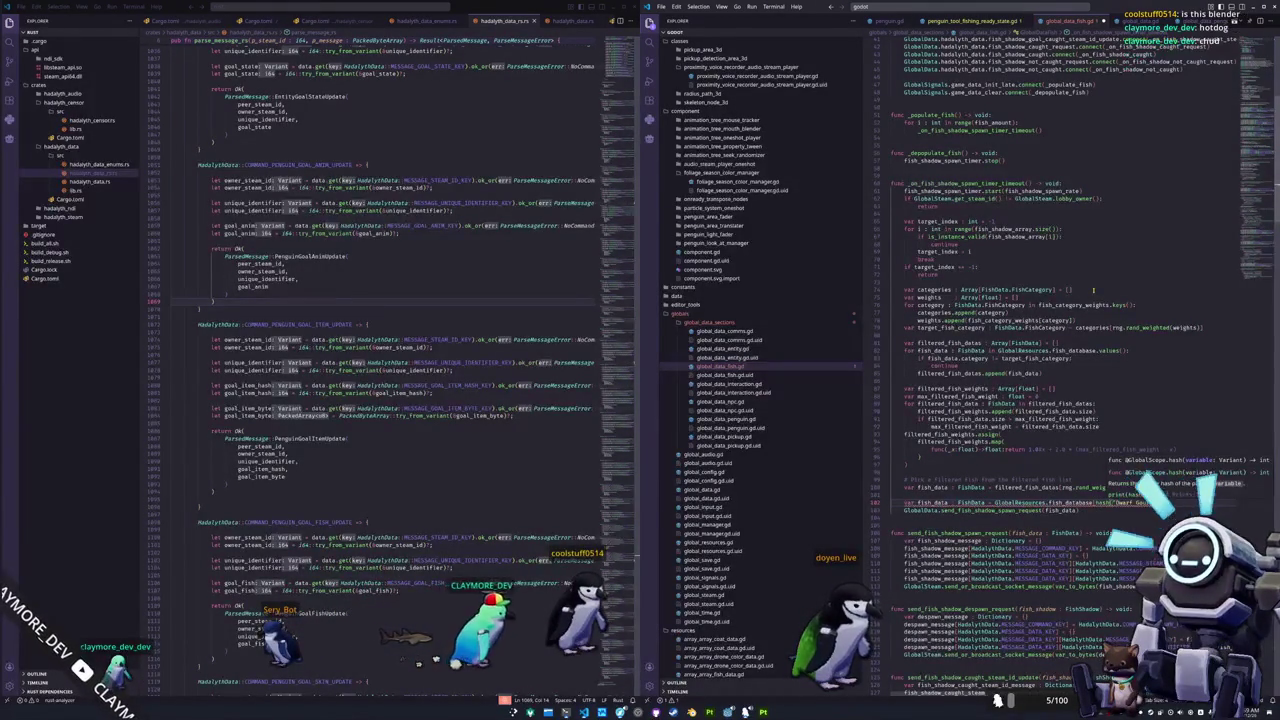
text(i)
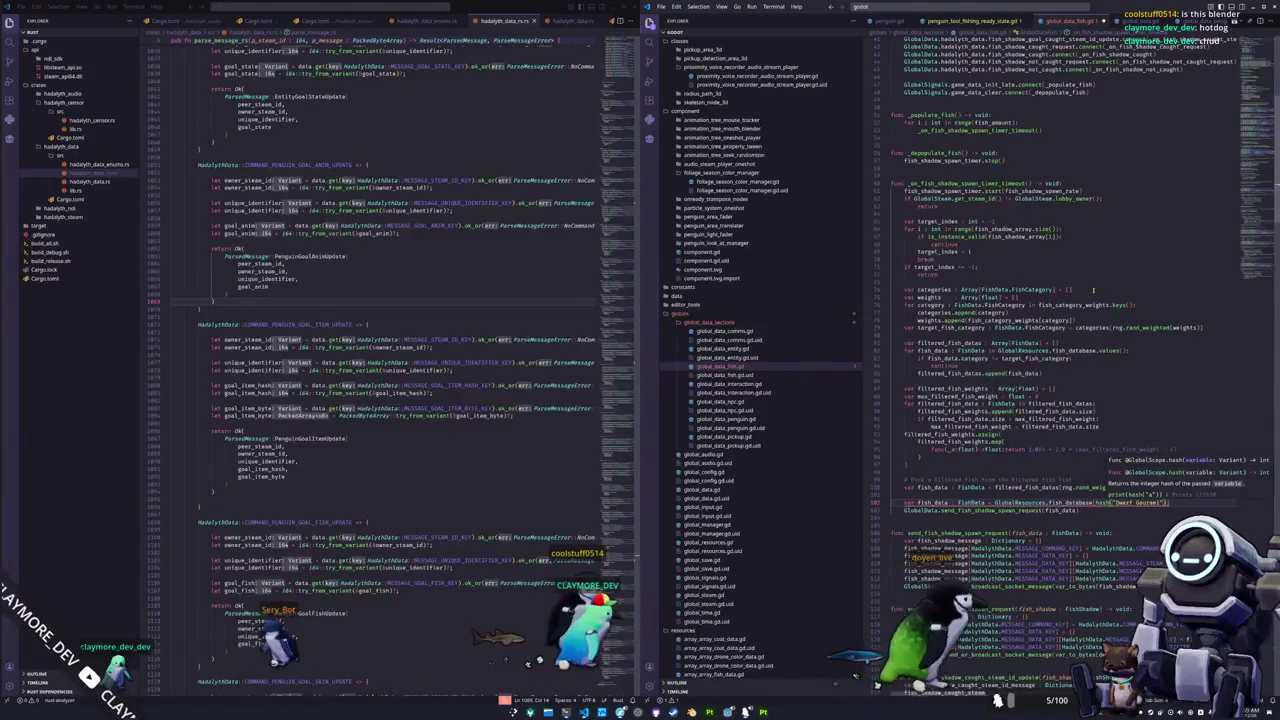
key(Escape)
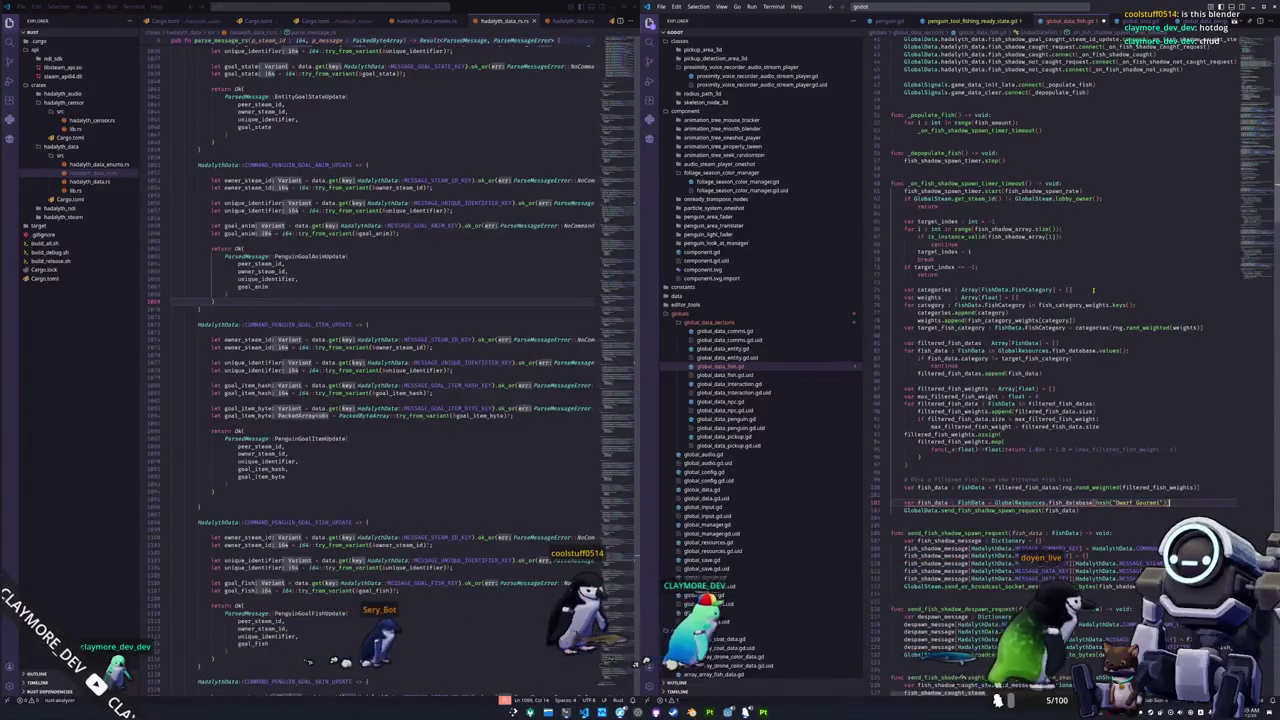
Comment out the random category and weighted fish selection code with Ctrl+/.
key(Up)
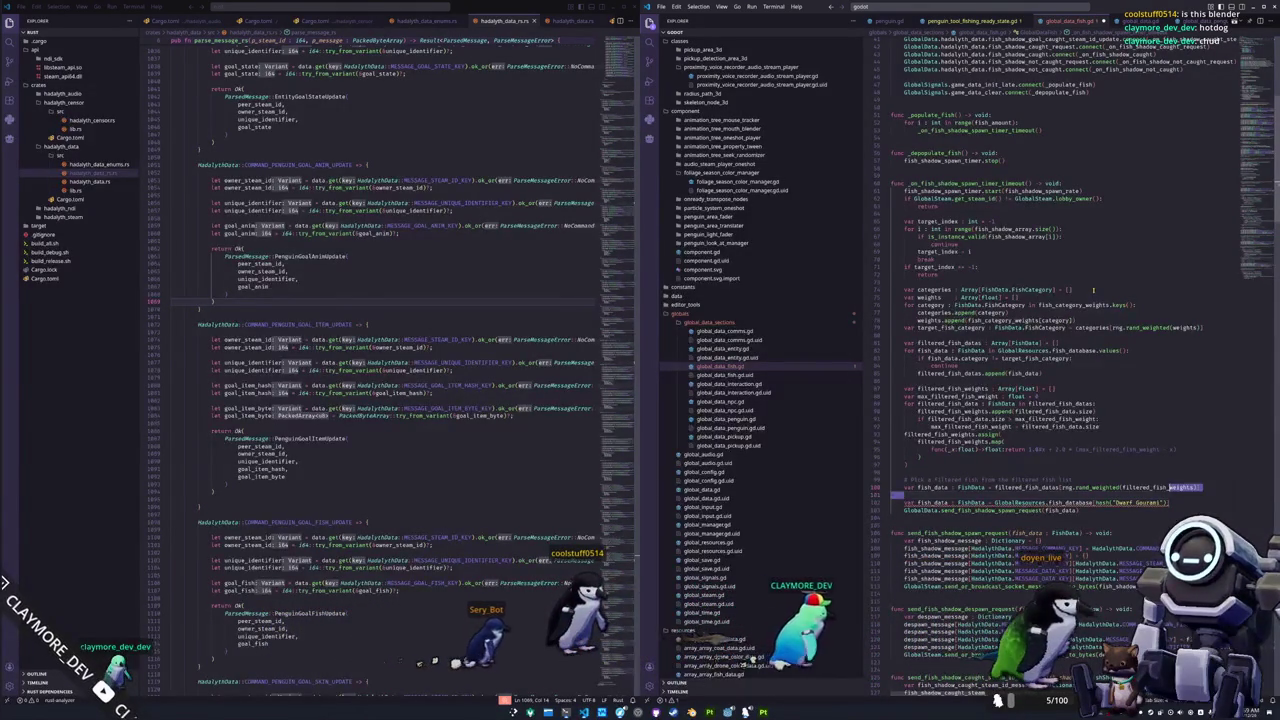
key(shift+Up)
key(shift+Up)
key(shift+Up)
key(shift+Up)
key(shift+Up)
key(shift+Up)
key(shift+Up)
key(shift+Up)
key(shift+Up)
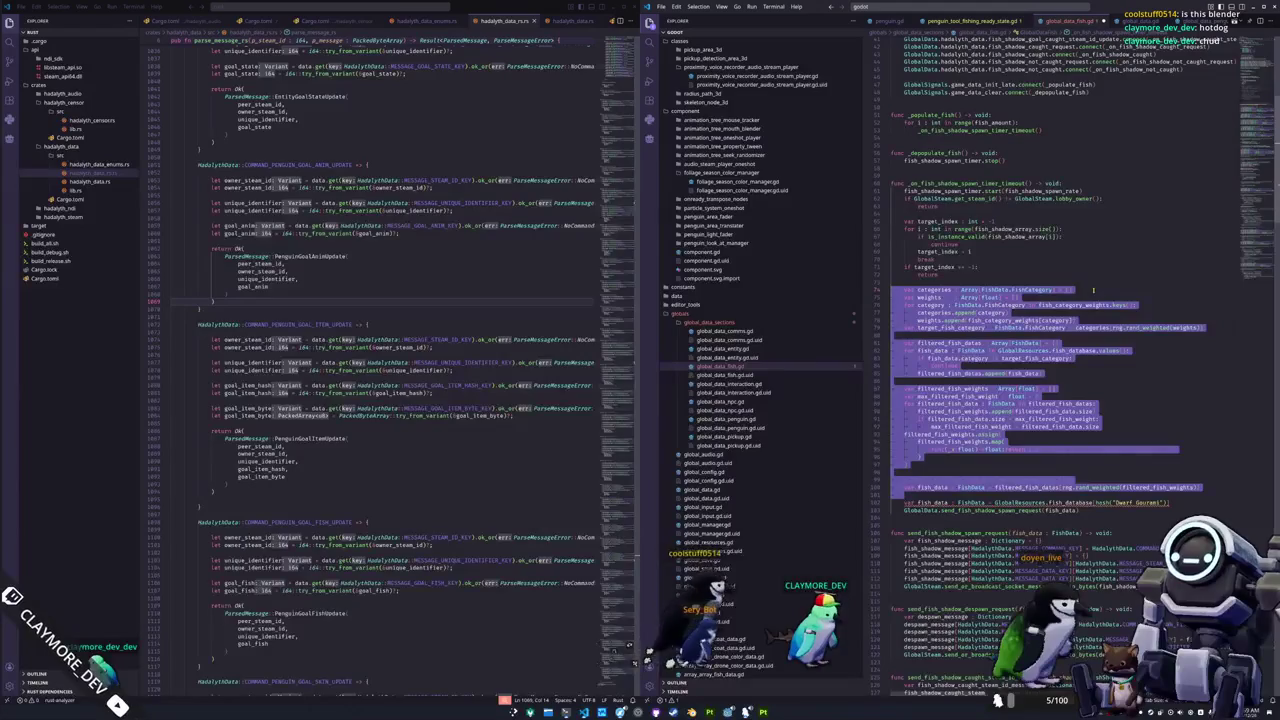
key(ctrl+slash)
key(Escape)
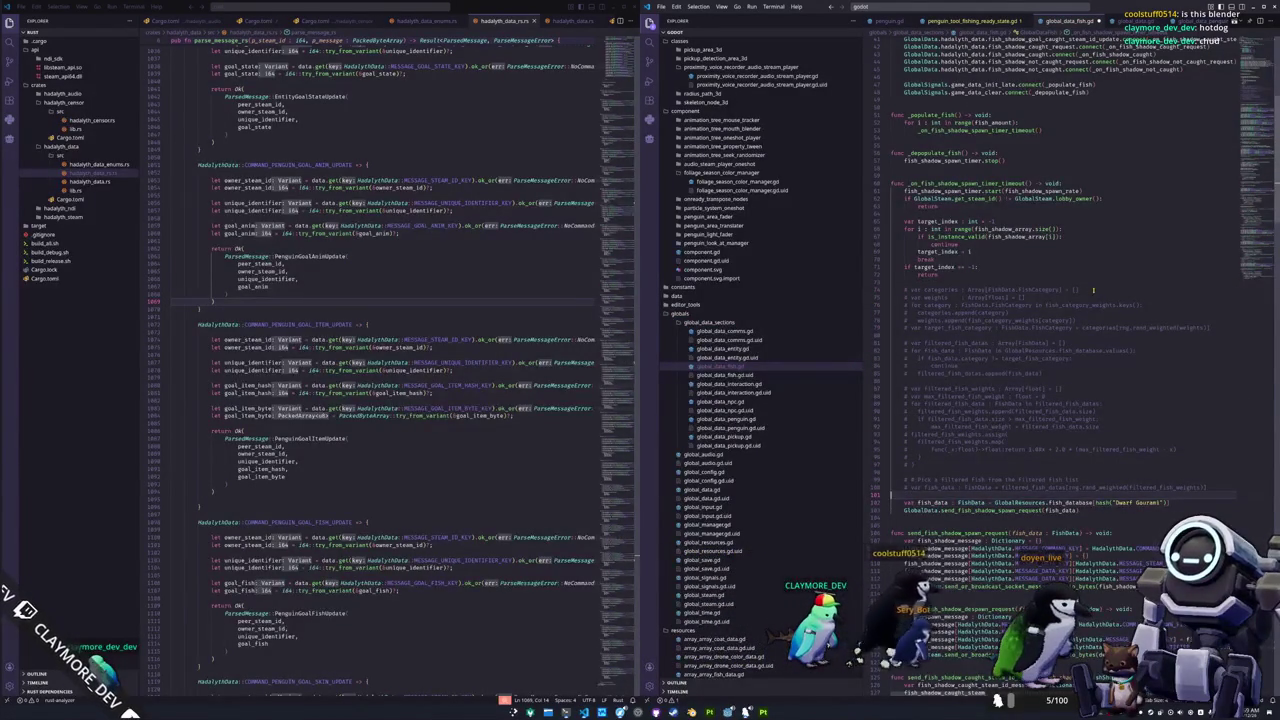
key(alt+Tab)
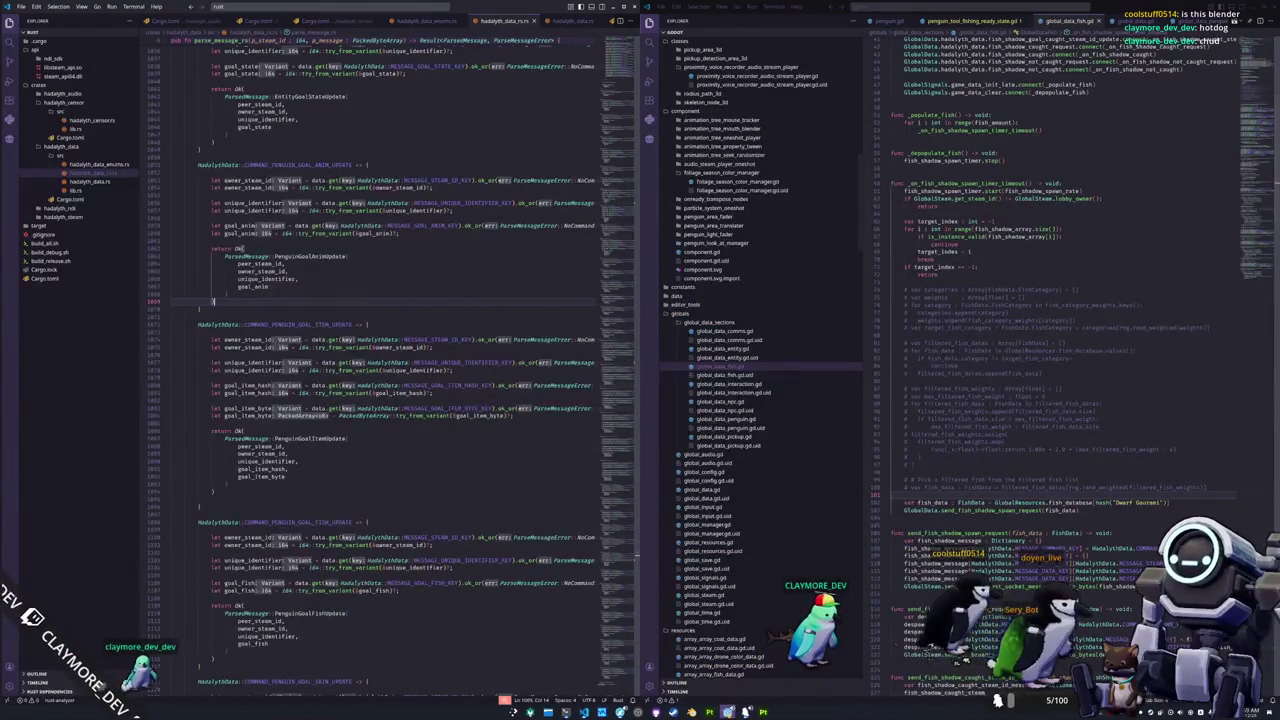
key(alt+Tab)
Run the project with F5, check the debugger errors, and start a singleplayer game.
key(F5)
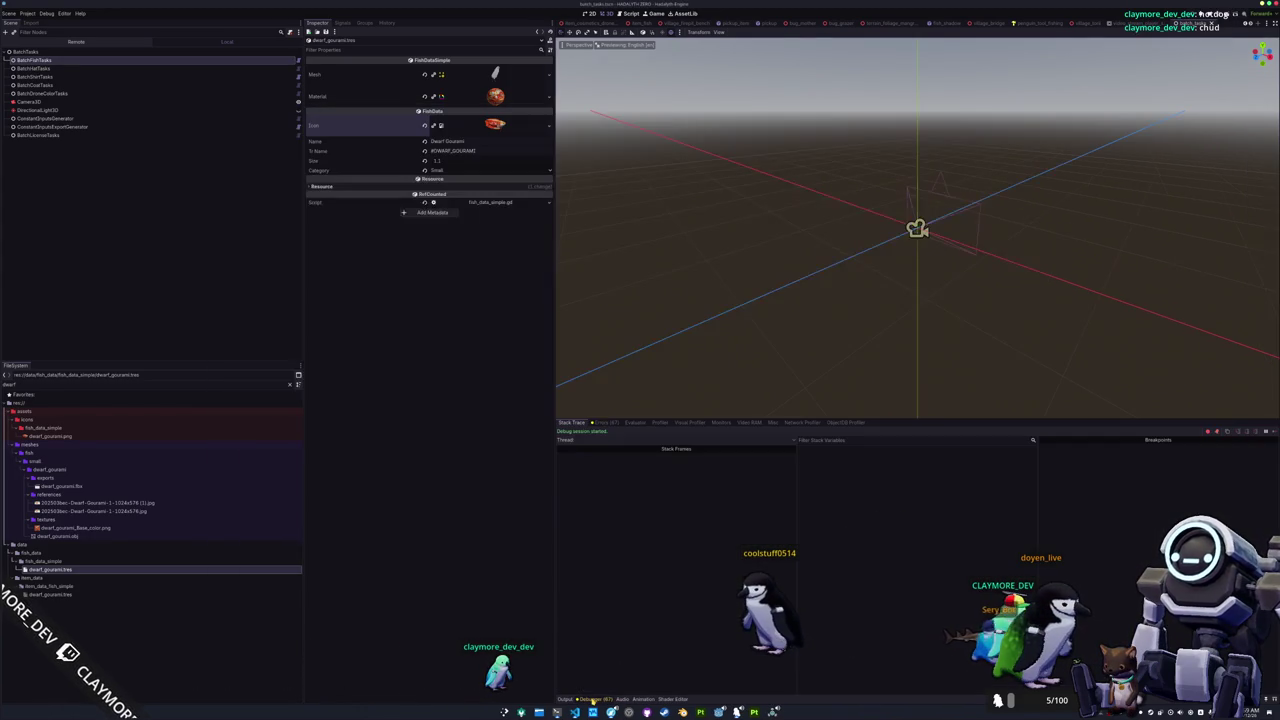
click(607, 423)
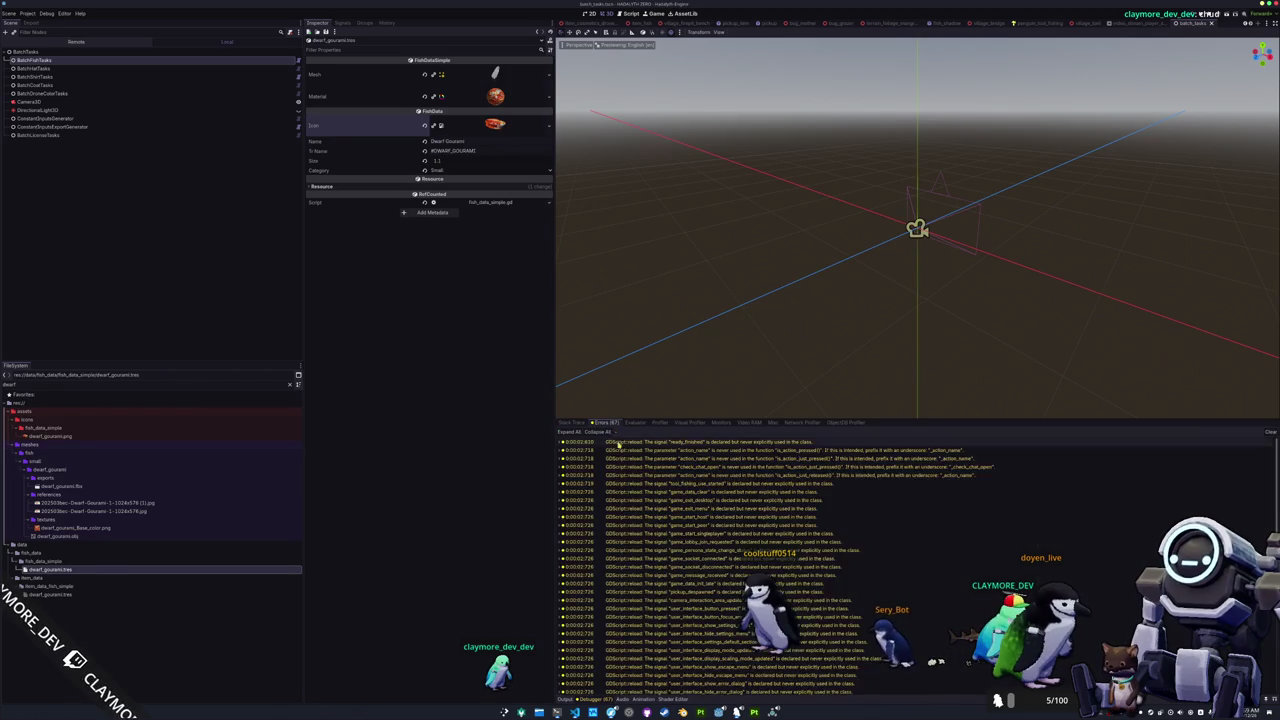
click(768, 706)
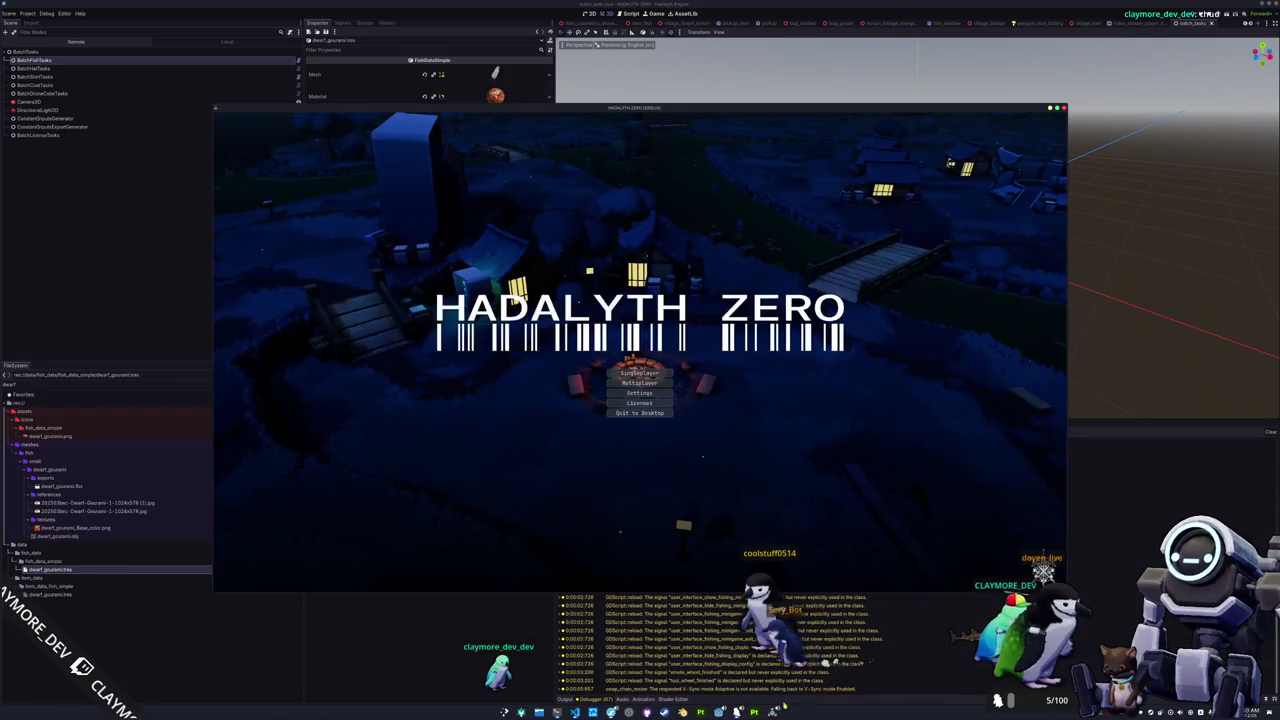
click(646, 373)
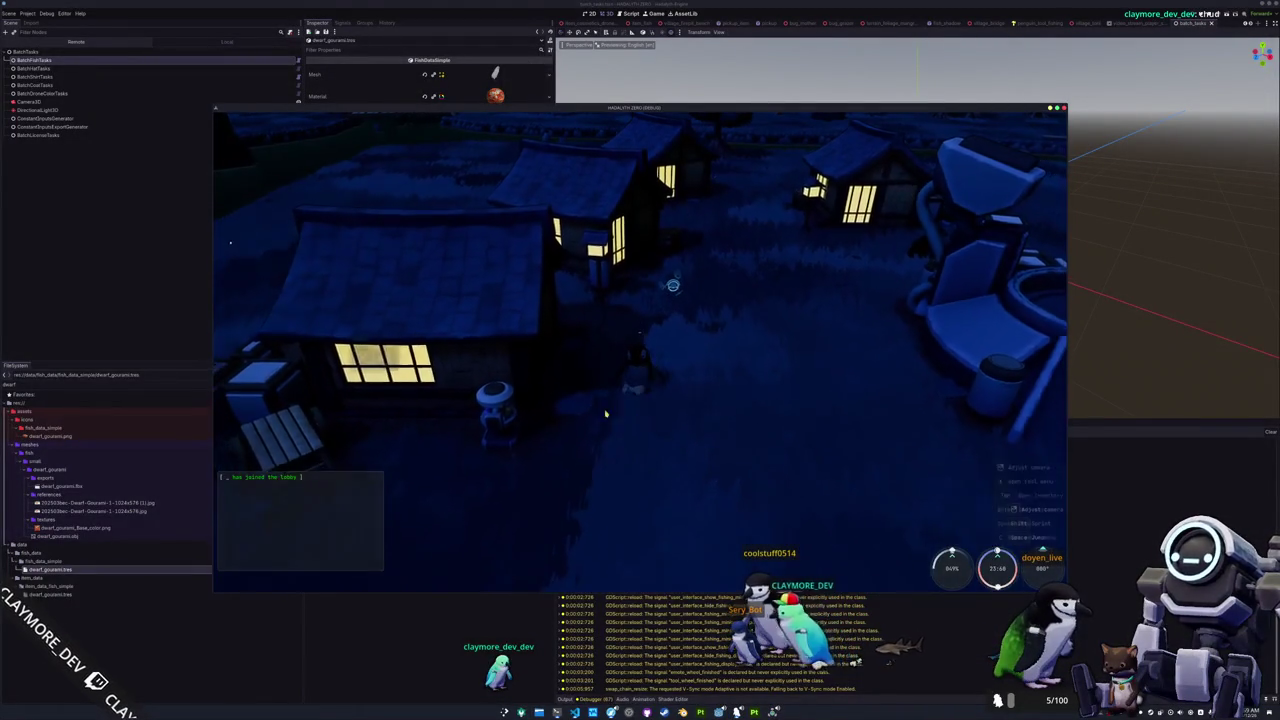
Bring up the in-game tools panel and turn the camera over the village toward the fence.
key(x)
key(x)
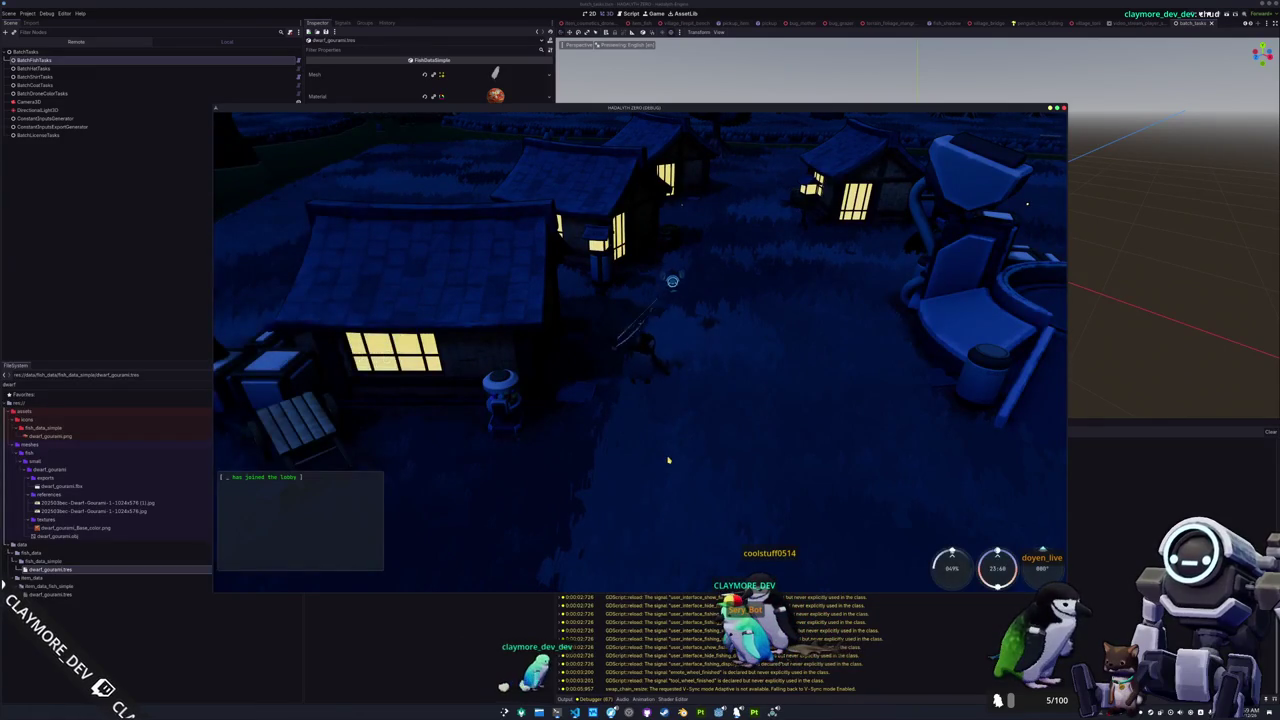
mouse_move(667, 459)
right_down()
mouse_move(610, 308)
mouse_move(573, 270)
mouse_move(461, 331)
right_up()
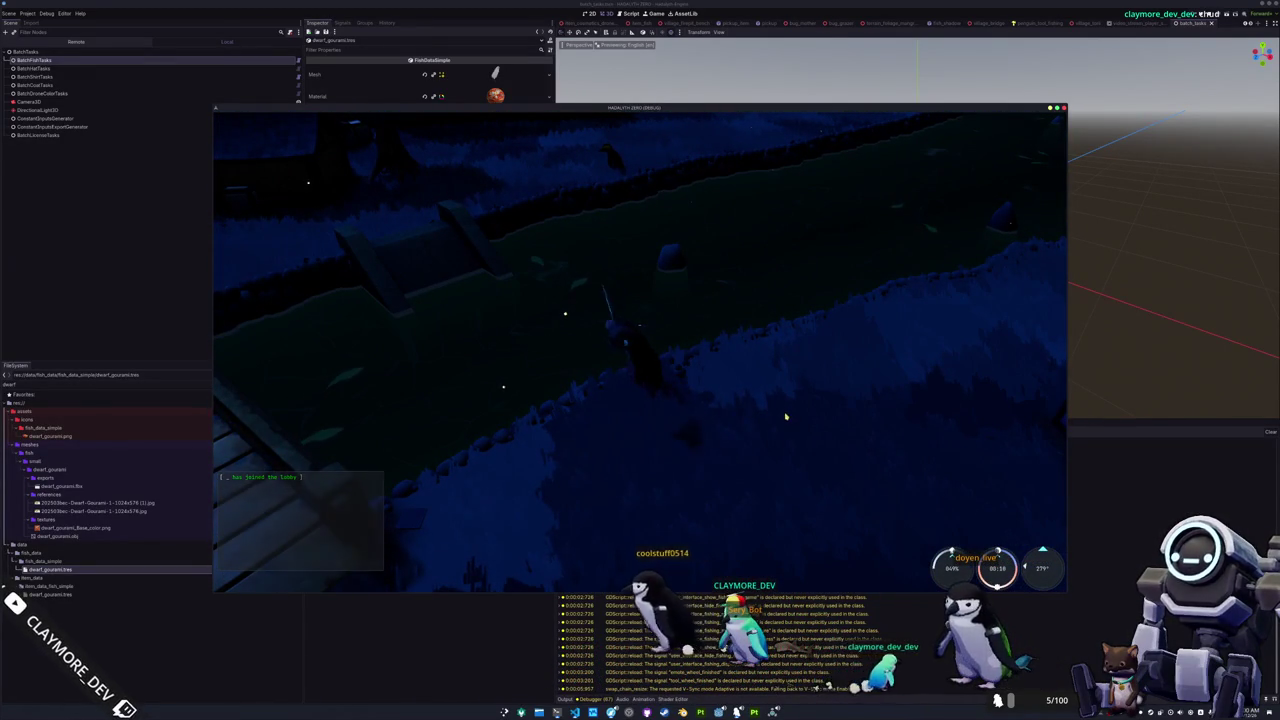
mouse_move(632, 452)
right_down()
mouse_move(666, 300)
mouse_move(772, 446)
right_up()
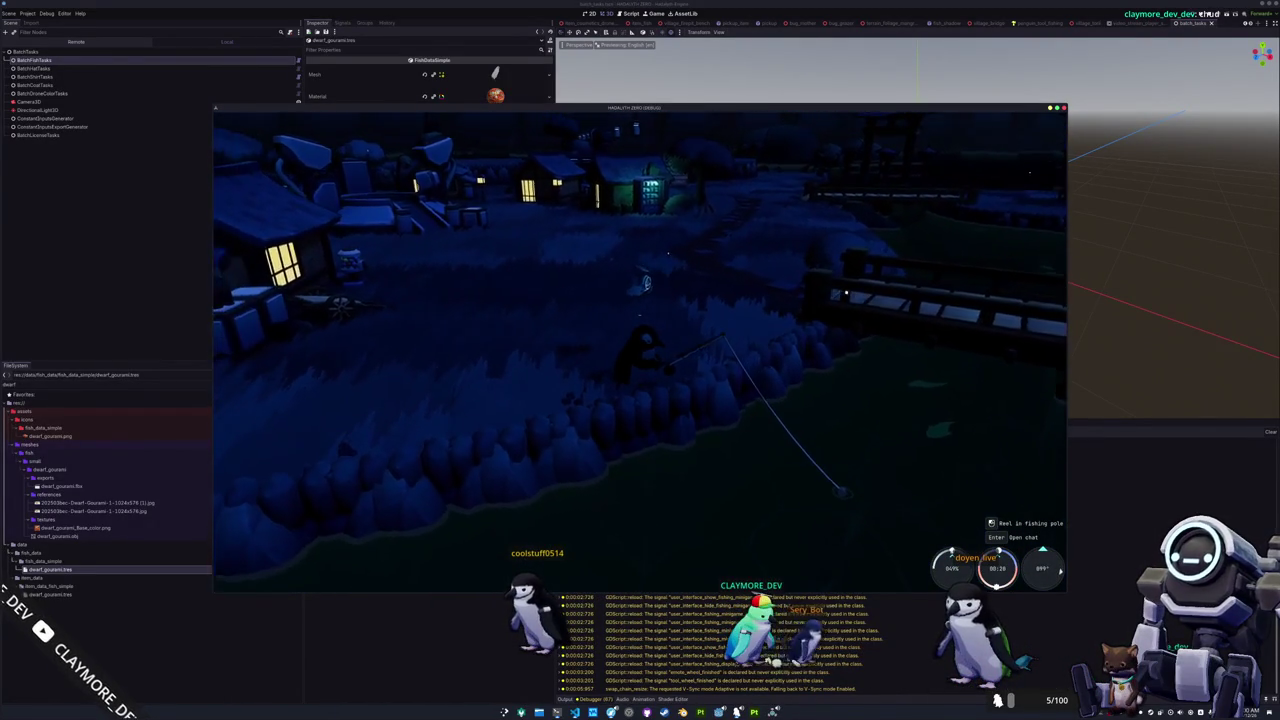
right_drag(772, 446, 720, 410)
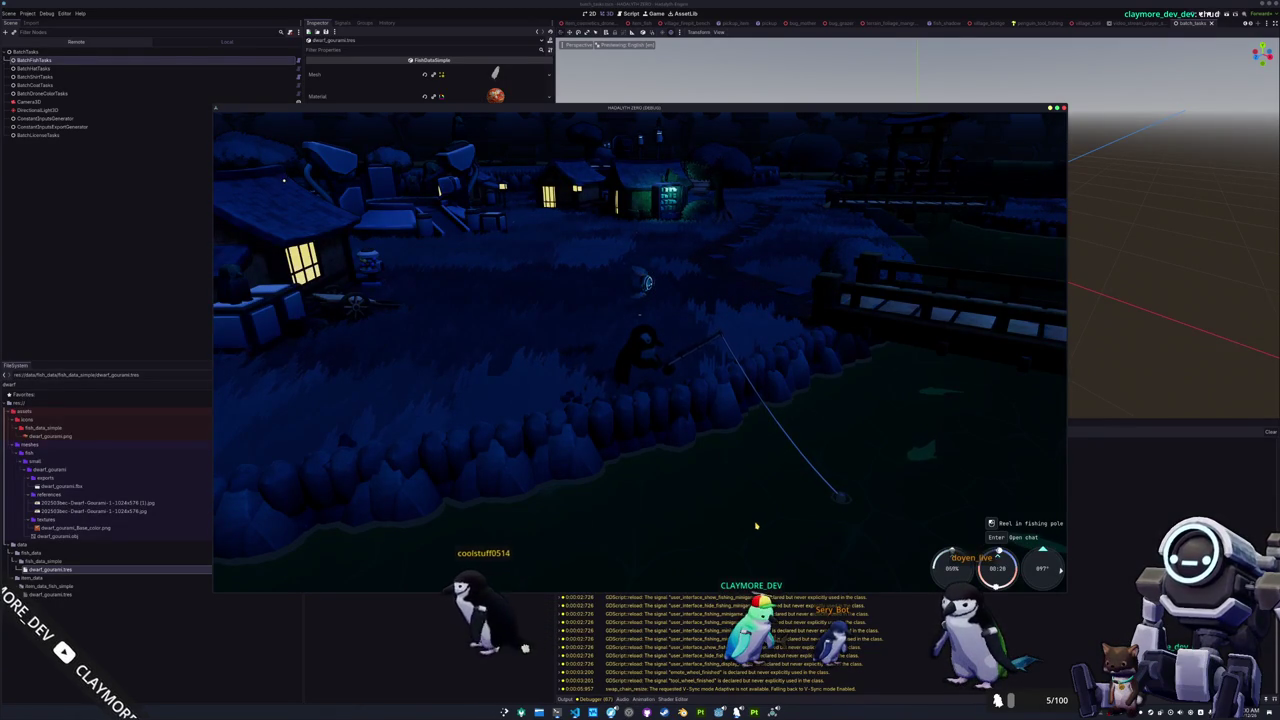
right_drag(755, 518, 830, 560)
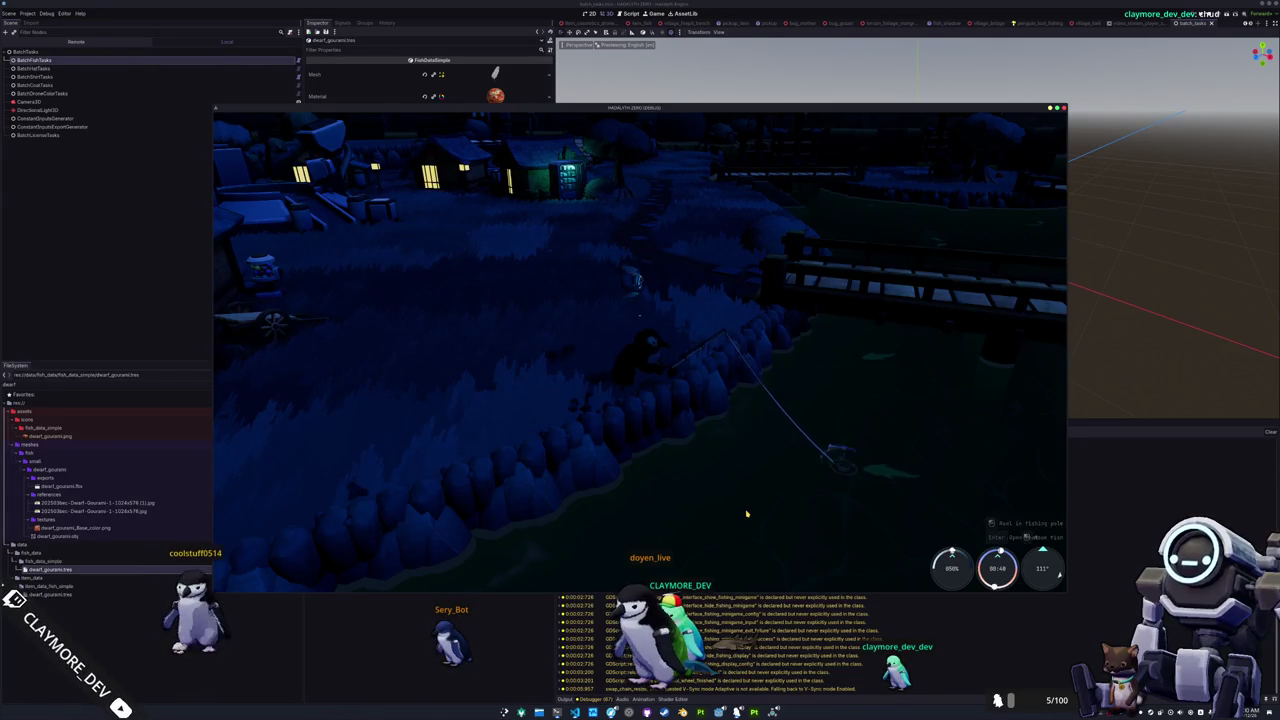
Complete the fishing minigame's arrow sequences to land the fish, then stop the game with F8.
click(746, 514)
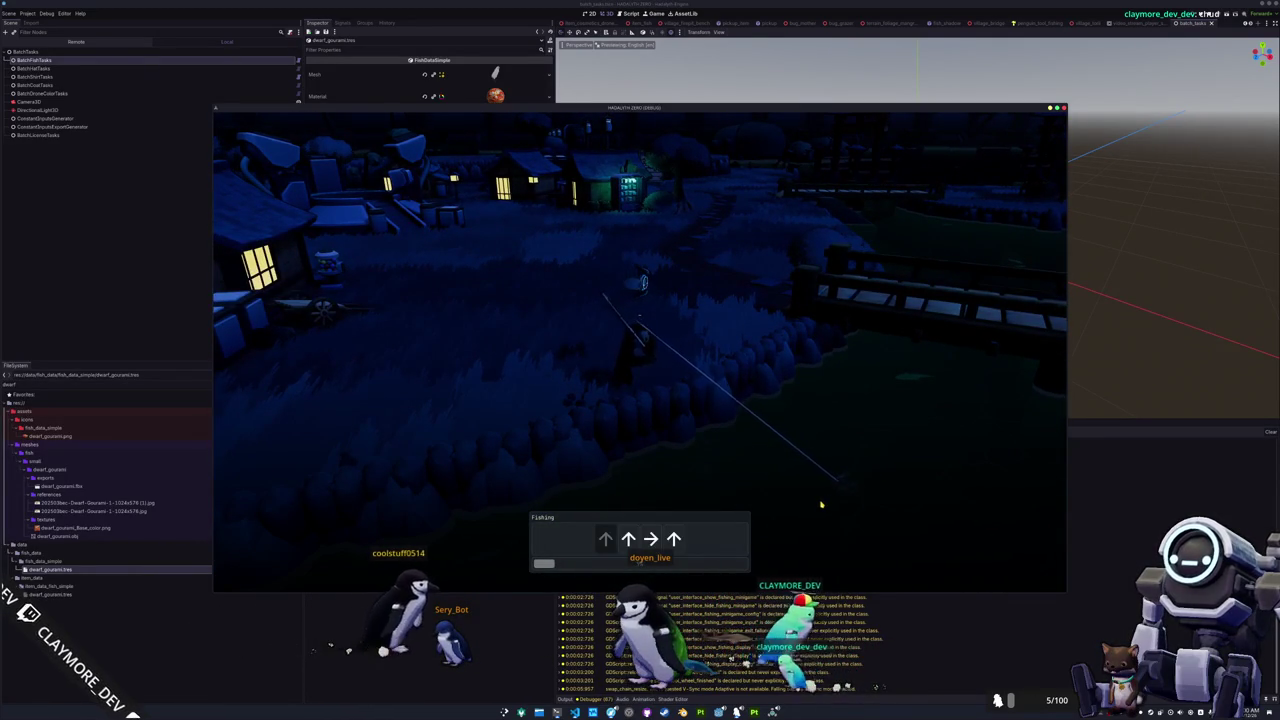
key(Up)
key(Up)
key(Right)
key(Down)
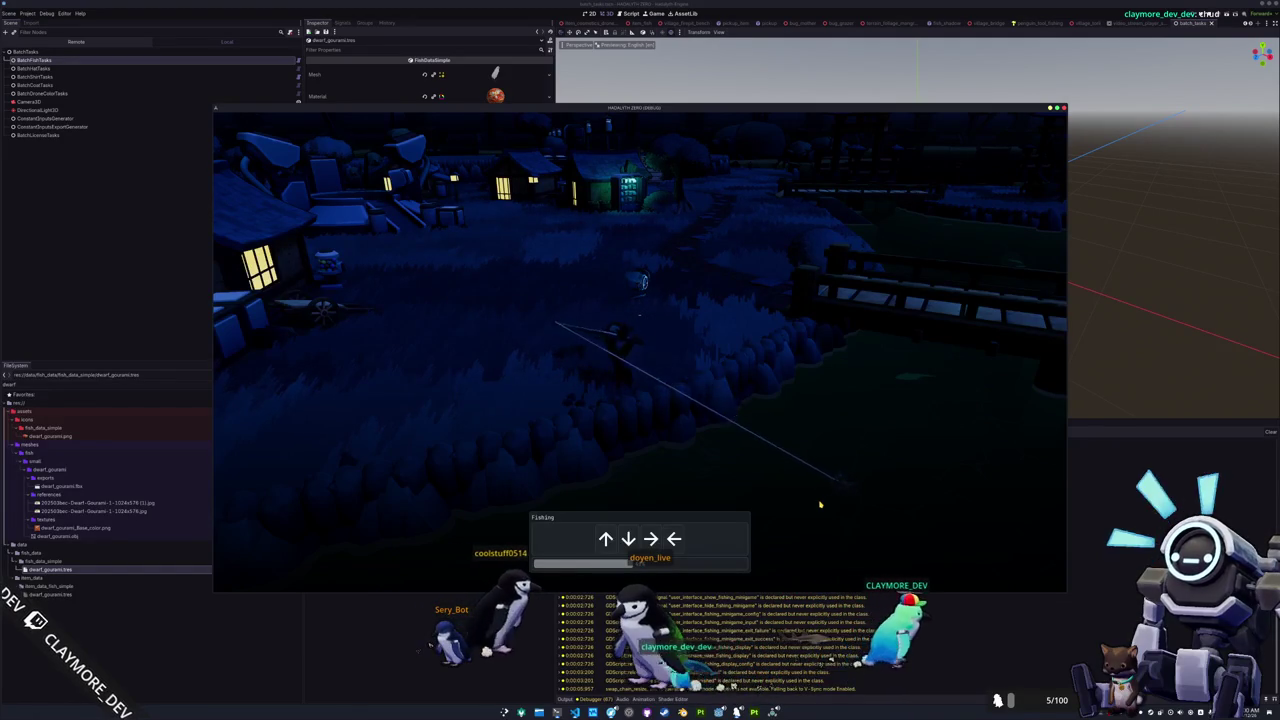
key(Left)
key(Left)
key(Down)
key(Left)
key(Left)
key(Left)
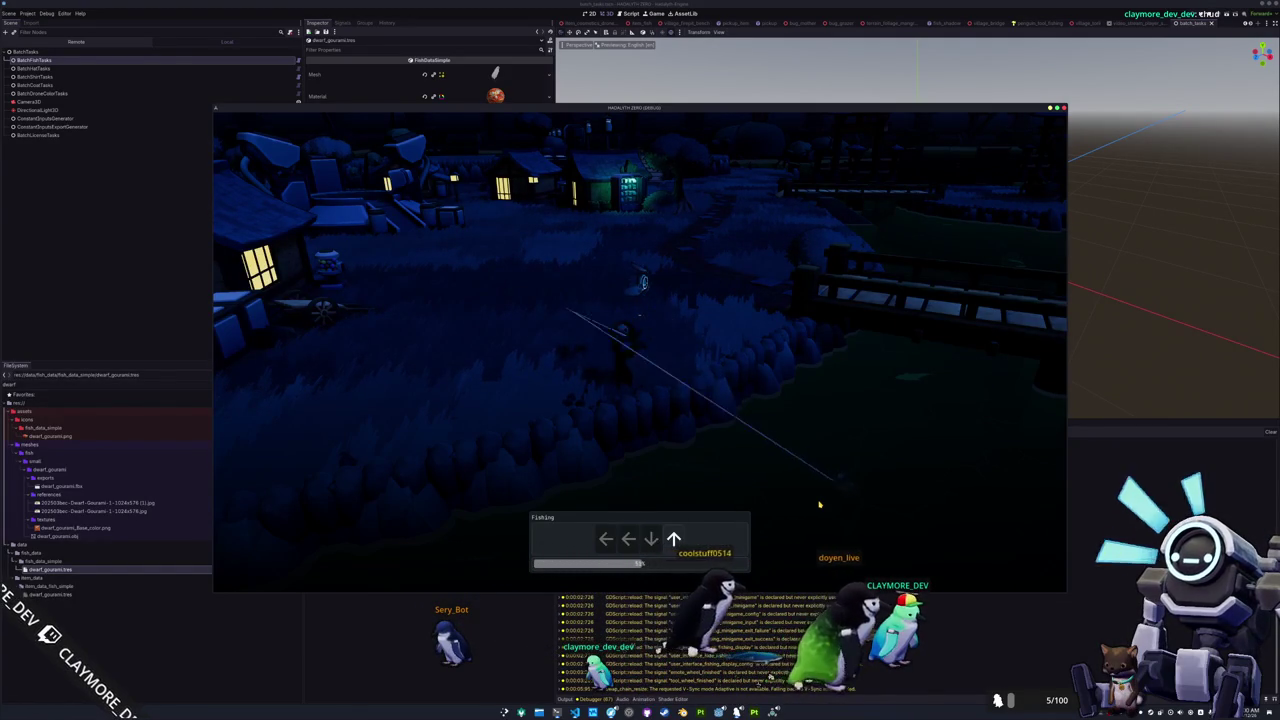
key(Down)
key(Up)
key(Up)
key(Left)
key(Right)
key(Right)
key(Right)
key(Right)
key(Up)
key(Down)
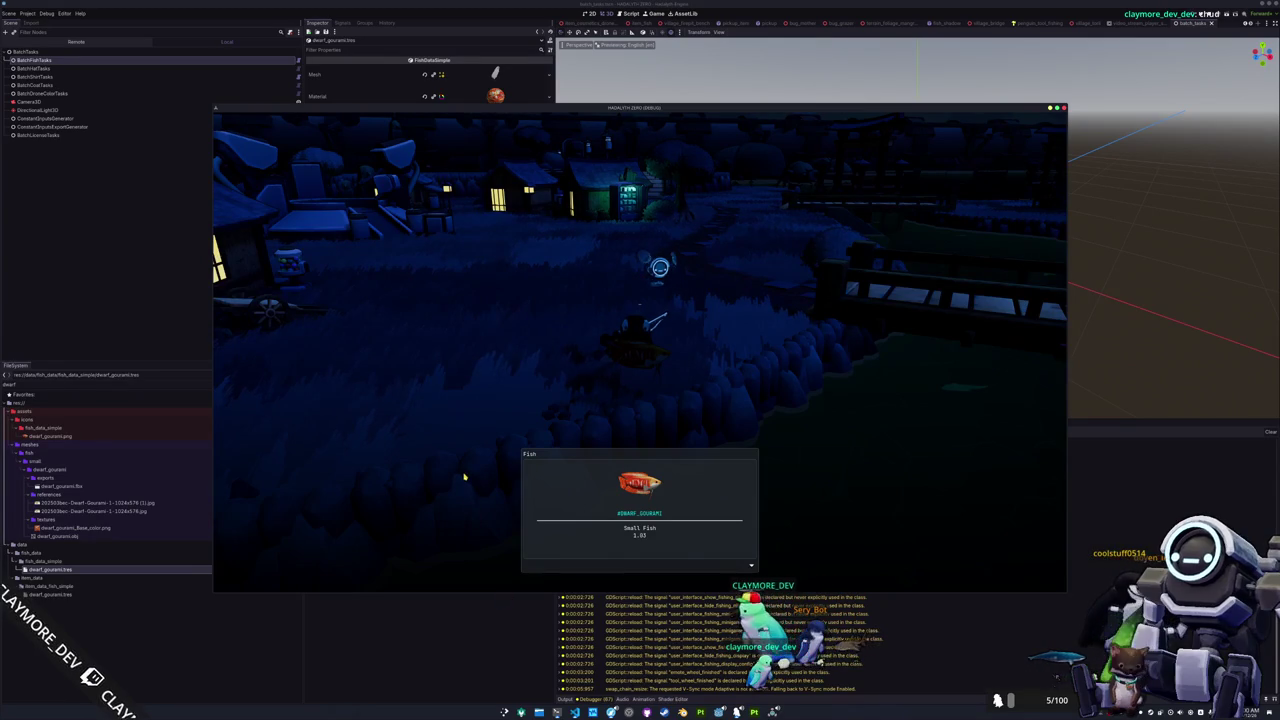
key(F8)
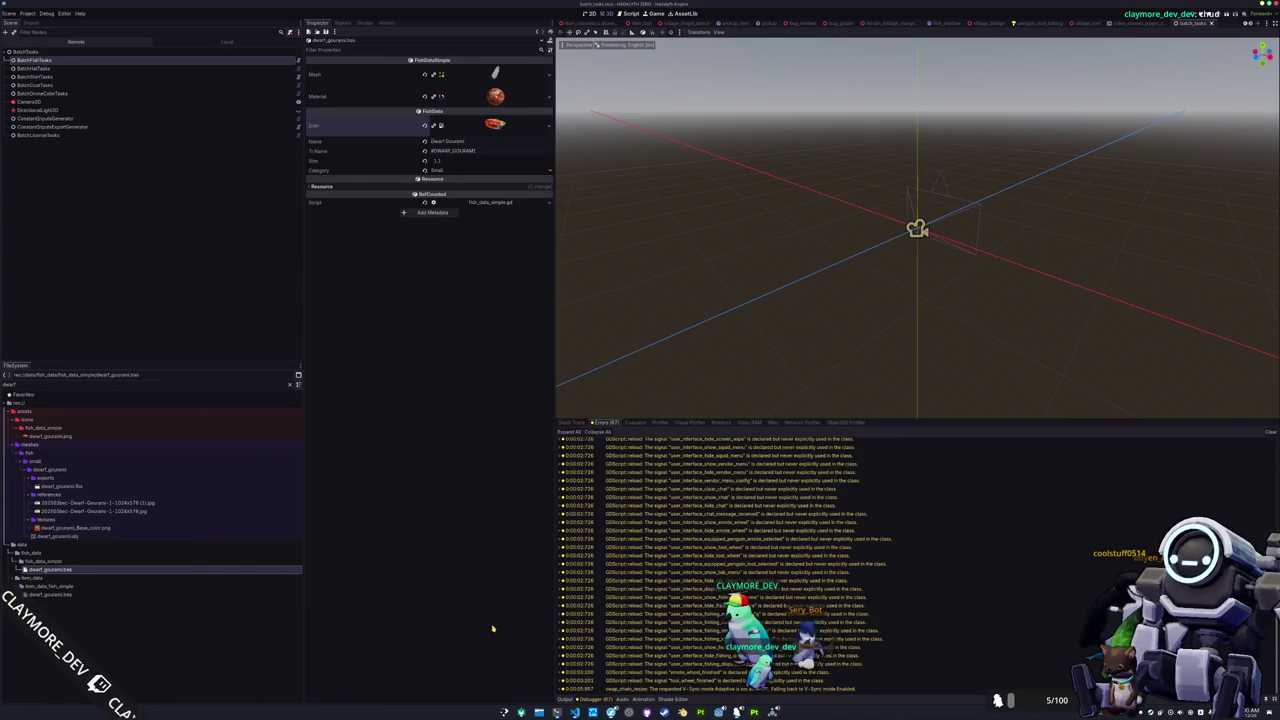
Toggle the fish icon preview, select dwarf_gourami.tres, and open the desktop launcher.
click(487, 128)
click(493, 127)
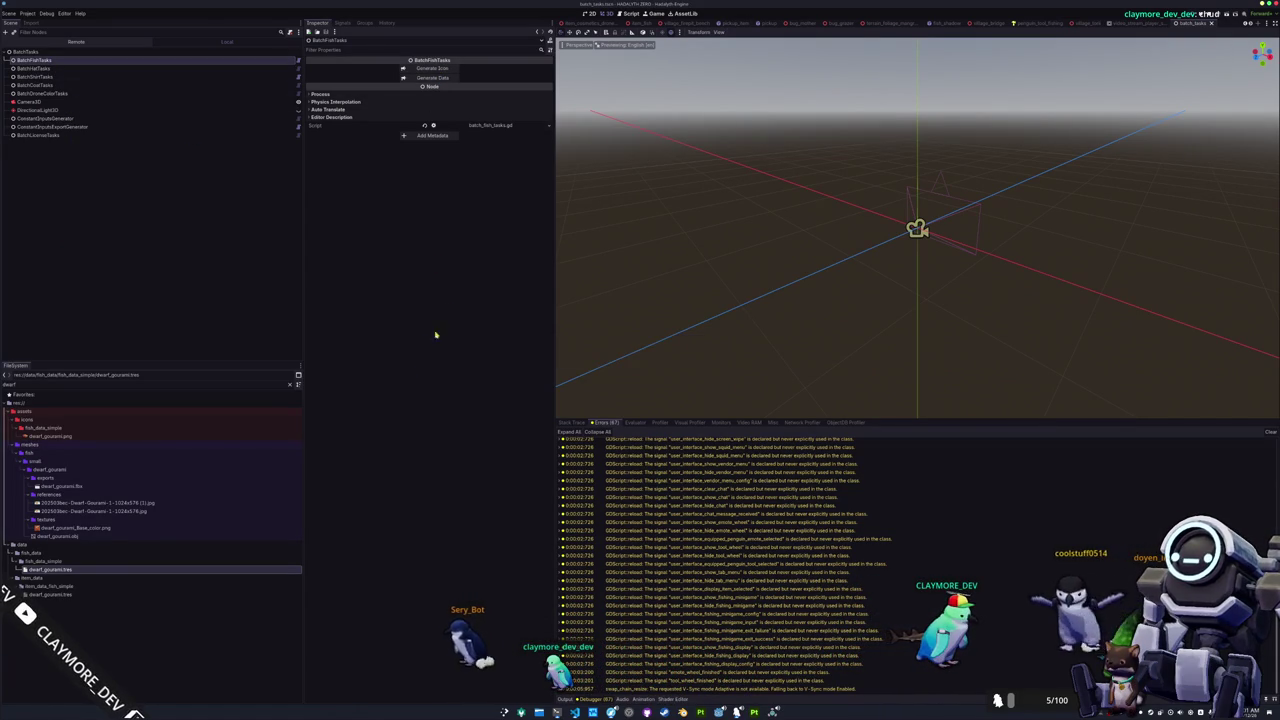
click(110, 570)
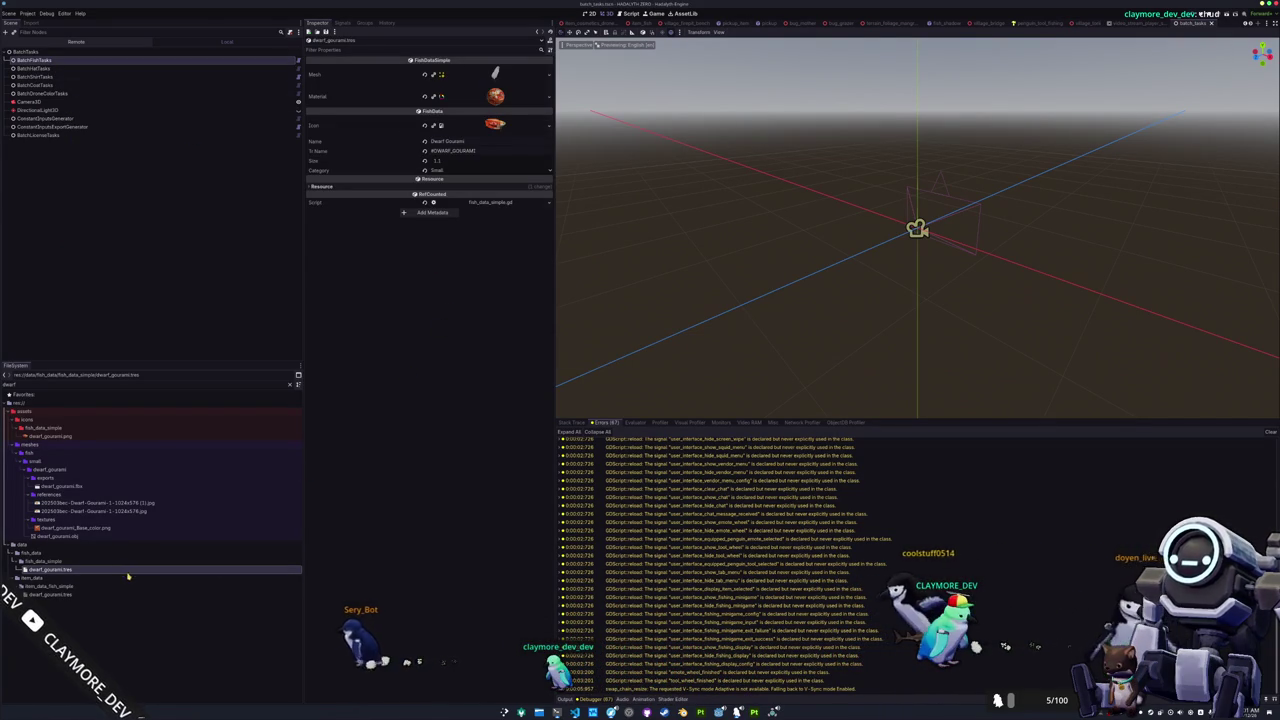
key(super)
Launch LibreOffice Calc and open translations_fish.csv with the default import settings.
text(cult)
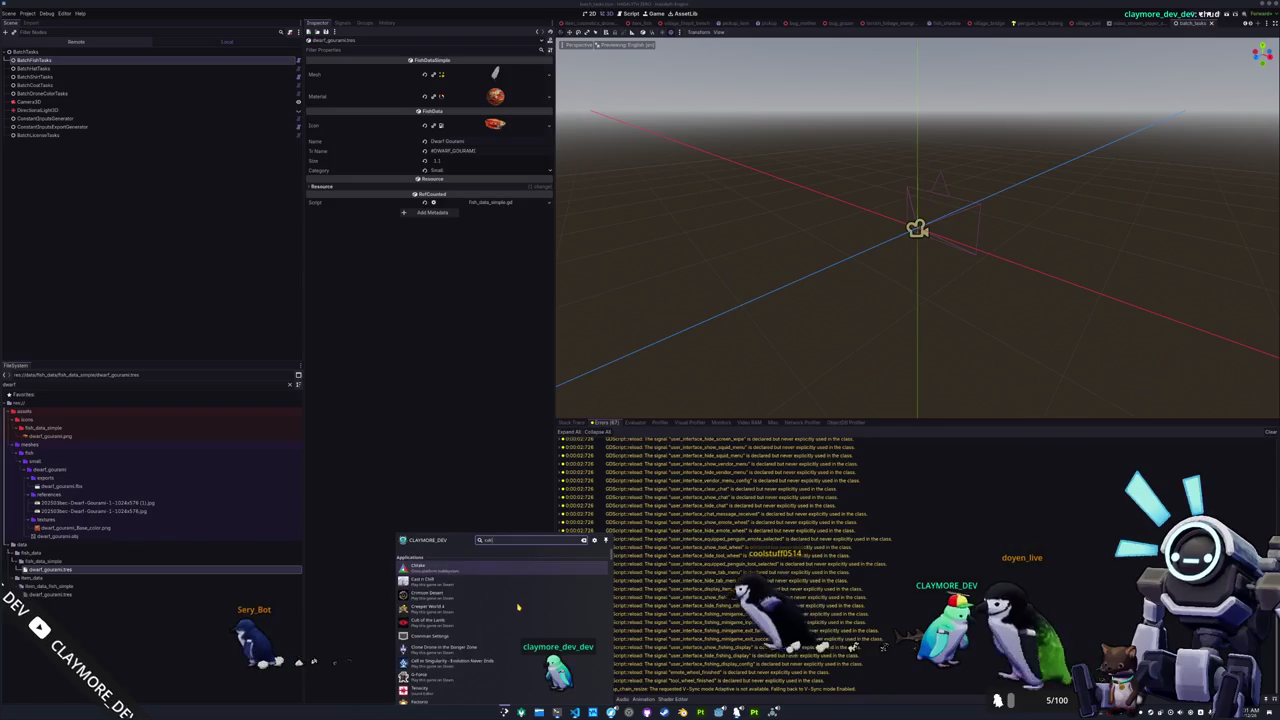
key(Return)
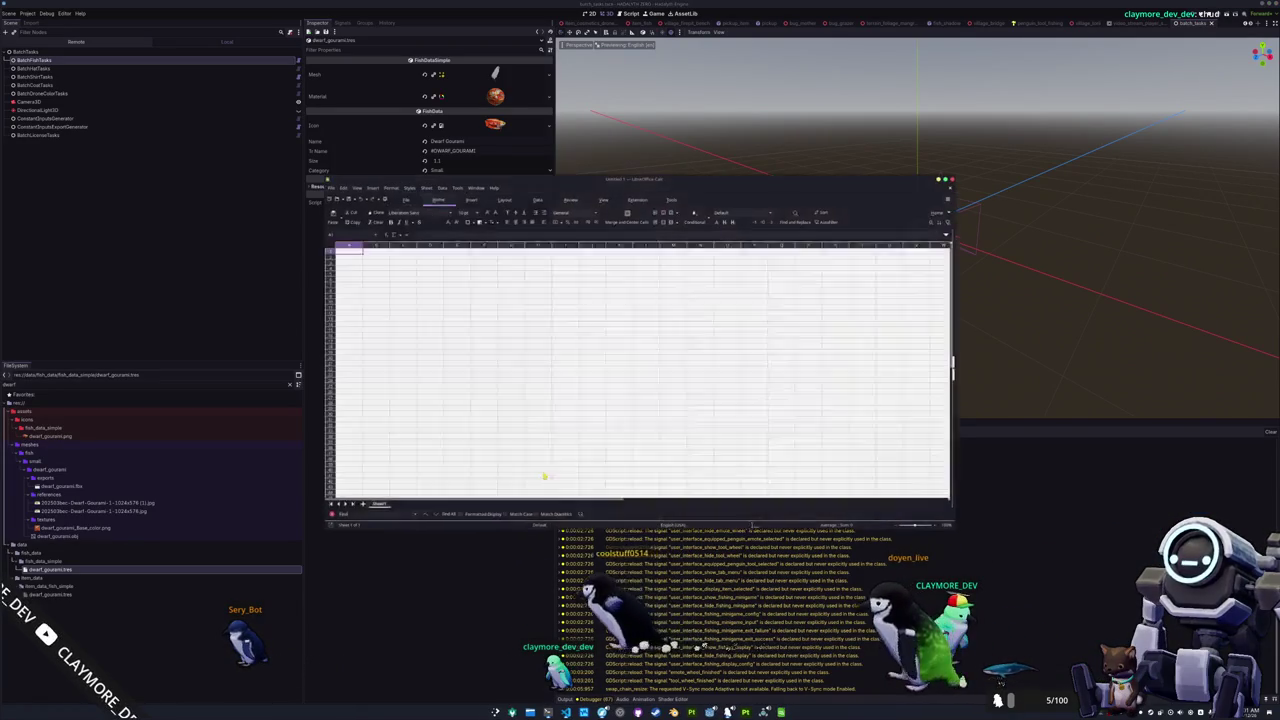
click(327, 186)
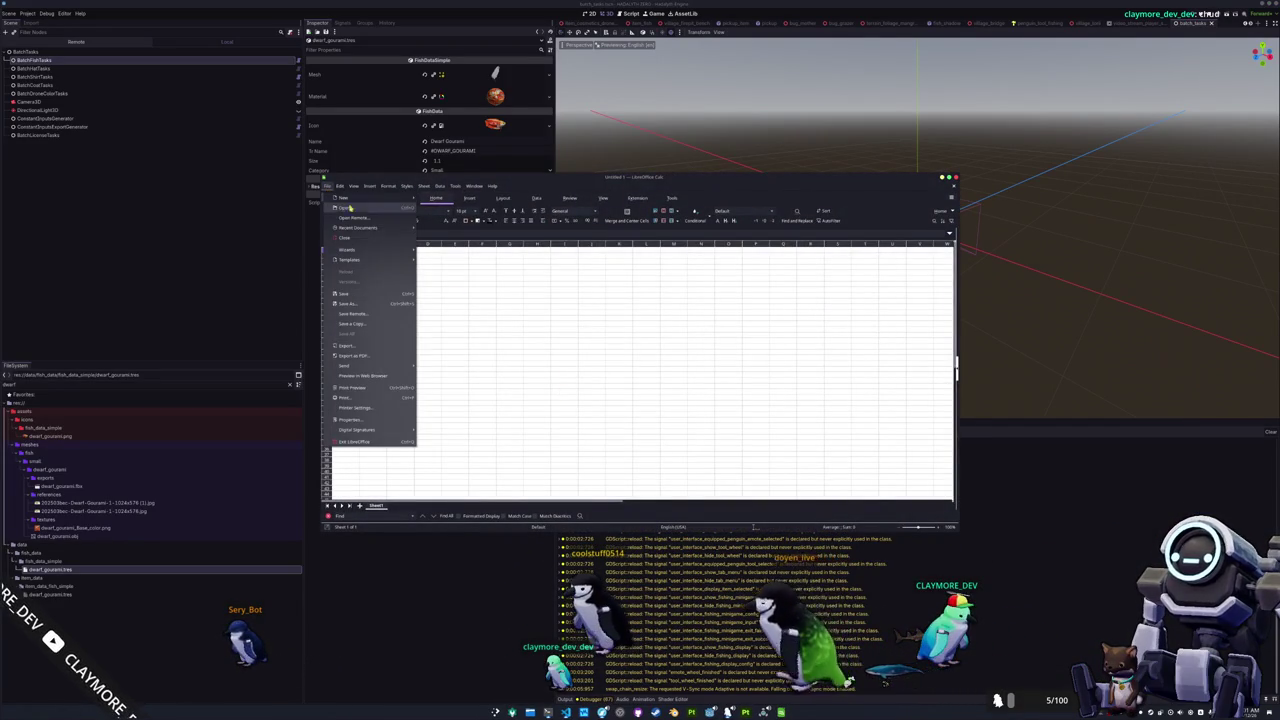
mouse_move(358, 228)
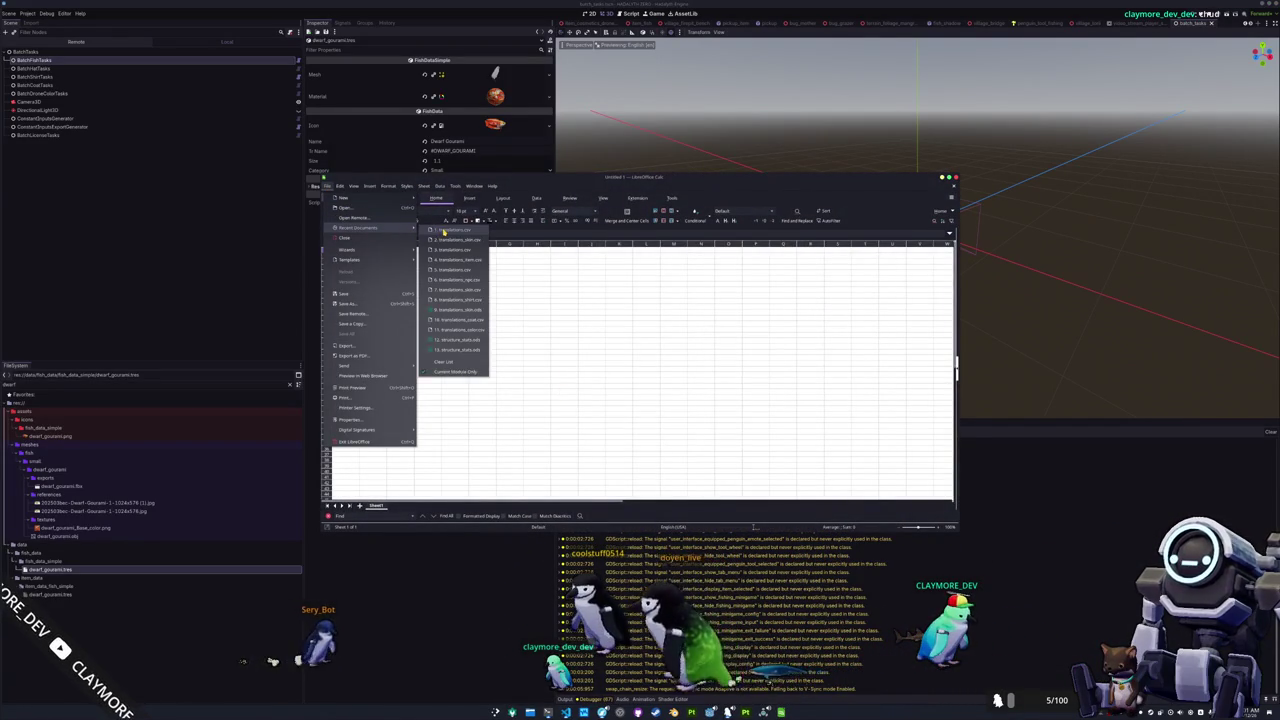
click(345, 207)
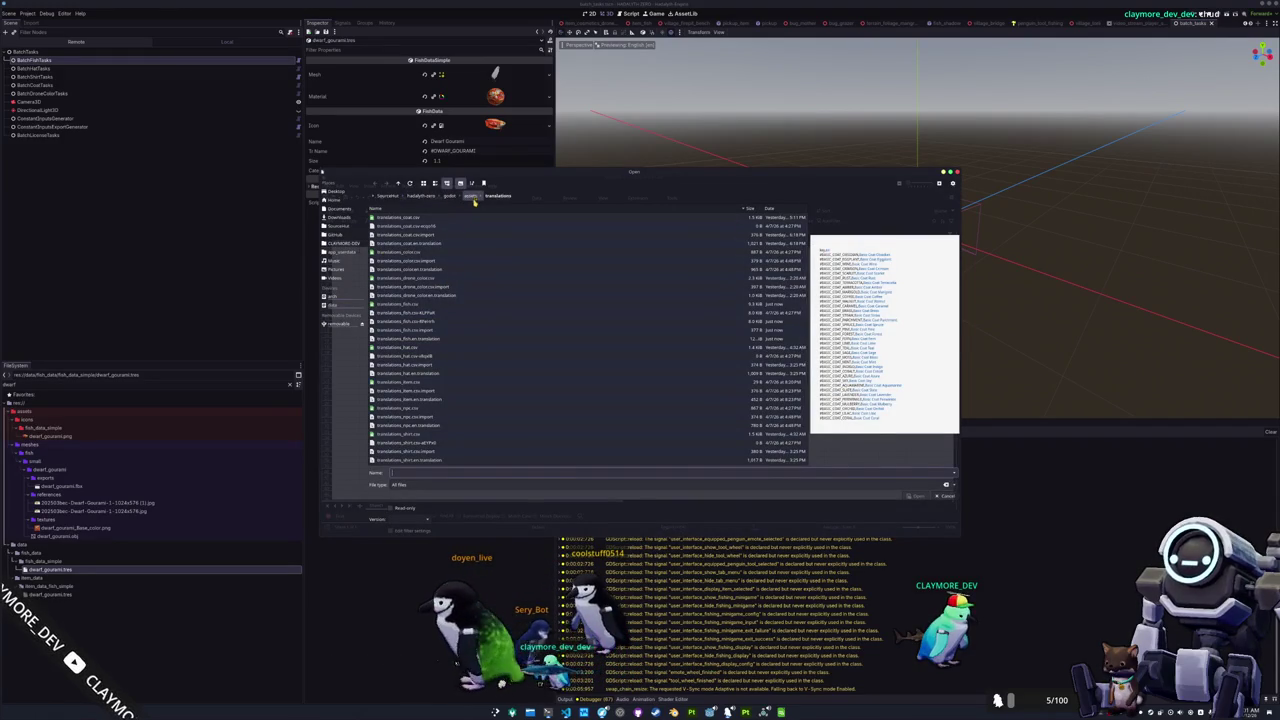
click(457, 304)
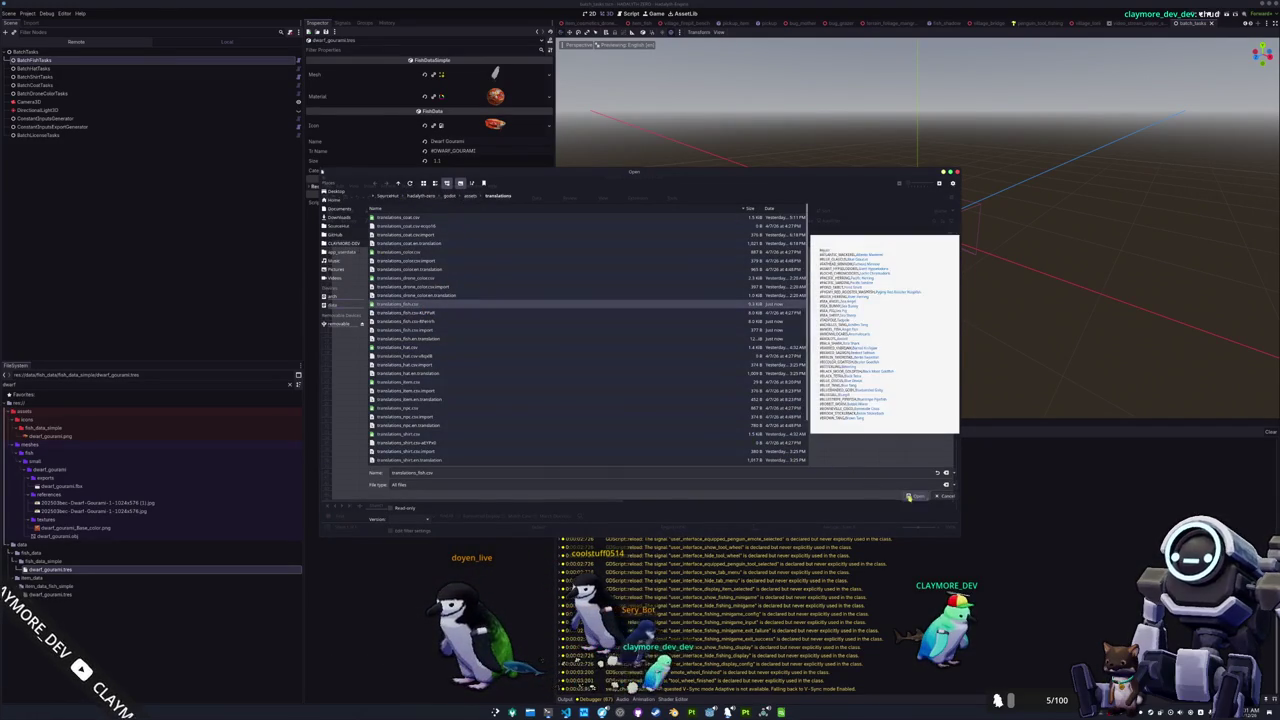
click(910, 496)
click(680, 468)
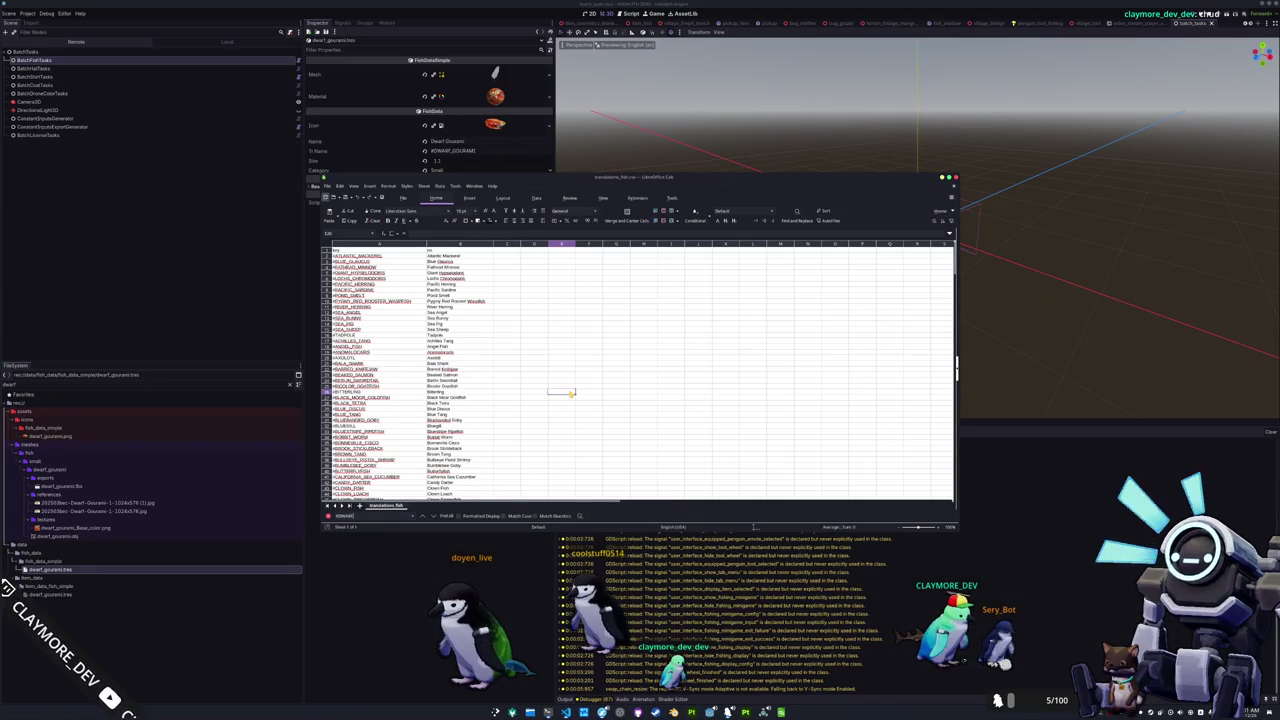
Scroll through the fish name list, then leave Calc for the other windows.
scroll(557, 370, down, 5)
scroll(543, 374, down, 5)
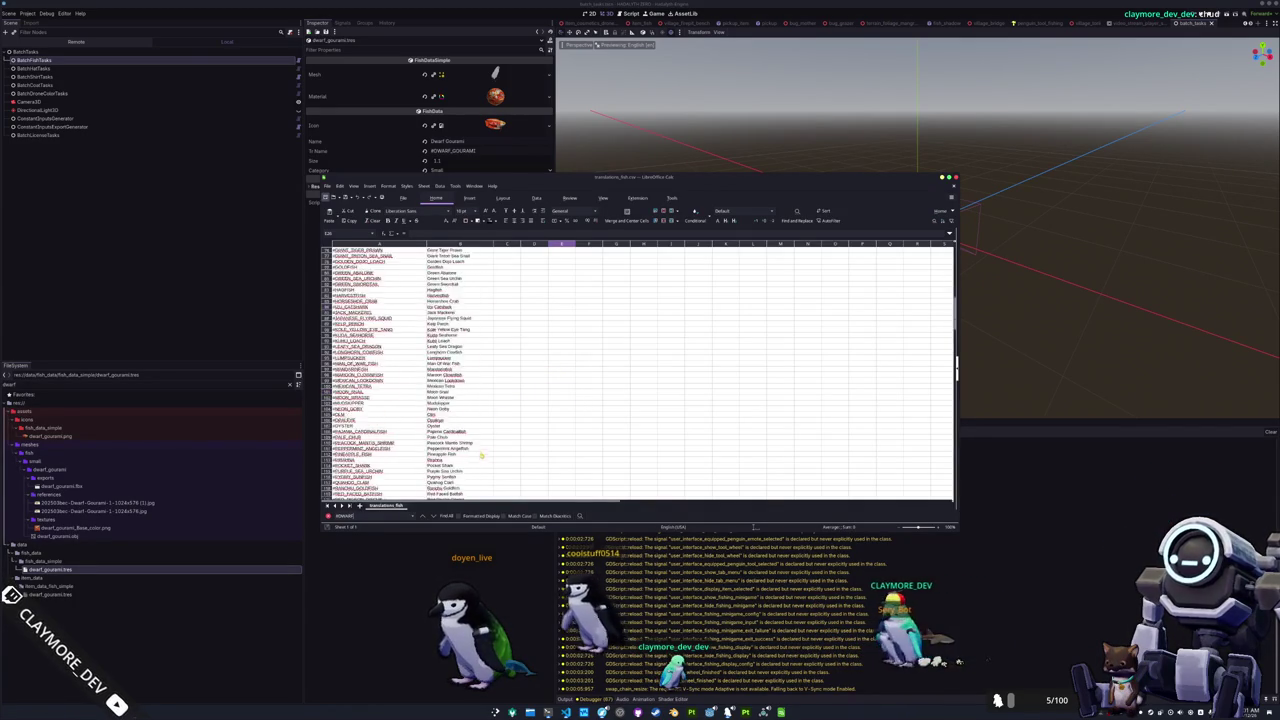
scroll(474, 457, down, 5)
scroll(480, 463, down, 5)
key(alt+Tab)
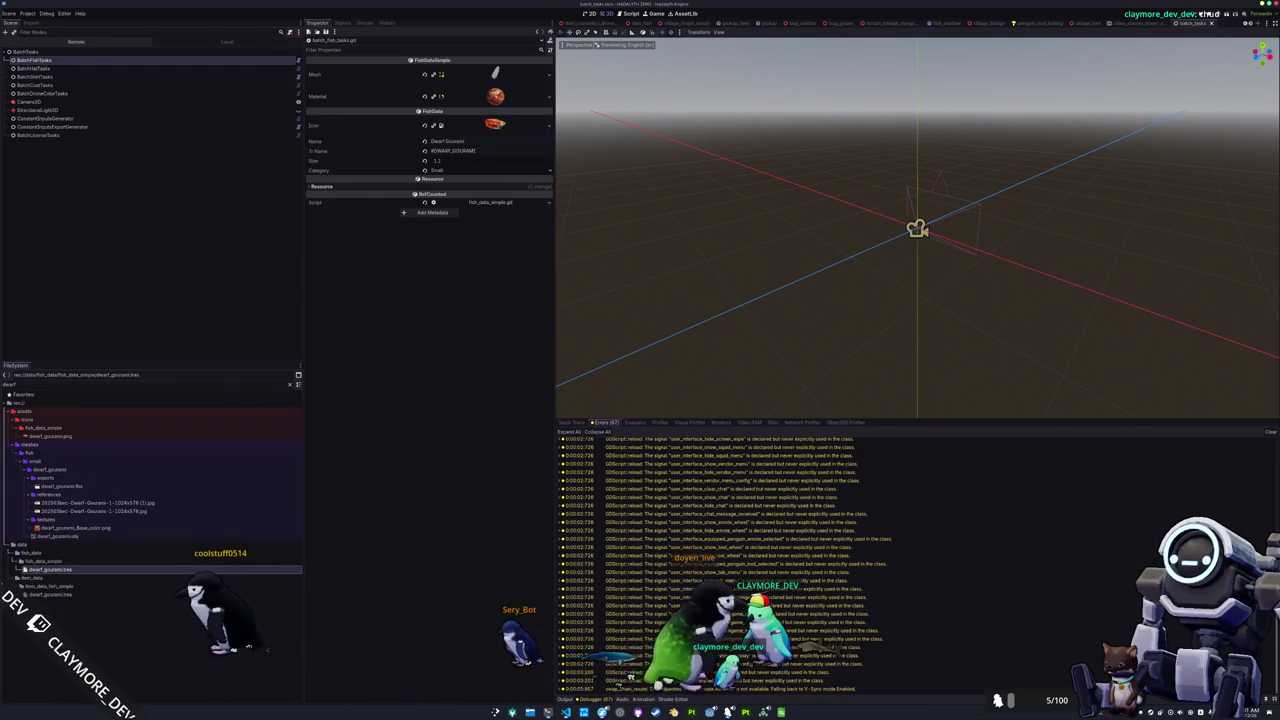
key(alt+Tab)
Search the Rust file for 'cmd', then search batch_fish_tasks.gd for 'csv'.
key(ctrl+f)
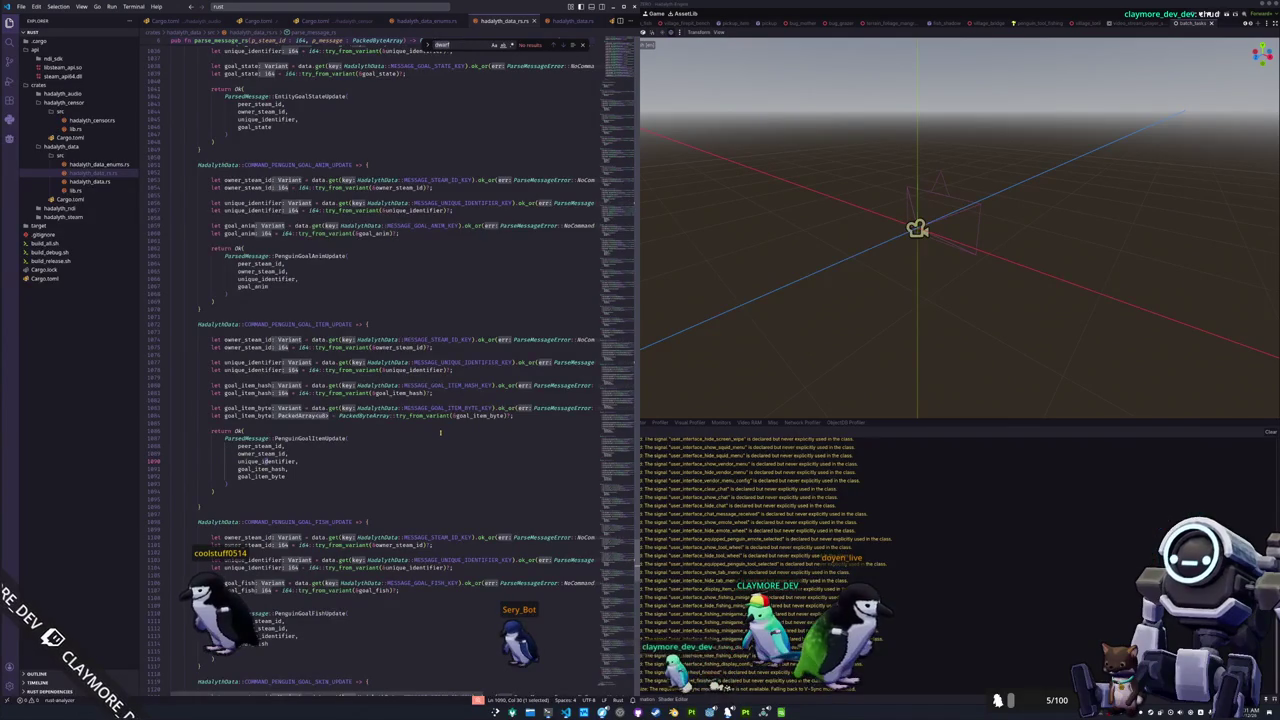
text(cmd)
scroll(488, 416, down, 1)
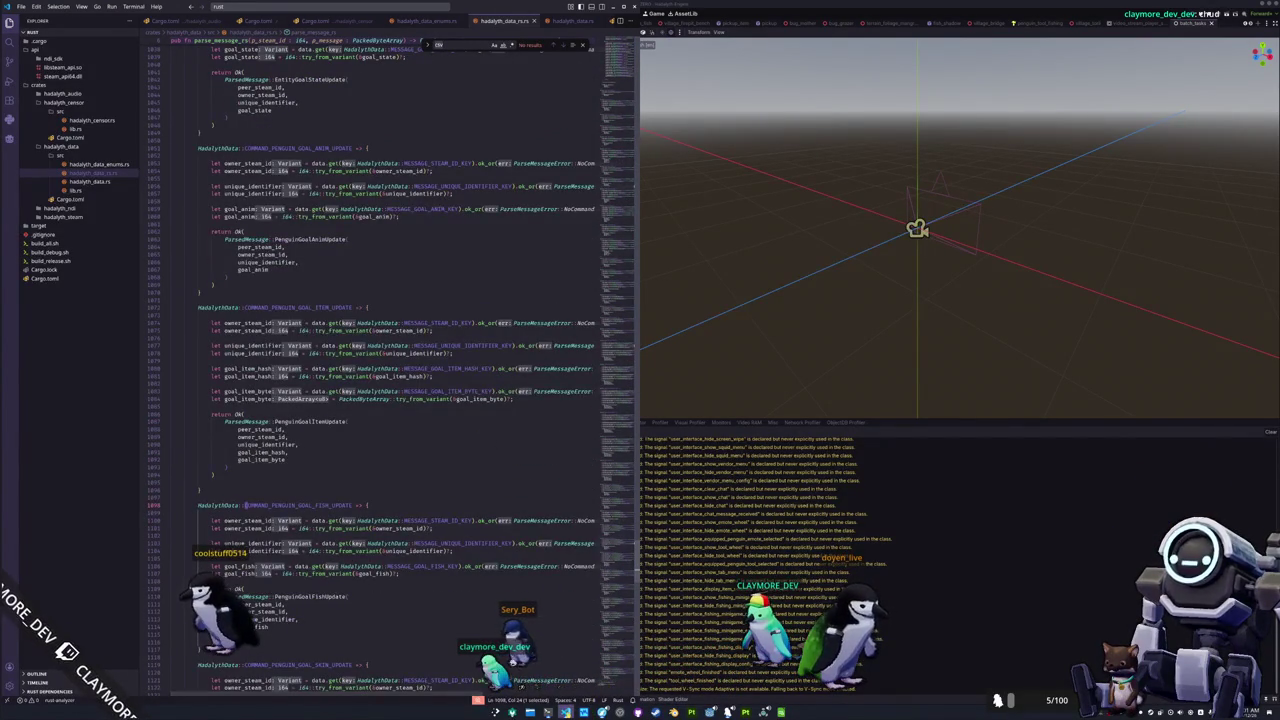
key(alt+Tab)
click(1024, 445)
key(ctrl+f)
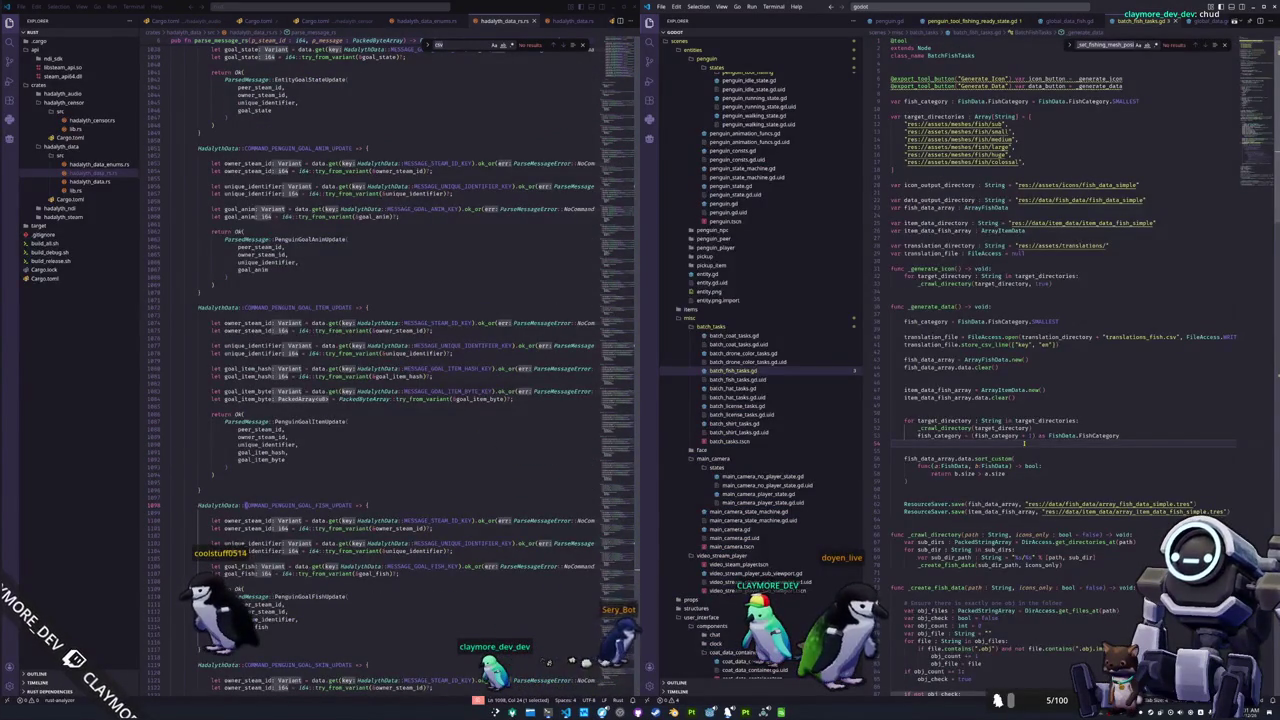
text(csv)
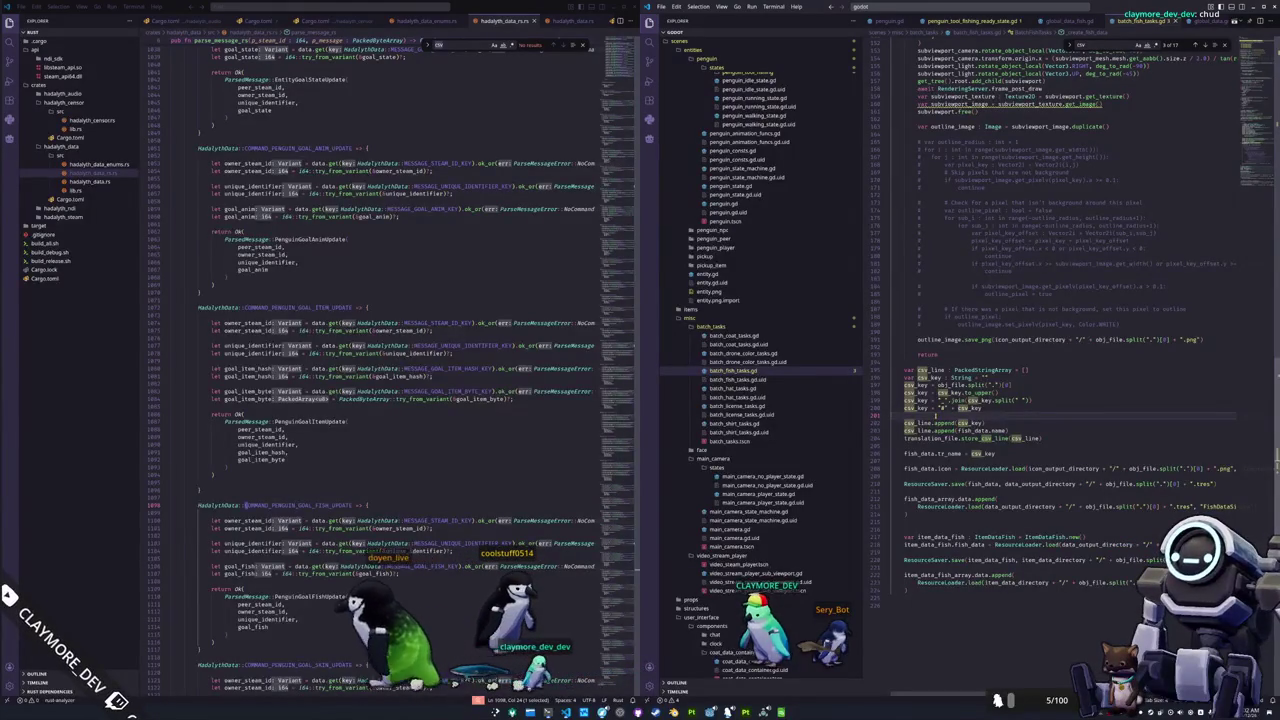
Read through the _create_fish_data function and its store_csv_line call.
scroll(1070, 300, up, 5)
scroll(1070, 300, up, 3)
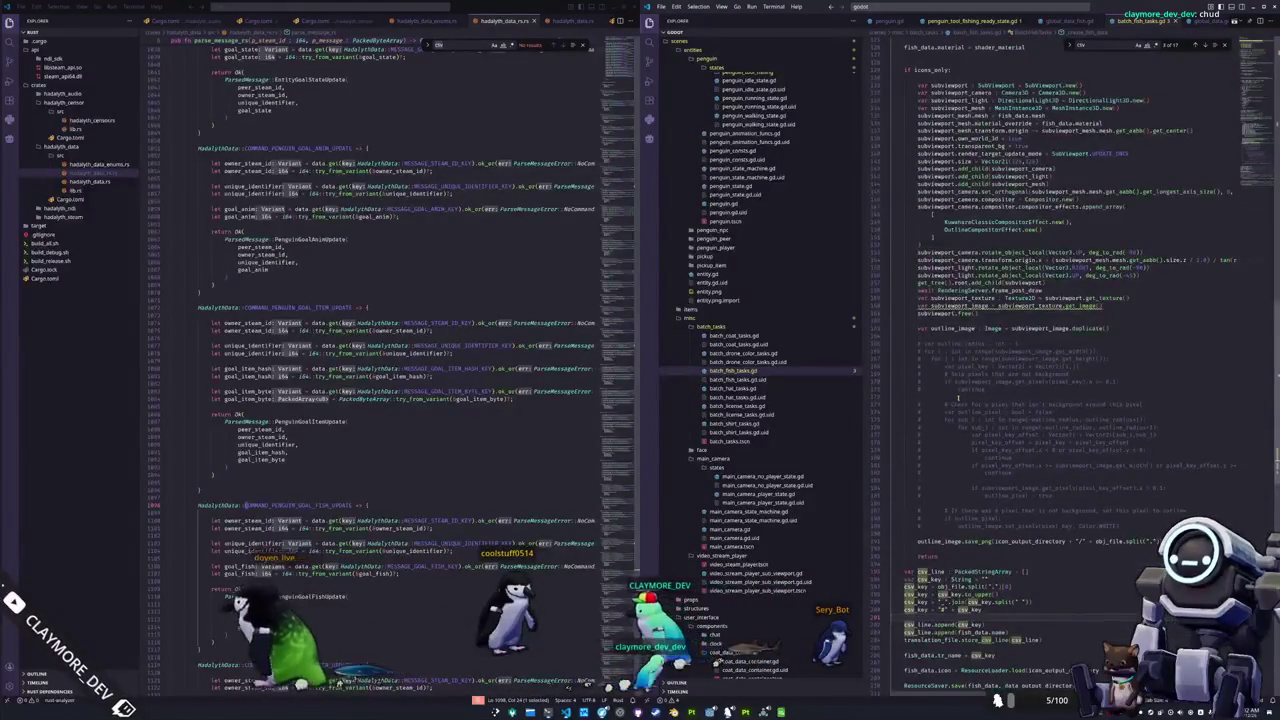
scroll(921, 540, up, 3)
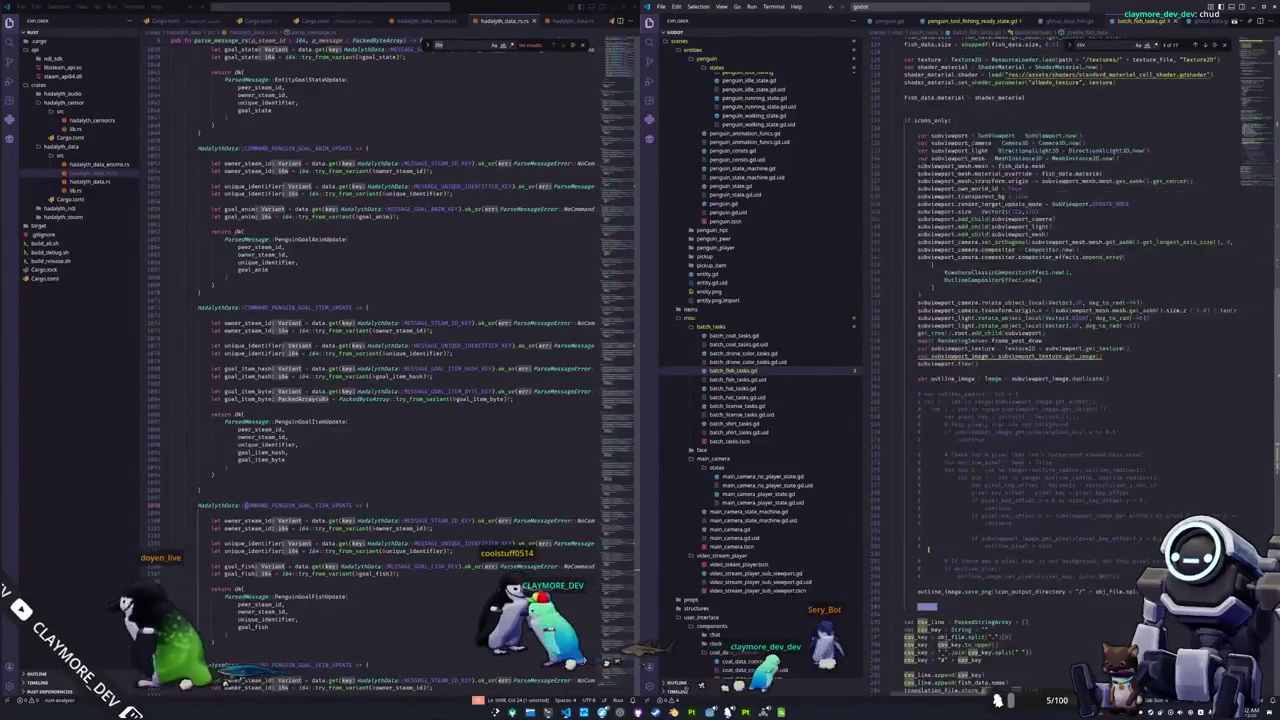
scroll(921, 540, up, 2)
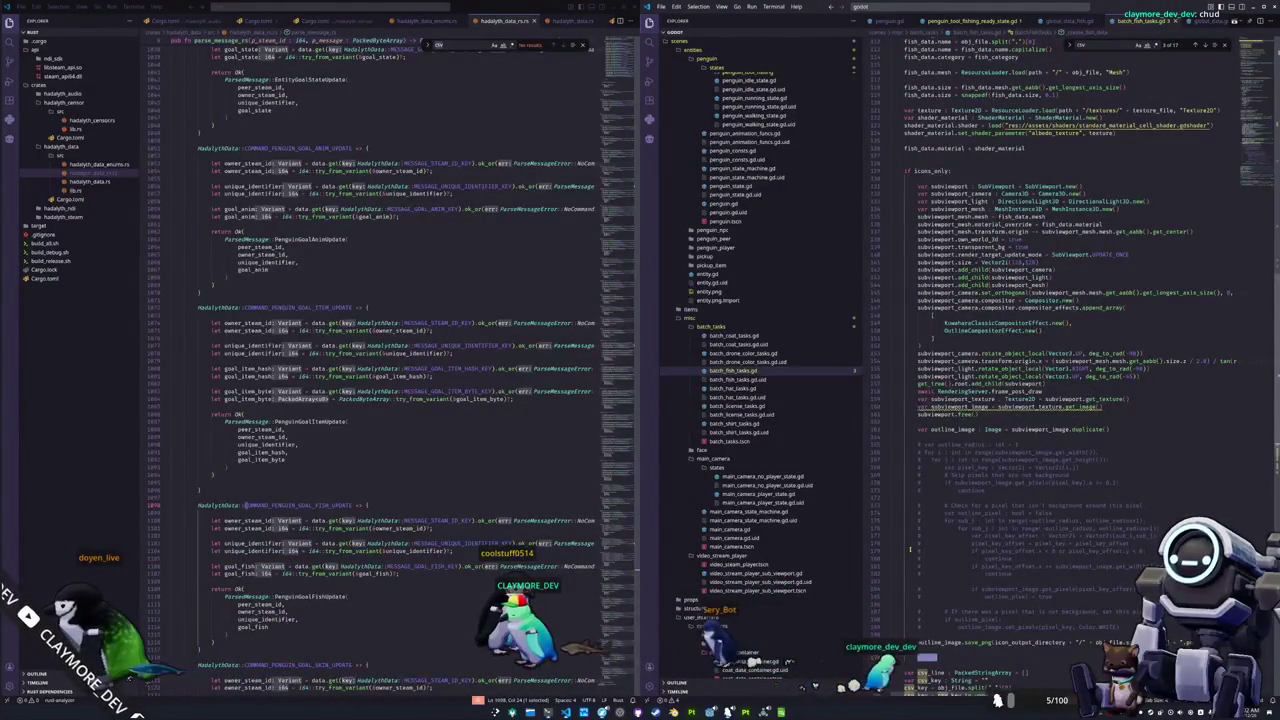
scroll(909, 549, up, 3)
scroll(909, 549, up, 3)
scroll(909, 549, up, 3)
scroll(909, 550, up, 3)
scroll(908, 549, up, 5)
scroll(908, 549, up, 5)
scroll(908, 549, up, 5)
scroll(908, 549, up, 5)
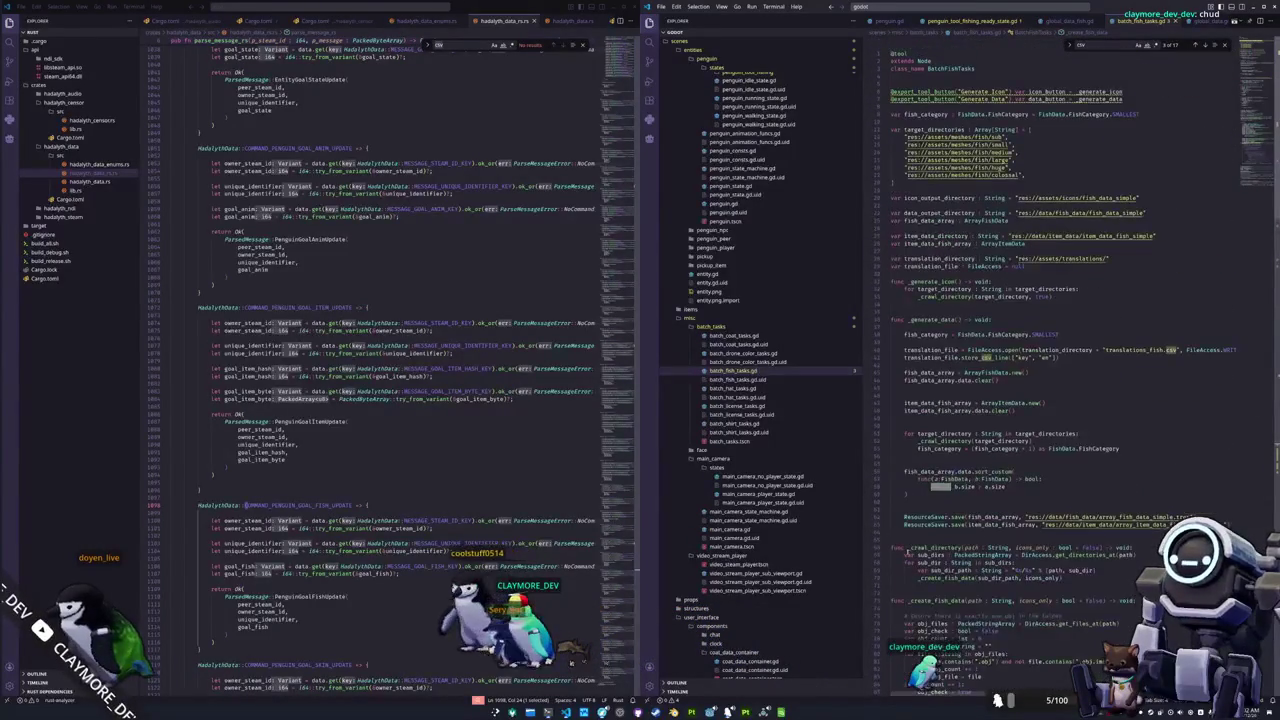
mouse_move(930, 441)
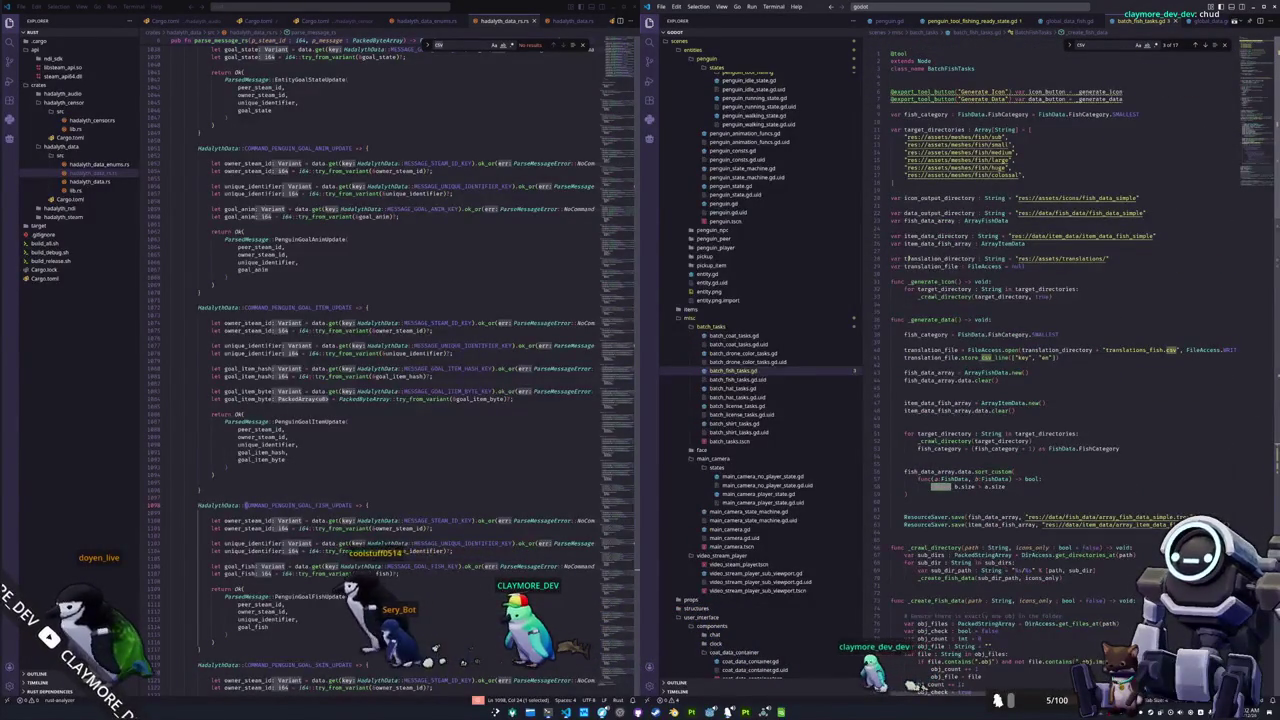
scroll(906, 540, down, 3)
scroll(903, 450, down, 2)
scroll(900, 380, down, 1)
scroll(900, 372, down, 3)
scroll(901, 385, down, 2)
scroll(903, 400, down, 4)
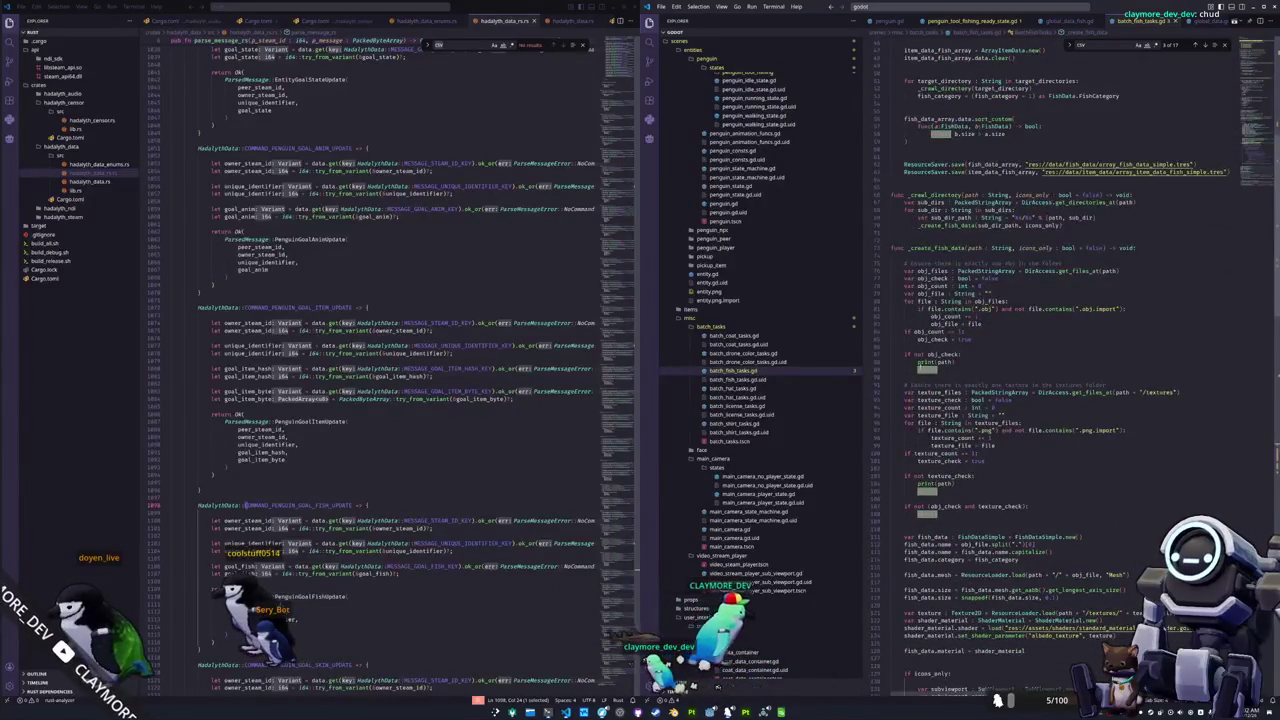
scroll(905, 410, down, 5)
scroll(911, 421, down, 5)
scroll(930, 380, up, 3)
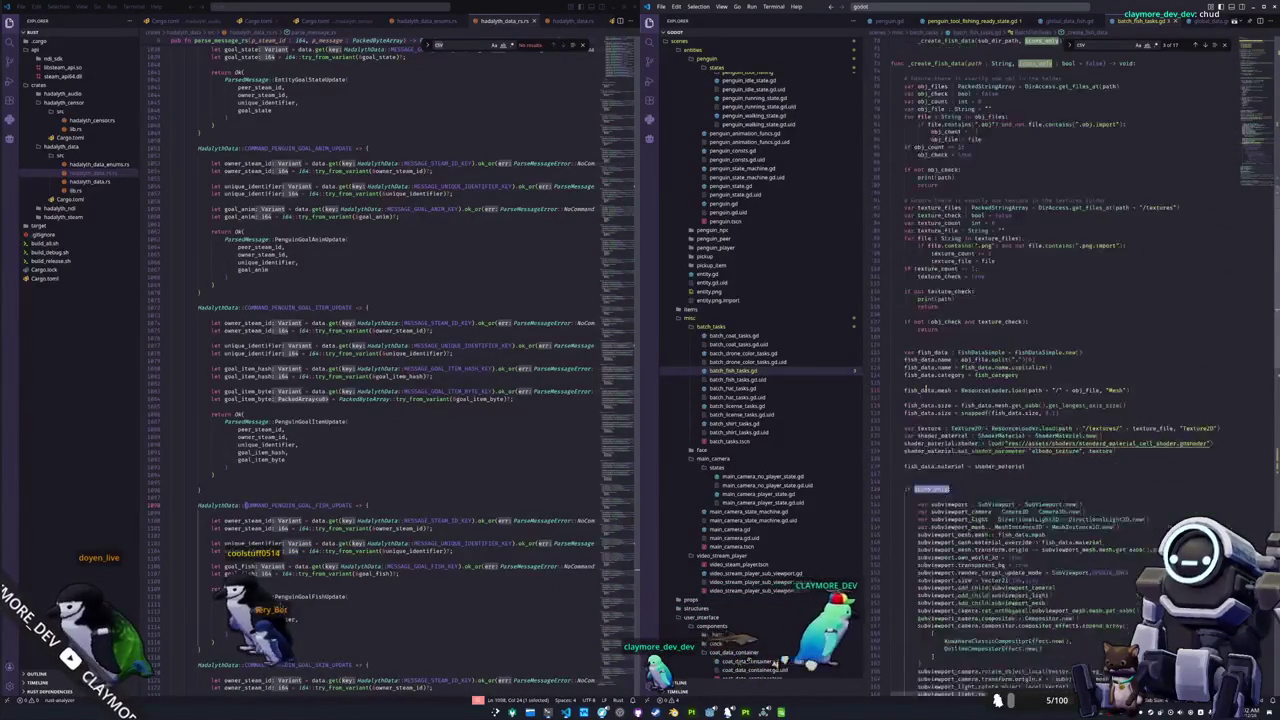
scroll(960, 330, up, 4)
scroll(1000, 270, up, 3)
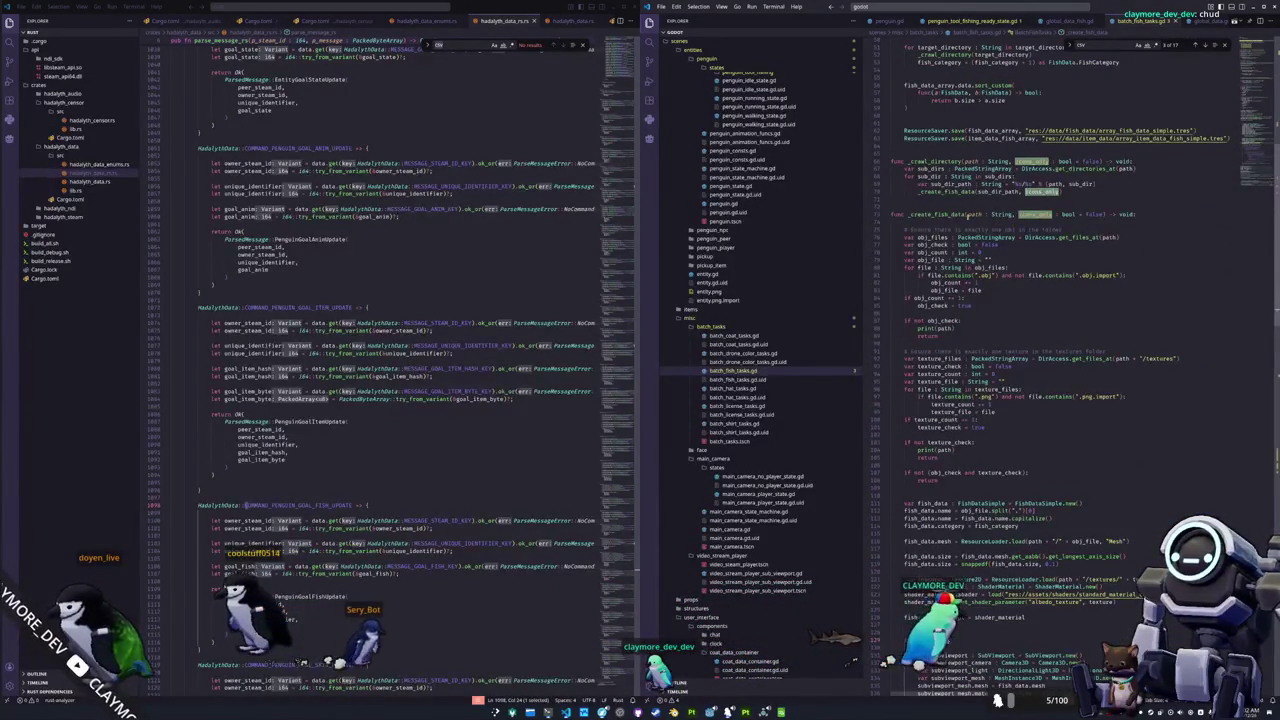
scroll(1127, 222, up, 3)
scroll(1127, 222, up, 4)
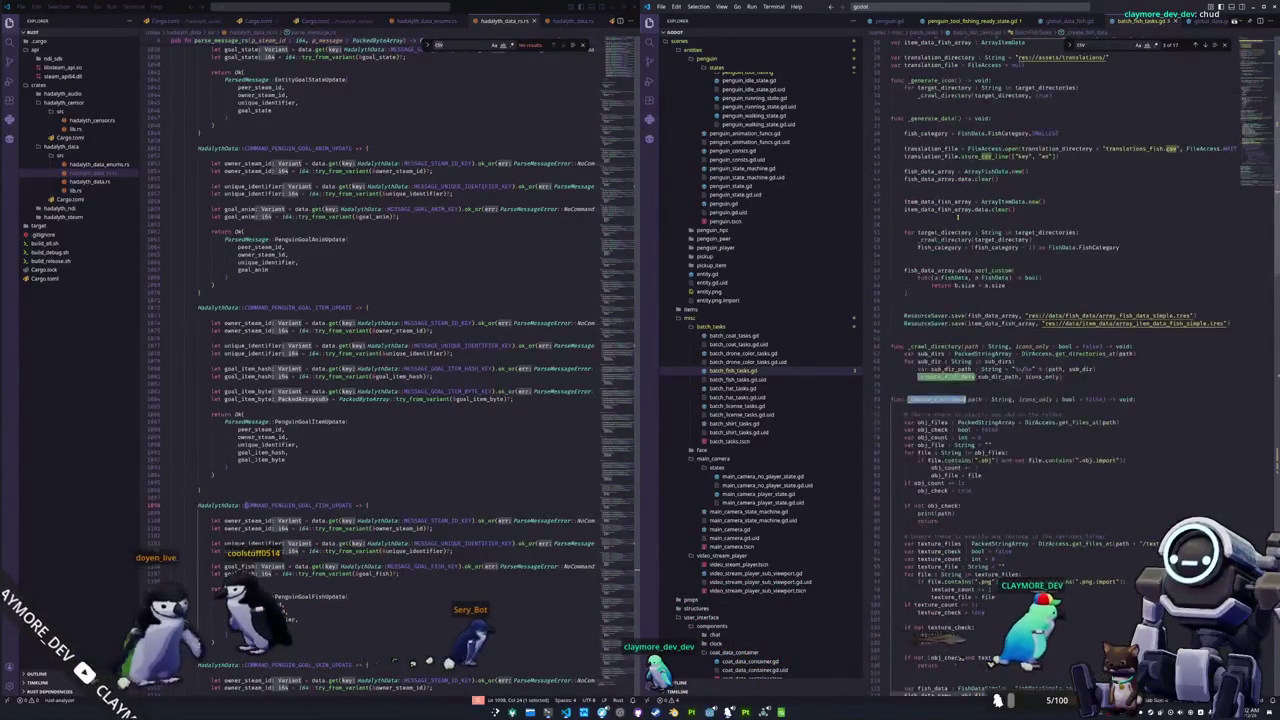
scroll(1127, 222, up, 2)
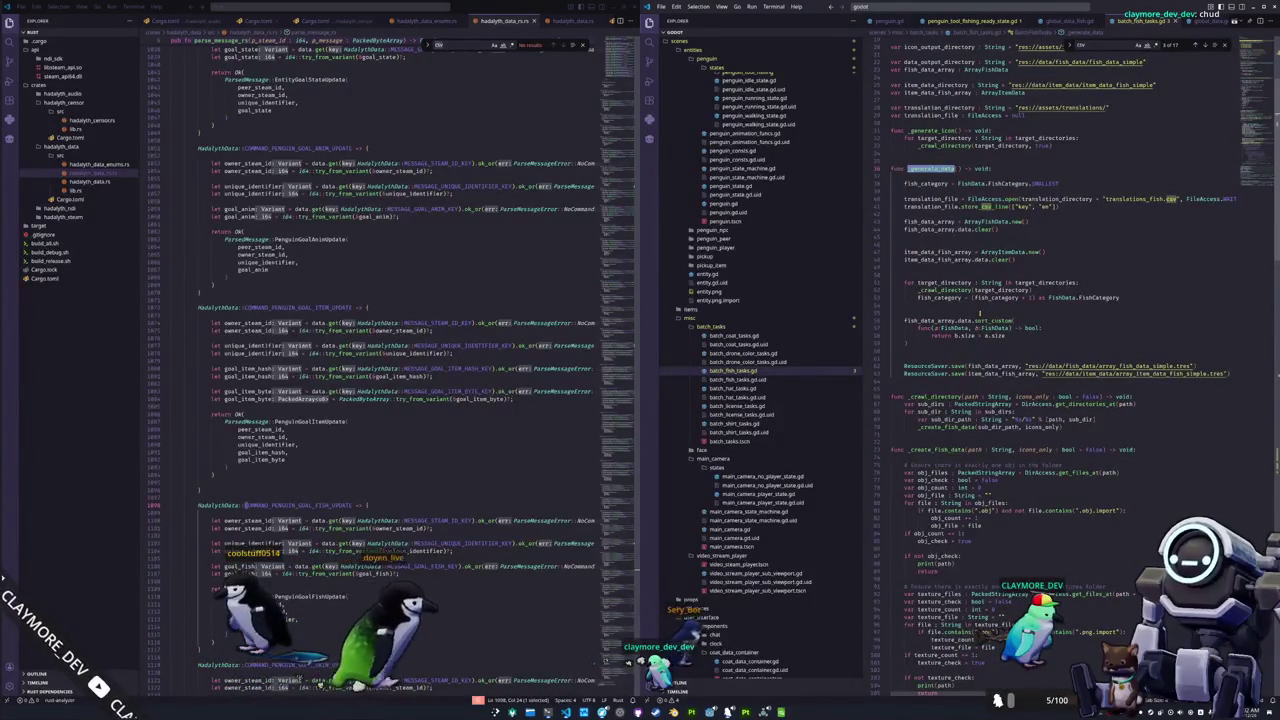
click(963, 344)
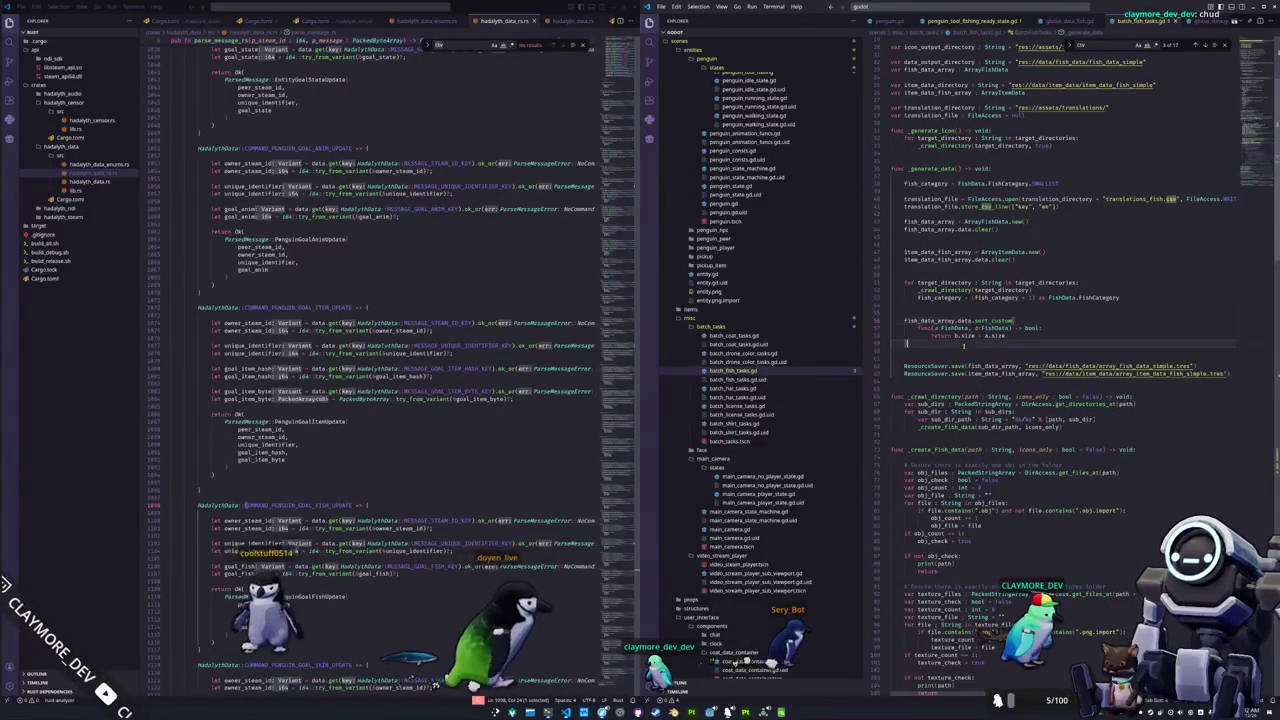
double_click(970, 206)
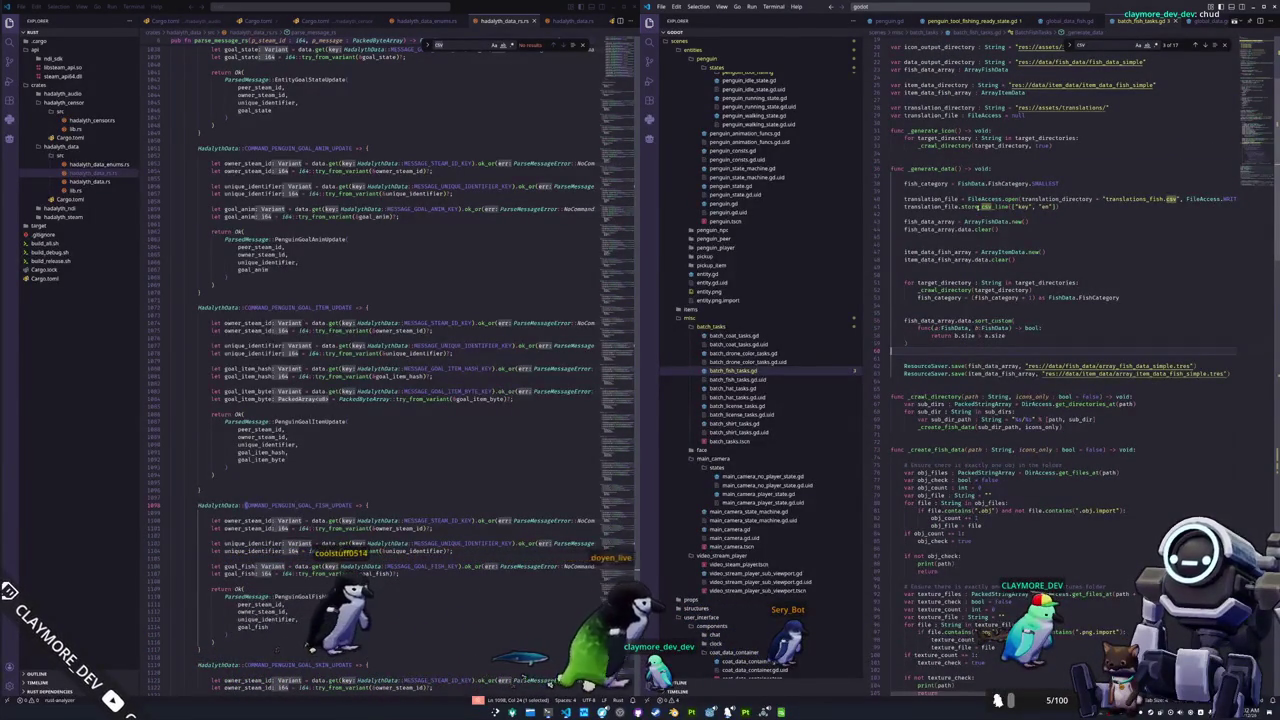
click(970, 238)
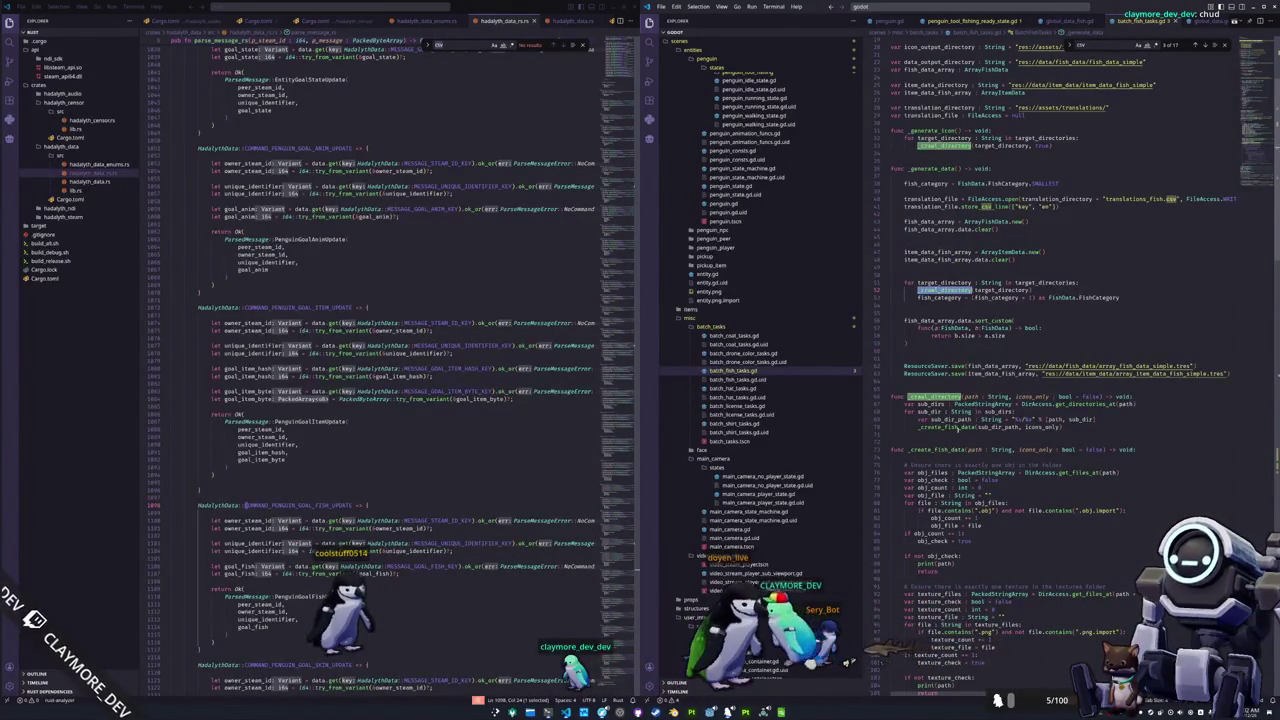
Highlight every use of icons_only in the script, then return to the Godot editor.
scroll(936, 457, down, 4)
scroll(925, 475, down, 5)
scroll(905, 511, down, 5)
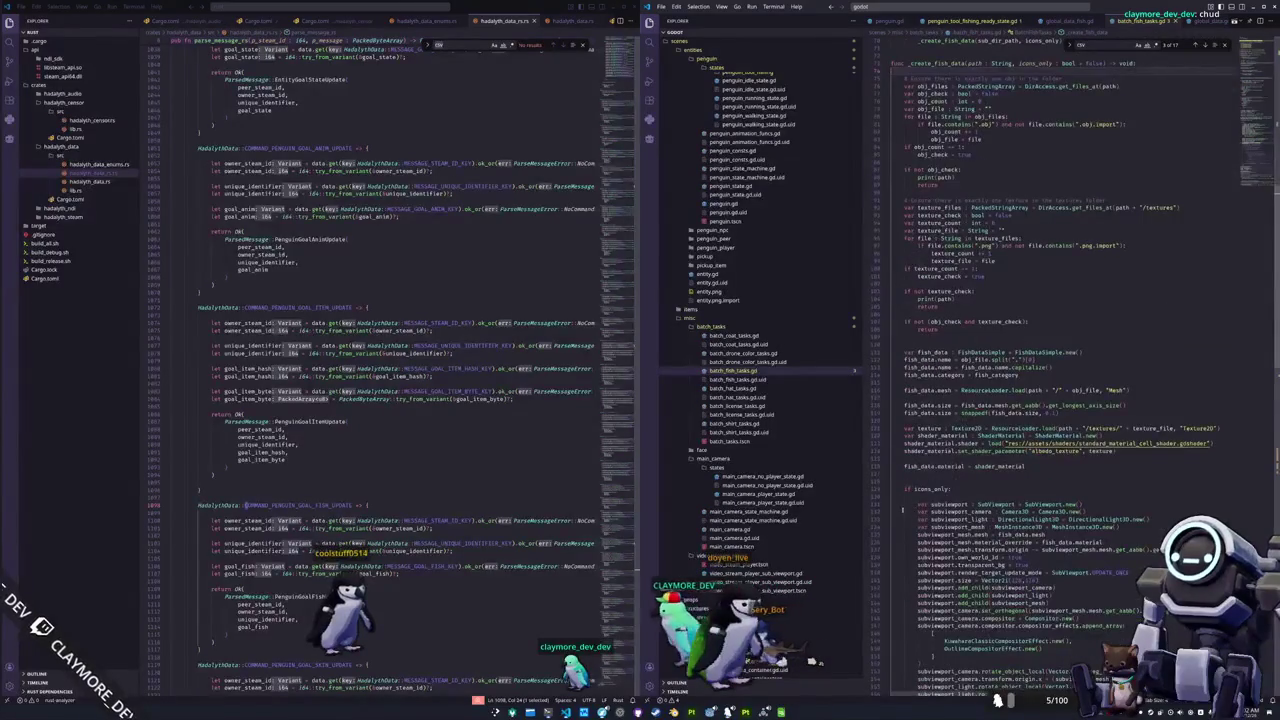
double_click(930, 489)
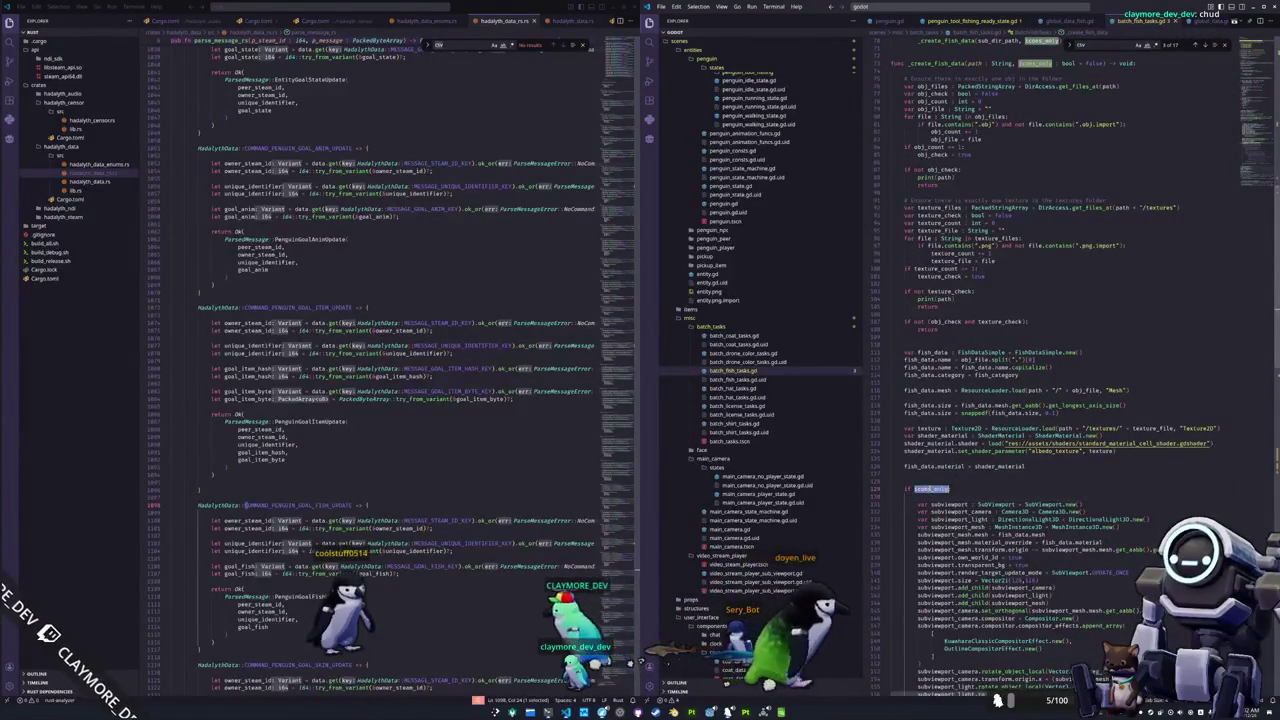
scroll(920, 495, down, 4)
scroll(912, 506, down, 9)
scroll(912, 505, down, 8)
scroll(910, 530, down, 4)
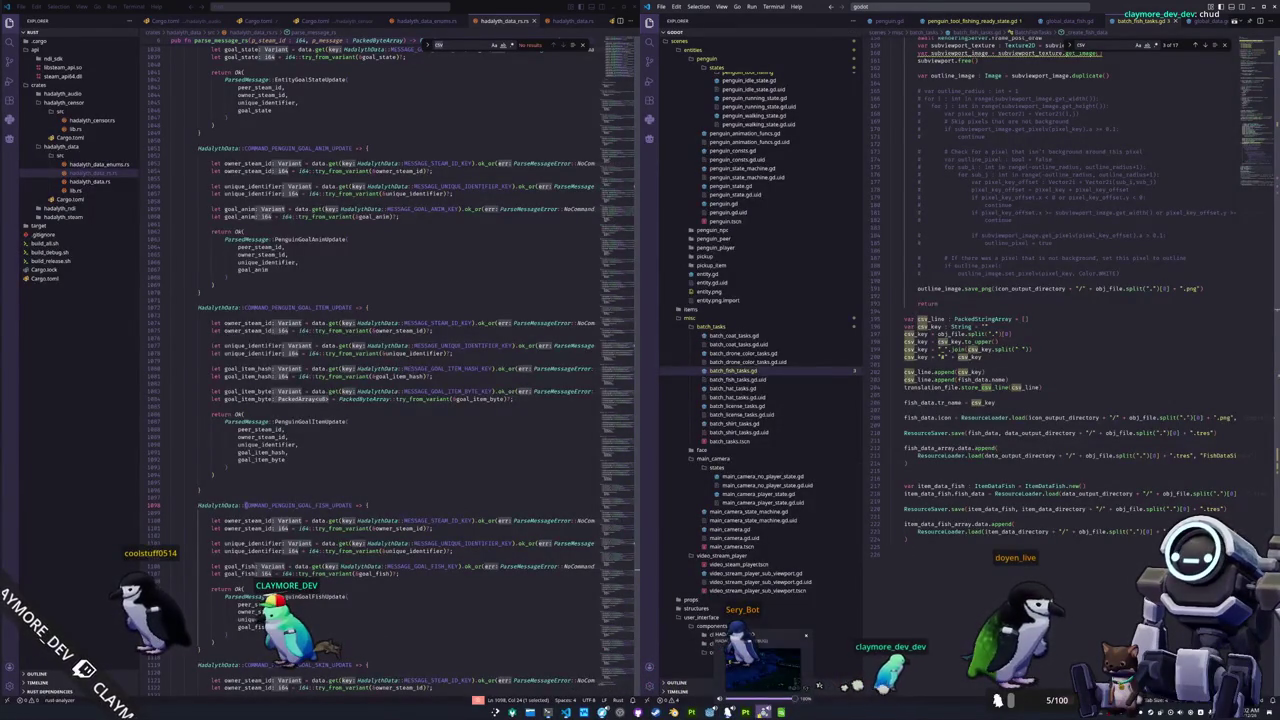
key(alt+Tab)
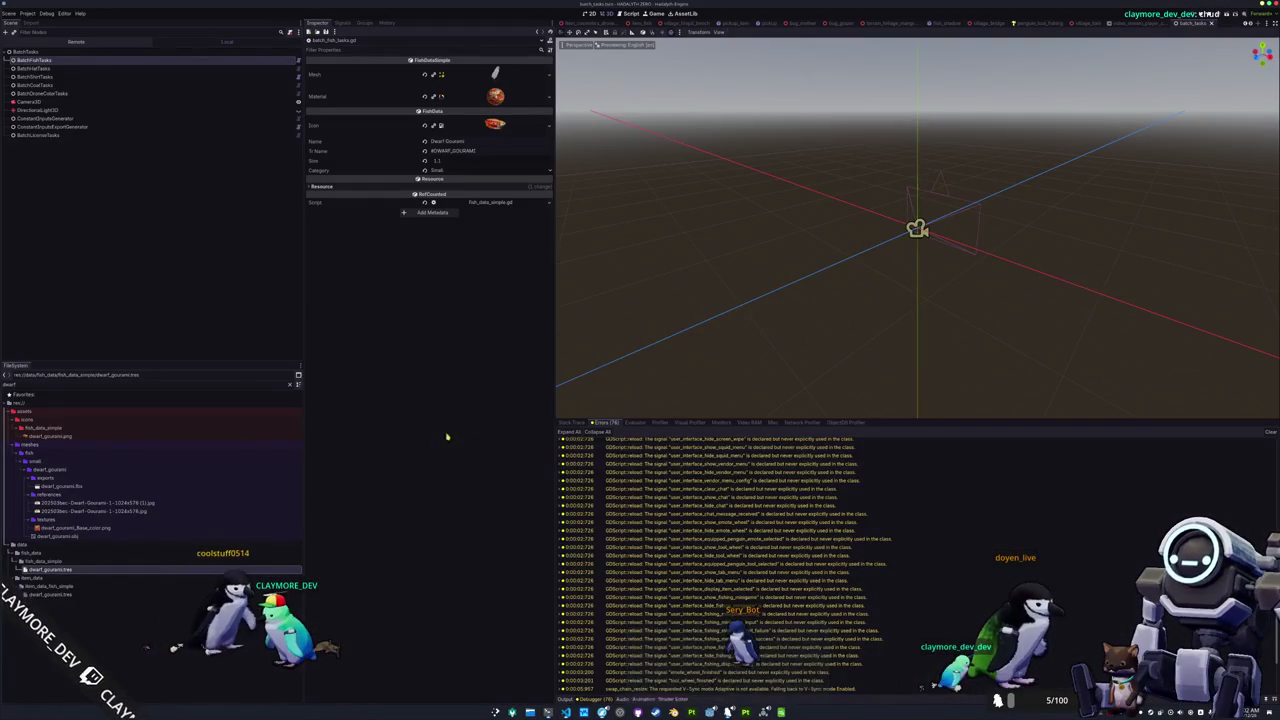
Select the BatchFishTasks node and close the LibreOffice translations spreadsheet window.
click(131, 62)
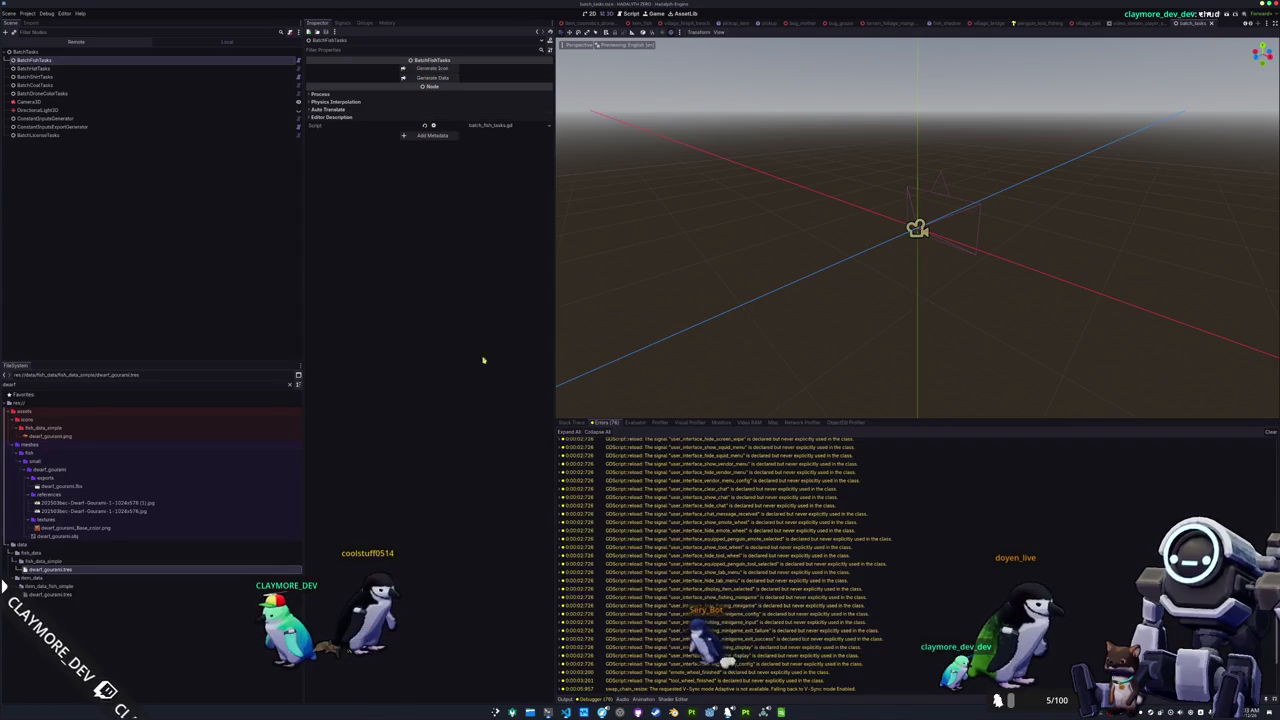
click(781, 712)
right_click(781, 712)
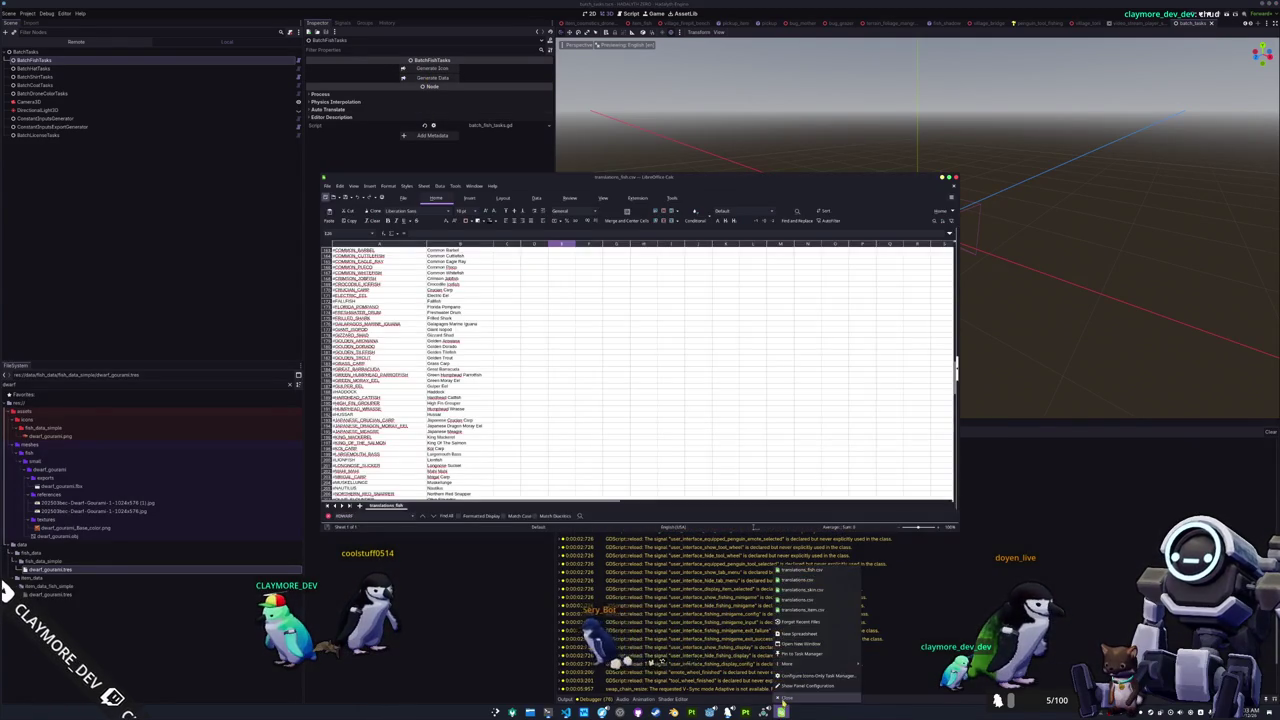
click(792, 697)
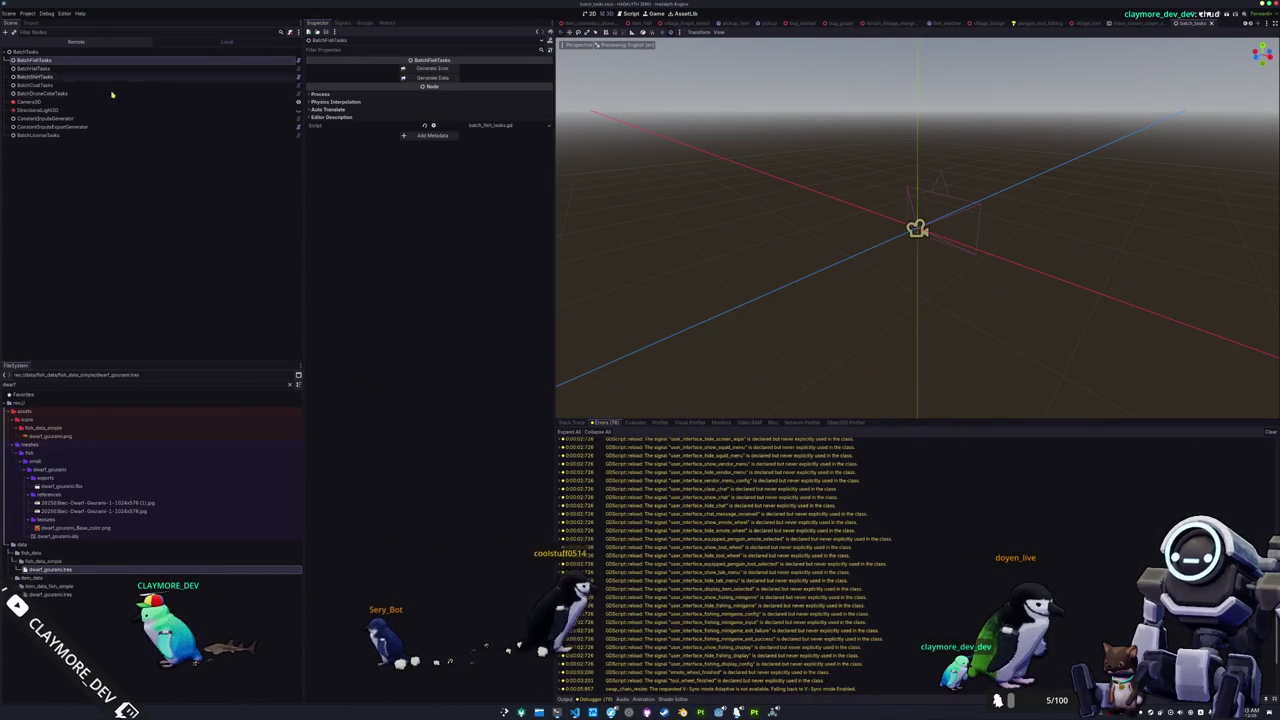
Look over the Project menu and ConstantInputsGenerator node, then reselect BatchFishTasks.
click(28, 13)
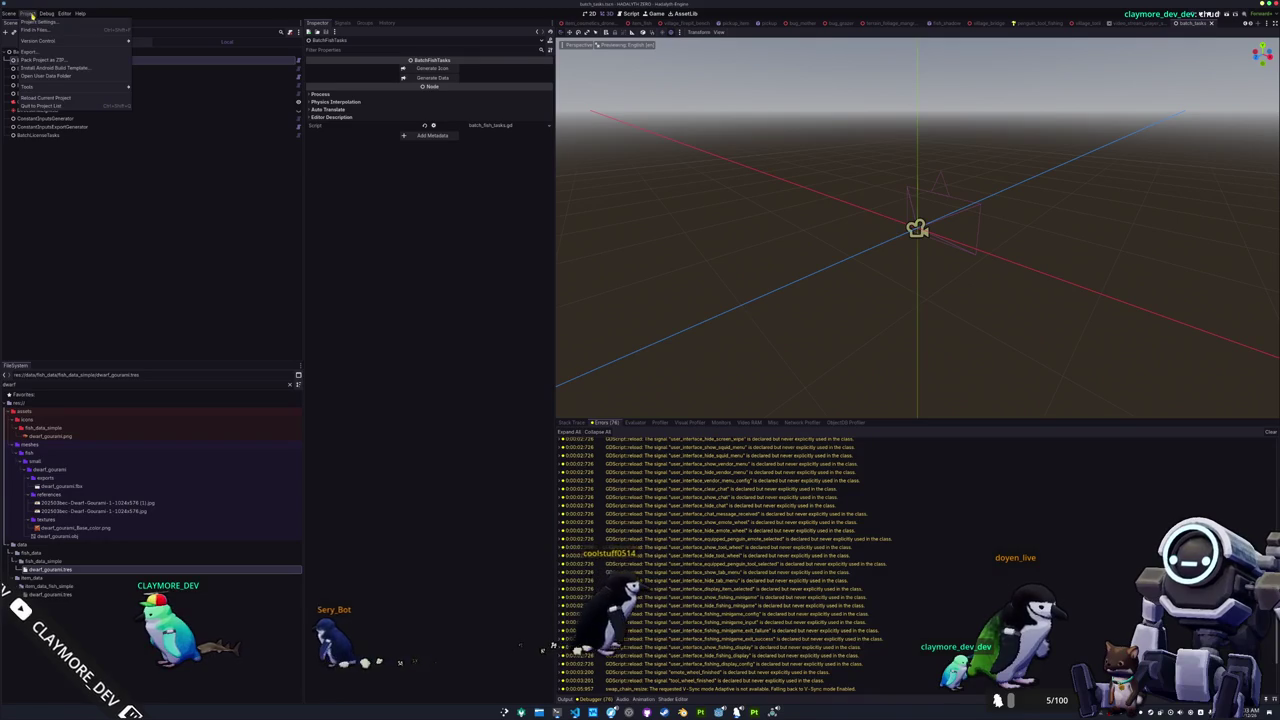
click(332, 260)
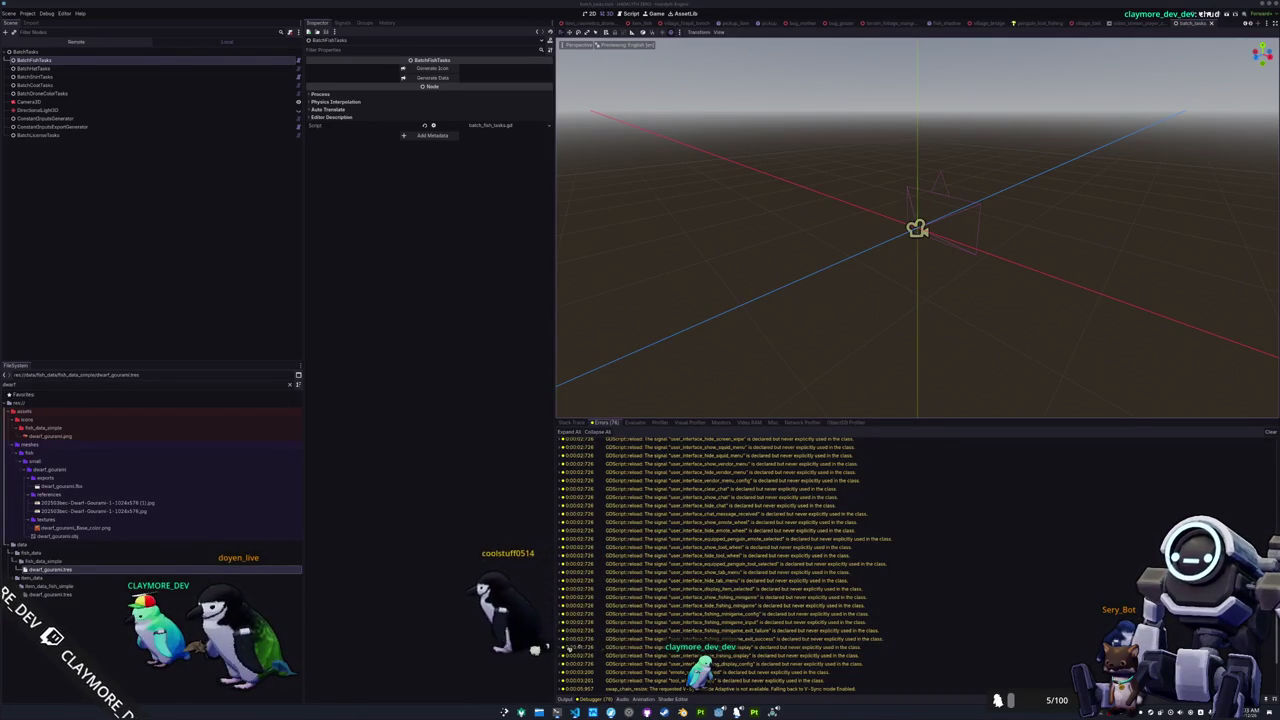
scroll(815, 505, down, 1)
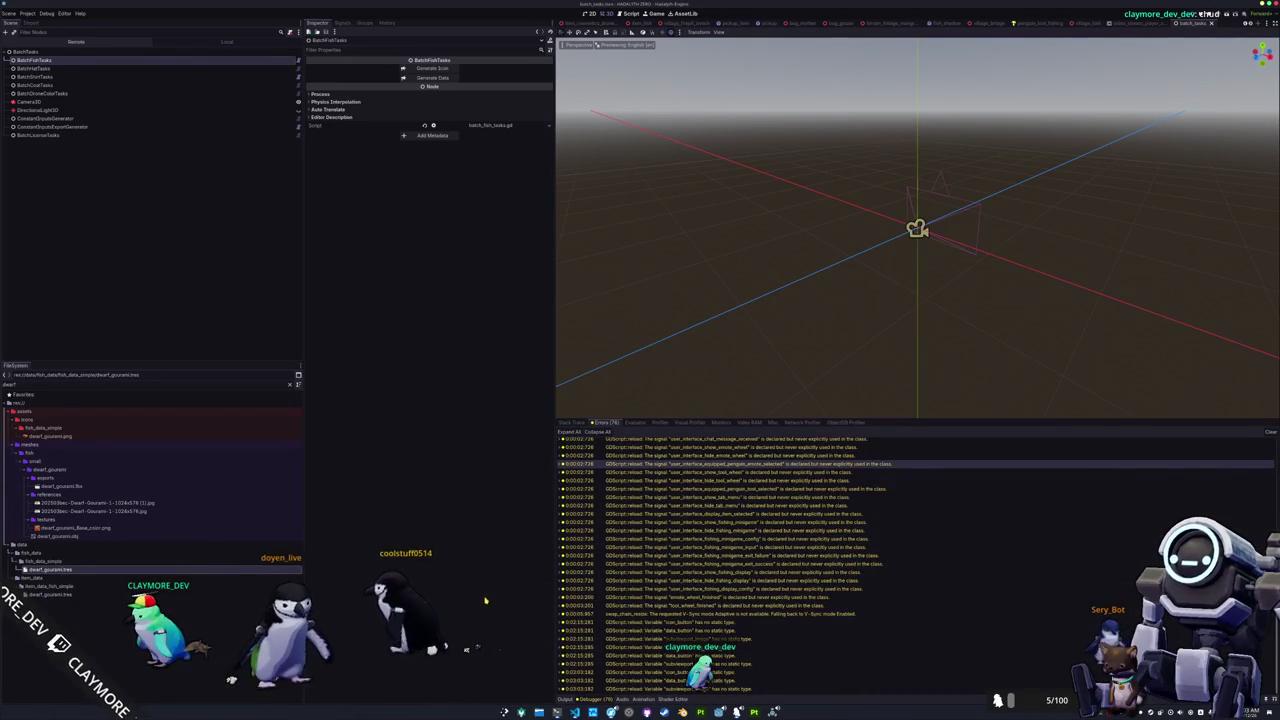
click(103, 126)
click(103, 118)
click(60, 93)
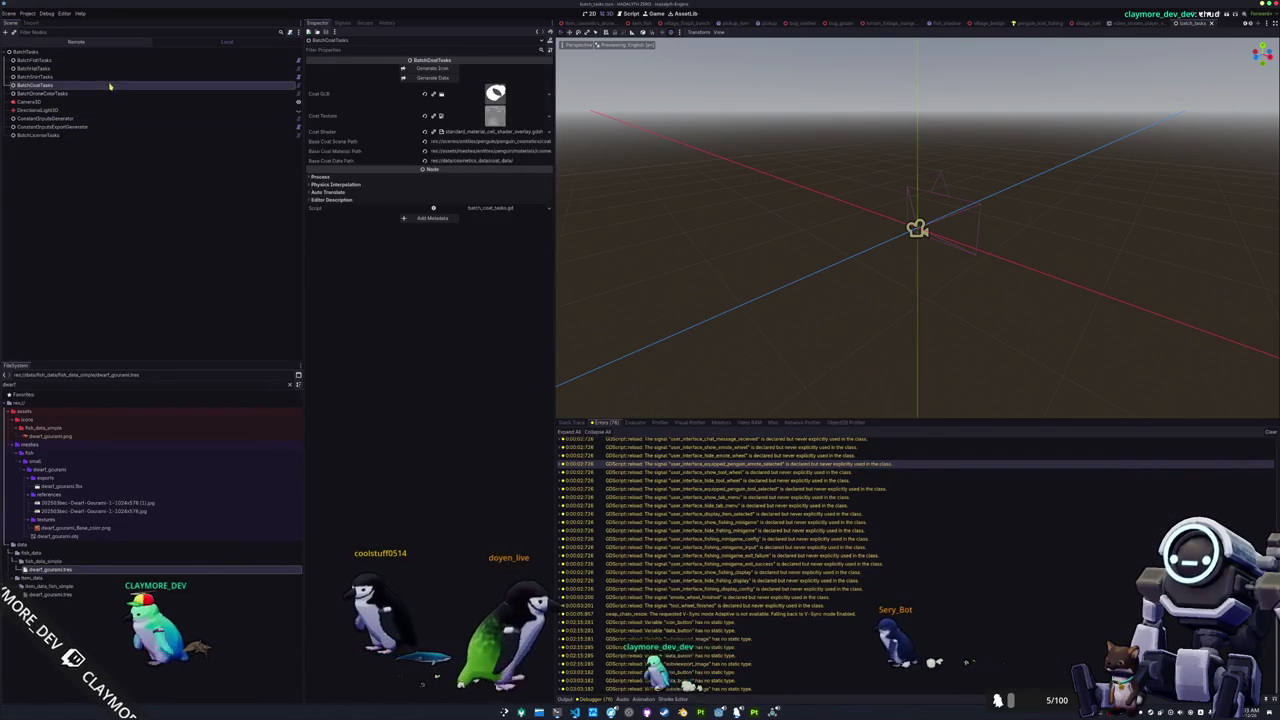
click(40, 60)
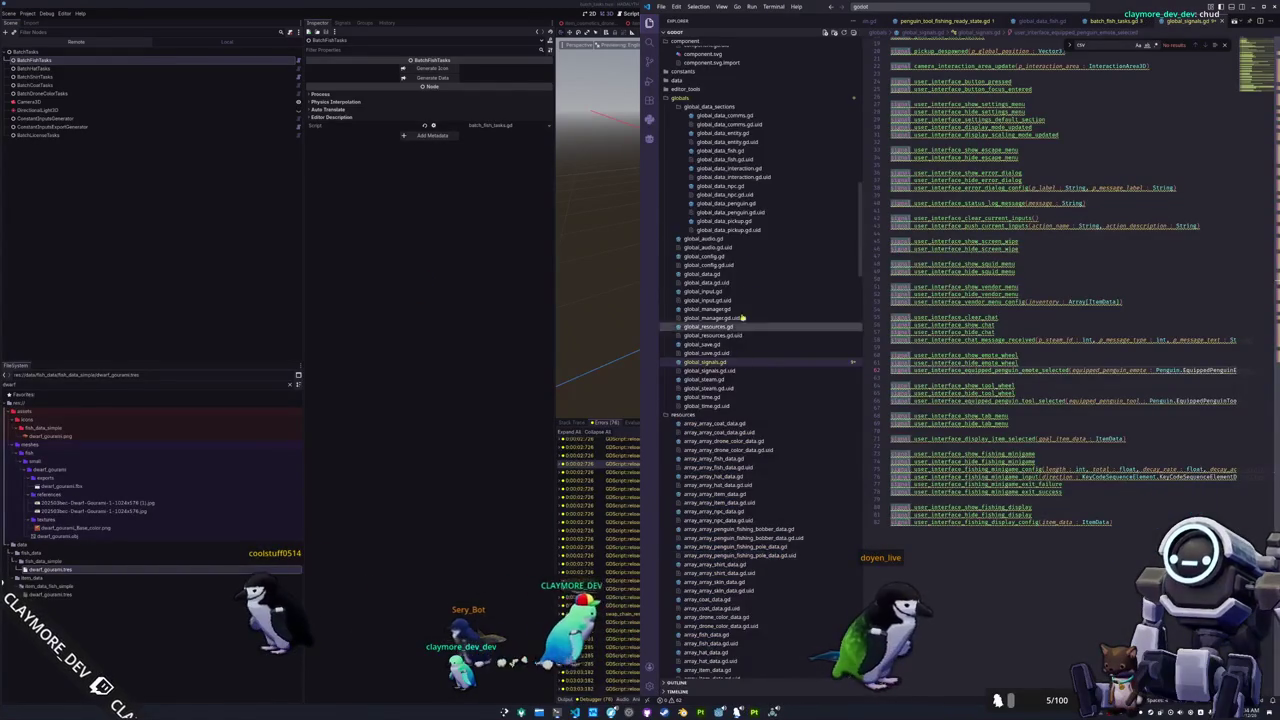
Open translations_fish.csv via Ctrl+P, search 'dwa' for DWARF_GOURAMI, then minimise VS Code.
scroll(730, 250, up, 2)
key(ctrl+p)
text(trans)
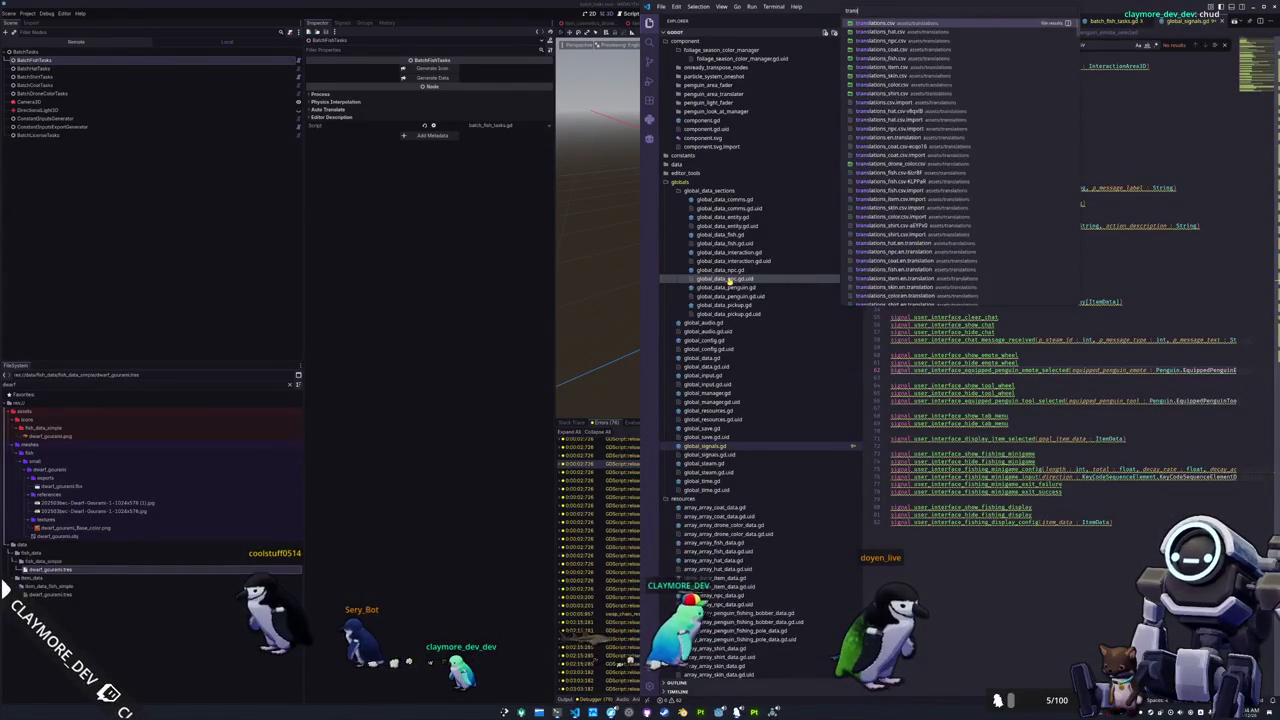
text(lations_fish)
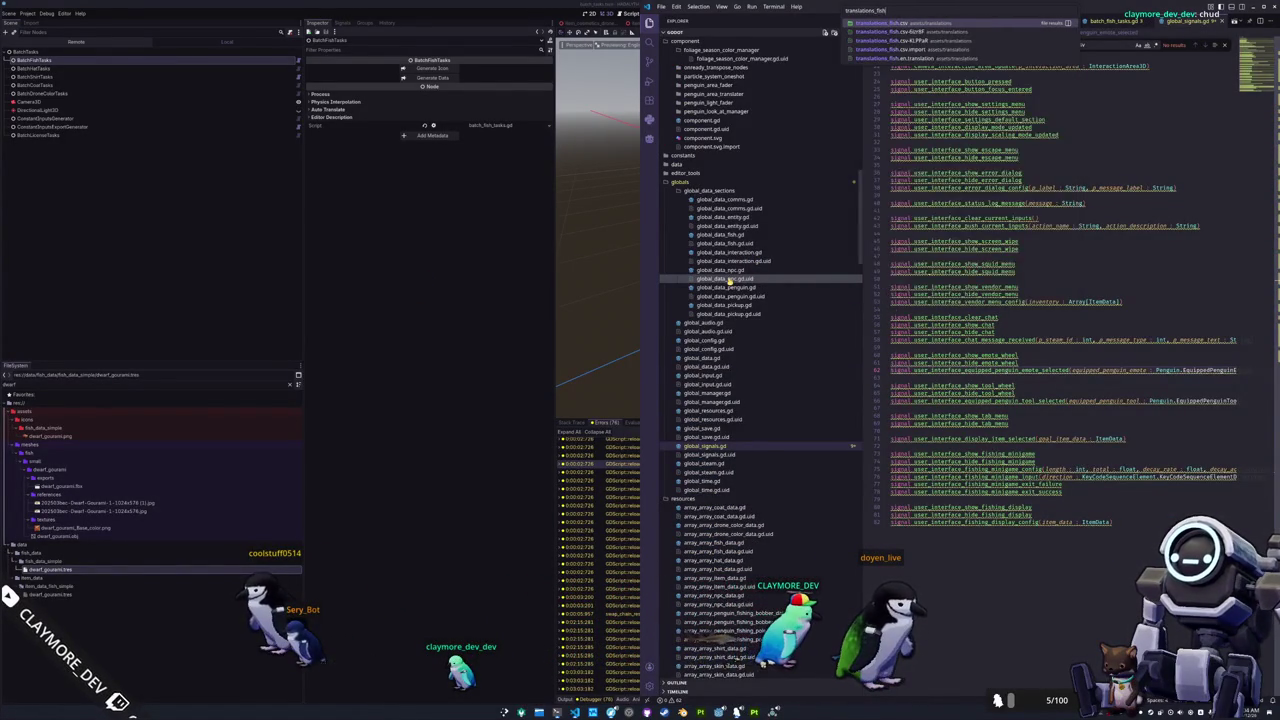
key(Return)
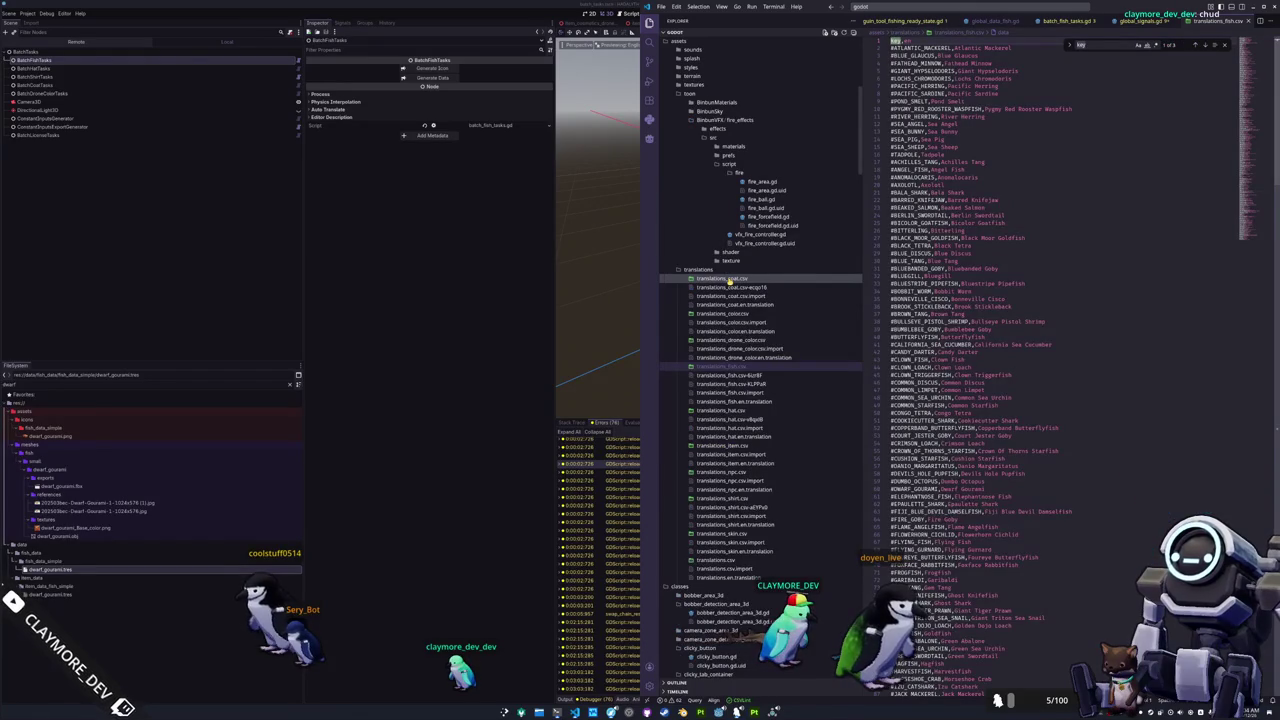
text(dwa)
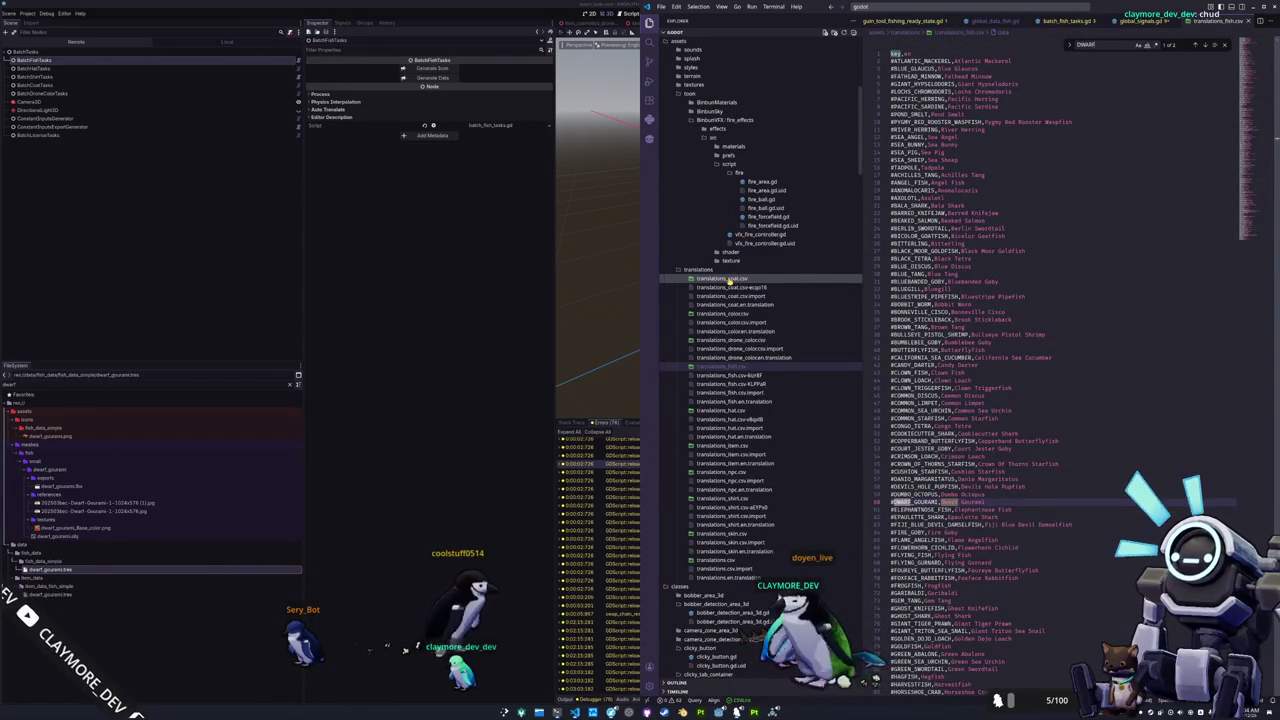
click(430, 280)
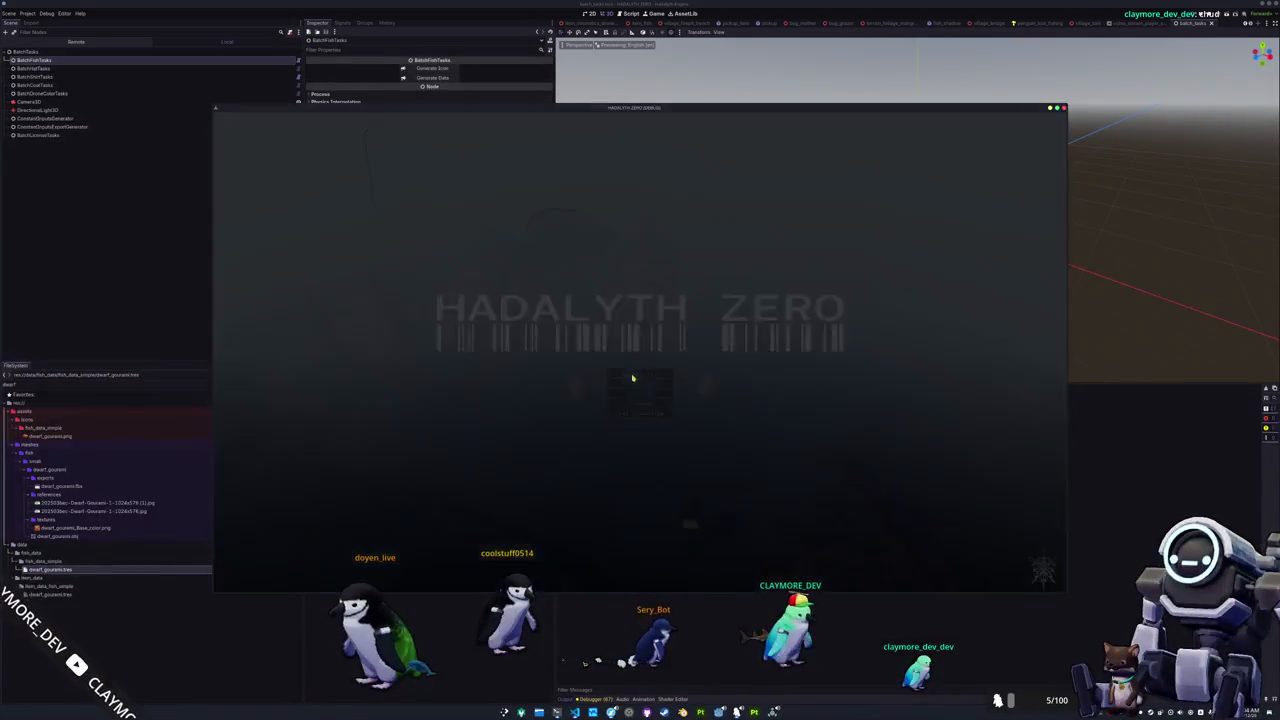
Have the penguin display the Dwarf Gourami from the inventory and turn the camera toward the houses.
key(Tab)
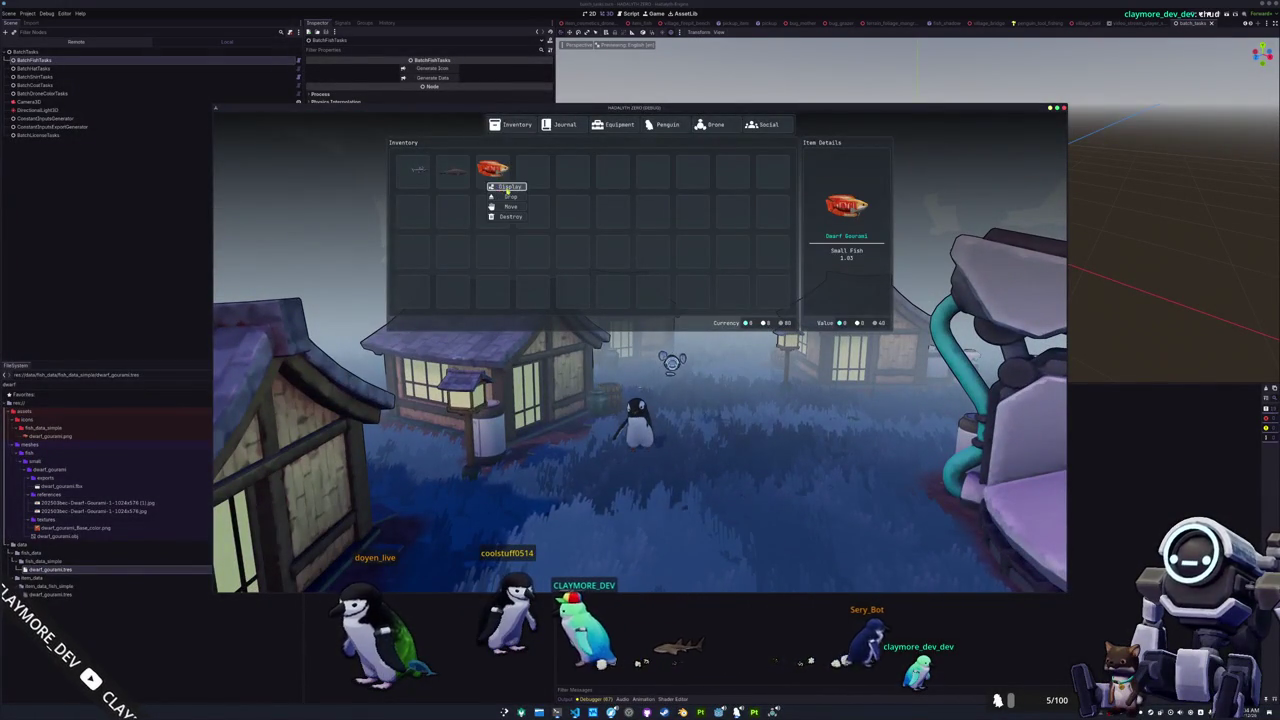
click(508, 188)
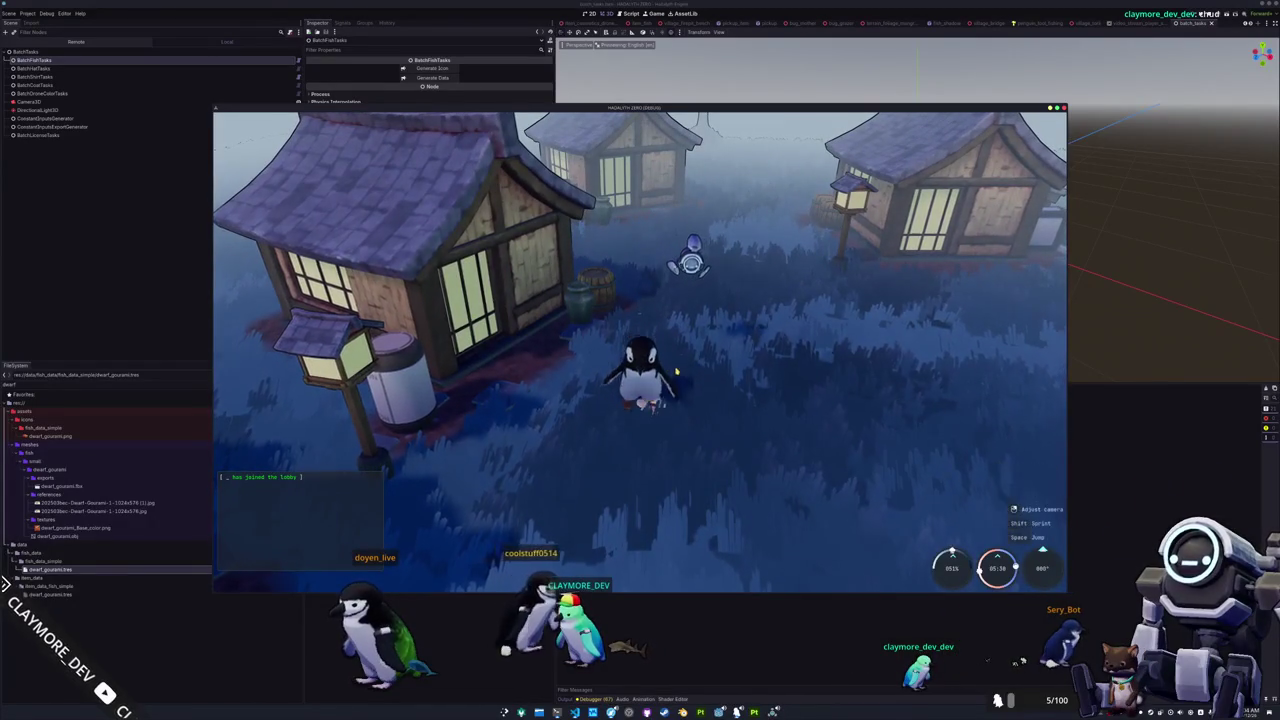
right_drag(675, 372, 560, 372)
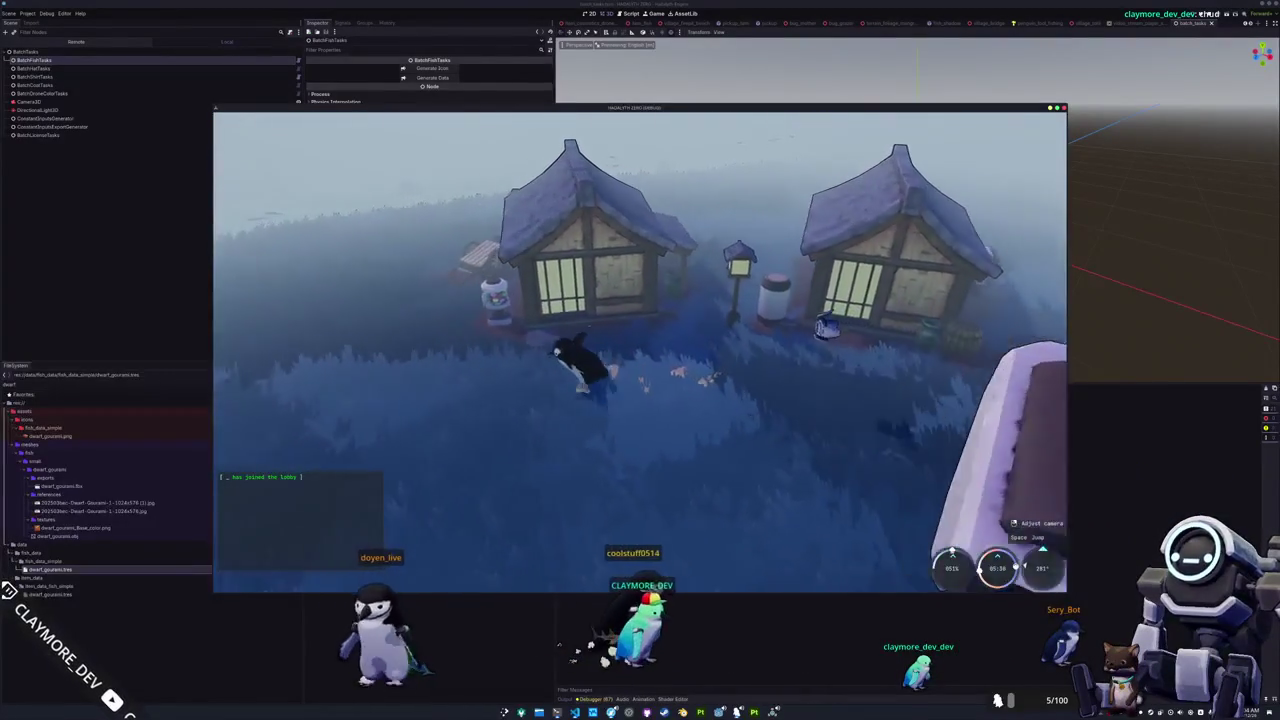
right_drag(640, 372, 560, 372)
Walk the penguin past the bench and house, then jump off the roof to the water with the rod.
key(a)
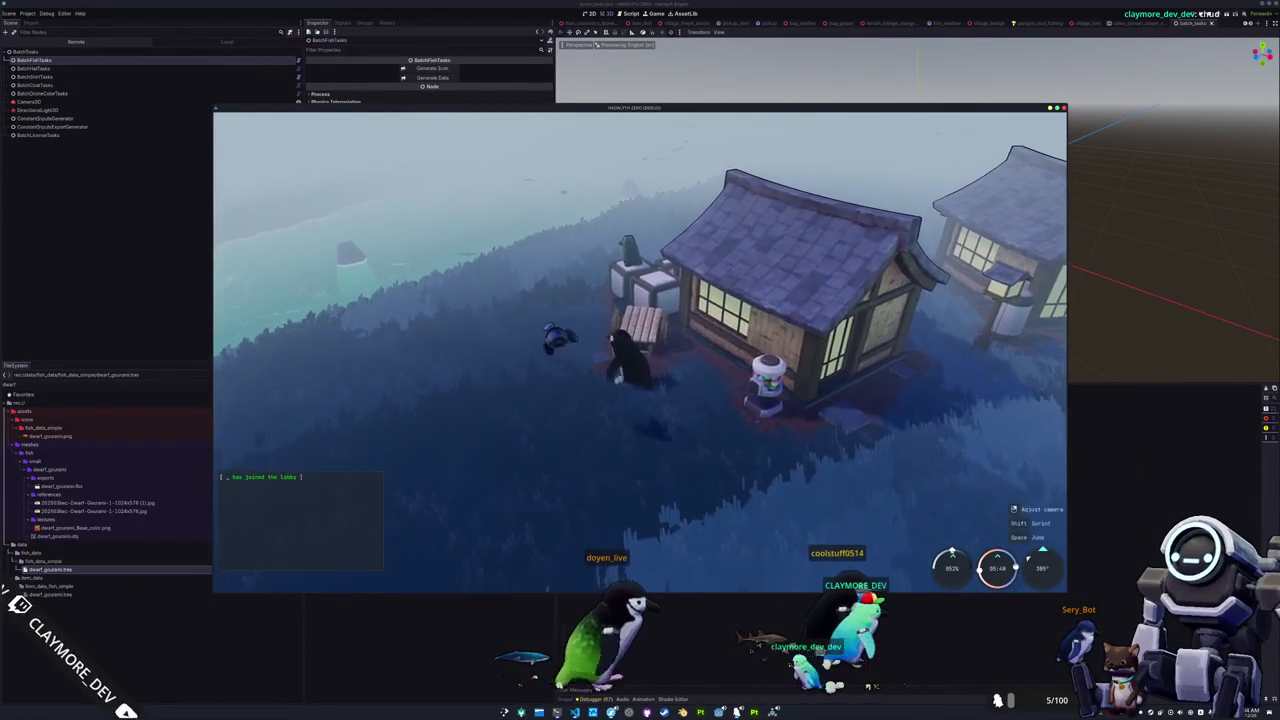
key(d)
key(a)
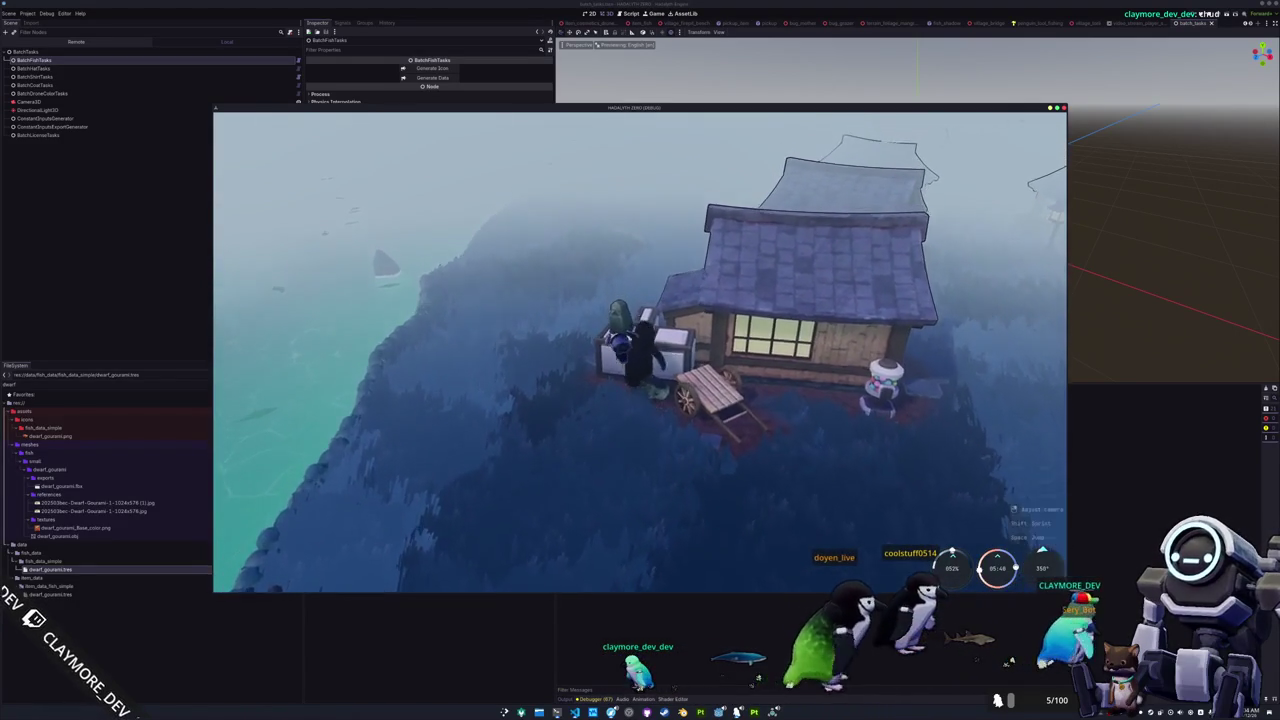
key(s)
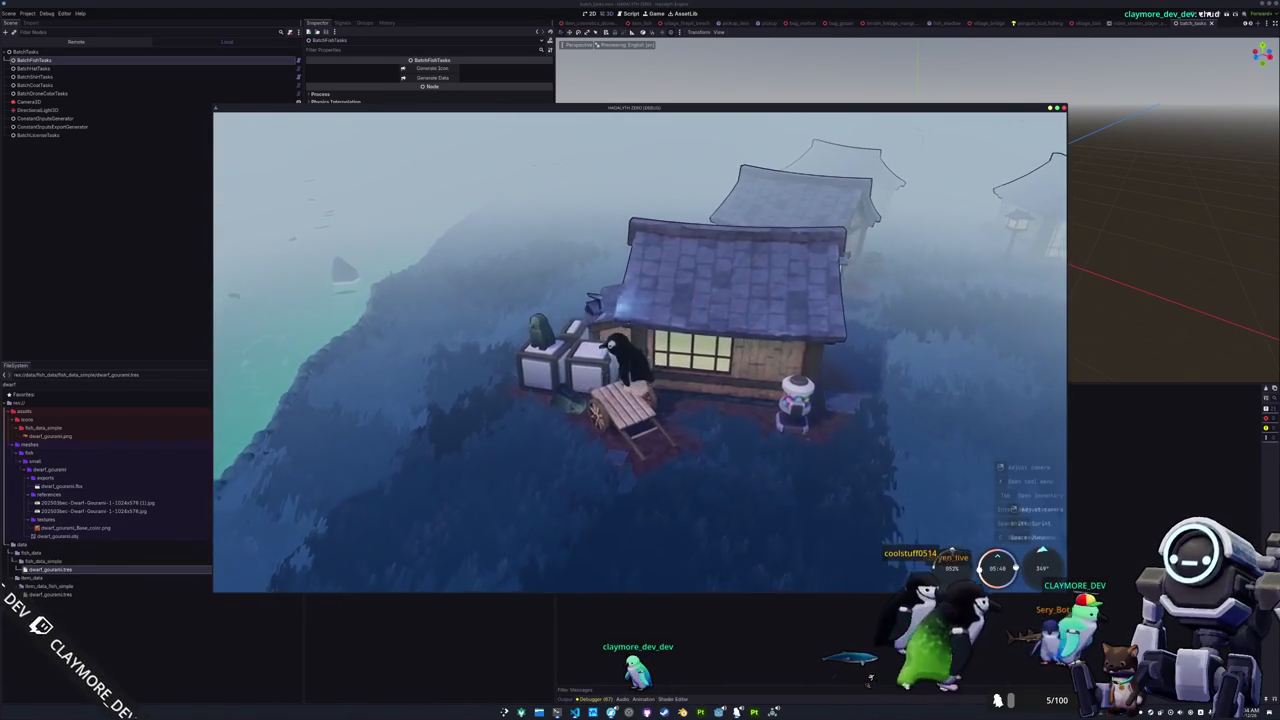
mouse_move(742, 294)
right_down()
mouse_move(713, 320)
mouse_move(603, 281)
mouse_move(562, 342)
right_up()
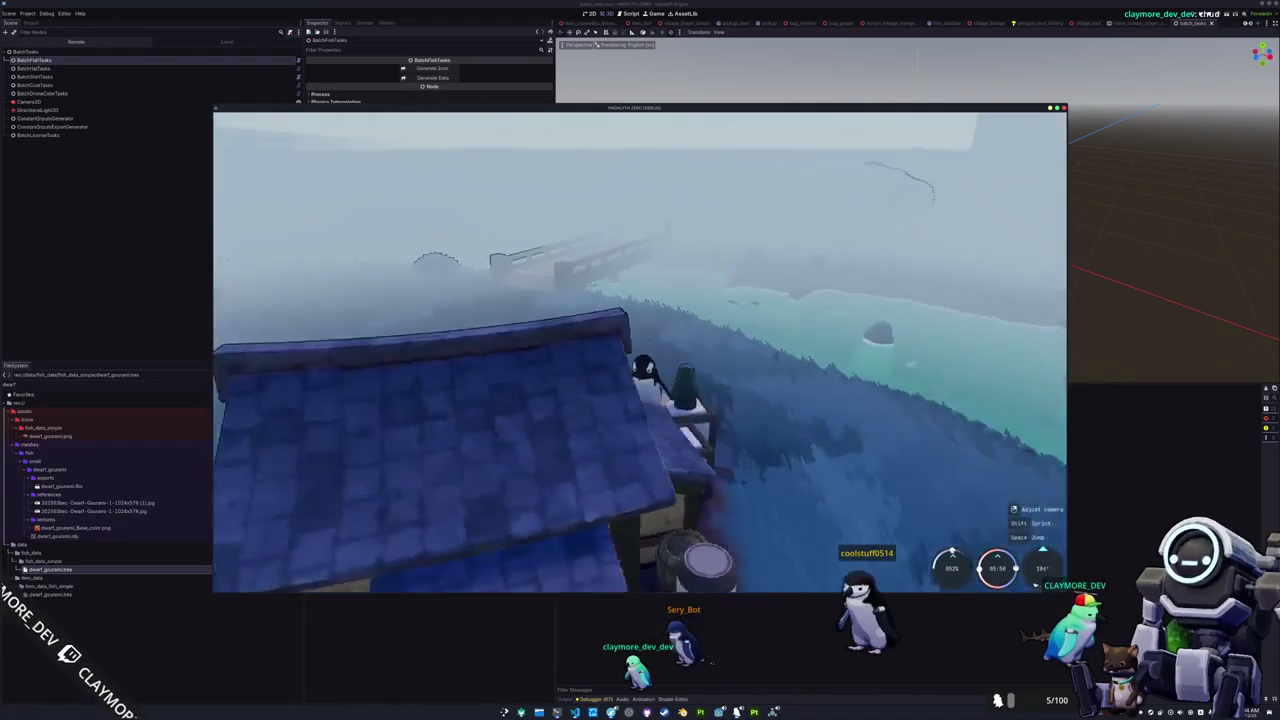
key(w)
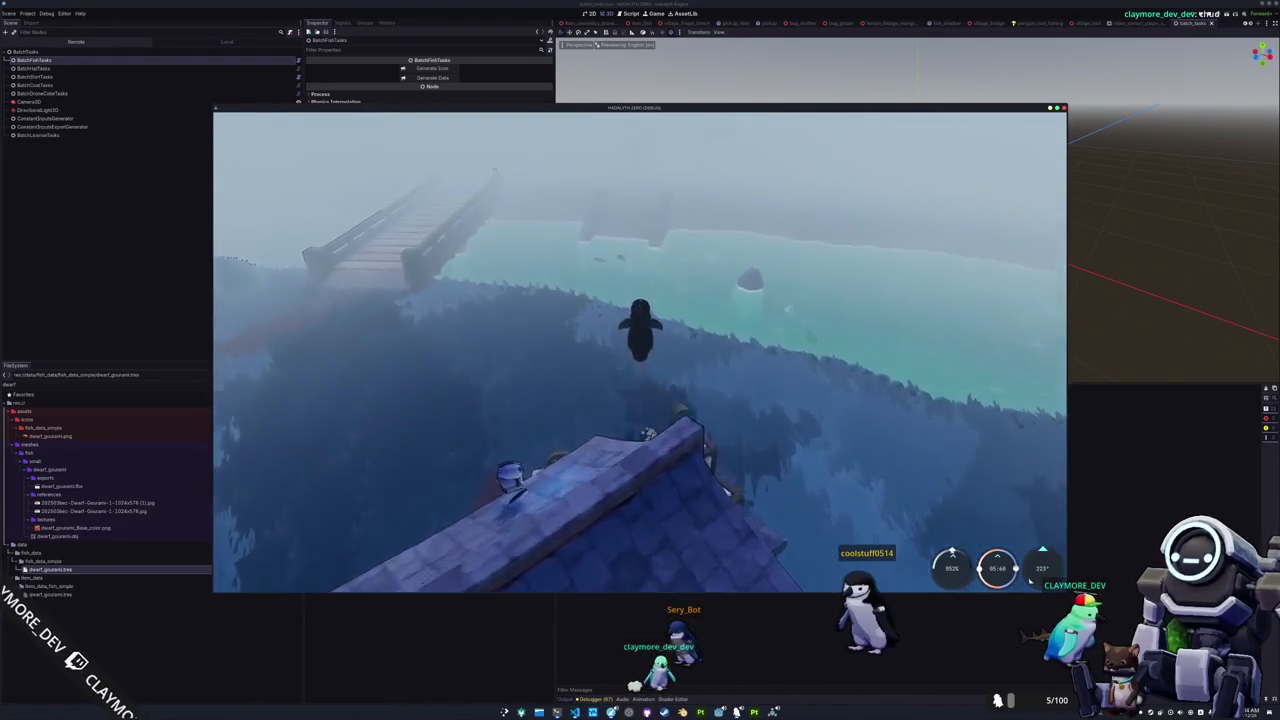
key(w)
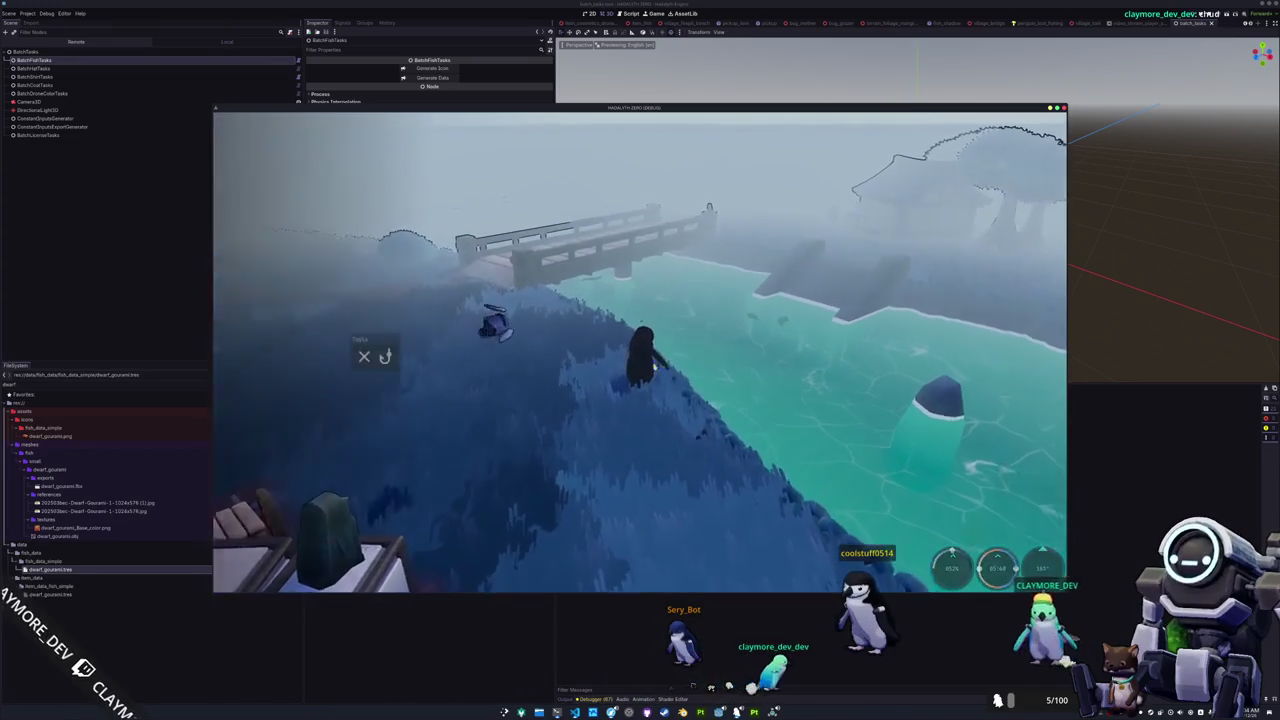
key(alt+Tab)
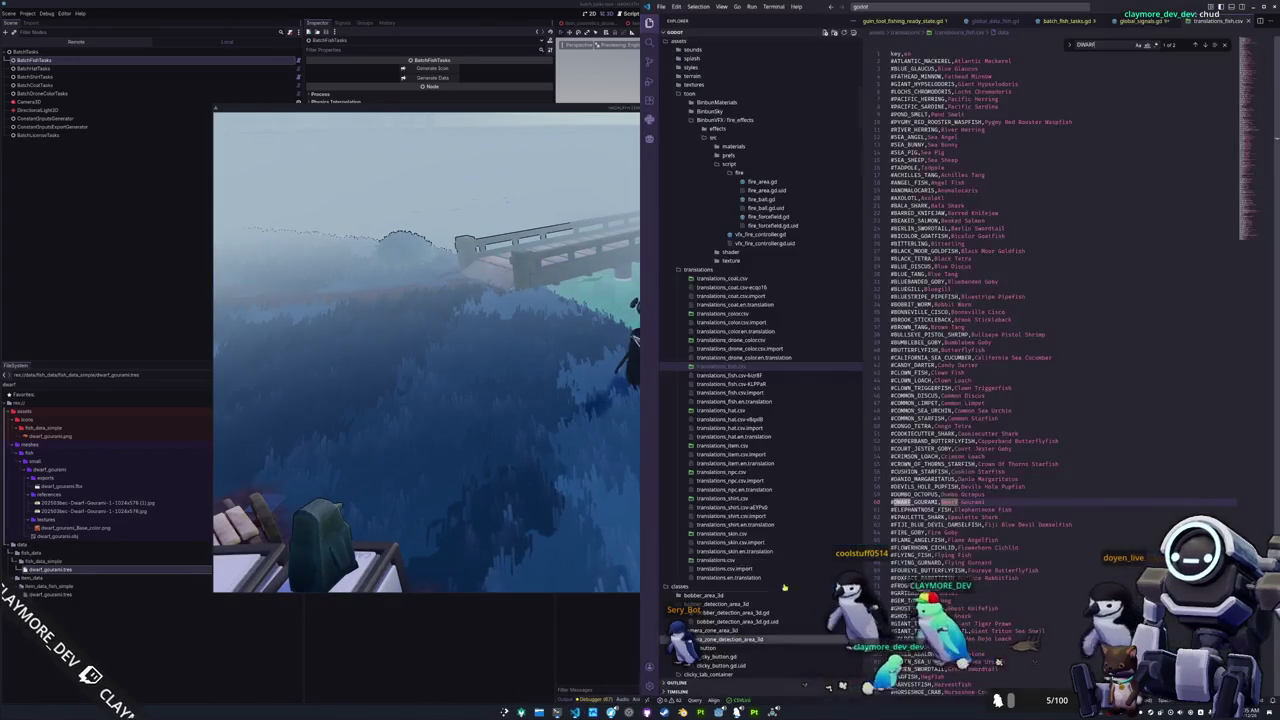
On line 102 of global_data_fish.gd, spawn fish via fish_database.values().pick_random().
click(1000, 21)
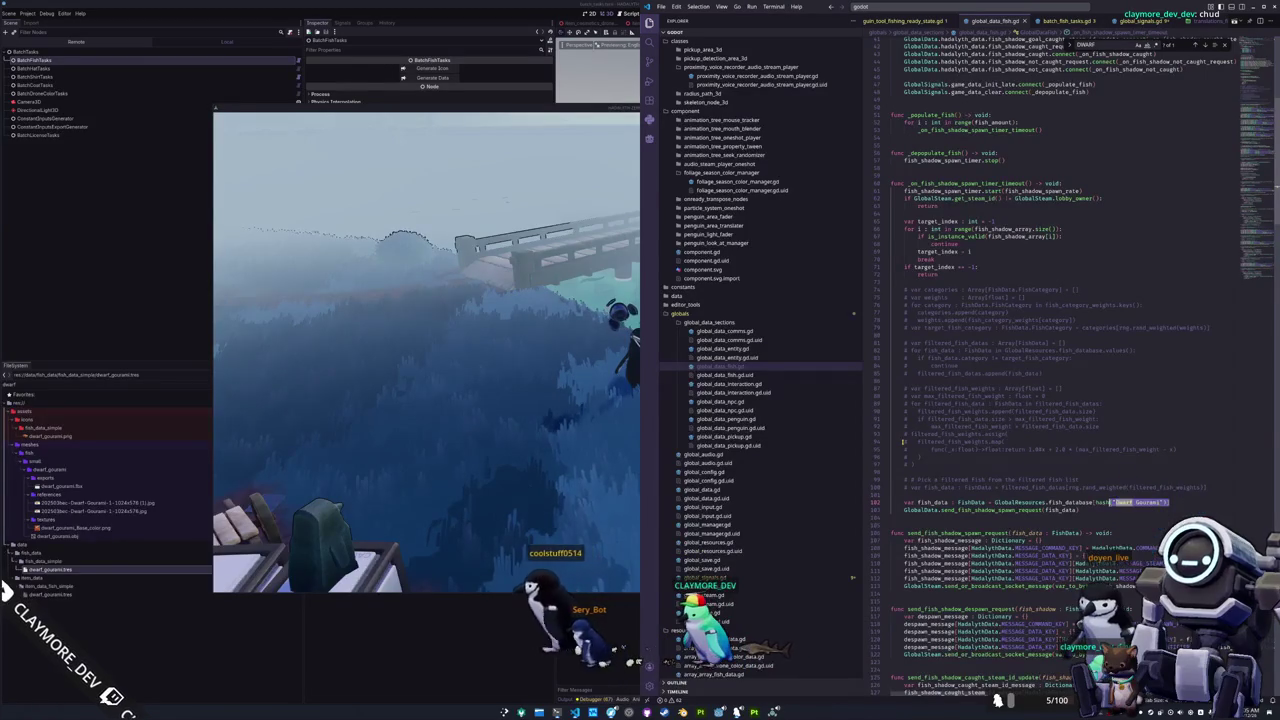
text(.g)
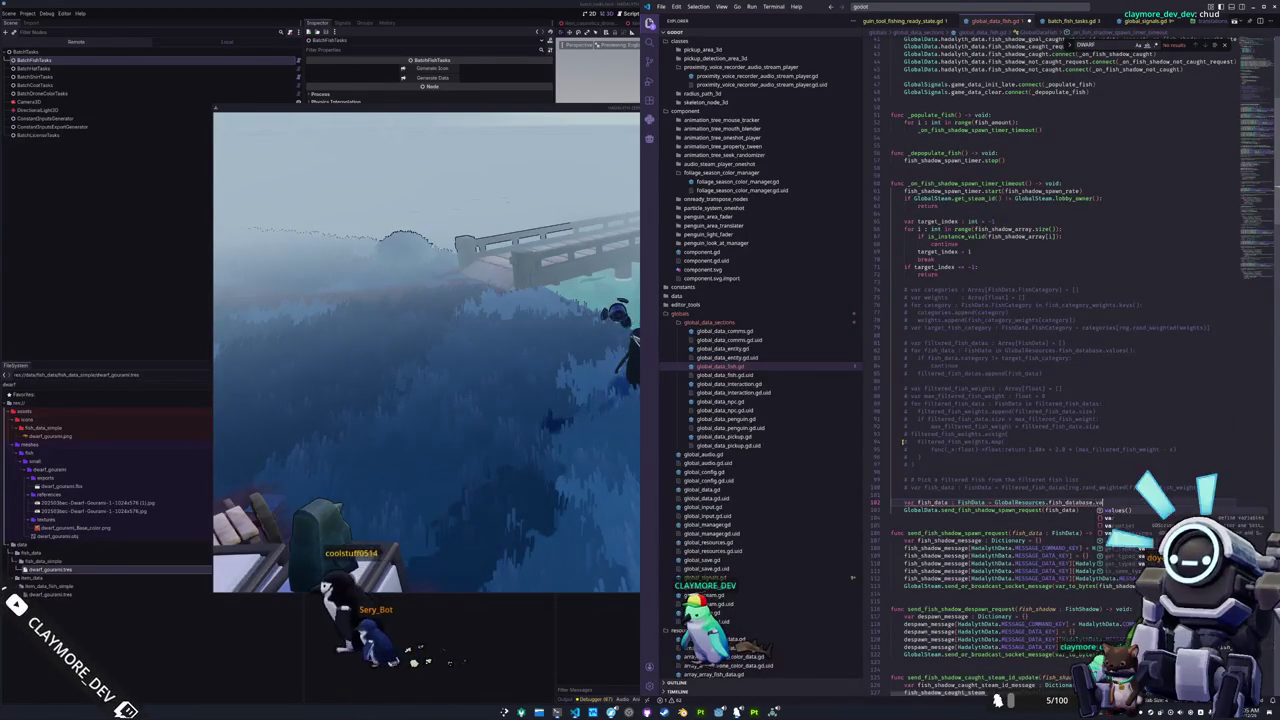
text(.pick)
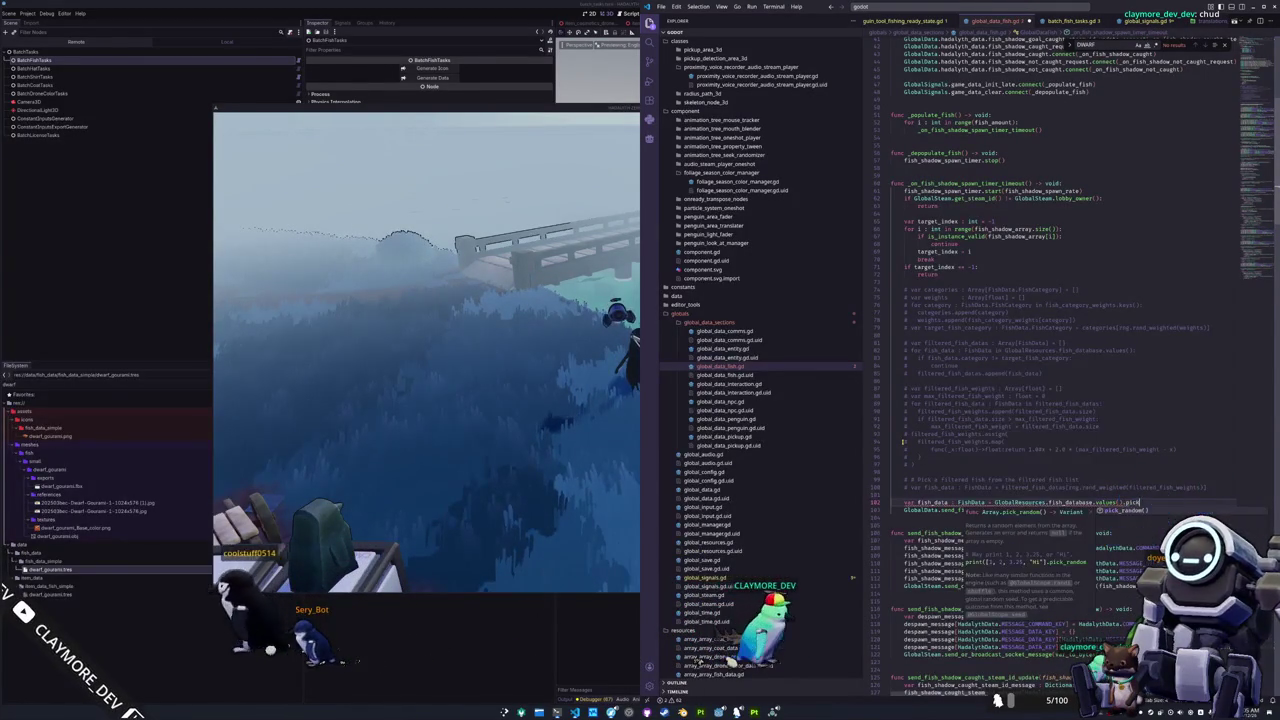
key(Return)
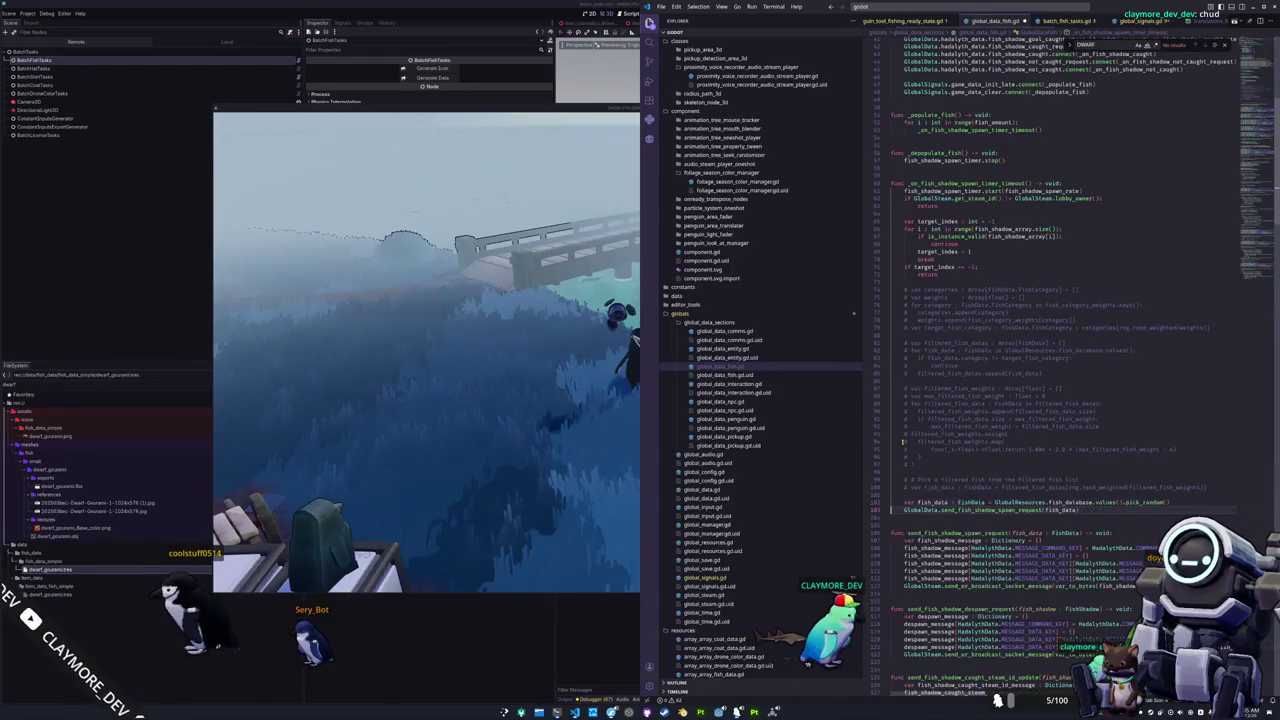
key(alt+Tab)
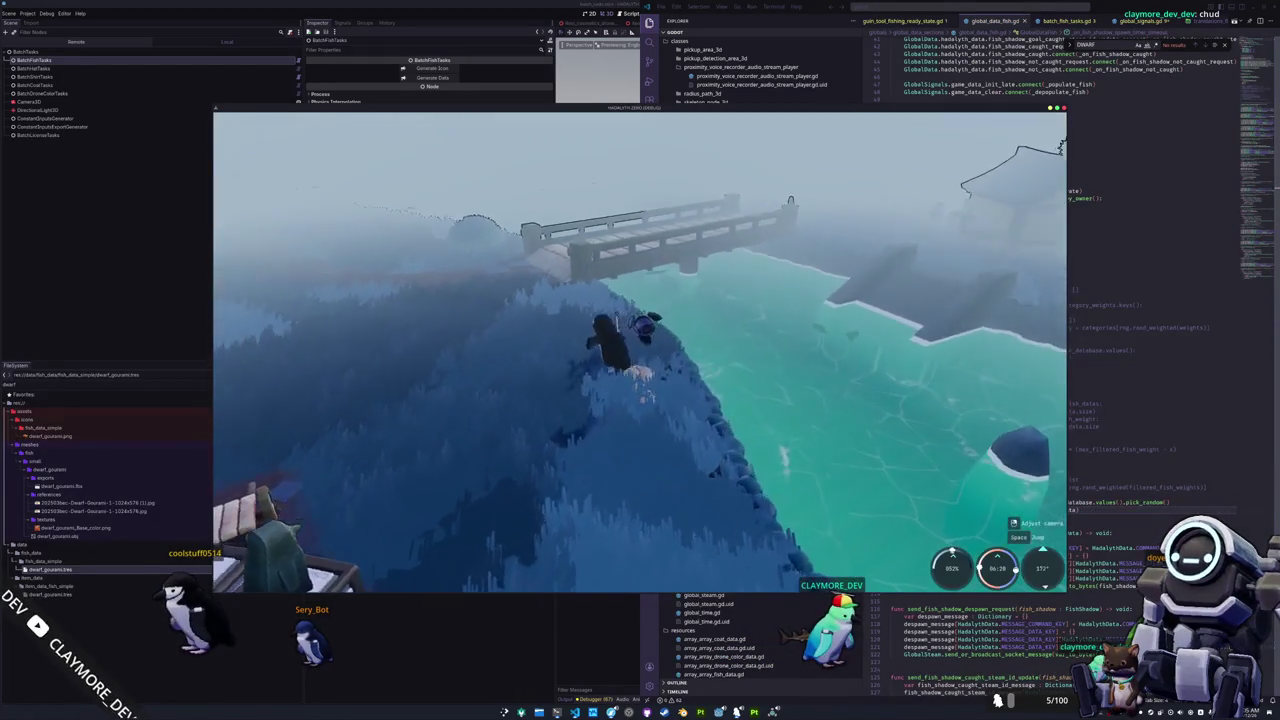
Walk the penguin across the bridge onto the stone ledge by the water.
key(w)
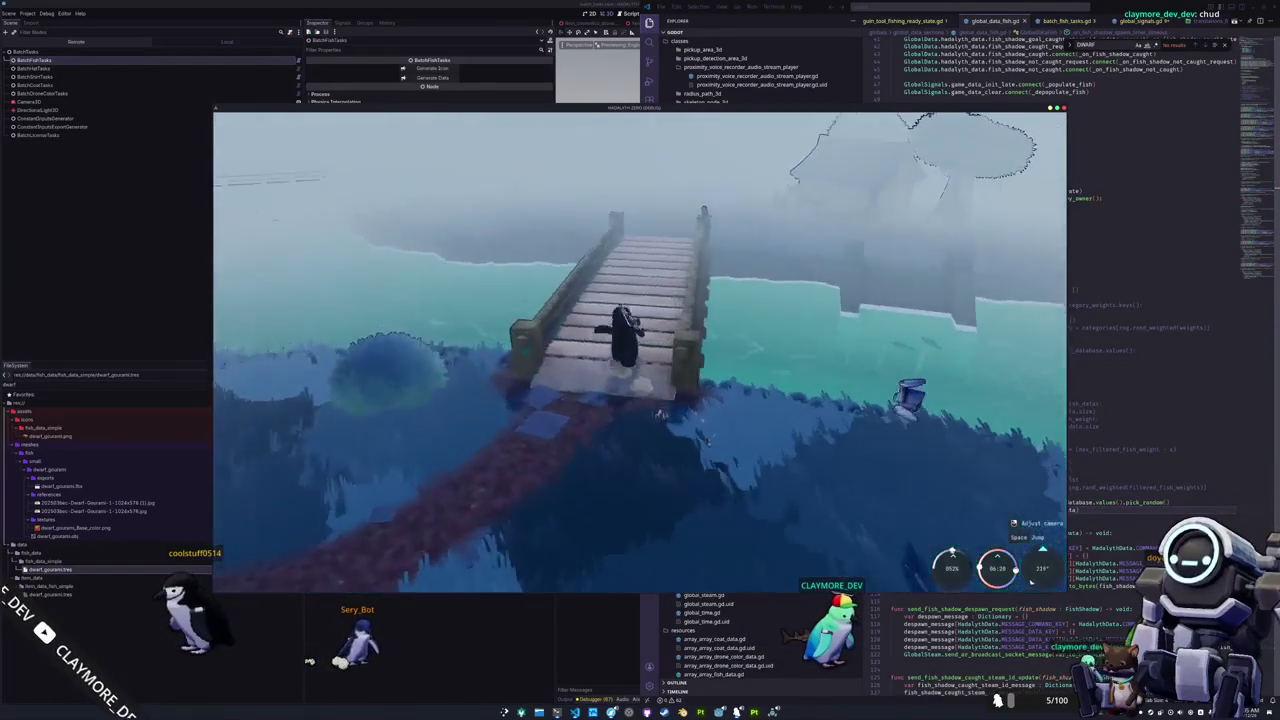
key(w)
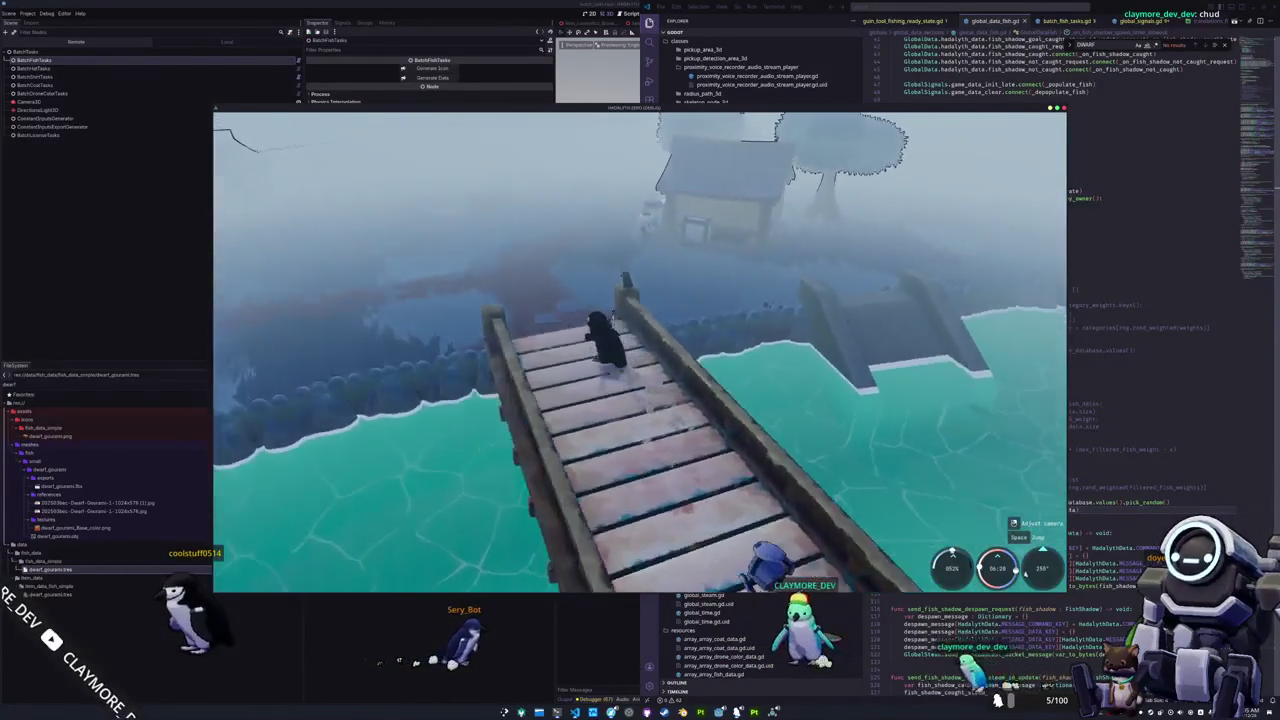
key(w)
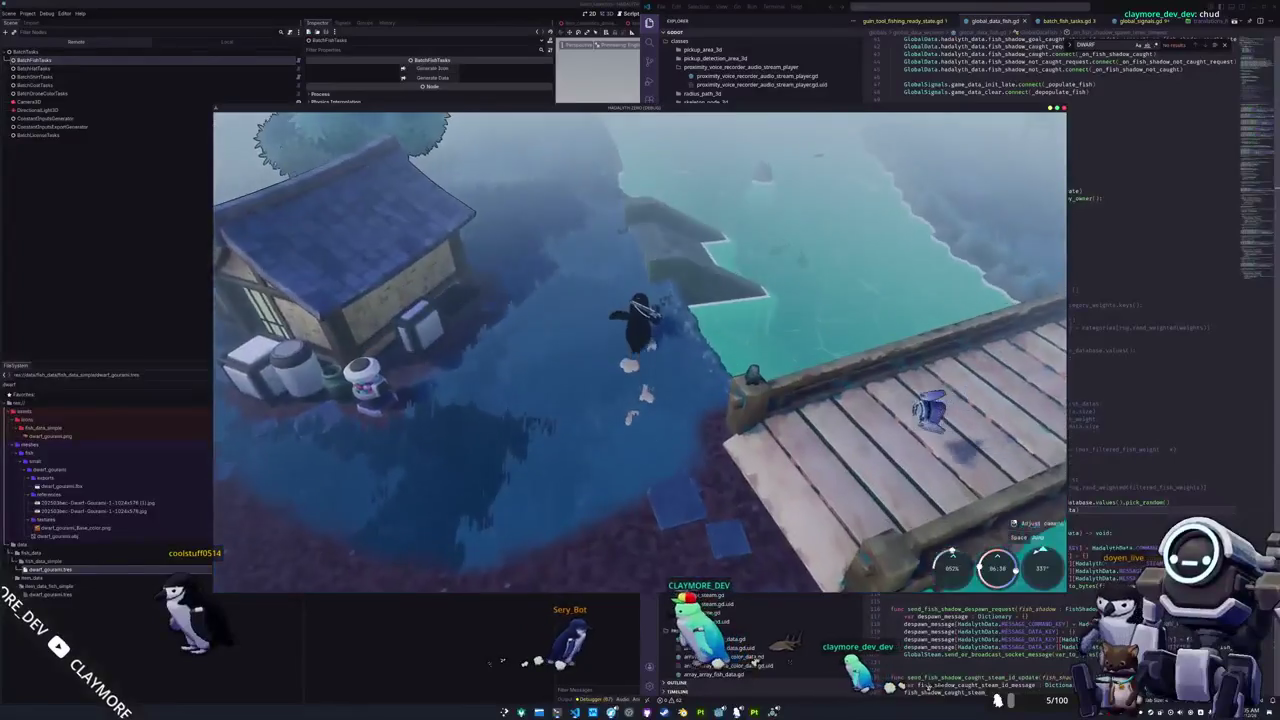
key(w)
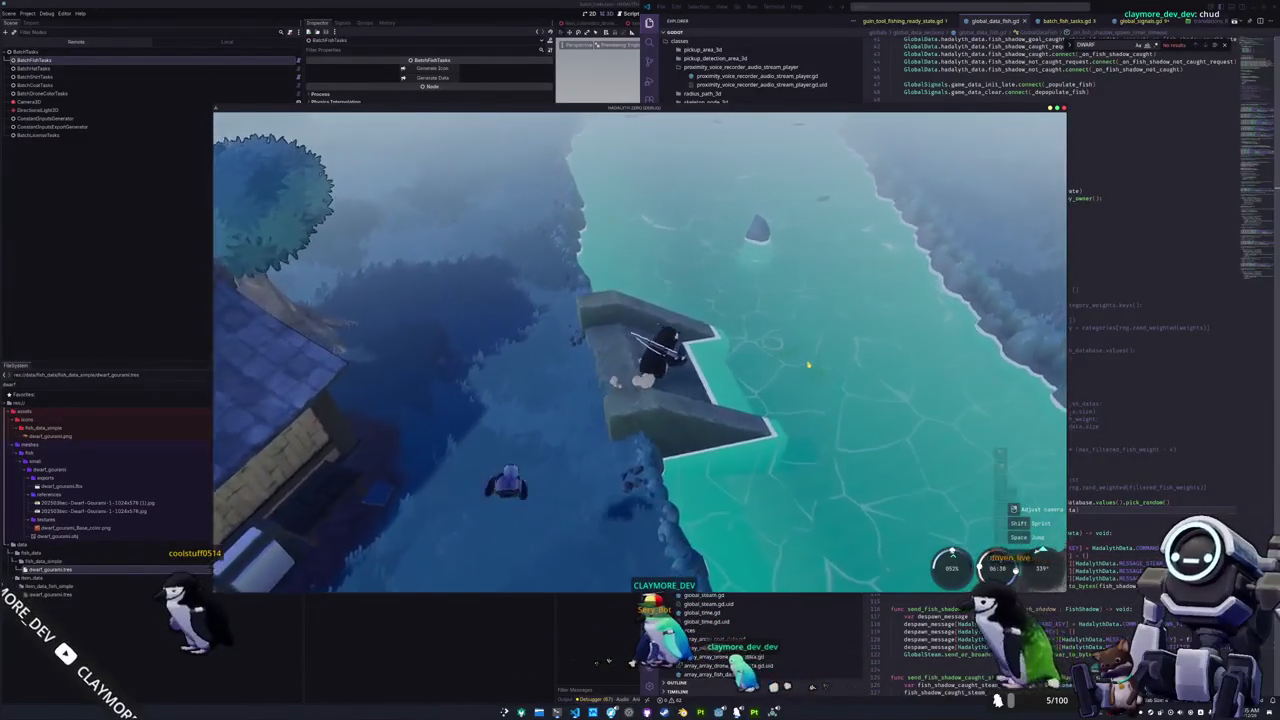
Cast, reel in and complete the arrow prompts to land a Dwarf Gourami (Small Fish, 1.17).
click(797, 370)
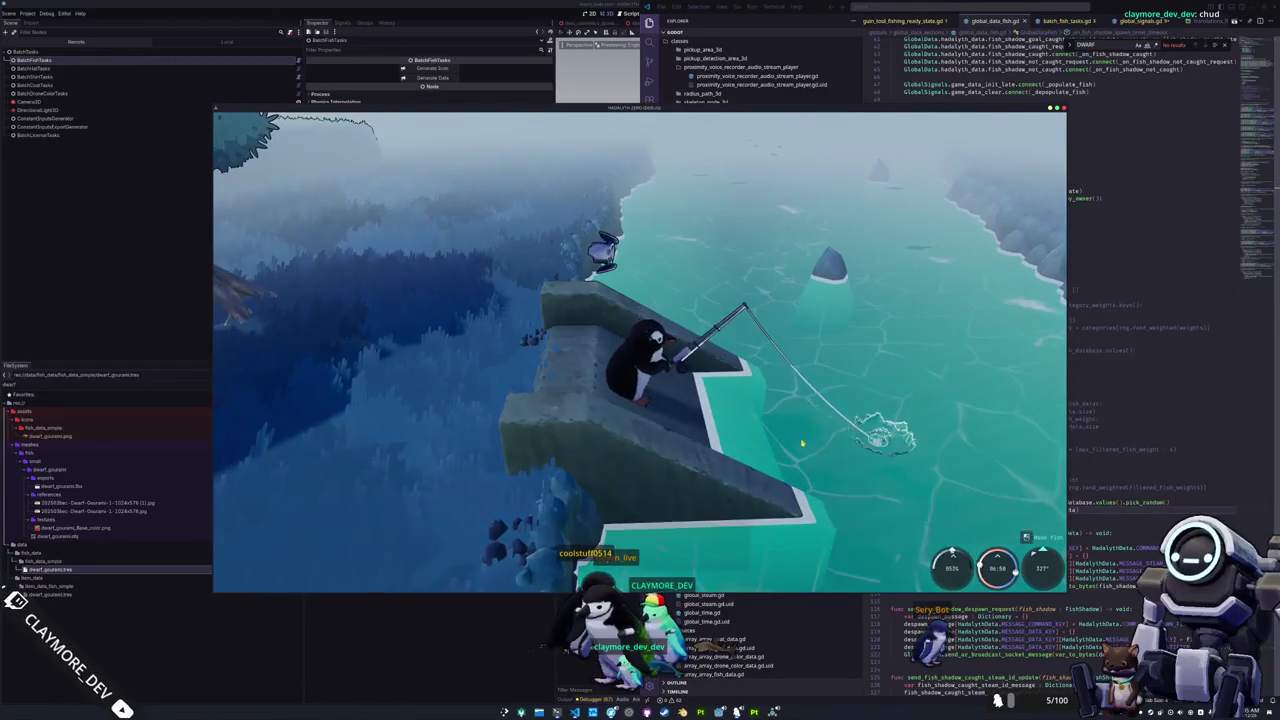
click(798, 433)
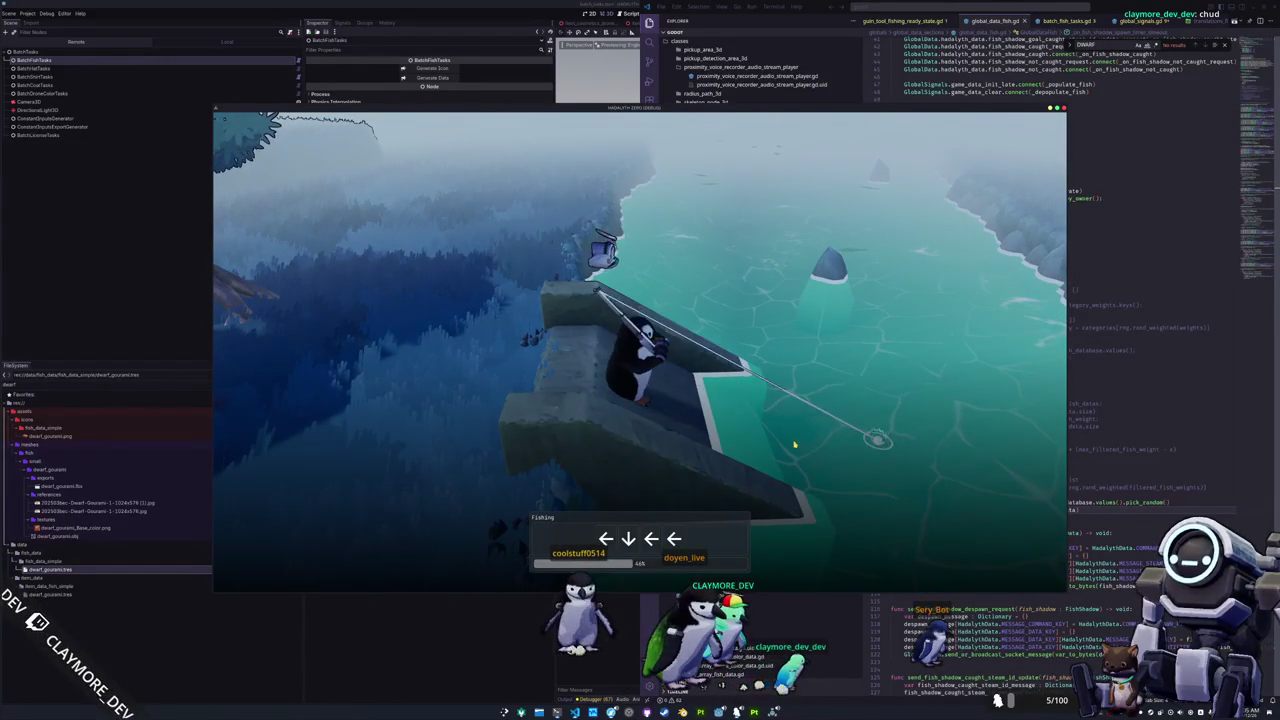
key(Left)
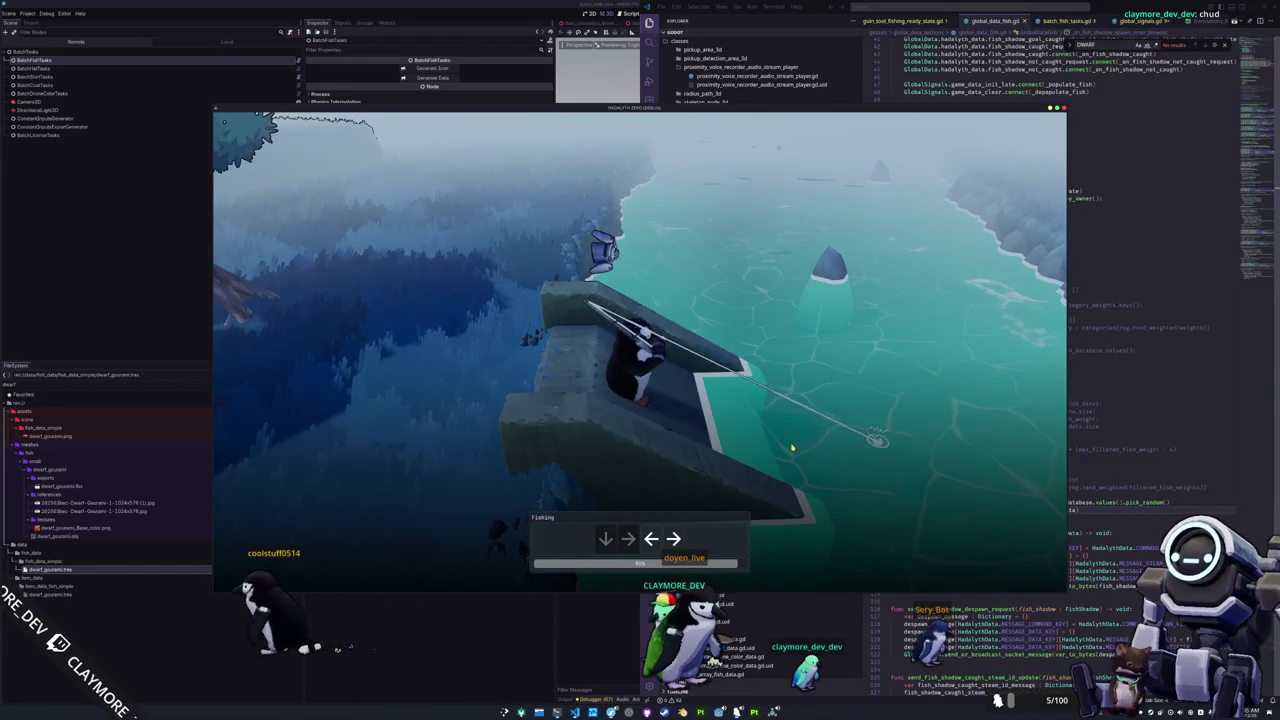
key(Right)
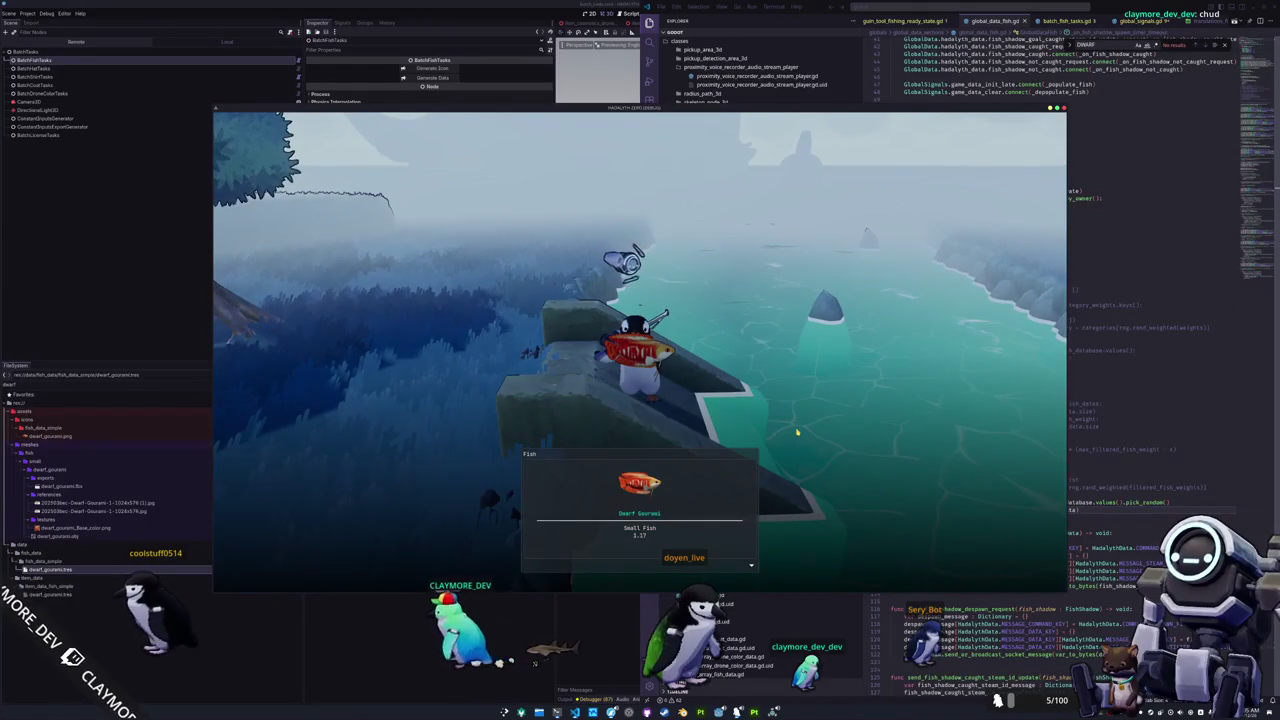
click(796, 433)
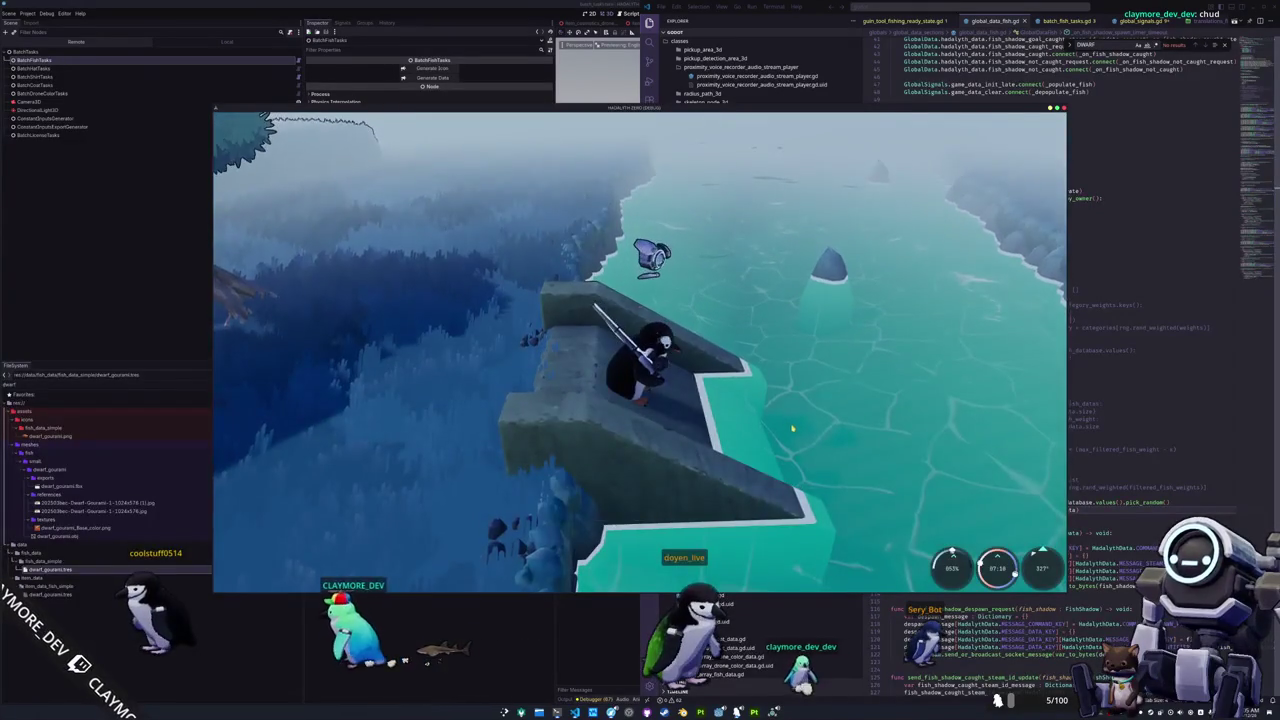
Walk the penguin along the shore to the cliff edge, ready the rod and cast.
key(w)
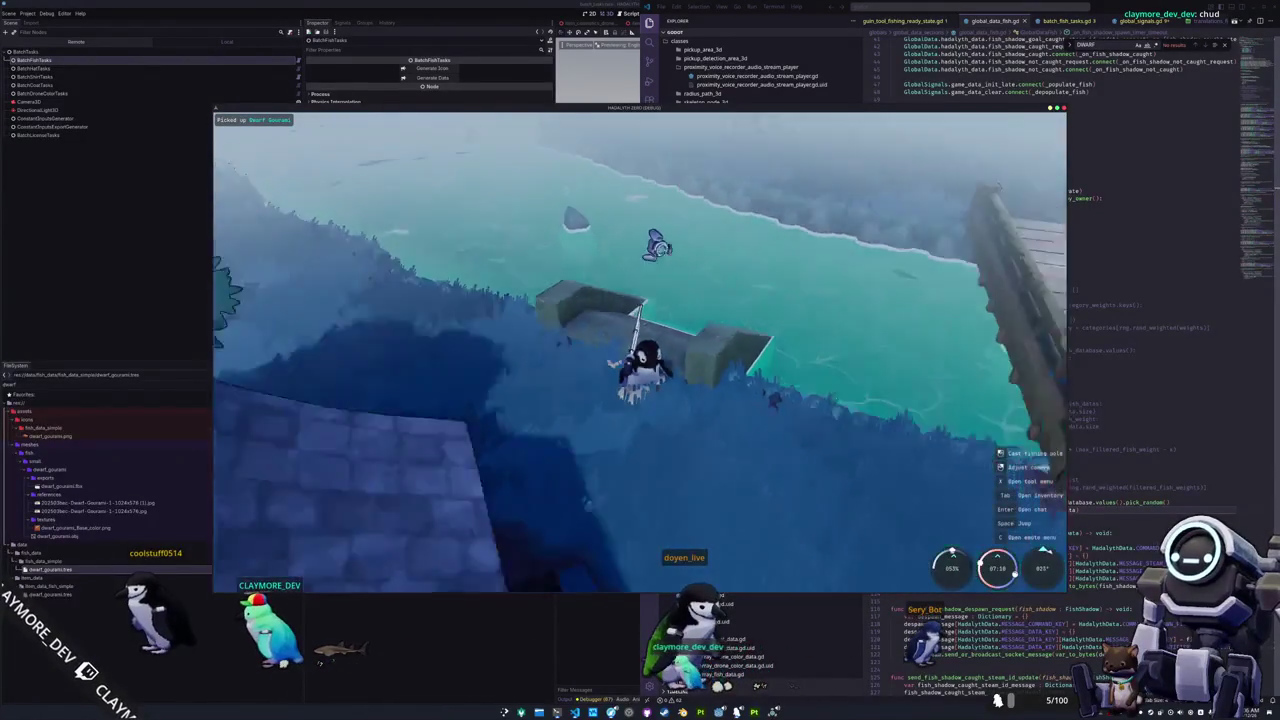
key(w)
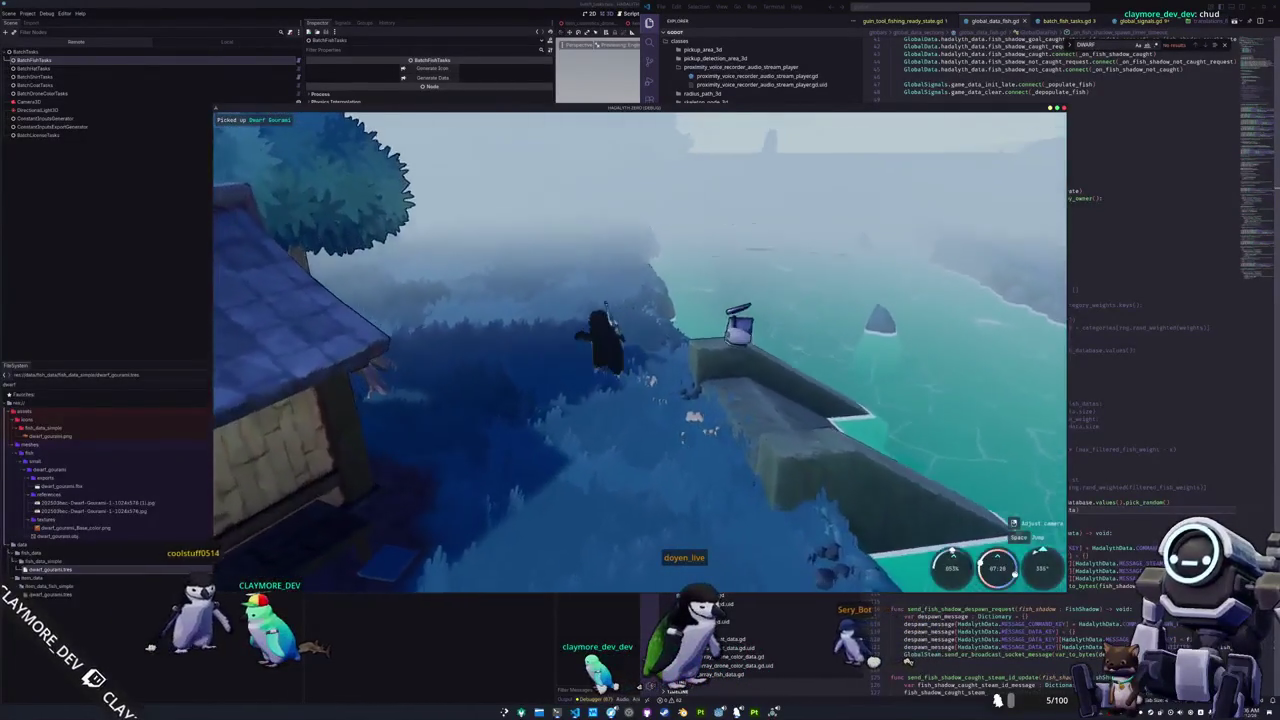
key(w)
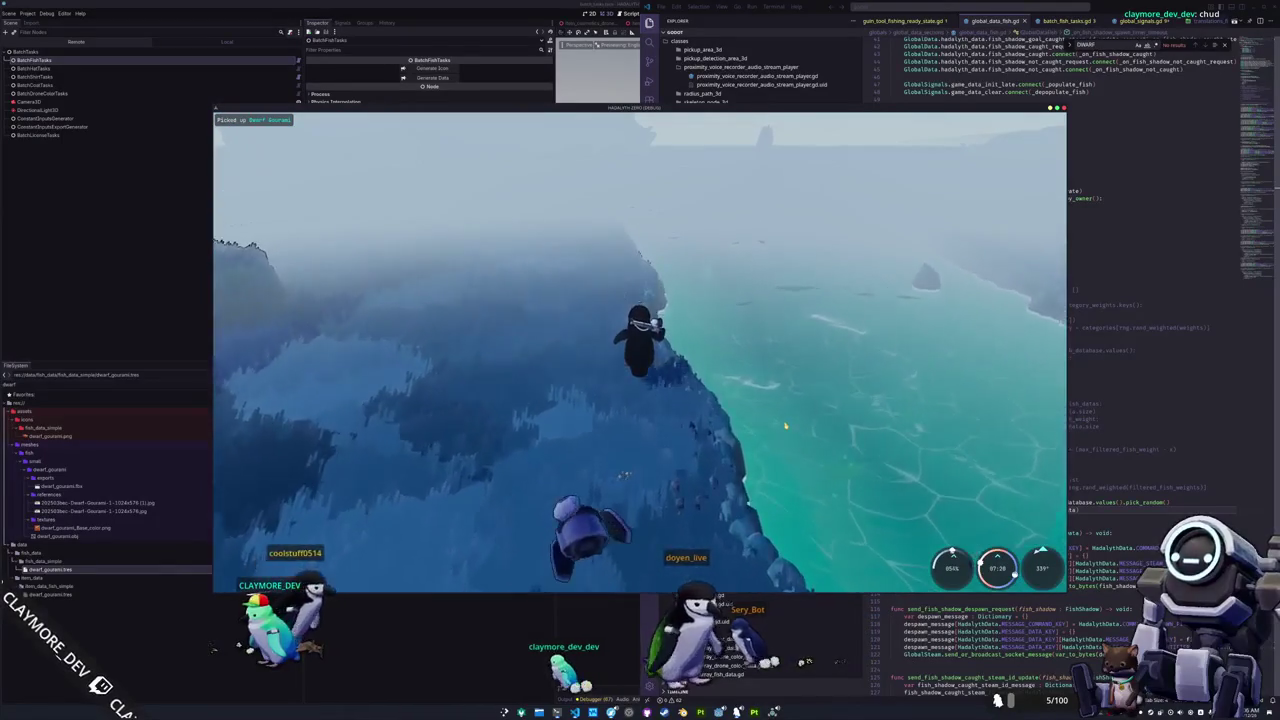
key(w)
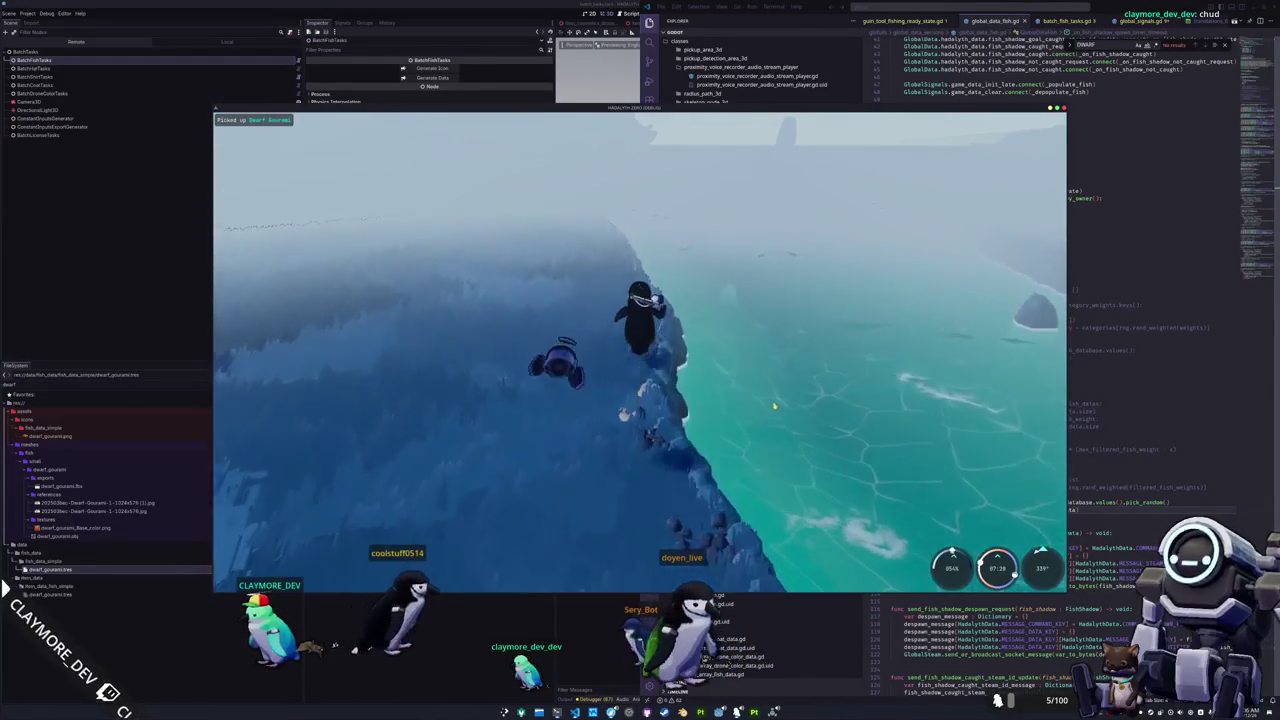
key(1)
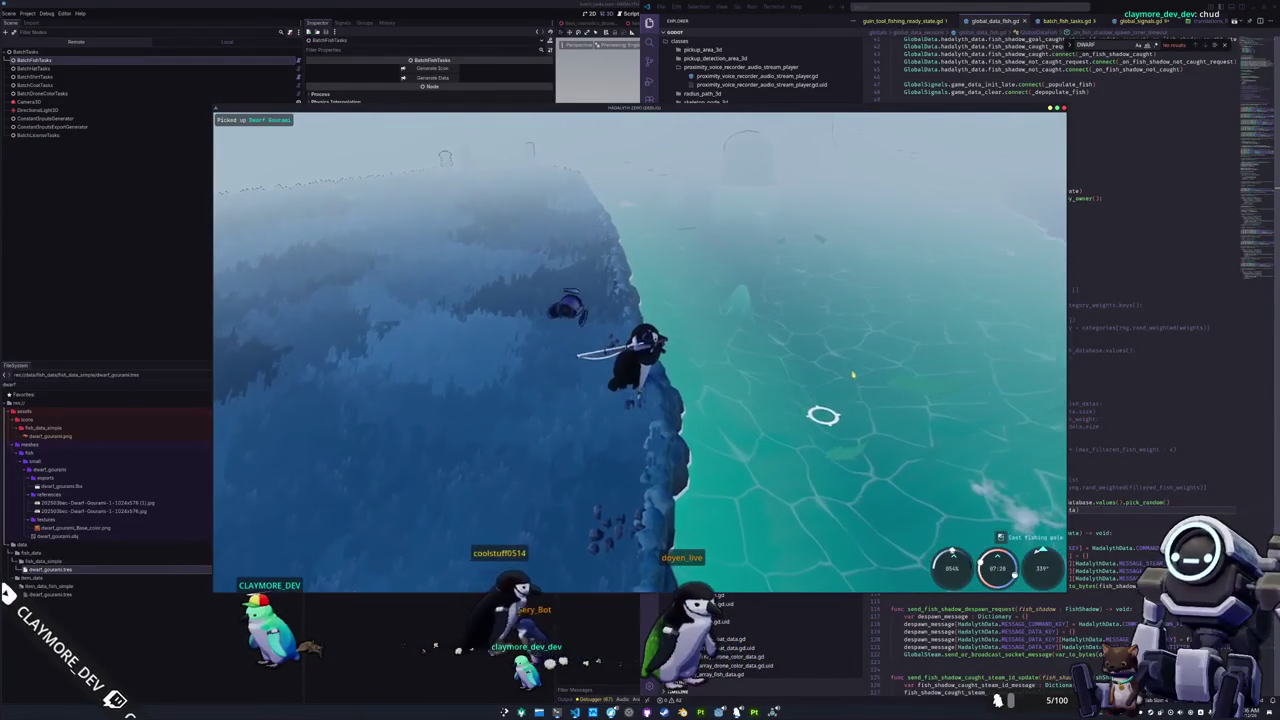
click(814, 343)
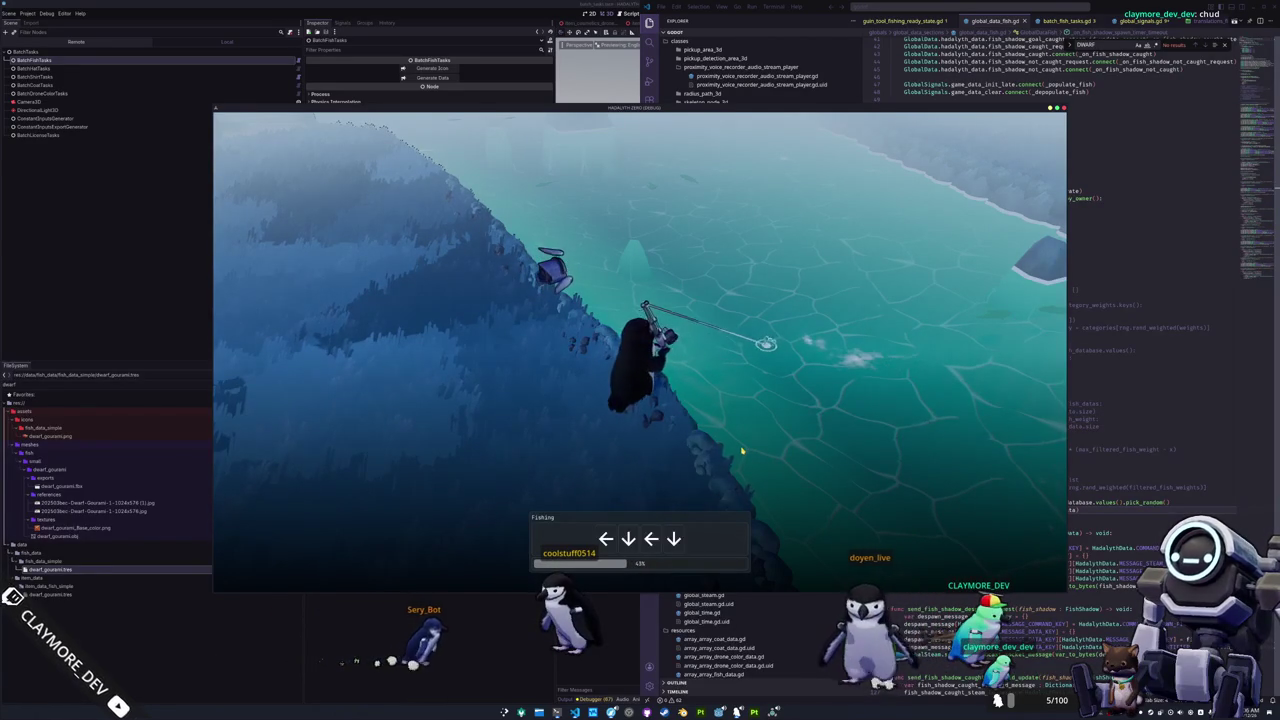
Complete the arrow sequences to land a Rooster Fish, then have the penguin hold it.
key(Left)
key(Down)
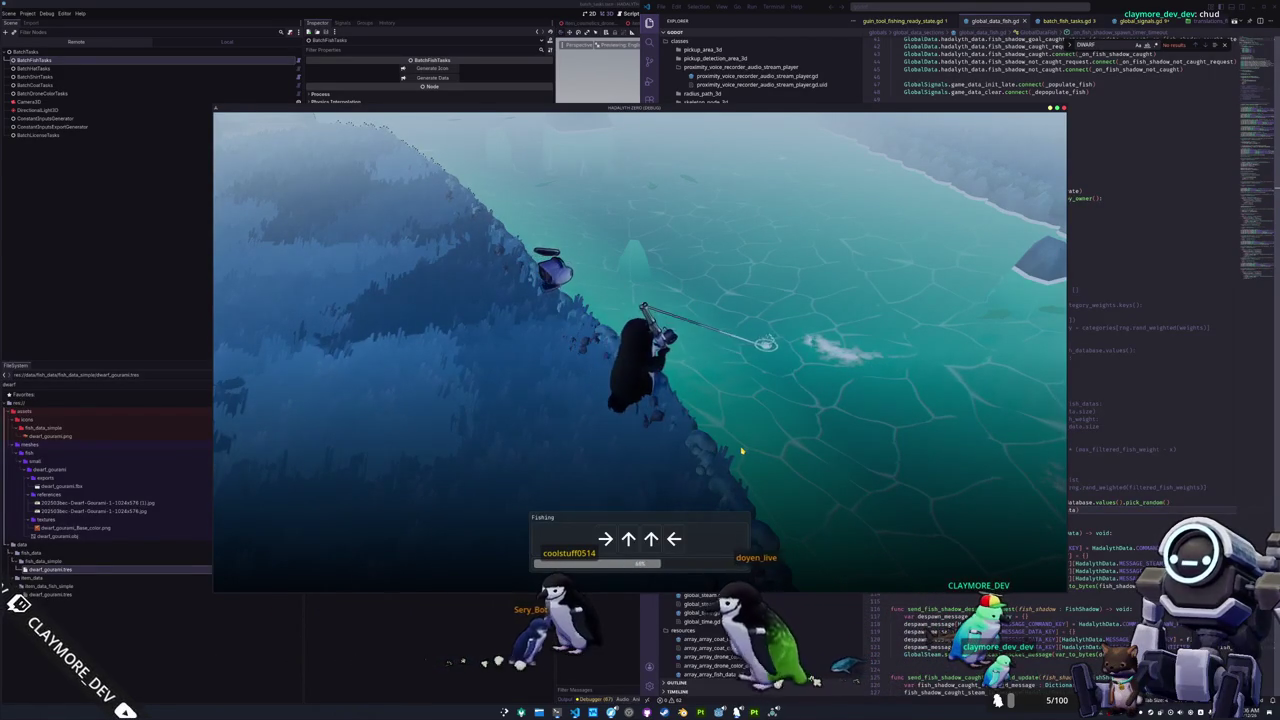
key(Right)
key(Up)
key(Up)
key(Left)
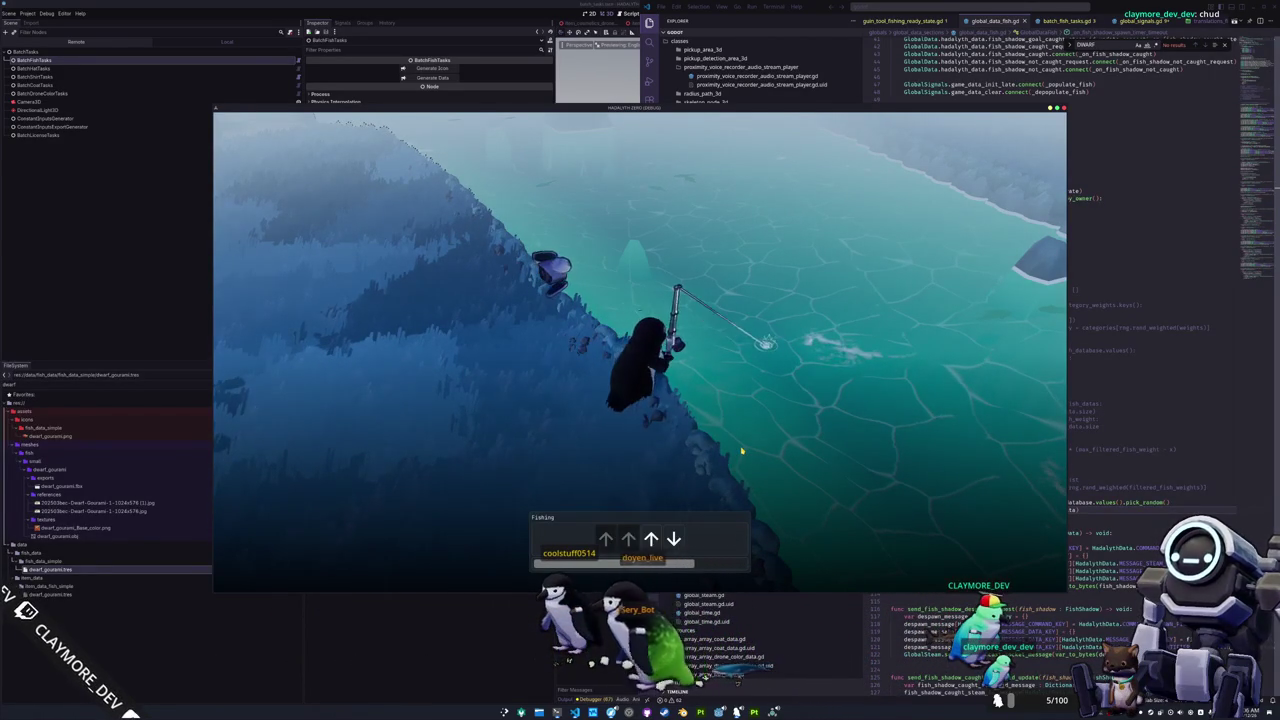
key(Down)
key(Down)
key(Left)
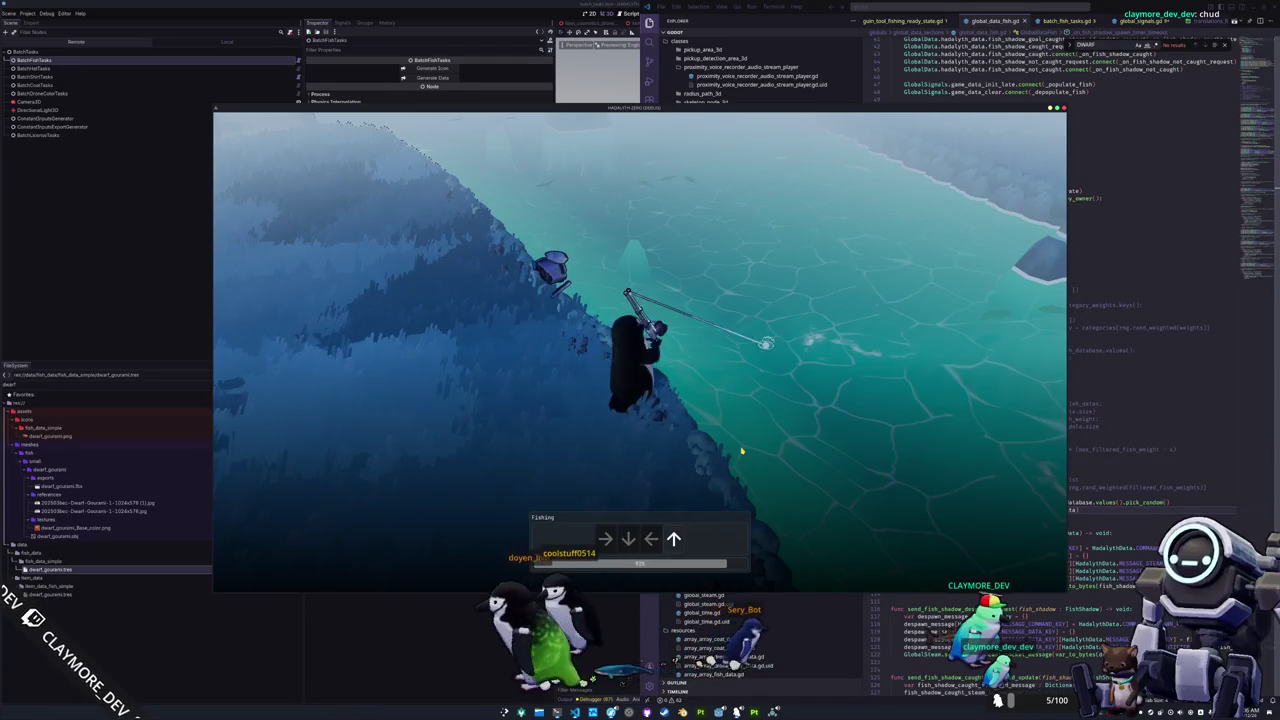
key(Up)
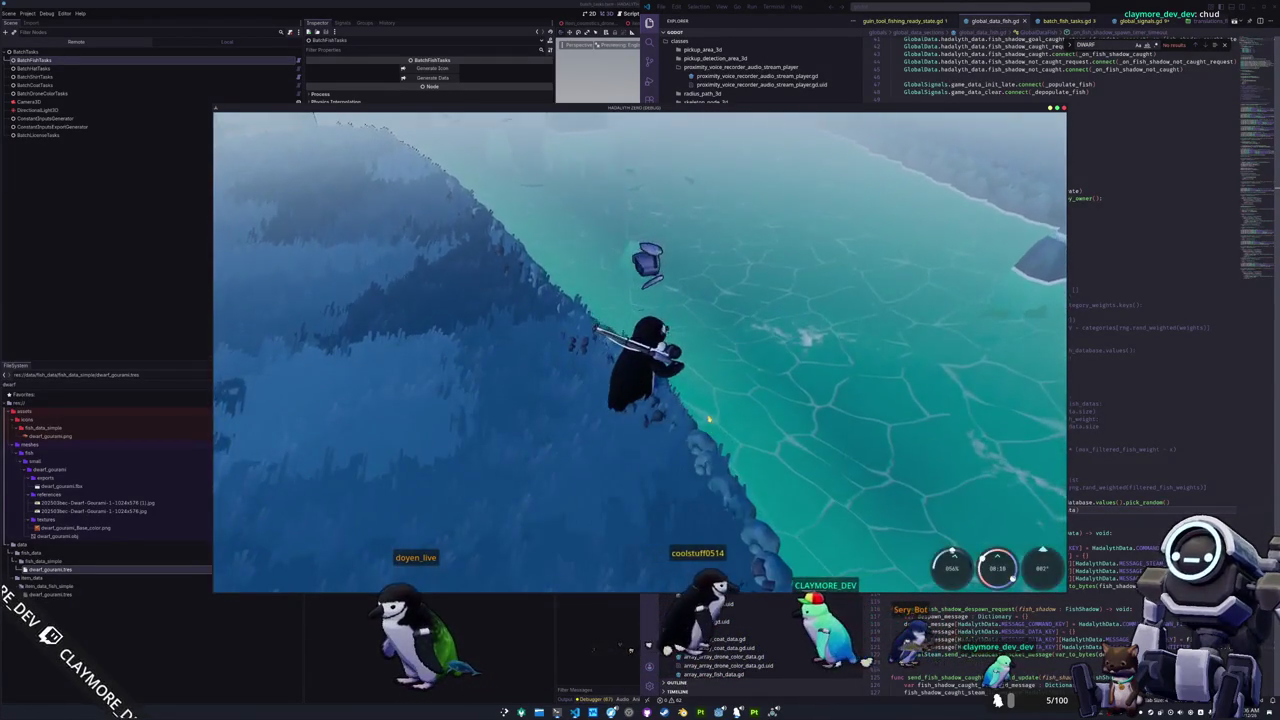
key(i)
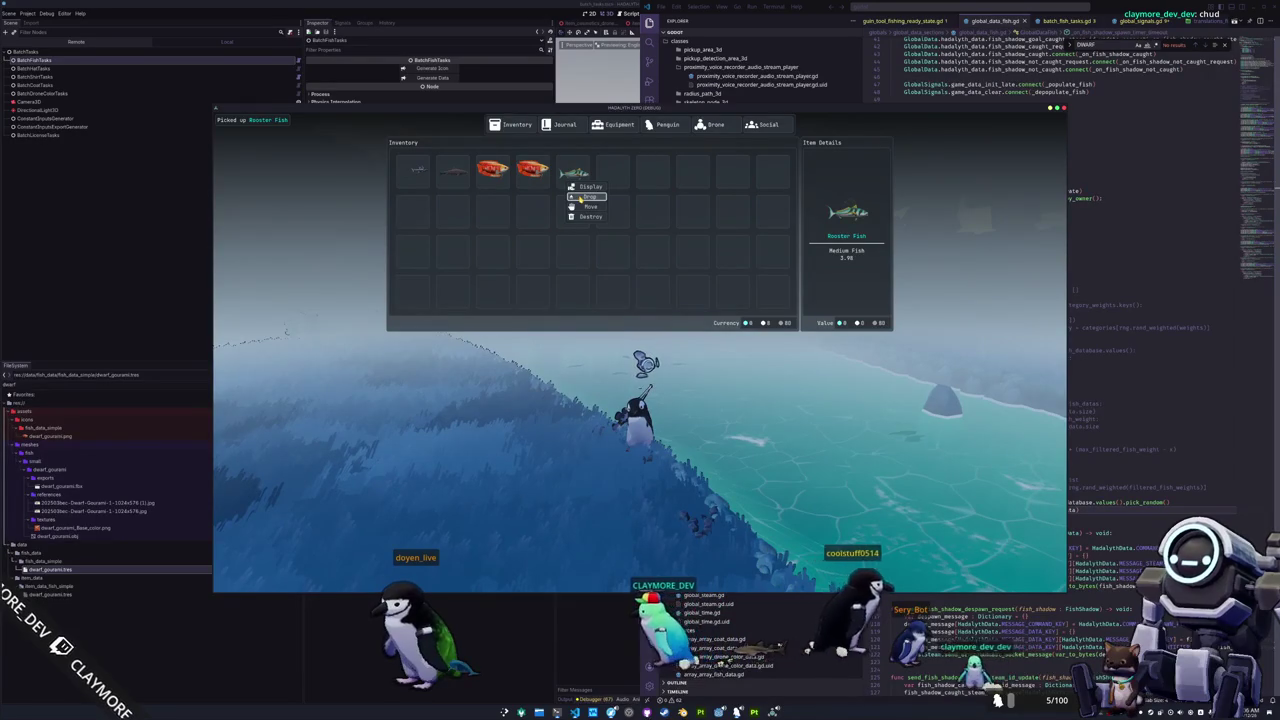
click(587, 196)
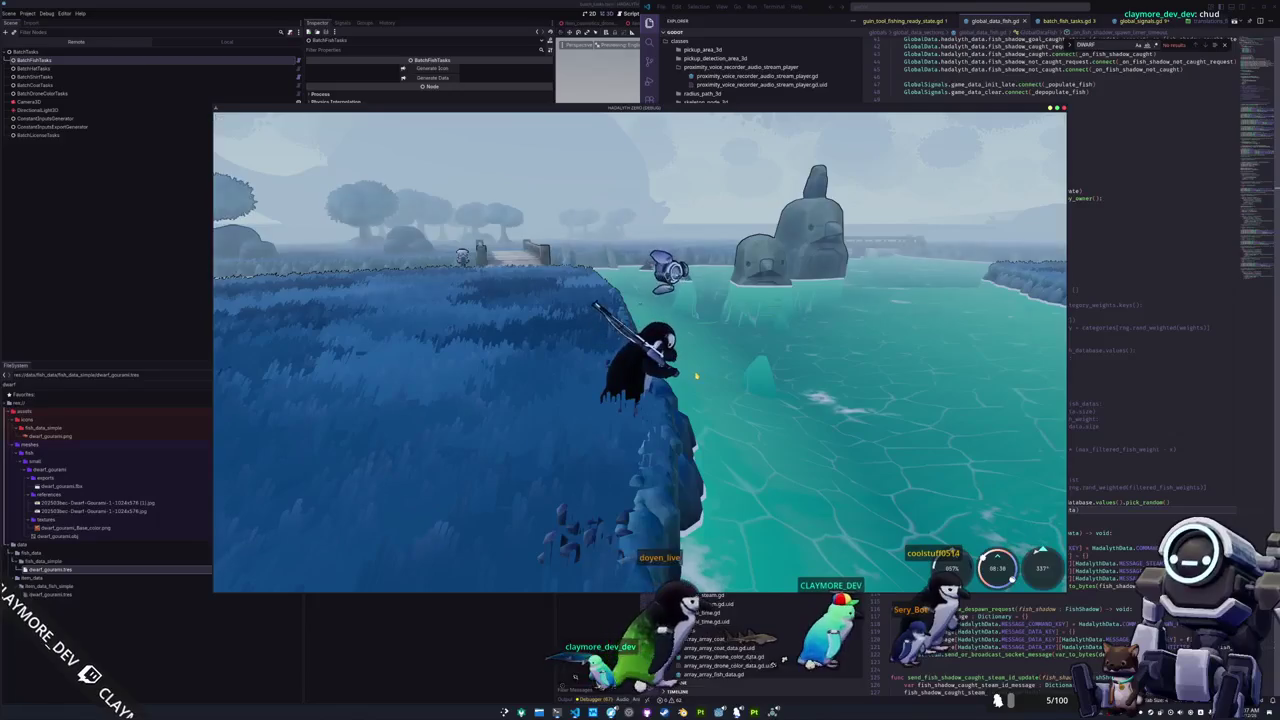
Walk the penguin inland over the middle of the bridge and onto the grass.
key(w)
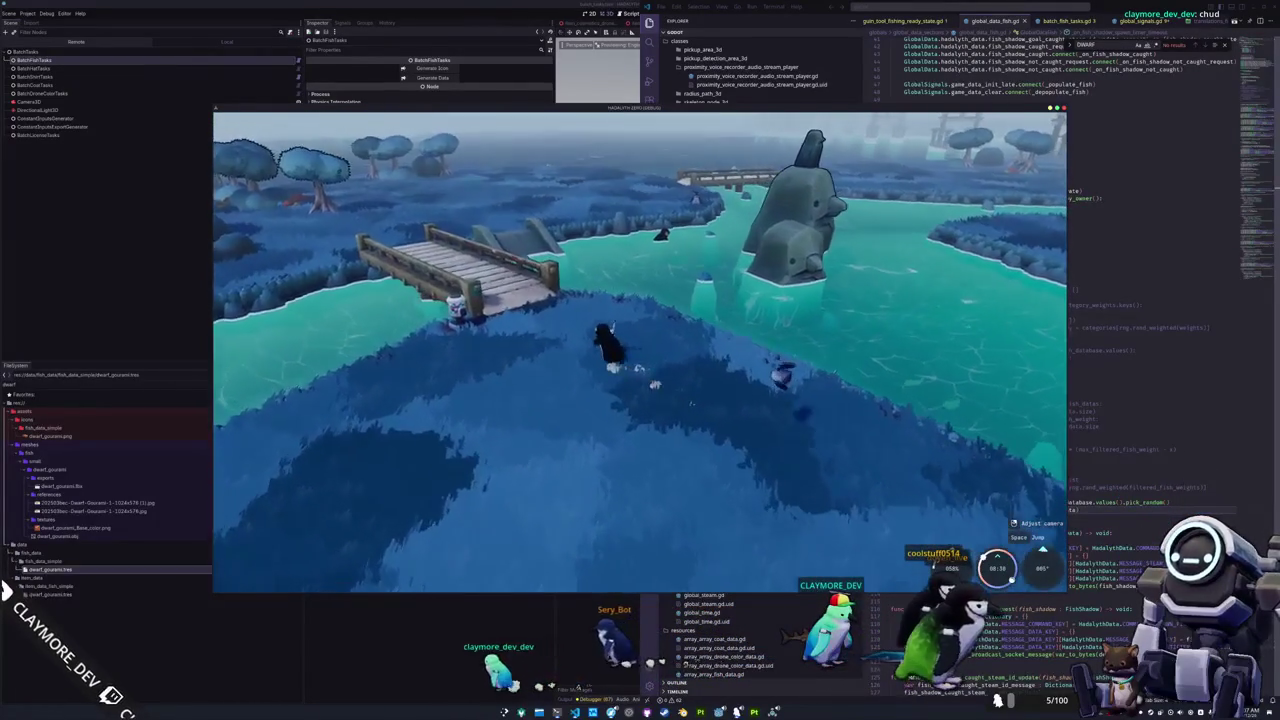
key(w)
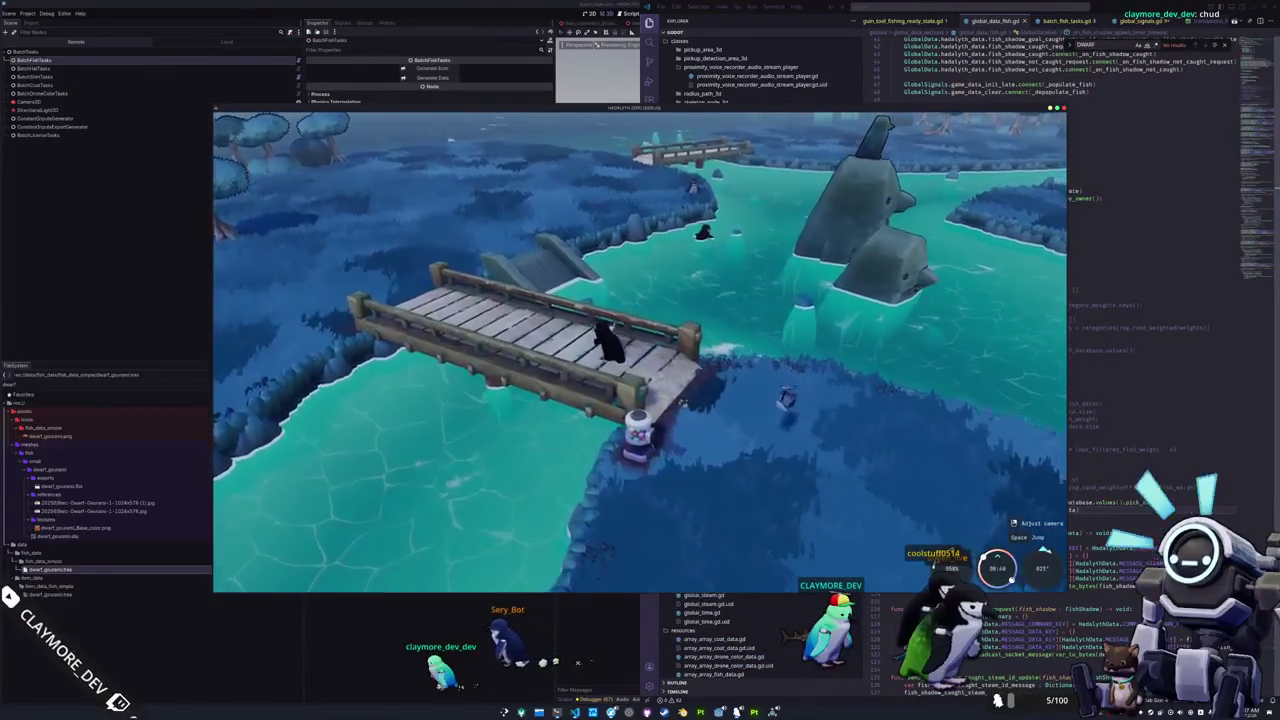
key(a)
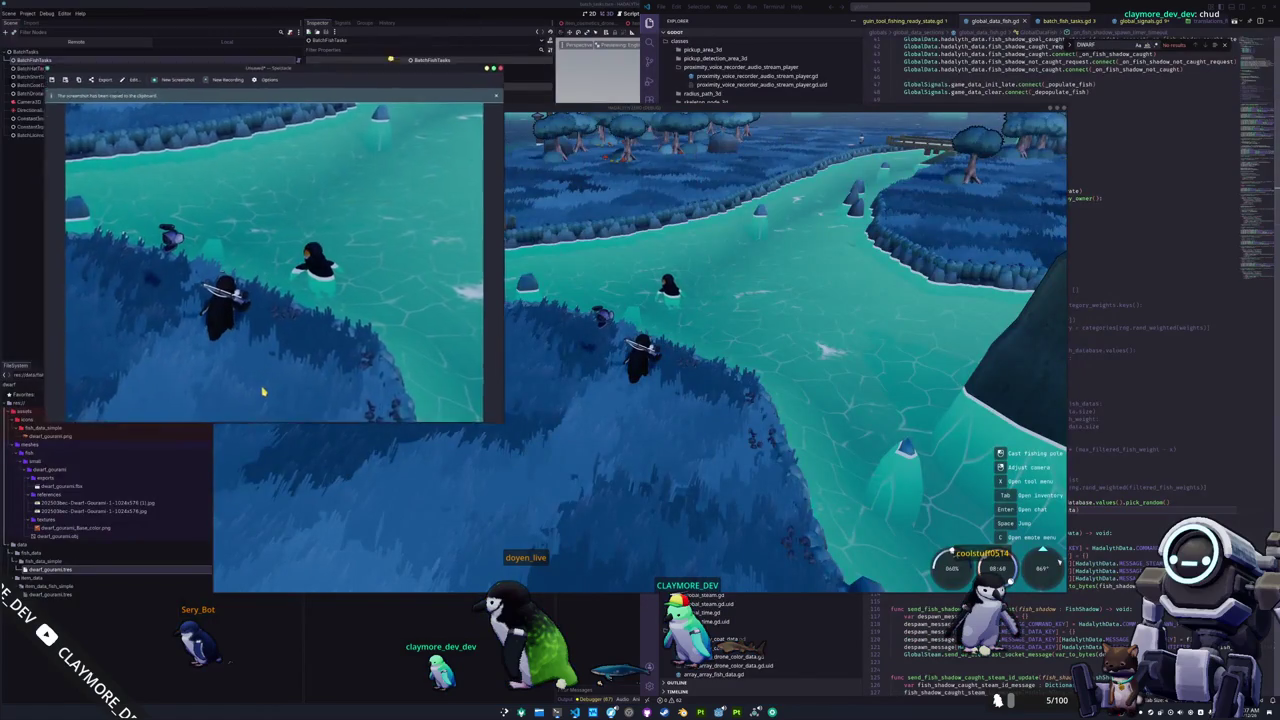
Move the Spectacle window aside, start and cancel a region capture, then close Spectacle.
super+drag(221, 327, 251, 417)
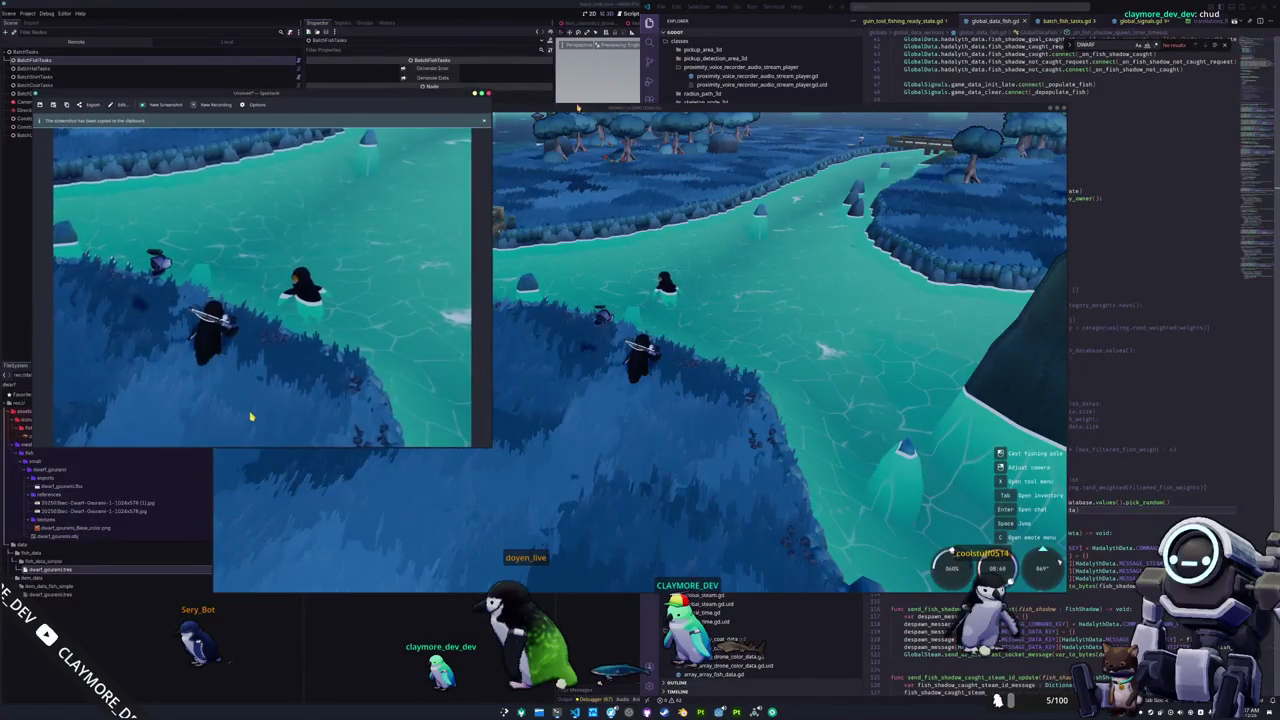
click(598, 110)
key(w)
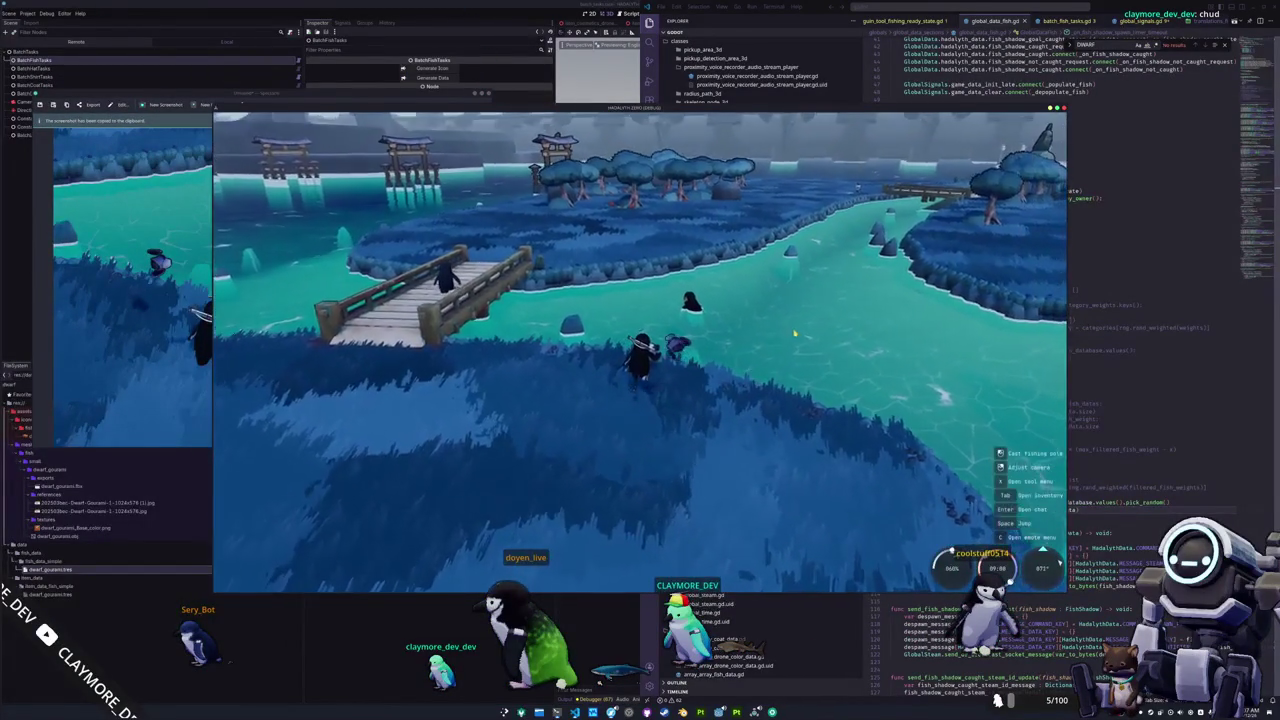
key(super+shift+Print)
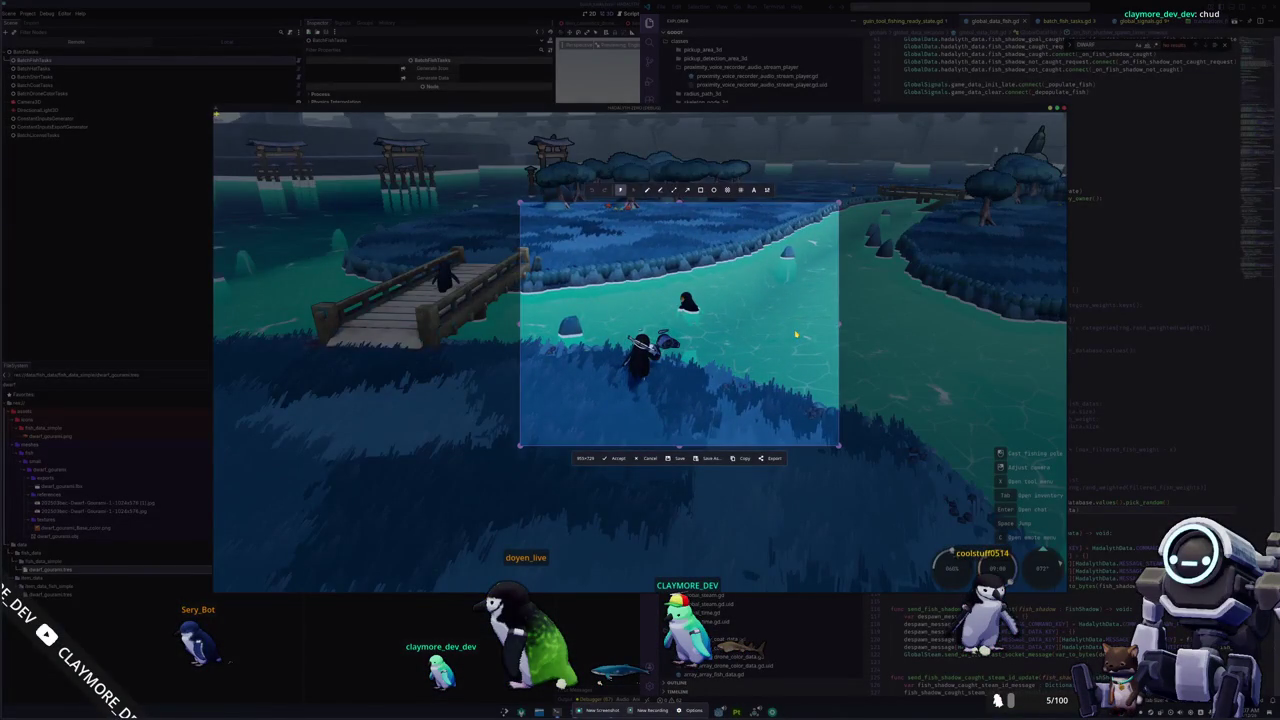
key(Return)
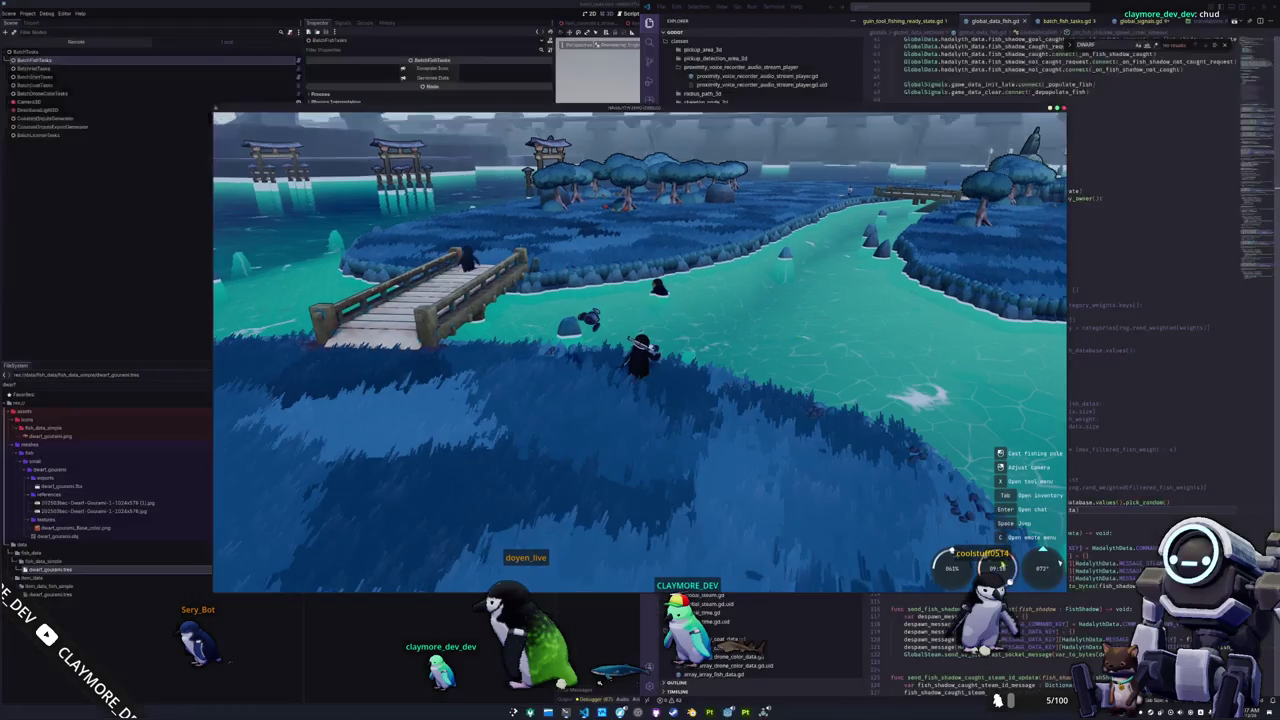
click(850, 121)
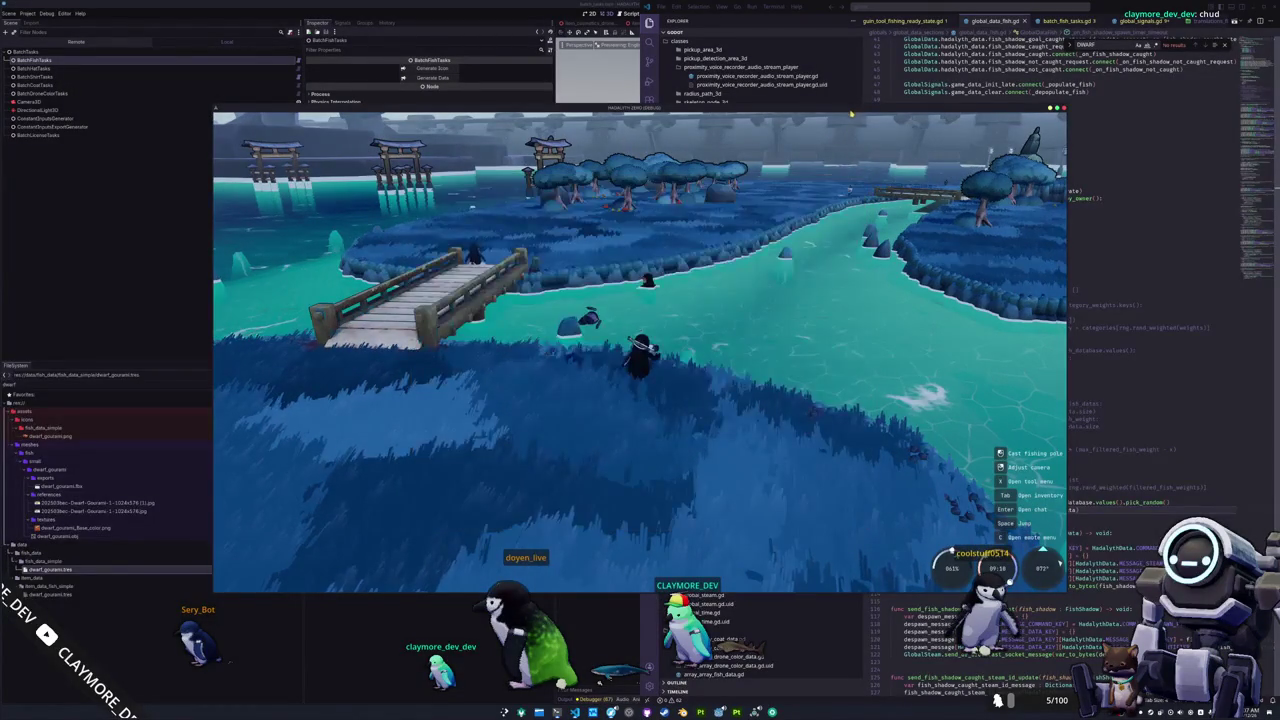
right_drag(716, 320, 716, 320)
Walk the penguin along the wooden bridge and off it onto the grassy riverbank.
key(w)
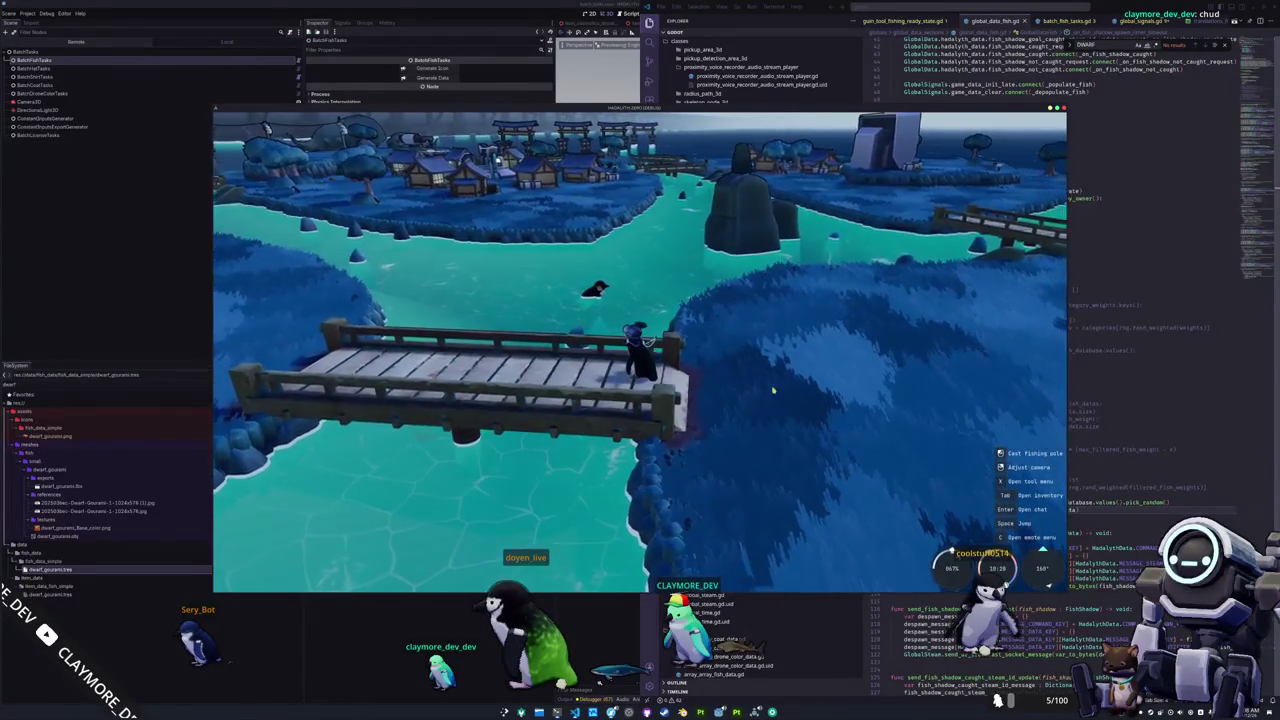
key(d)
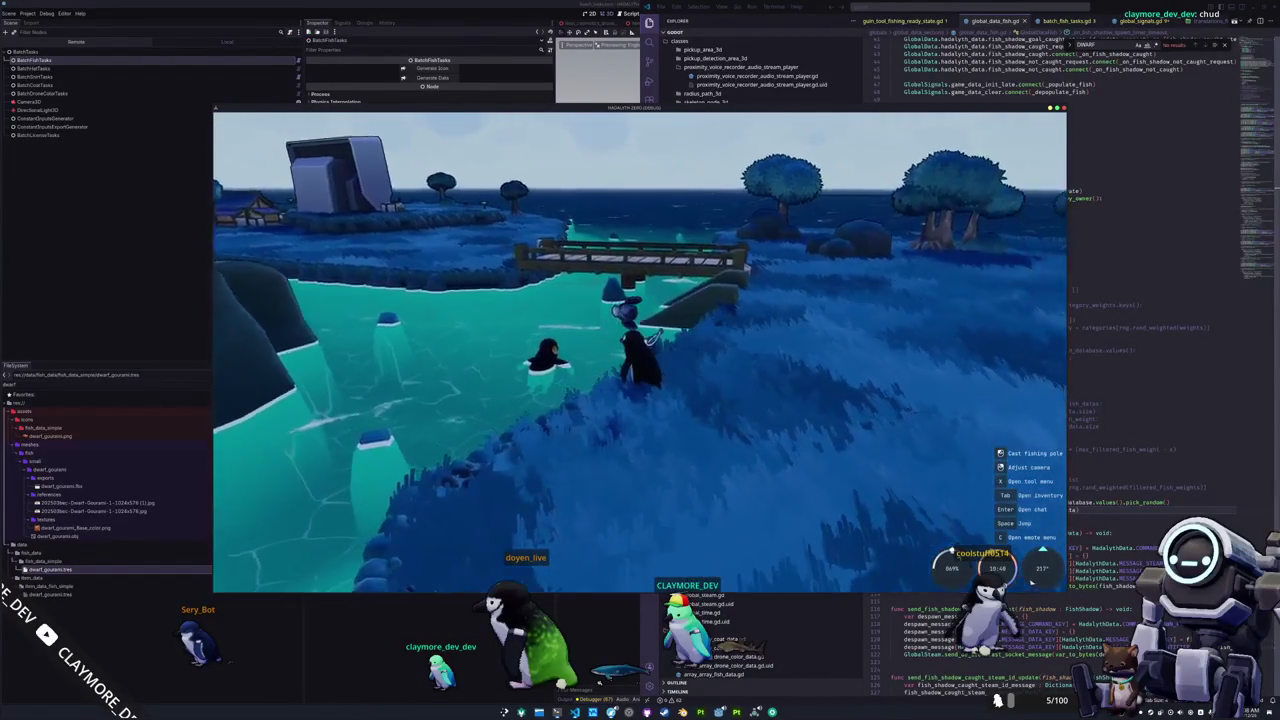
Run the penguin across the grass, past the other penguin, to the river's edge.
scroll(640, 350, up, 2)
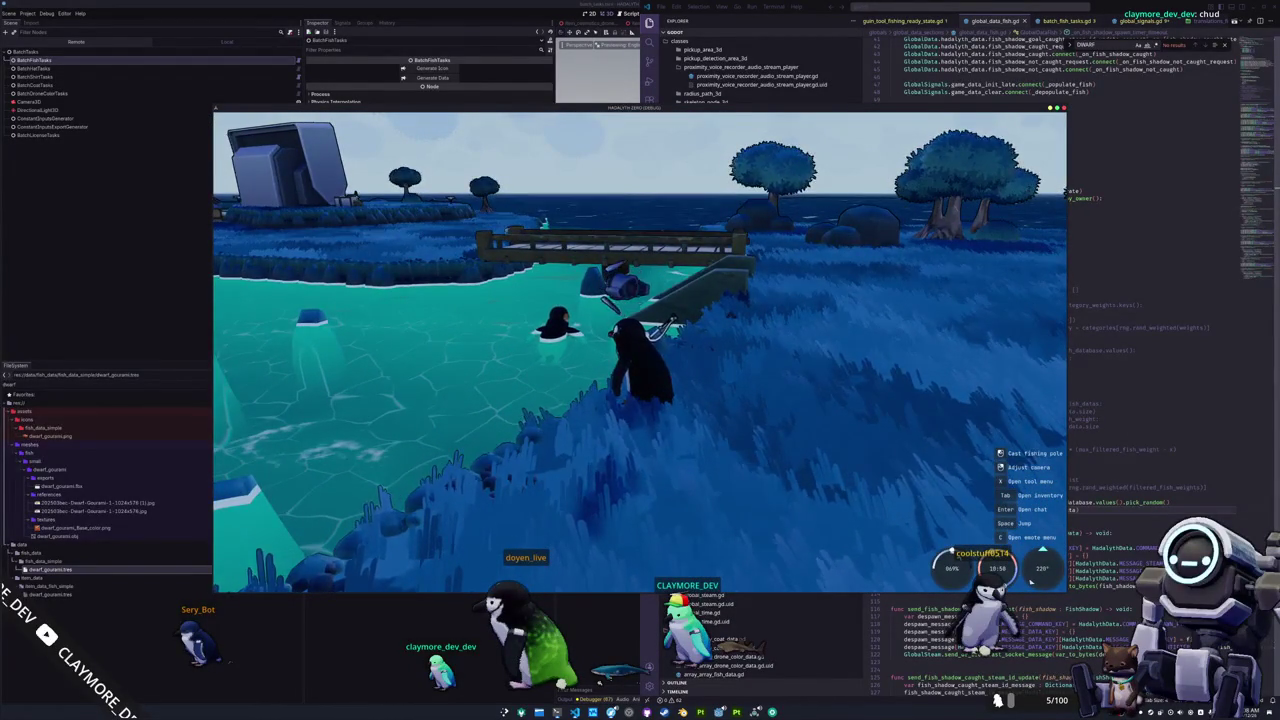
scroll(640, 350, down, 2)
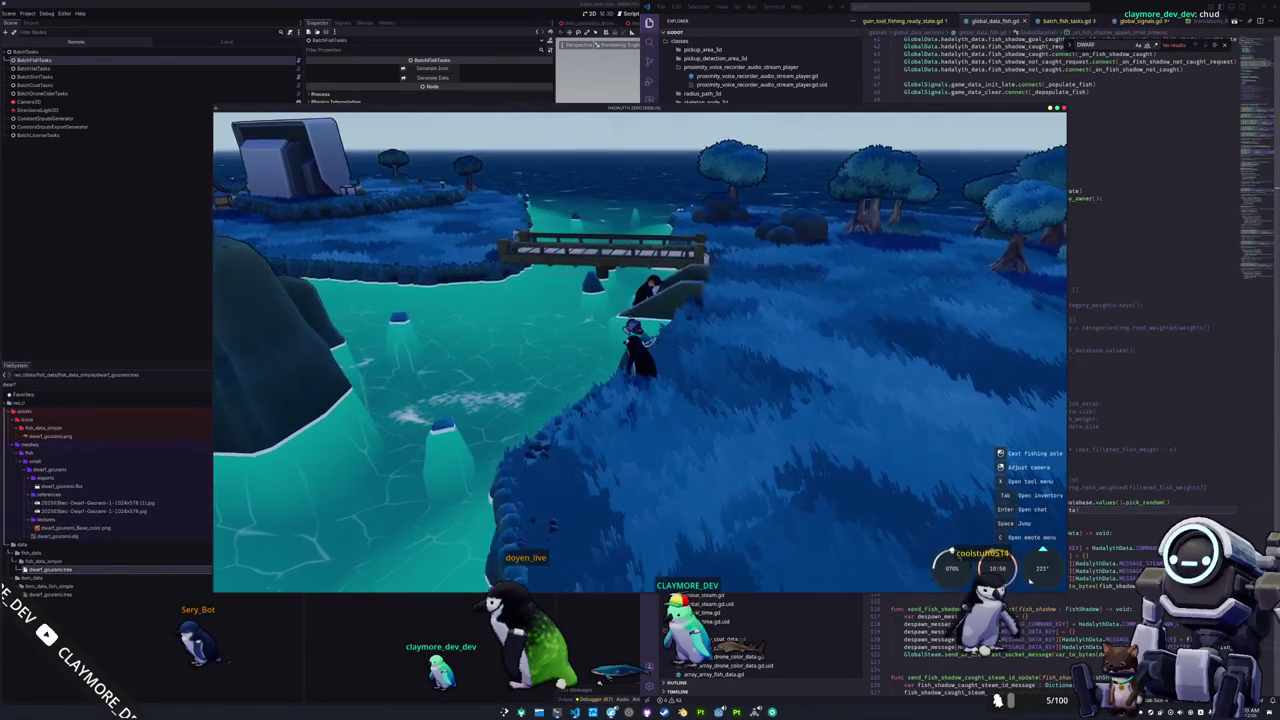
key(w)
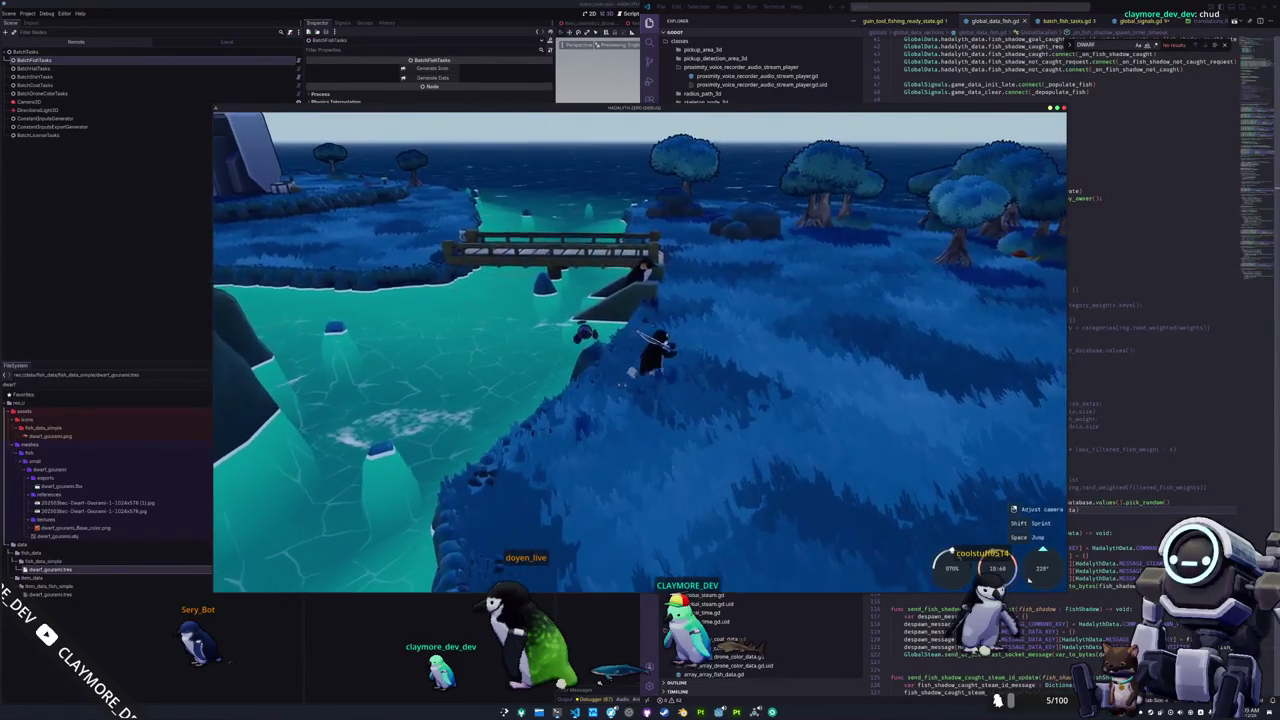
key(a)
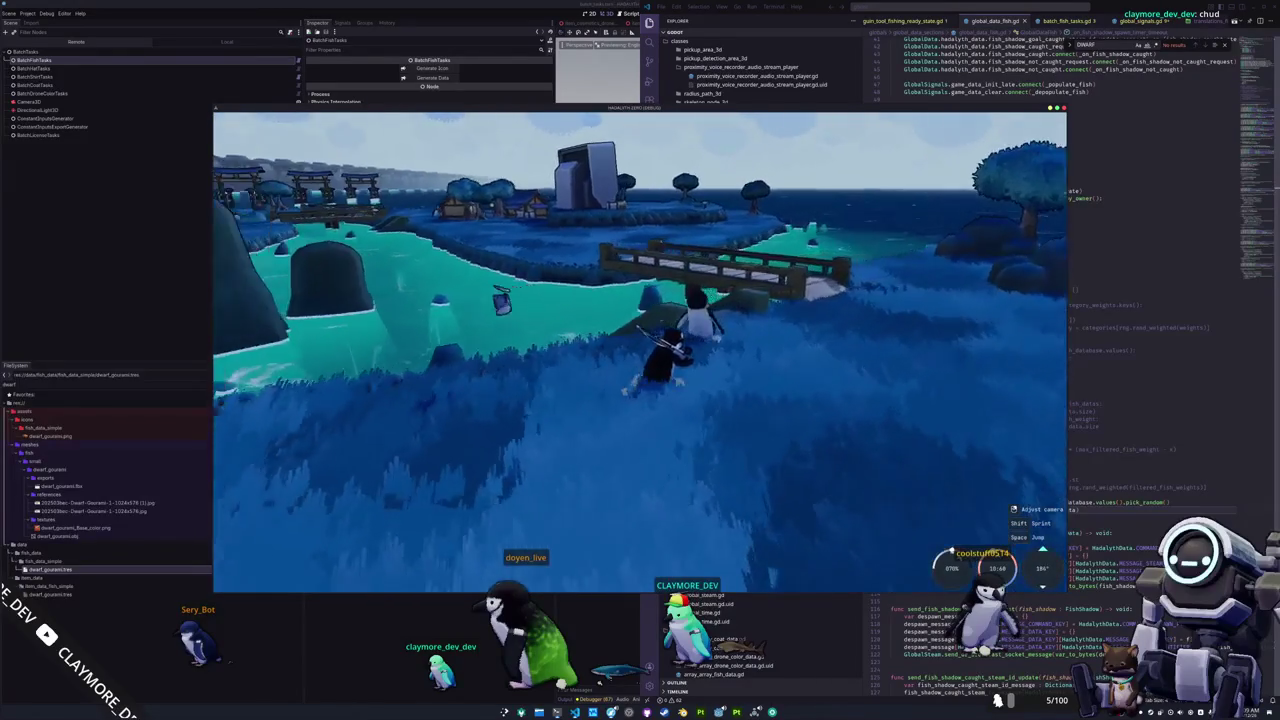
key(w)
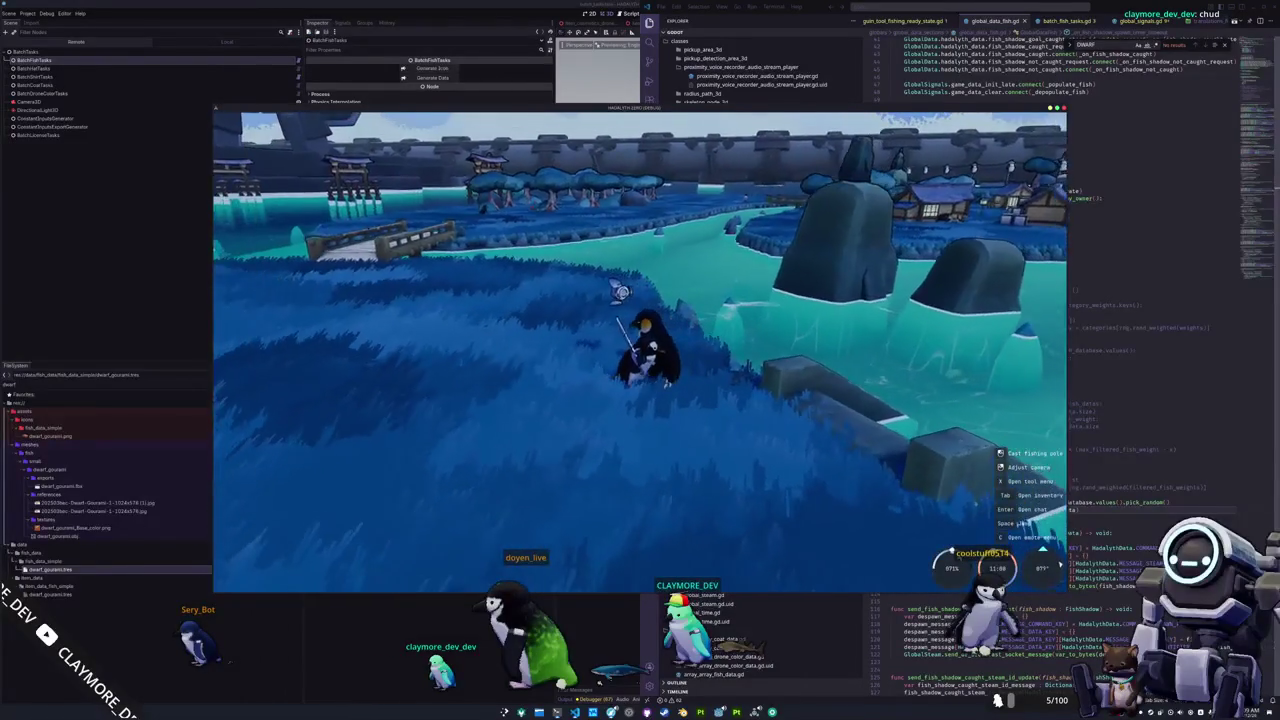
key(s)
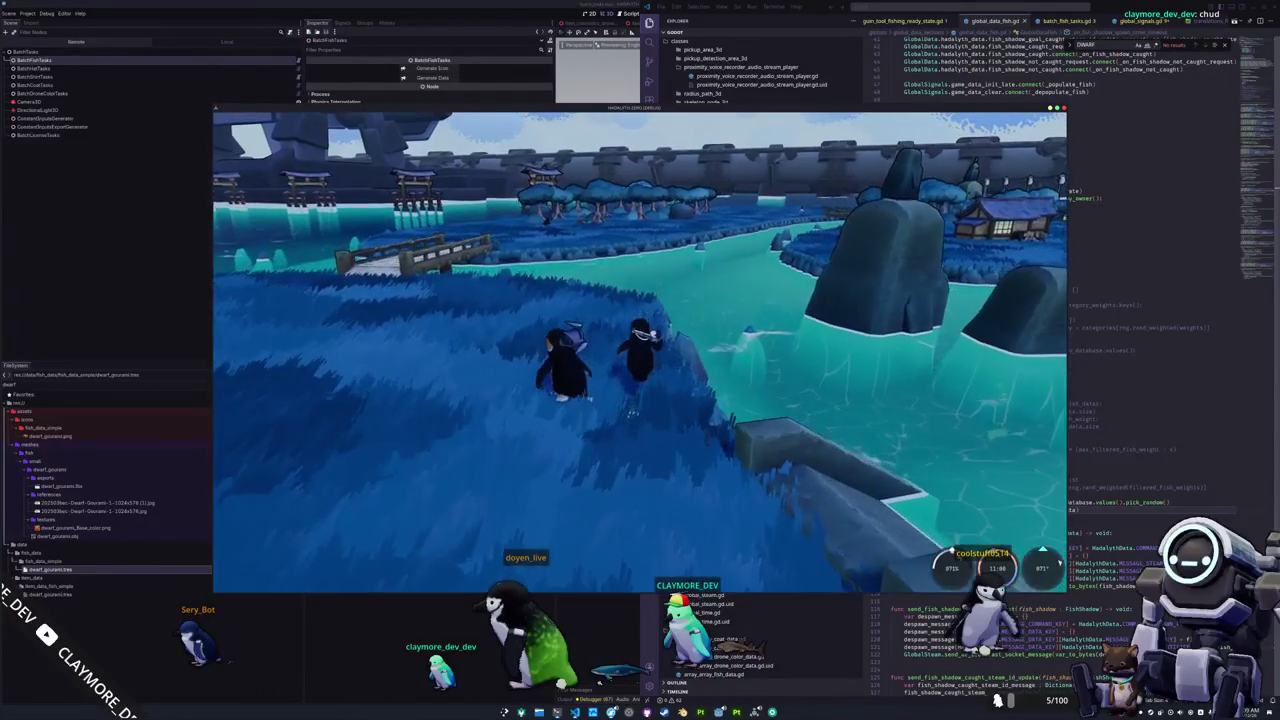
key(w)
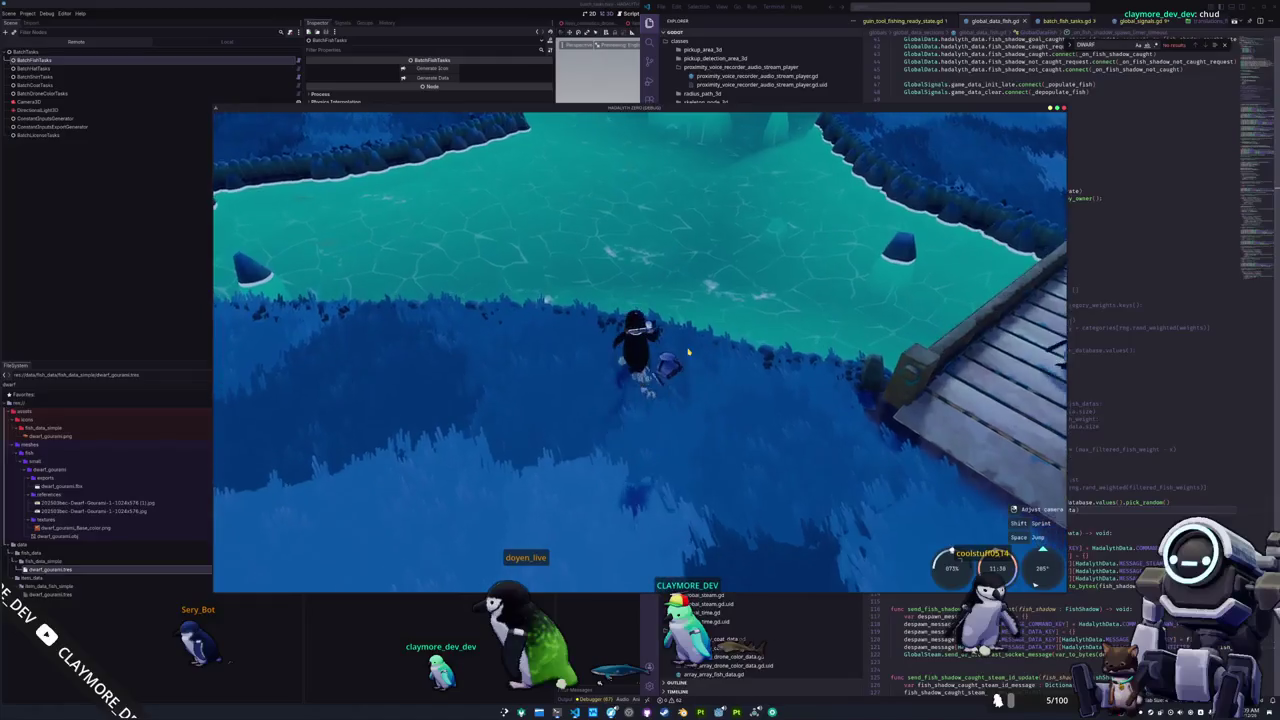
key(w)
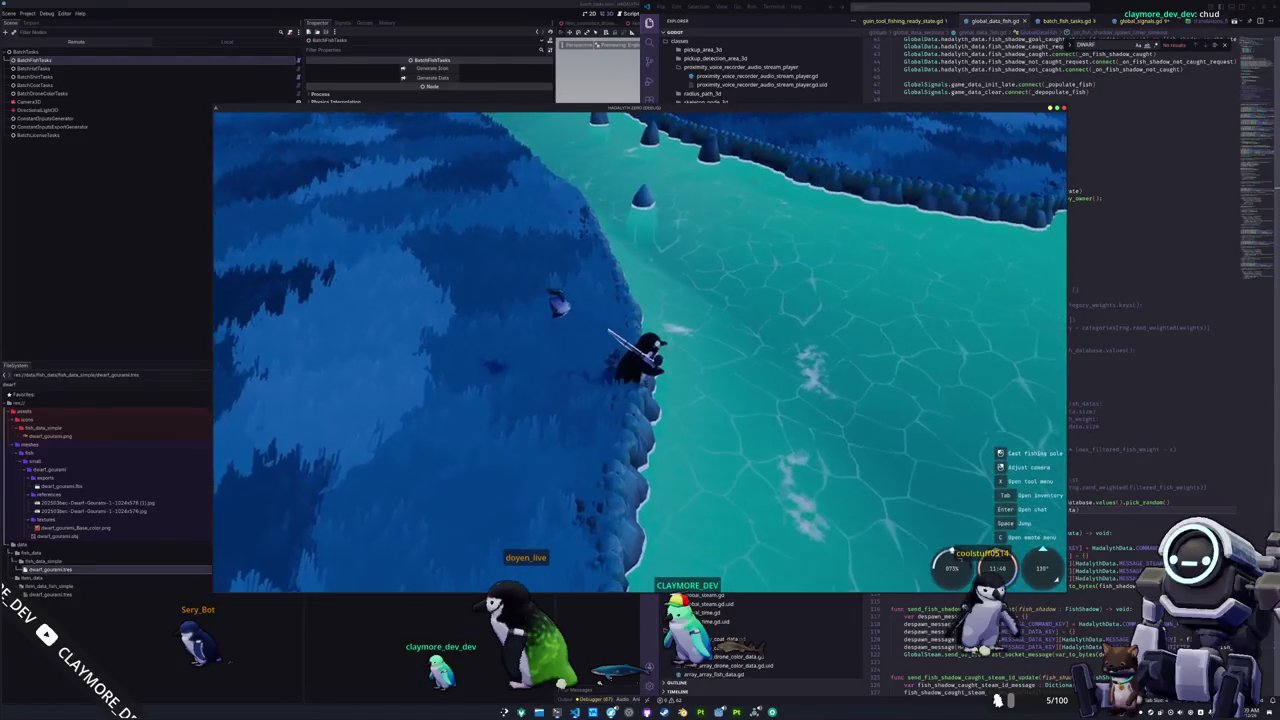
Swim the penguin upriver along the shoreline toward the village, past the rocks.
key(w)
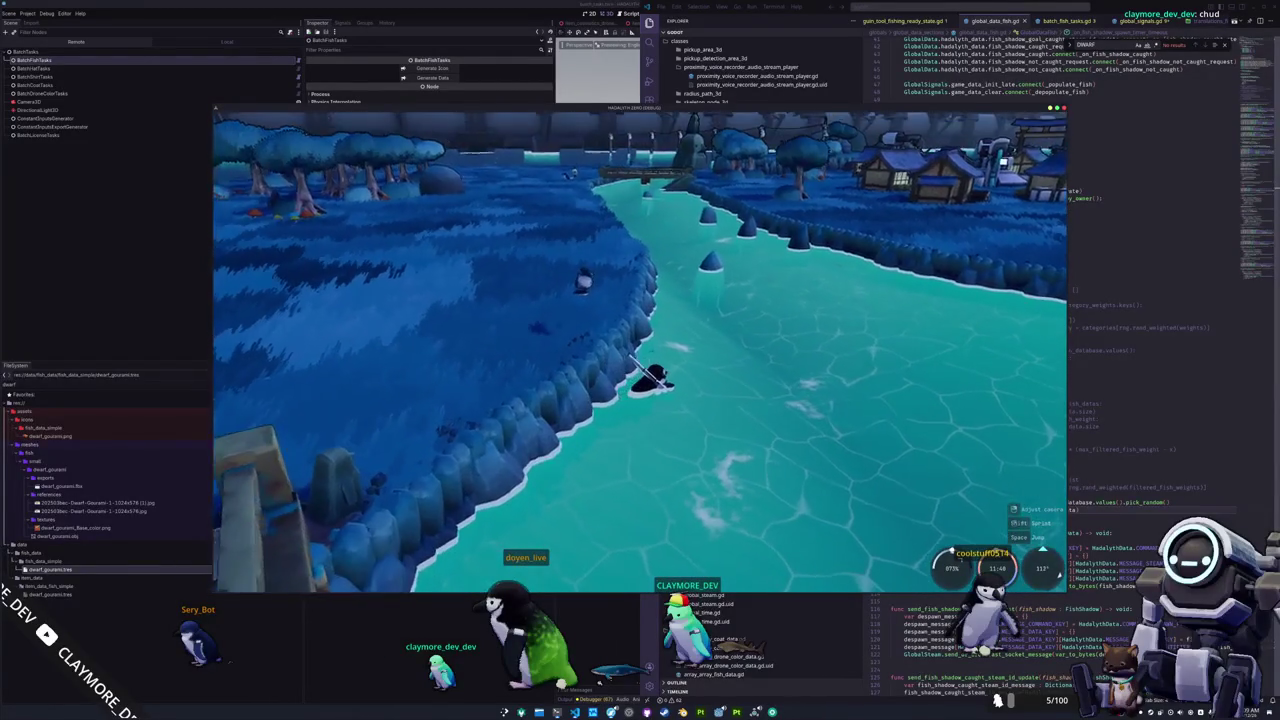
key(w)
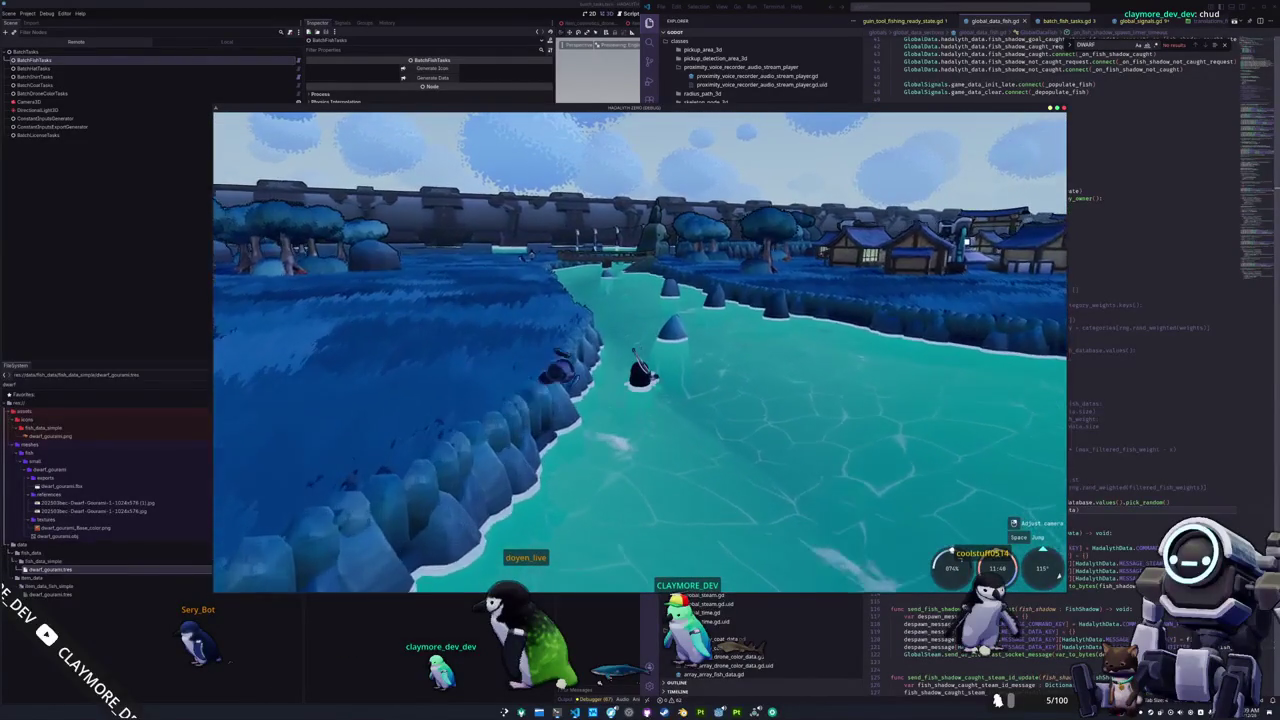
key(w)
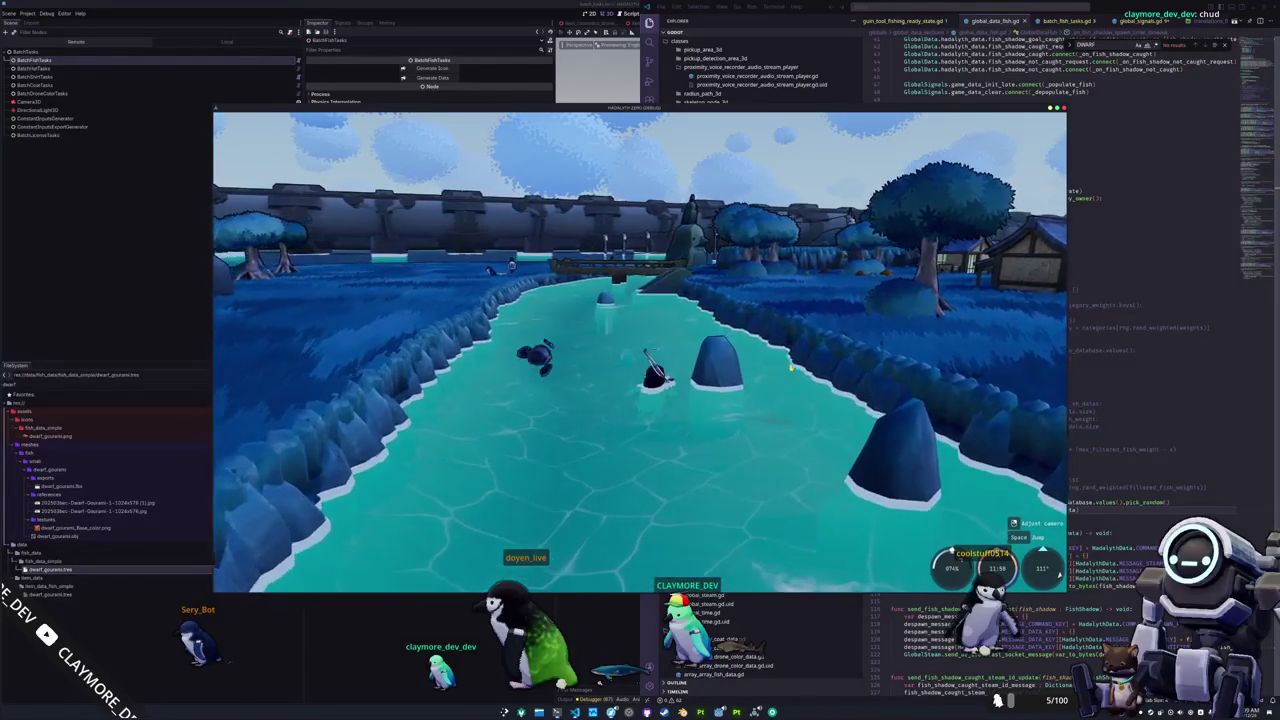
key(w)
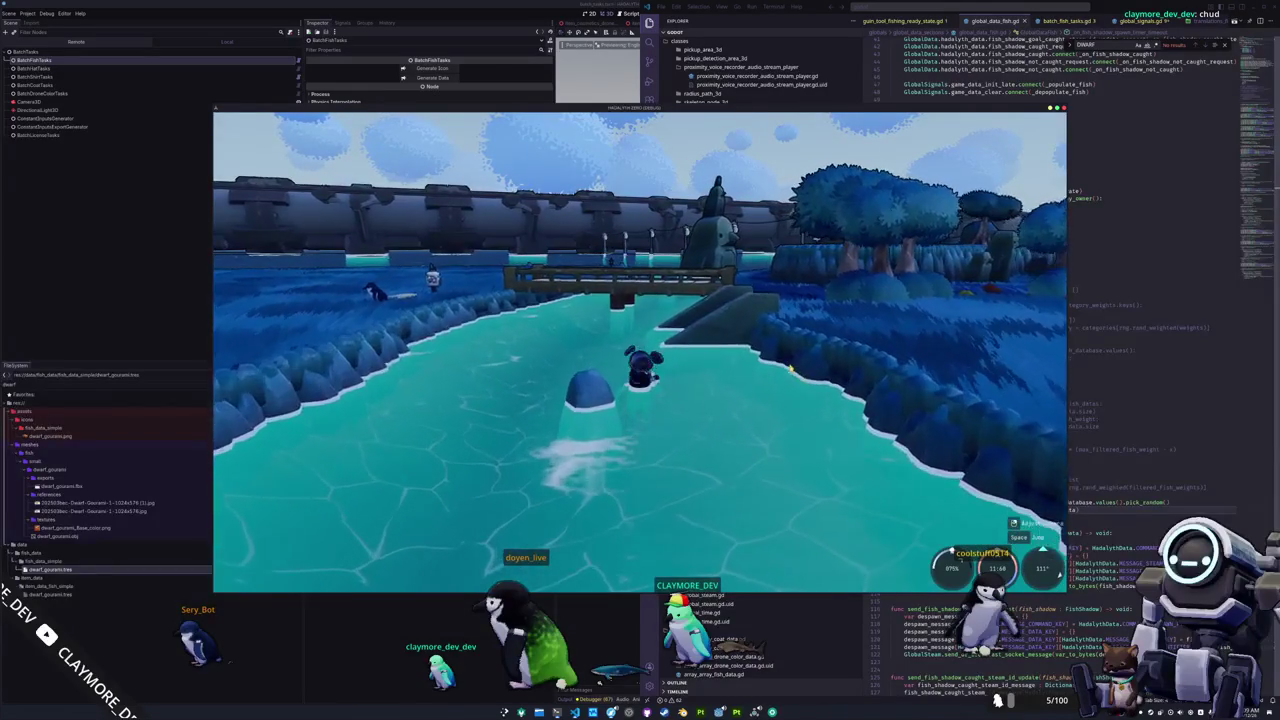
Swim to the right bank and climb the stone steps onto the riverbank.
key(w)
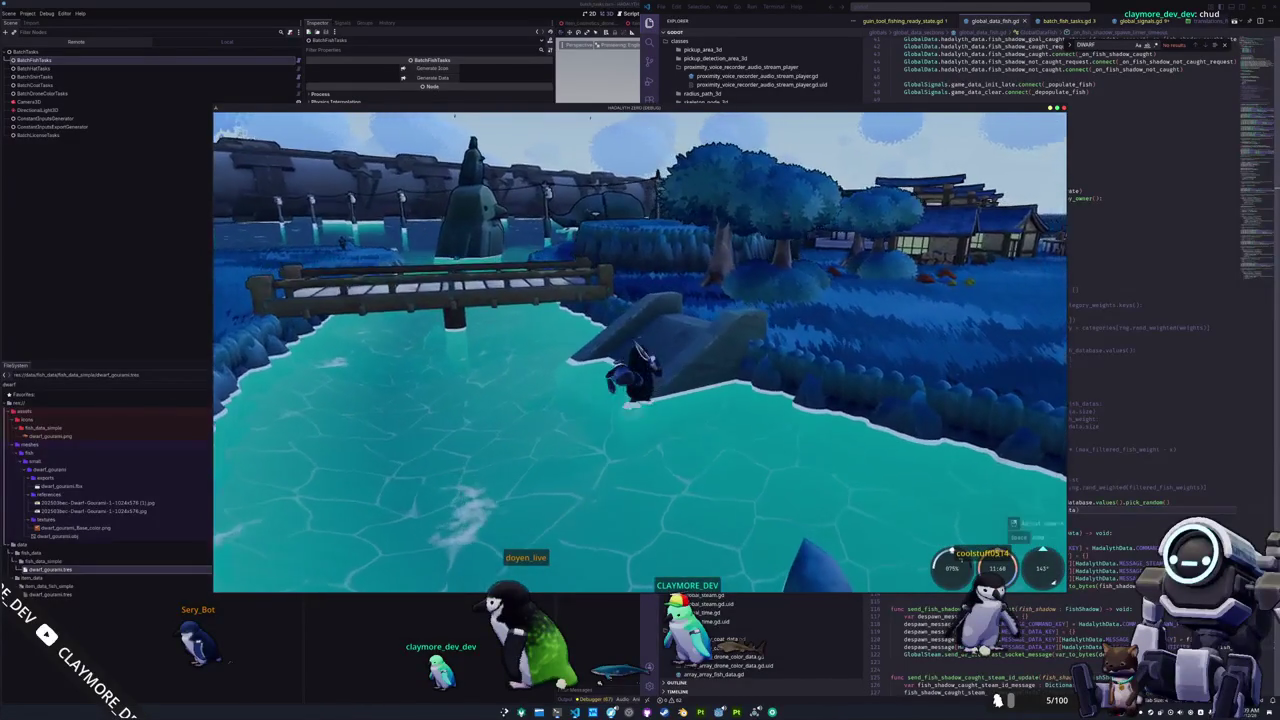
key(w)
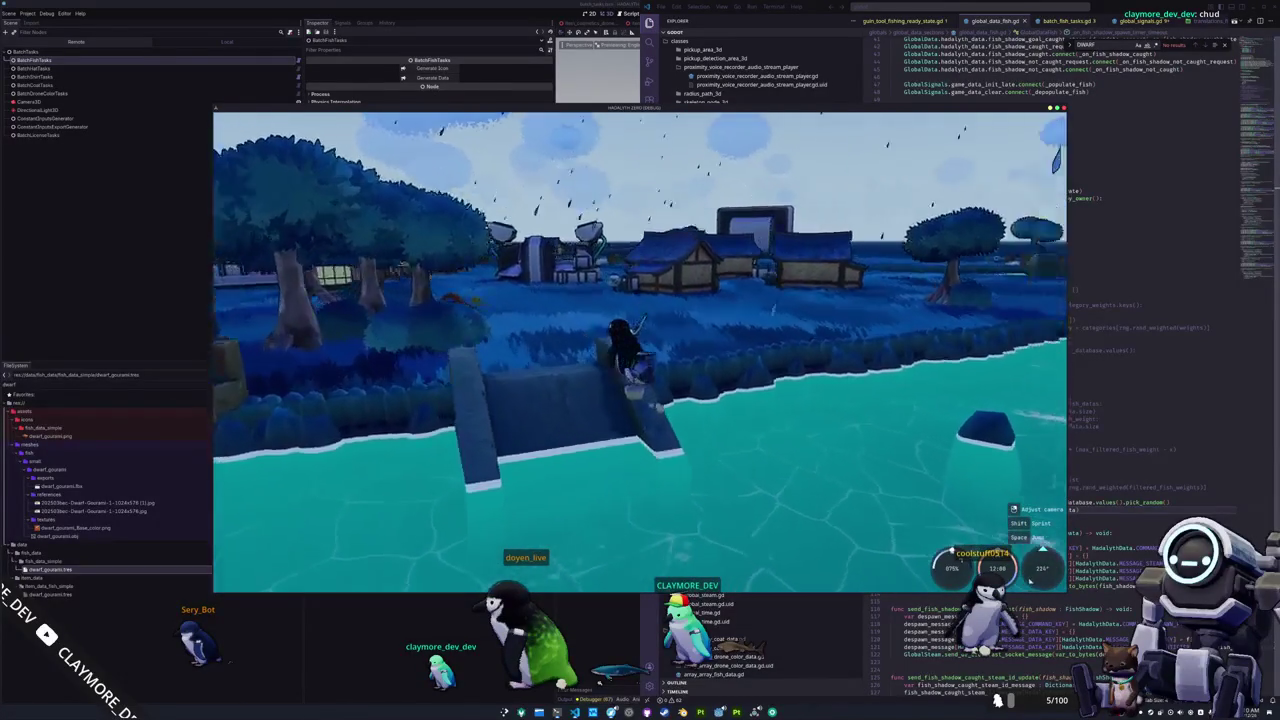
key(w)
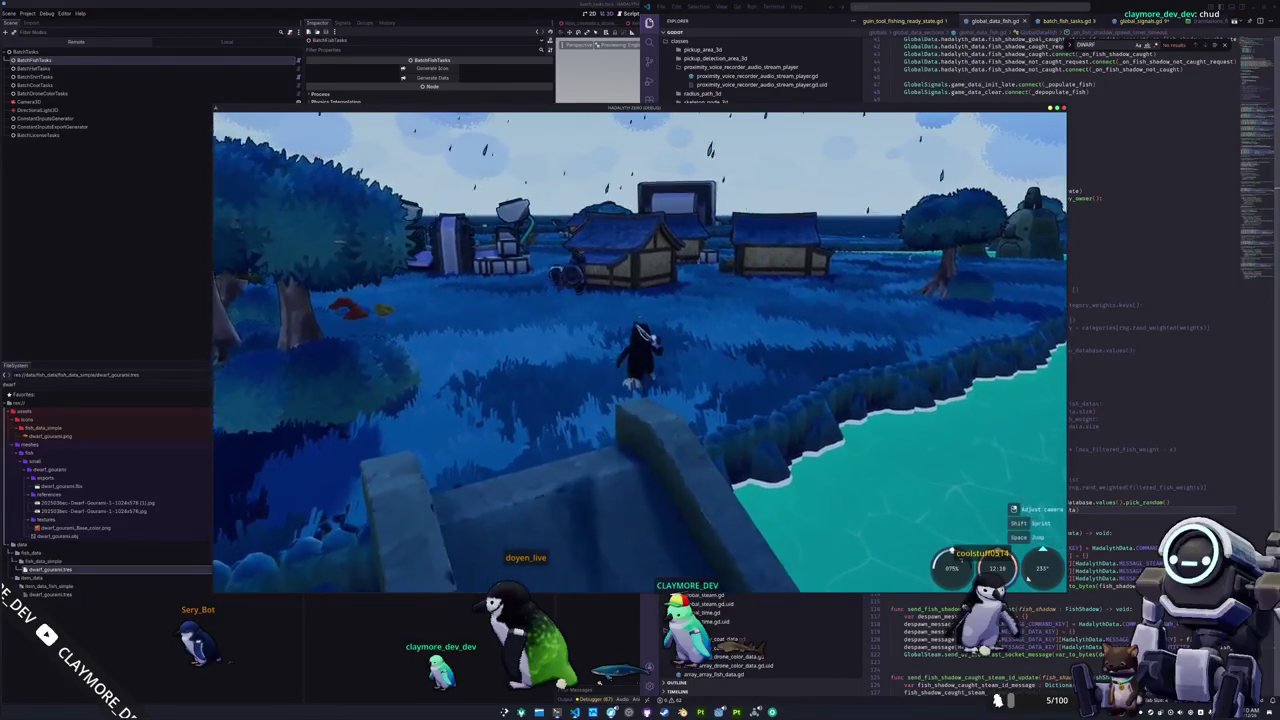
Walk the penguin under the tree and across the bridge to its far end.
key(w)
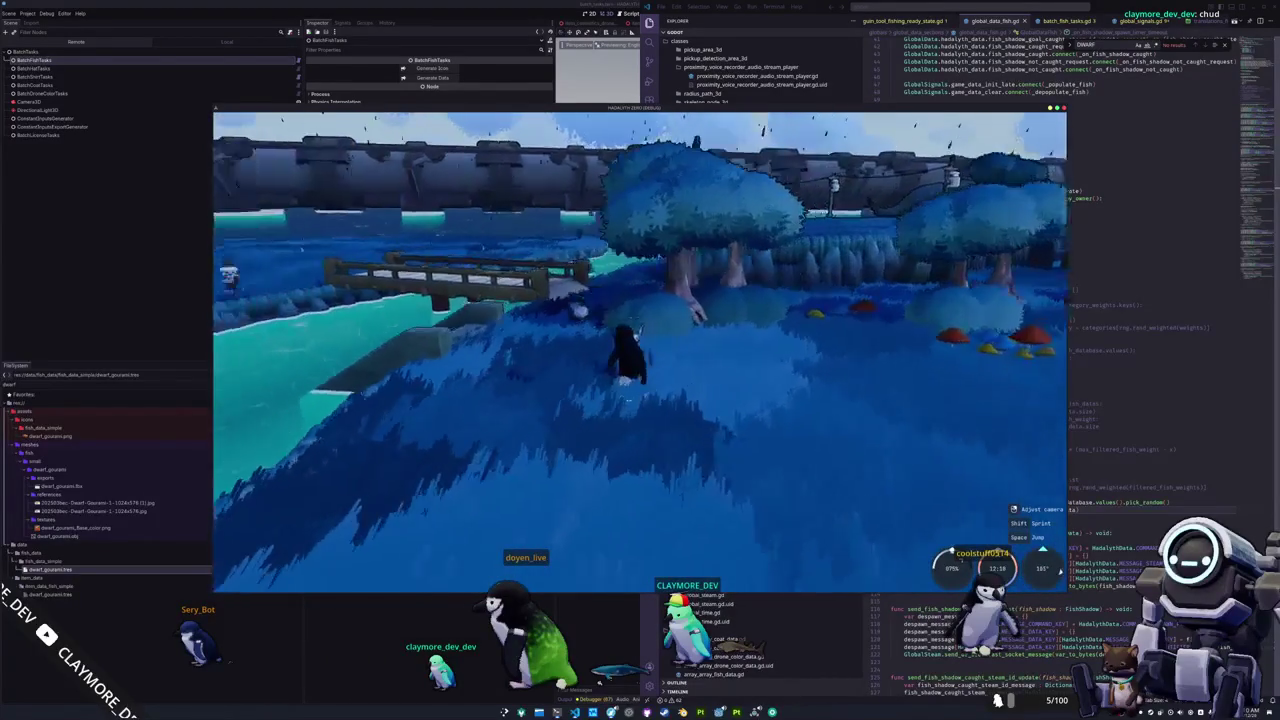
key(w)
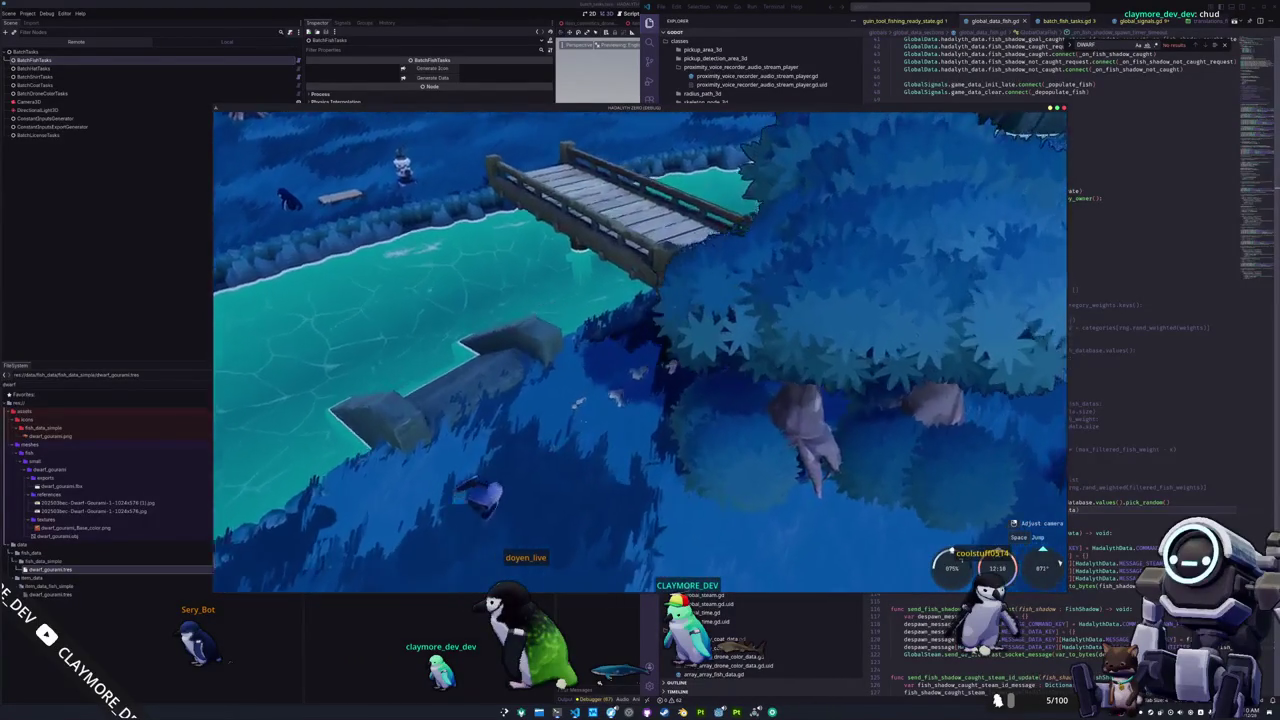
key(w)
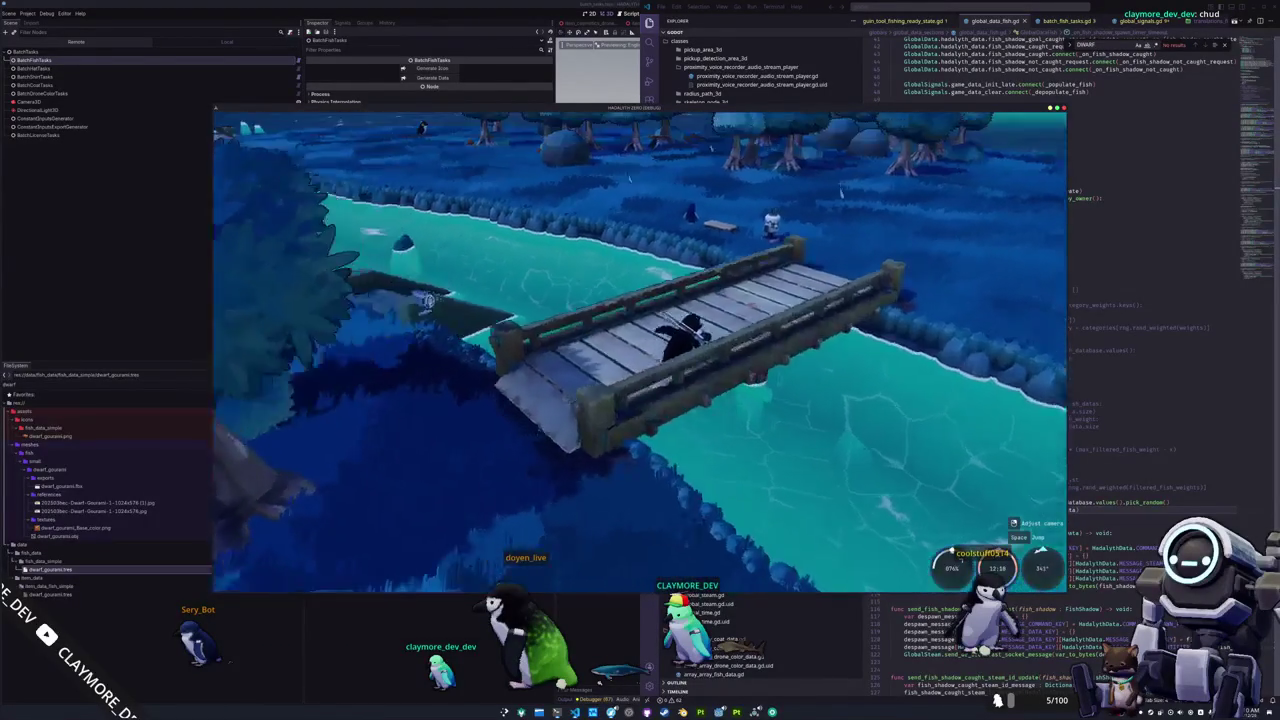
key(w)
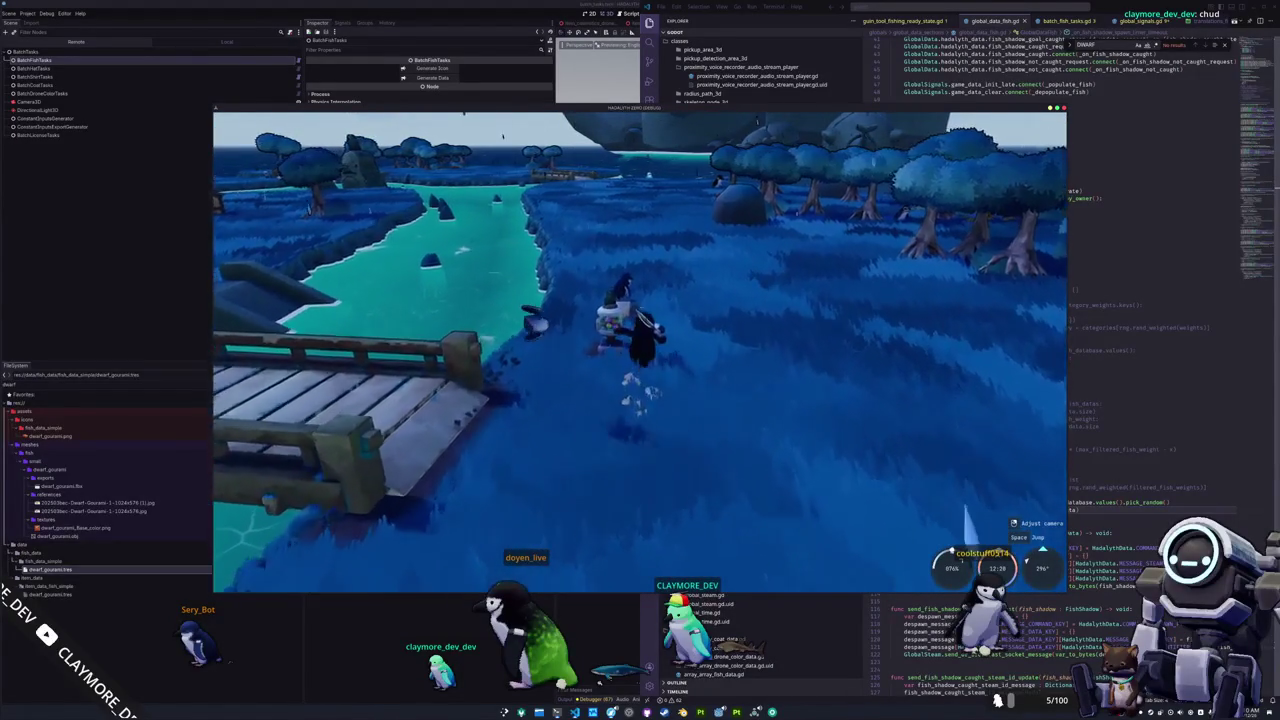
key(w)
key(w)
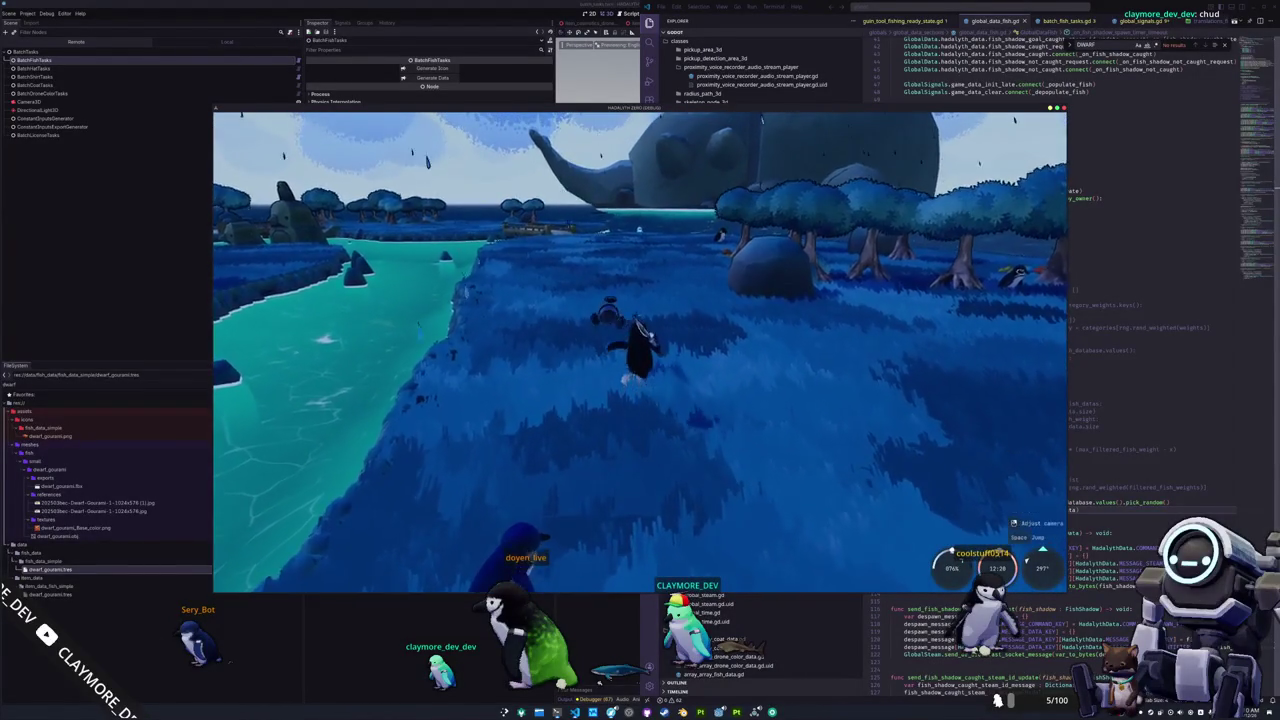
Roam the grassland toward the whale-shaped rock, then turn back toward the village.
key(w)
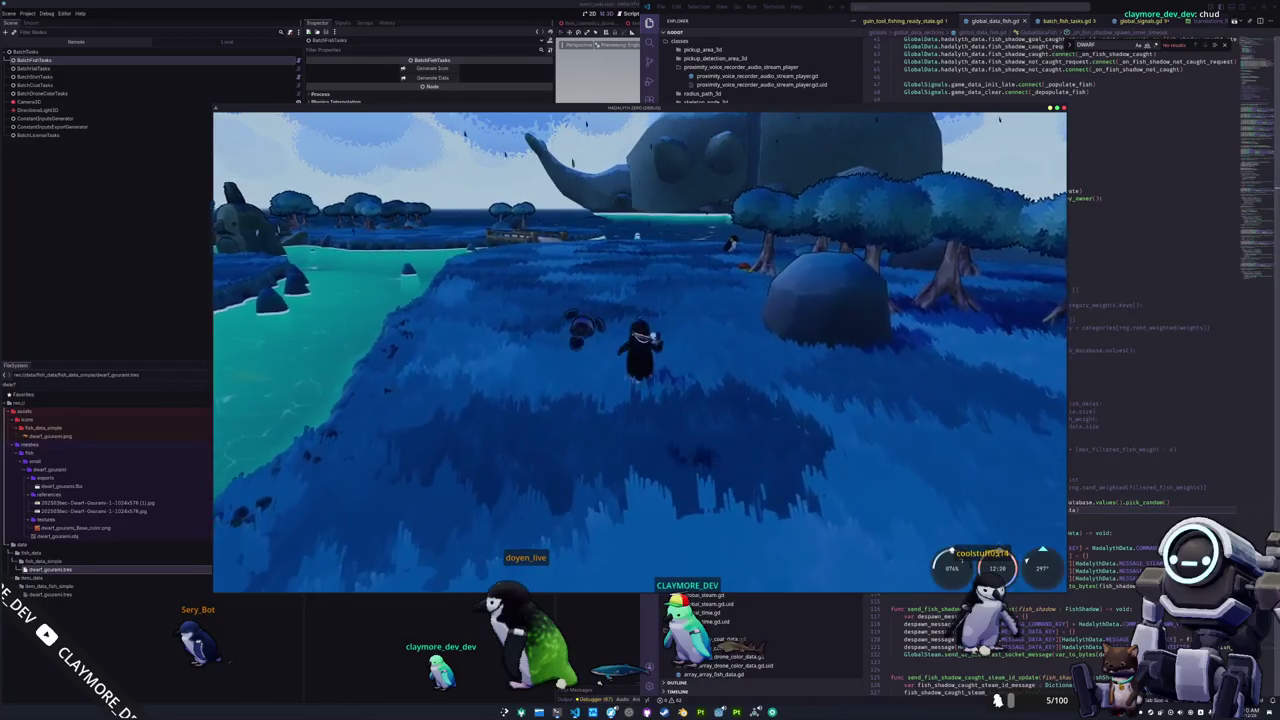
key(w)
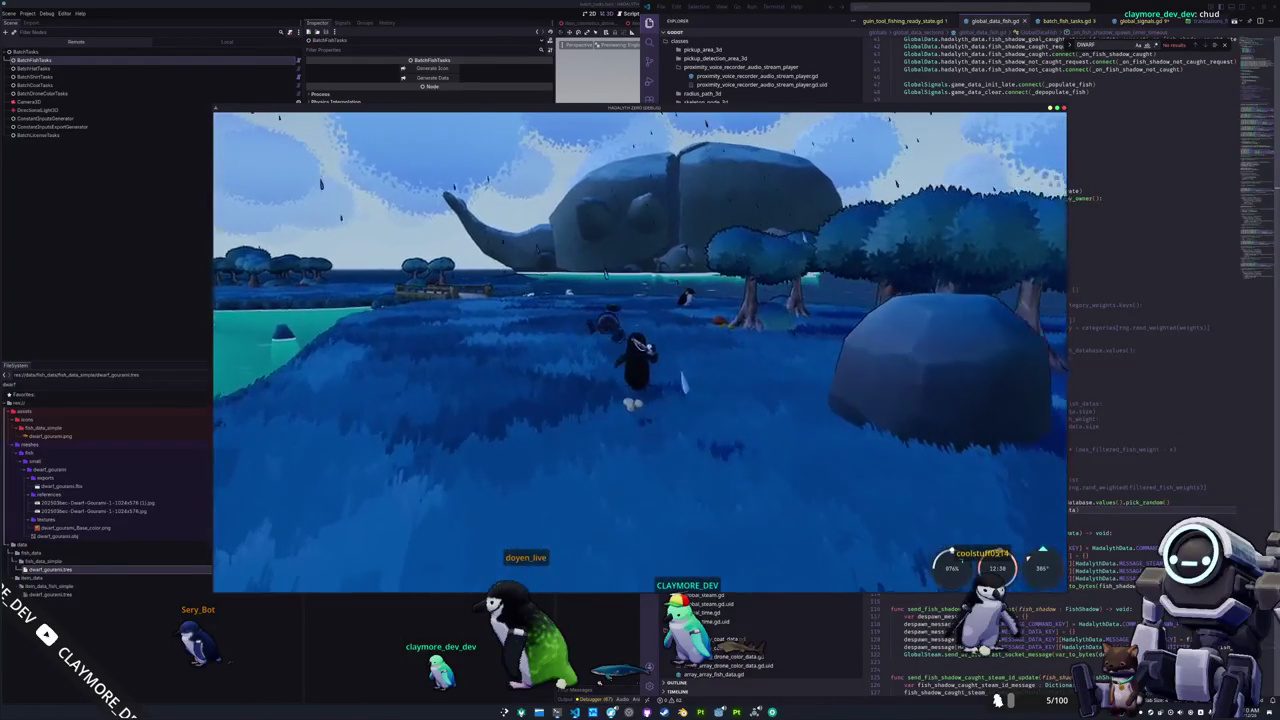
key(w)
key(w)
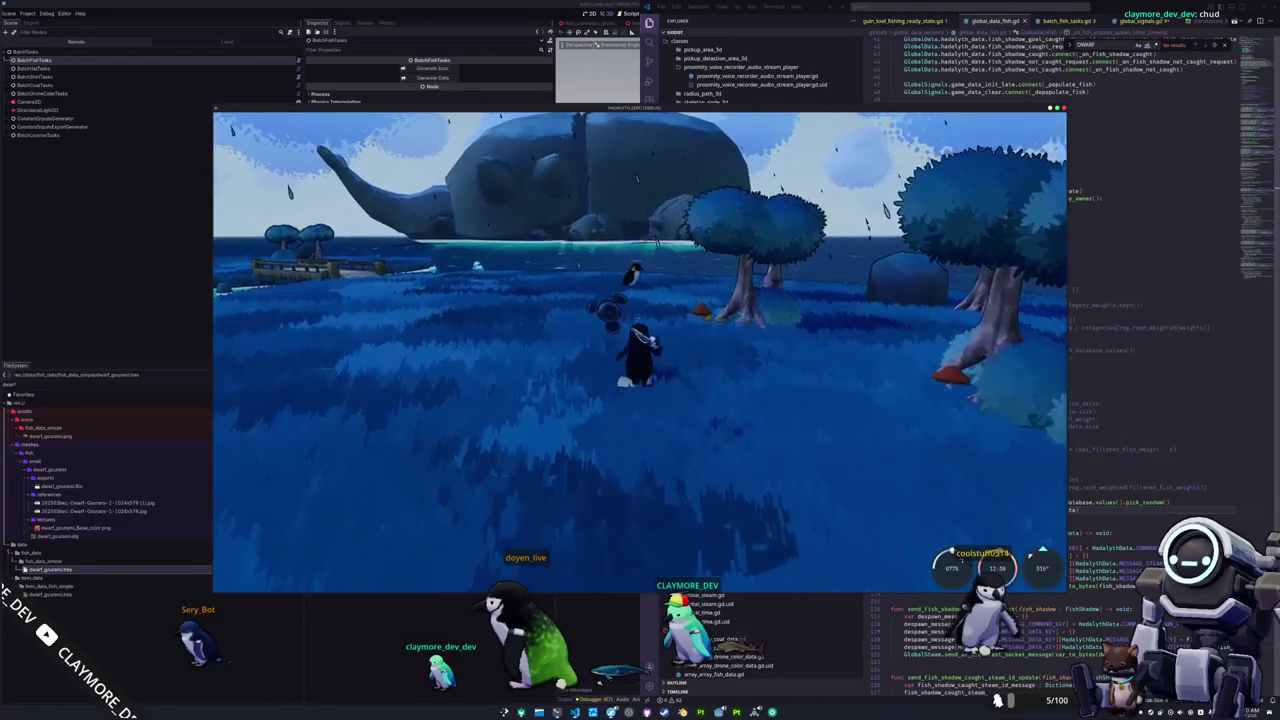
key(w)
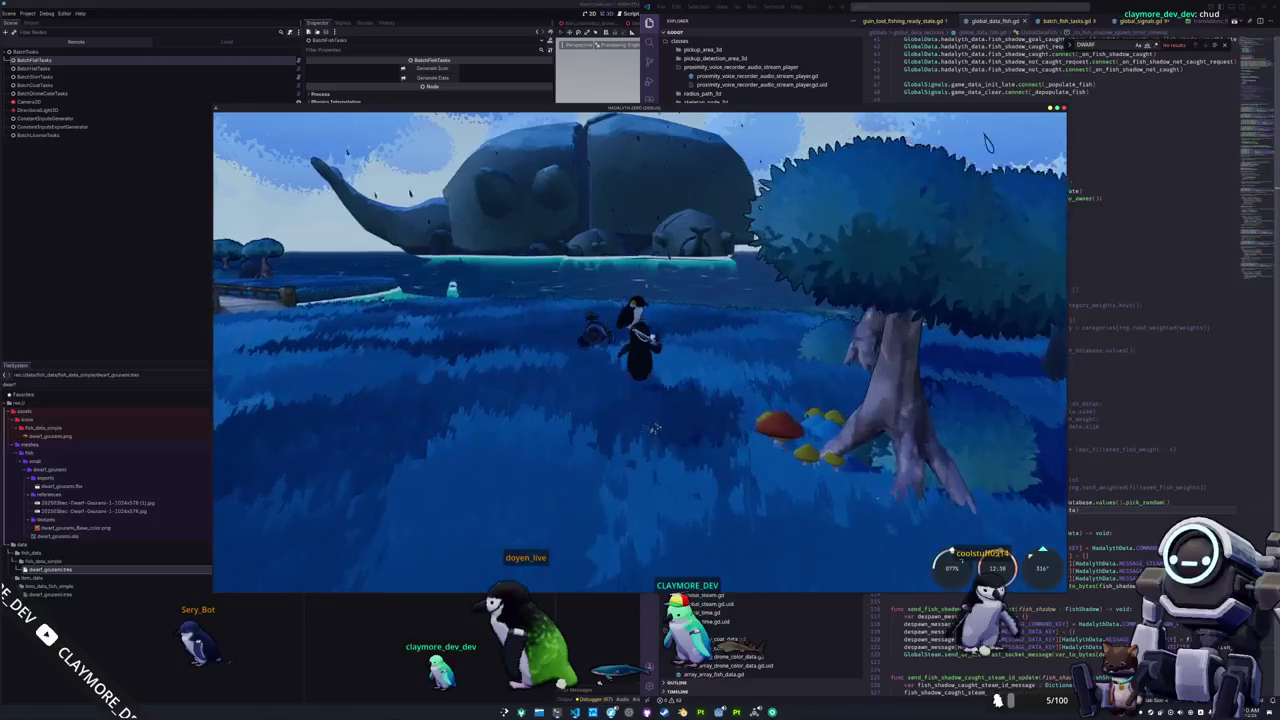
key(a)
key(a)
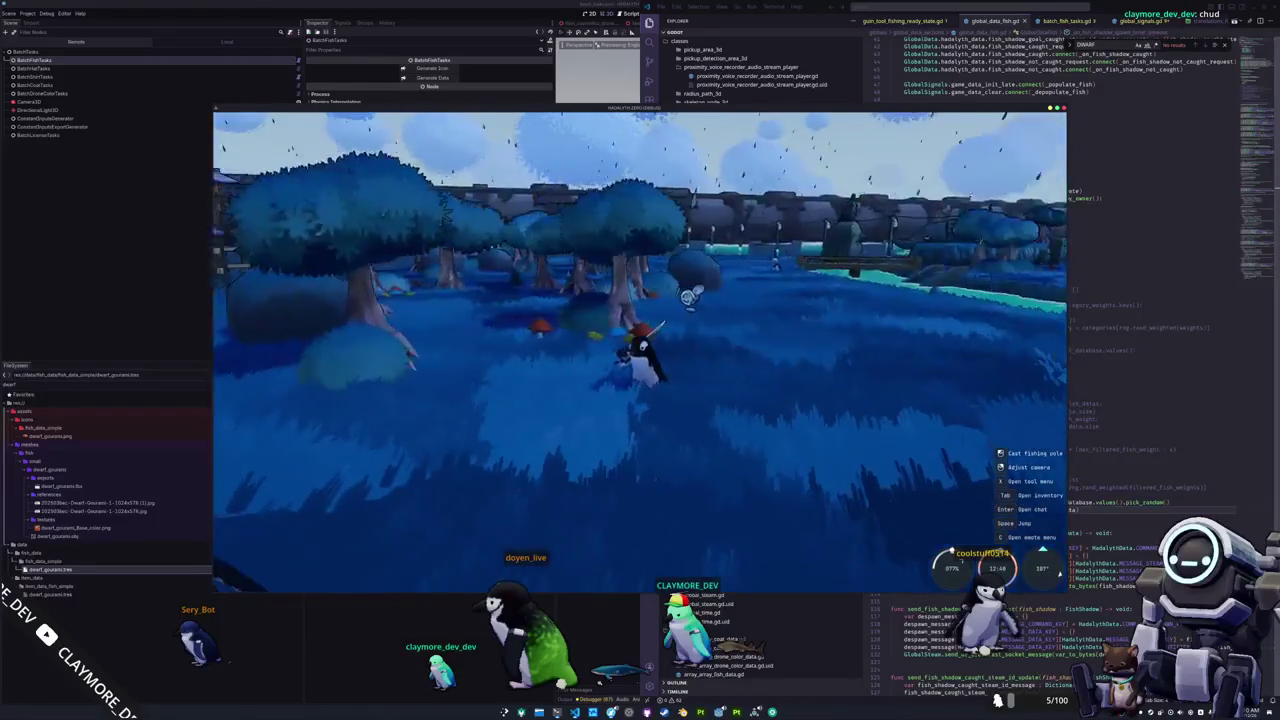
key(w)
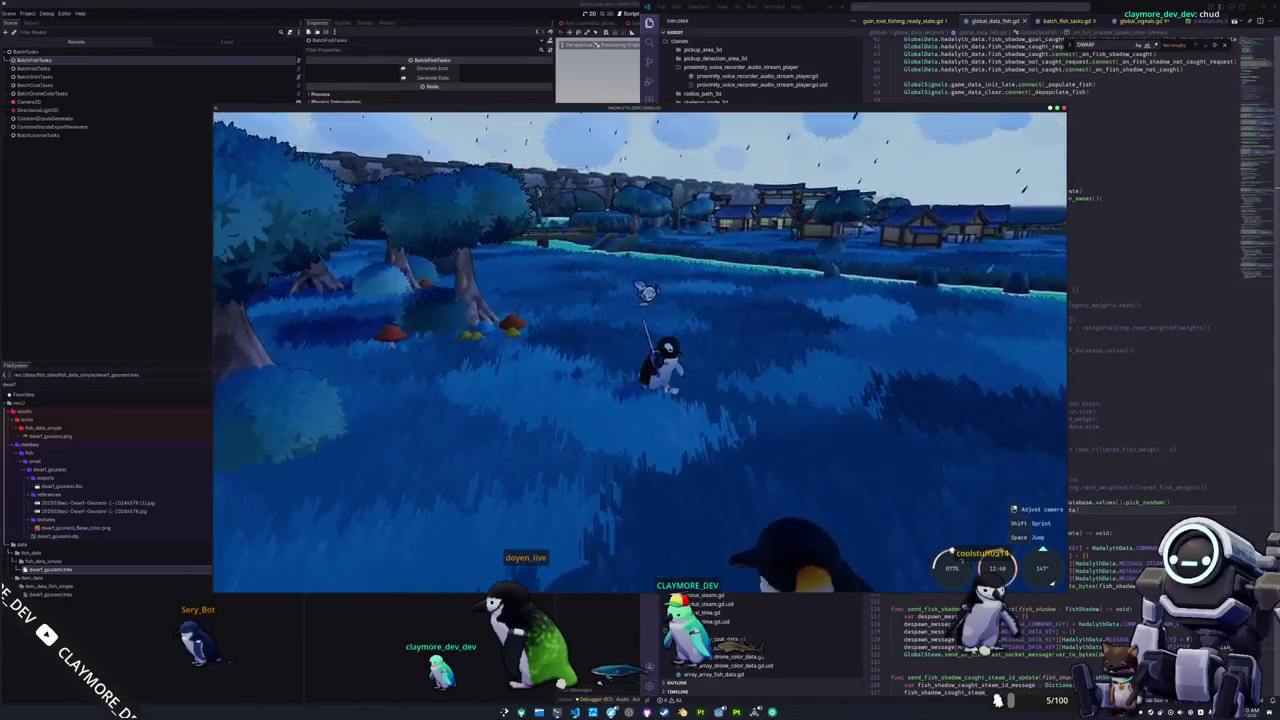
key(d)
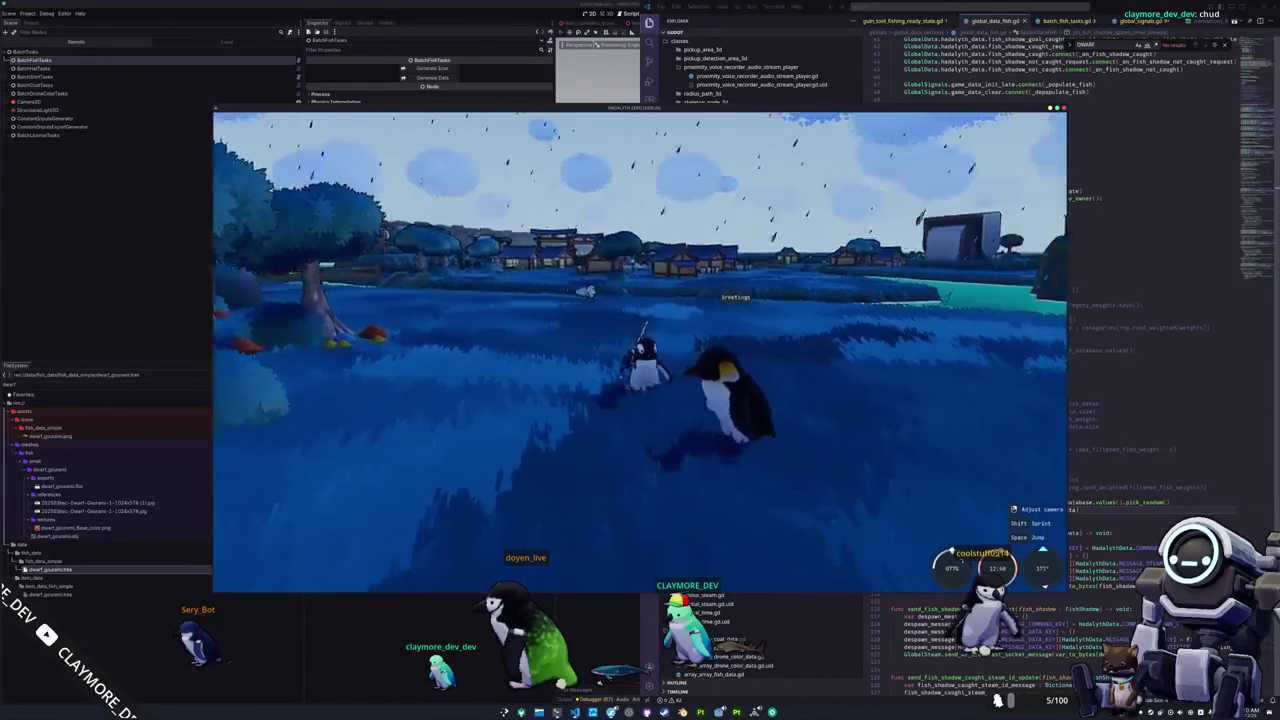
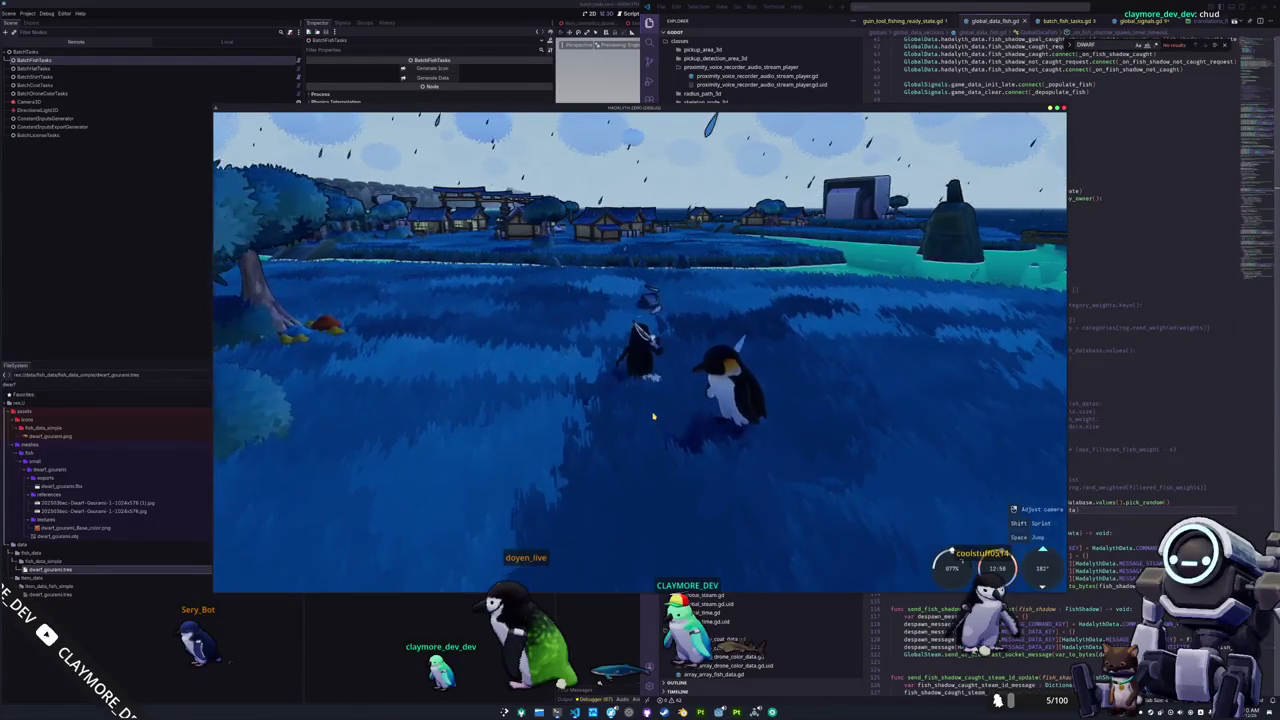
Walk the penguin across the grass and along the shore to the bench.
key(w)
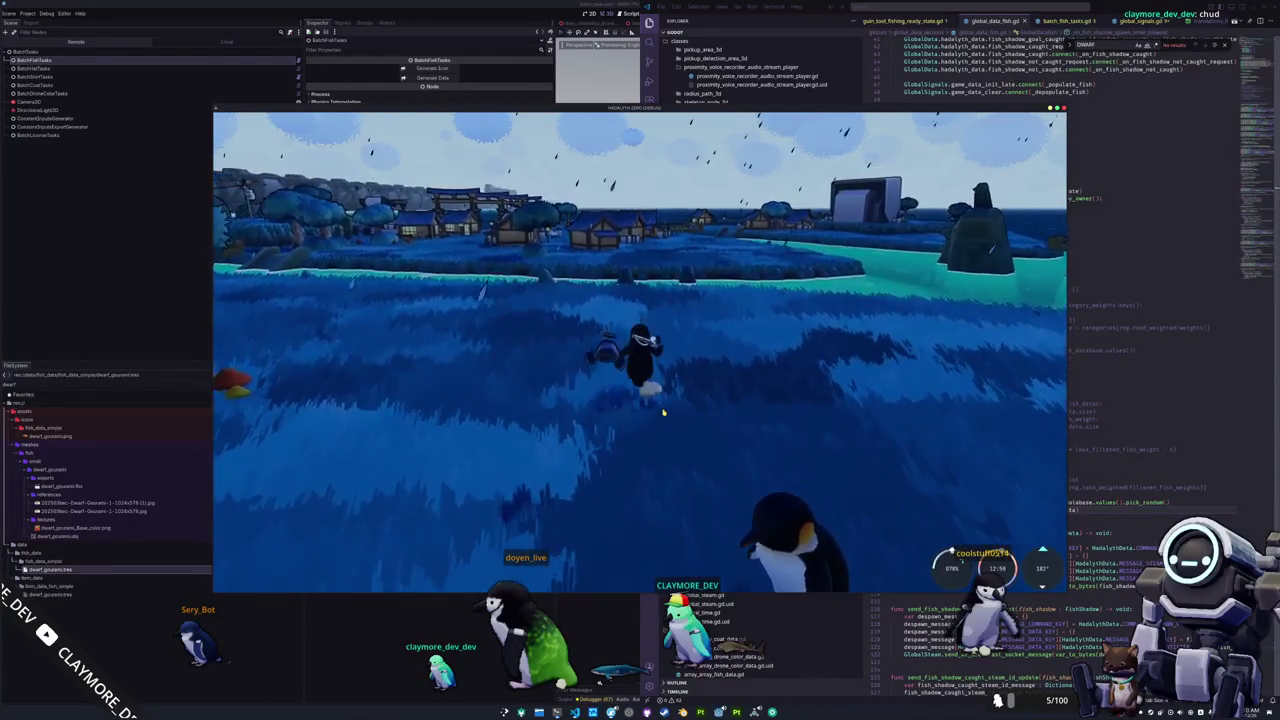
key(w)
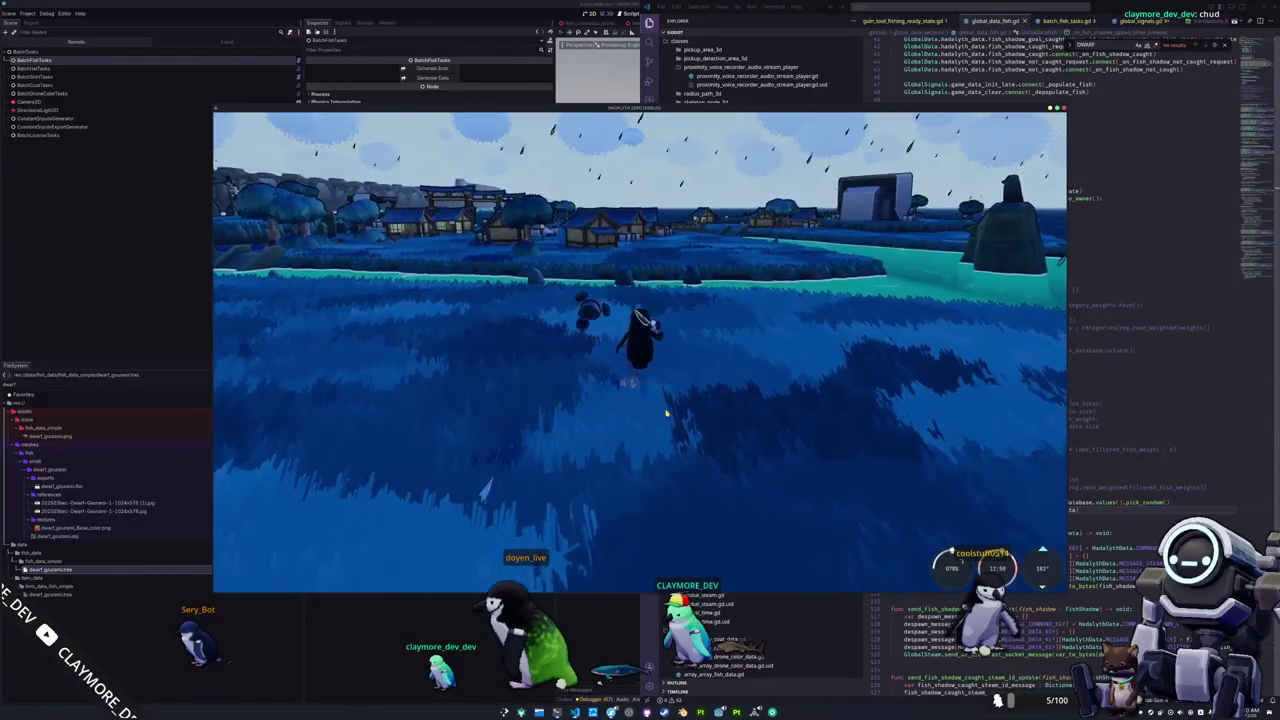
key(w)
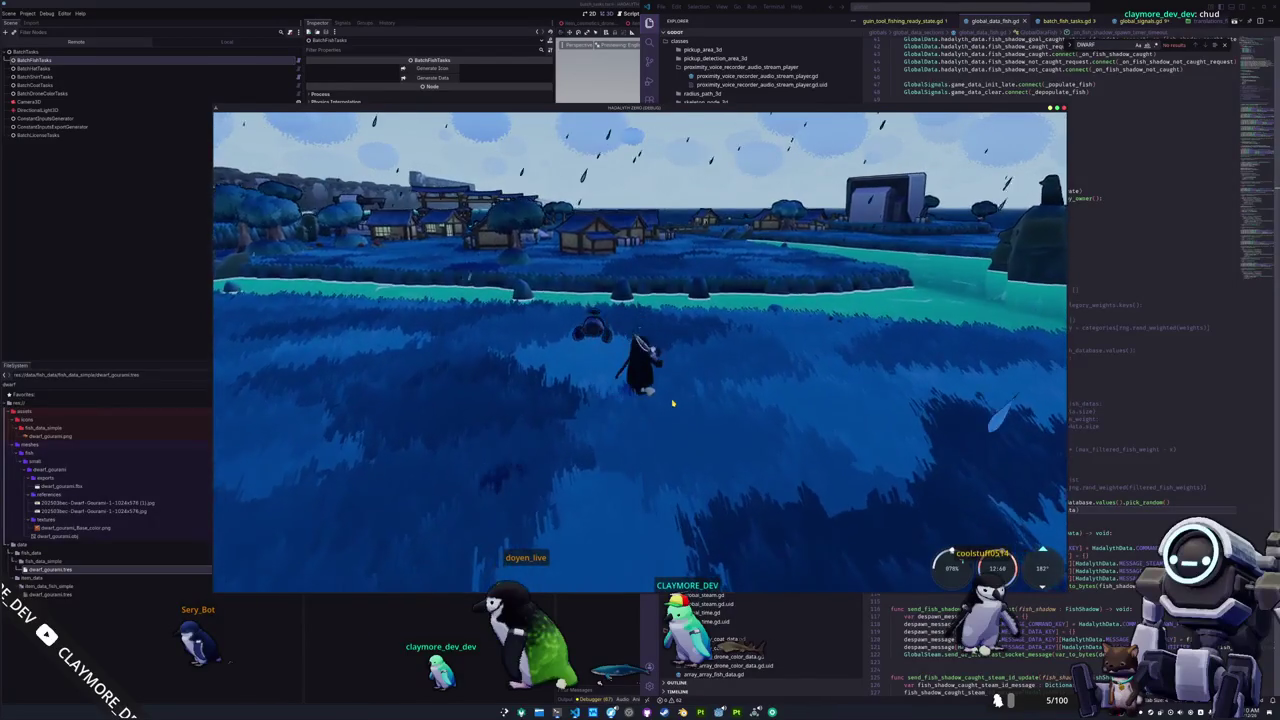
key(w)
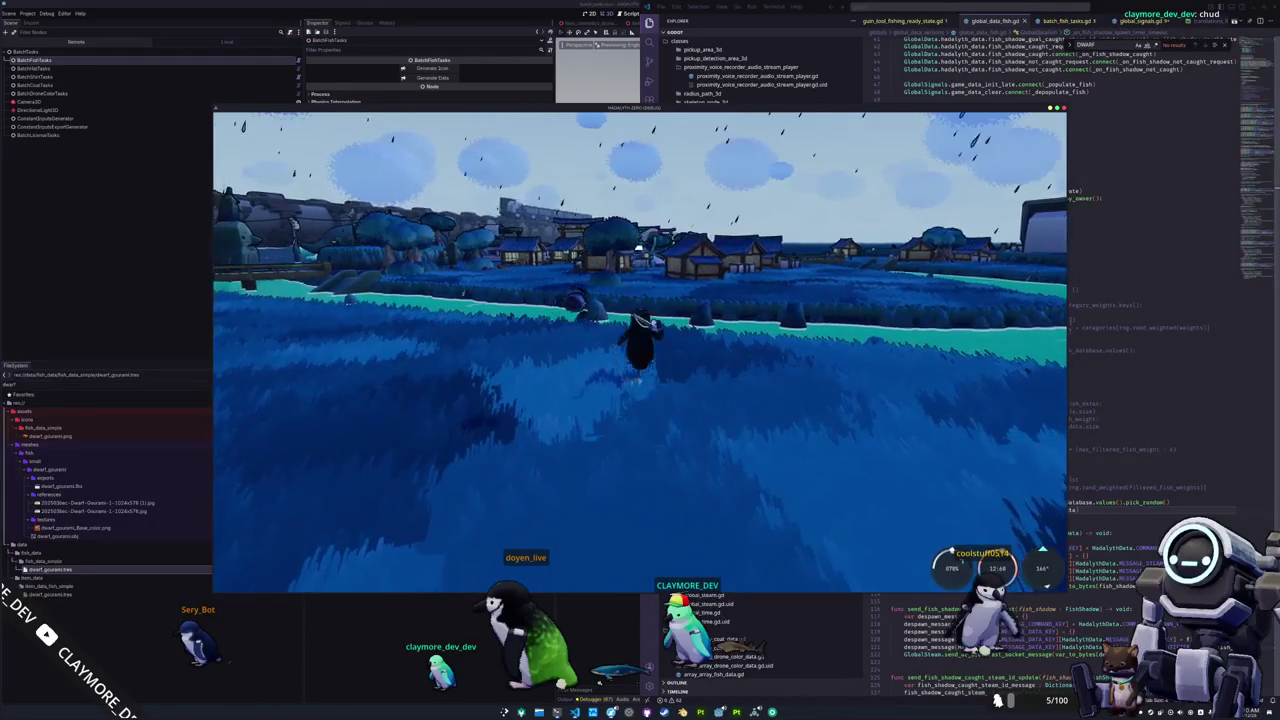
key(w)
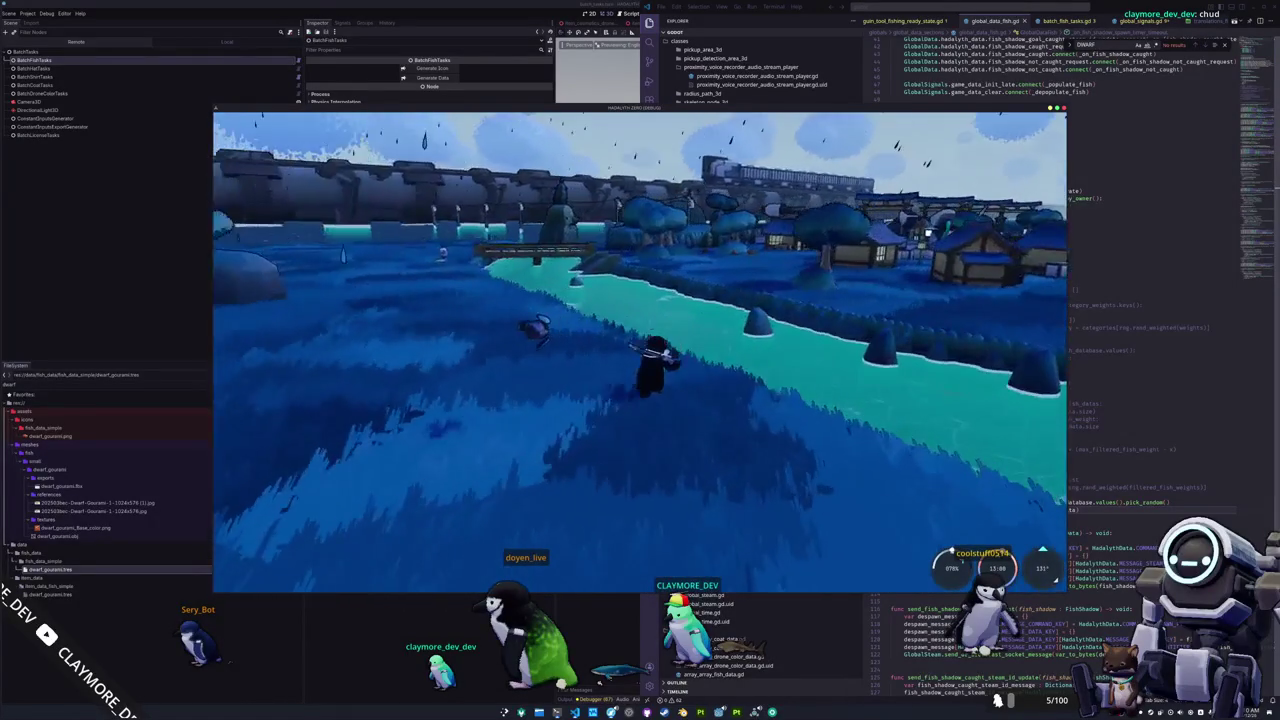
key(w)
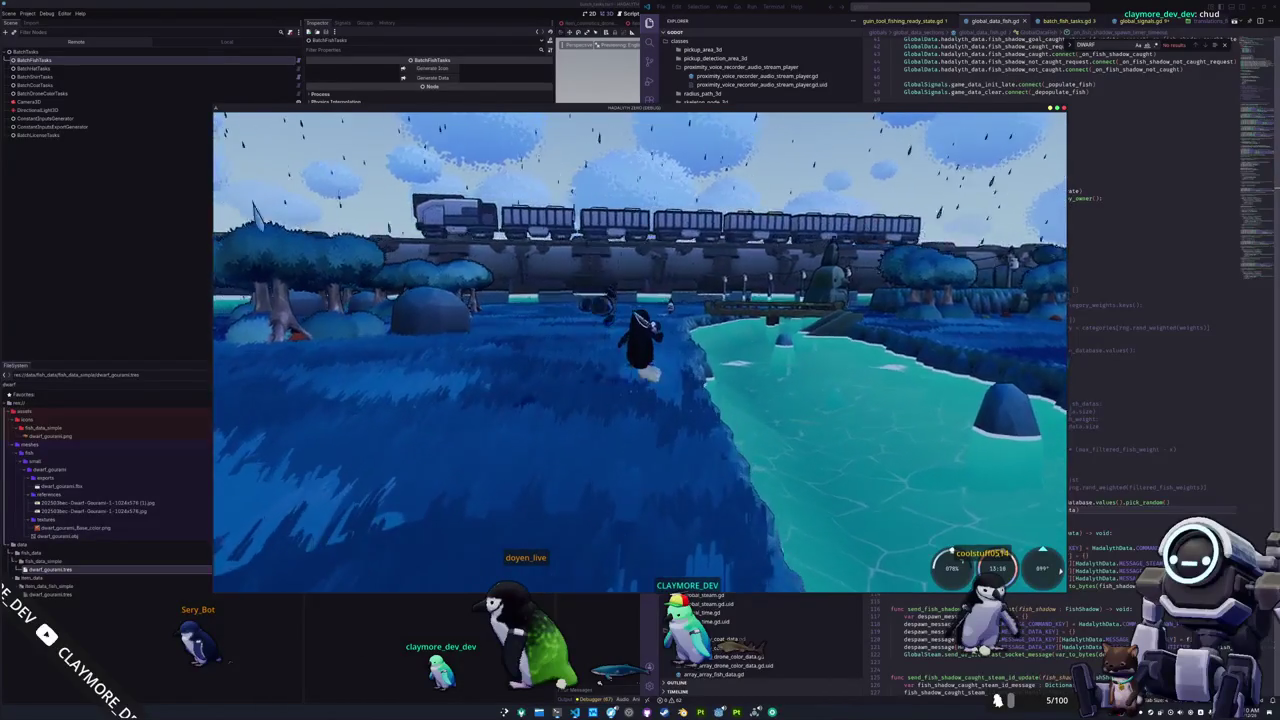
key(w)
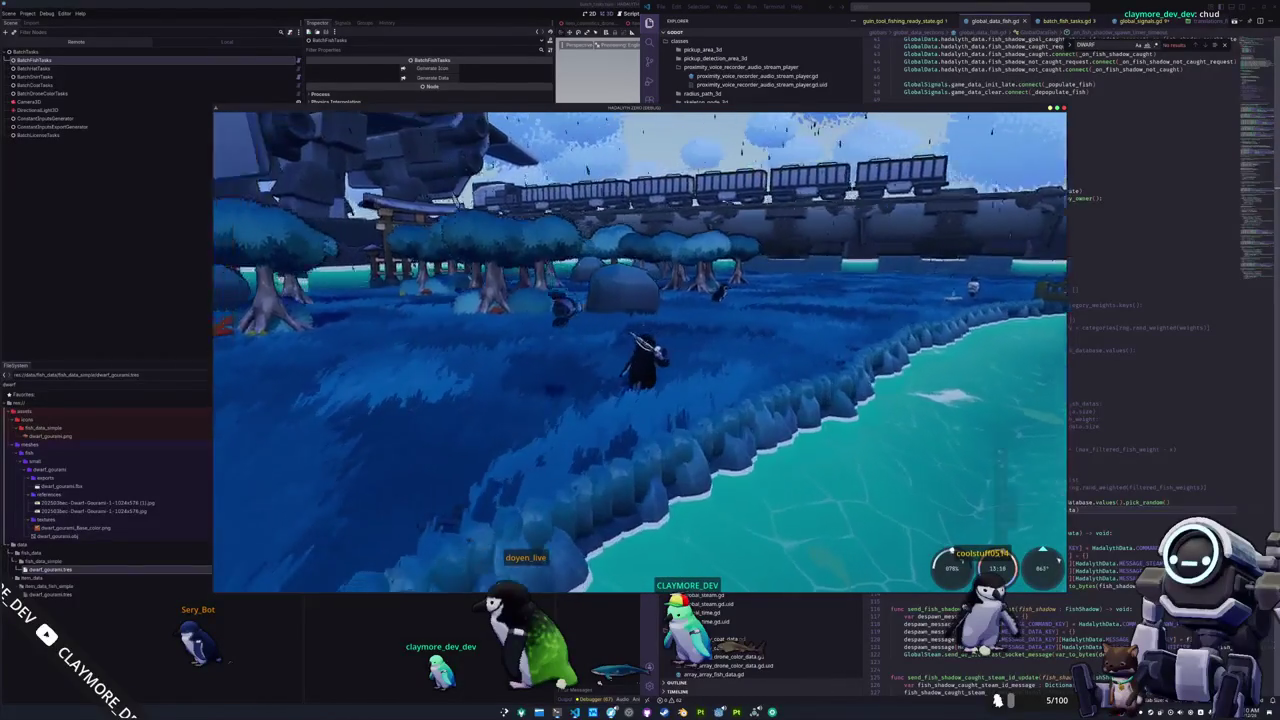
key(w)
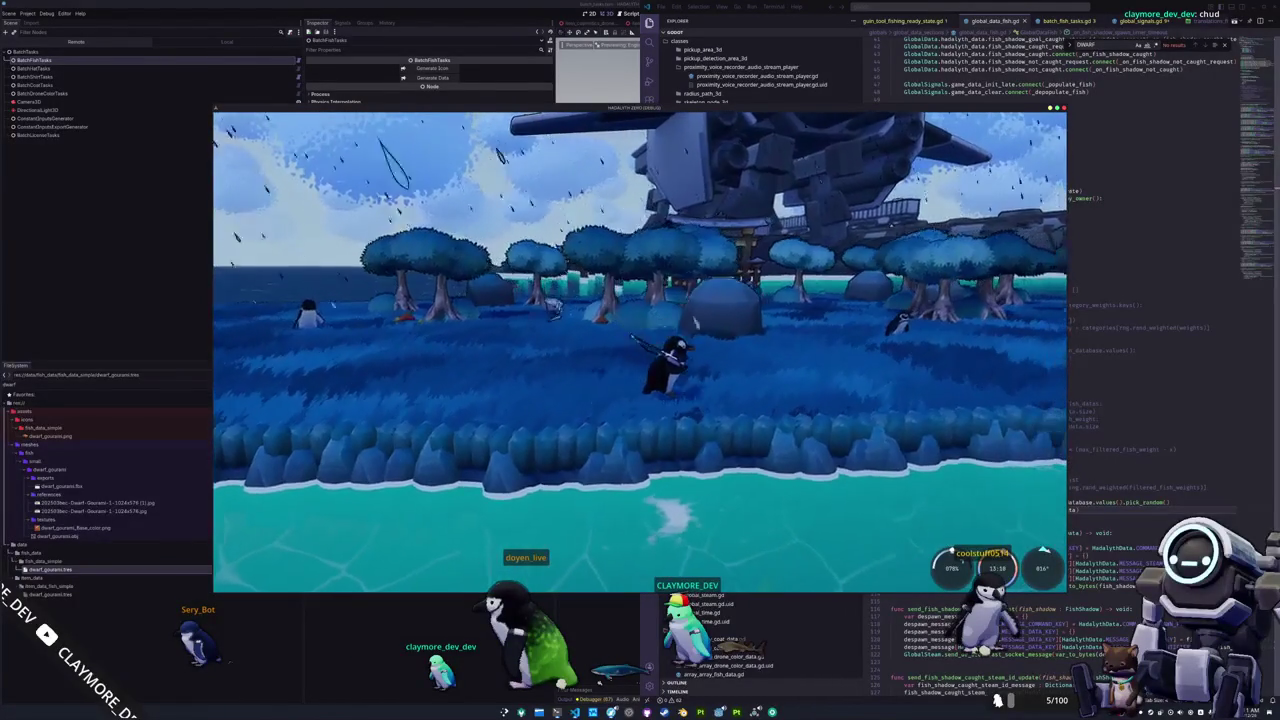
key(w)
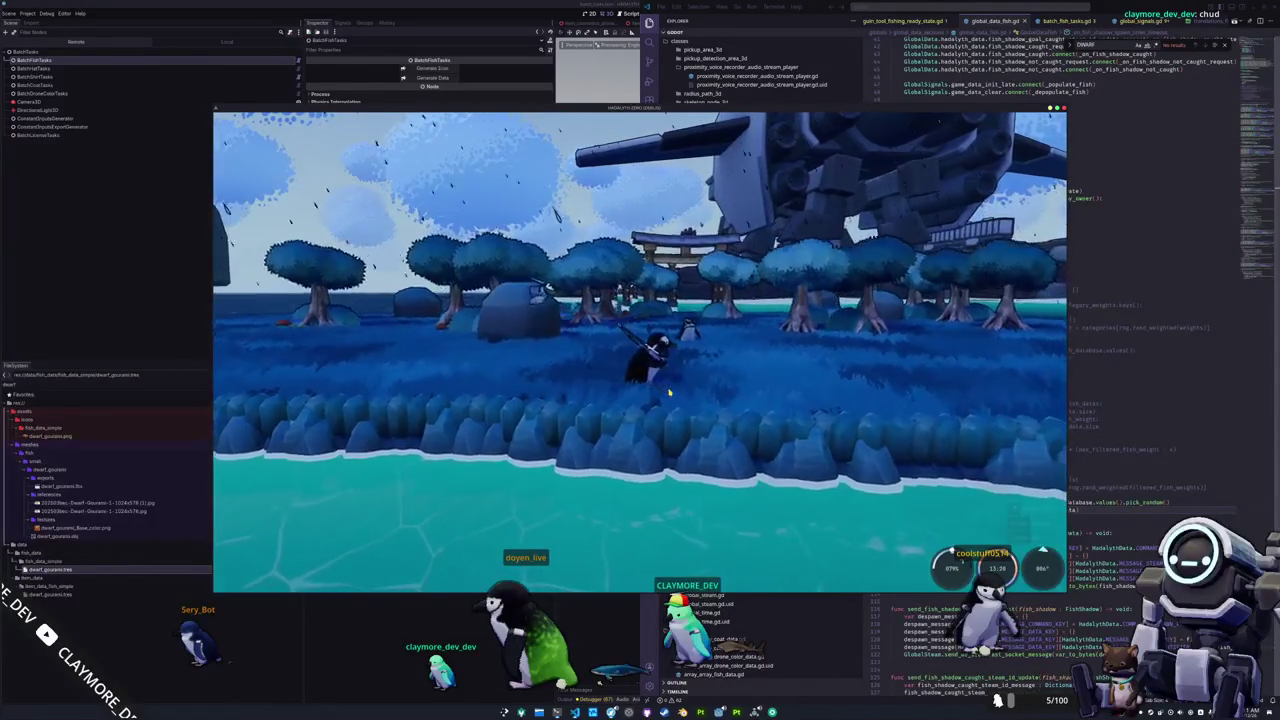
key(d)
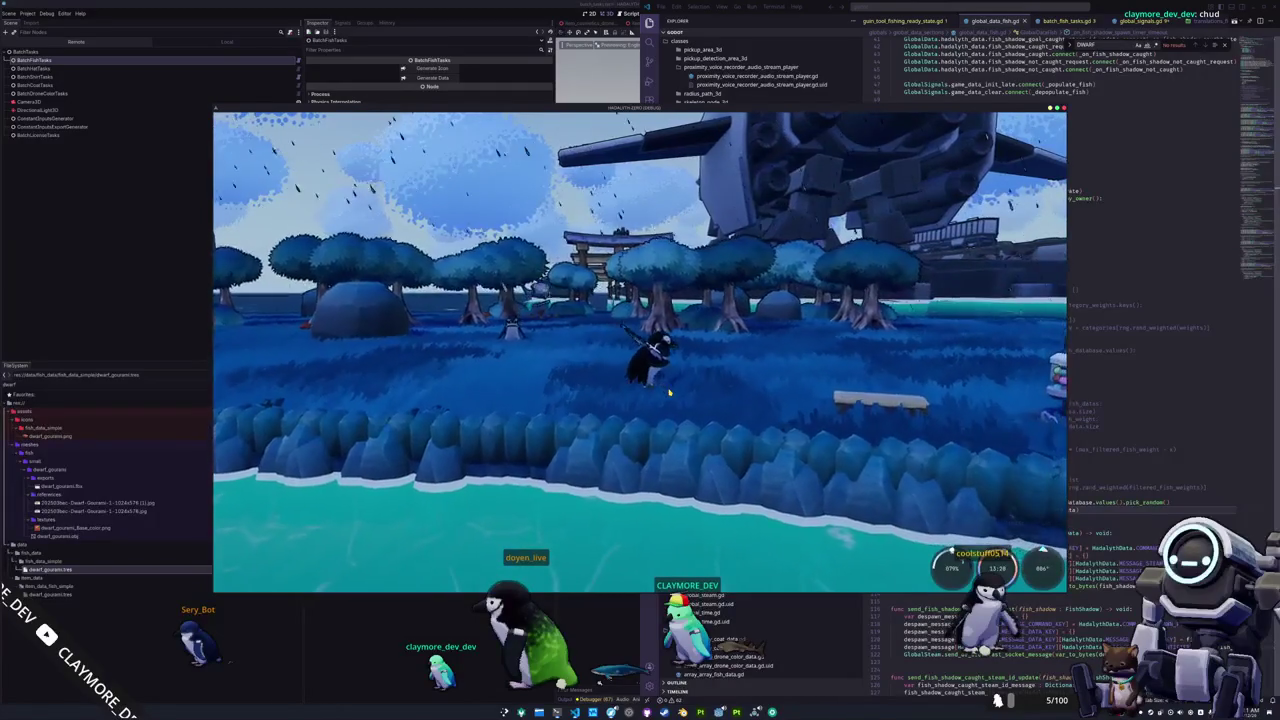
key(d)
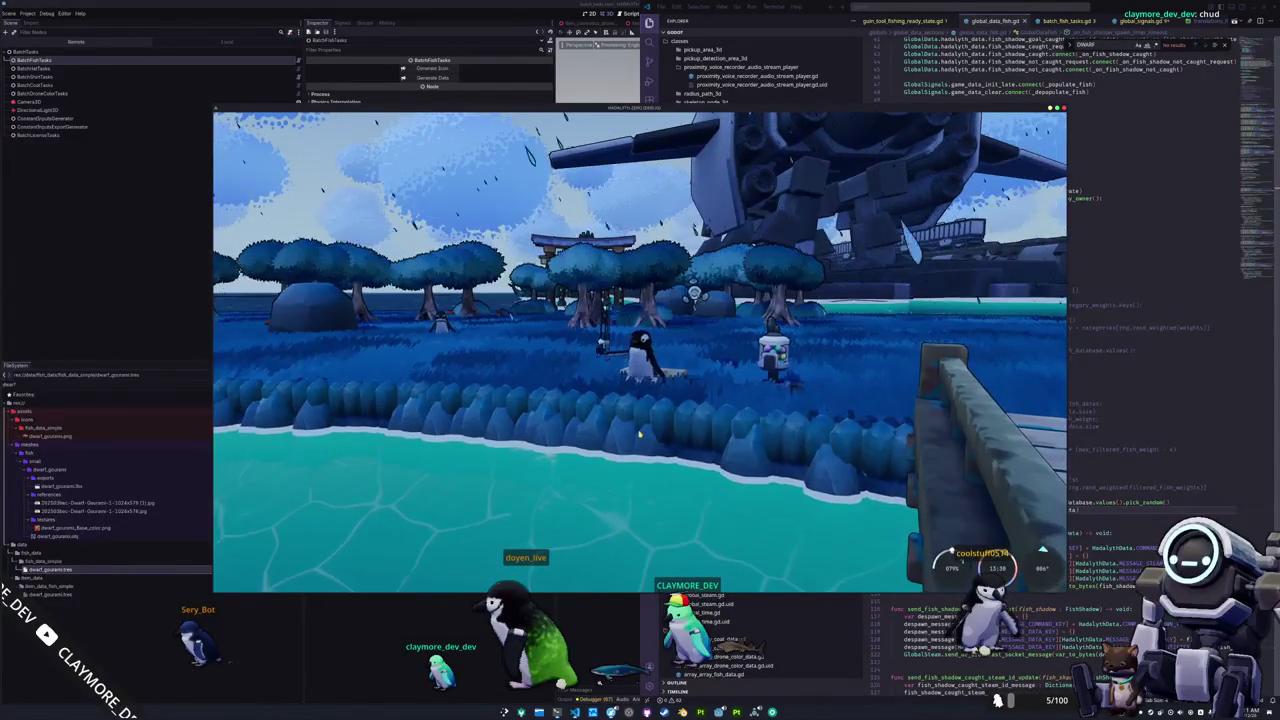
Check the inventory, then cross the wooden bridge to a fishing spot on the riverbank.
key(Tab)
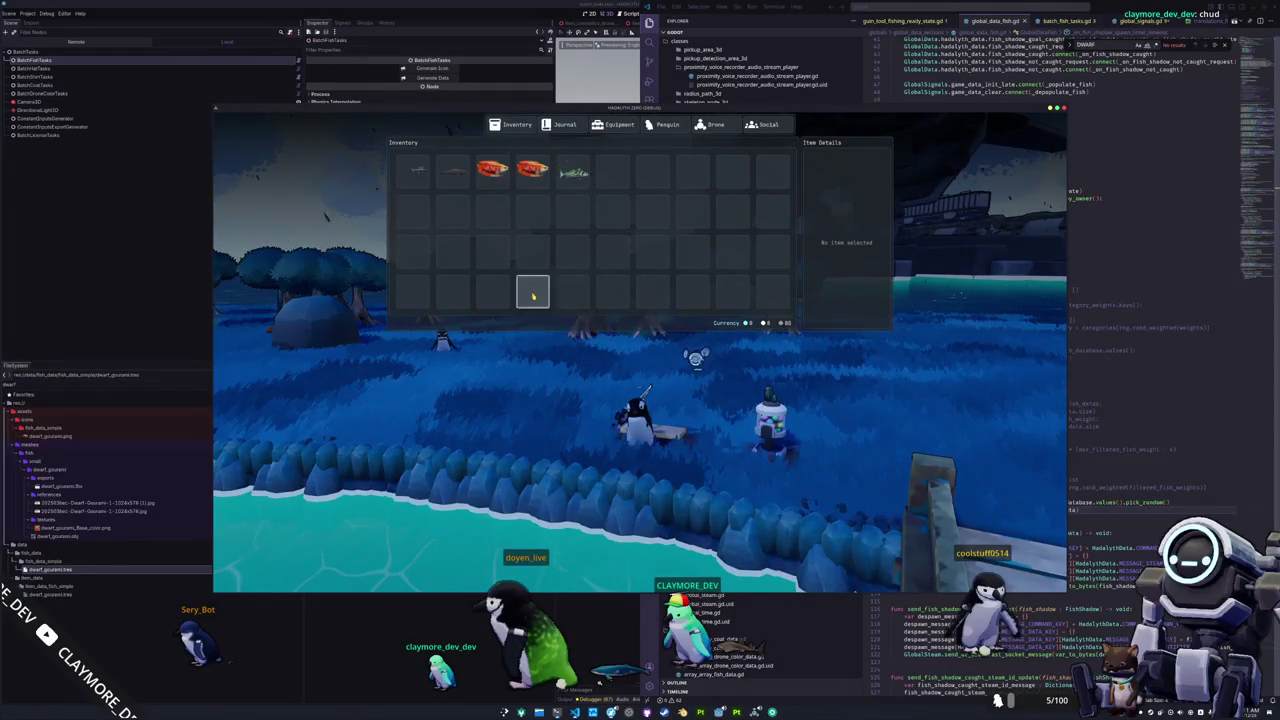
key(Tab)
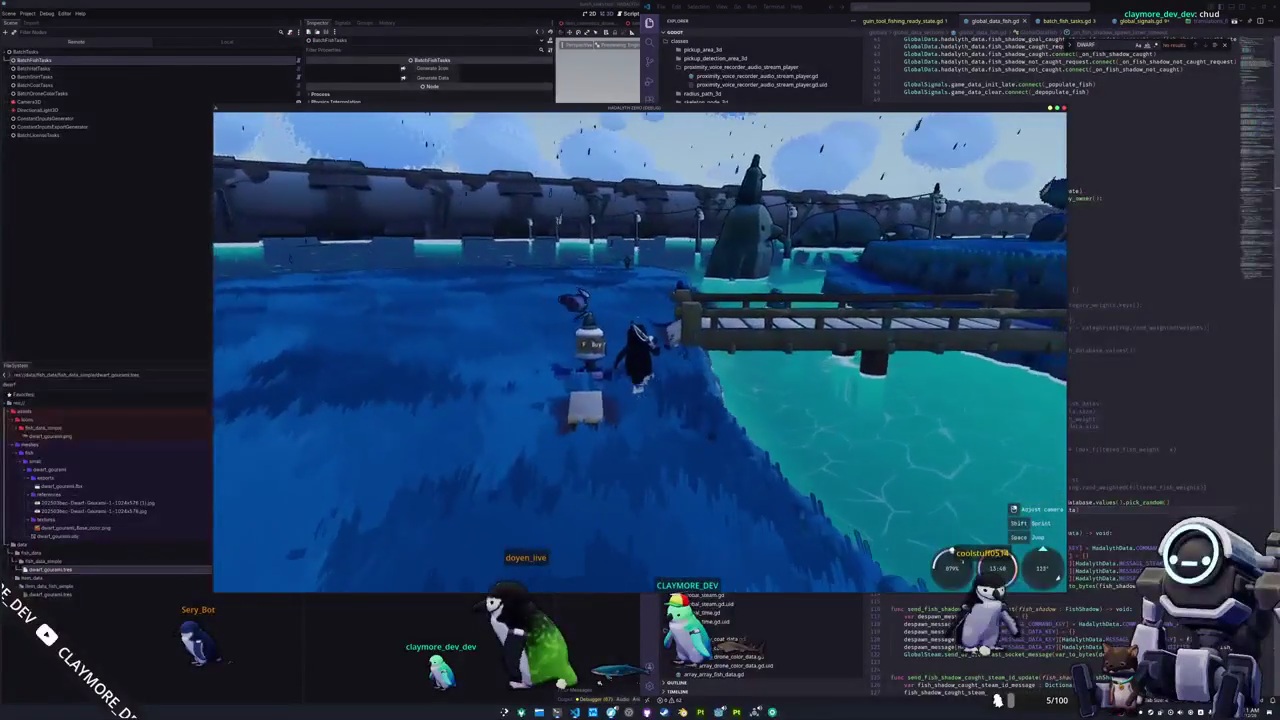
key(w)
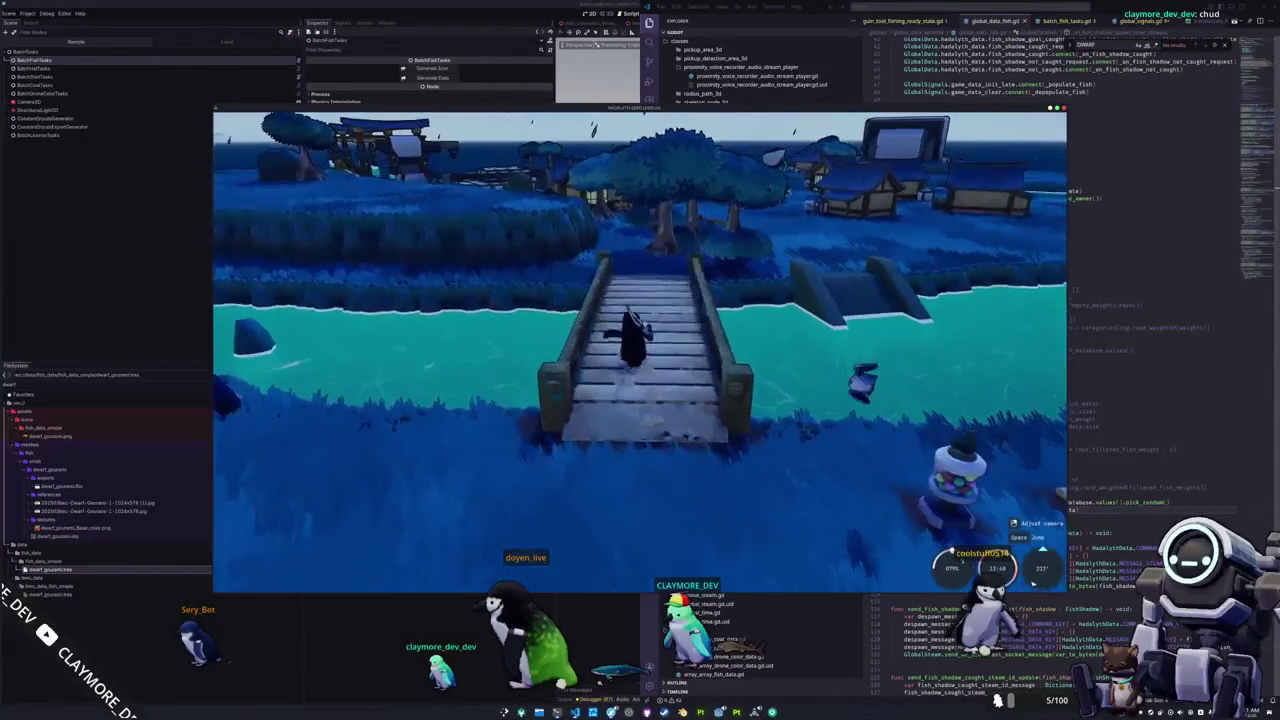
key(w)
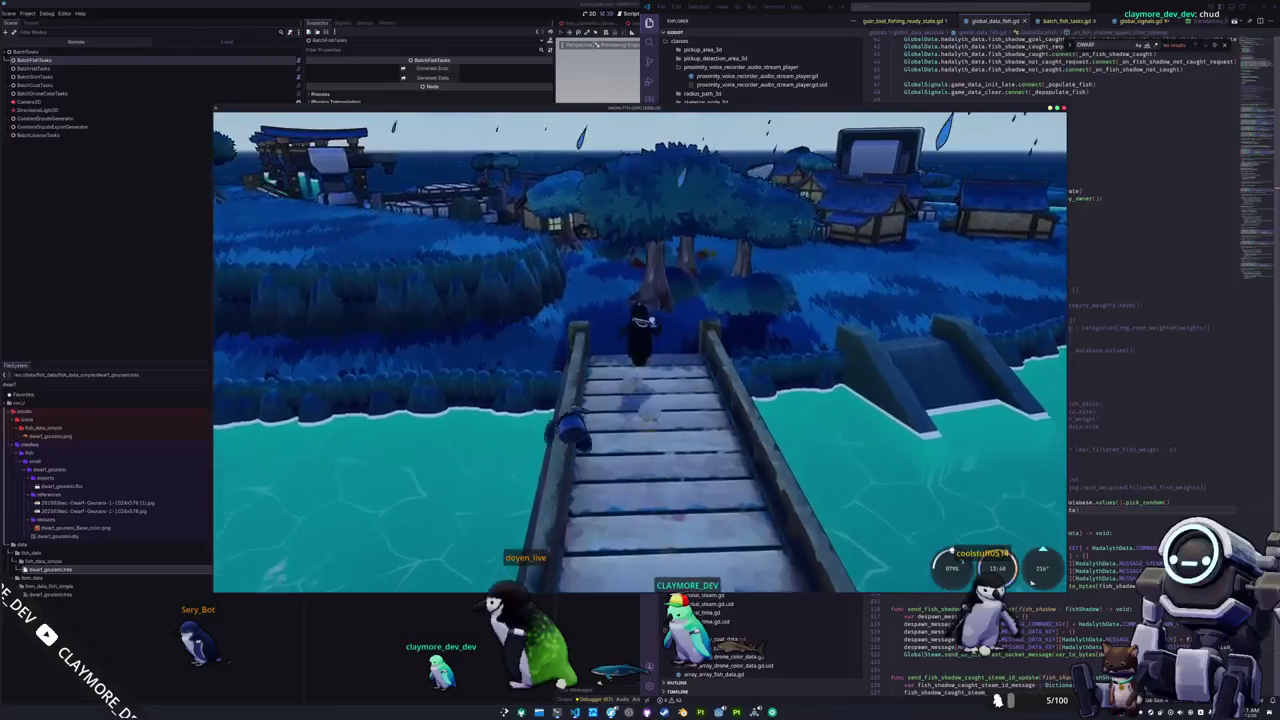
key(w)
key(w)
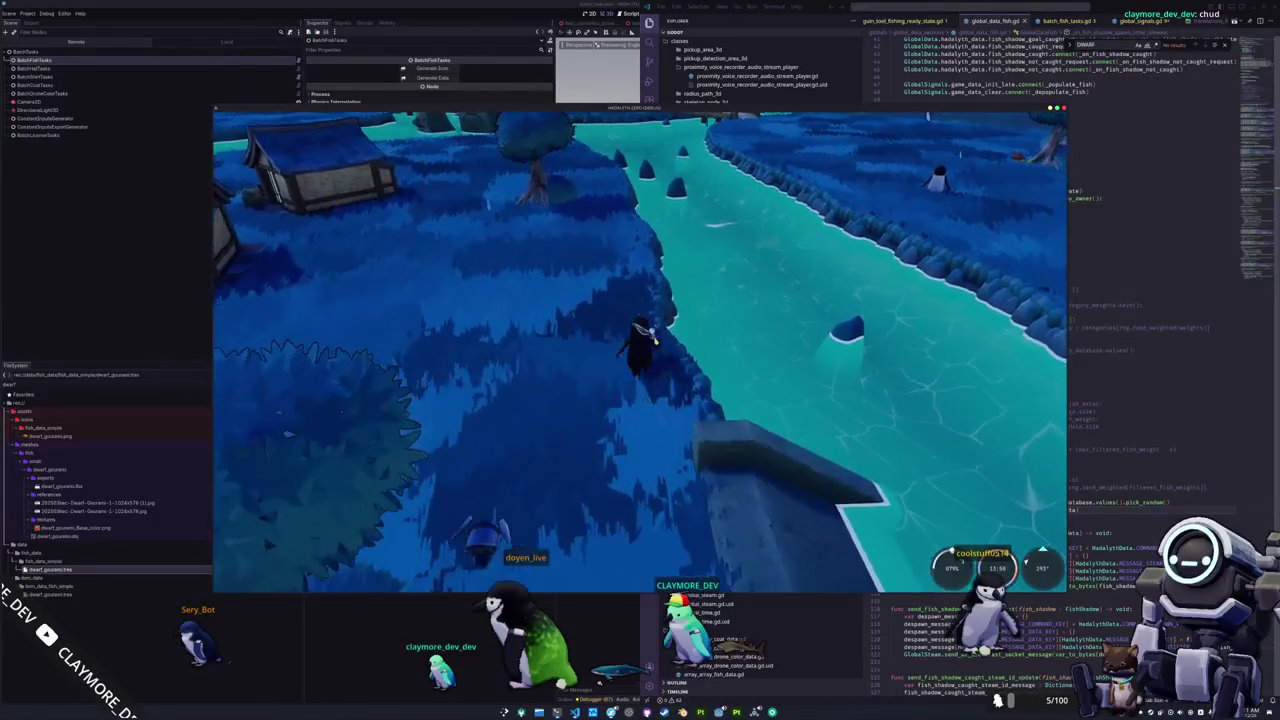
key(w)
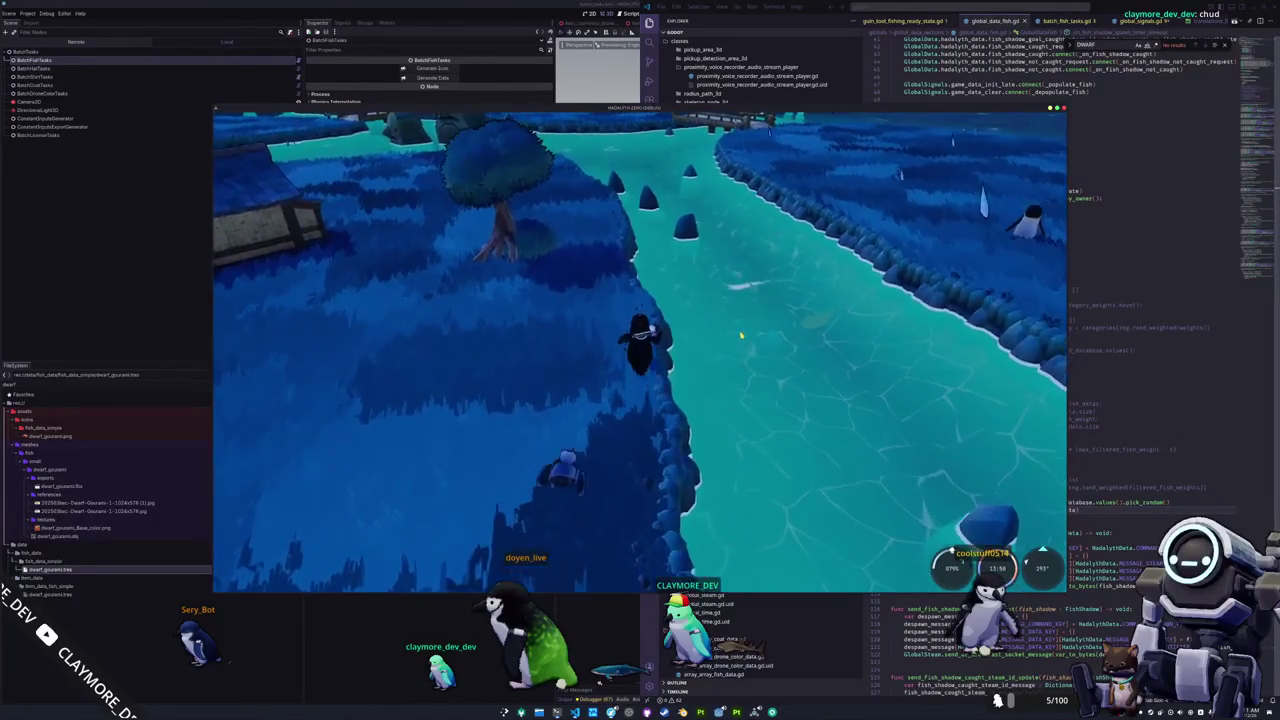
Take out the fishing rod, cast into the river, and bring the code editor forward.
key(1)
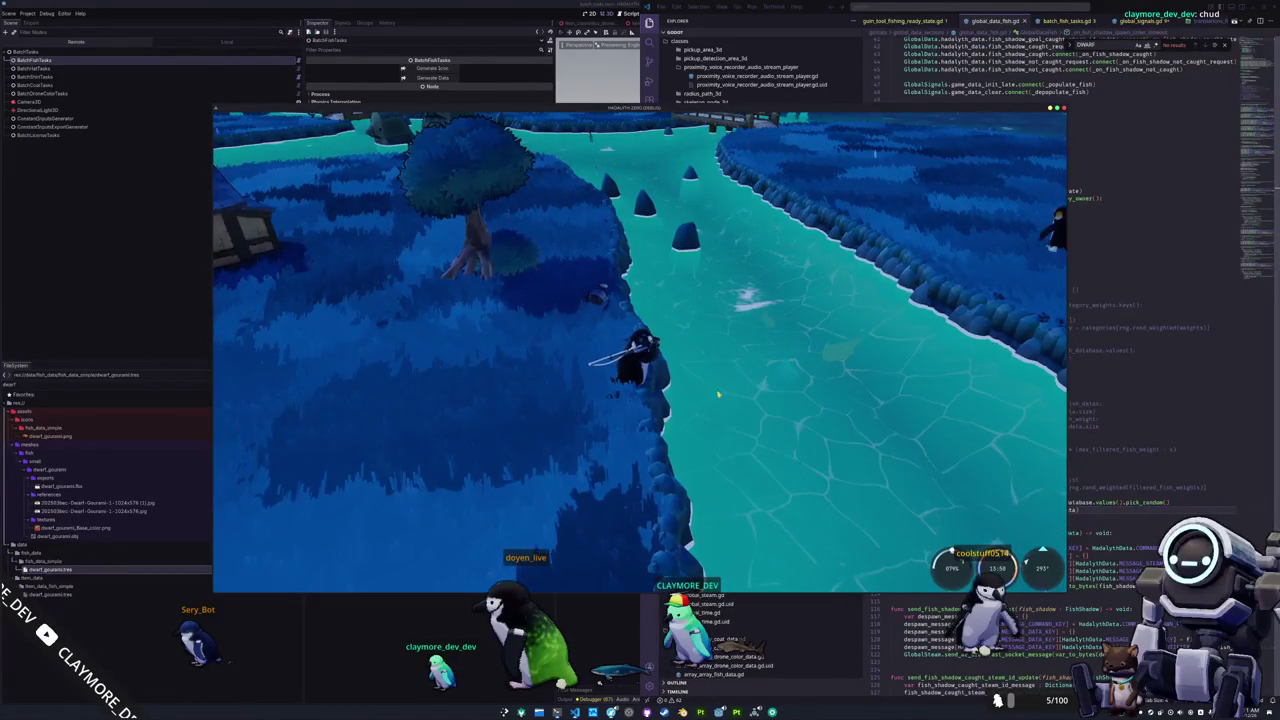
click(728, 391)
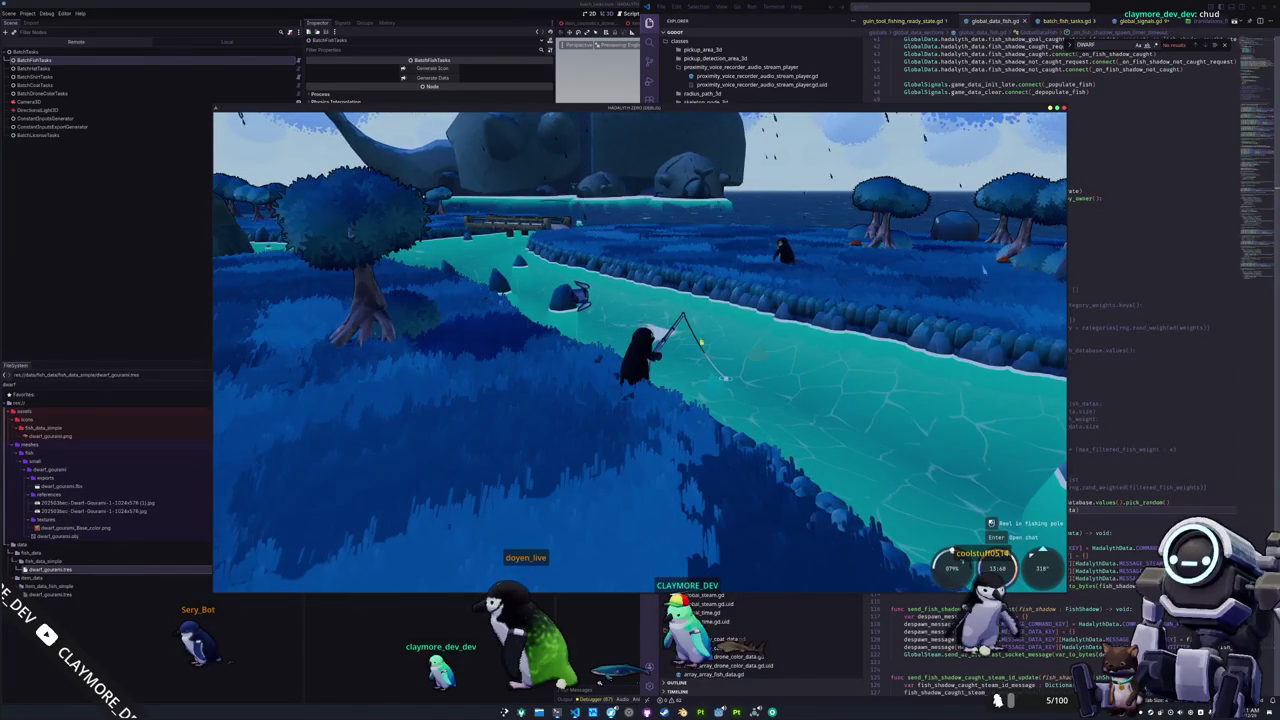
click(1110, 395)
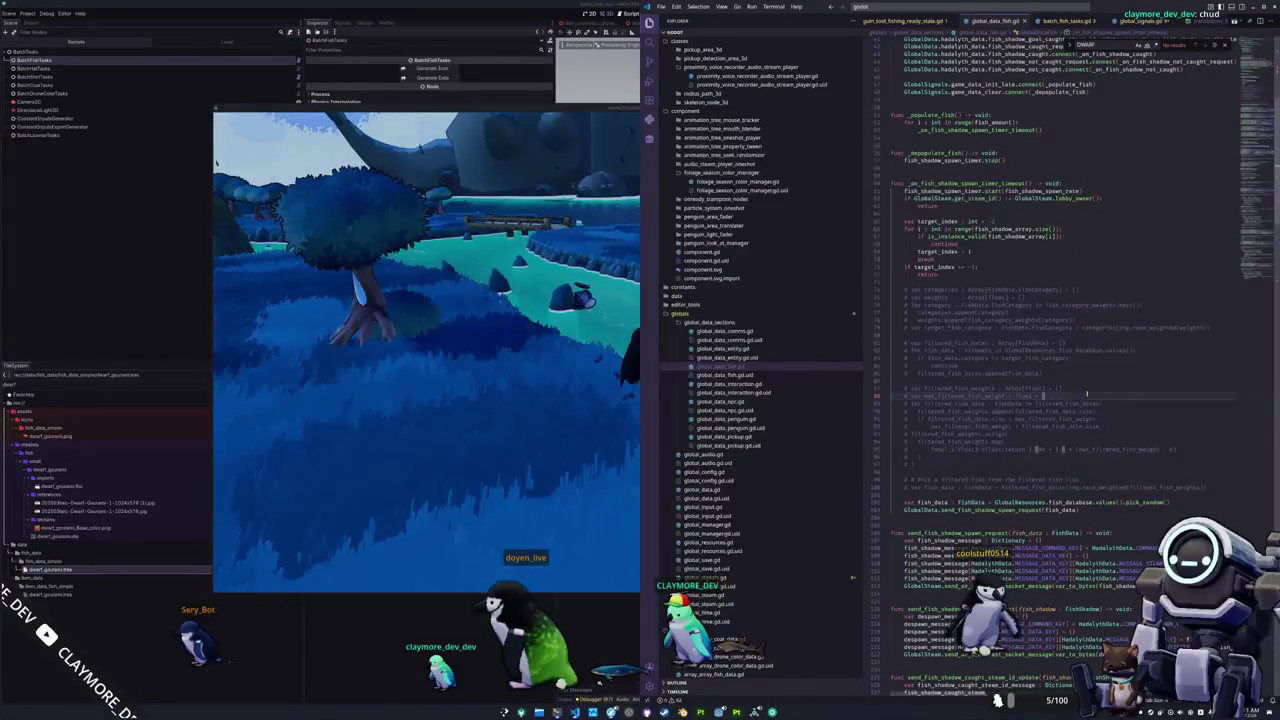
Place the cursor on line 97 of global_data_fish.gd, then move the game window left and forward.
click(927, 464)
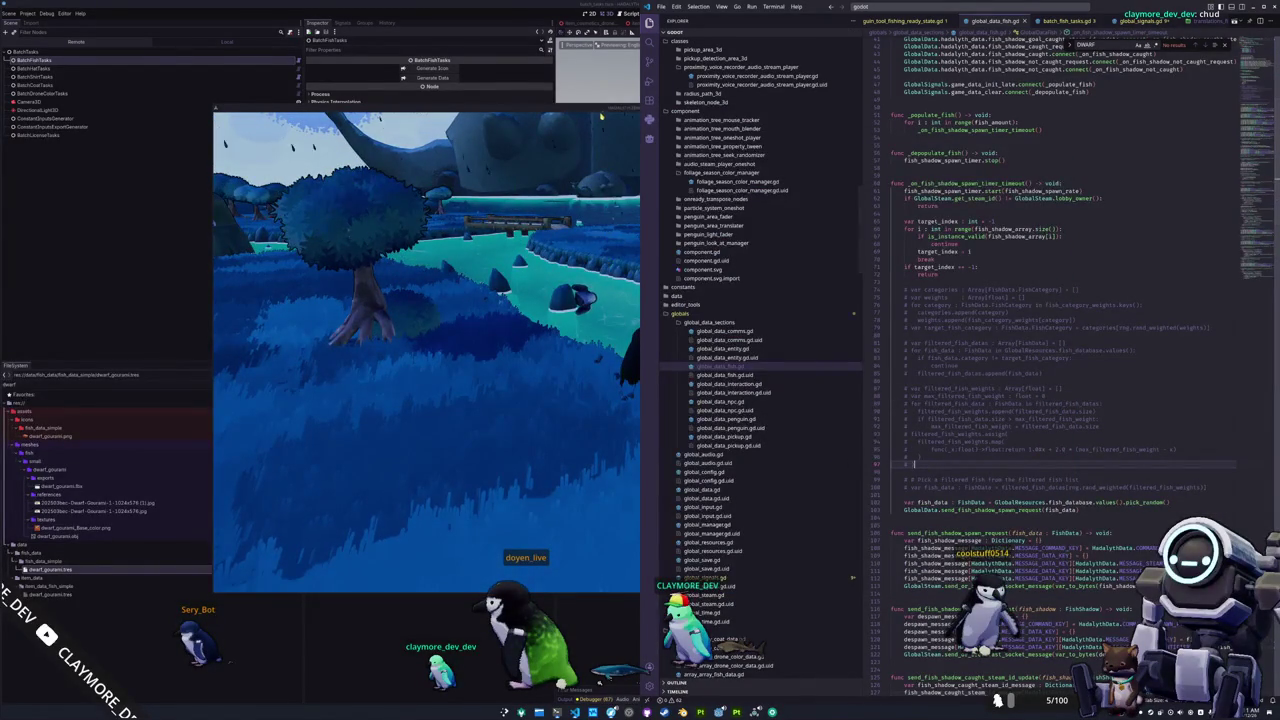
drag(603, 111, 540, 128)
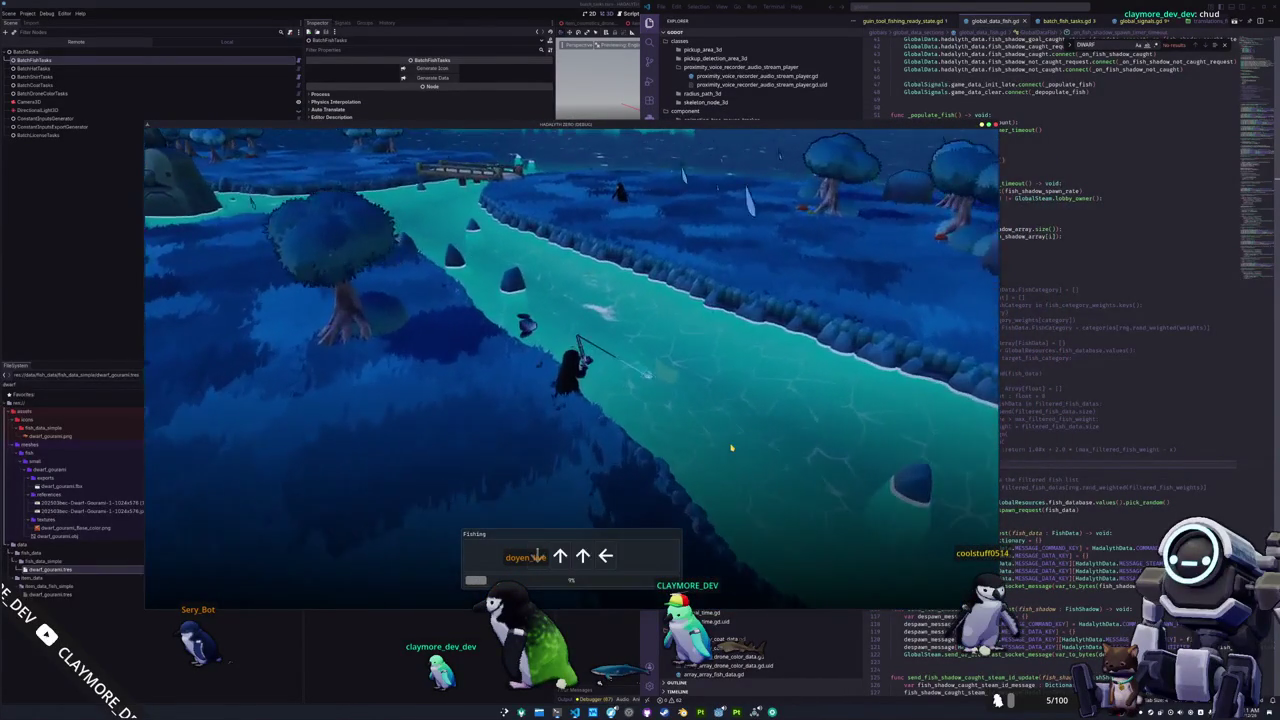
Match the arrow prompts until catch progress fills and the first fish is landed.
key(Down)
key(Up)
key(Up)
key(Left)
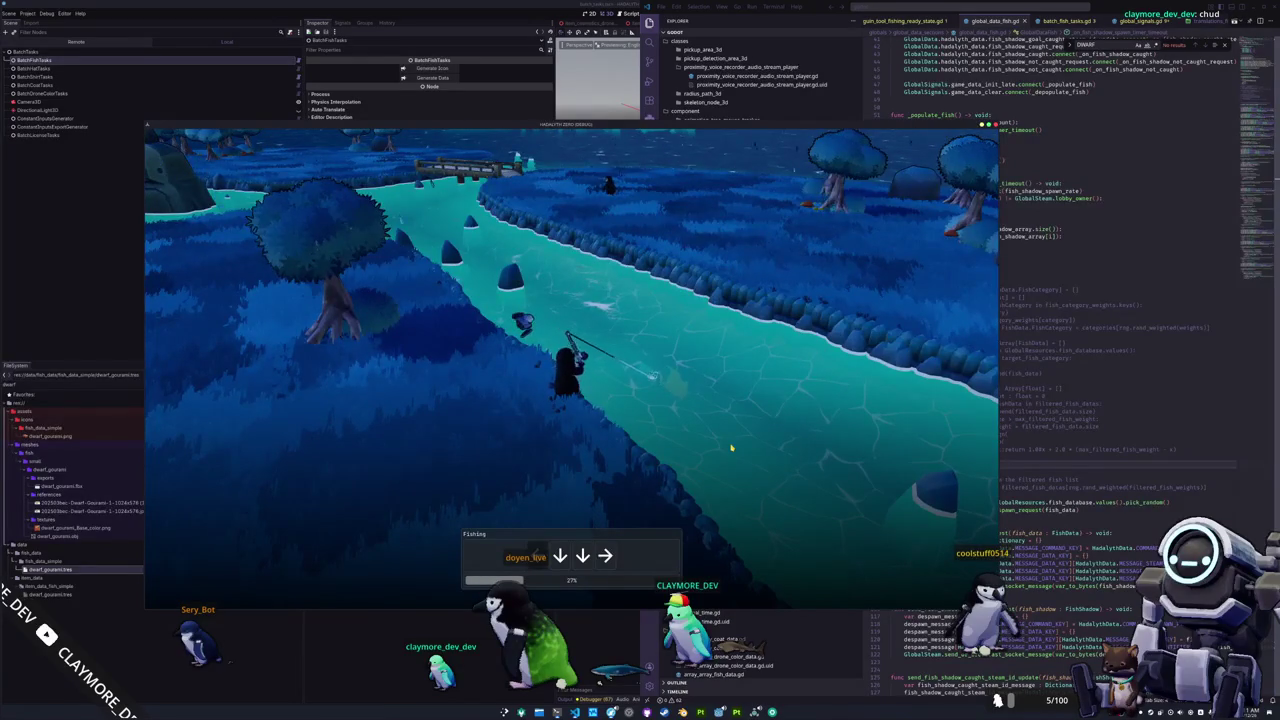
key(Down)
key(Down)
key(Right)
key(Left)
key(Left)
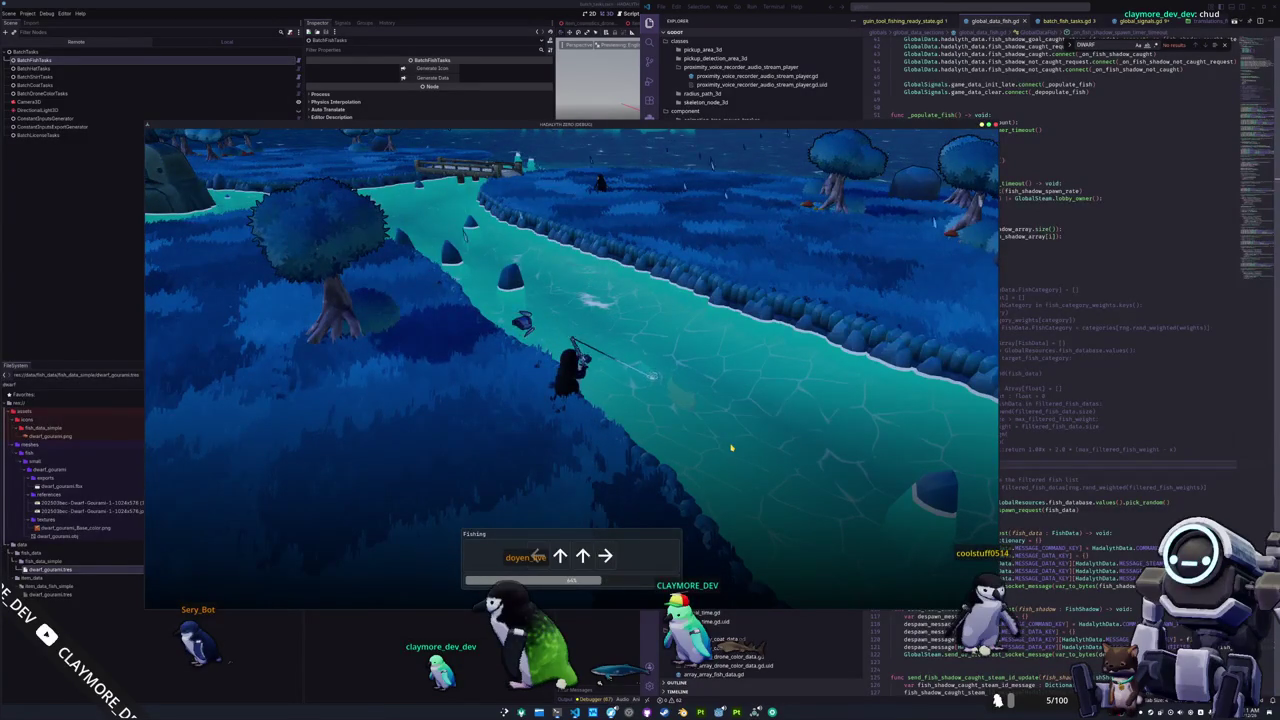
key(Up)
key(Up)
key(Right)
key(Up)
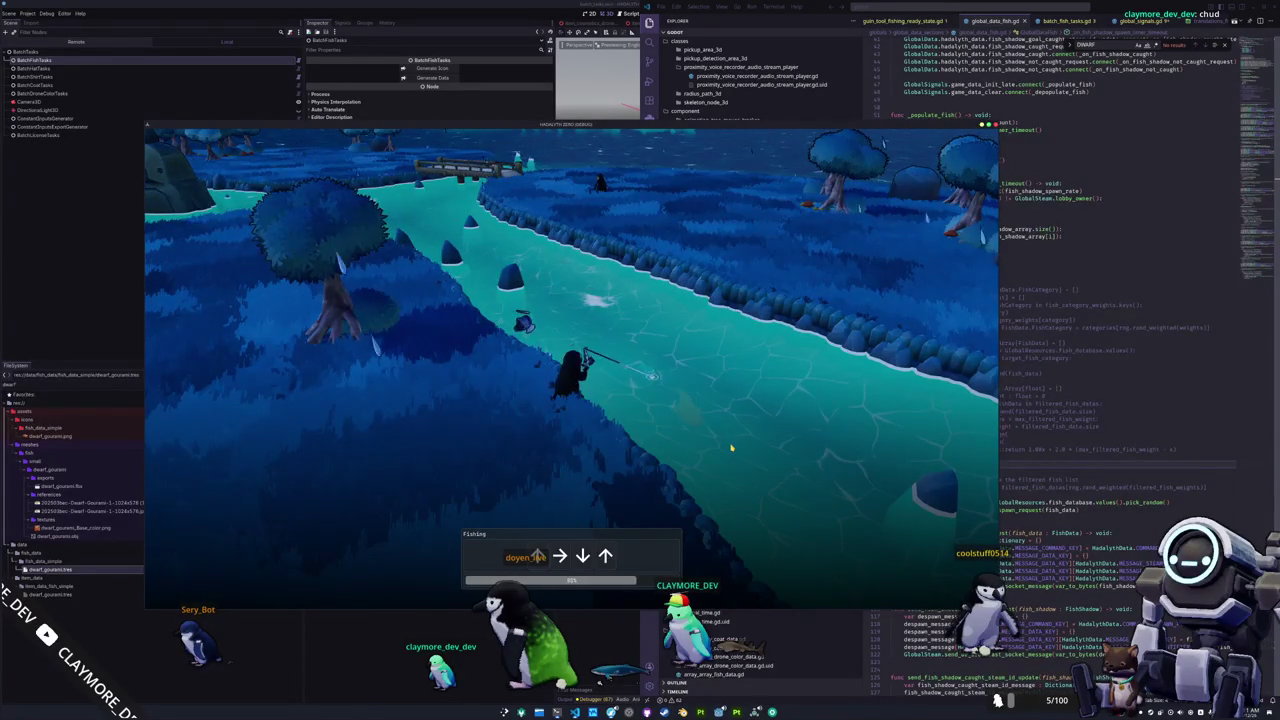
key(Up)
key(Right)
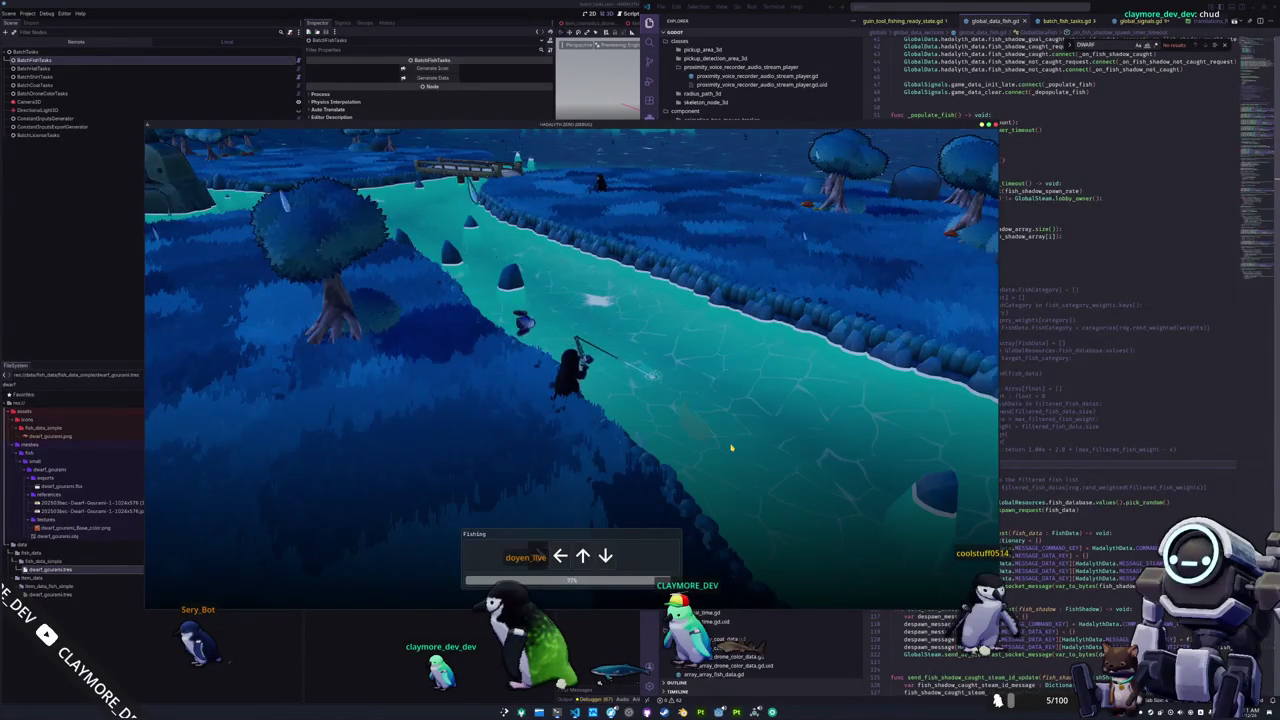
key(Left)
key(Up)
key(Down)
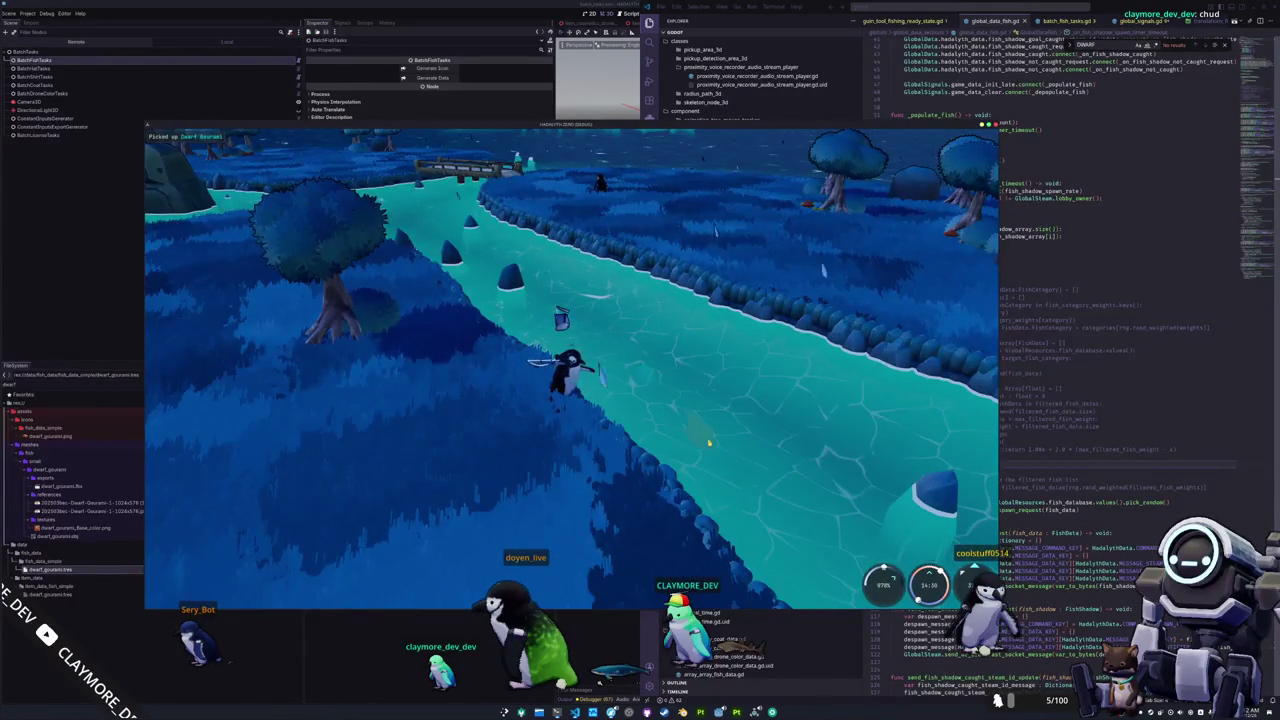
Cast again, reel in, and clear the arrow prompts to land a 3.42 medium Grass Carp.
click(674, 446)
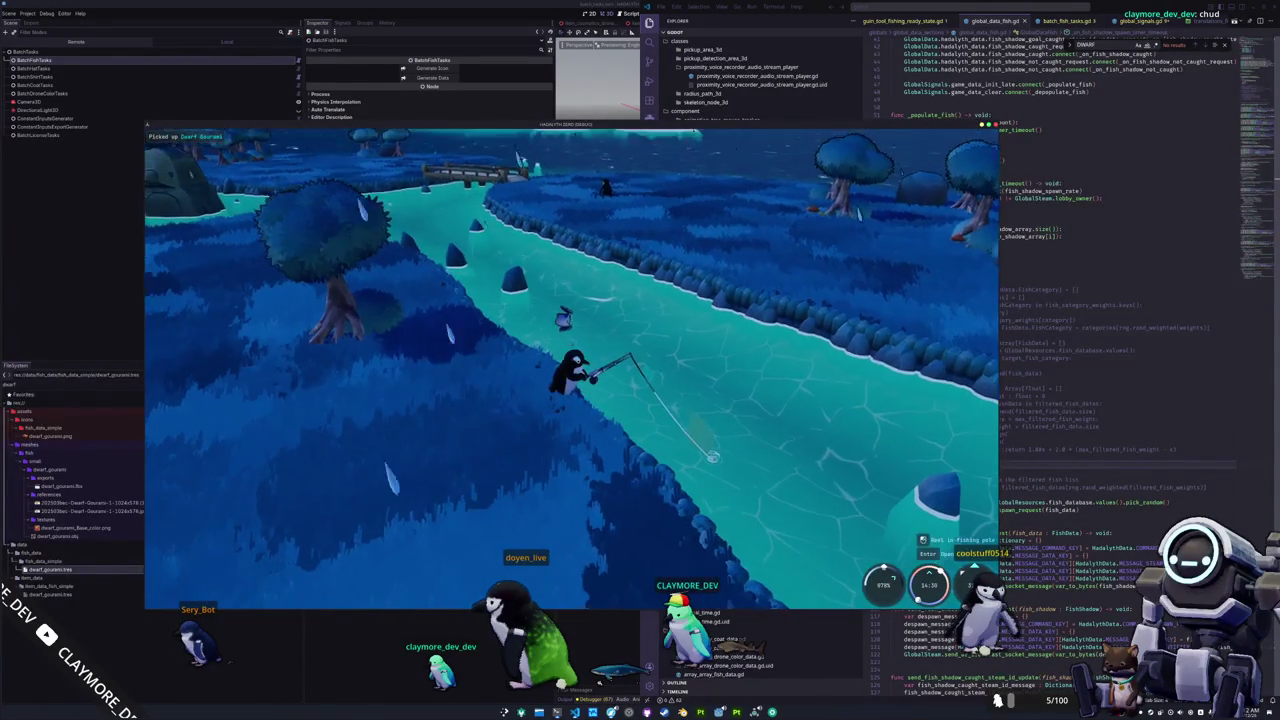
click(825, 459)
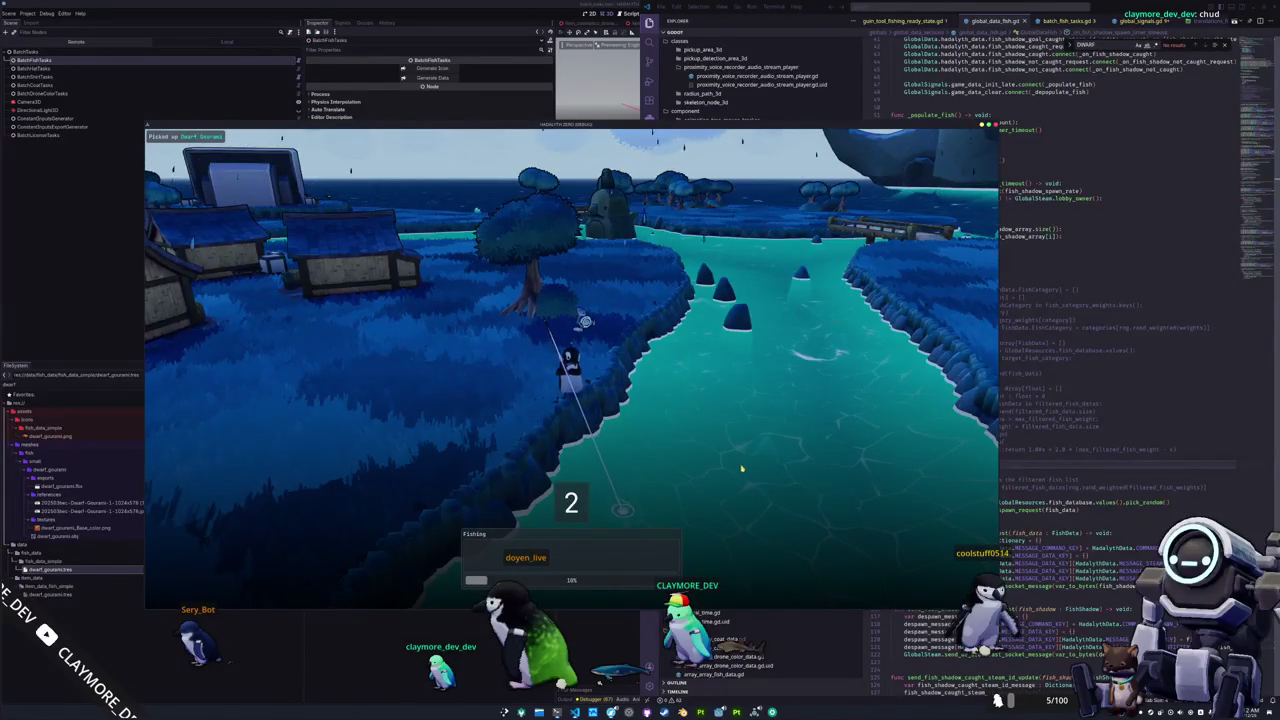
key(Right)
key(Right)
key(Up)
key(Up)
key(Down)
key(Left)
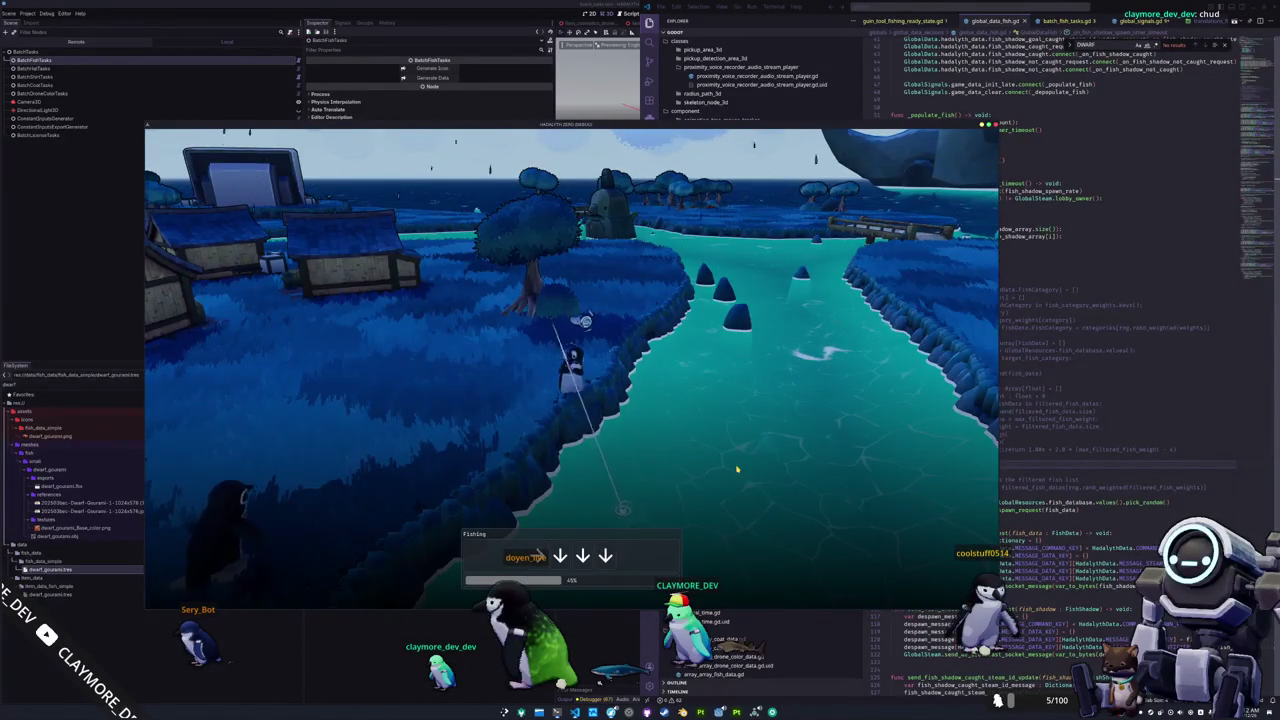
key(Down)
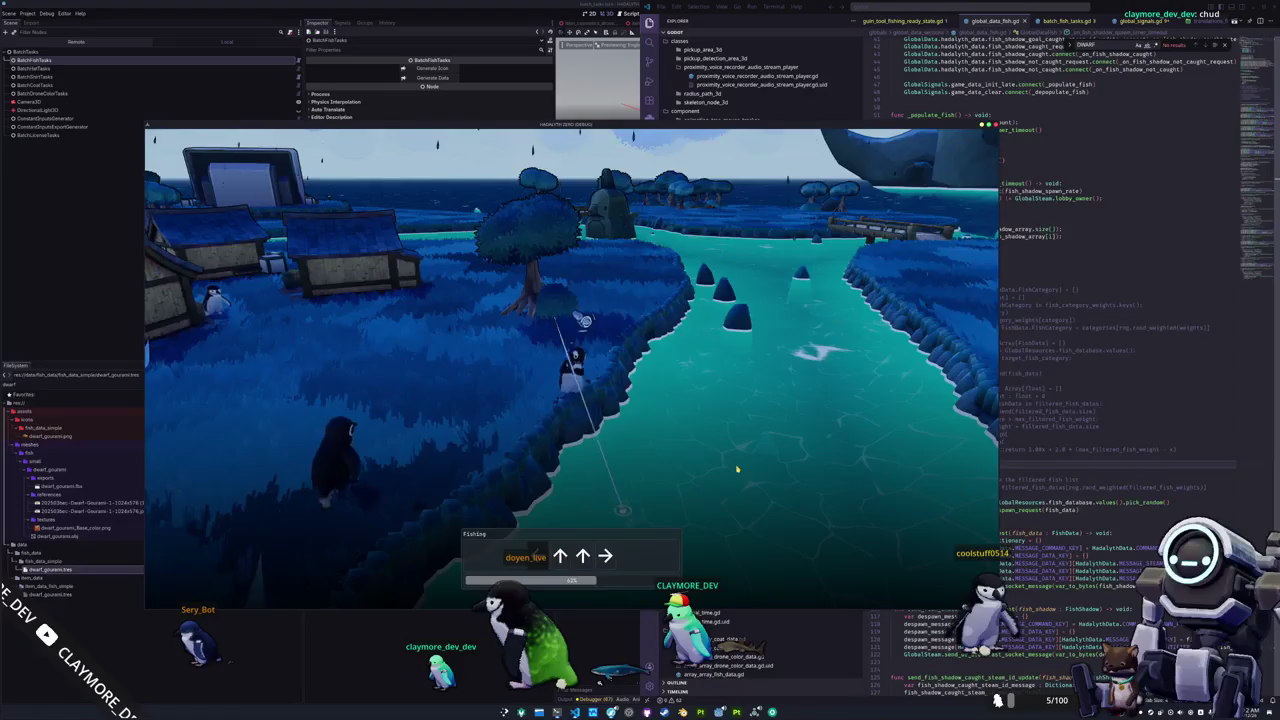
key(Down)
key(Down)
key(Left)
key(Right)
key(Up)
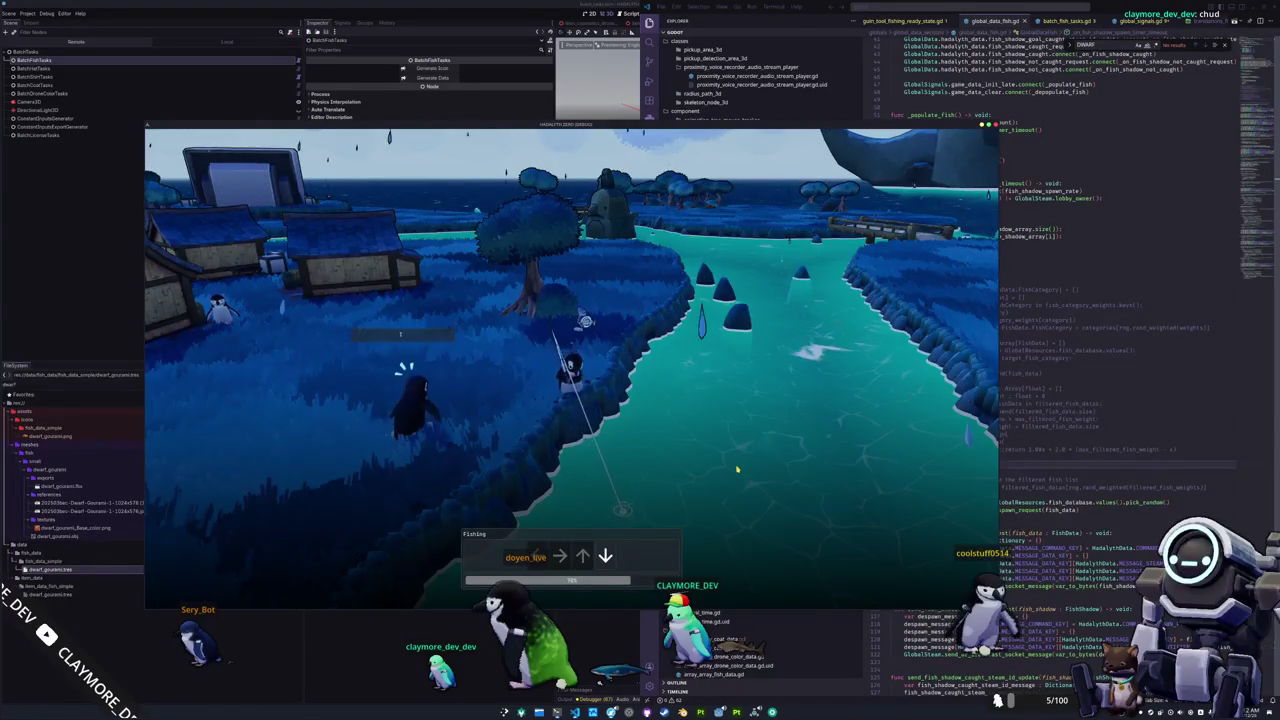
key(Down)
key(Up)
key(Down)
key(Down)
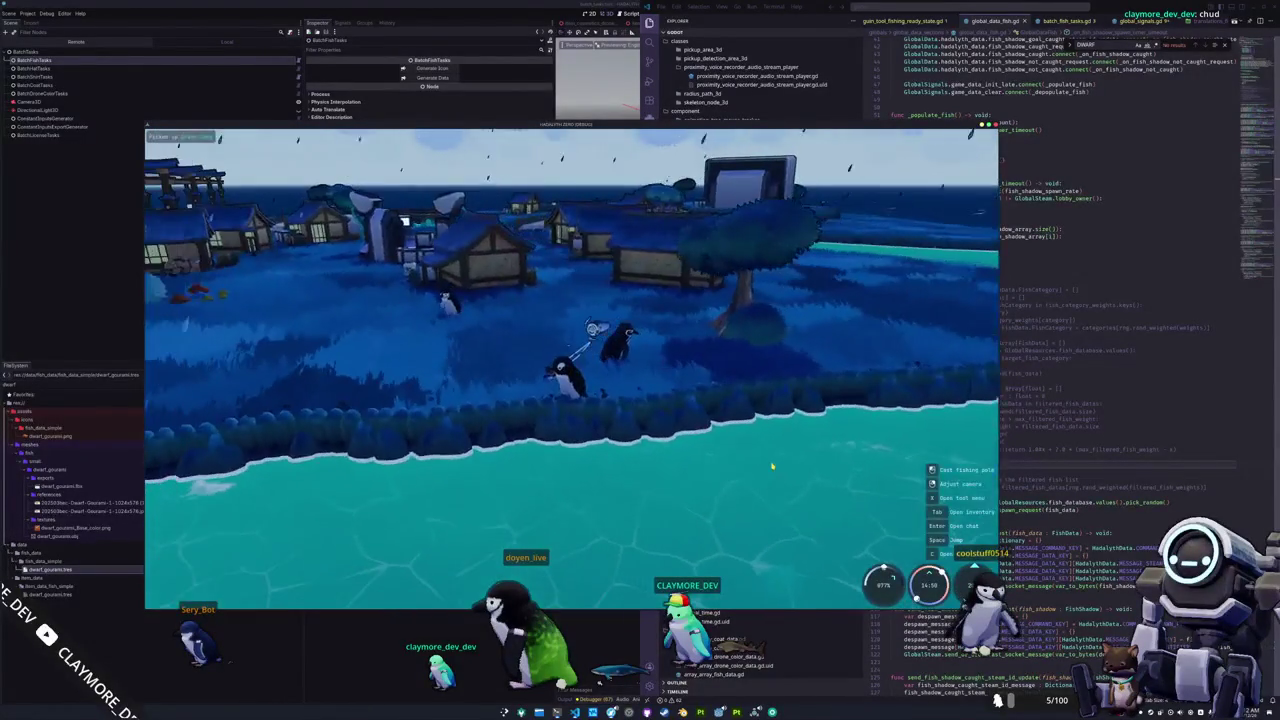
Check the inventory twice and briefly open then dismiss the chat input.
key(Tab)
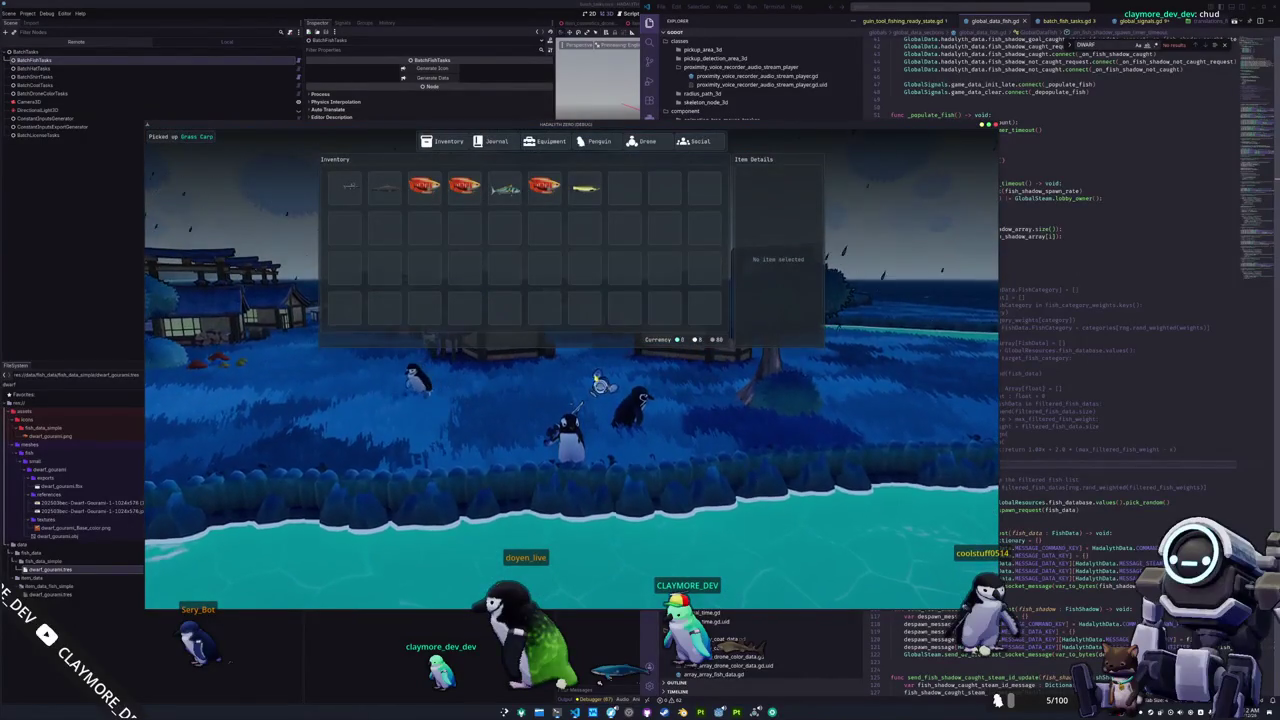
key(Tab)
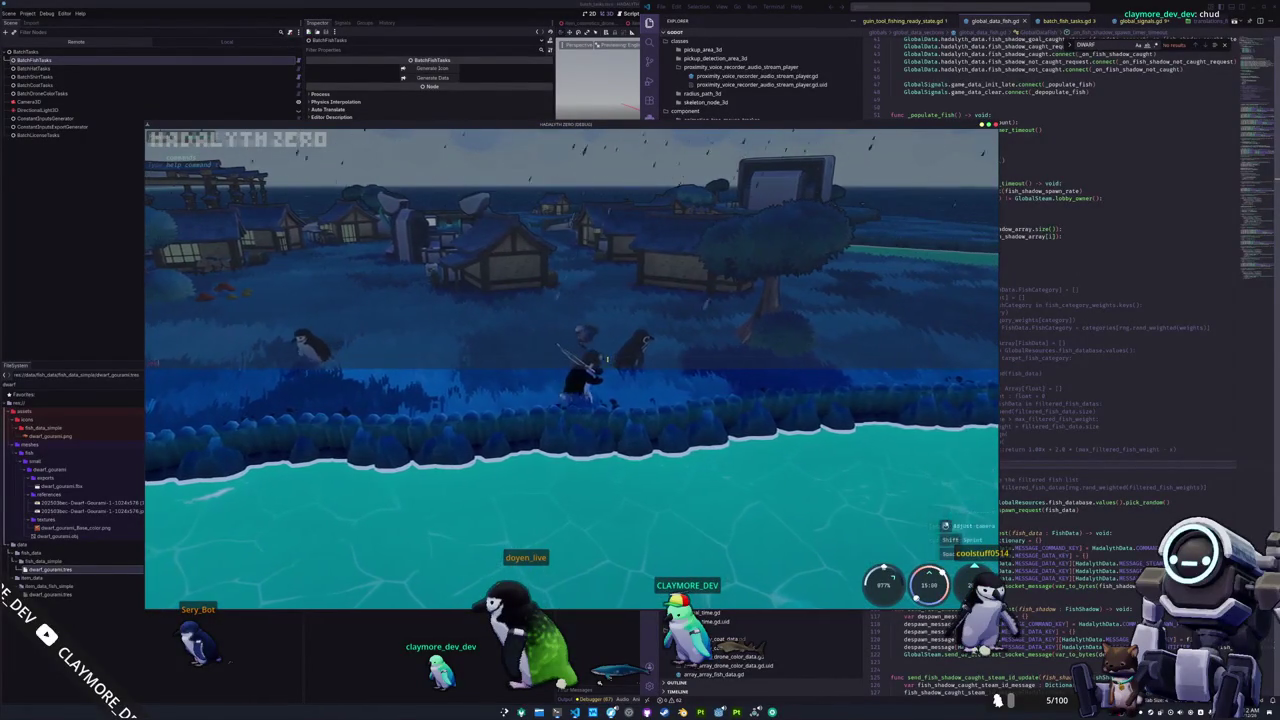
key(Tab)
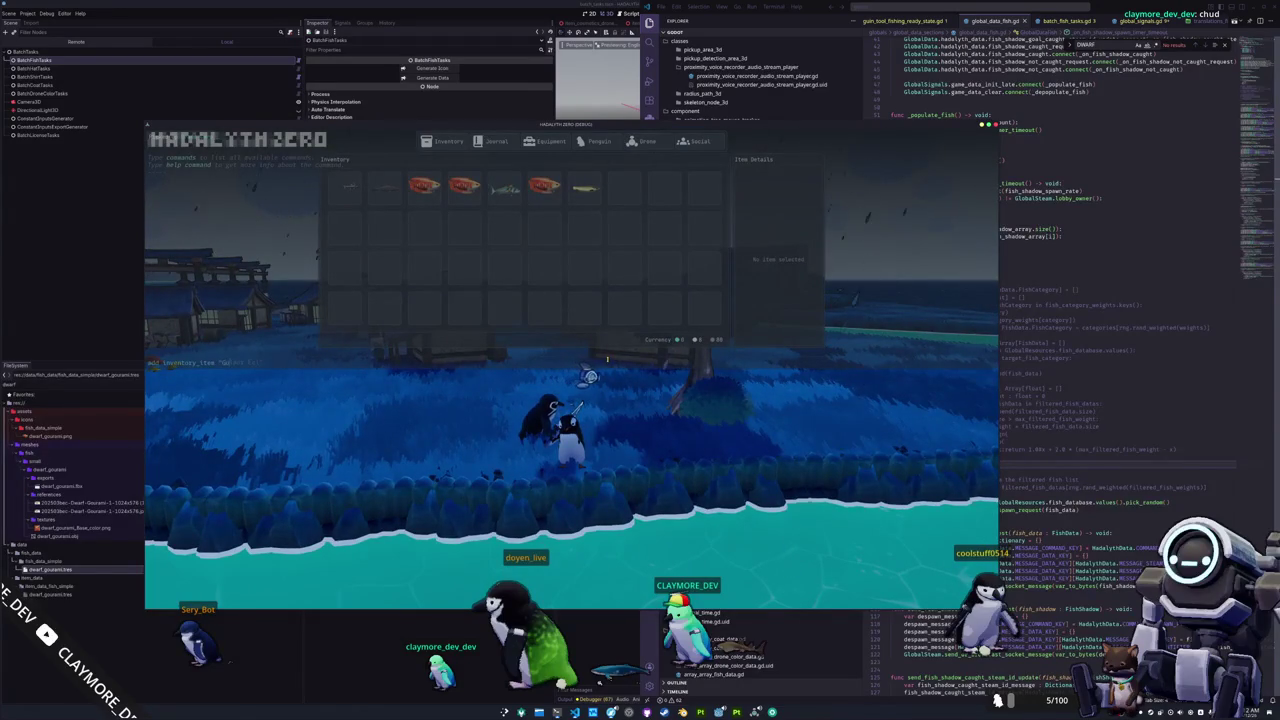
key(Tab)
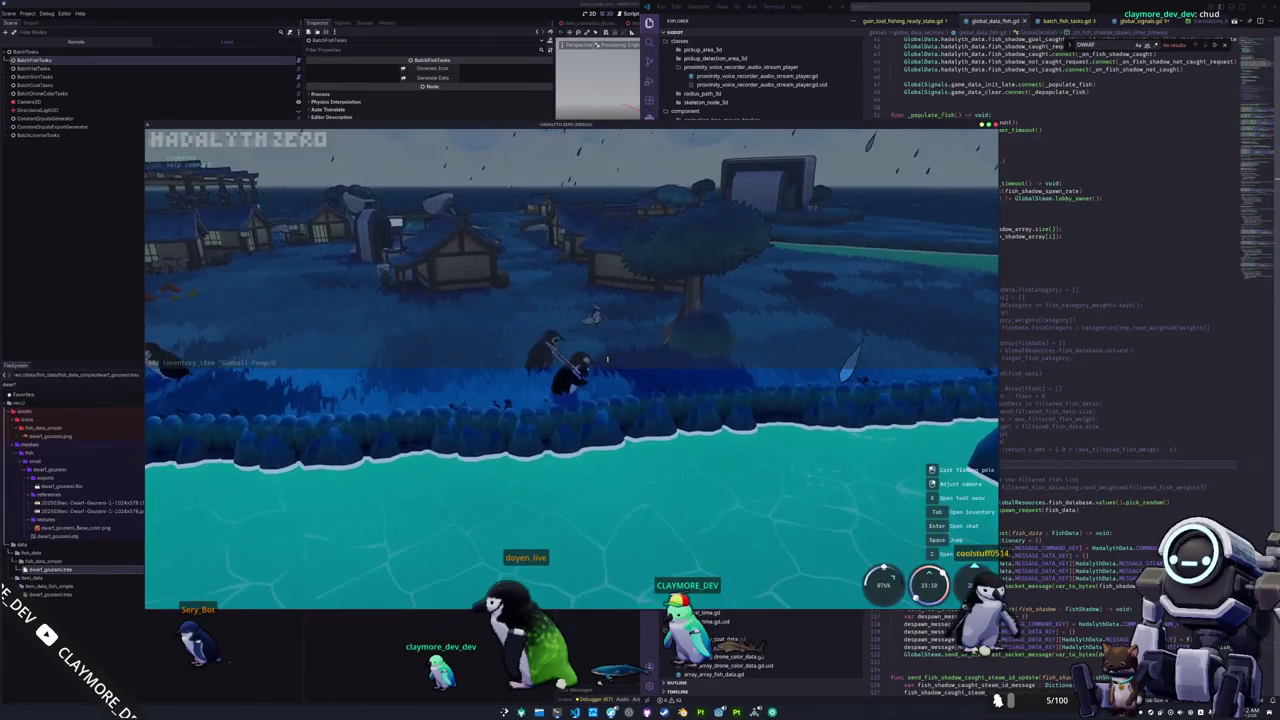
key(Return)
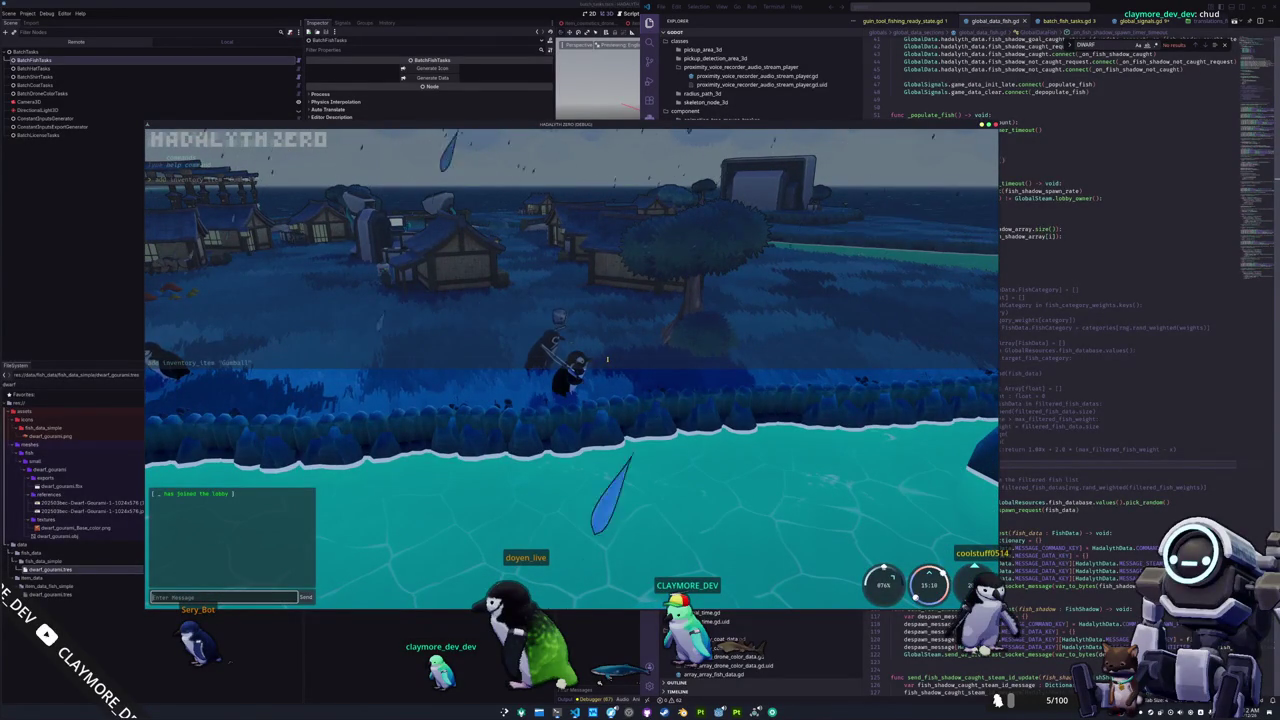
key(Escape)
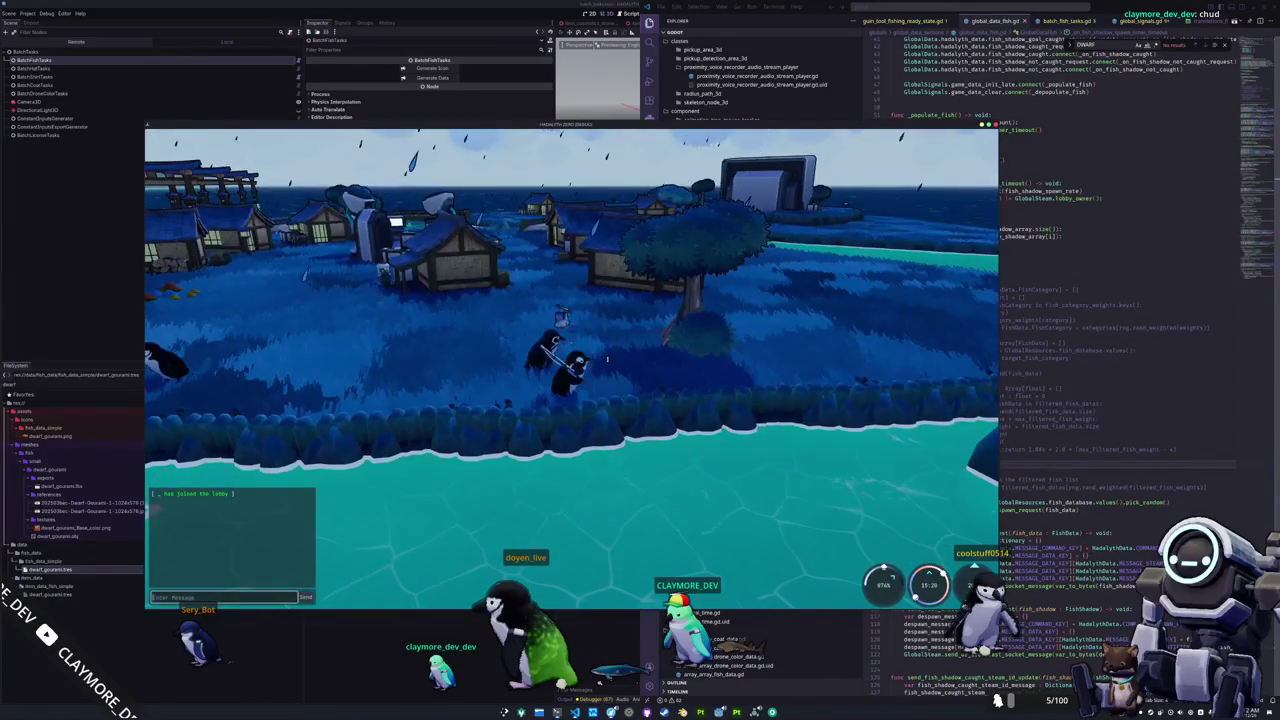
Add a Basic Rod Test with the chat command add inventory_item "Basic Rod Test".
key(Return)
text(add inventory_item "Basic Rod Test")
key(Return)
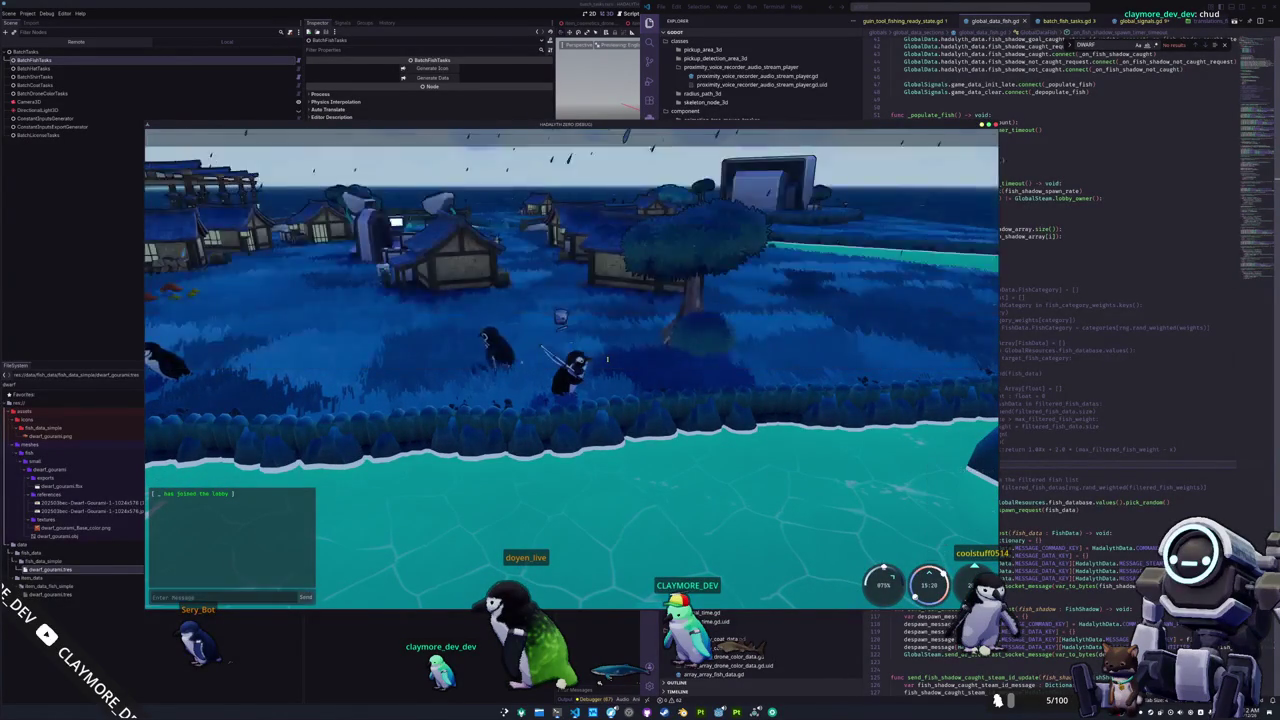
key(Return)
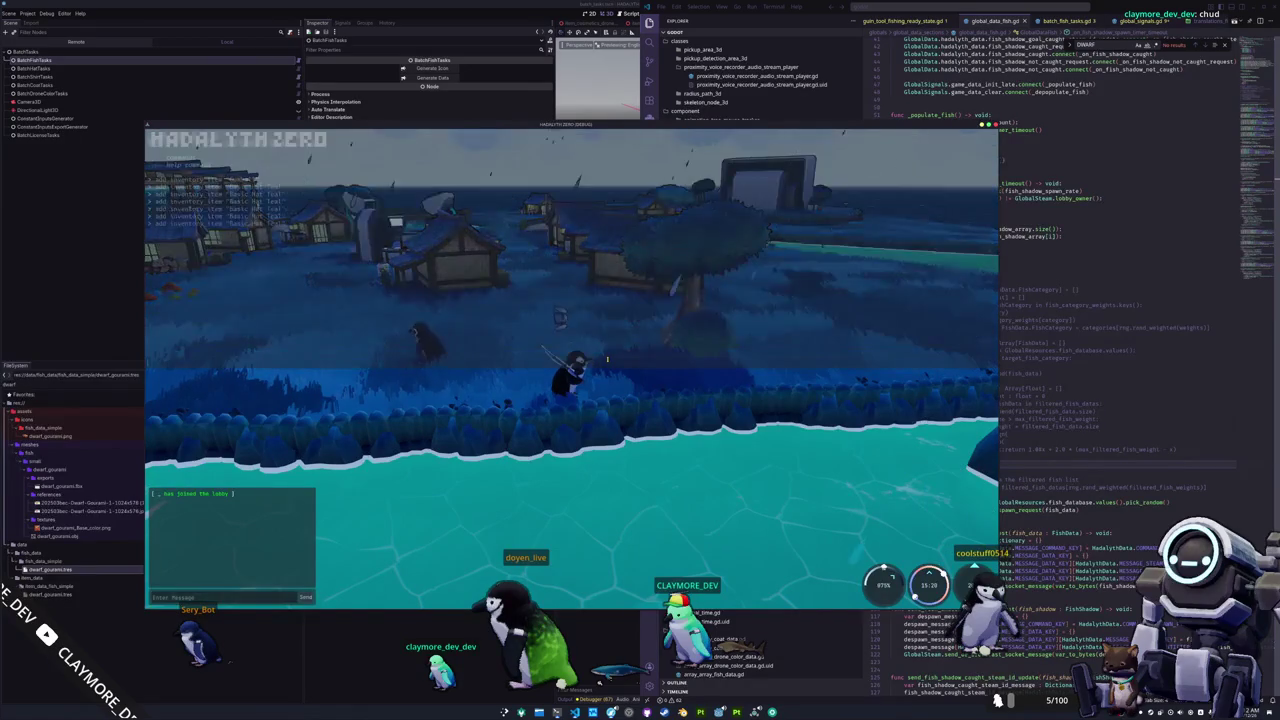
key(Up)
key(Return)
Resend the add-item command to add Gumballs, checking the developer console log.
key(Return)
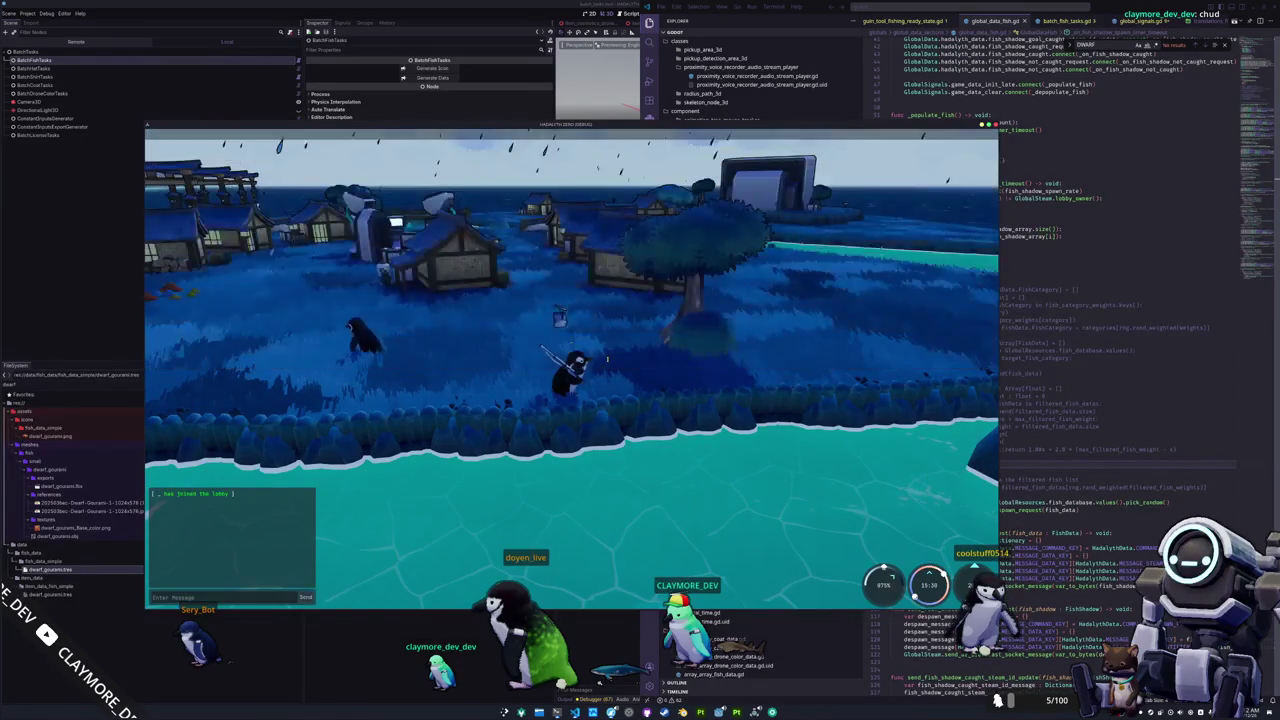
key(Up)
key(Return)
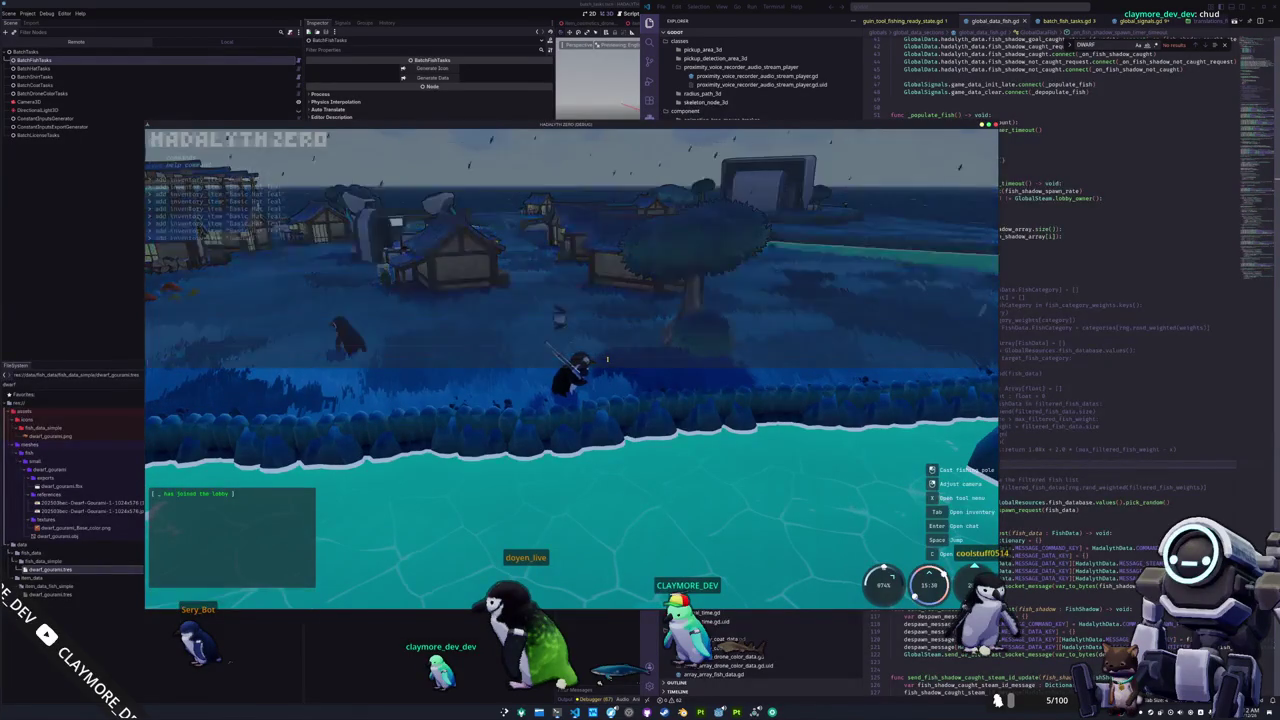
key(Return)
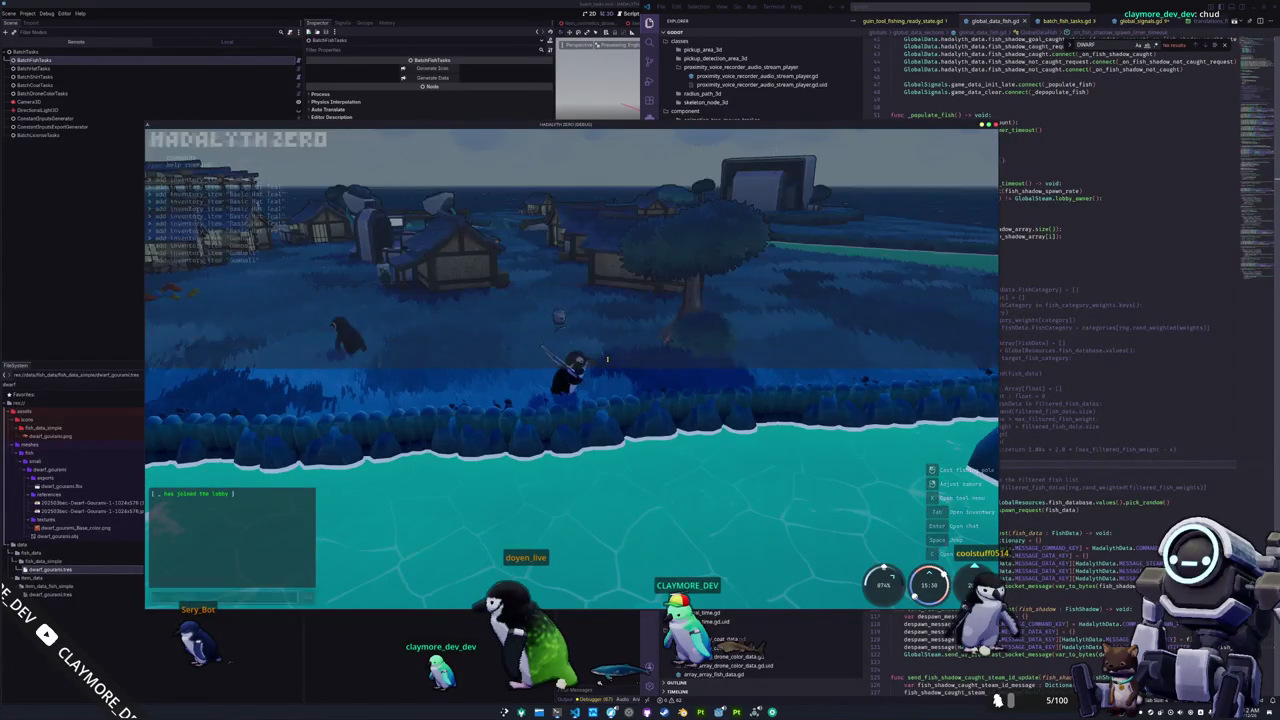
key(Return)
key(grave)
key(Return)
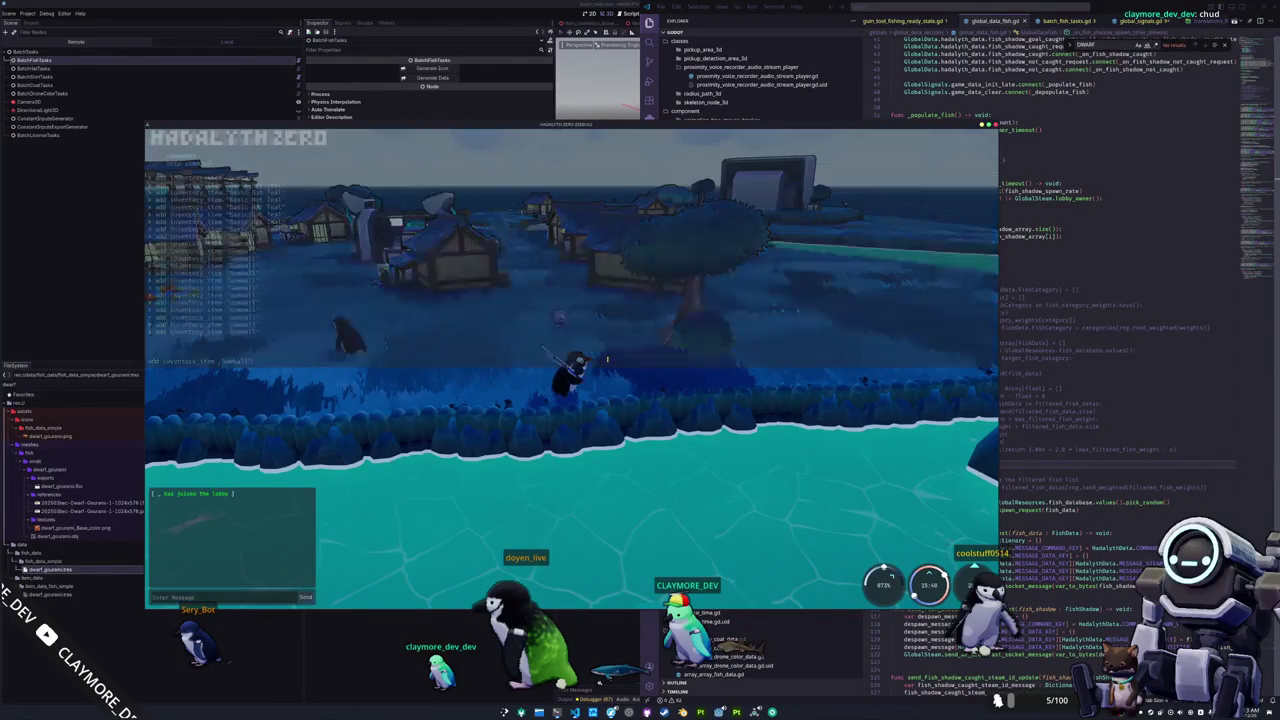
key(grave)
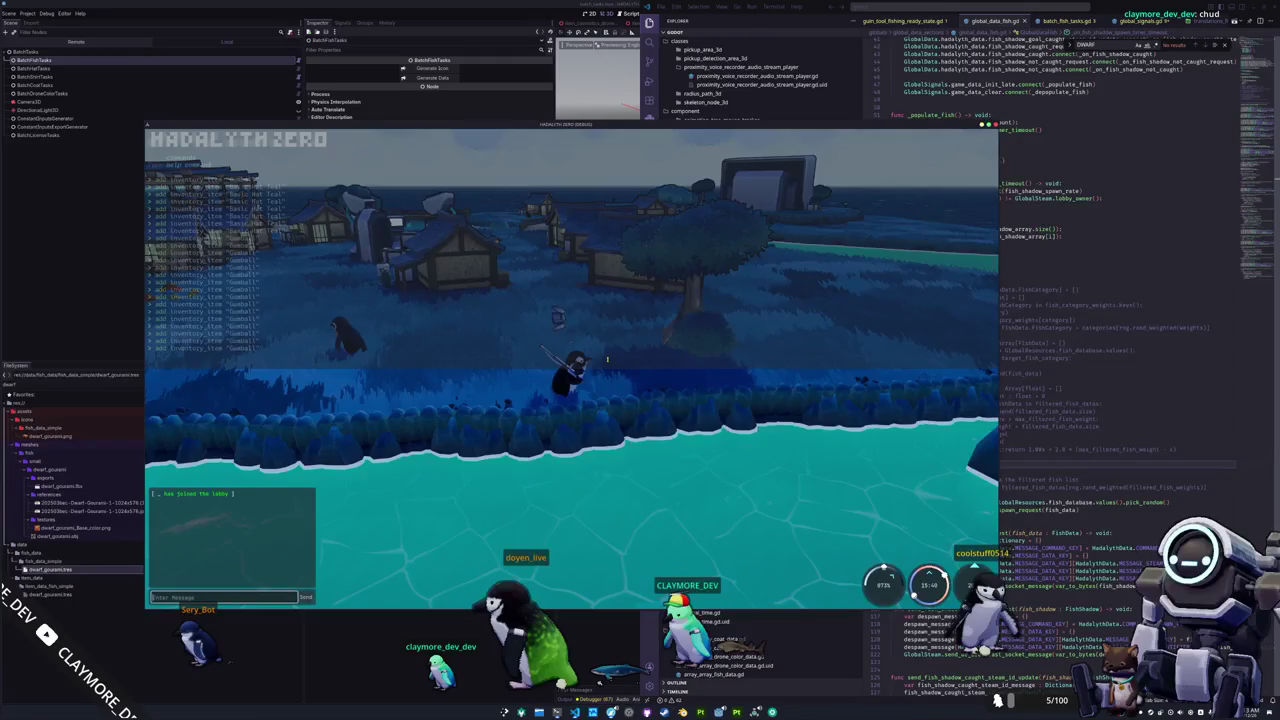
key(grave)
Walk the penguin through the grass between the houses and open the inventory.
key(w)
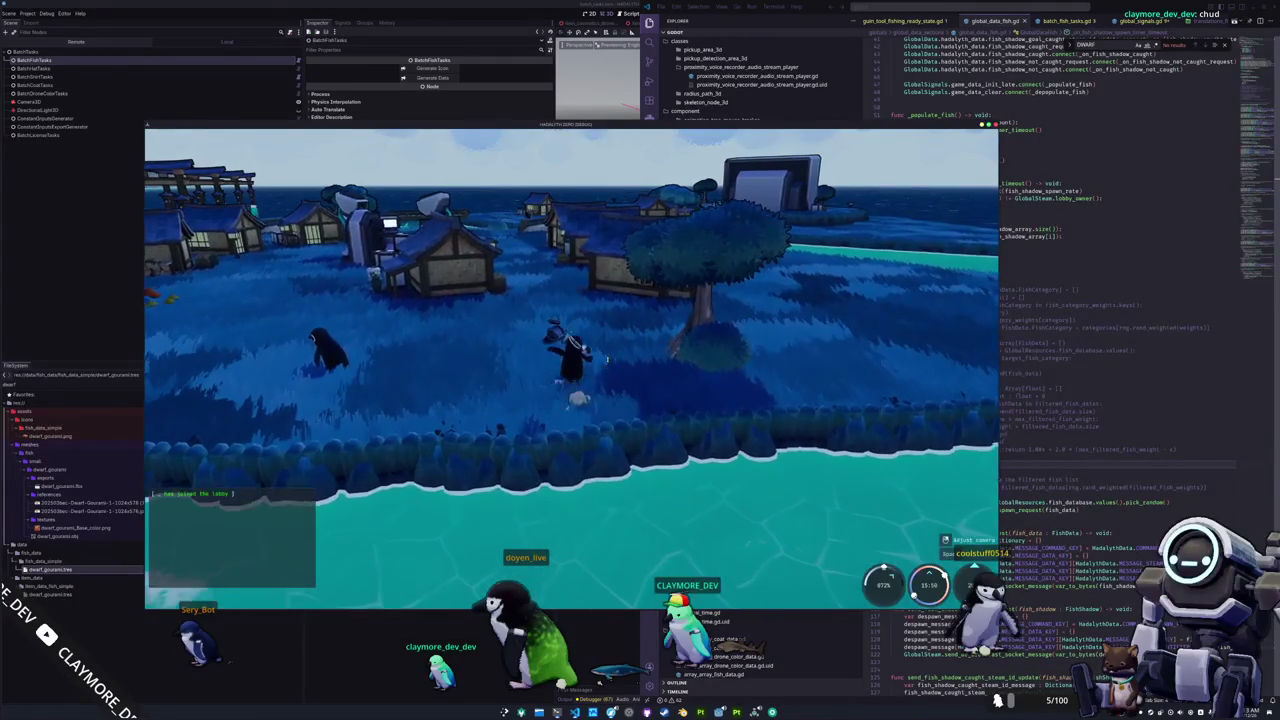
key(w)
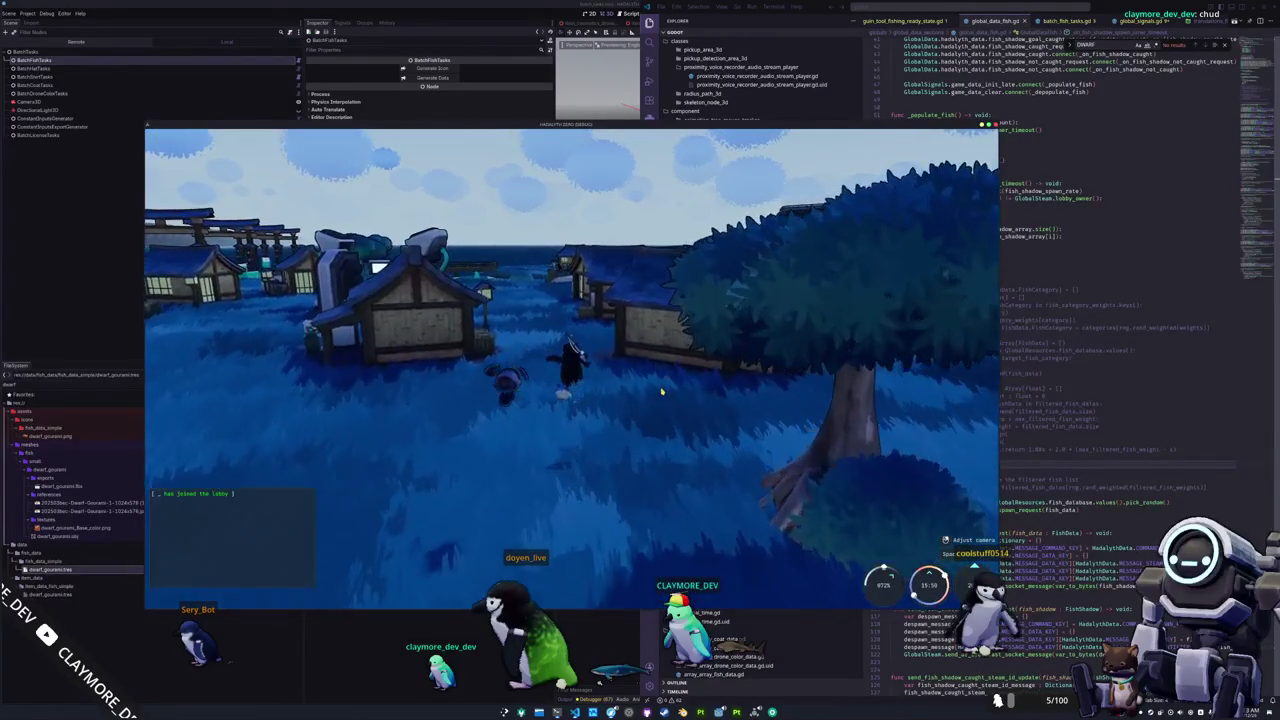
key(w)
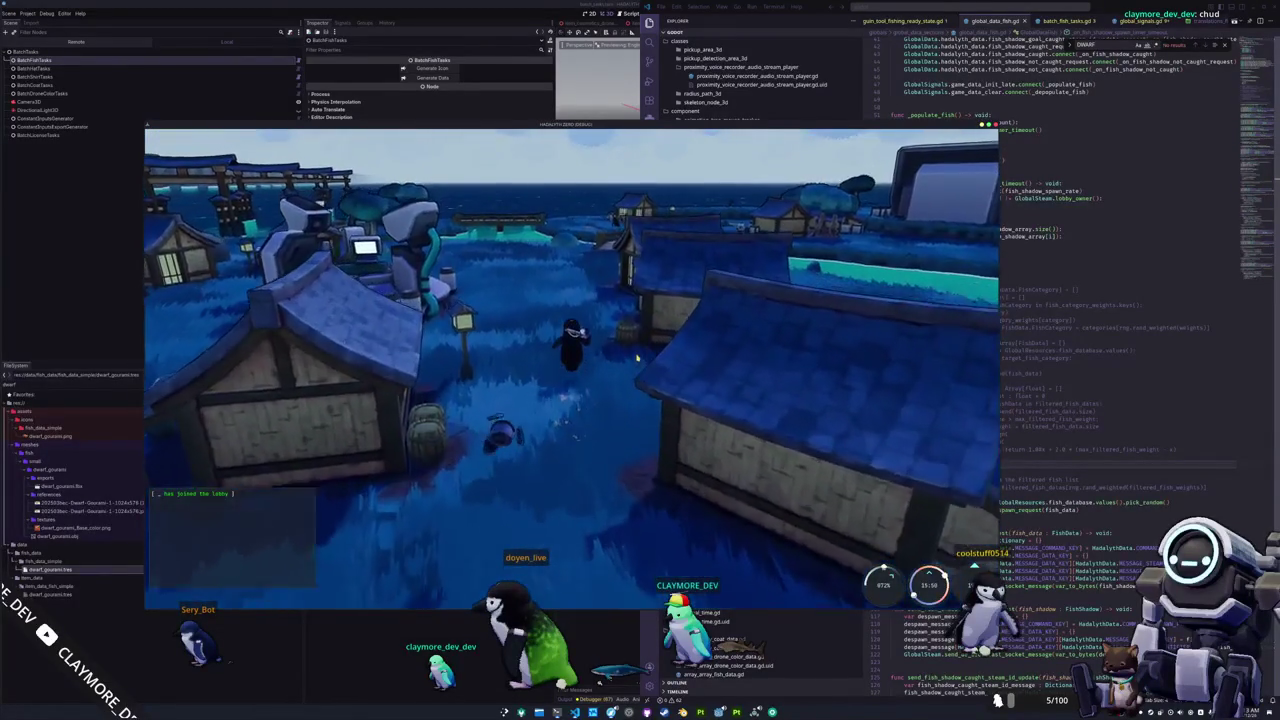
key(Tab)
Use the first Gumball and the teal hat items, then reopen the inventory.
right_click(630, 192)
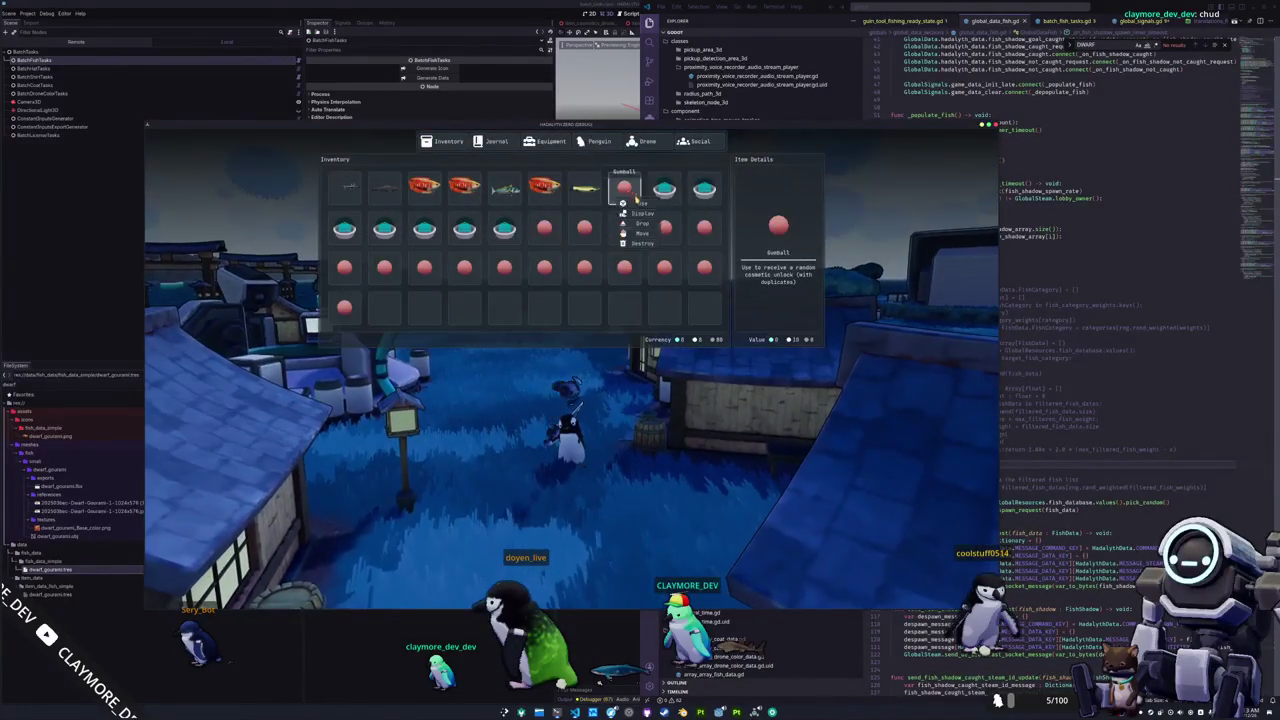
right_click(700, 240)
double_click(624, 188)
double_click(664, 188)
key(Escape)
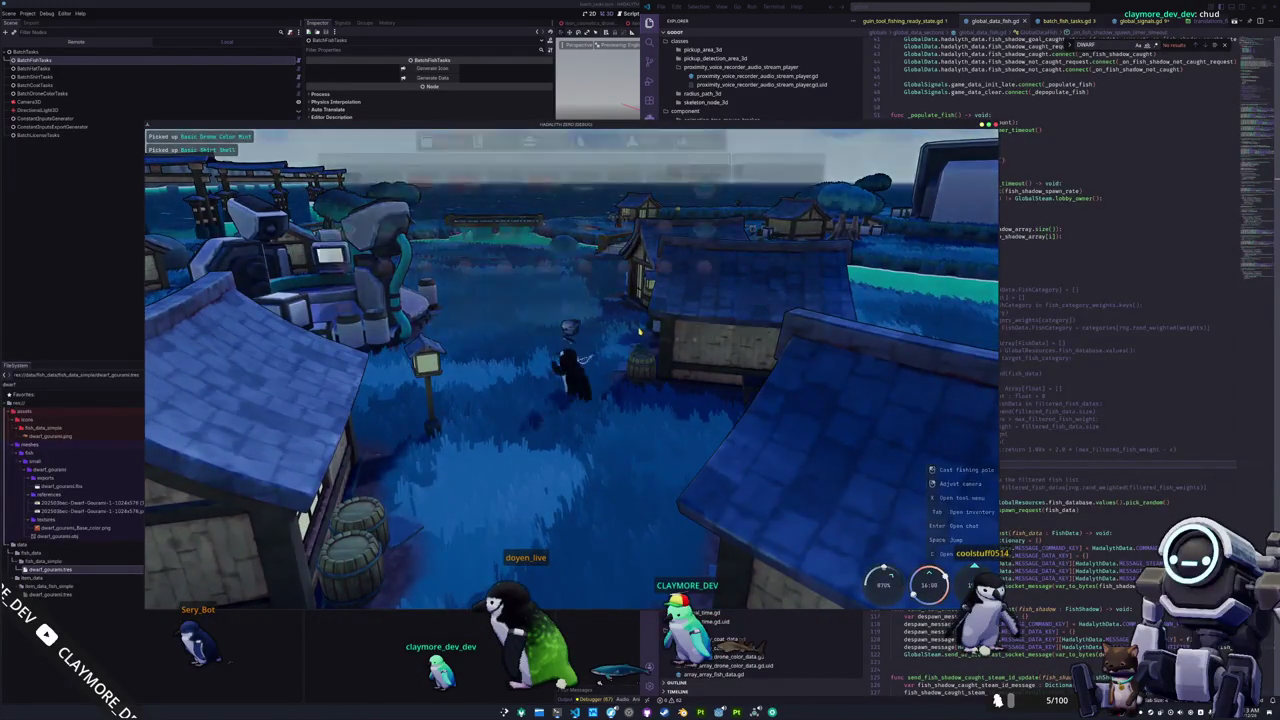
key(Tab)
Use Basic Shirt Shell, Basic Hat Rust, Emperor Penguin, Basic Hat Indigo, Basic Shirt Moss and Basic Coat Moss.
double_click(705, 232)
click(669, 244)
click(630, 243)
click(598, 243)
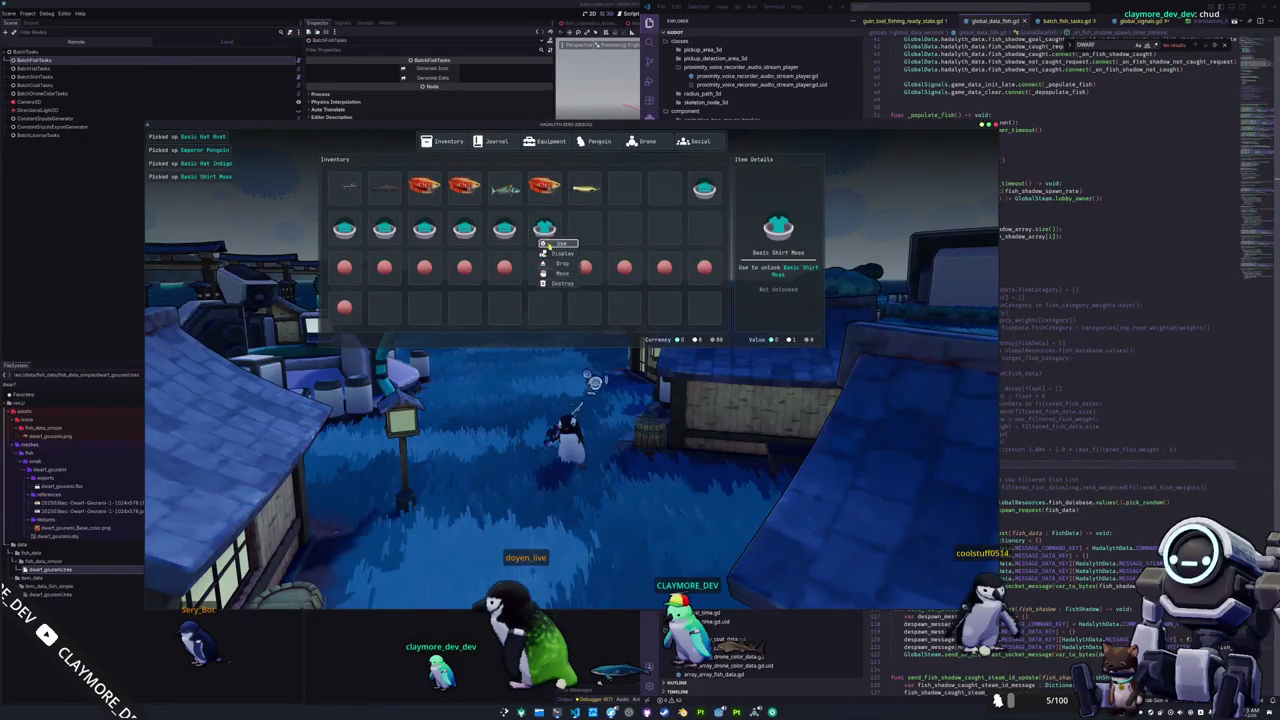
click(547, 245)
right_click(352, 281)
click(361, 285)
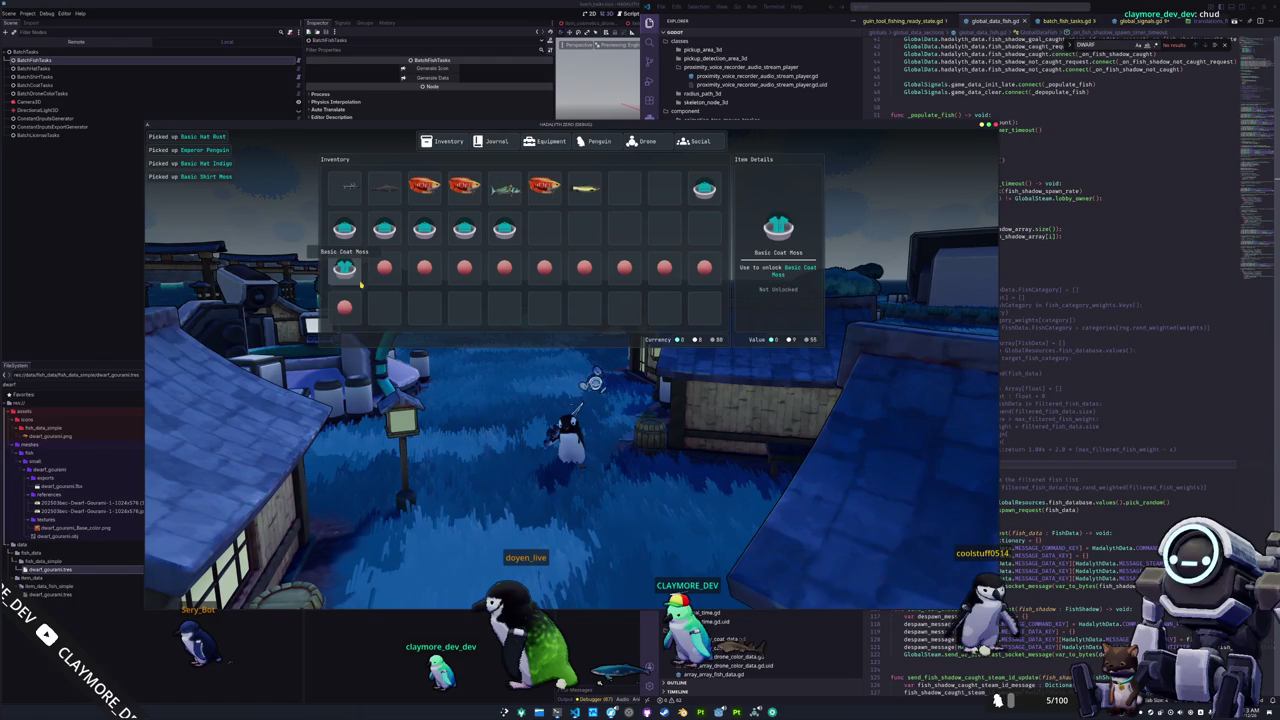
click(358, 284)
Use Gumballs and their unlocks: Basic Hat White, Basic Drone Color Moss, Basic Hat Mint, Basic Coat Cobalt.
right_click(384, 266)
click(393, 270)
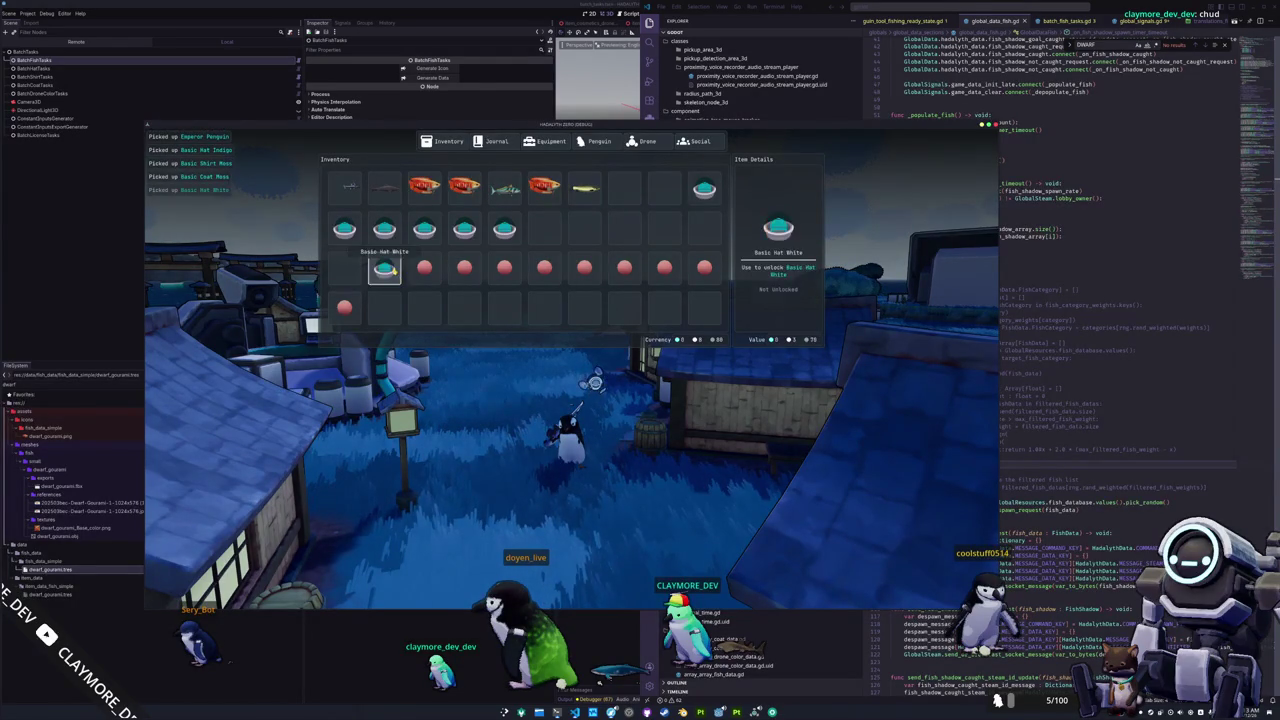
click(398, 284)
right_click(424, 267)
click(436, 285)
right_click(424, 267)
click(438, 285)
right_click(464, 267)
click(478, 285)
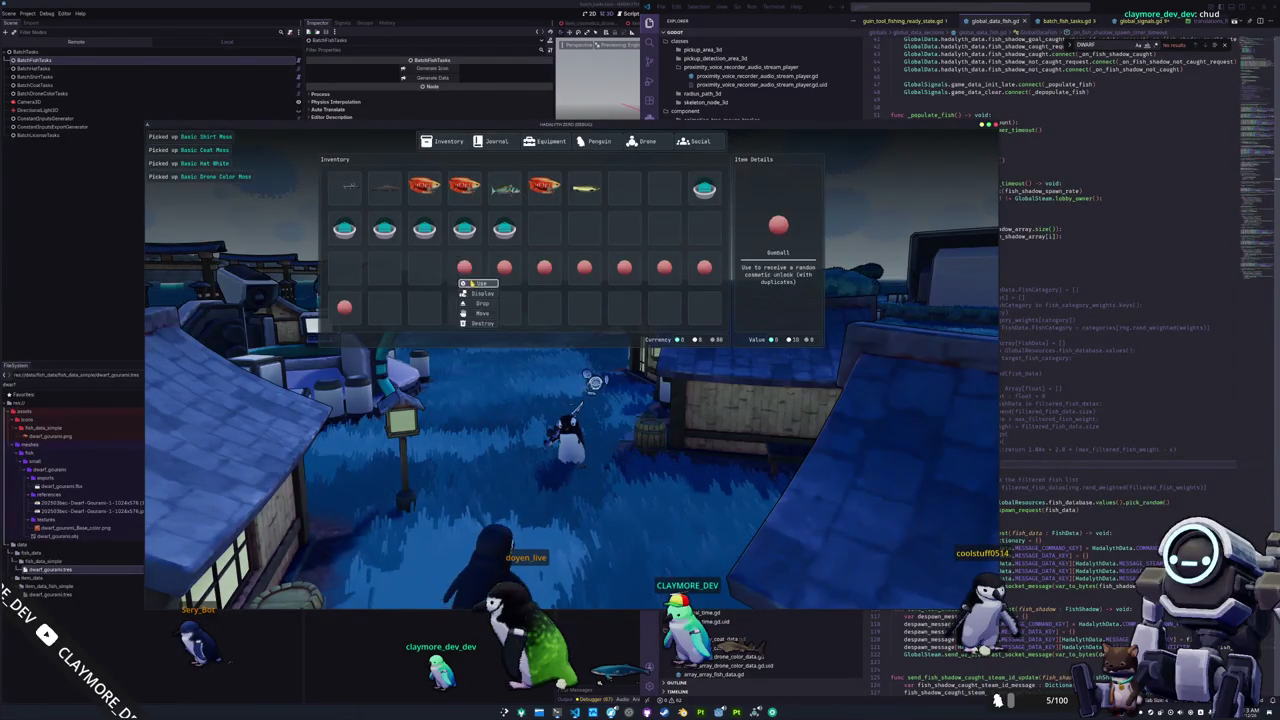
right_click(464, 267)
click(476, 284)
right_click(504, 267)
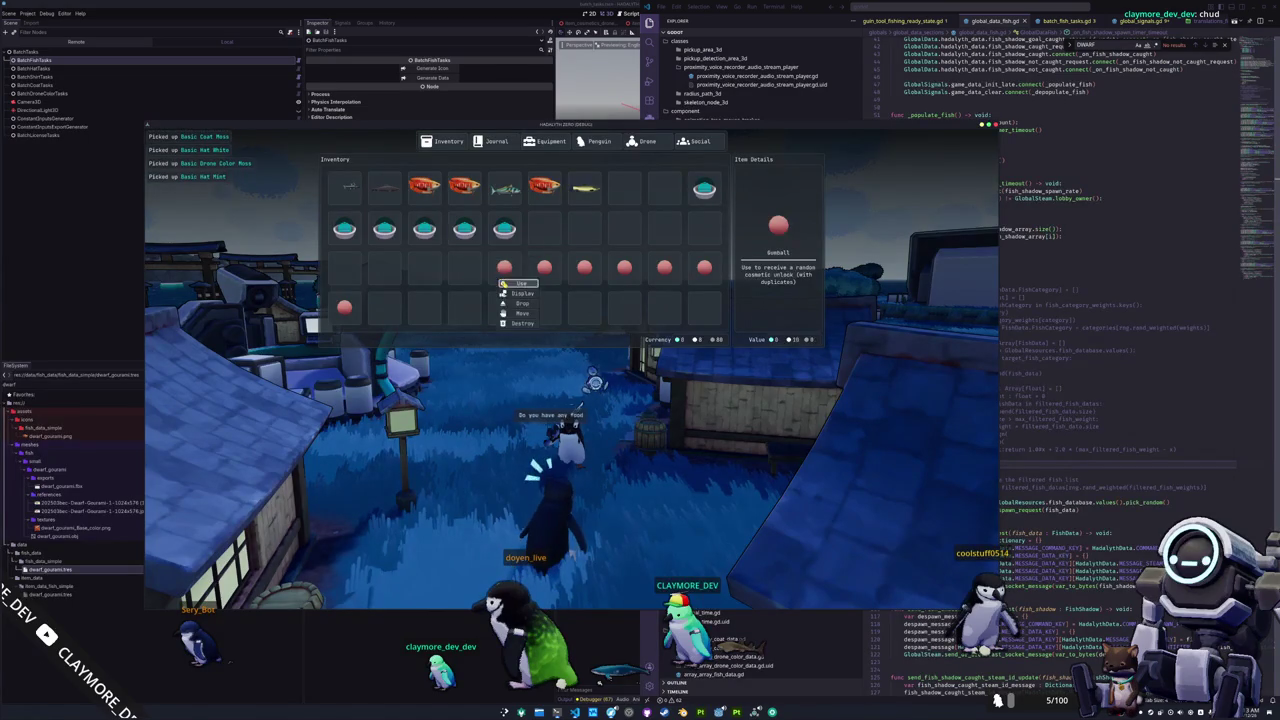
click(518, 285)
click(516, 284)
Use Basic Coat Azure and the remaining Gumballs, ending with Basic Shirt Brass.
right_click(546, 268)
click(556, 284)
click(598, 285)
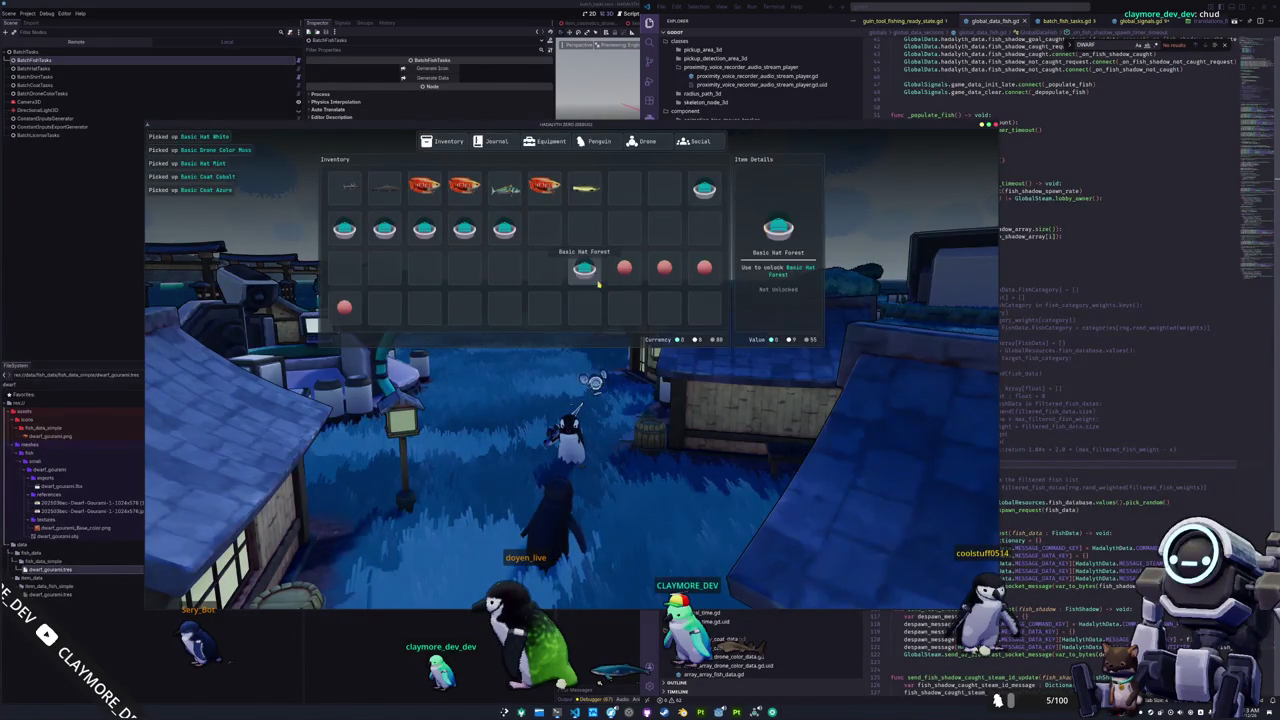
right_click(586, 268)
click(598, 285)
right_click(624, 268)
click(636, 284)
right_click(664, 268)
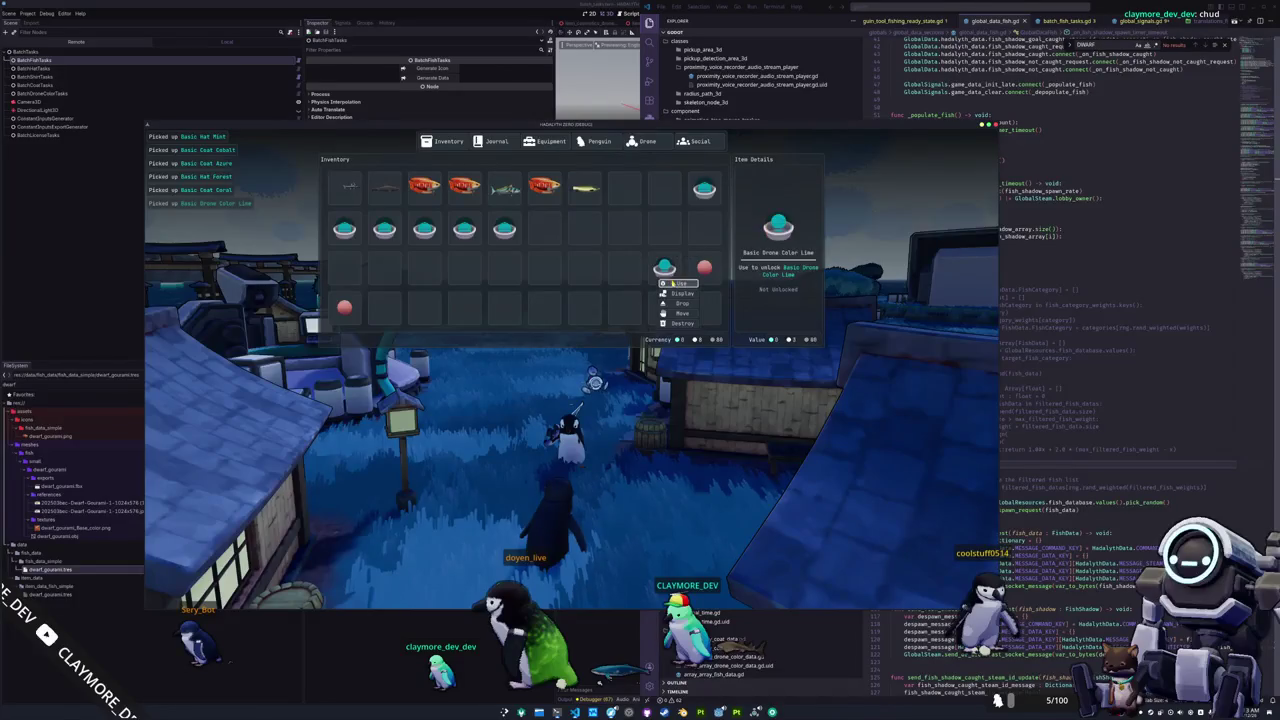
click(677, 284)
click(720, 285)
right_click(344, 307)
click(358, 323)
right_click(344, 307)
click(358, 323)
Drop the Basic Hat Teal item out of the inventory.
right_click(464, 230)
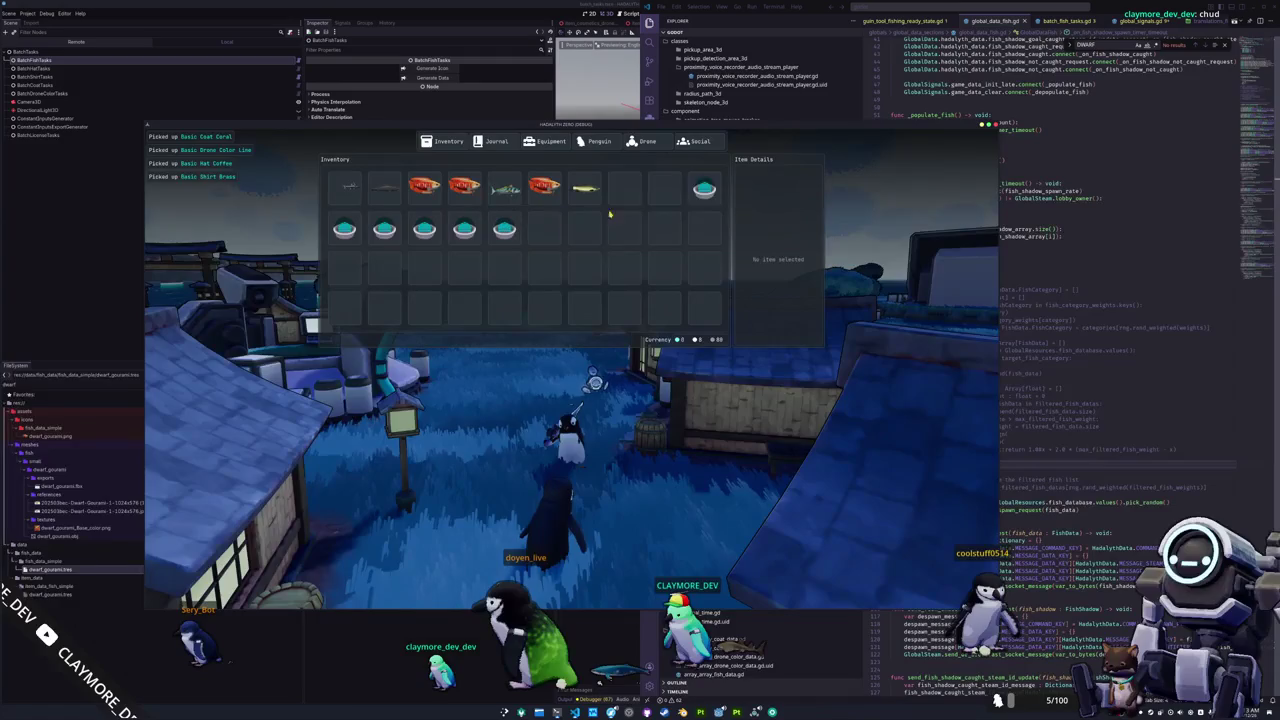
right_click(703, 194)
click(720, 214)
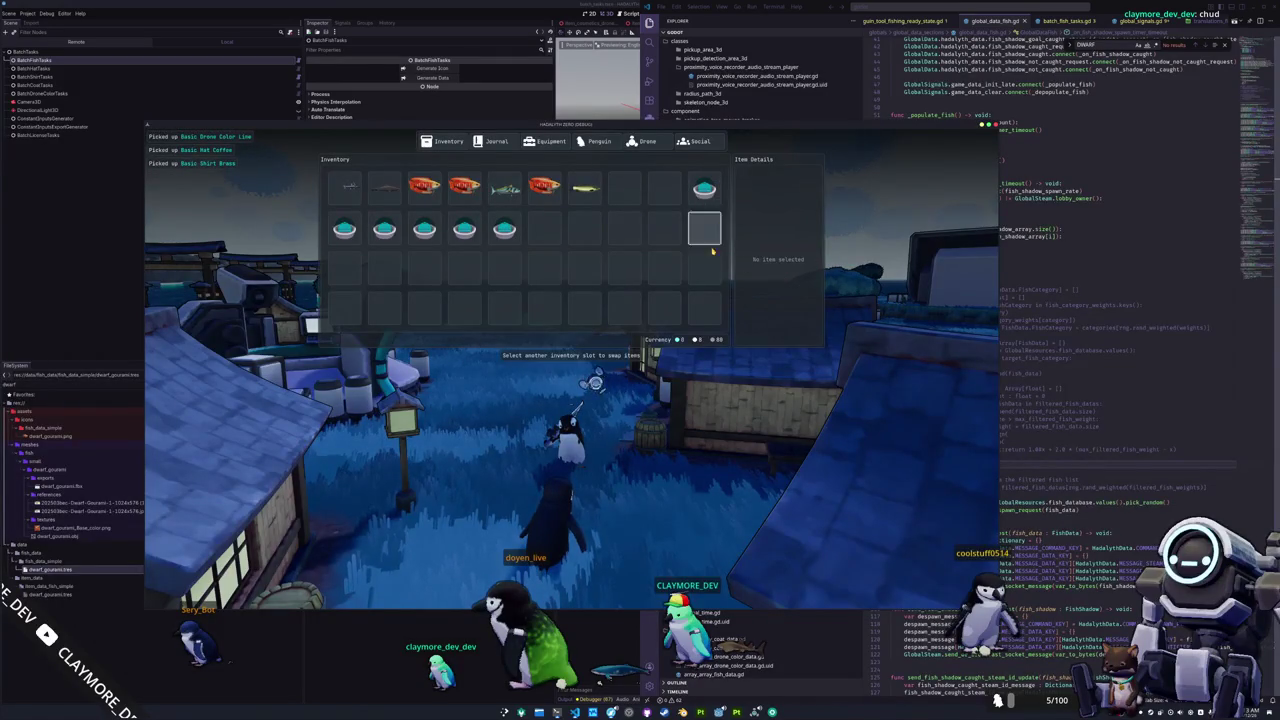
Close the inventory and walk the penguin toward the village house and bridge.
key(Tab)
key(w)
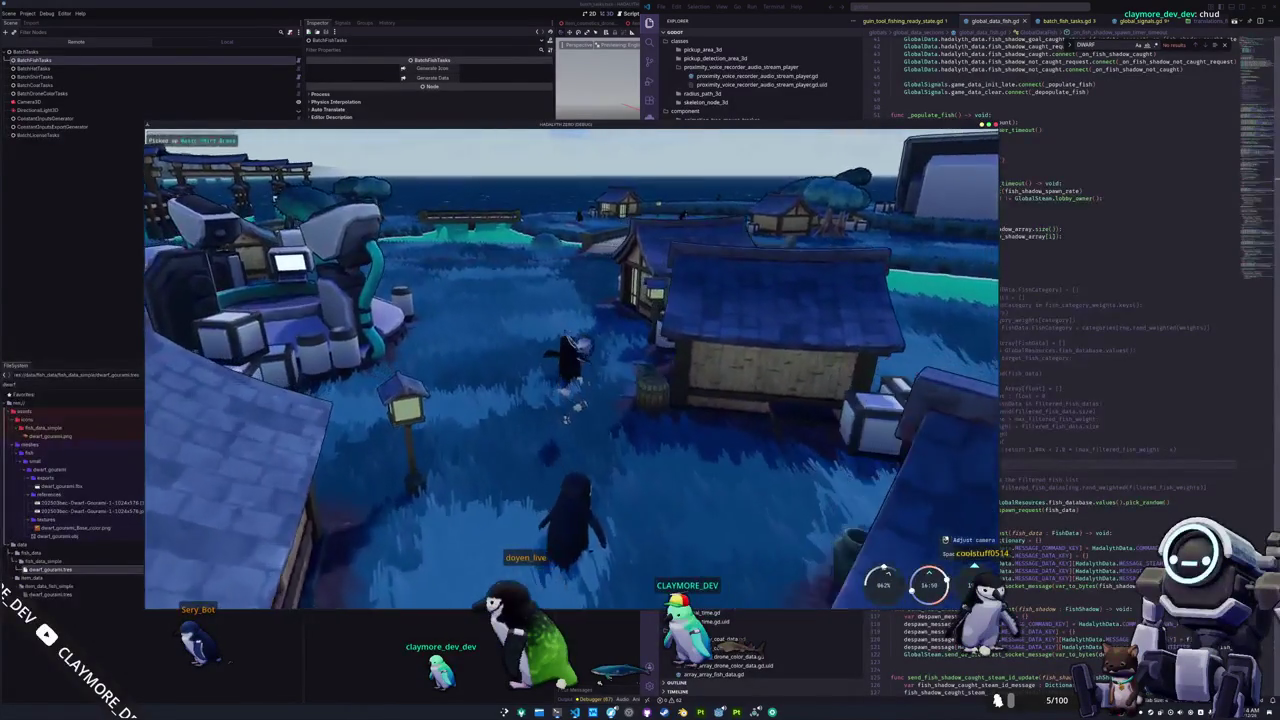
key(w)
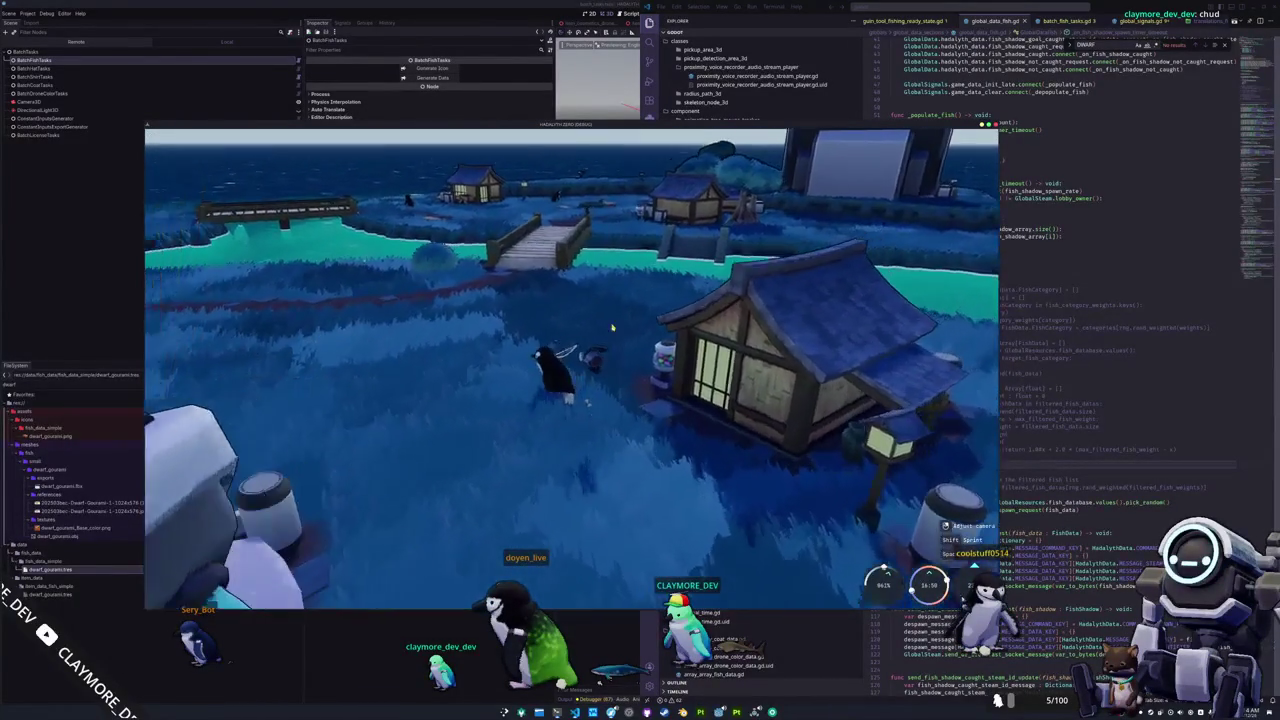
Equip the Emperor Penguin skin from the penguin cosmetics page.
key(Tab)
click(598, 141)
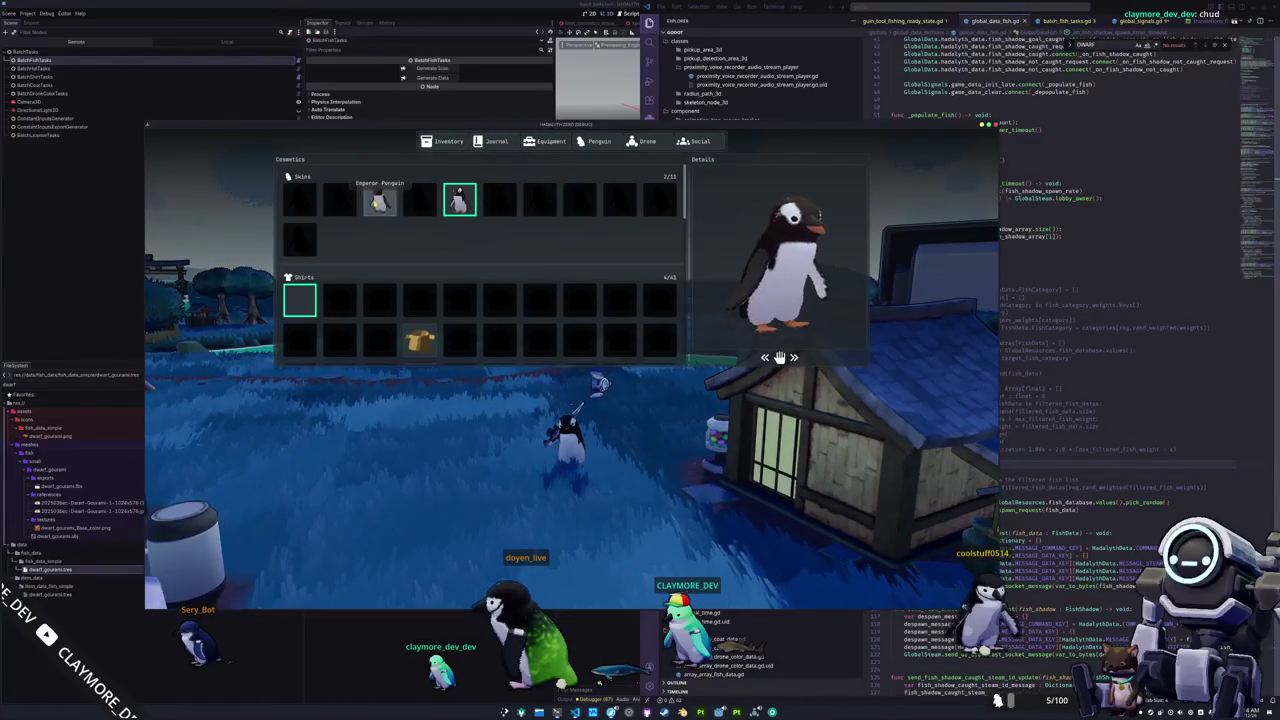
click(379, 200)
Try on the Basic Hat Red, white and teal hats, settling on the mint hat.
scroll(569, 337, down, 1)
scroll(569, 337, down, 1)
scroll(569, 337, down, 1)
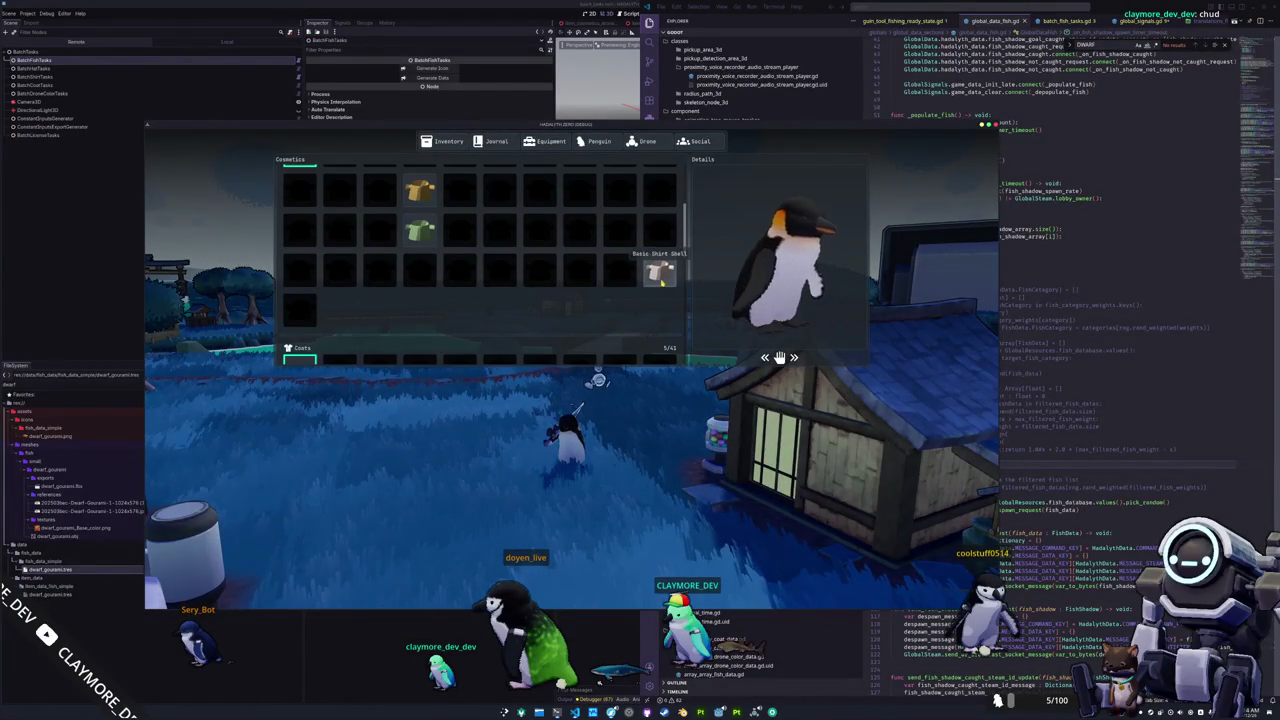
scroll(480, 260, down, 1)
scroll(480, 260, down, 1)
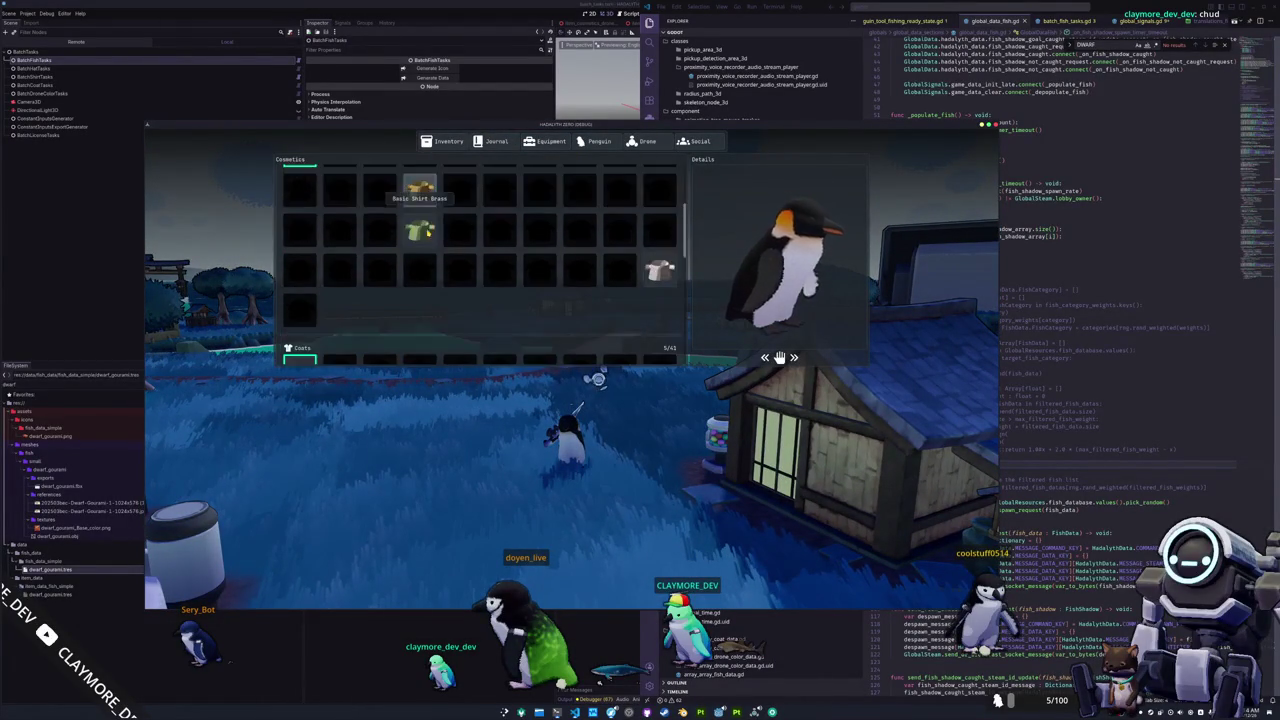
scroll(480, 260, down, 1)
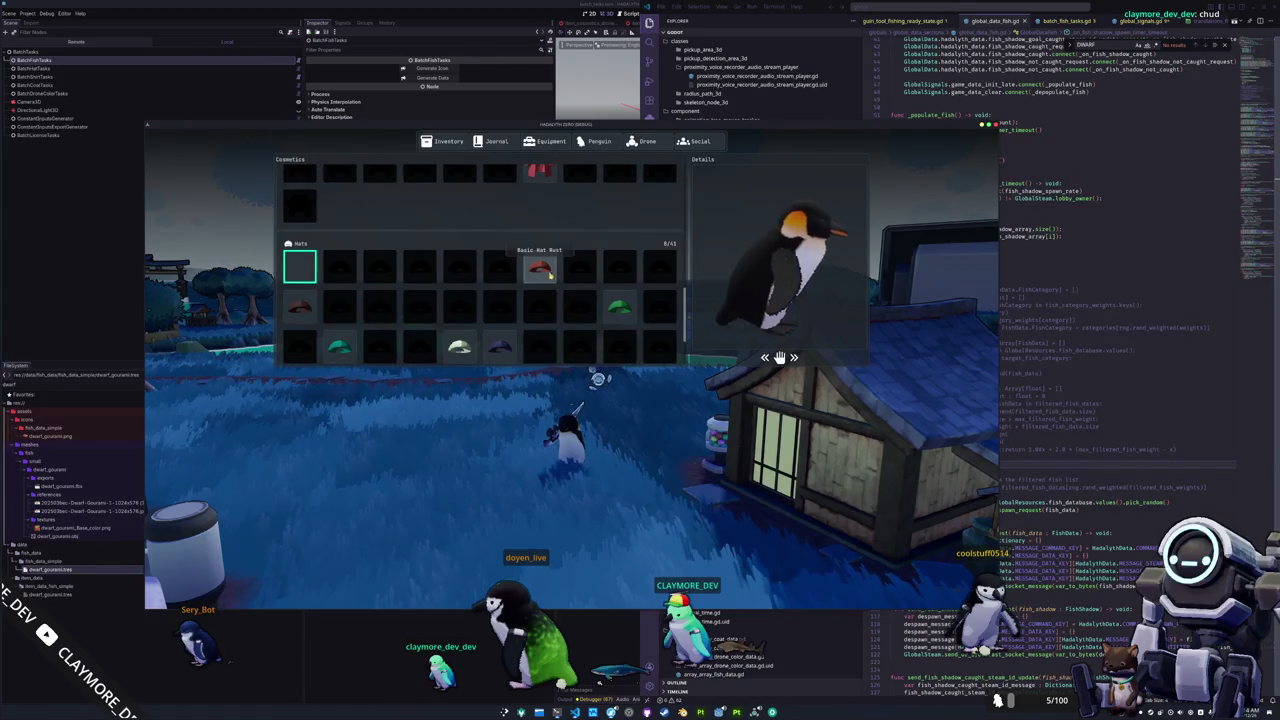
click(539, 268)
scroll(539, 270, down, 1)
click(499, 321)
click(459, 321)
scroll(345, 325, down, 1)
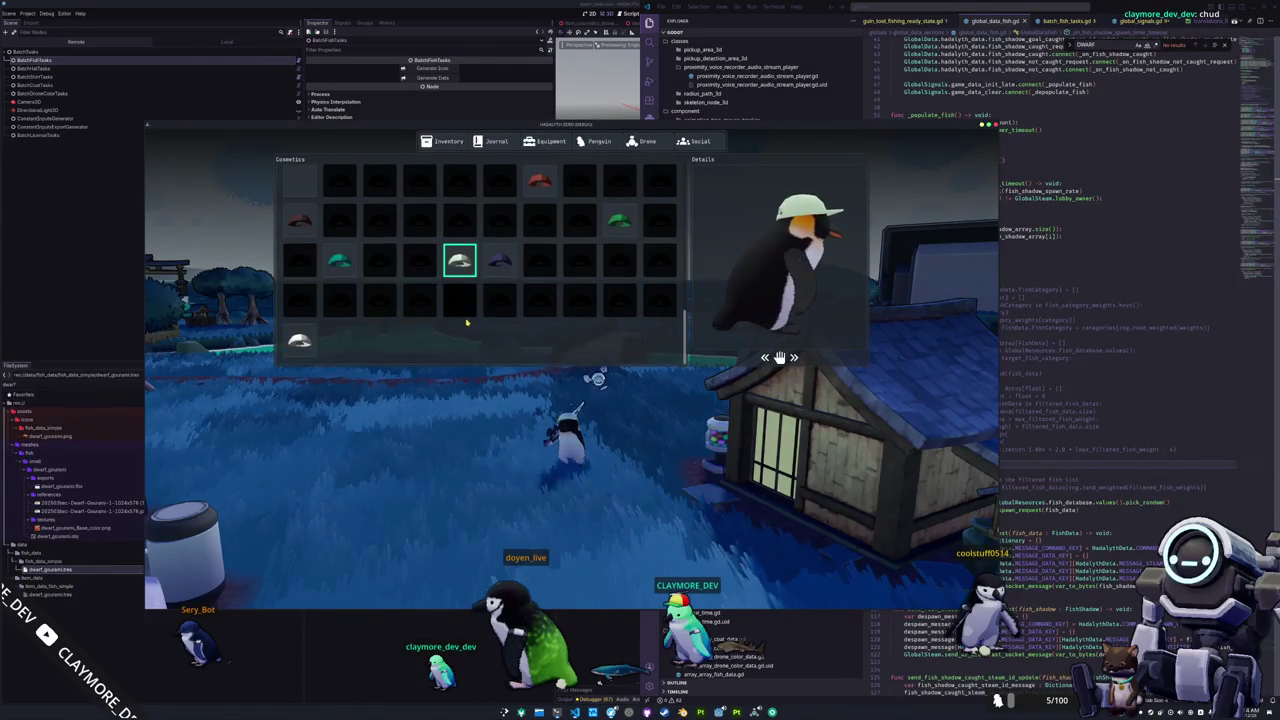
click(340, 262)
click(299, 340)
click(459, 262)
Try the Basic Coat Coral on the penguin, remove it, and close the cosmetics panel.
scroll(420, 290, up, 2)
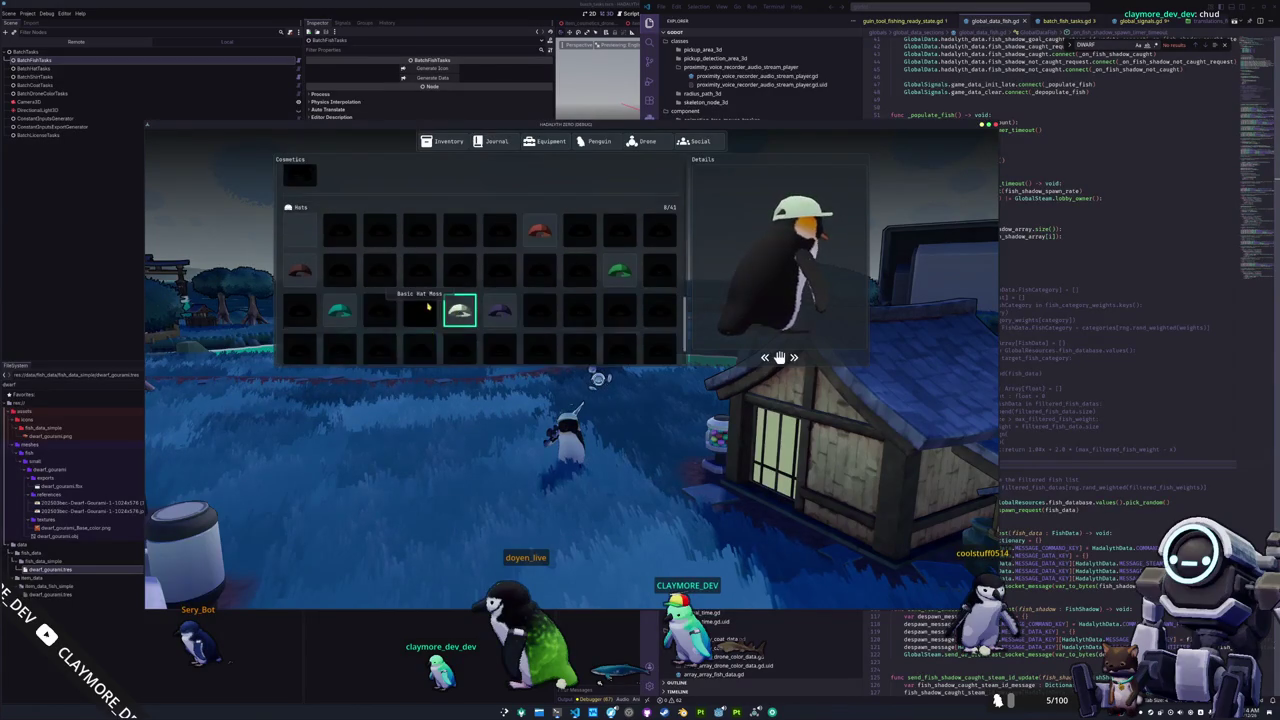
scroll(380, 305, up, 1)
scroll(538, 283, up, 3)
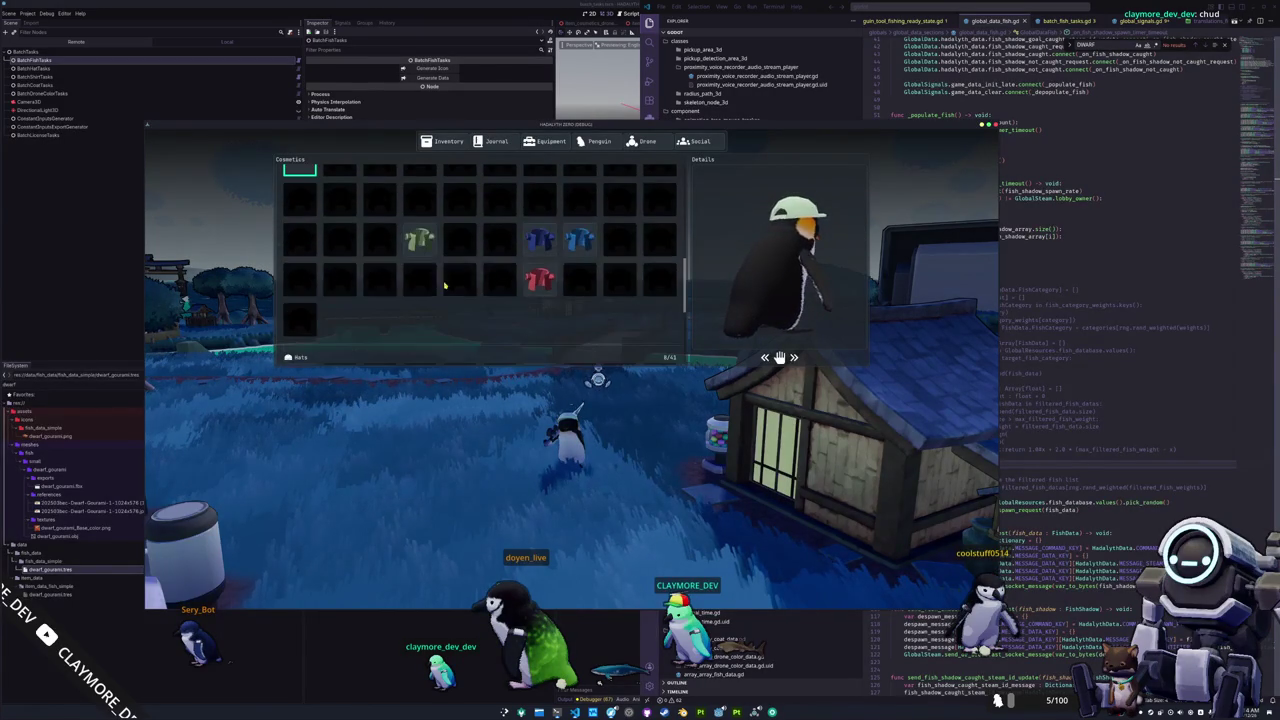
click(538, 283)
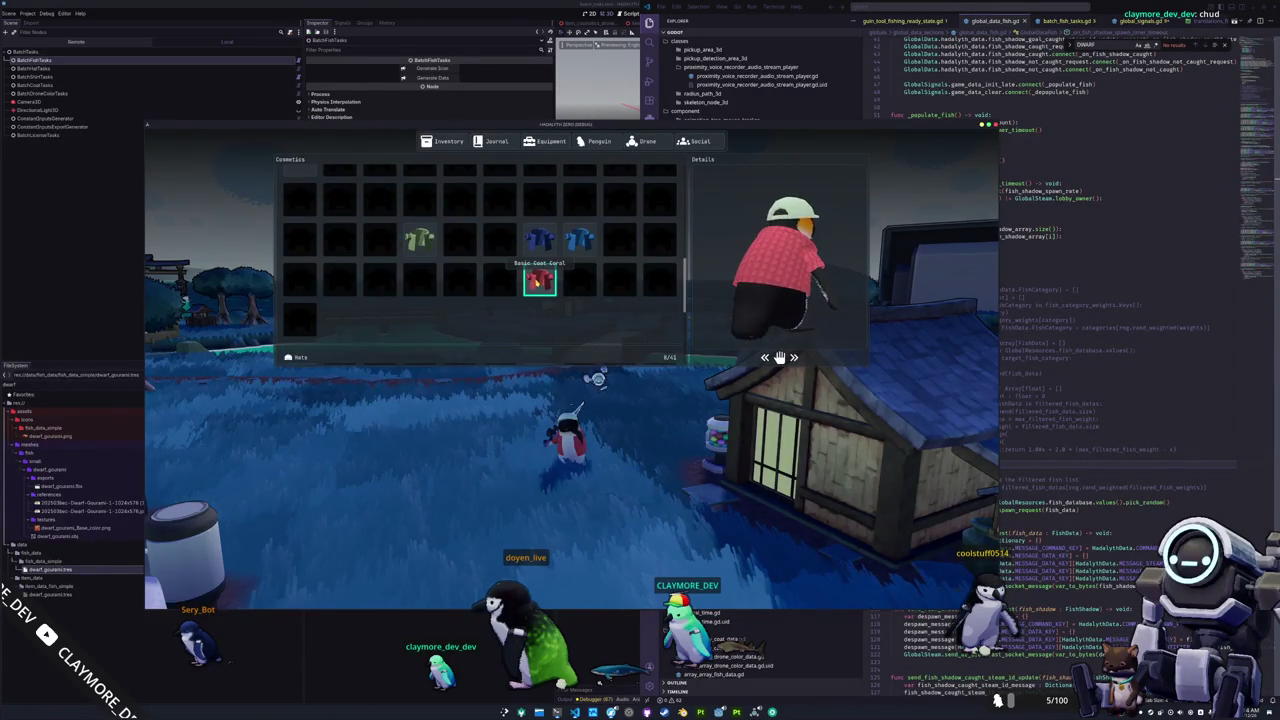
scroll(538, 283, up, 2)
click(433, 285)
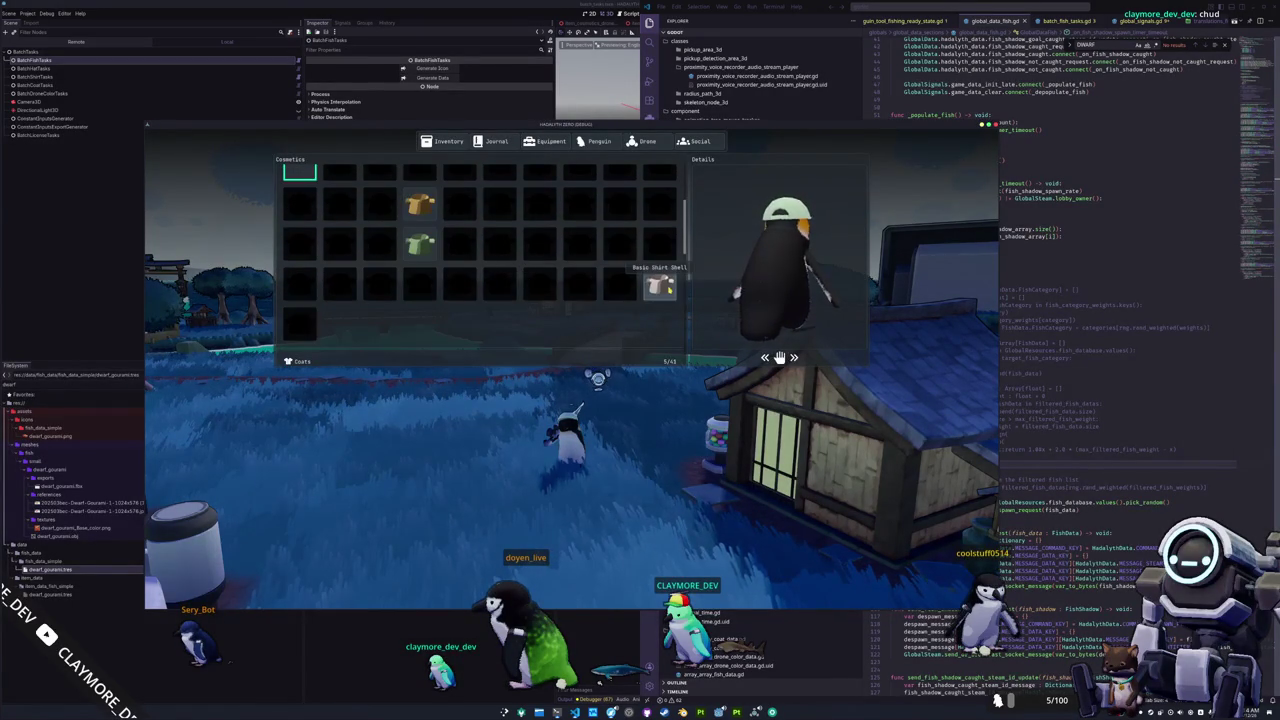
scroll(489, 305, down, 3)
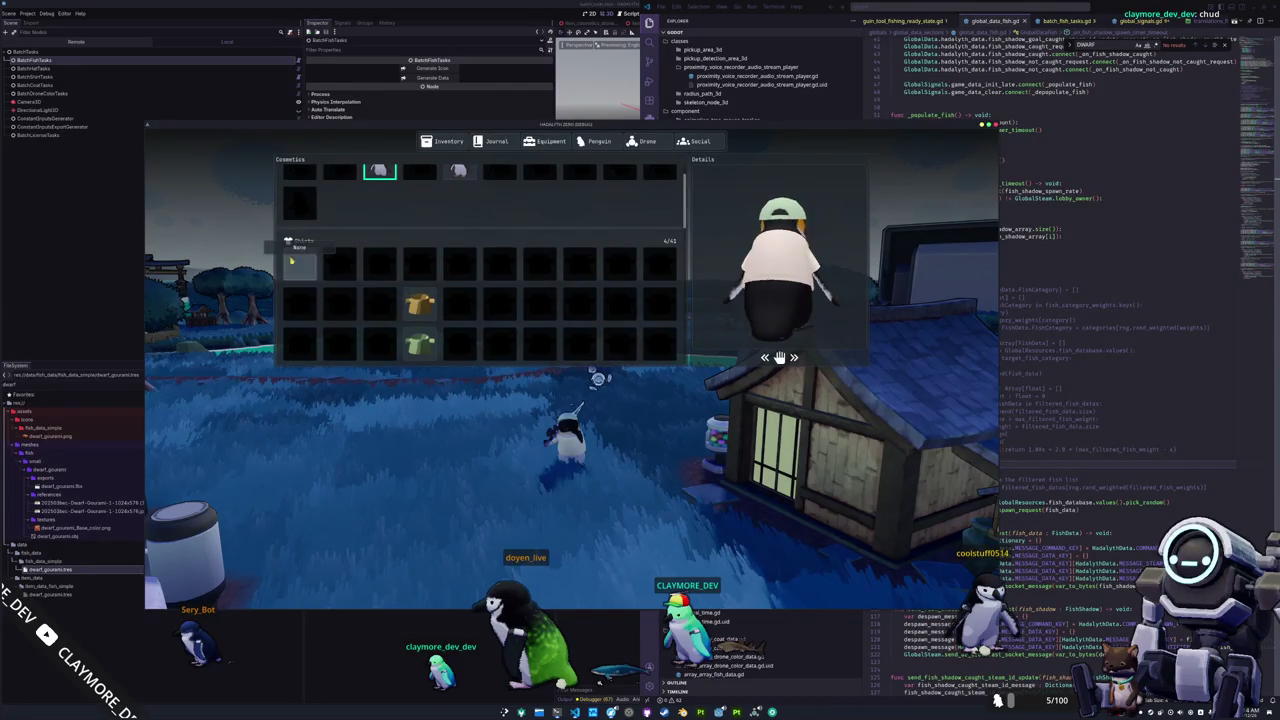
key(Escape)
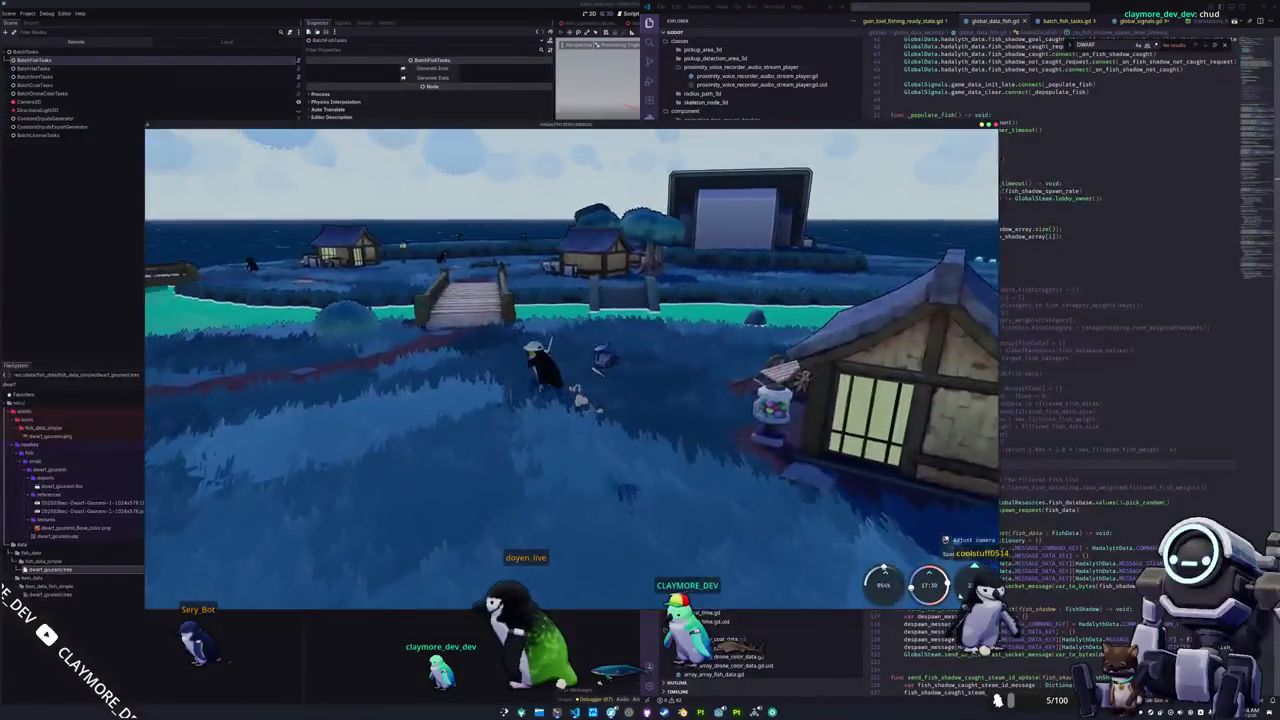
Walk the penguin along the red path past the torii gates to the sell machine deck.
key(w)
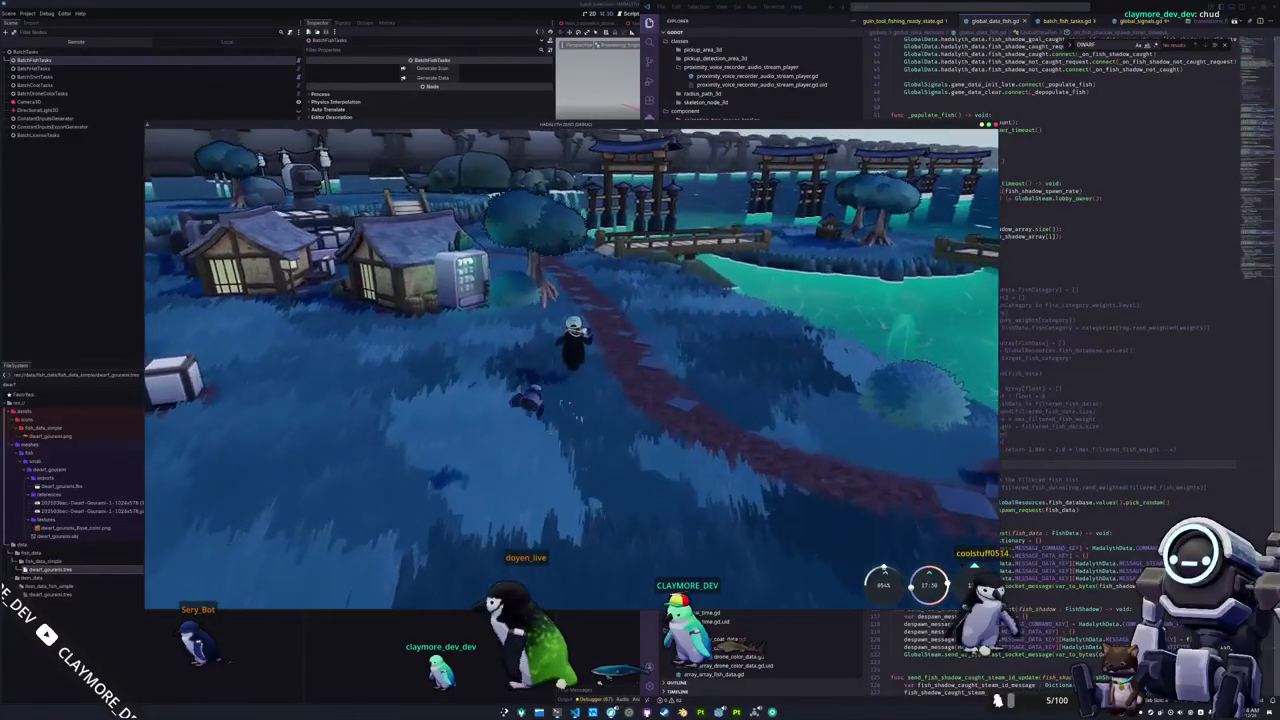
key(w)
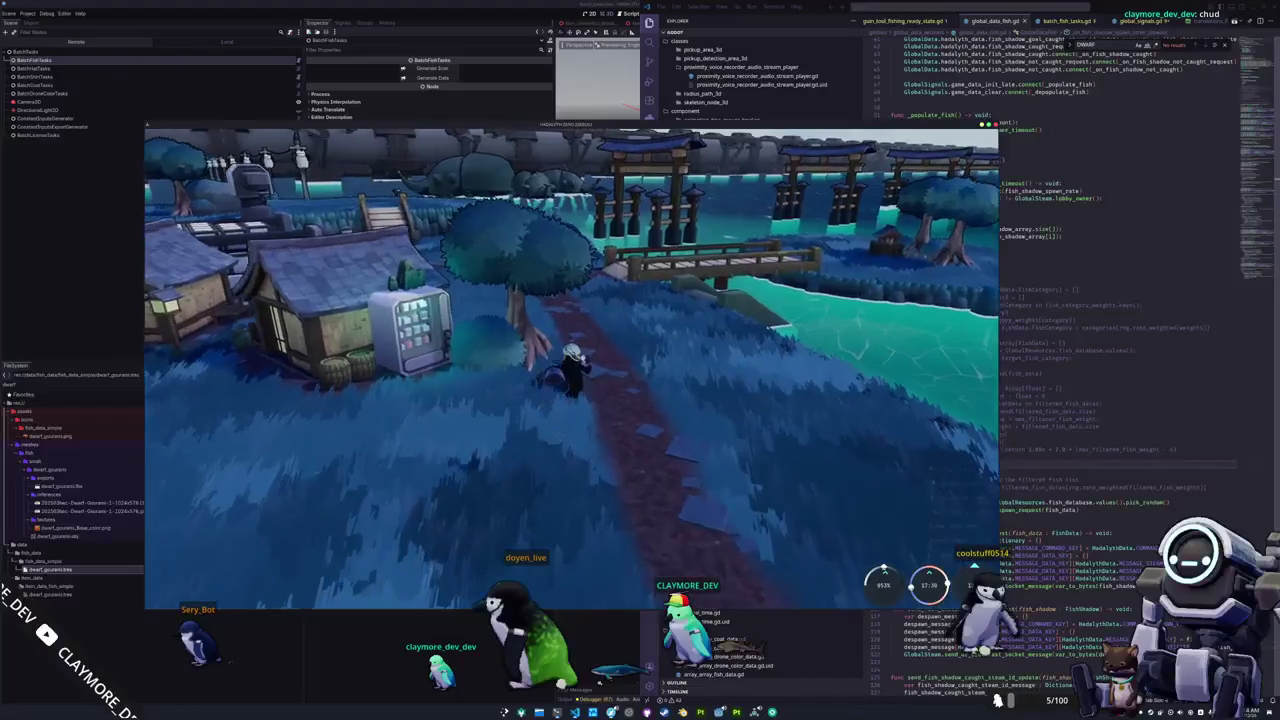
key(w)
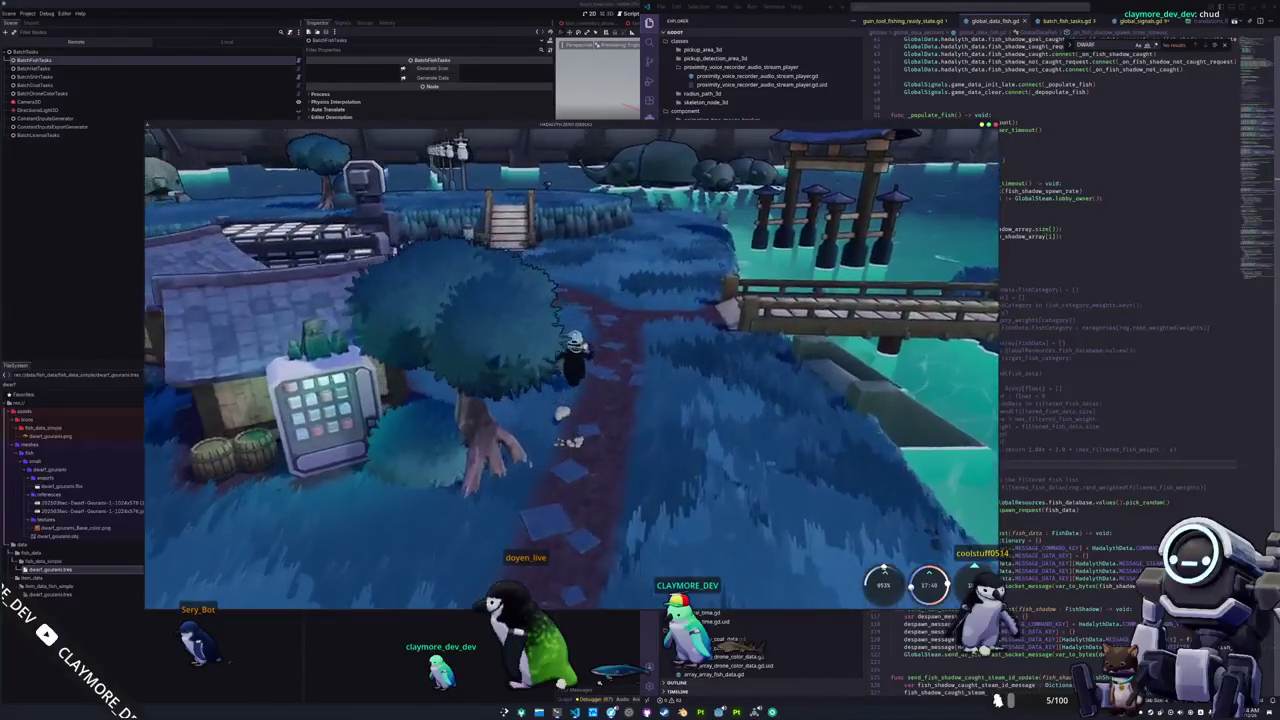
key(w)
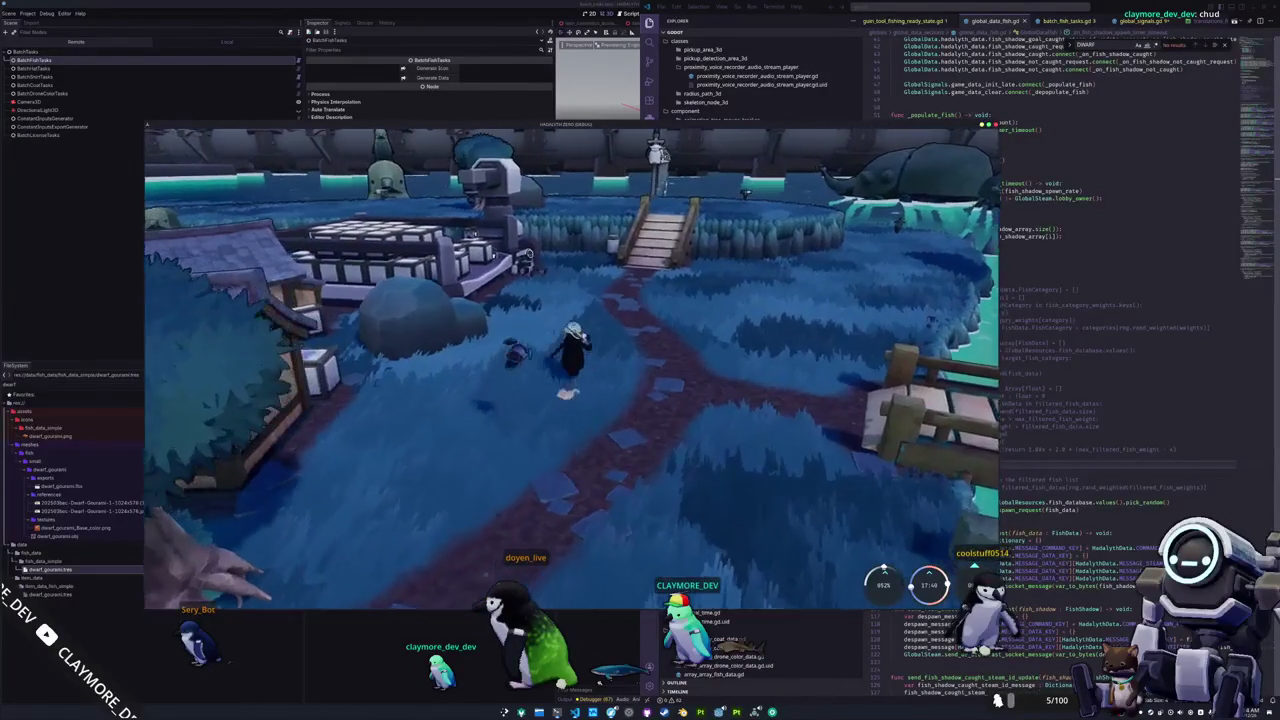
key(w)
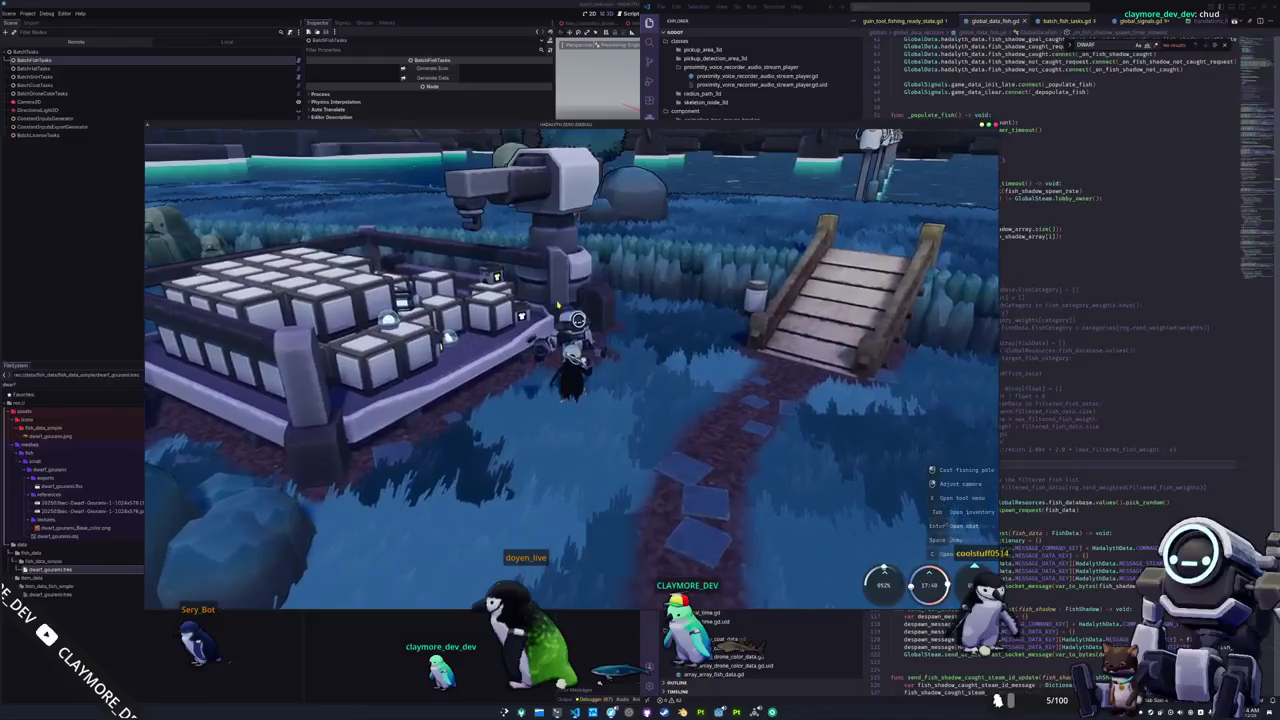
Sell the Basic Hat Teal at the sell machine and close the sell inventory.
key(e)
right_click(355, 200)
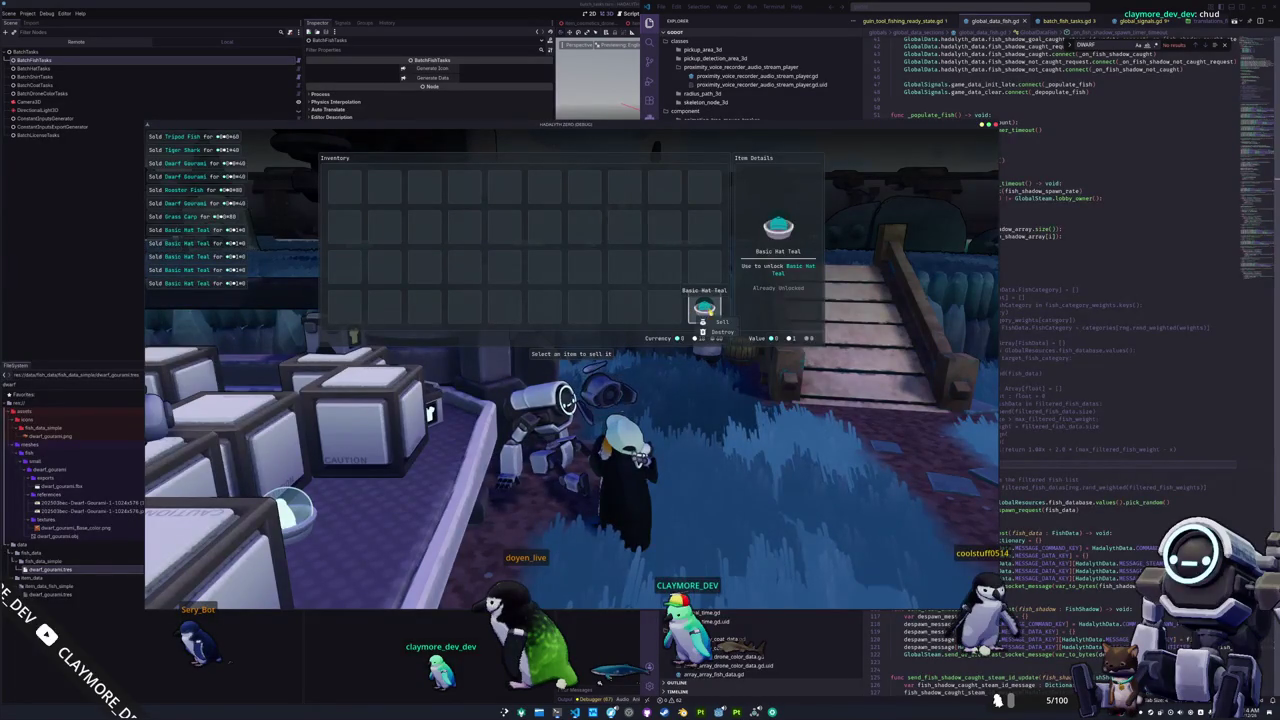
click(703, 322)
key(Escape)
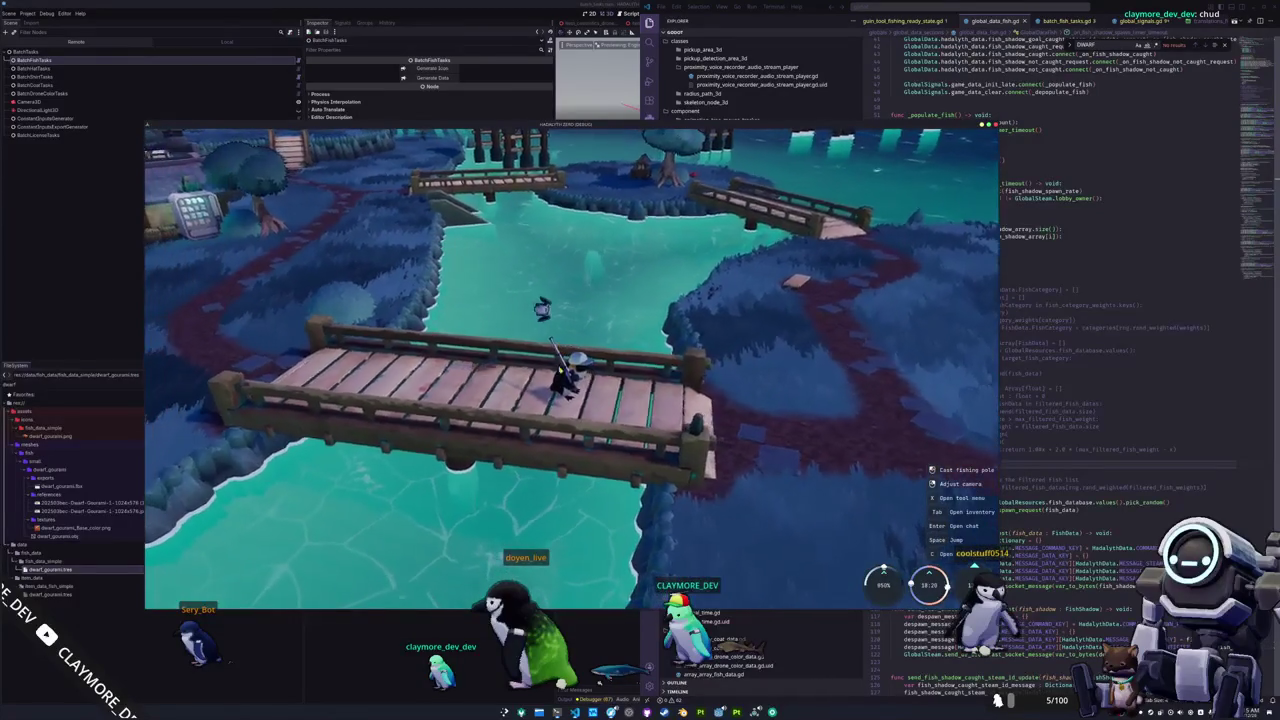
Back in the game, match the fishing arrow prompts to land a Common Whitefish.
key(alt+Tab)
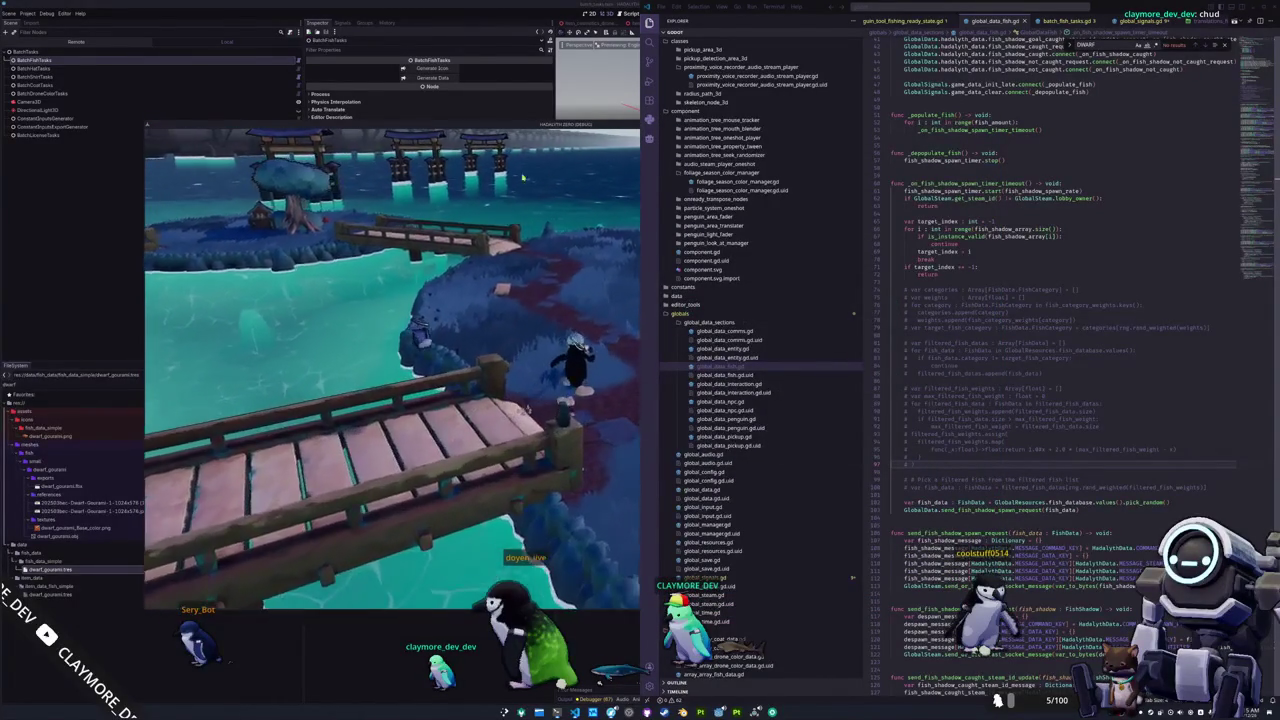
click(551, 126)
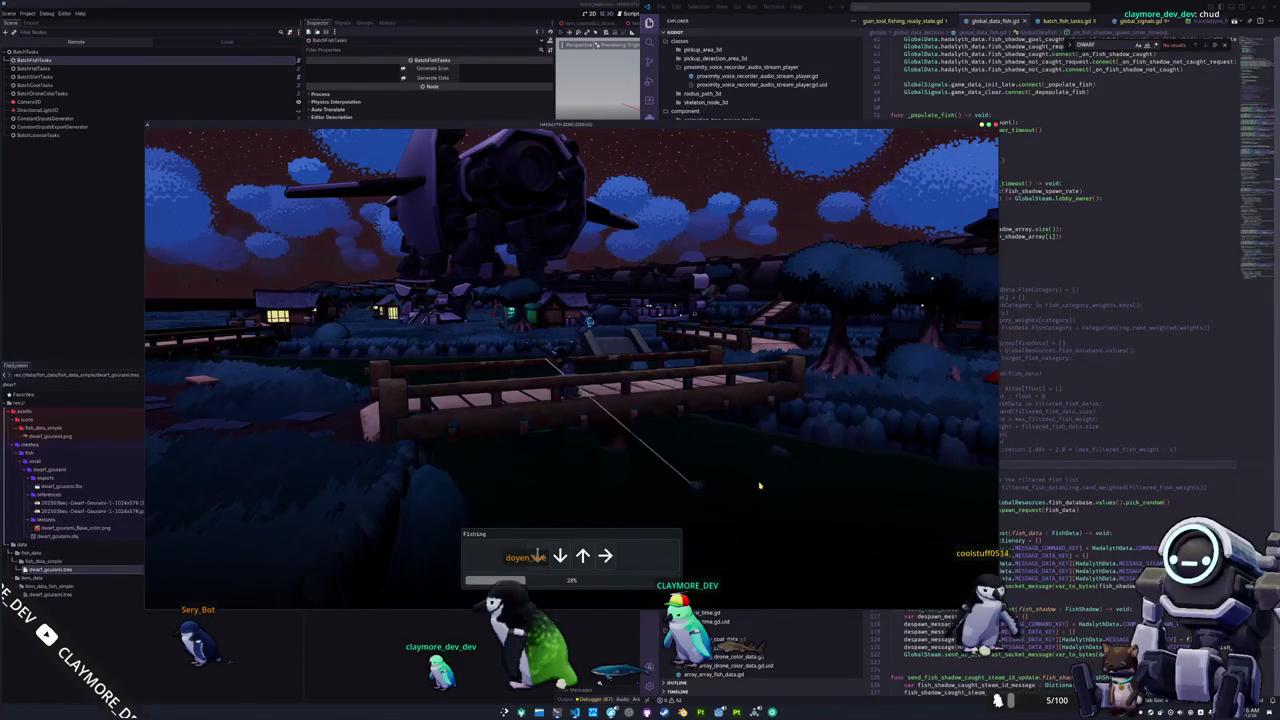
key(Down)
key(Down)
key(Up)
key(Right)
key(Right)
key(Down)
key(Up)
key(Down)
key(Up)
key(Left)
key(Down)
key(Left)
key(Up)
key(Right)
key(Left)
key(Down)
key(Up)
key(Right)
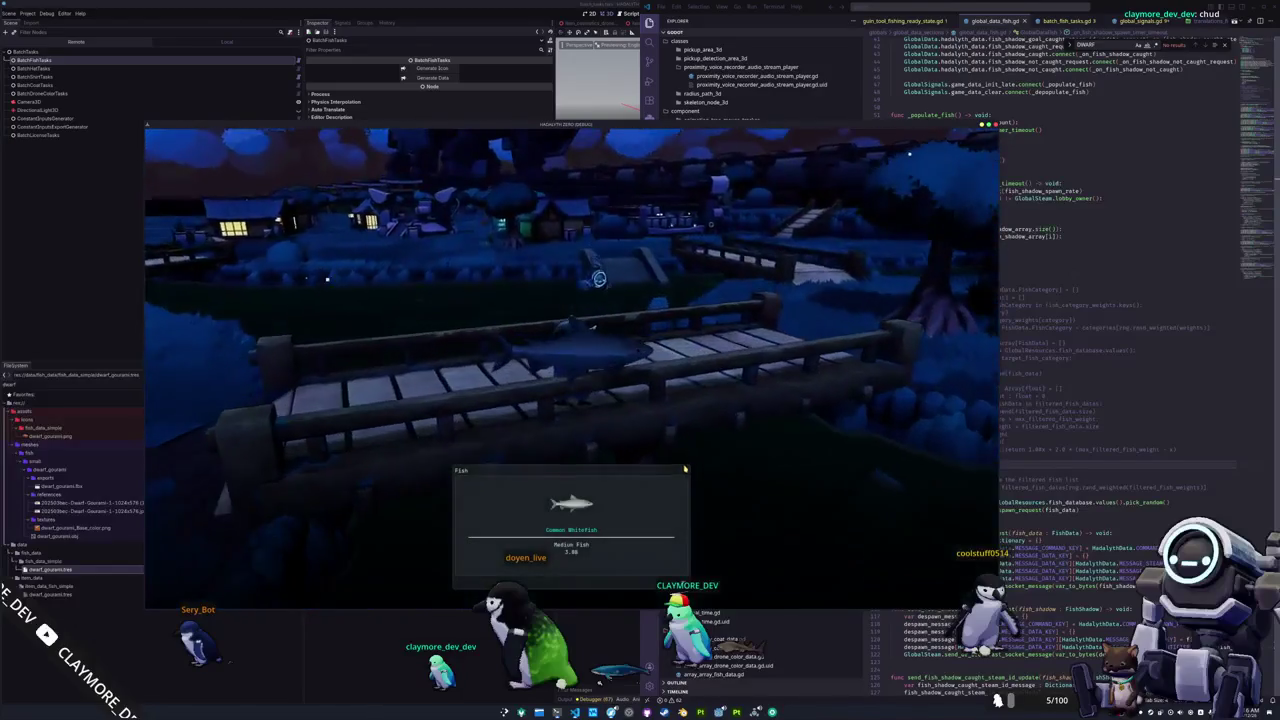
Walk off the bridge to the sell machine and sell the Common Whitefish.
right_drag(616, 429, 180, 393)
key(w)
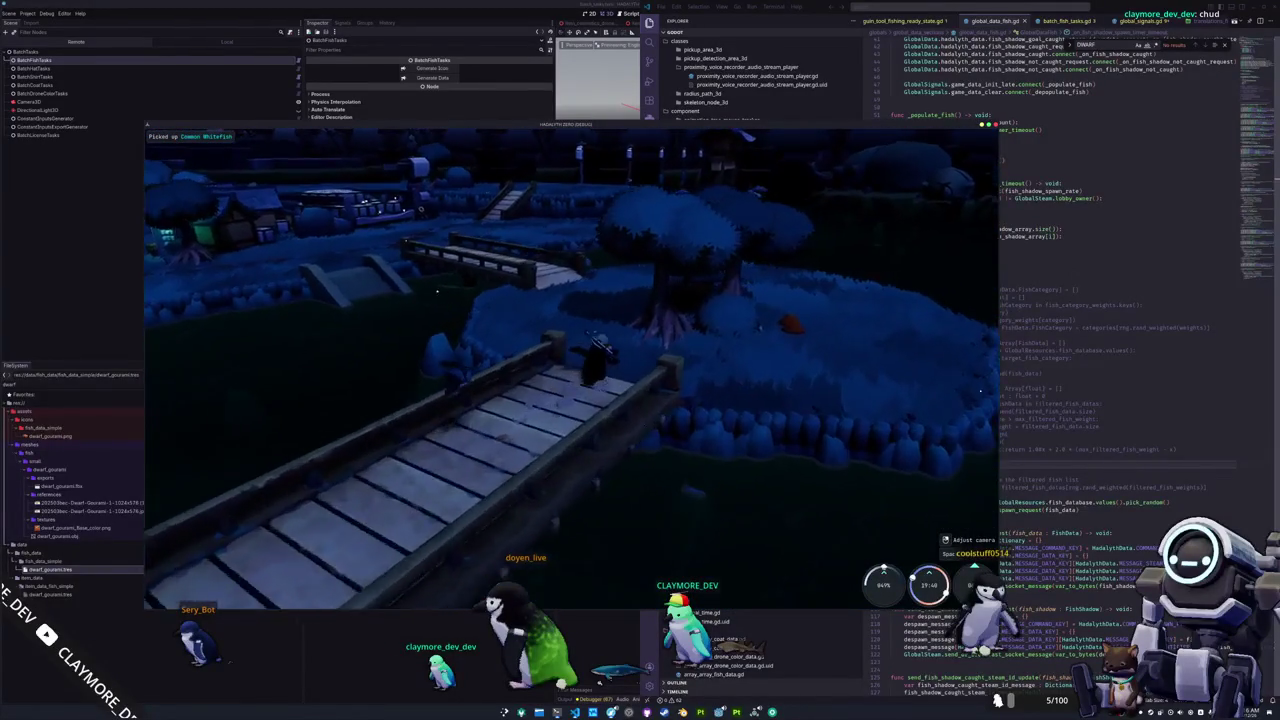
mouse_move(301, 240)
right_down()
mouse_move(472, 399)
mouse_move(661, 230)
right_up()
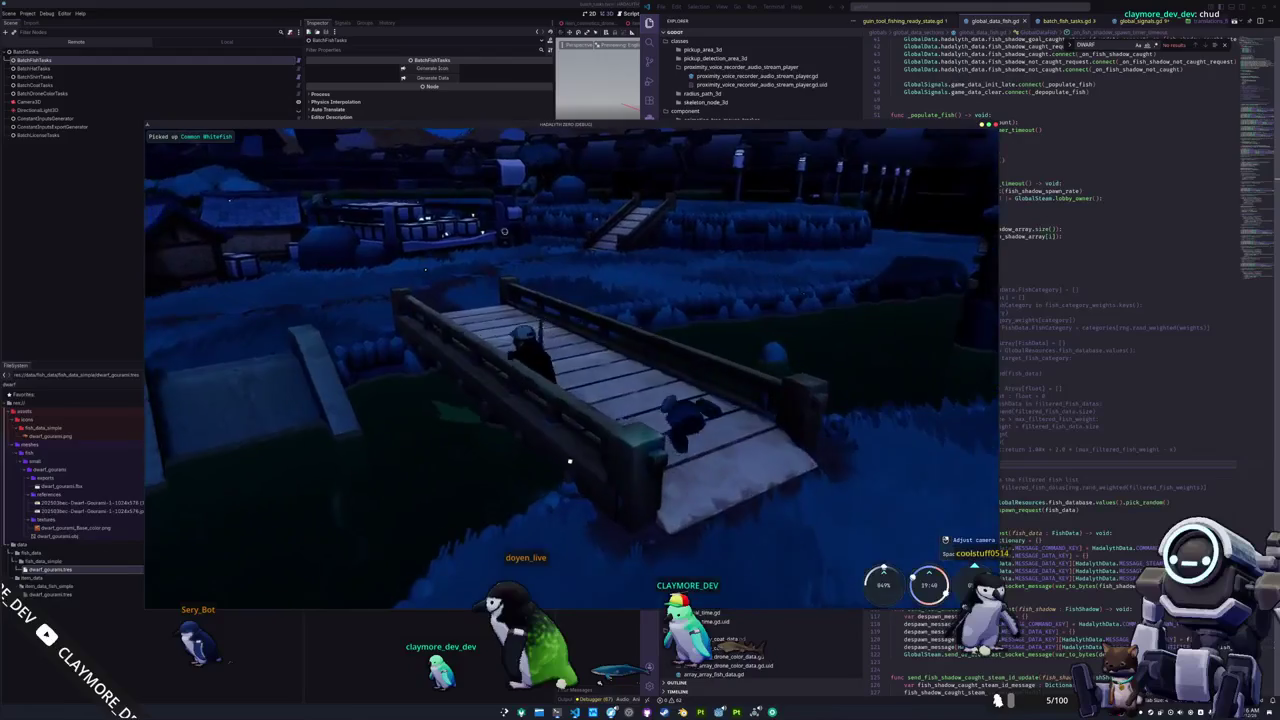
key(w)
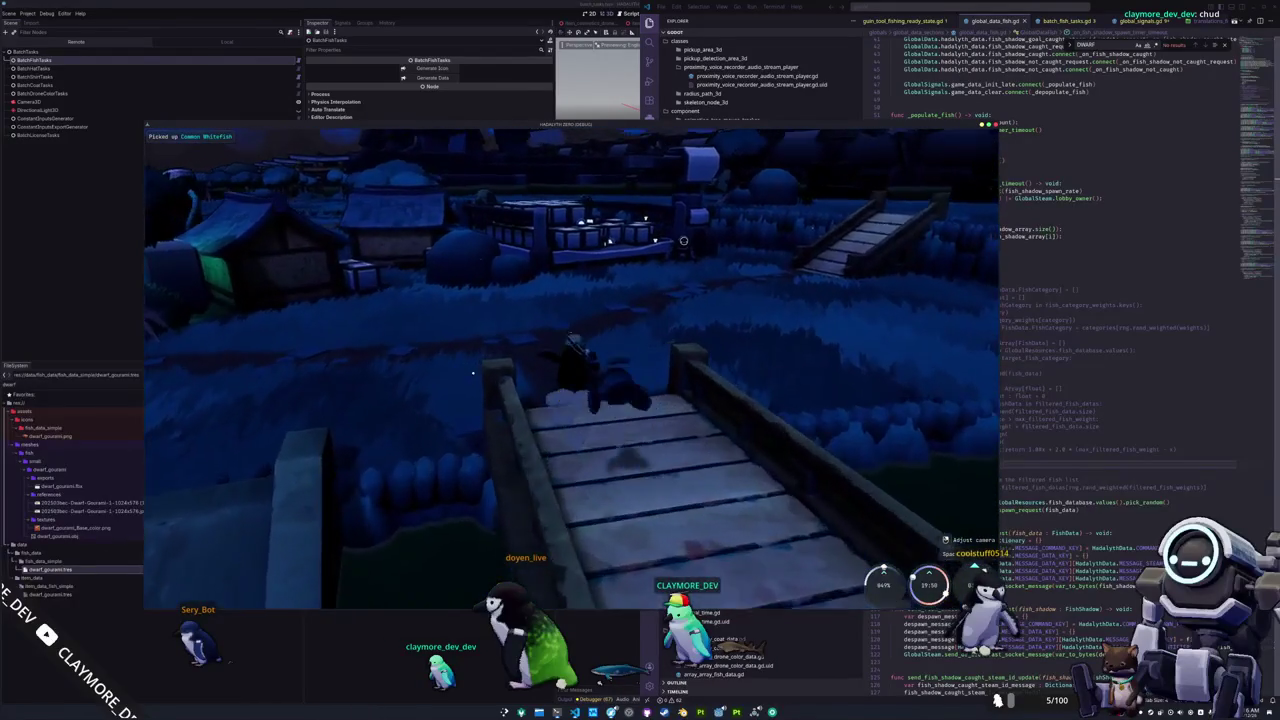
key(w)
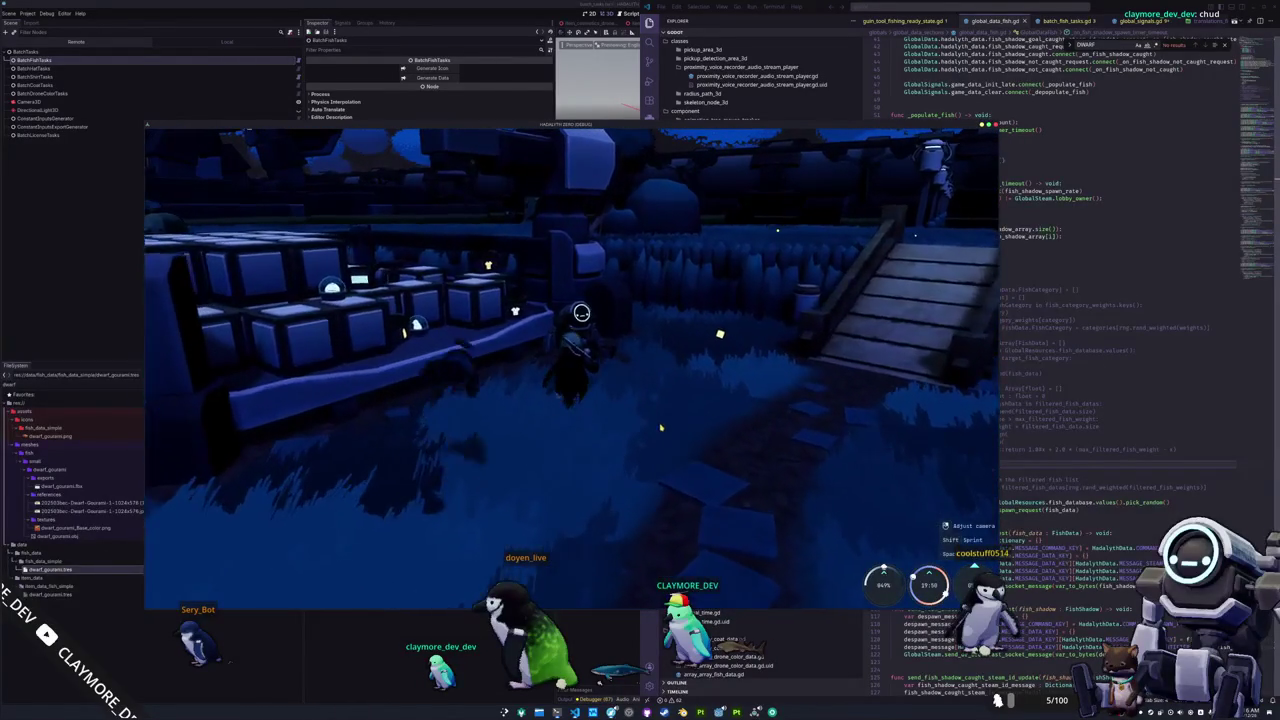
key(e)
click(344, 192)
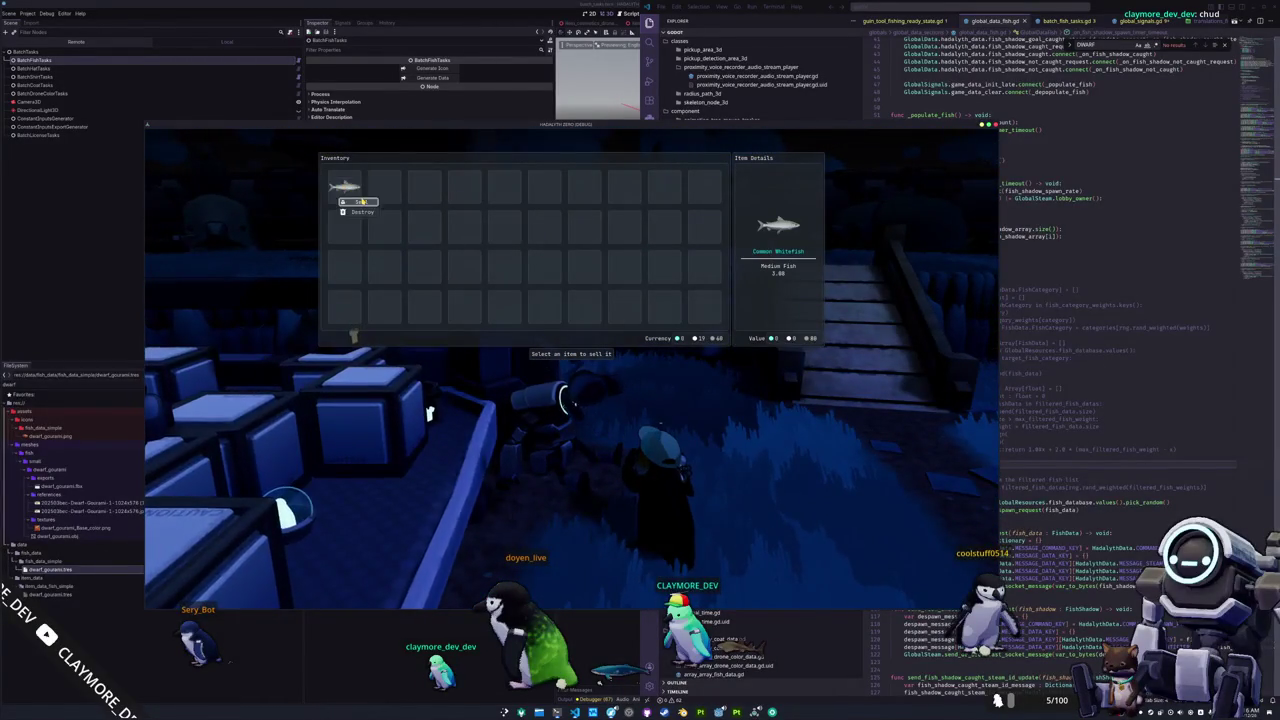
key(e)
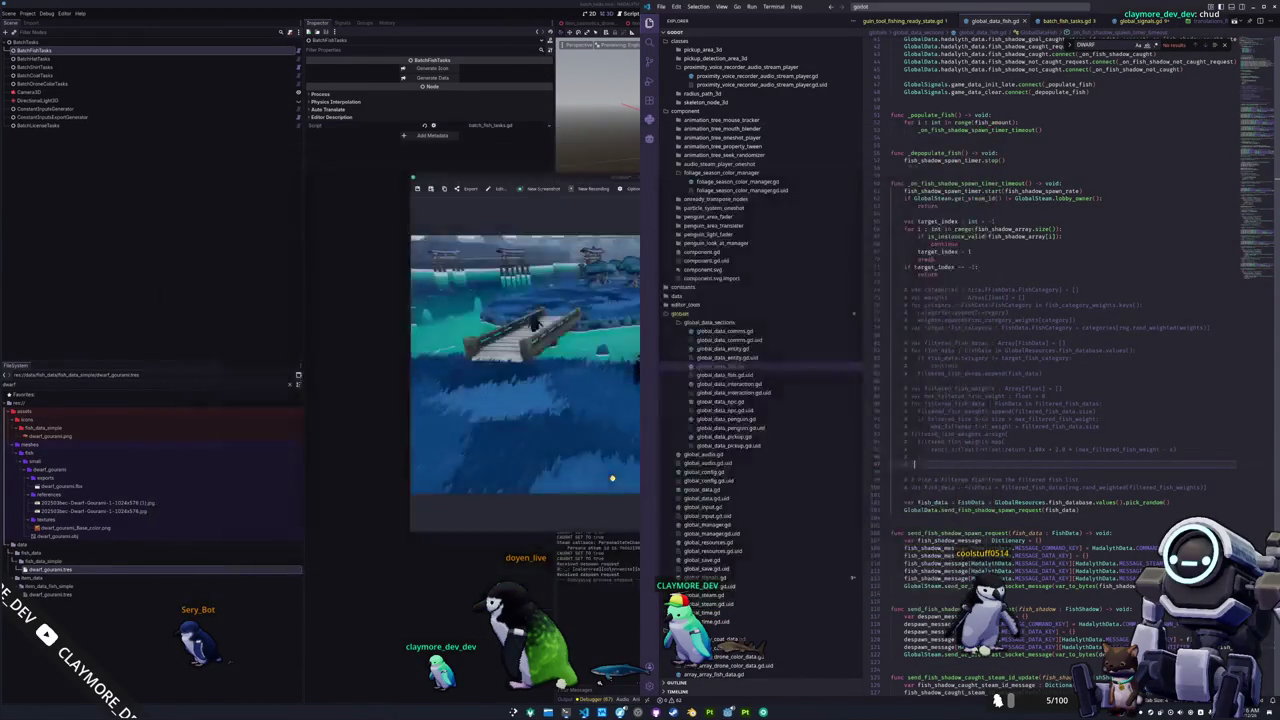
Add a blank line after the commented-out block, then open global_save.gd and highlight FISH_SECTION_KEY.
key(Escape)
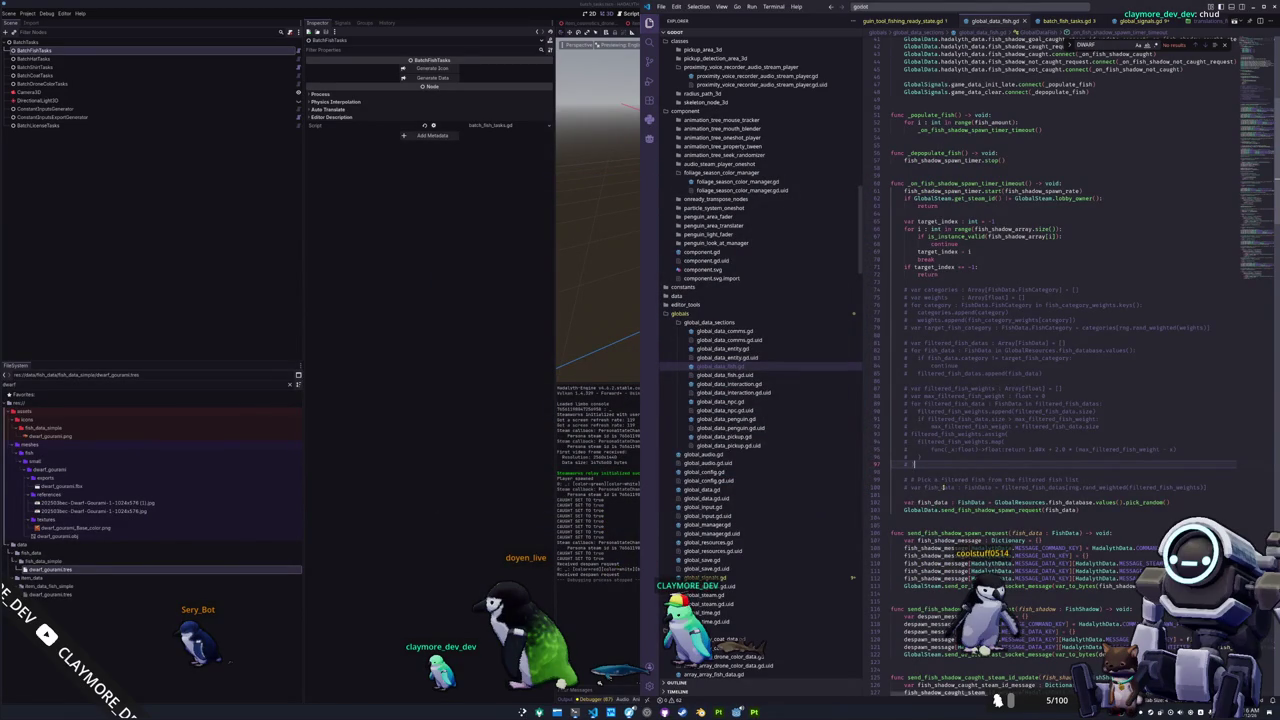
key(Return)
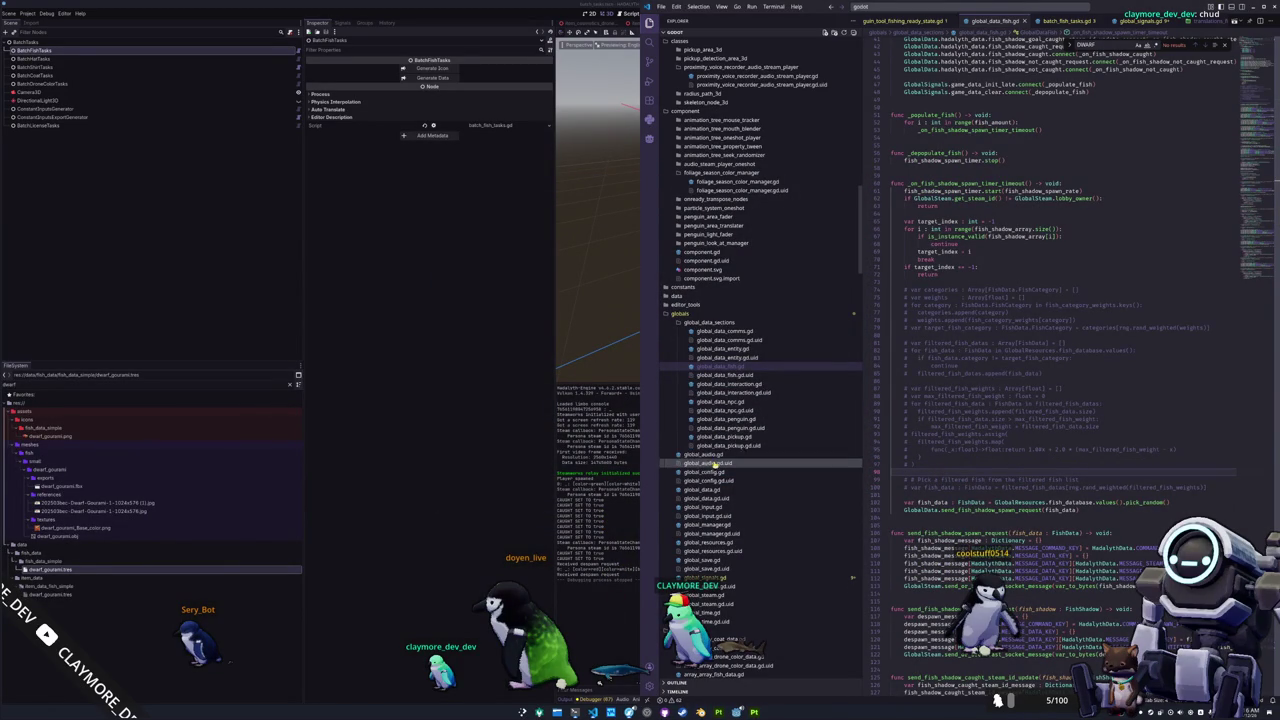
click(716, 561)
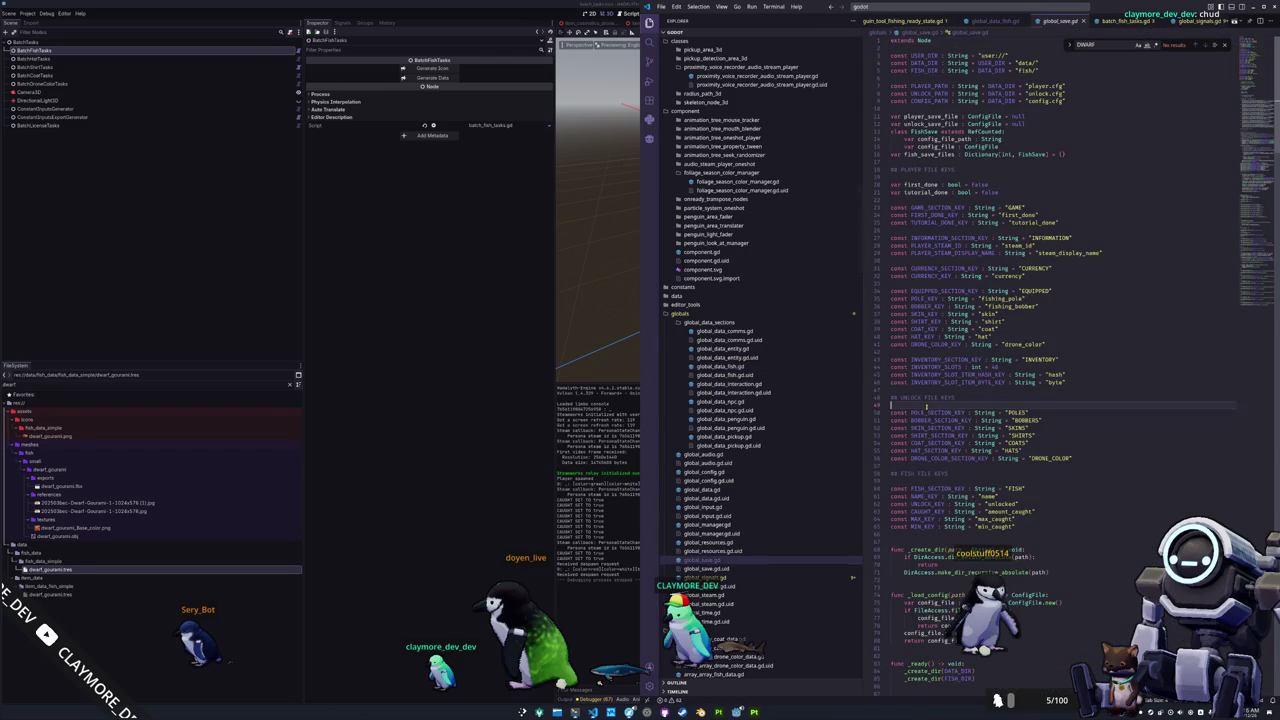
scroll(924, 405, down, 3)
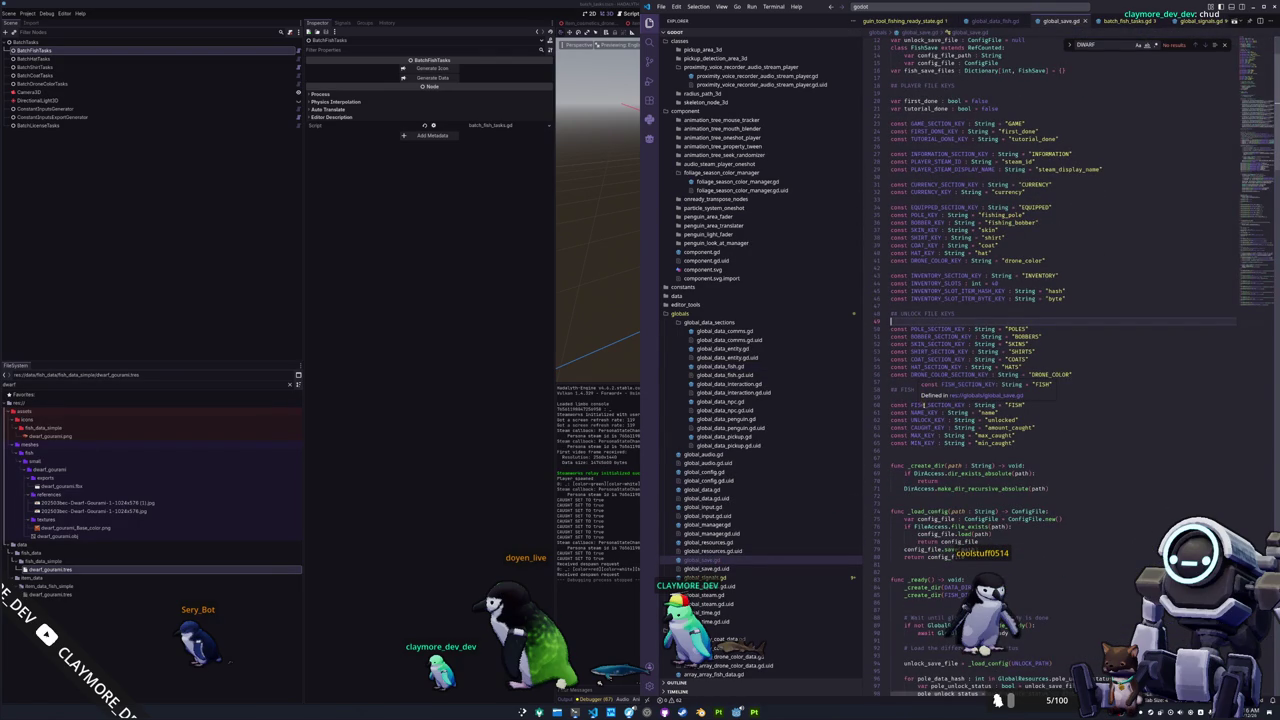
double_click(924, 405)
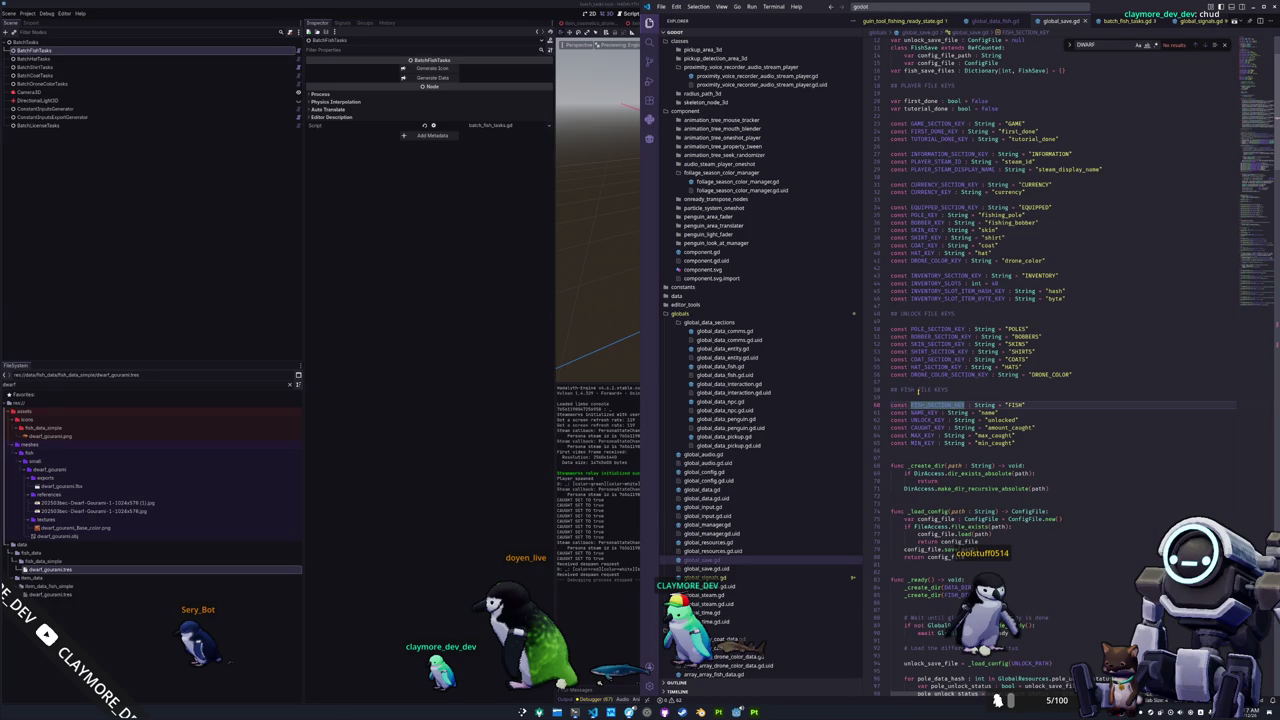
Insert an empty line right after player_save_file.save(PLAYER_PATH).
scroll(918, 391, down, 2)
scroll(915, 392, down, 3)
scroll(910, 393, down, 4)
scroll(905, 394, down, 3)
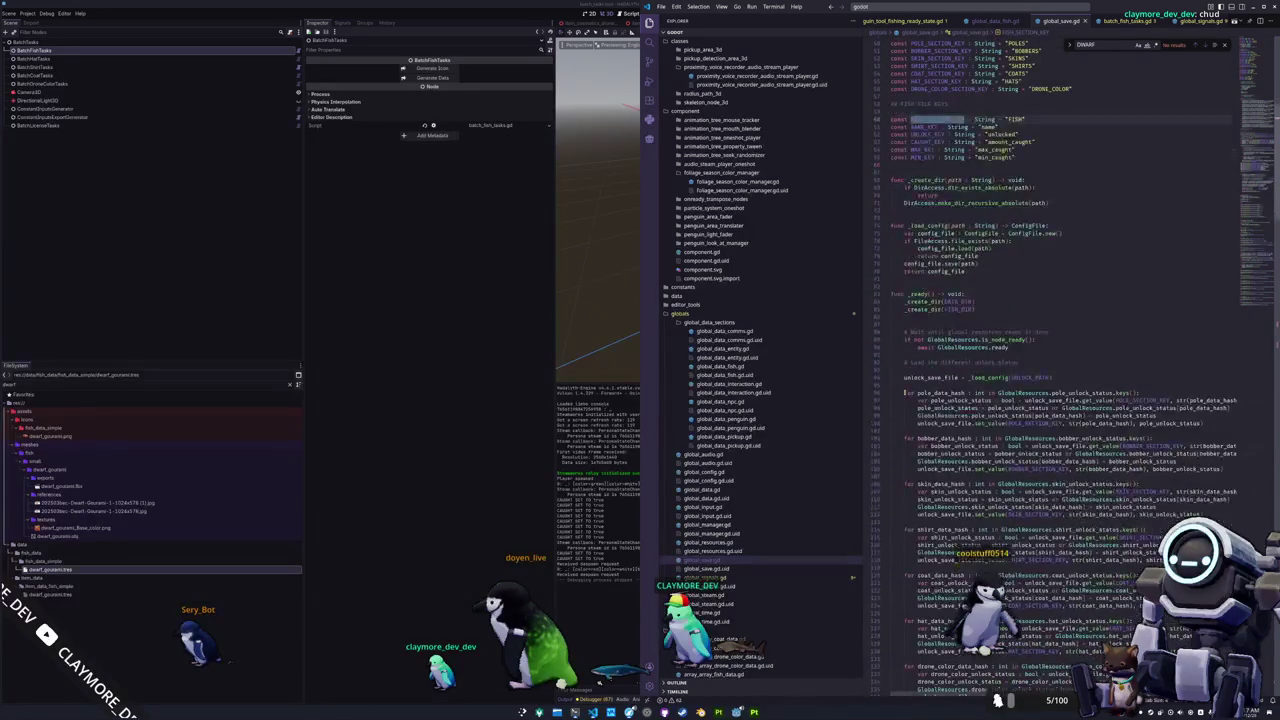
scroll(905, 394, down, 1)
click(906, 283)
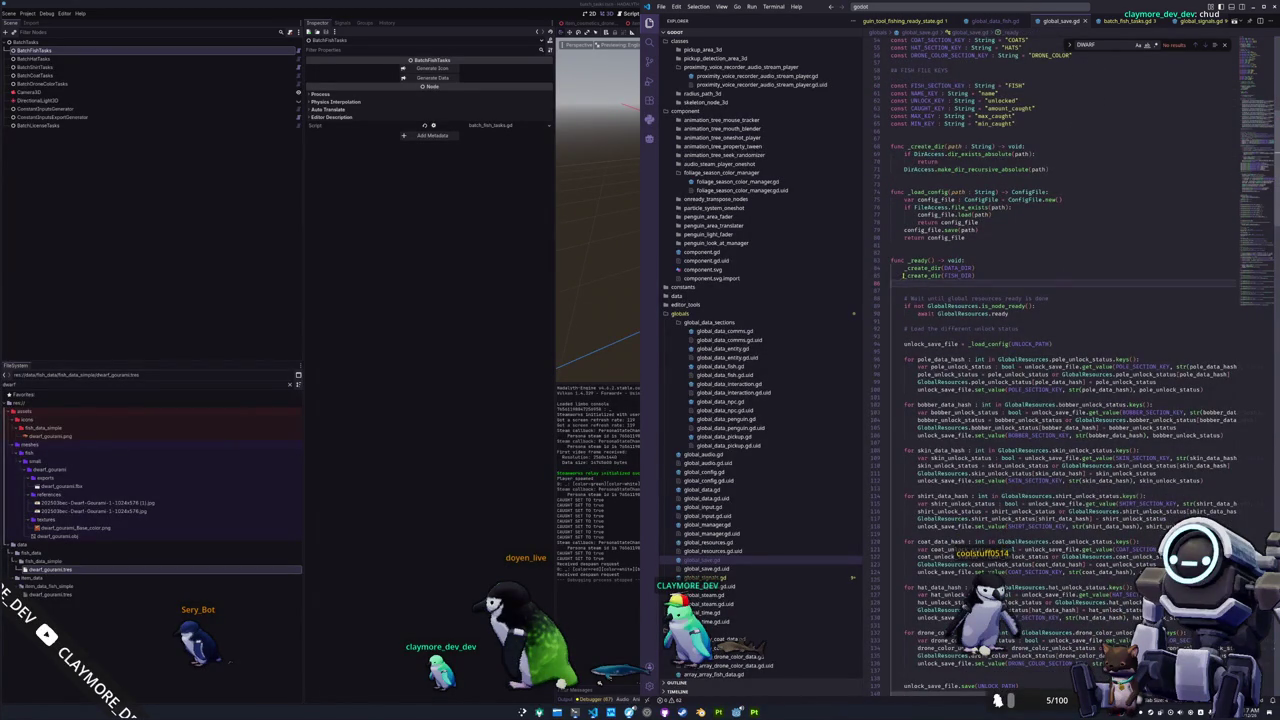
scroll(906, 284, down, 3)
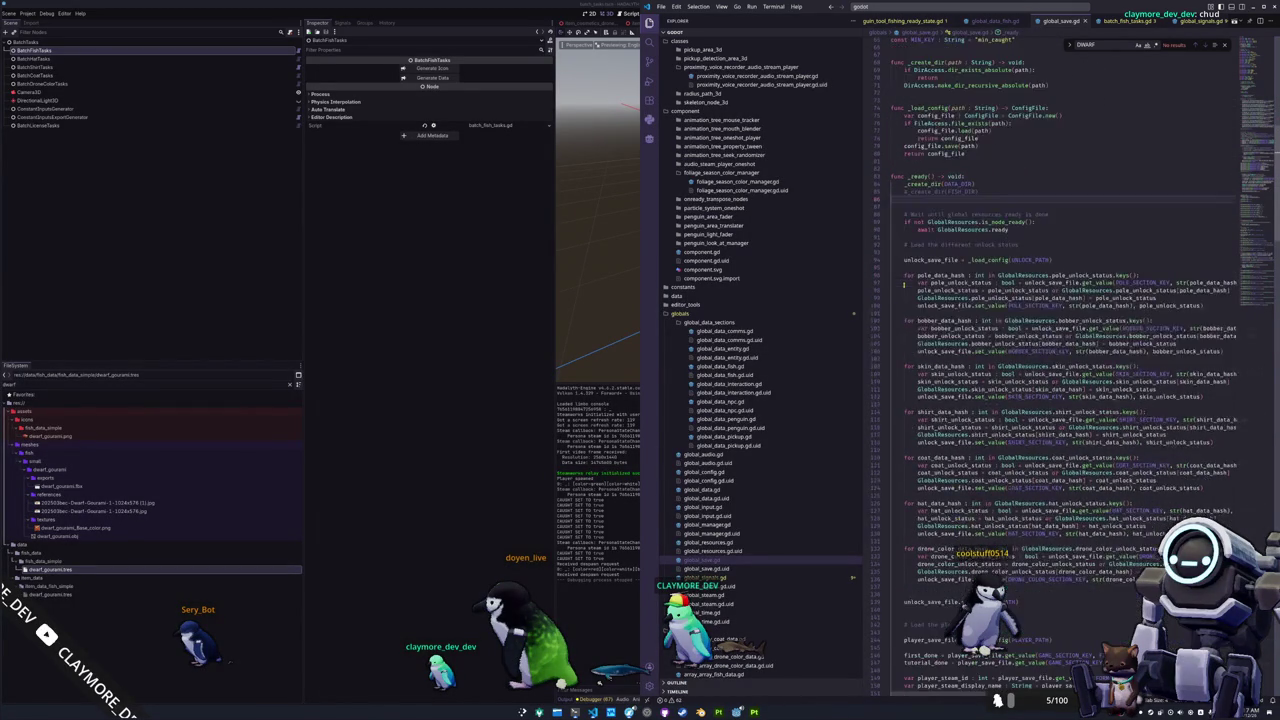
scroll(905, 284, down, 4)
scroll(904, 285, down, 5)
scroll(904, 285, down, 3)
scroll(904, 285, down, 3)
scroll(904, 285, down, 4)
scroll(904, 286, down, 4)
scroll(904, 285, down, 4)
click(908, 322)
key(Return)
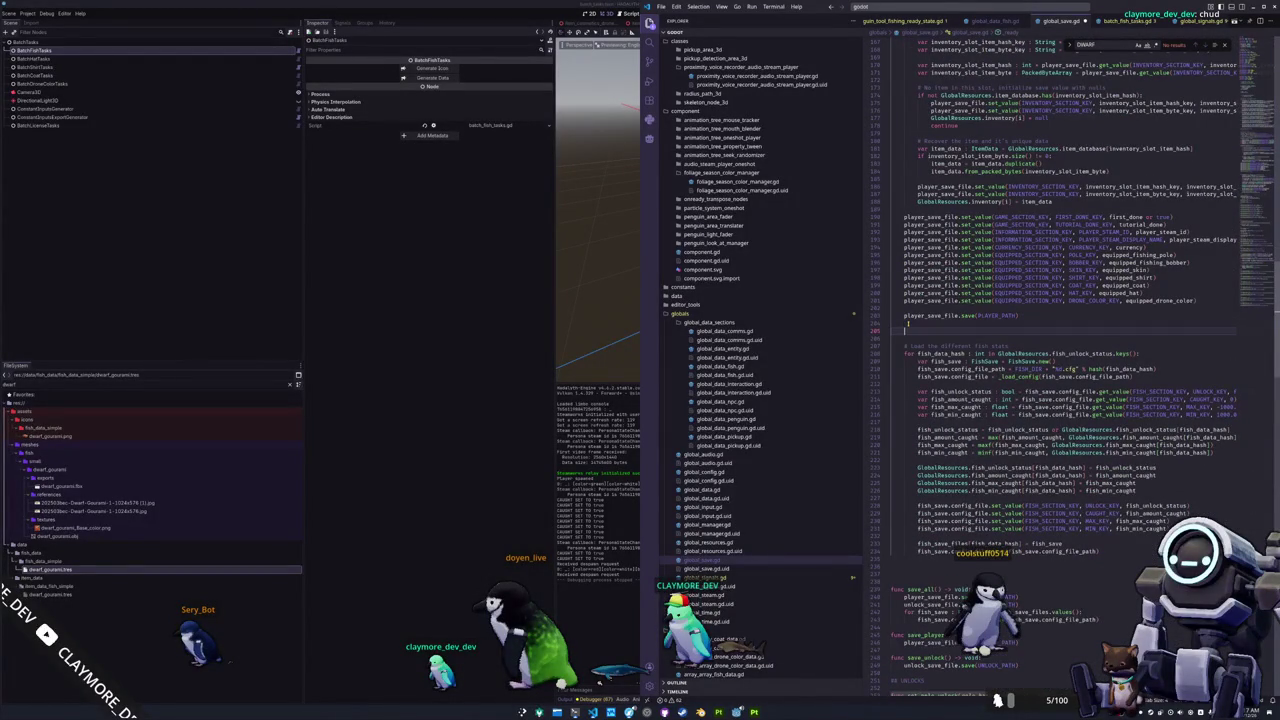
Write fish_save_file.load(FISH_PATH) on the new line, then scroll back to the top.
text(fish_save)
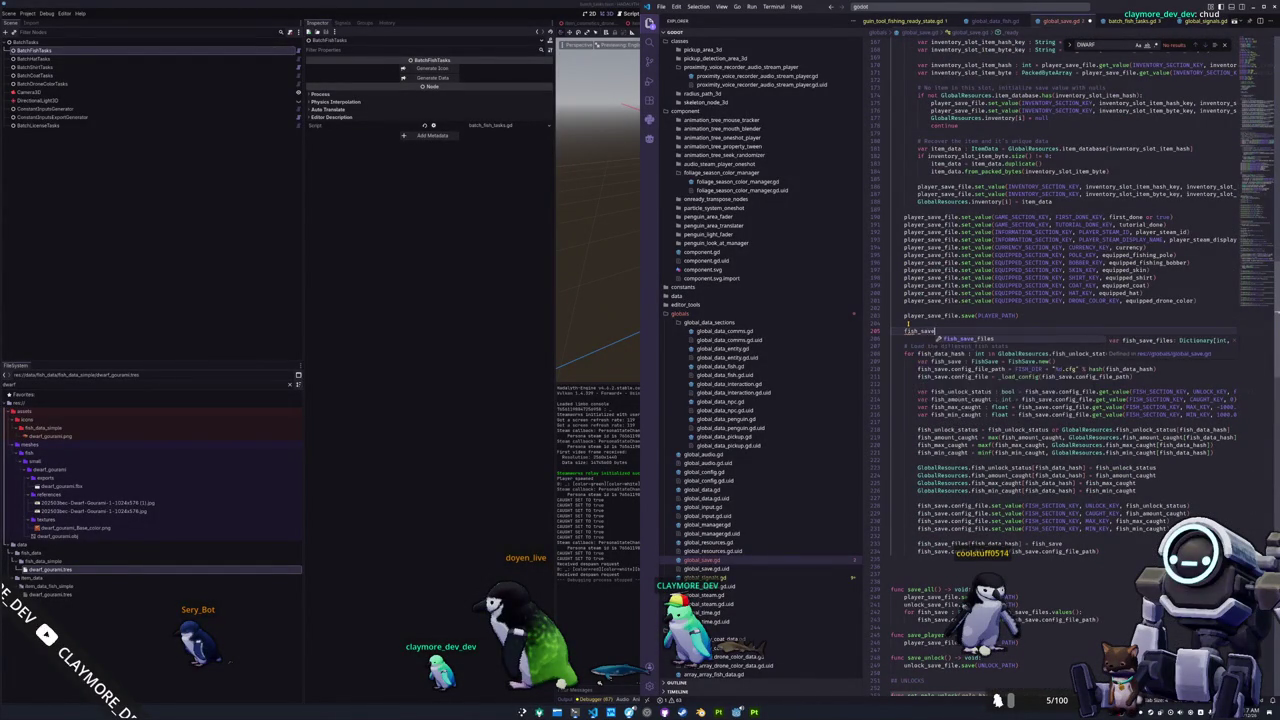
text(_file.lo)
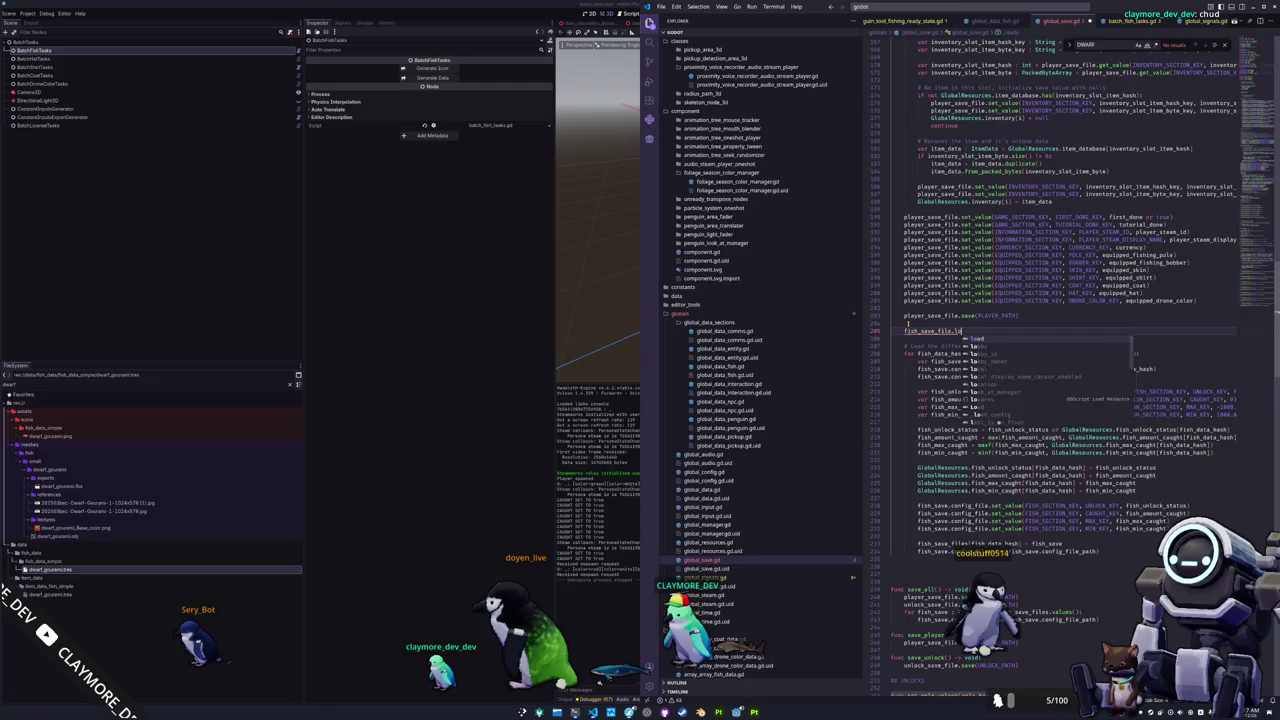
text(ad(s)
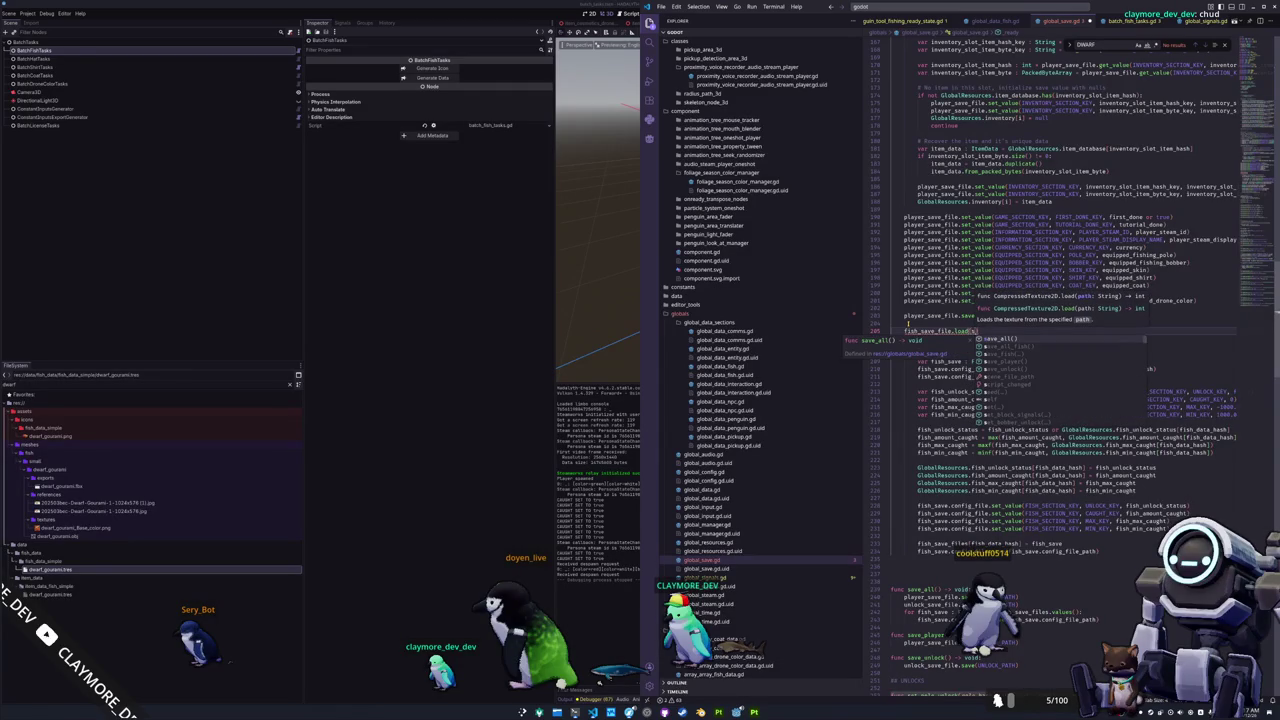
text(ave_fil)
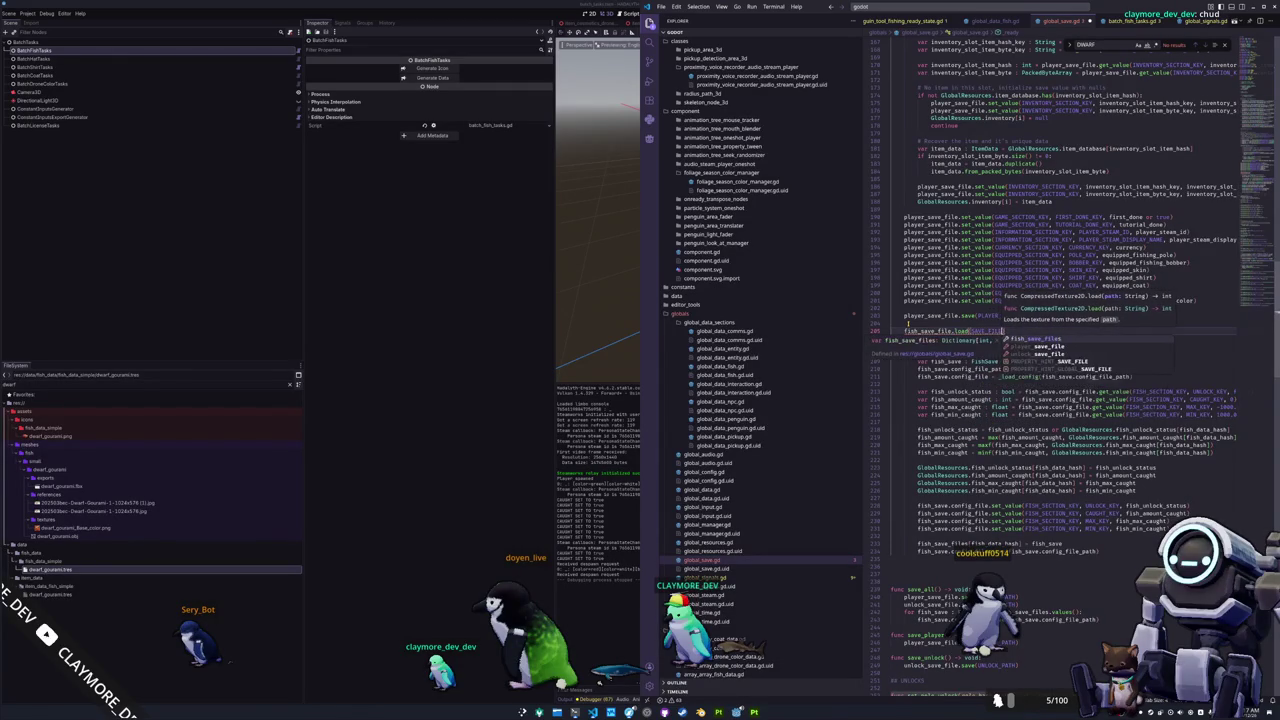
key(BackSpace)
key(BackSpace)
key(BackSpace)
text(FISH_SAVE)
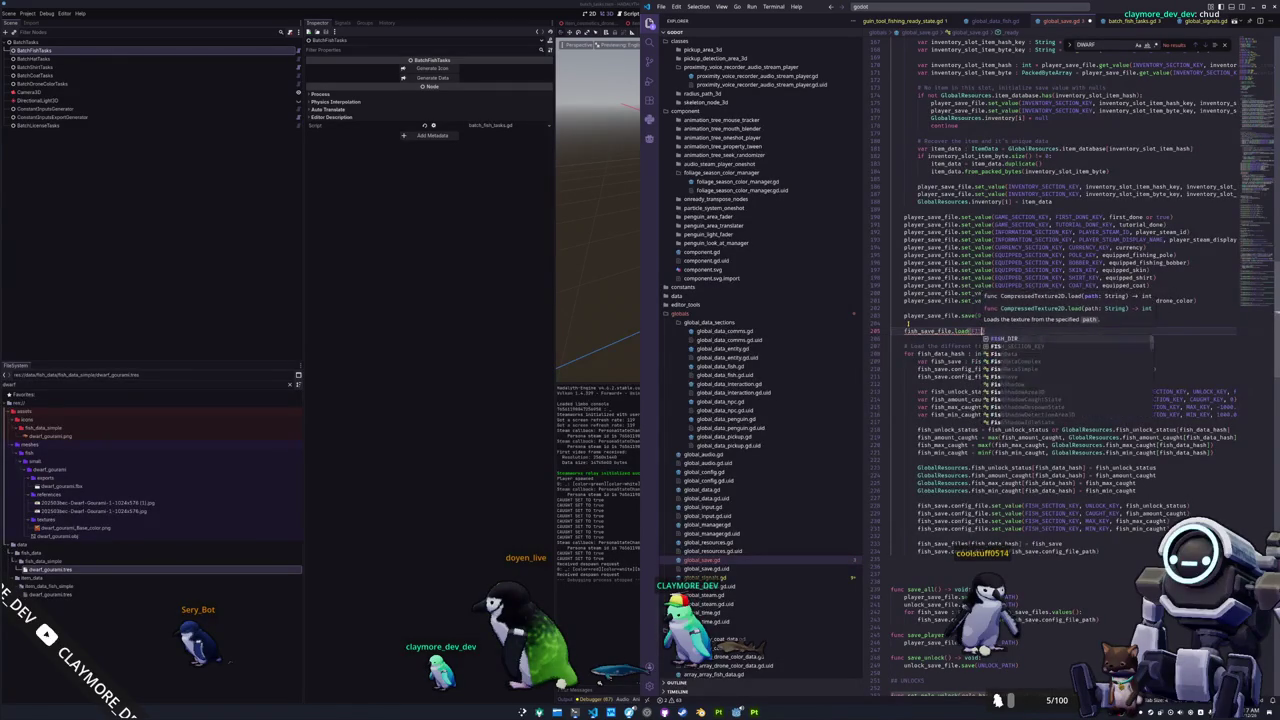
text(_PATH)
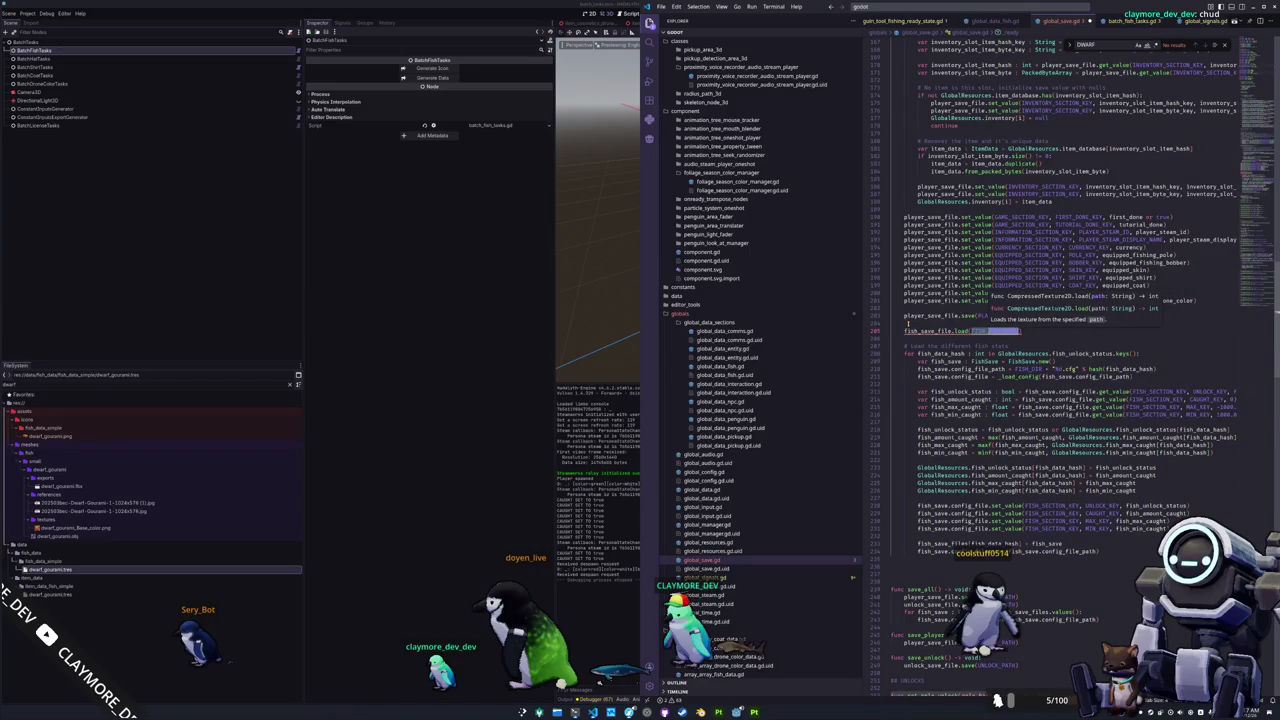
key(Escape)
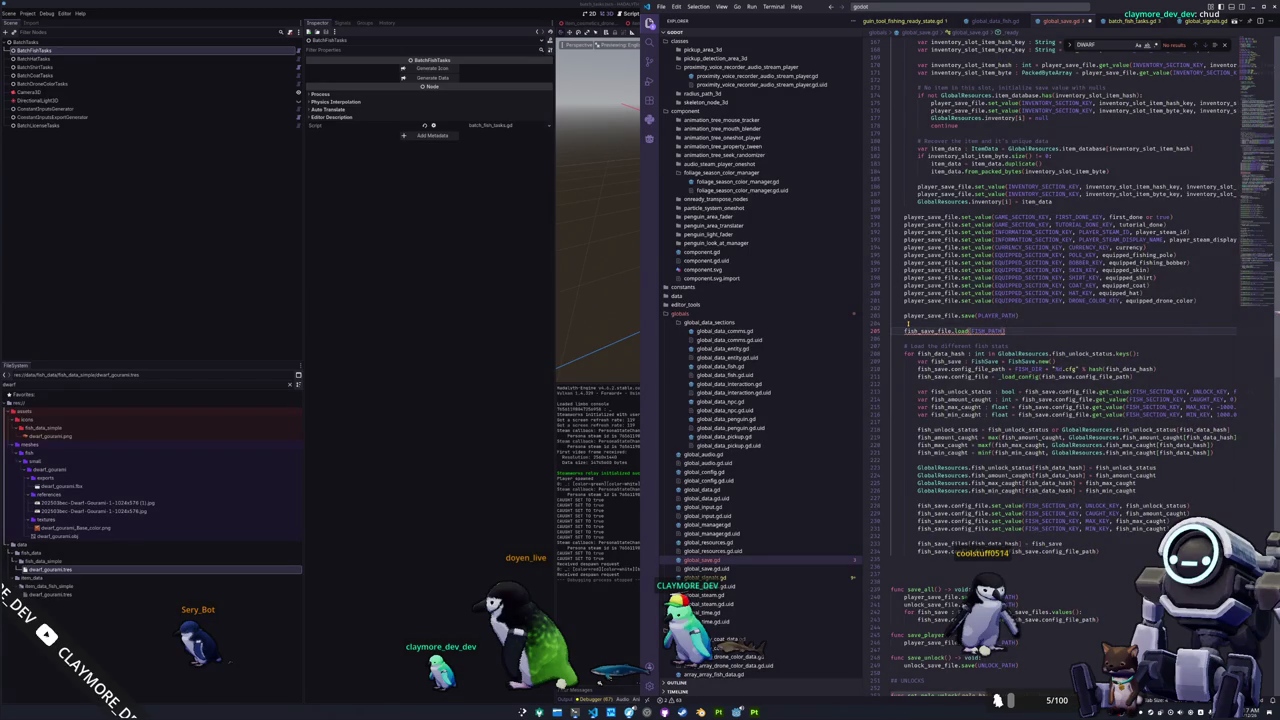
mouse_move(960, 331)
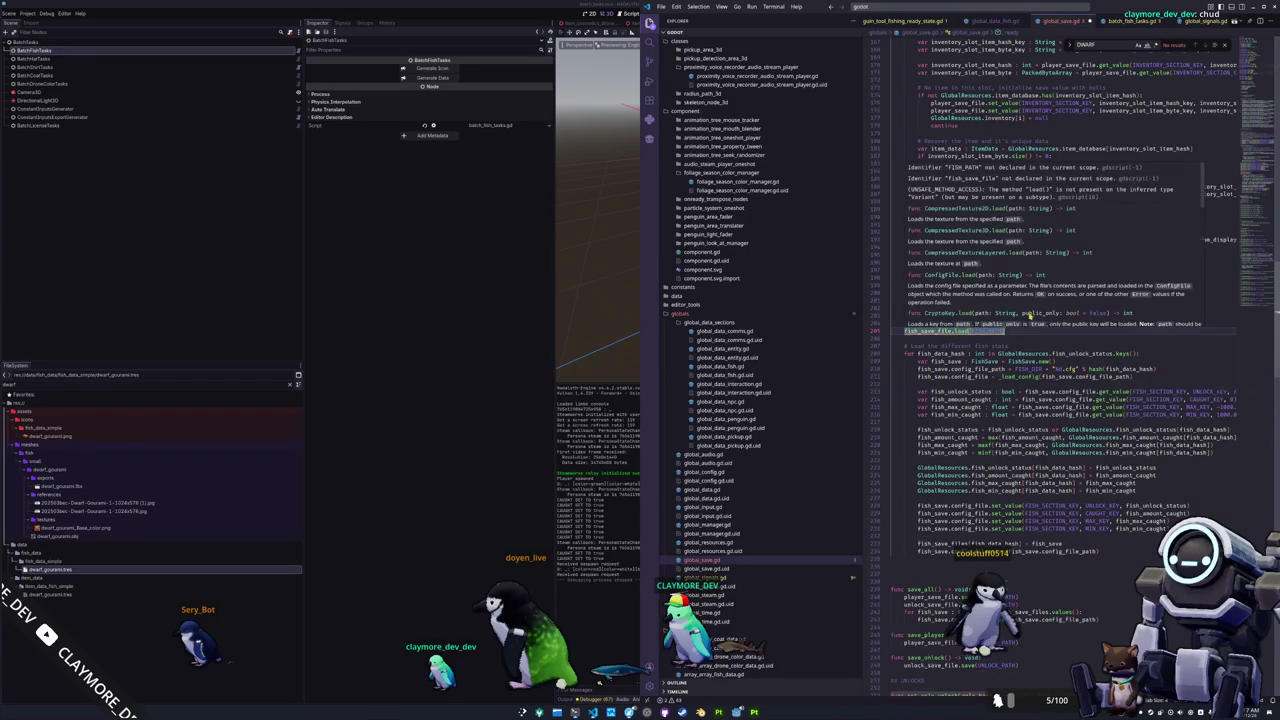
scroll(985, 324, up, 15)
scroll(1050, 200, up, 15)
scroll(1150, 67, up, 20)
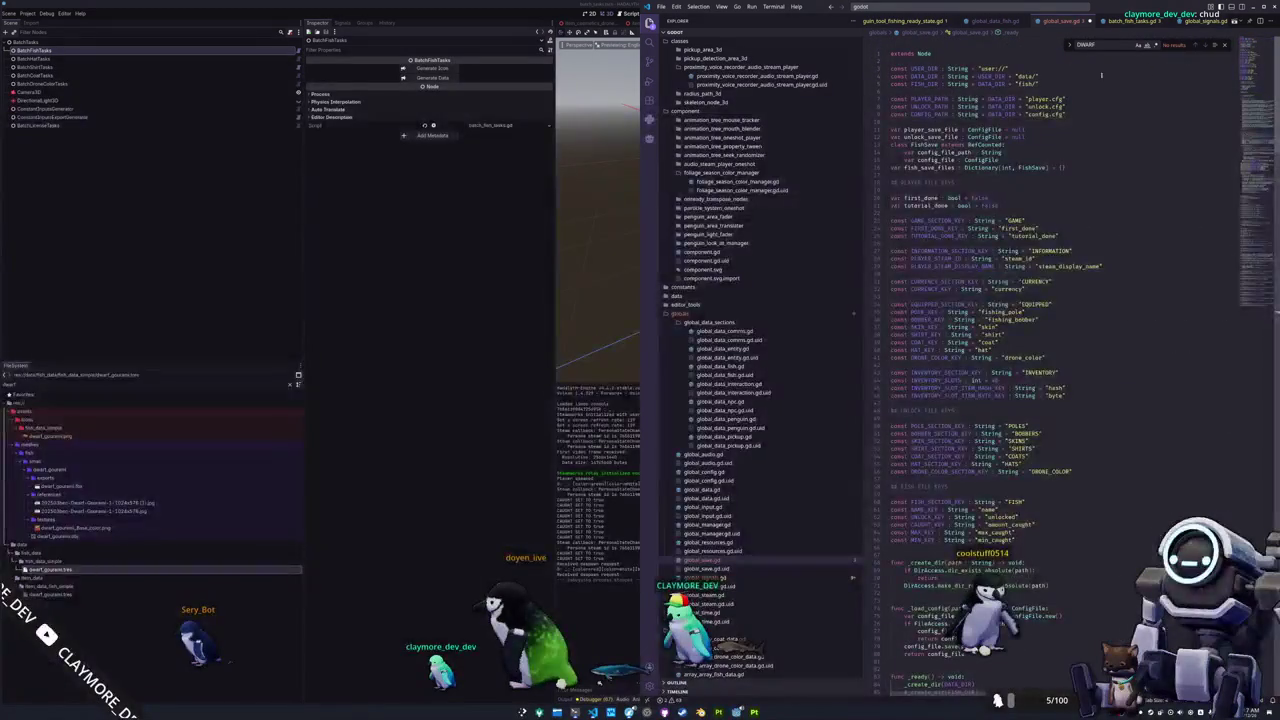
Replace the FISH_DIR constant with const FISH_PATH : String = DATA_DIR + "fish.cfg".
click(895, 121)
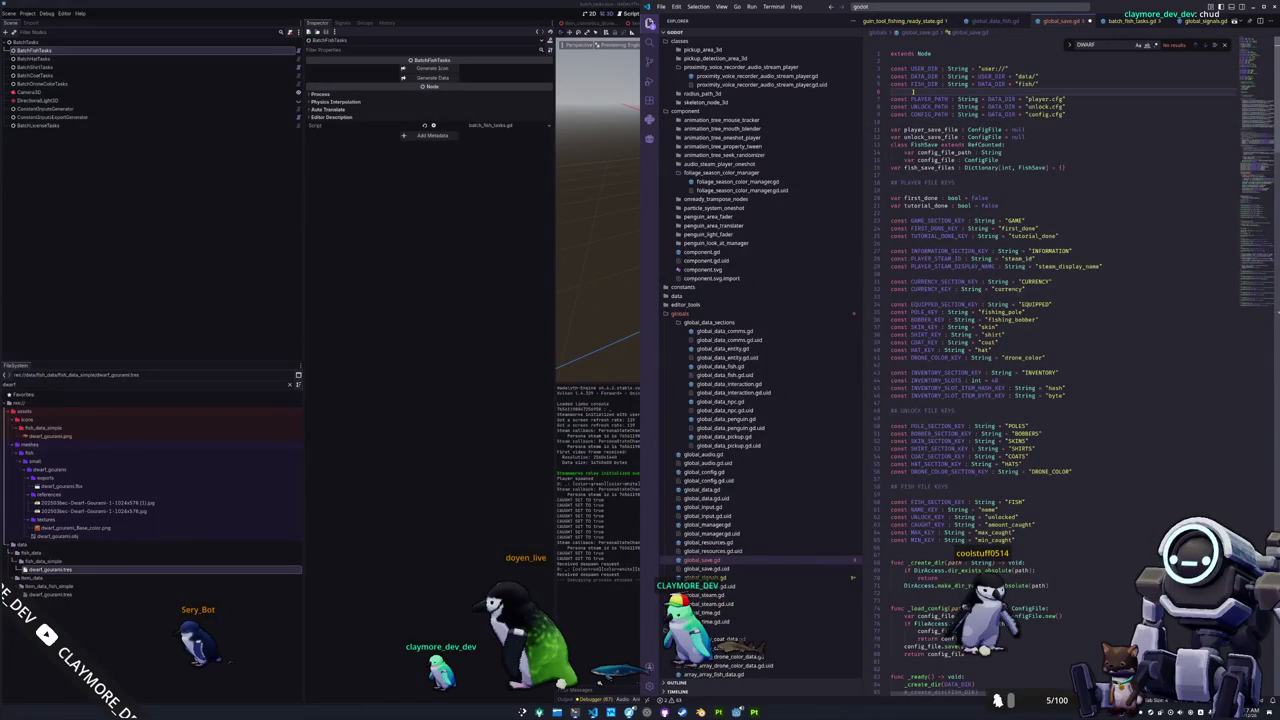
key(Return)
triple_click(912, 87)
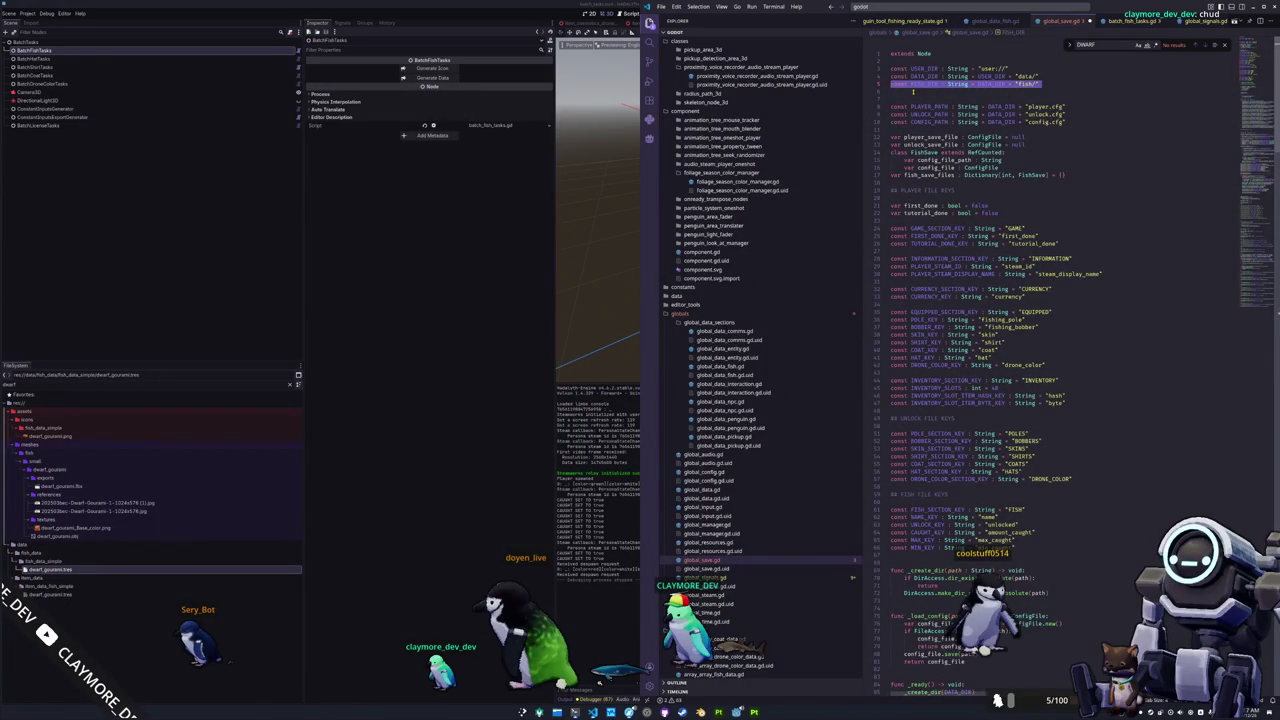
key(BackSpace)
key(Return)
key(Return)
key(Up)
text(const)
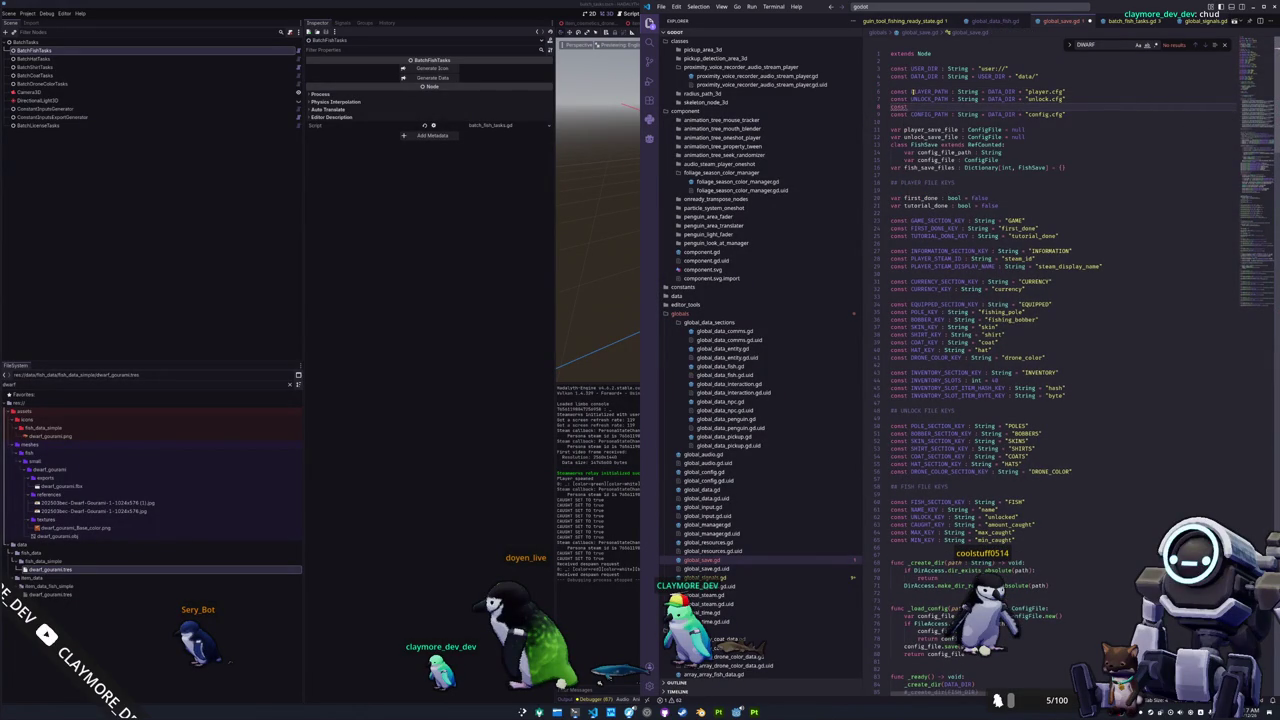
text( FISH)
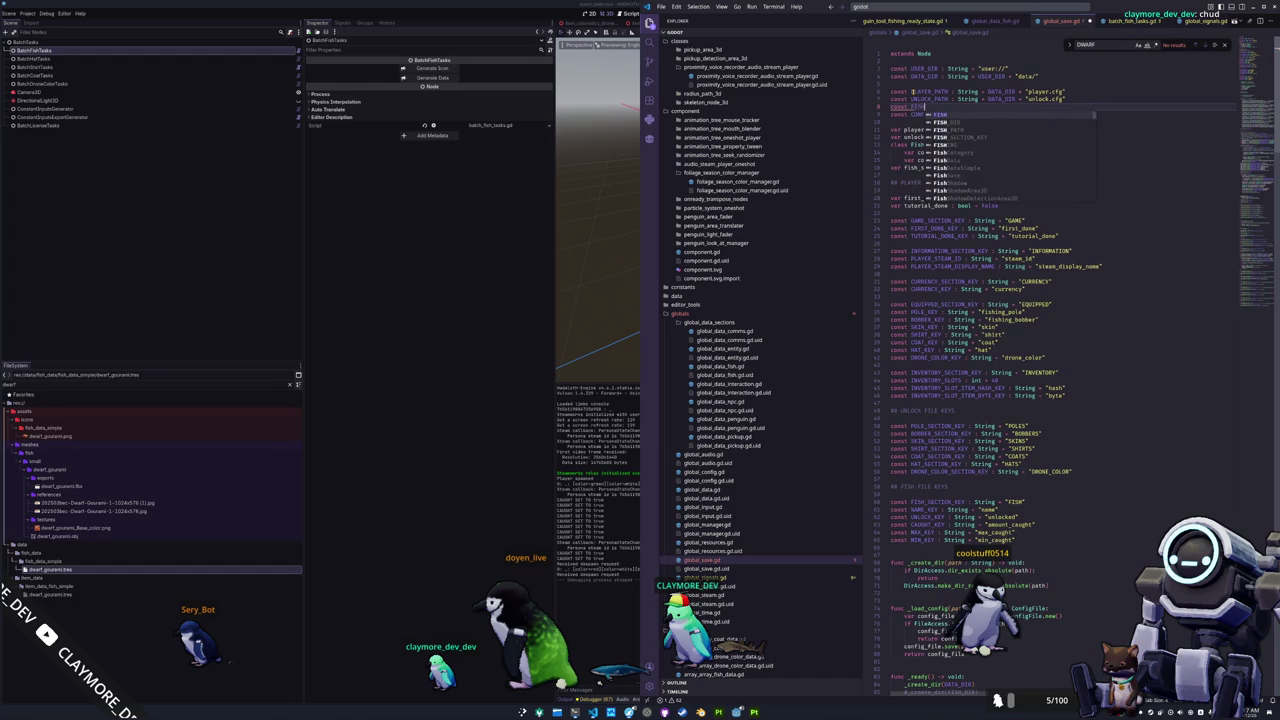
text(_PATH)
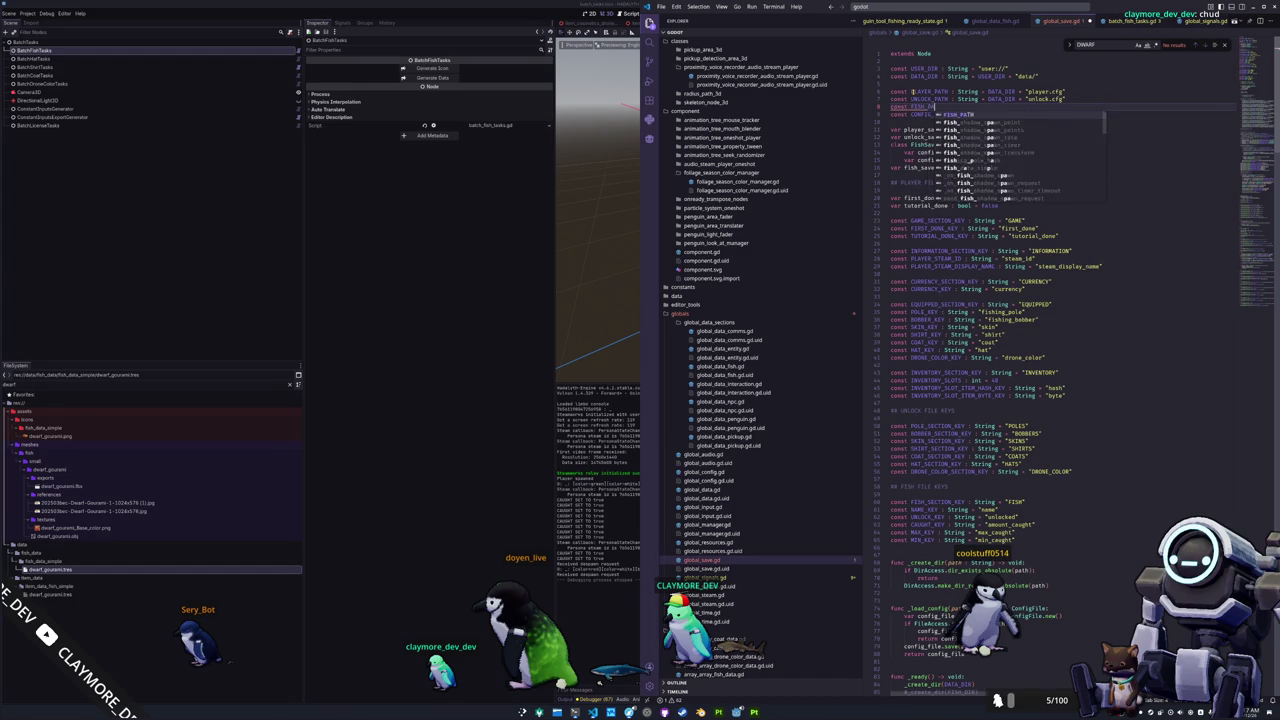
text( : Str)
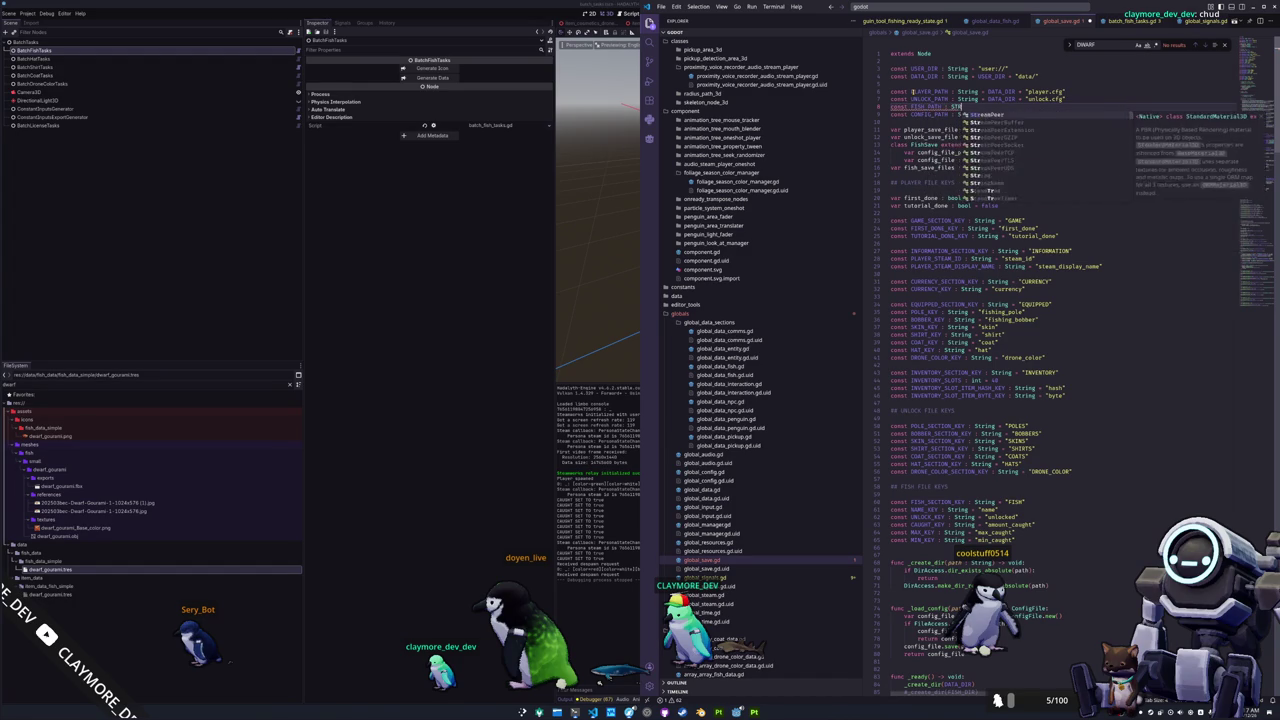
text(ing = DATA_DIR)
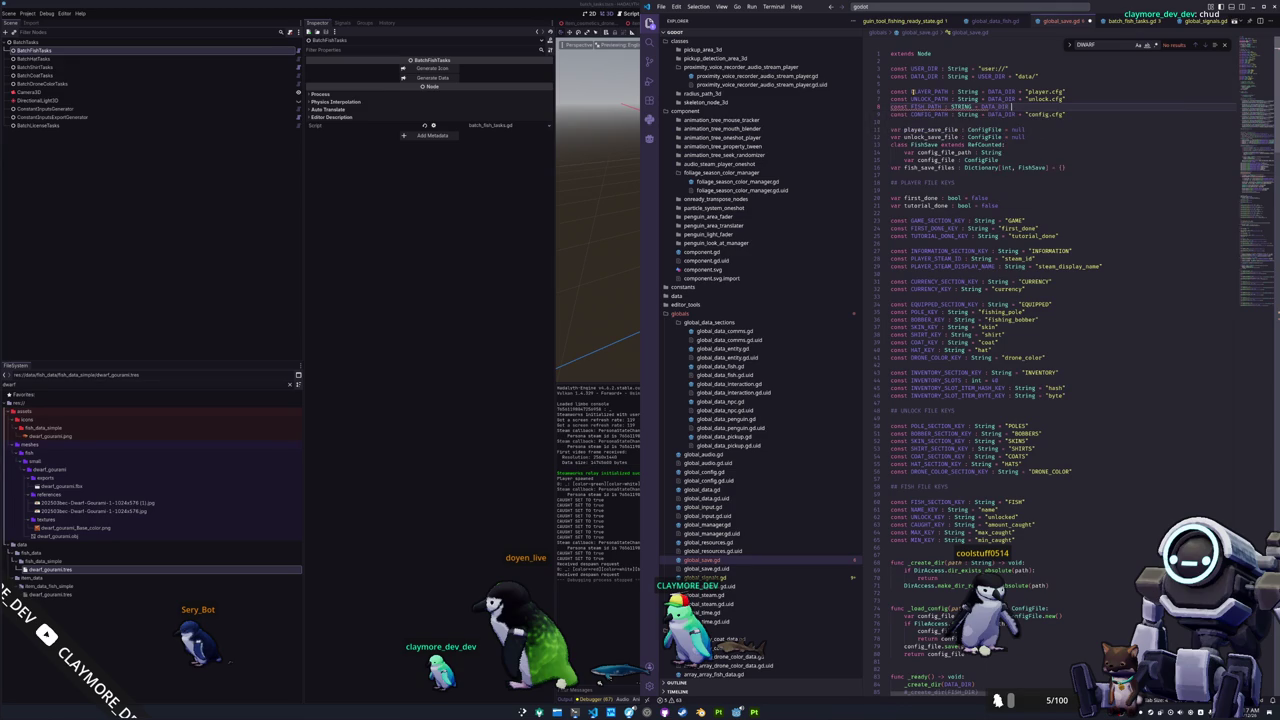
text( + "fish.cfg)
Delete the CONFIG_PATH constant and align the PLAYER_PATH colon with the other constants.
key(Down)
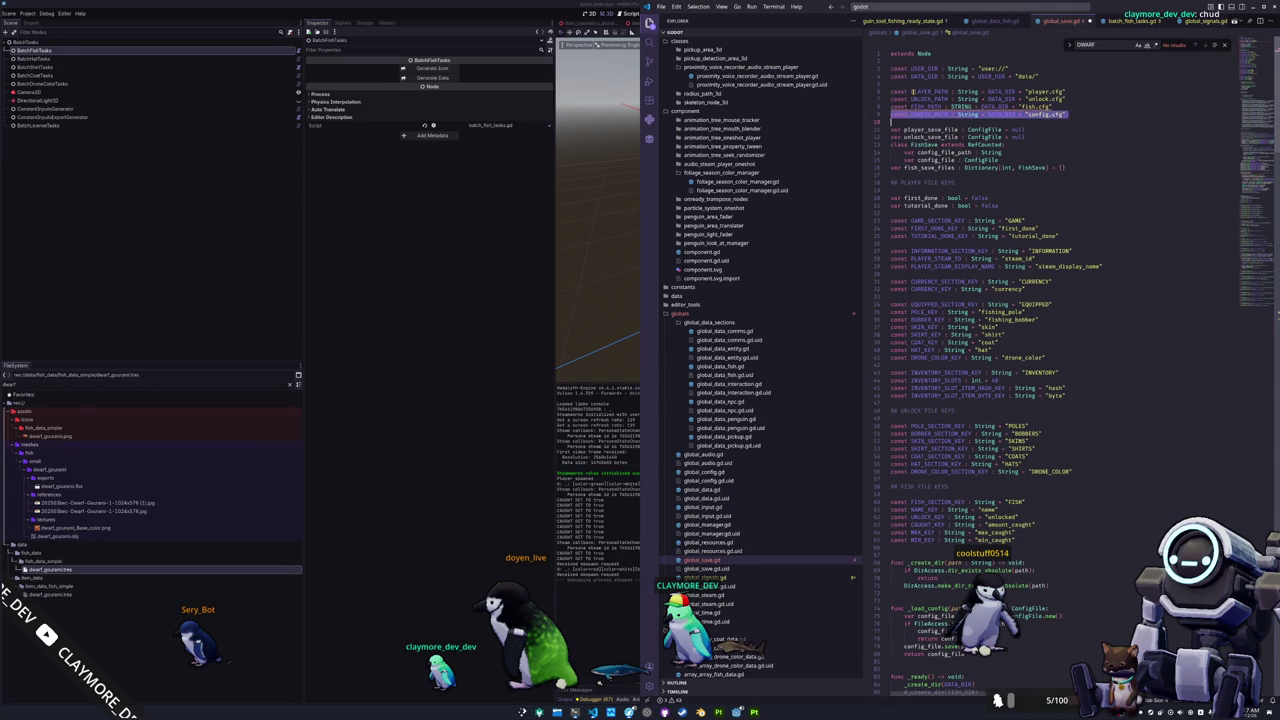
key(ctrl+shift+k)
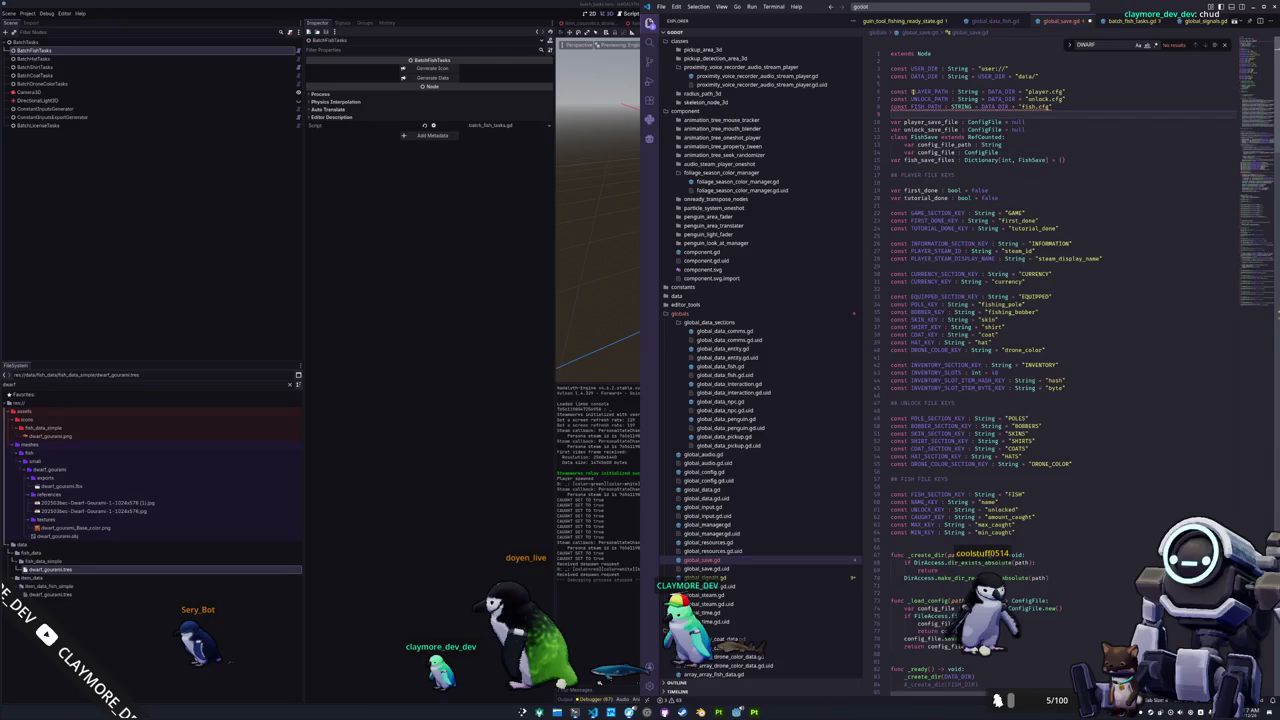
key(Up)
key(ctrl+Left)
key(ctrl+Left)
key(ctrl+Left)
key(ctrl+shift+Left)
key(Escape)
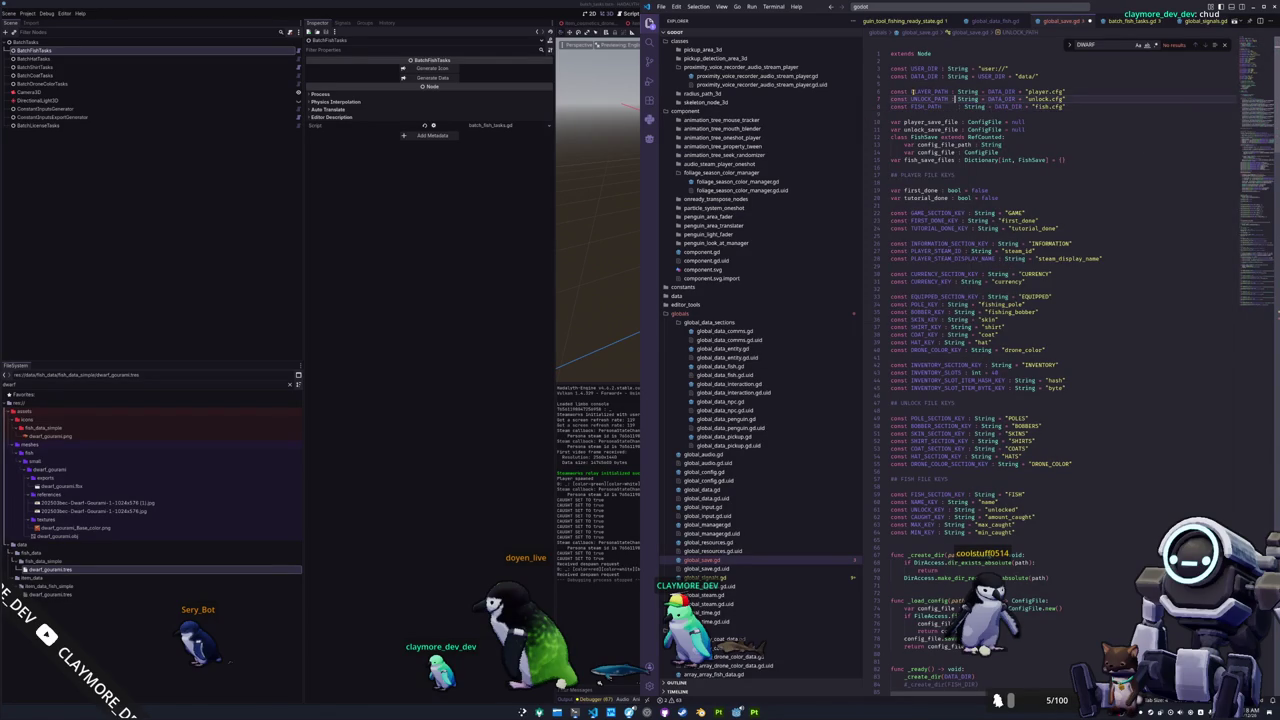
key(Down)
key(Down)
key(Down)
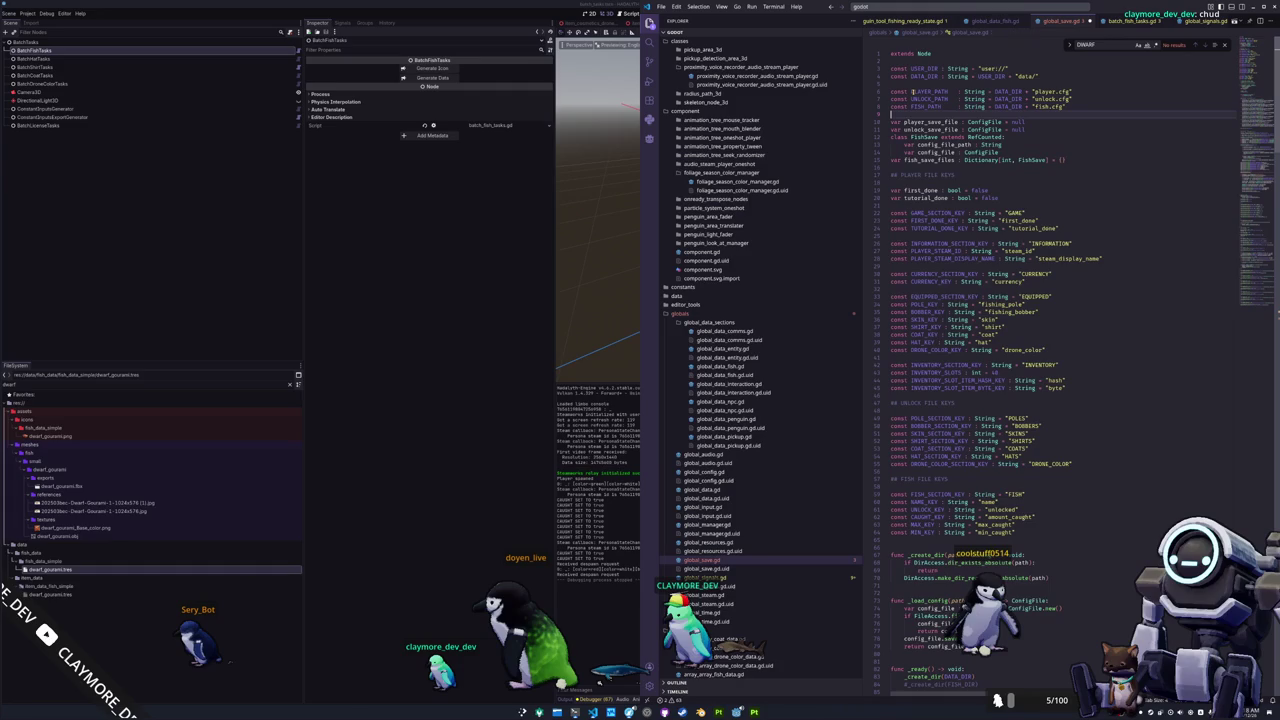
key(Down)
key(Down)
key(Down)
key(Down)
key(Down)
key(Down)
key(Down)
key(Up)
key(Up)
key(Up)
key(Up)
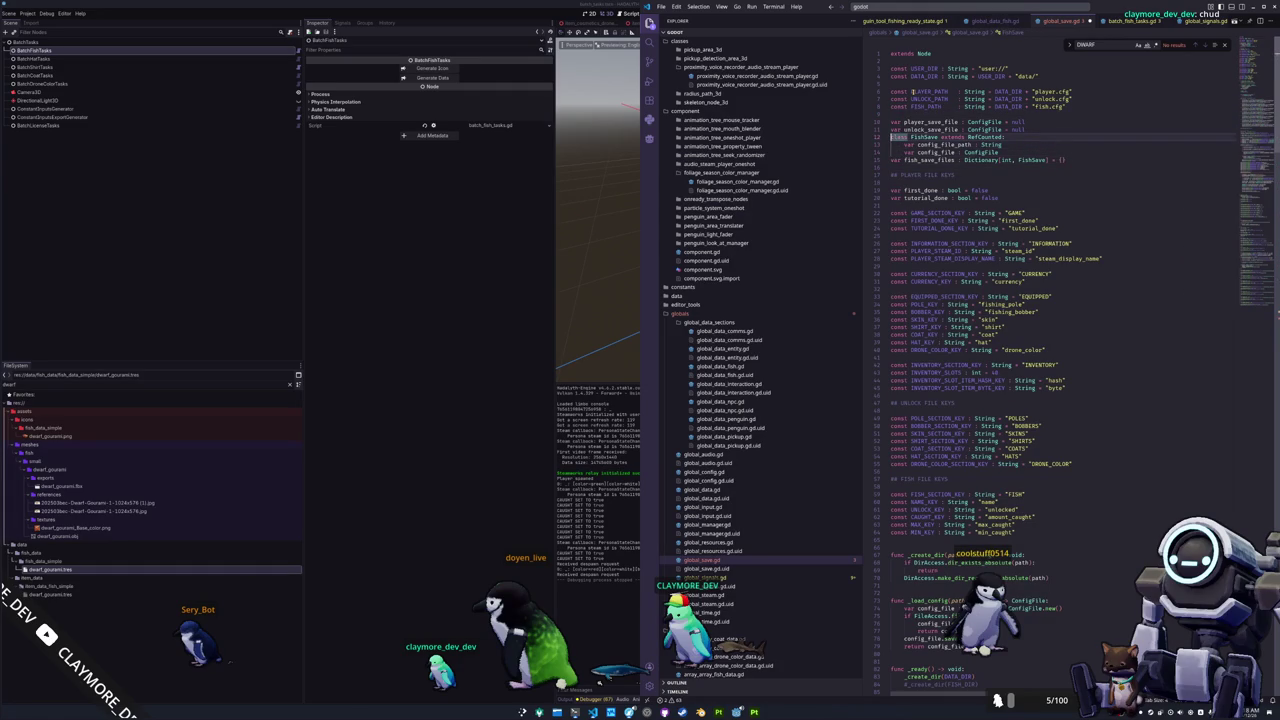
key(shift+Down)
key(shift+Down)
key(shift+Down)
key(shift+Down)
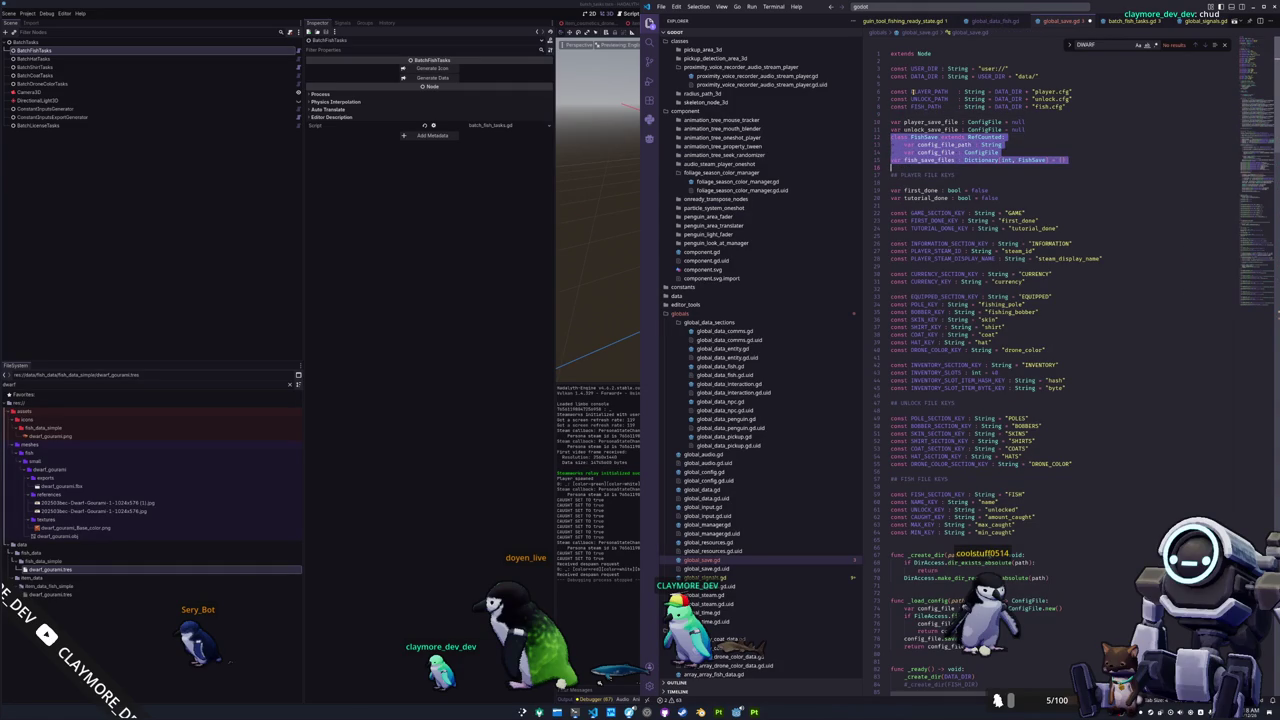
Replace the old FishSave class with var fish_save_file : ConfigFile = null.
key(BackSpace)
text(va)
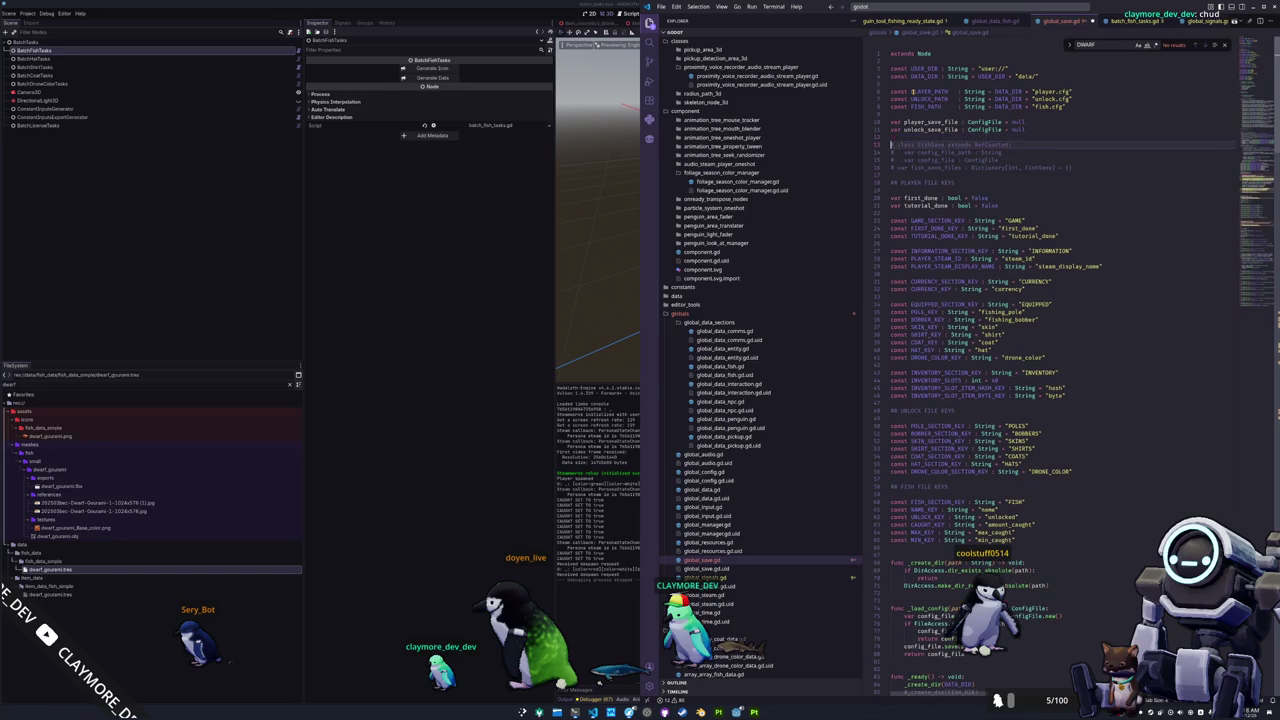
text(r fish_save_file   )
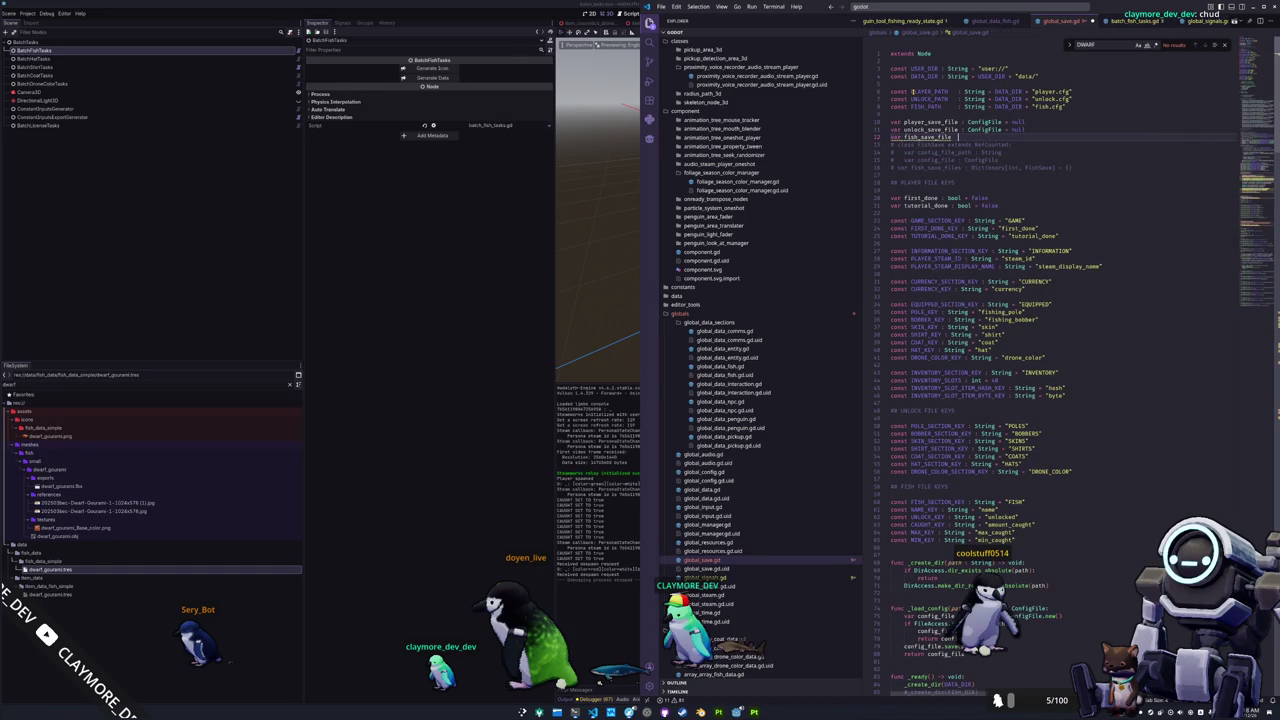
text(: Config)
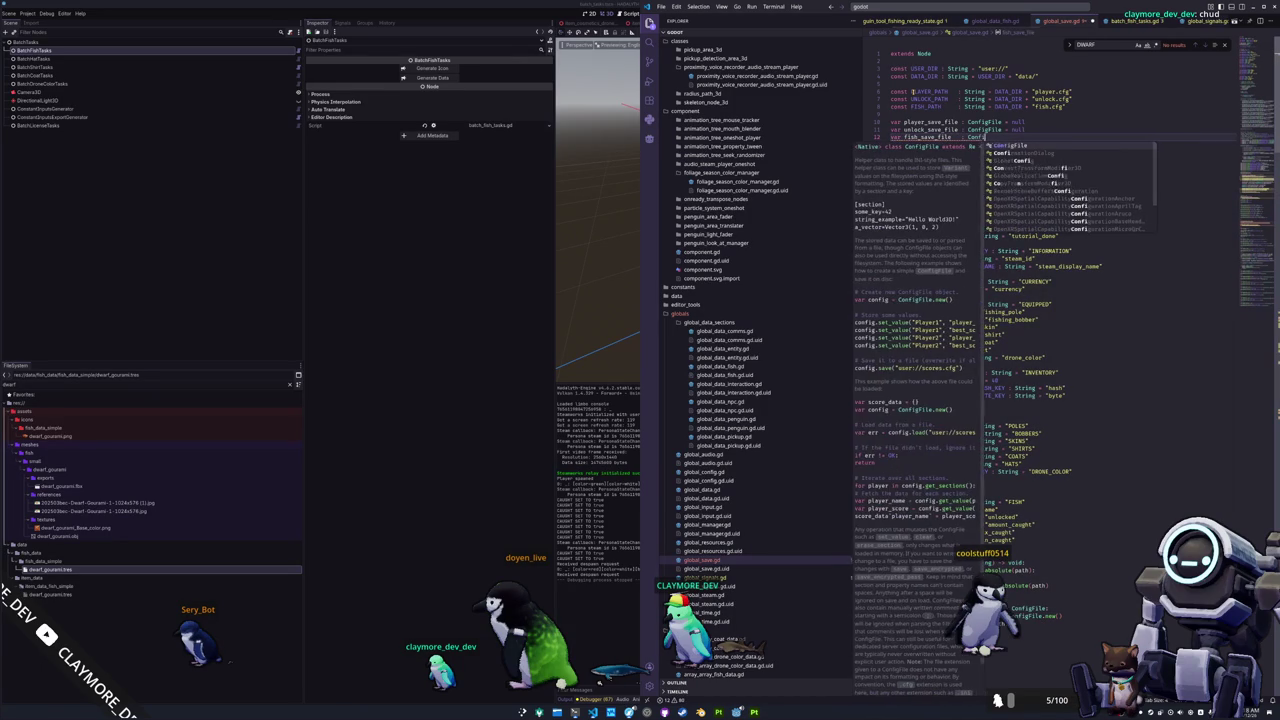
text(File = null)
key(Escape)
key(shift+Down)
key(shift+Down)
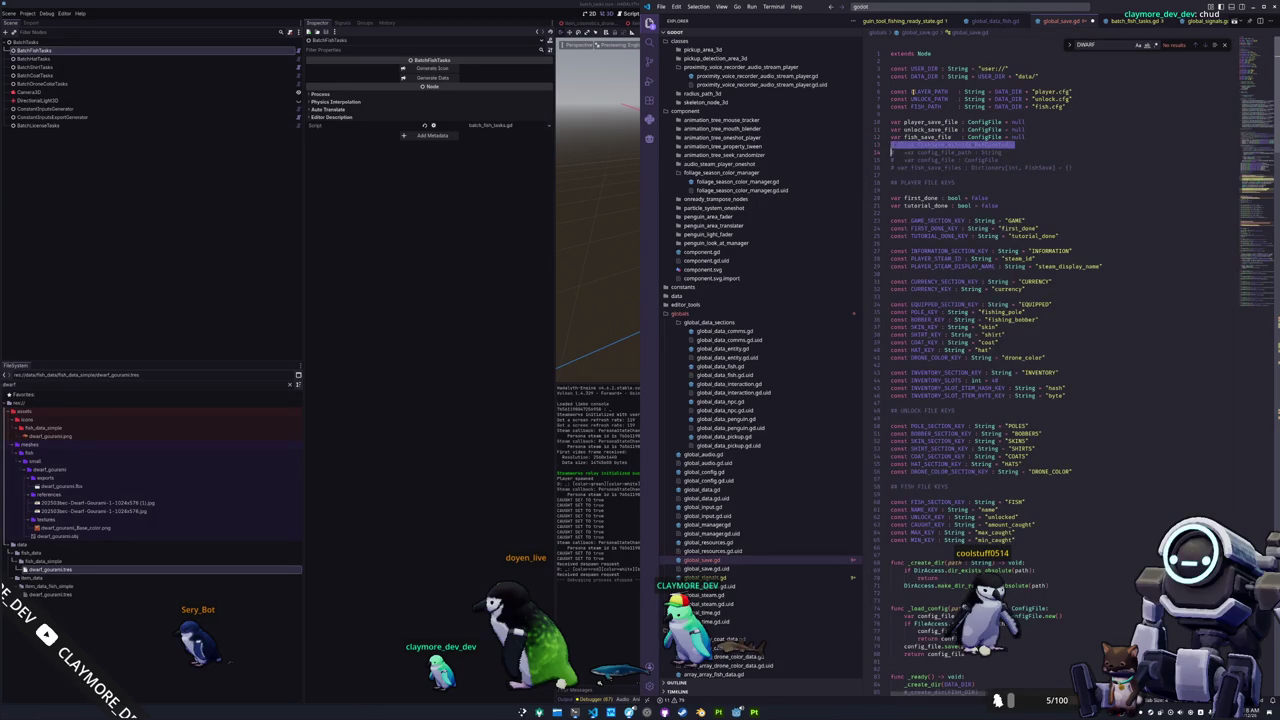
key(shift+Down)
key(shift+Down)
key(BackSpace)
Delete the NAME_KEY constant from the fish file keys.
key(Down)
key(Down)
key(Down)
key(Down)
key(Down)
key(Down)
key(Down)
key(Down)
key(Down)
key(Down)
key(Down)
key(Down)
key(Down)
key(Down)
key(Down)
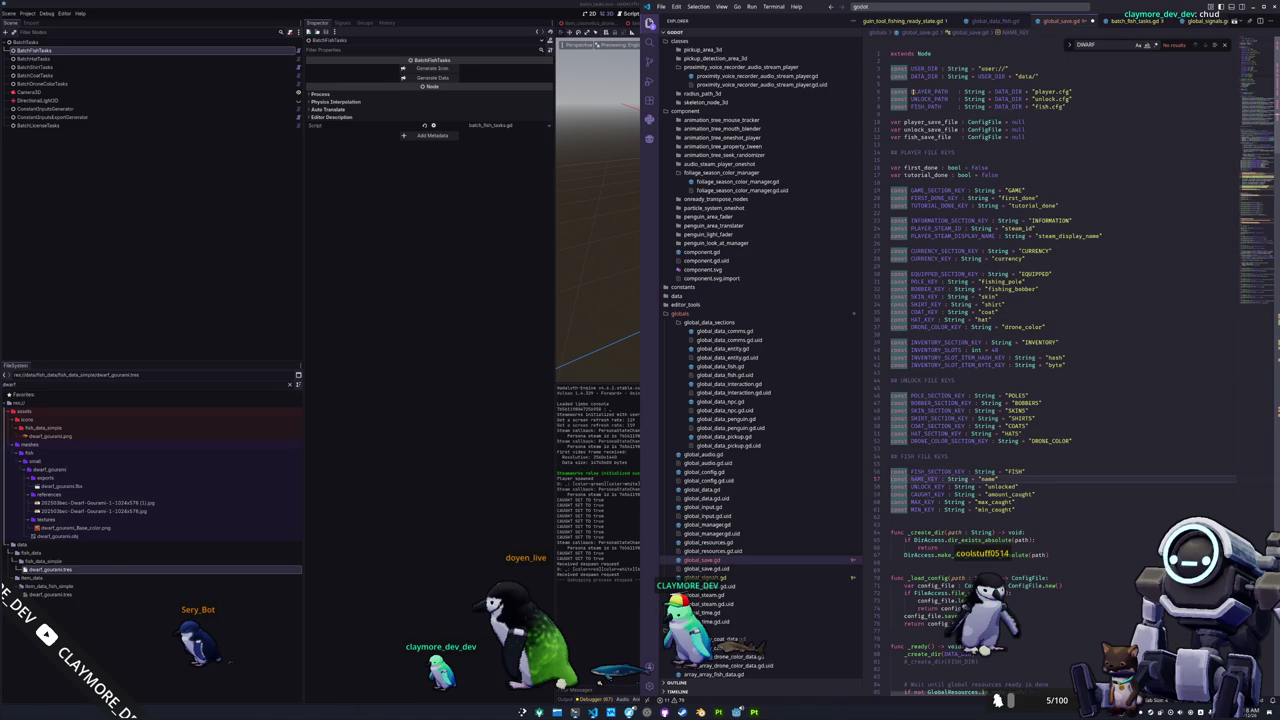
key(Down)
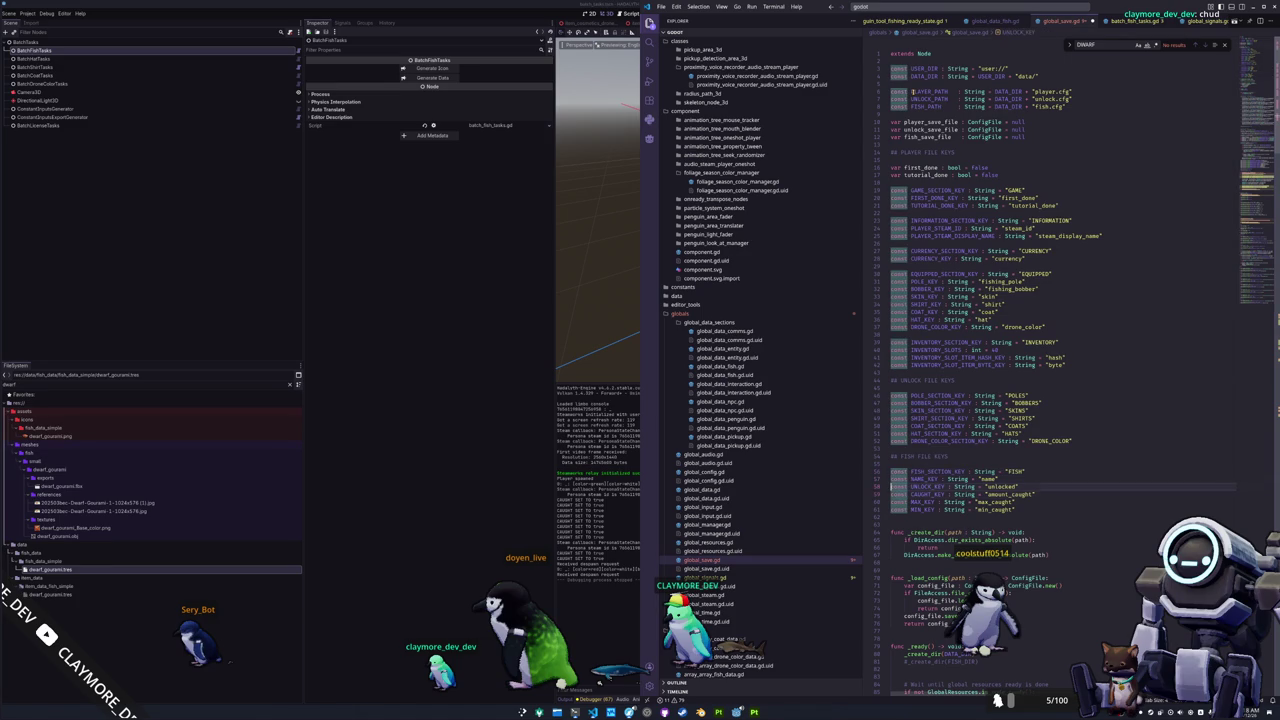
key(Down)
key(Down)
key(Down)
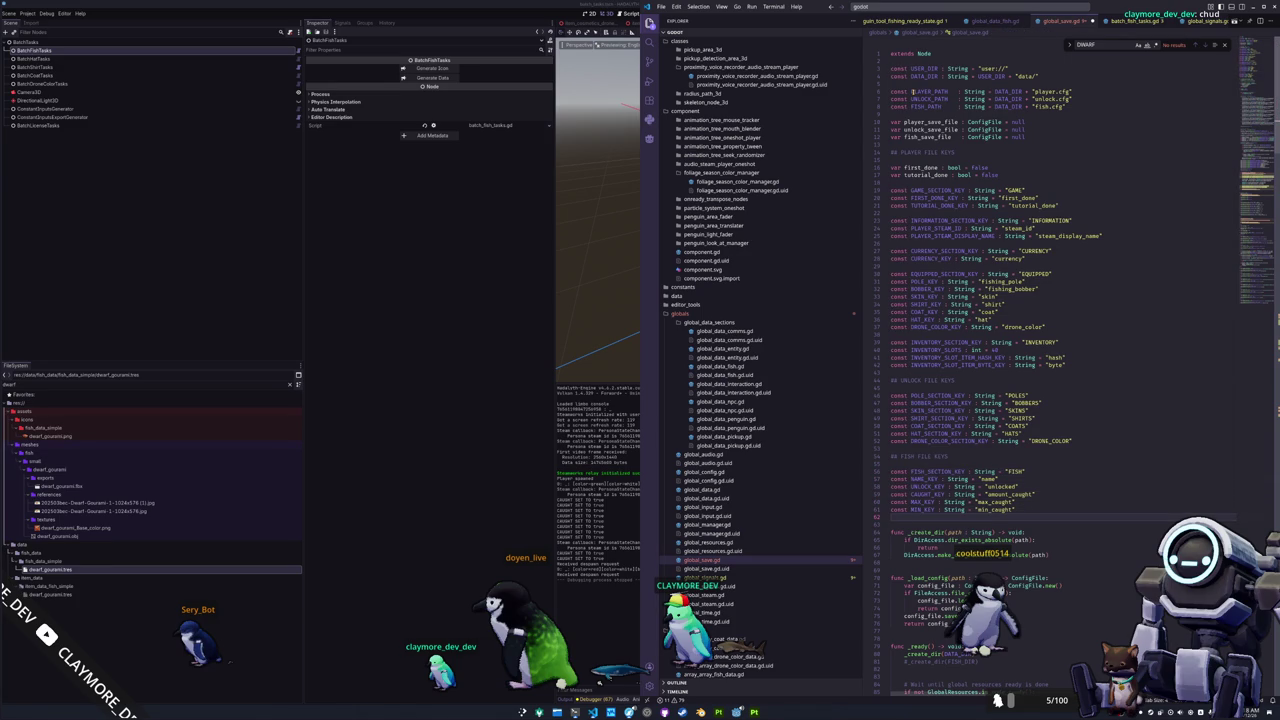
scroll(913, 91, down, 2)
scroll(913, 91, down, 2)
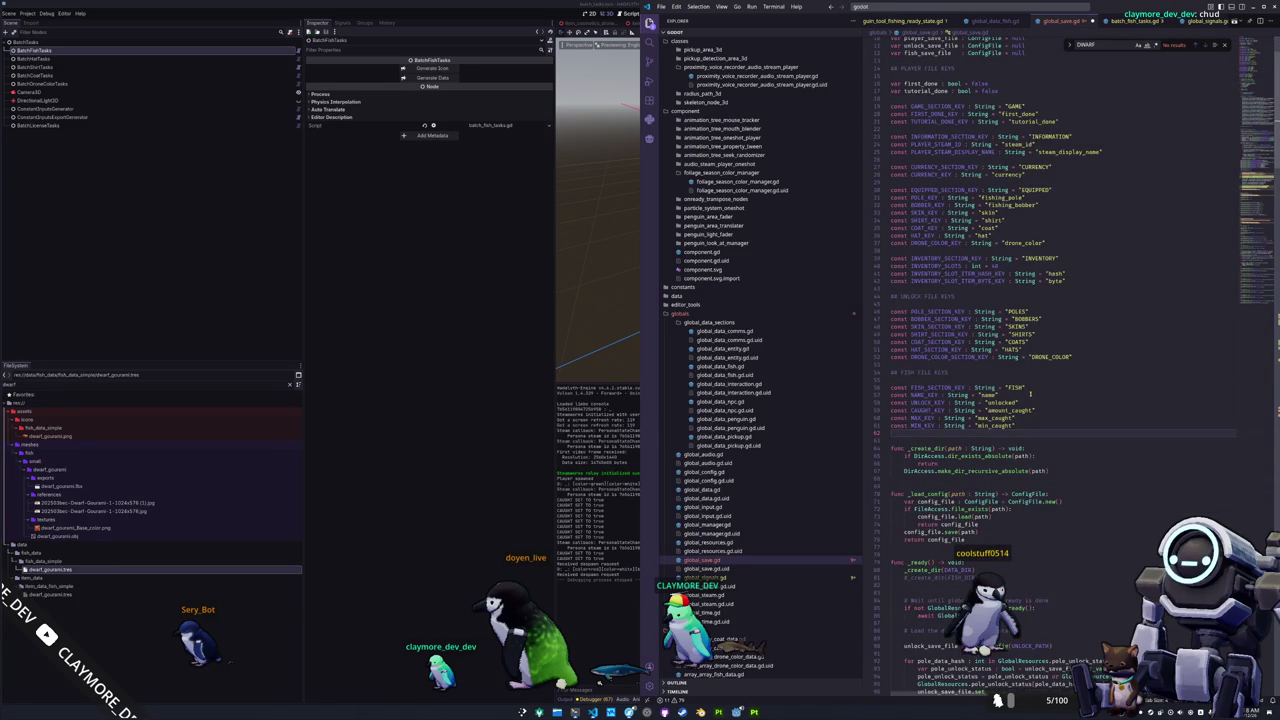
click(1042, 426)
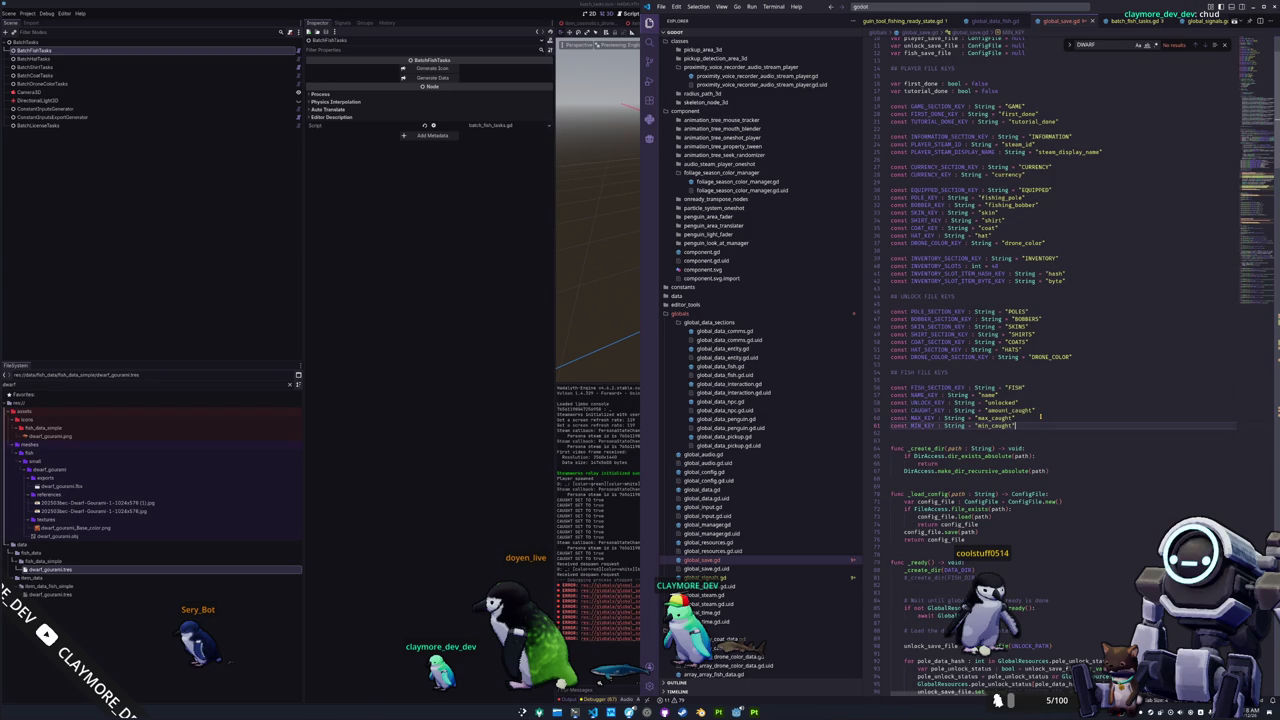
key(Up)
key(Up)
key(Up)
key(shift+Down)
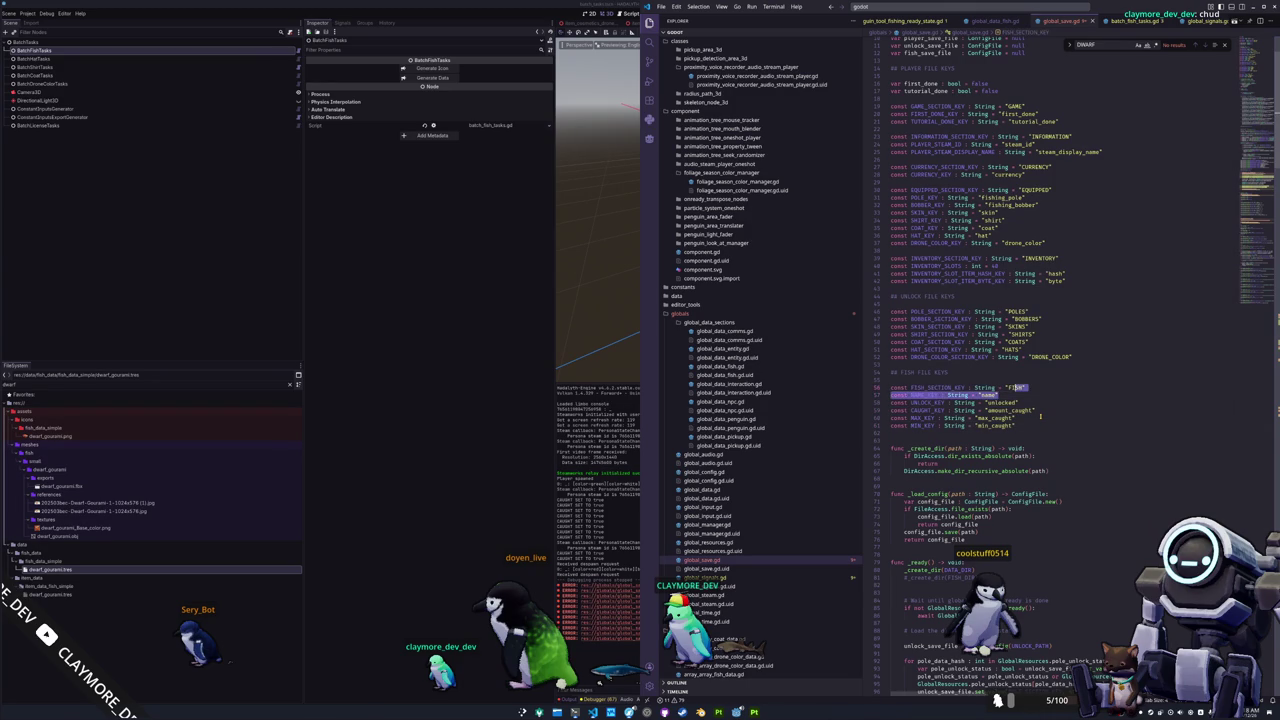
key(shift+Right)
key(BackSpace)
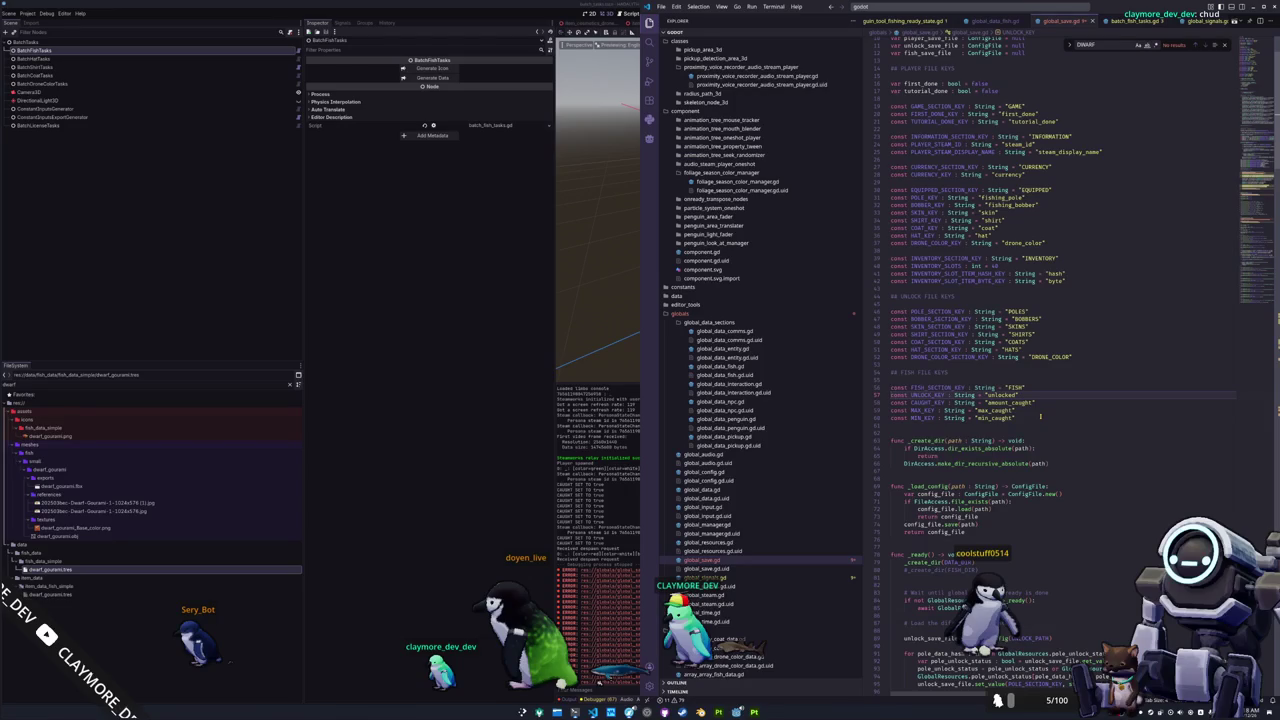
Keep the FISH_SECTION_KEY line and remove the _create_dir(FISH_DIR) call from _ready.
key(ctrl+d)
key(End)
key(shift+Up)
key(BackSpace)
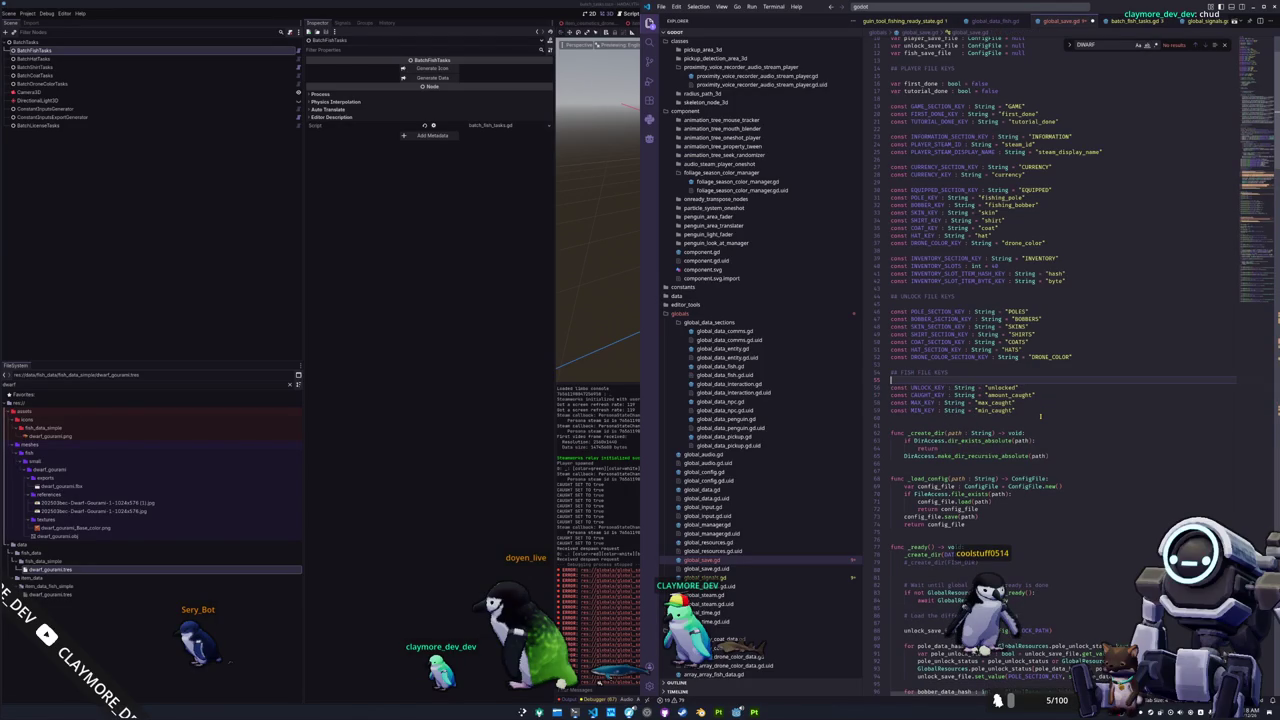
key(ctrl+z)
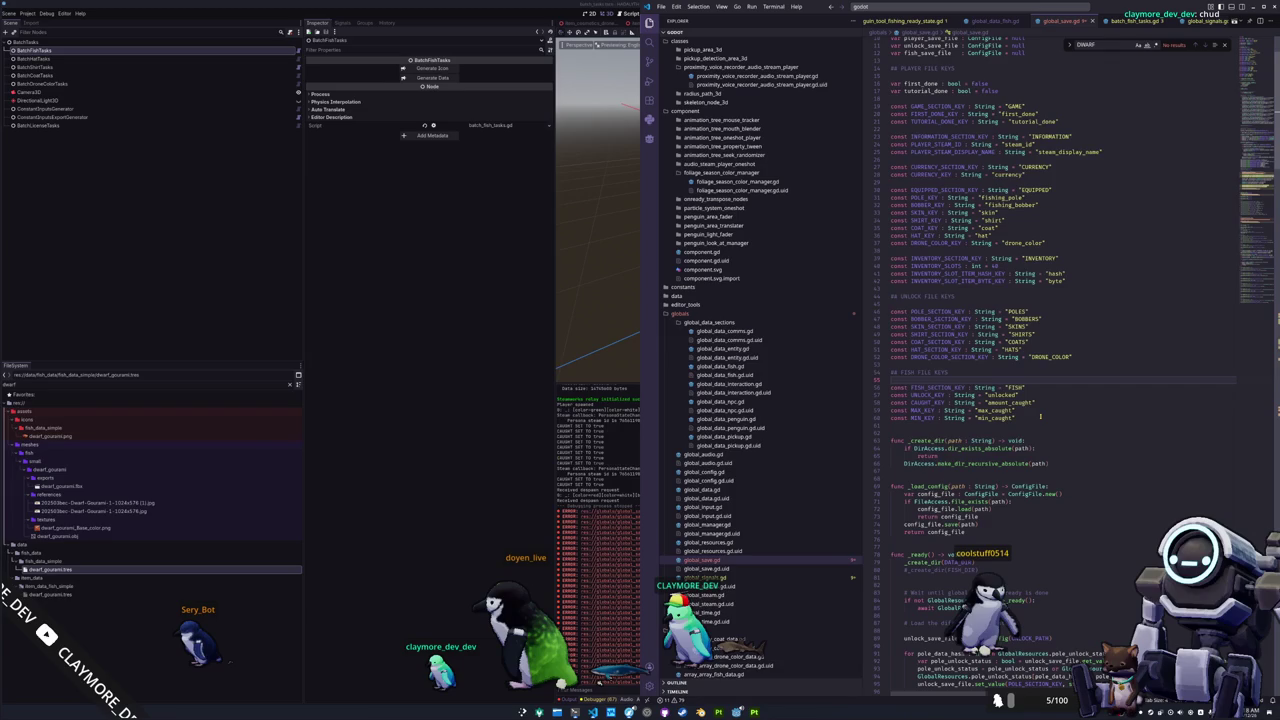
key(Down)
key(Down)
key(Down)
key(Down)
key(Down)
key(Down)
key(Down)
key(Down)
key(Down)
key(Down)
key(Down)
key(Down)
key(Down)
key(Down)
key(Down)
key(Down)
key(Down)
key(Down)
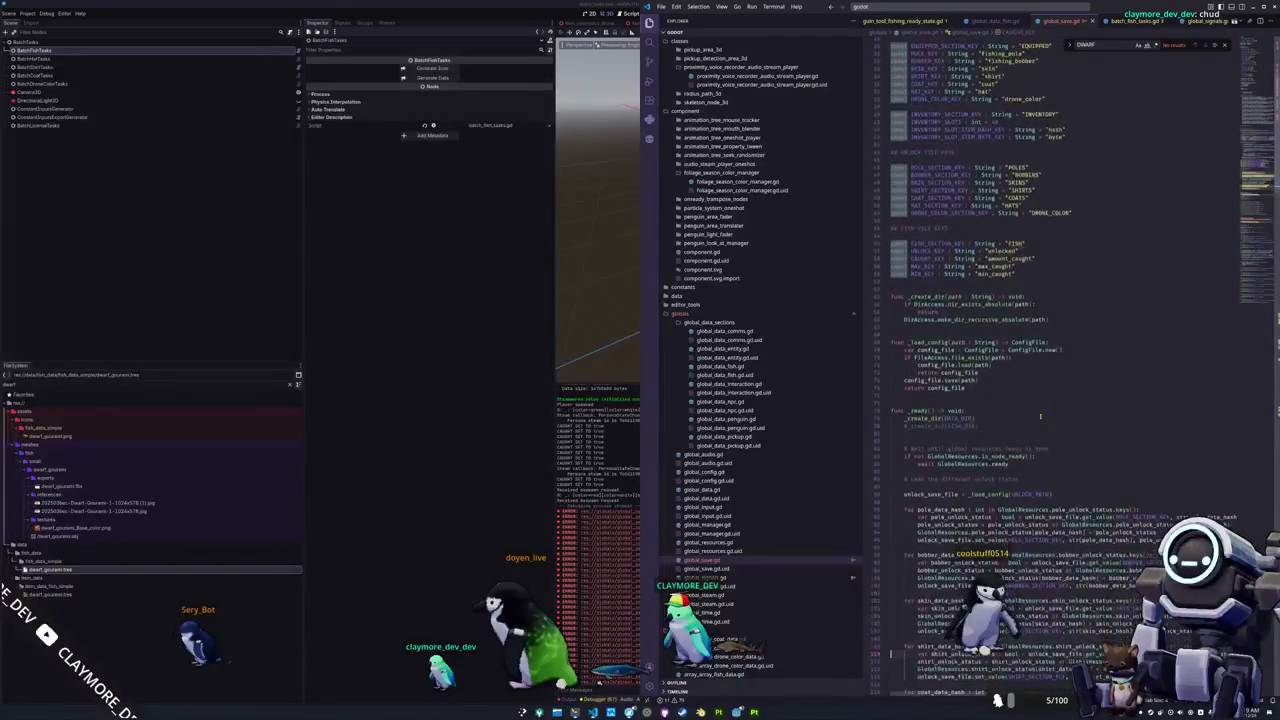
key(Down)
key(Down)
key(Down)
key(Up)
key(Up)
key(Up)
key(Up)
key(Up)
key(Up)
key(Up)
key(Up)
key(Up)
key(Up)
key(Up)
key(Up)
key(ctrl+shift+k)
Add a '## Fish save handling' comment above the fish_save_file.load line.
scroll(1040, 419, down, 4)
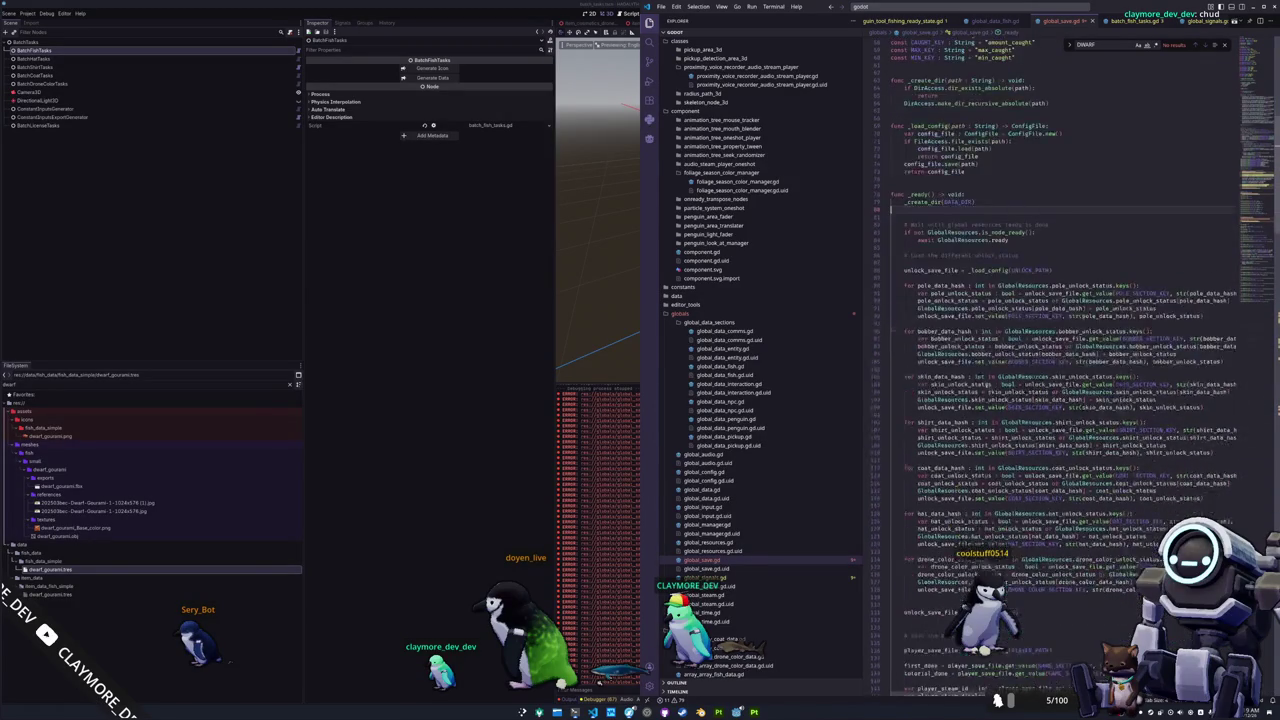
scroll(1055, 366, down, 5)
scroll(1055, 366, down, 5)
scroll(1055, 366, down, 5)
scroll(1055, 366, down, 5)
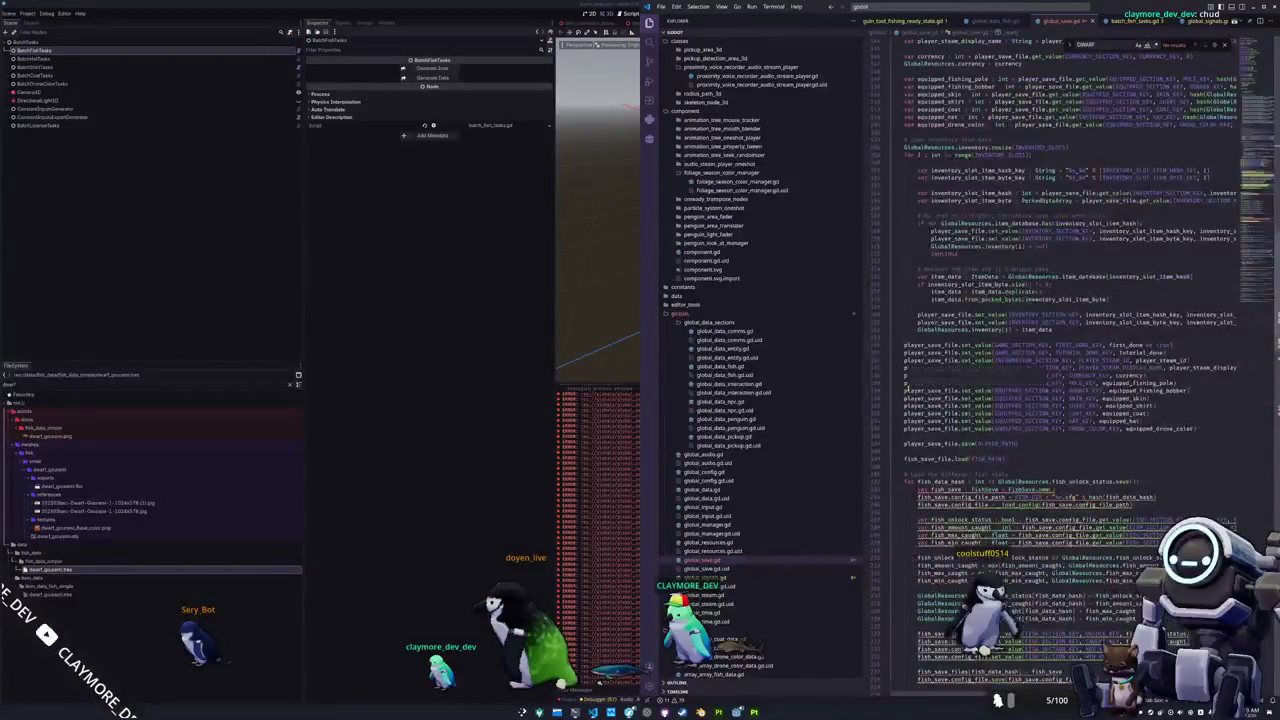
scroll(905, 388, down, 4)
click(914, 382)
click(917, 370)
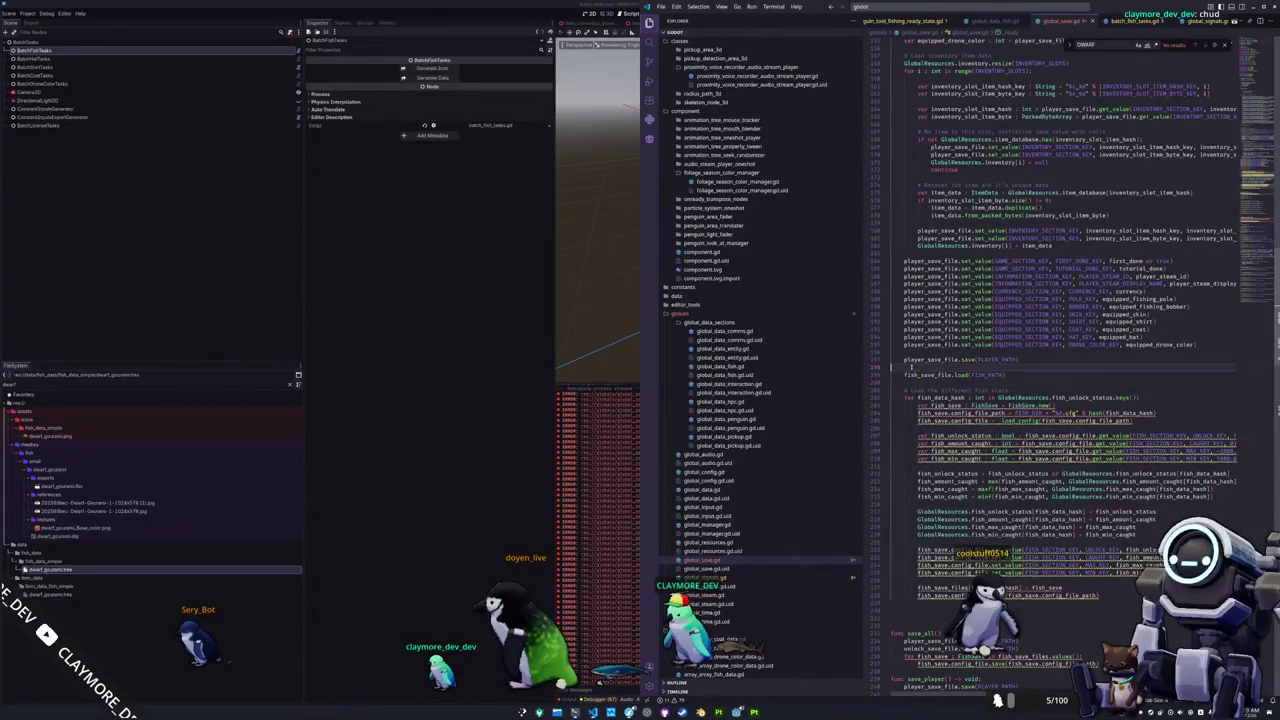
key(Return)
key(Return)
text(## Fish)
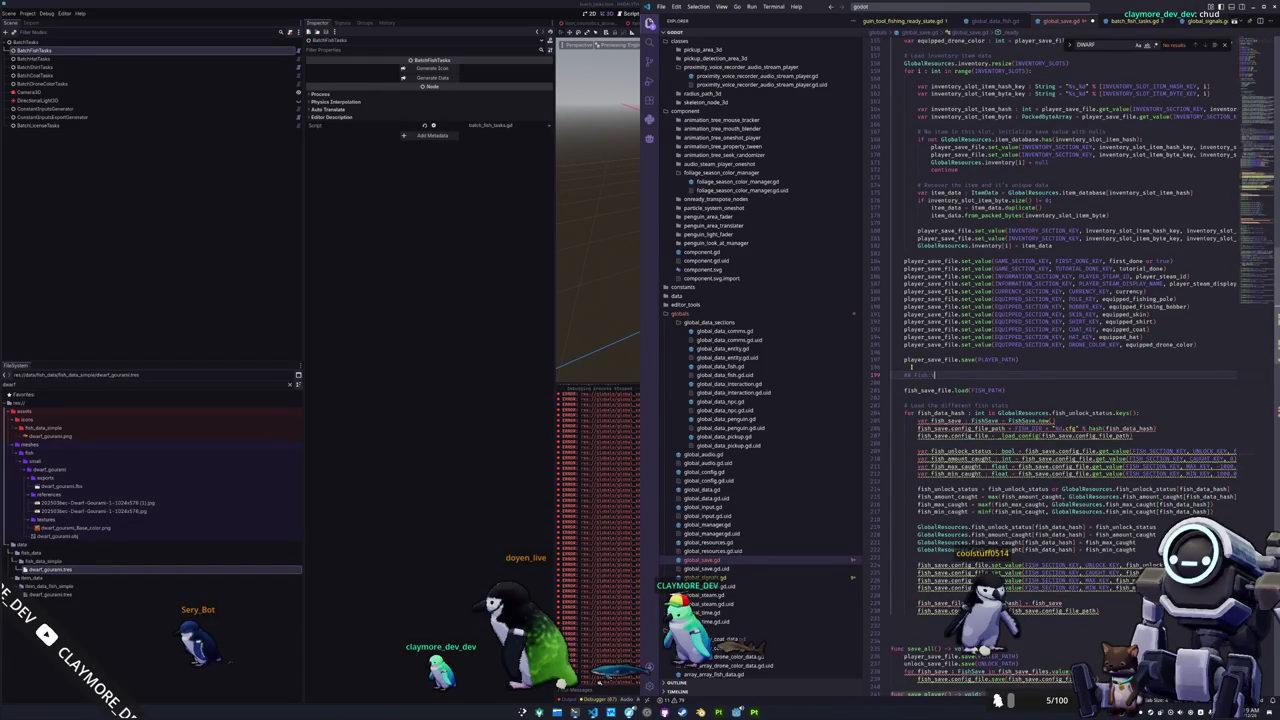
text(save)
text( handling)
key(Down)
key(Down)
key(Down)
key(Down)
key(Down)
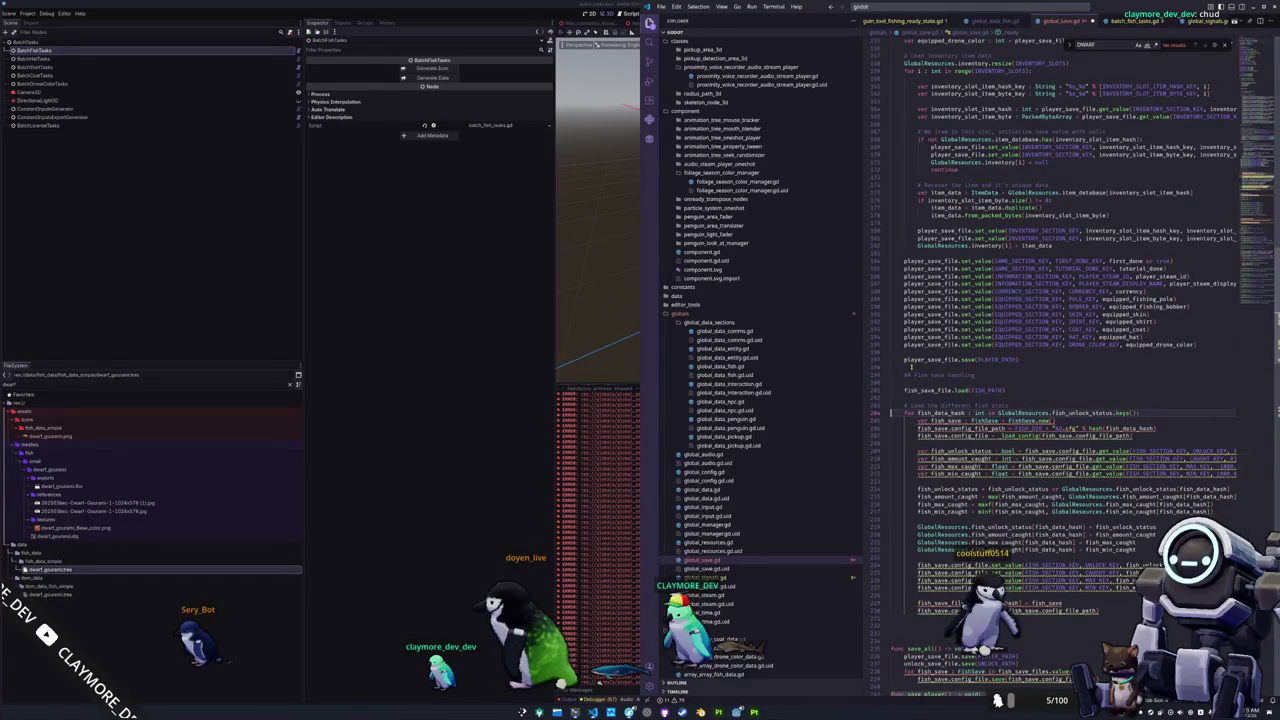
key(Down)
key(Down)
Delete the FishSave.new() line and the old config path and load lines.
key(shift+Up)
key(BackSpace)
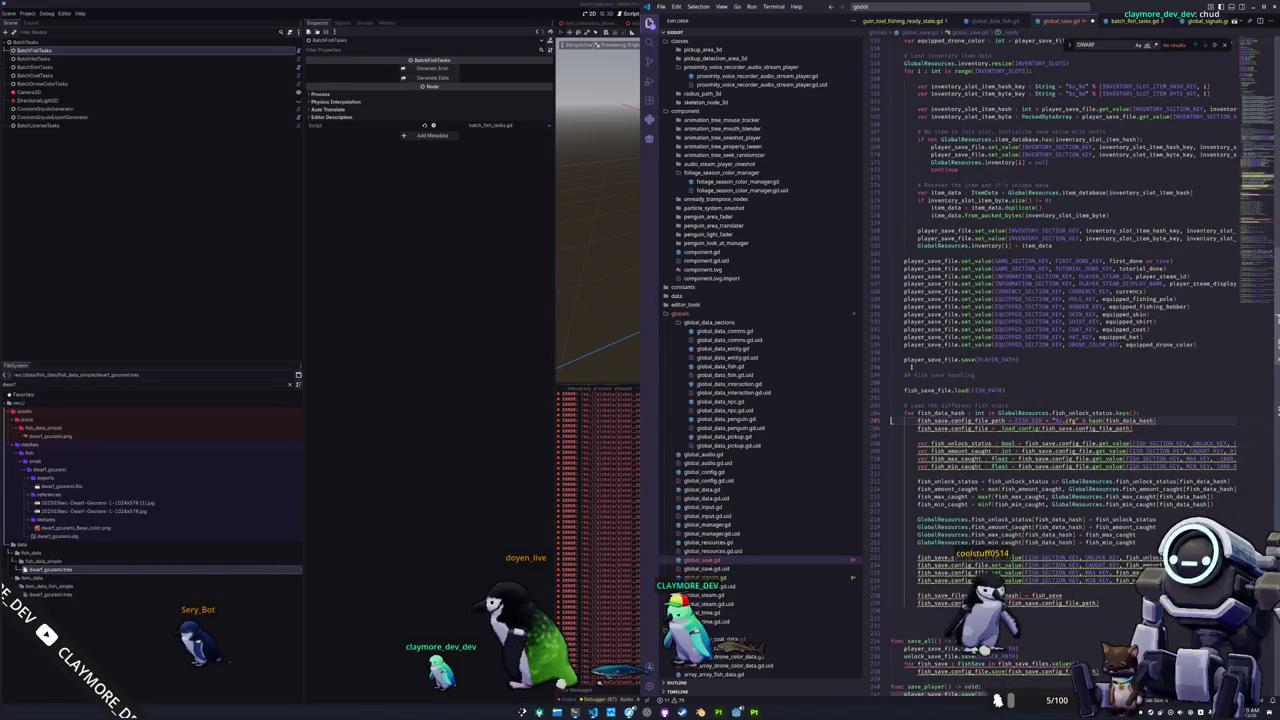
key(shift+Down)
key(shift+Down)
key(BackSpace)
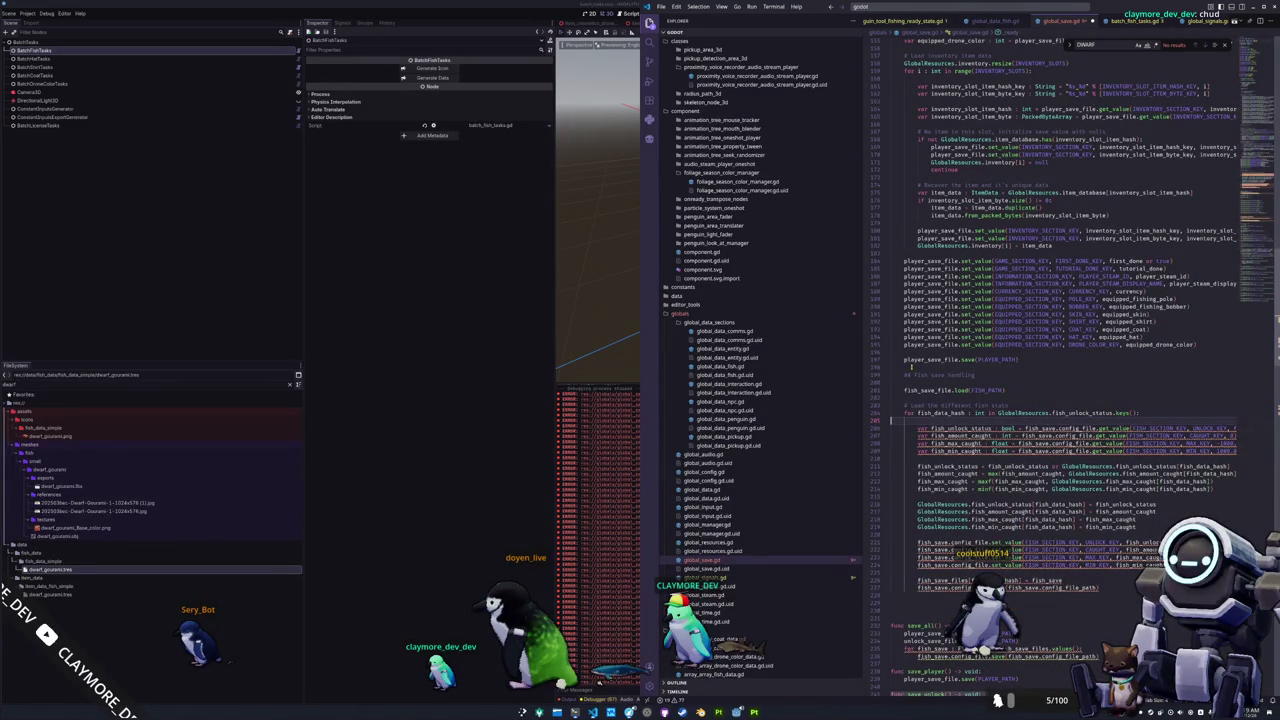
Replace every FISH_SECTION_KEY in the fish get_value calls with fish_data_hash.
key(End)
key(ctrl+Left)
key(ctrl+Left)
key(ctrl+shift+Left)
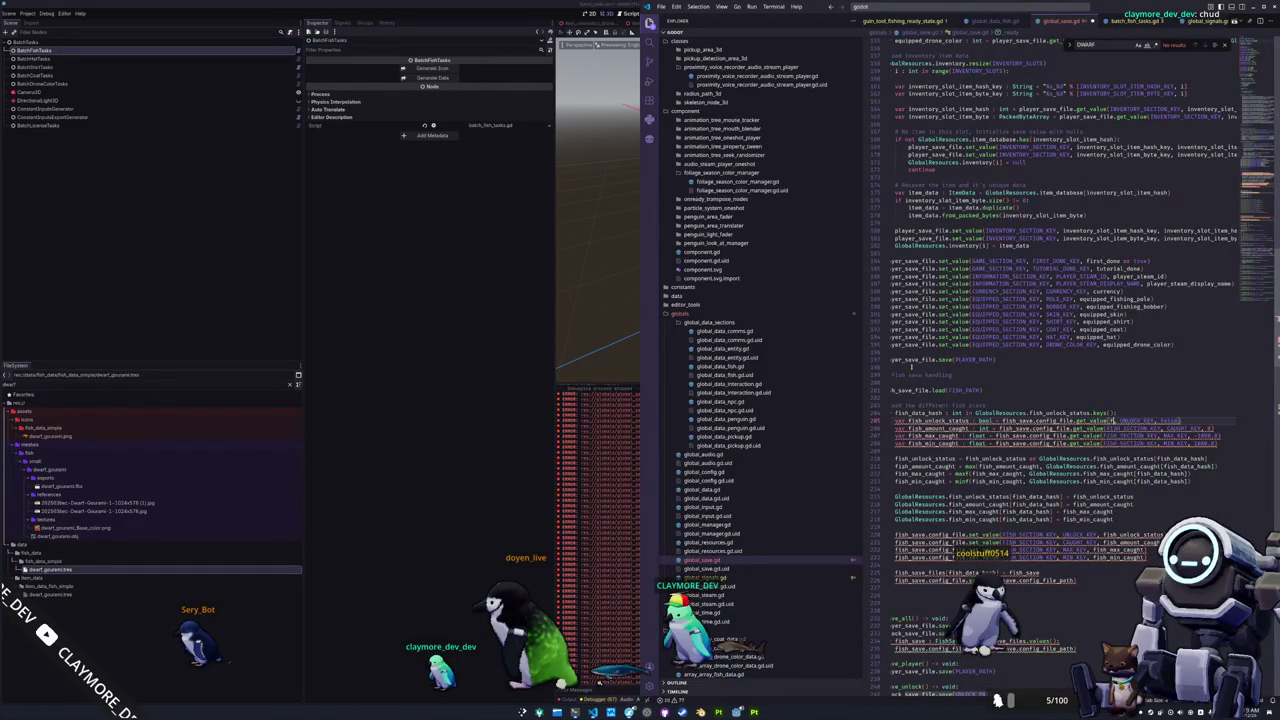
text(fish_d)
key(Tab)
key(ctrl+d)
key(ctrl+d)
key(ctrl+d)
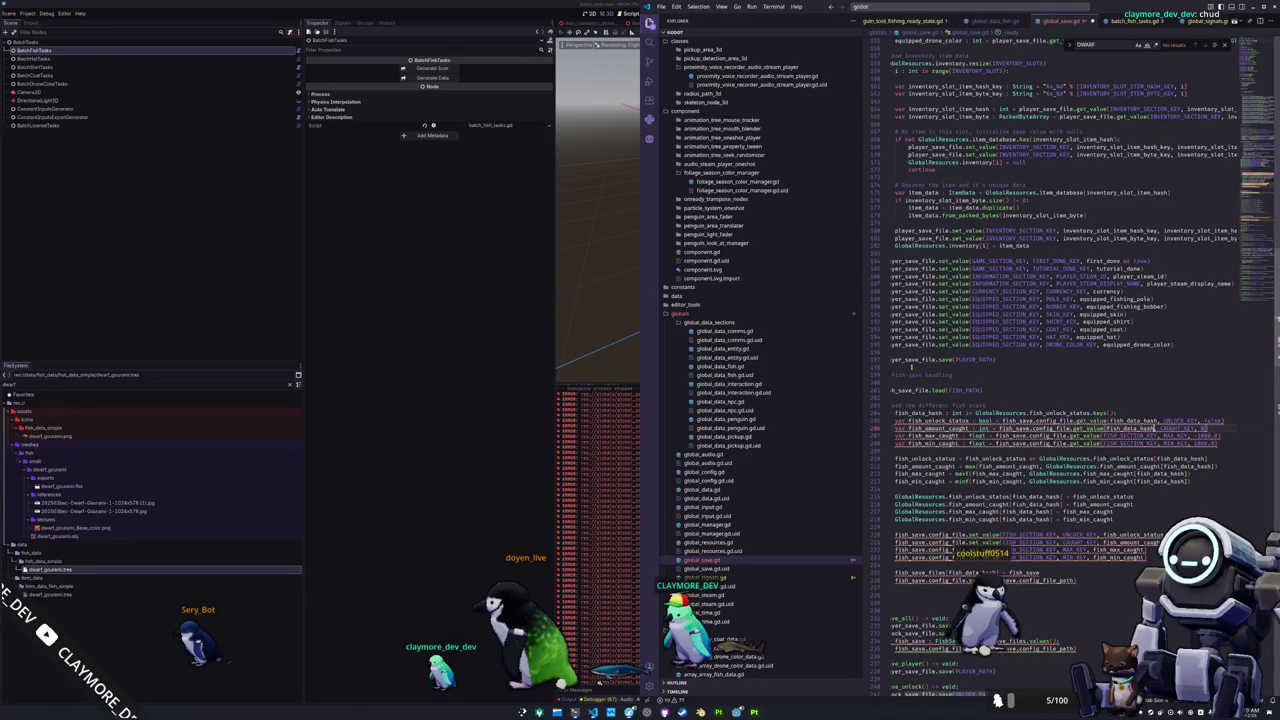
text(fish_data_hash)
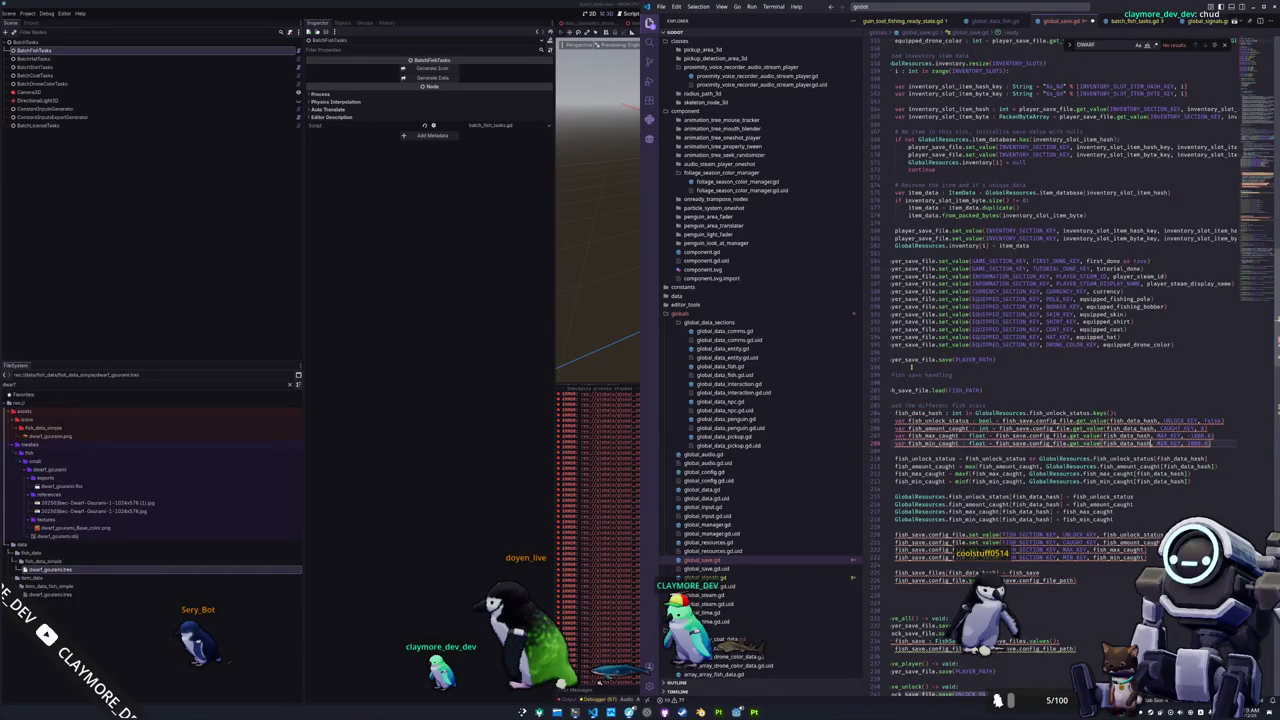
scroll(911, 366, left, 1)
Replace fish_save.config_file with fish_save_file in the fish stat load lines.
key(Down)
key(Up)
key(ctrl+Left)
key(ctrl+Left)
key(ctrl+Left)
key(ctrl+Left)
key(ctrl+Left)
key(ctrl+Left)
key(ctrl+Left)
key(Up)
key(ctrl+shift+Right)
key(ctrl+shift+Right)
key(ctrl+f)
text(fish_save_file)
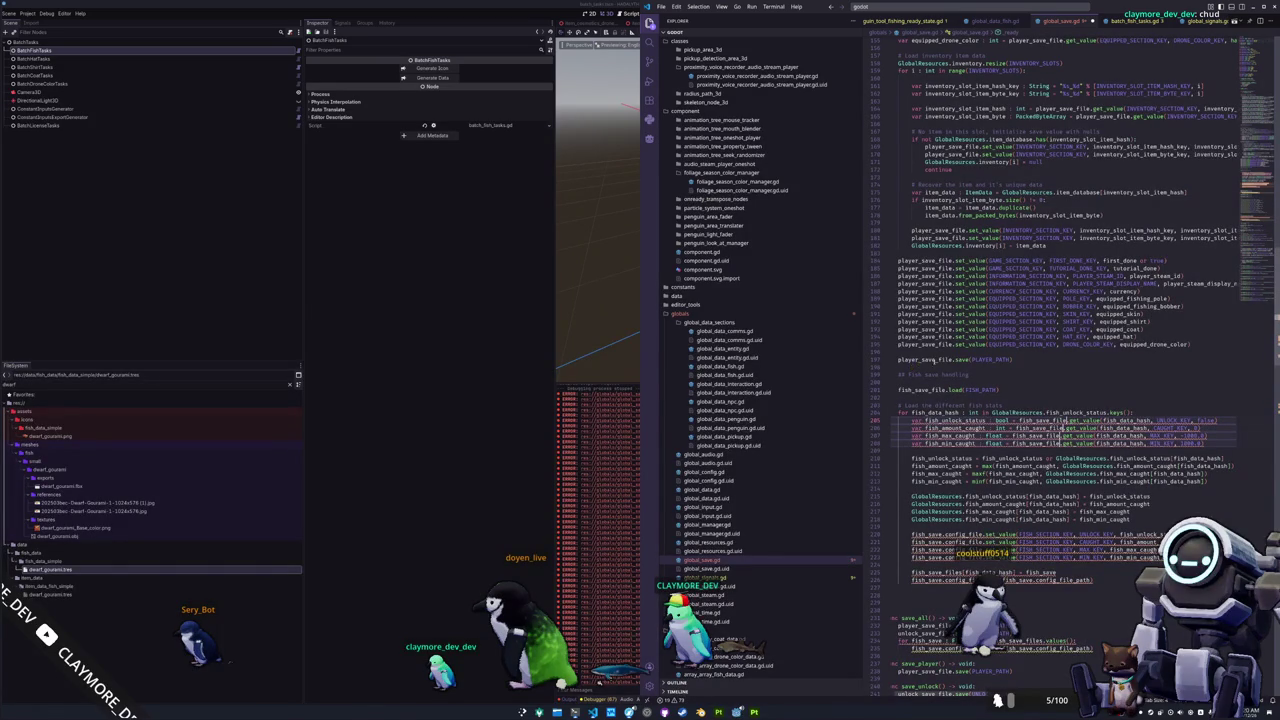
mouse_move(1080, 420)
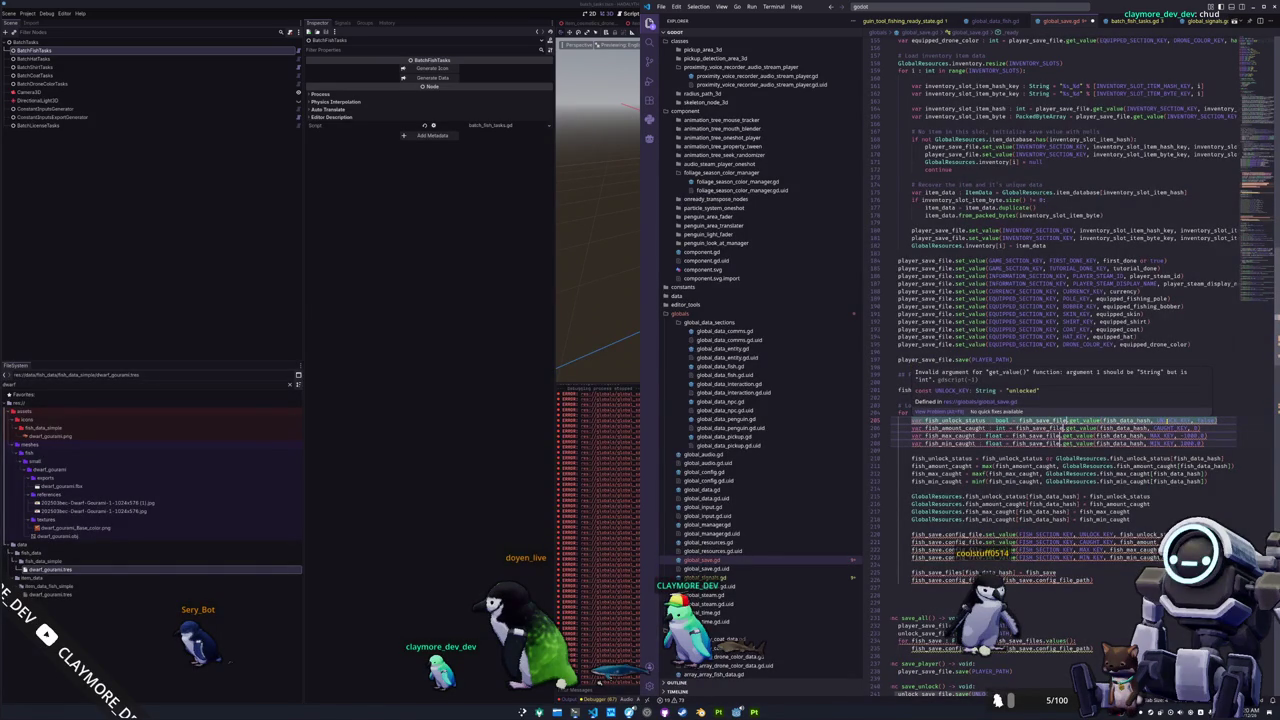
Wrap fish_data_hash as str(fish_data_hash) in all the get_value calls.
click(1166, 420)
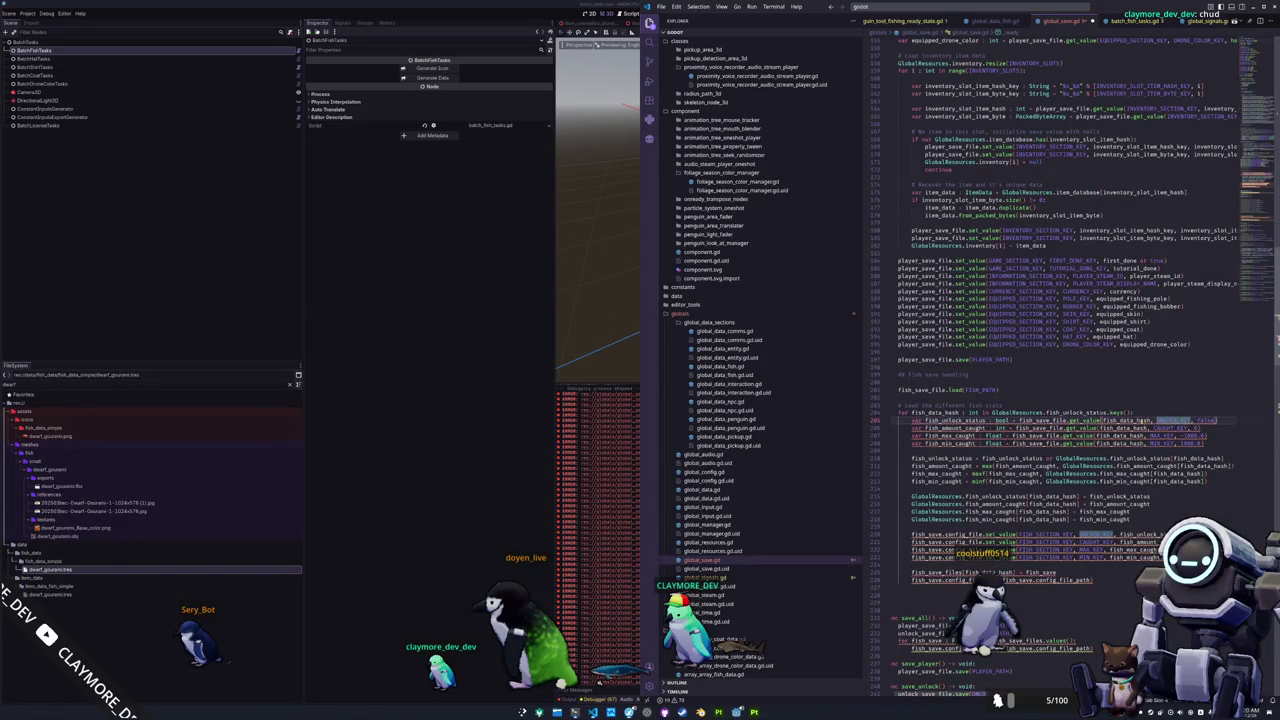
click(1125, 419)
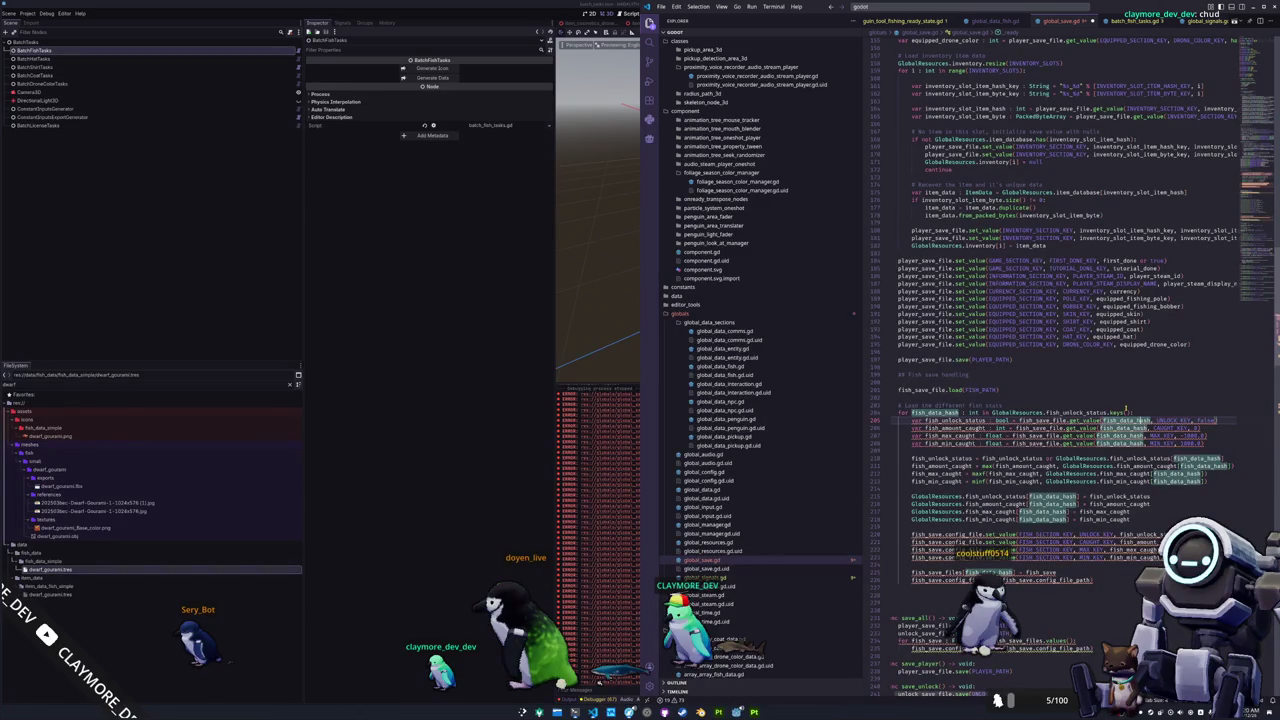
key(ctrl+shift+l)
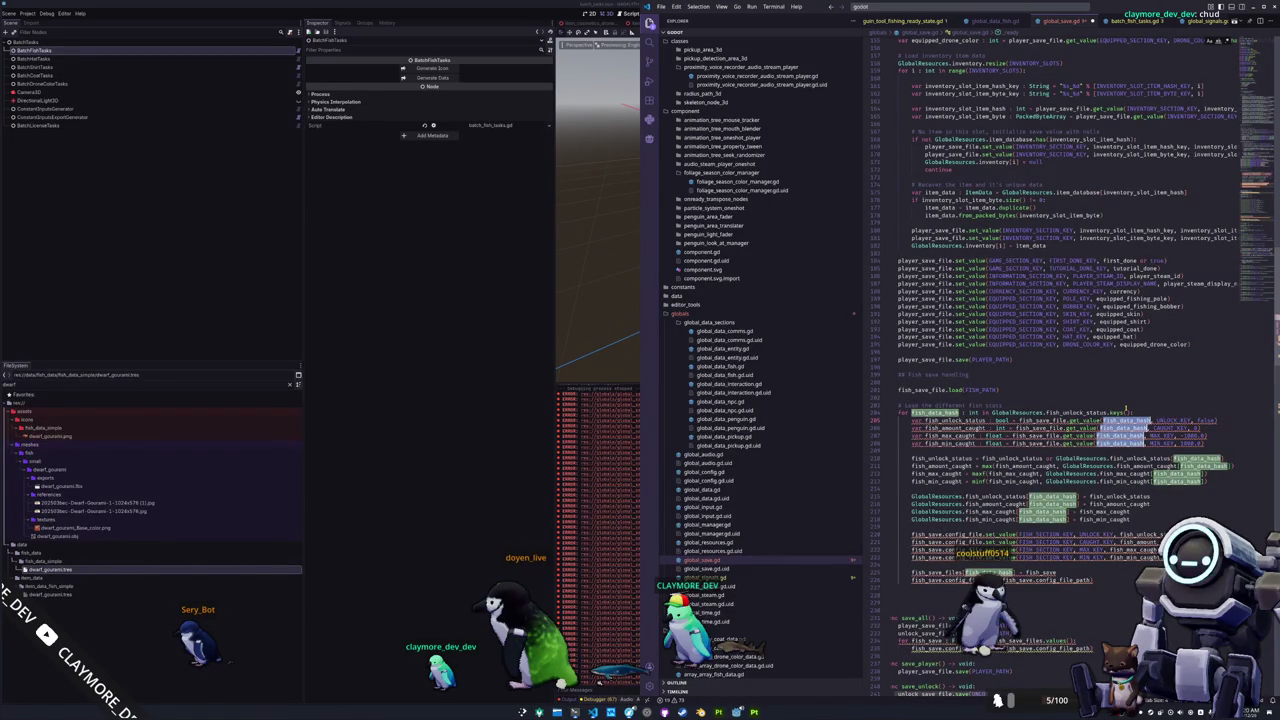
text(str)
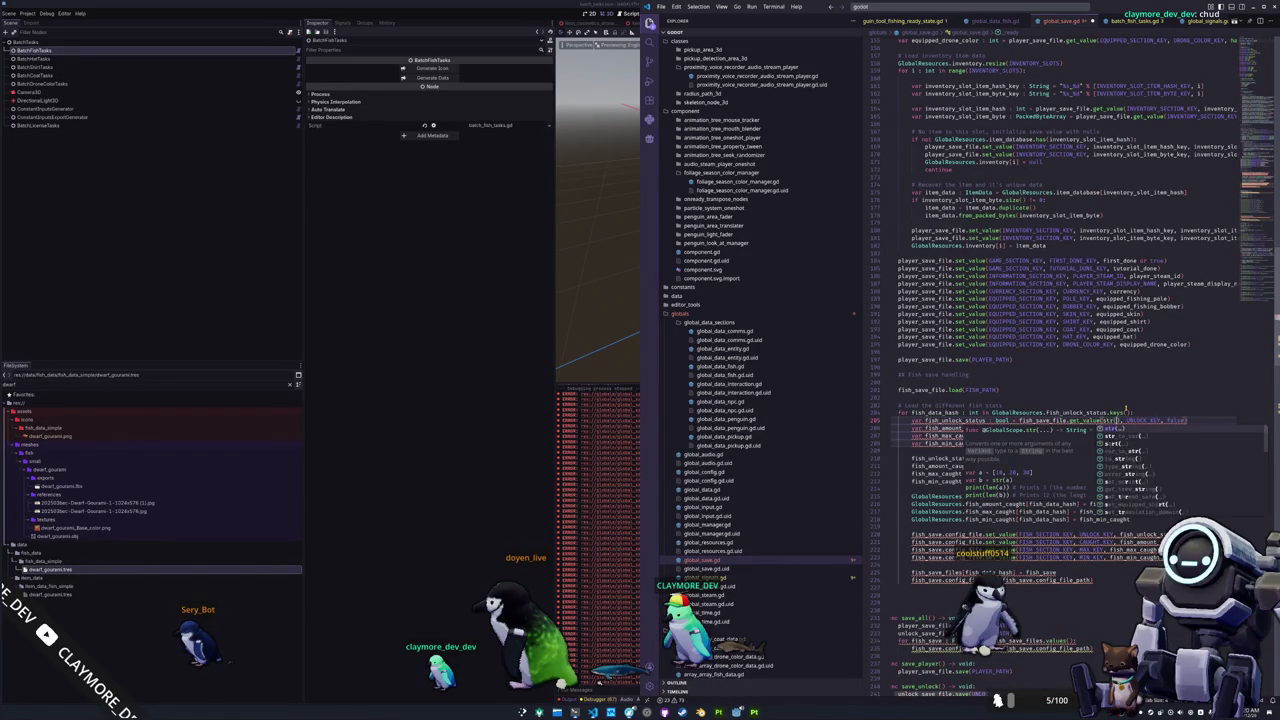
text((fish_data_hash)
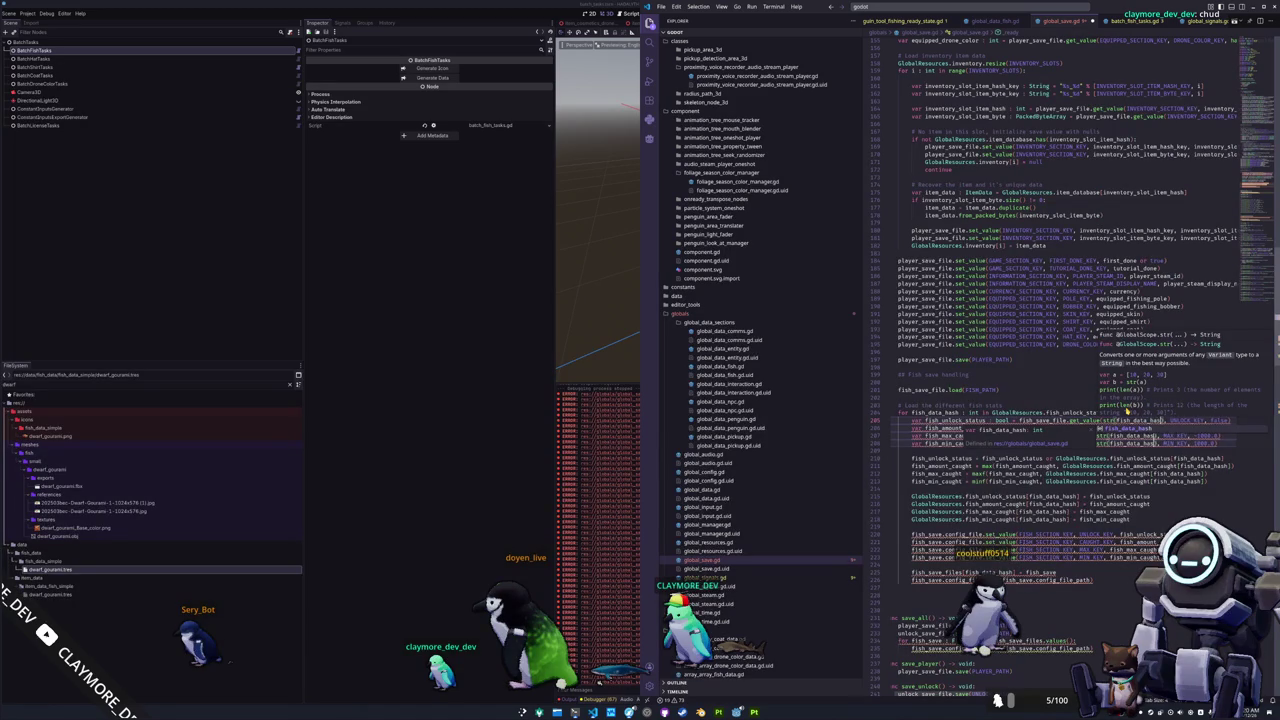
text())
key(Escape)
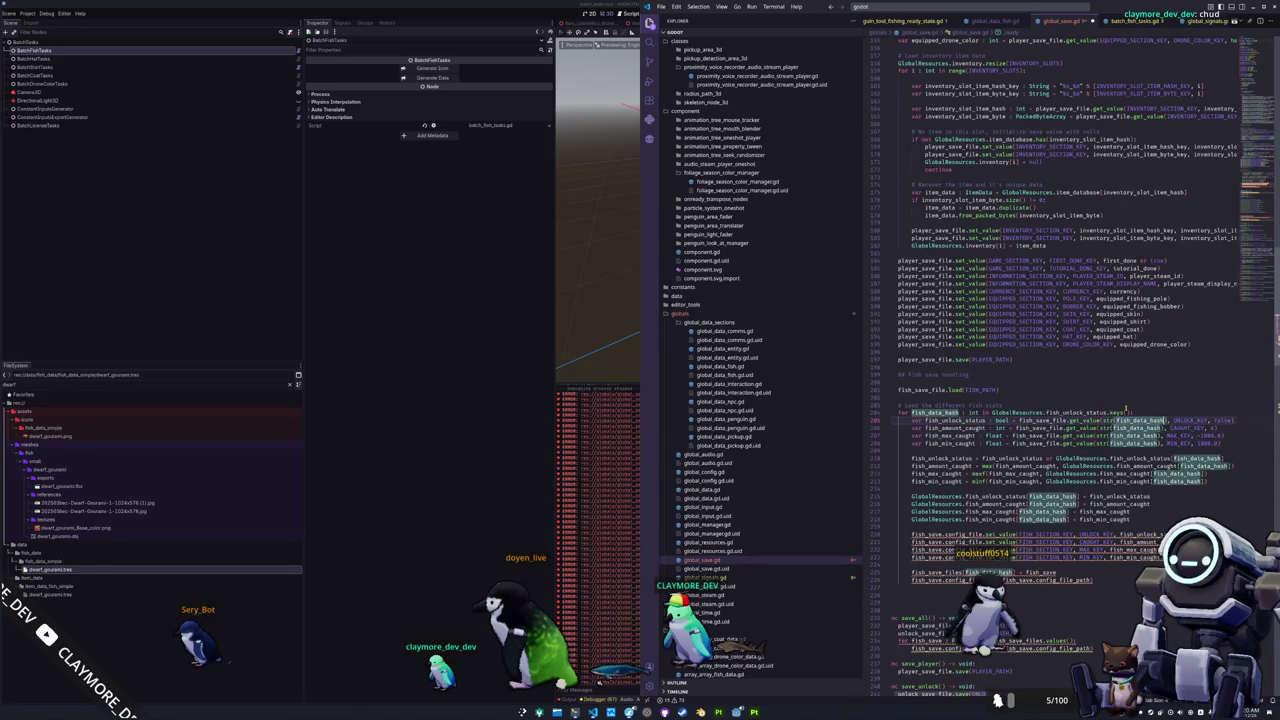
key(Down)
Switch the four fish stat save lines to write into fish_save_file.
key(Down)
key(ctrl+d)
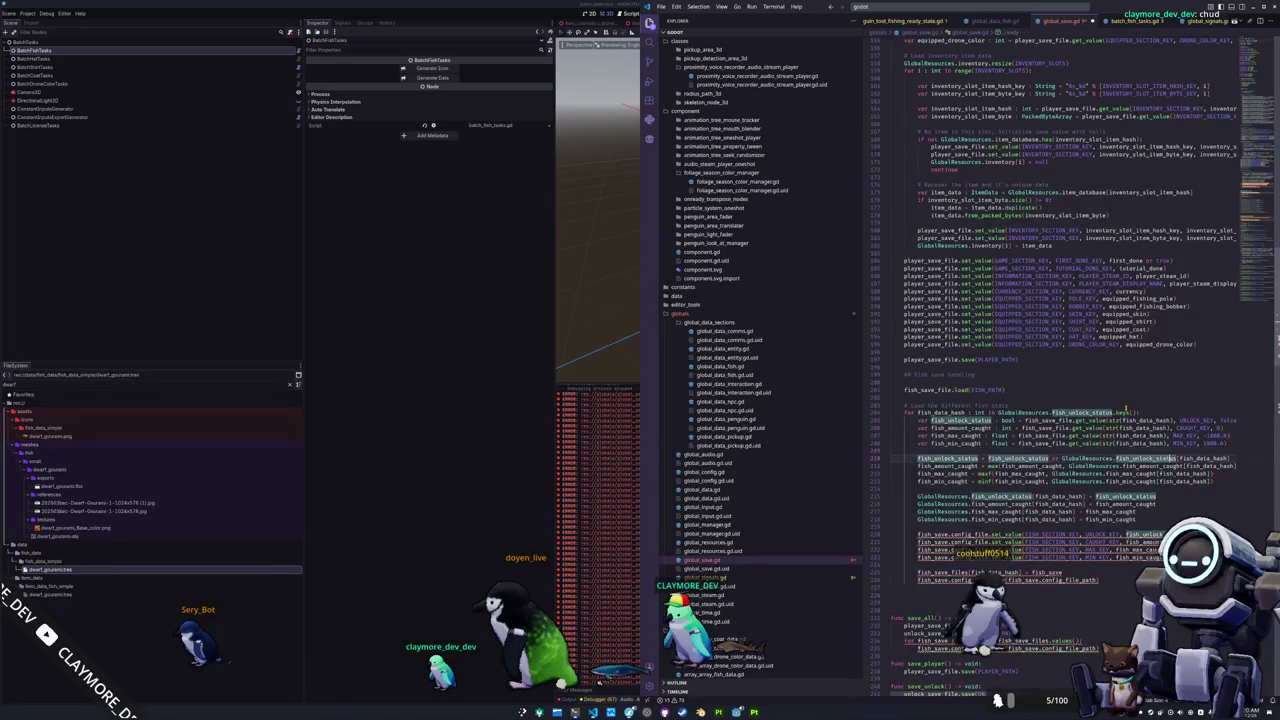
key(ctrl+d)
key(Escape)
key(Down)
key(Down)
key(Down)
key(Down)
key(Down)
key(Down)
key(Down)
key(Down)
key(Down)
key(Down)
key(ctrl+d)
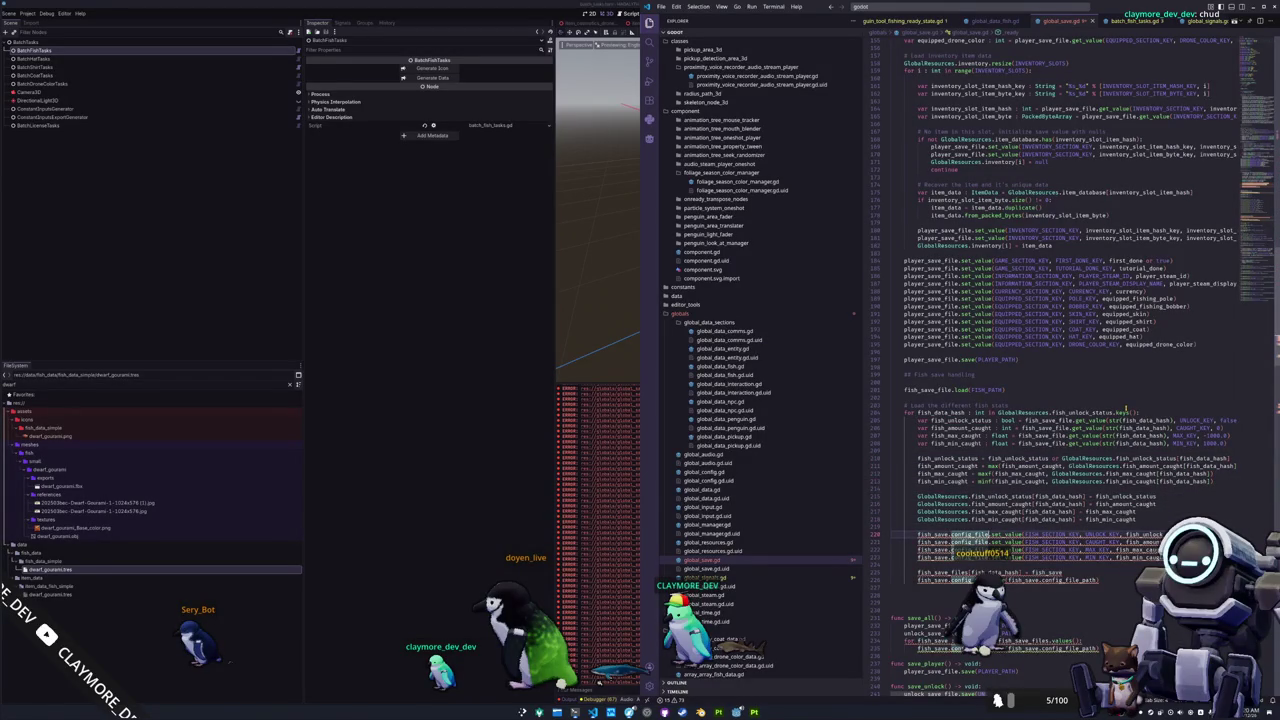
key(ctrl+d)
key(ctrl+d)
key(ctrl+d)
key(shift+Home)
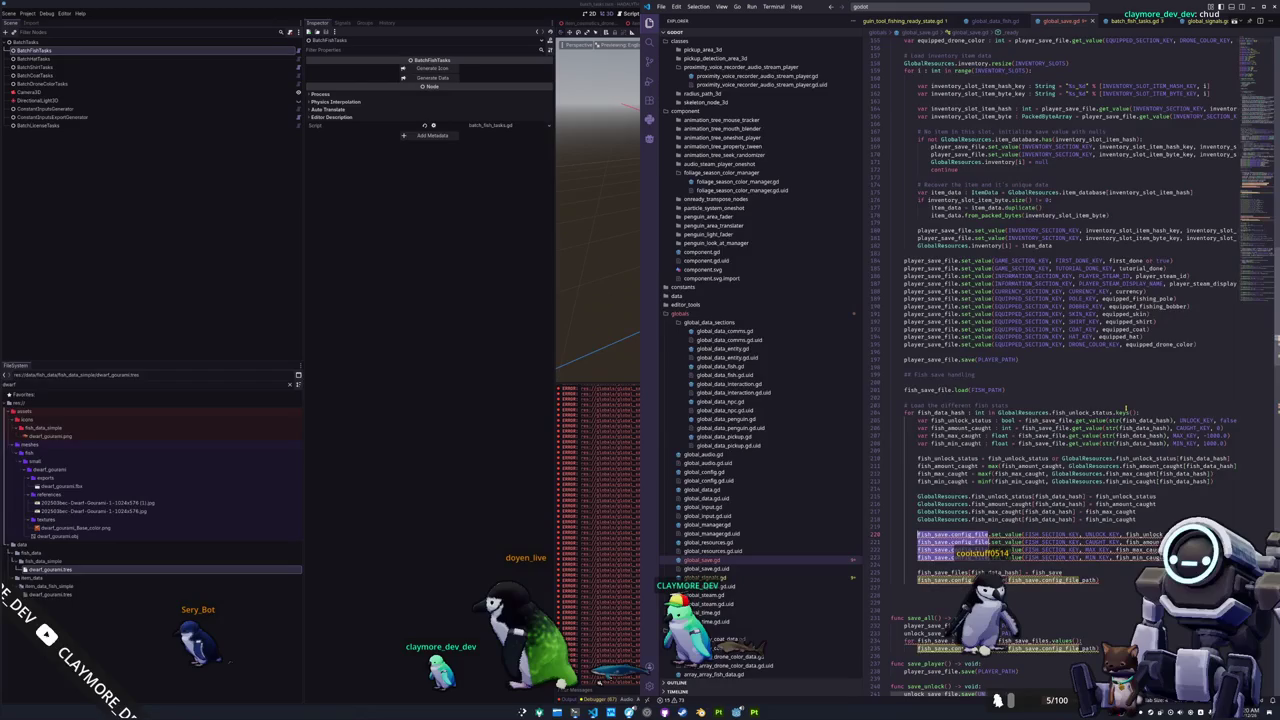
text(fish_save)
key(Tab)
Set the section argument of the four save lines to str(fish_data_hash).
key(Right)
key(Right)
key(Right)
key(Right)
key(Right)
key(Right)
key(ctrl+shift+Right)
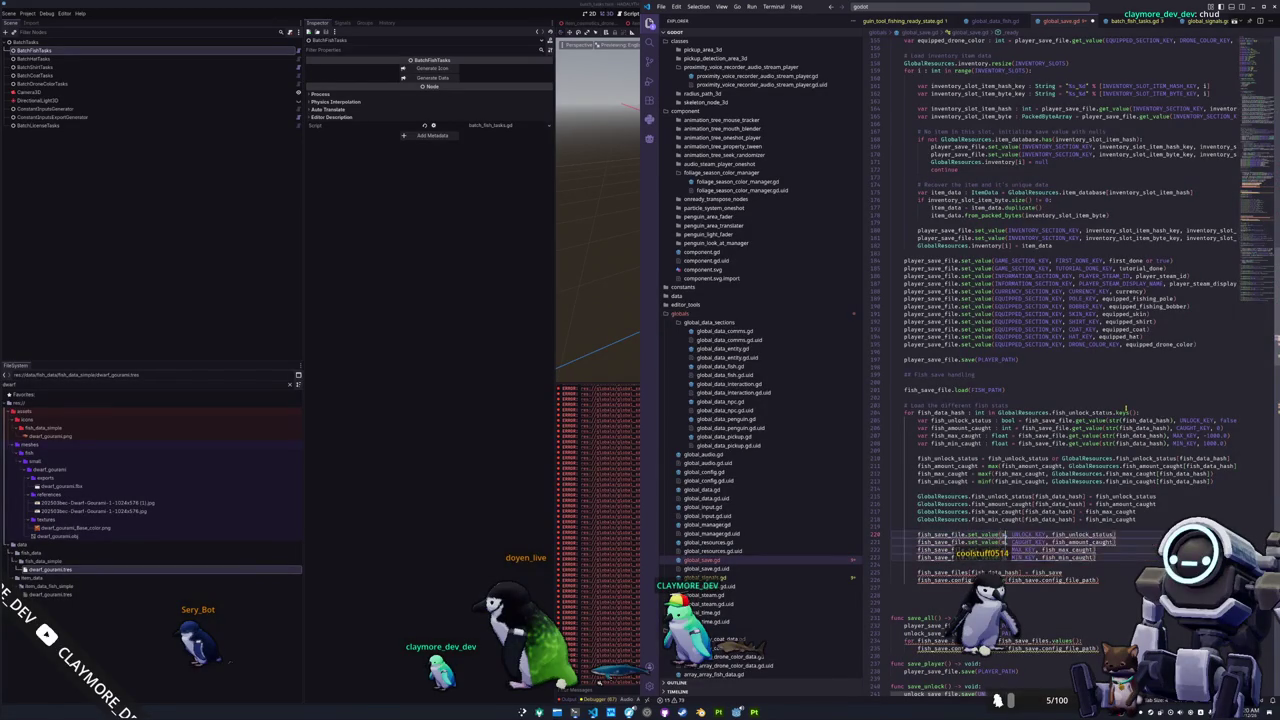
text(str(fish_data_hash)
key(Tab)
key(Escape)
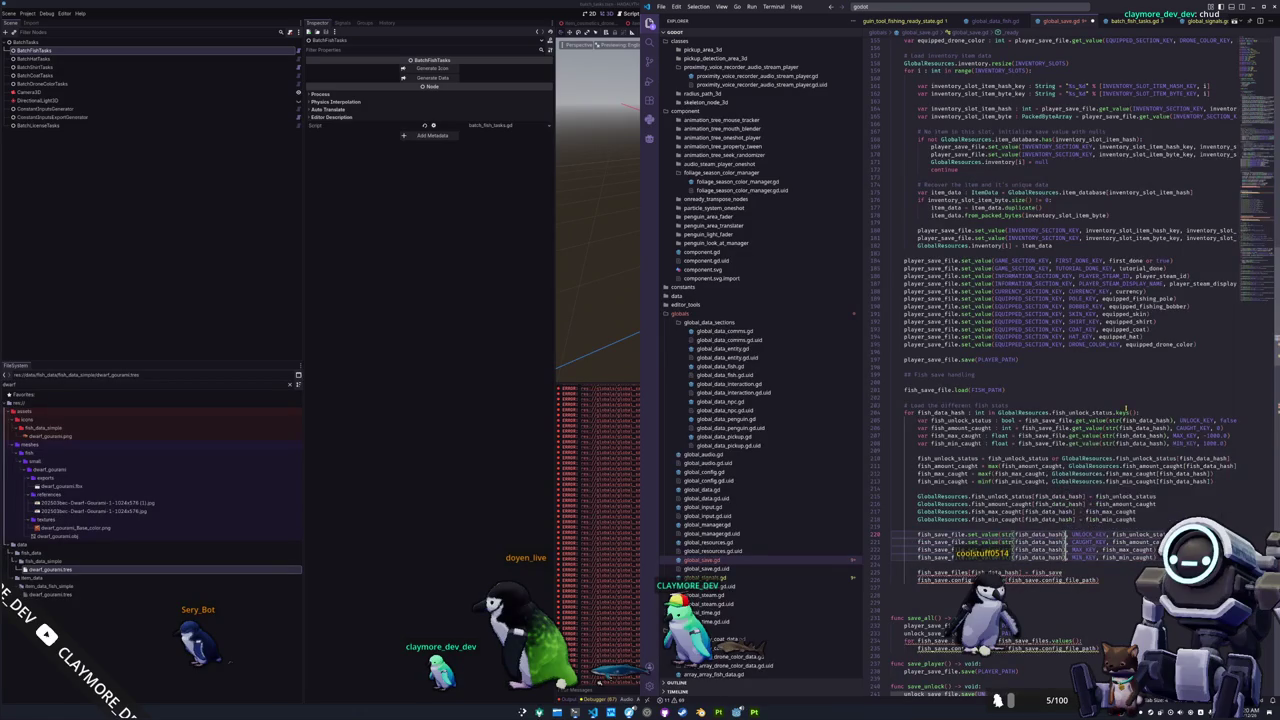
key(ctrl+shift+Left)
key(ctrl+shift+Left)
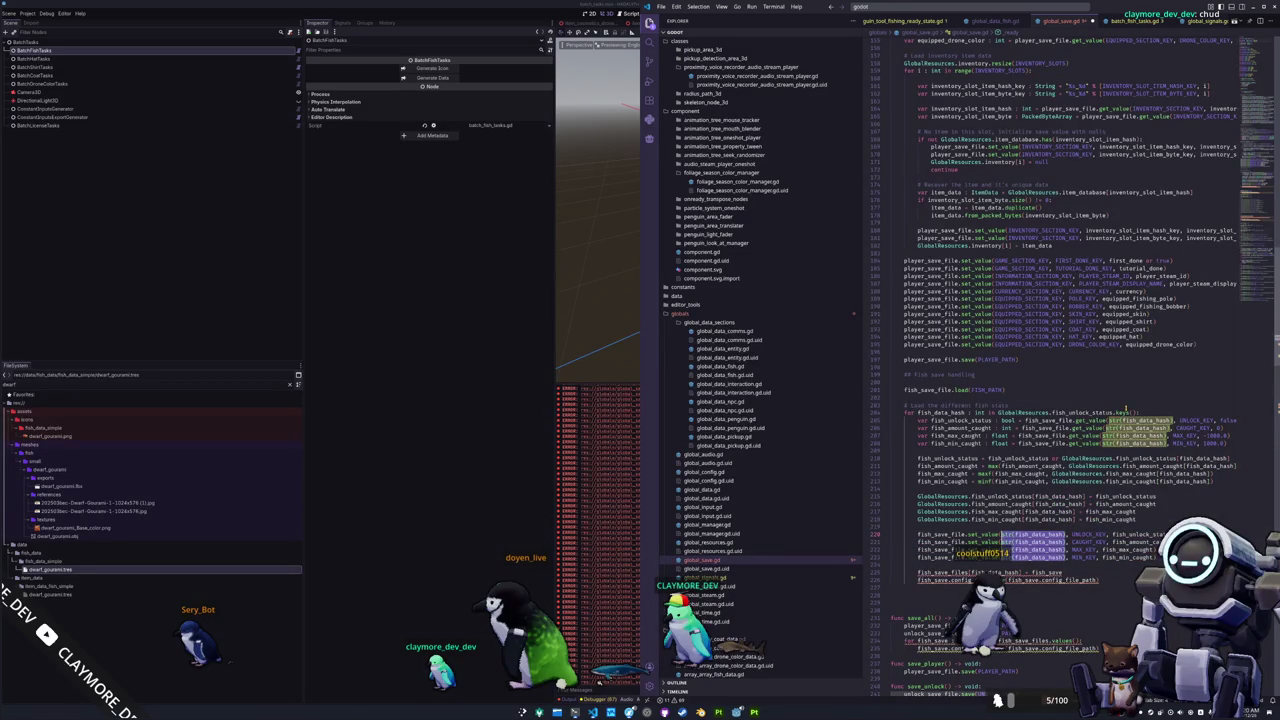
click(1126, 410)
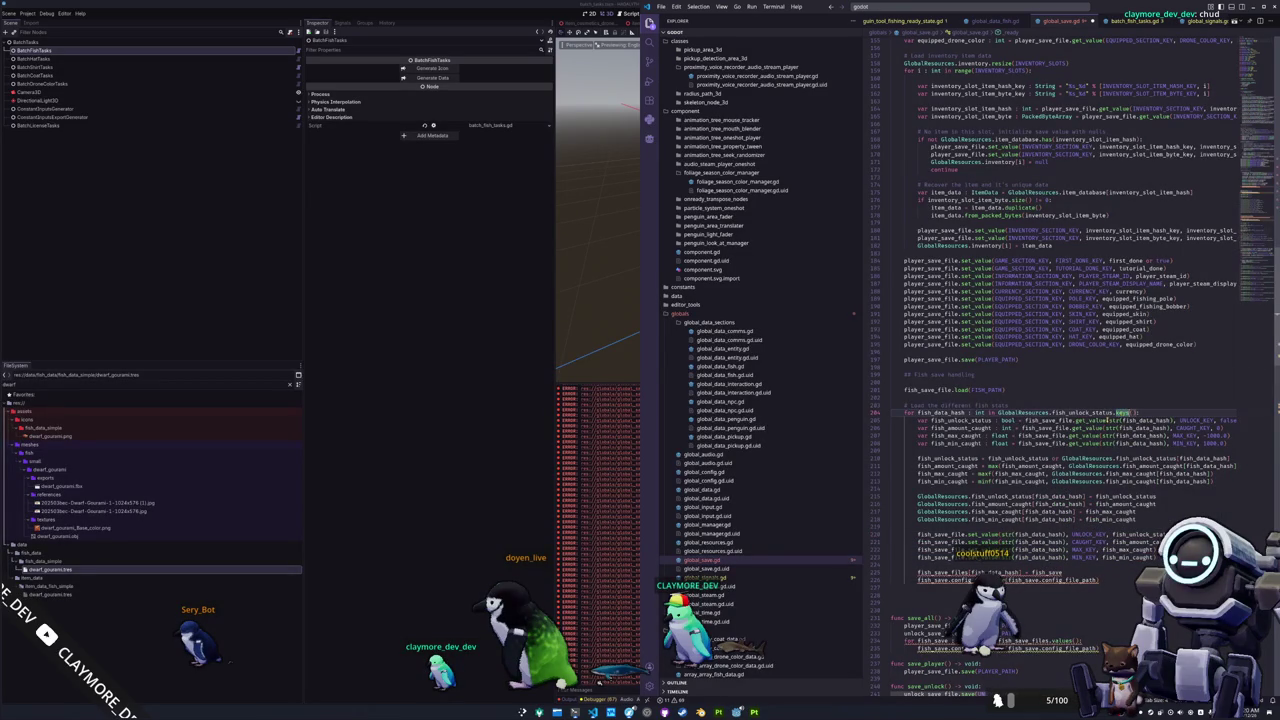
drag(1105, 420, 1173, 420)
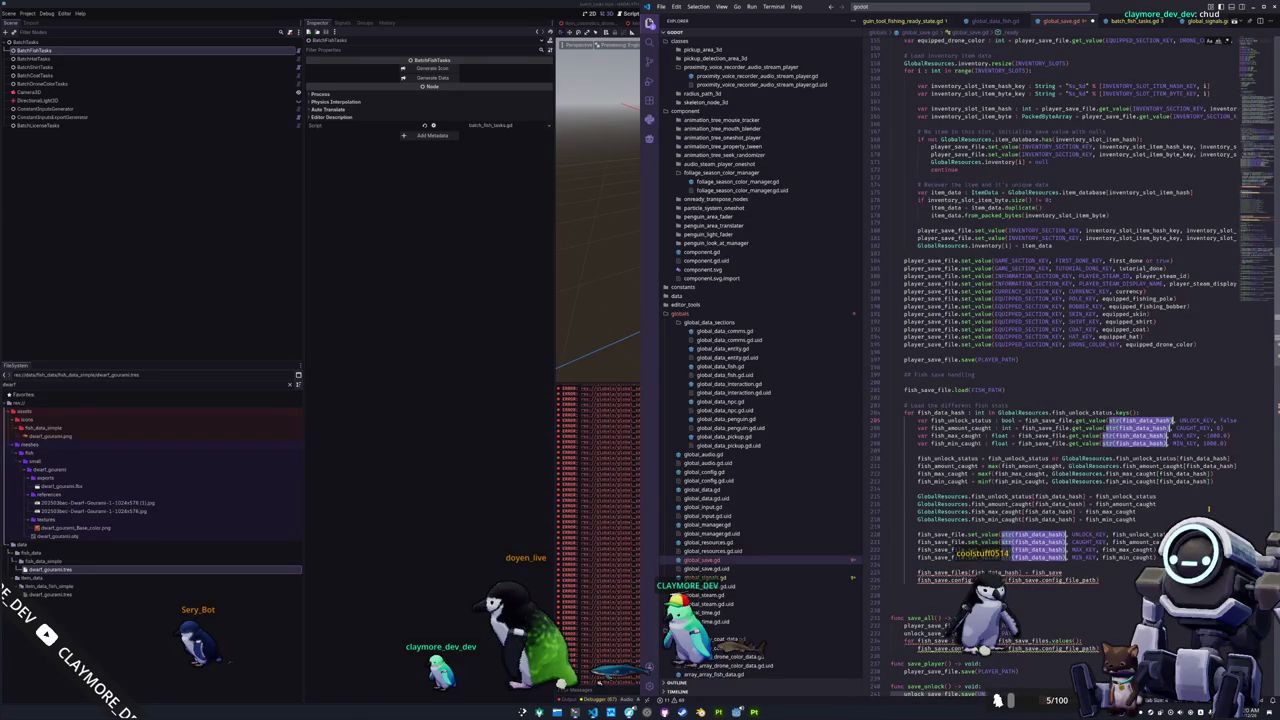
Use fish_key in the stat lines, declared as var fish_key : String = str(fish_data_hash).
text(fish_key)
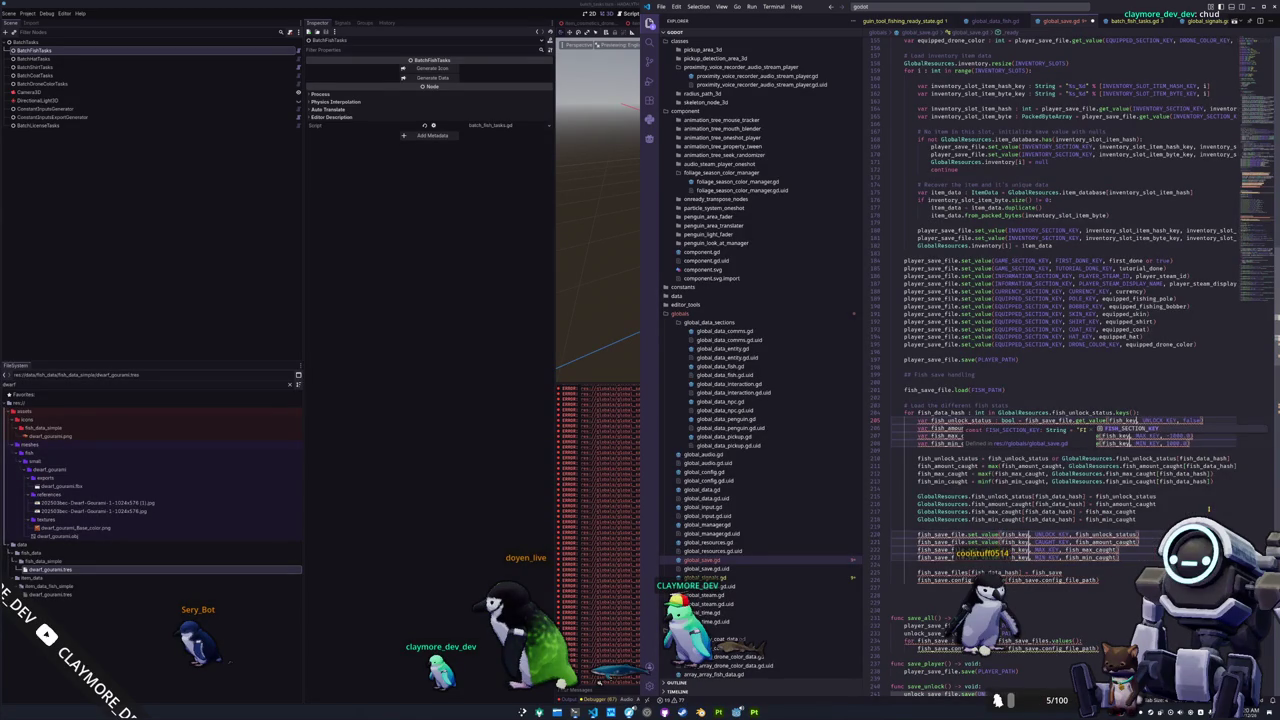
key(Escape)
key(ctrl+shift+Return)
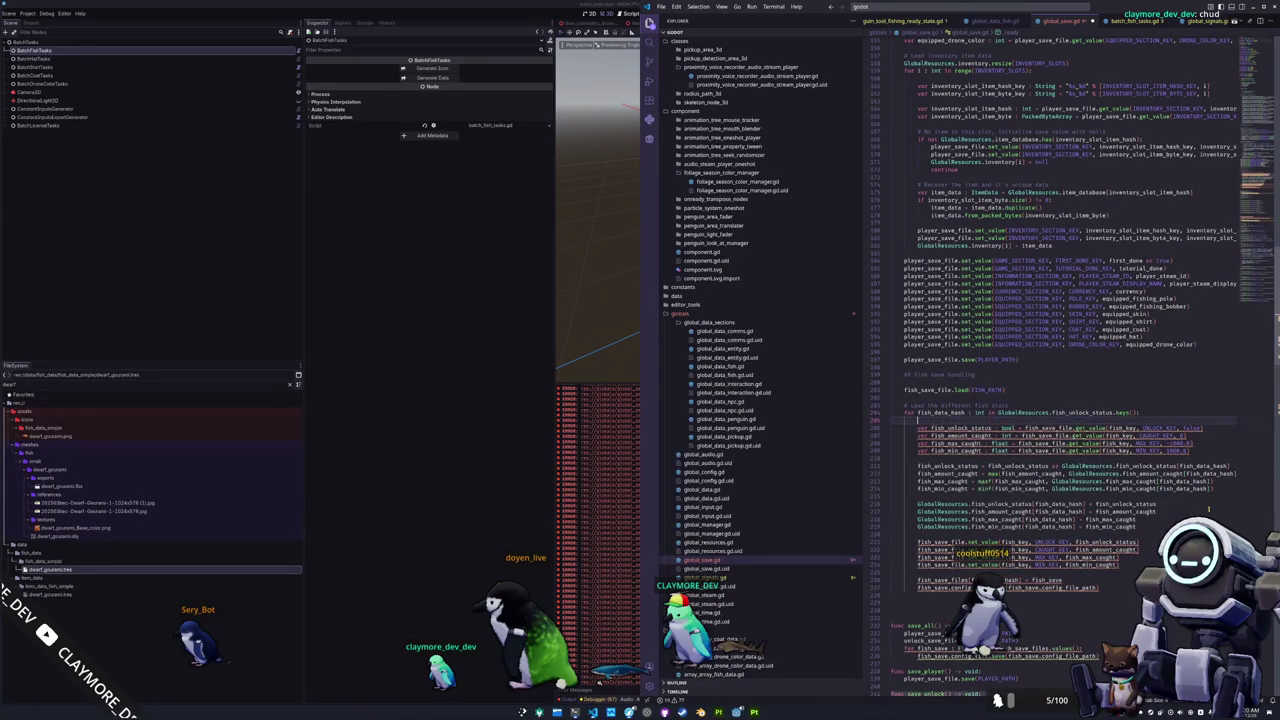
text(var fish_)
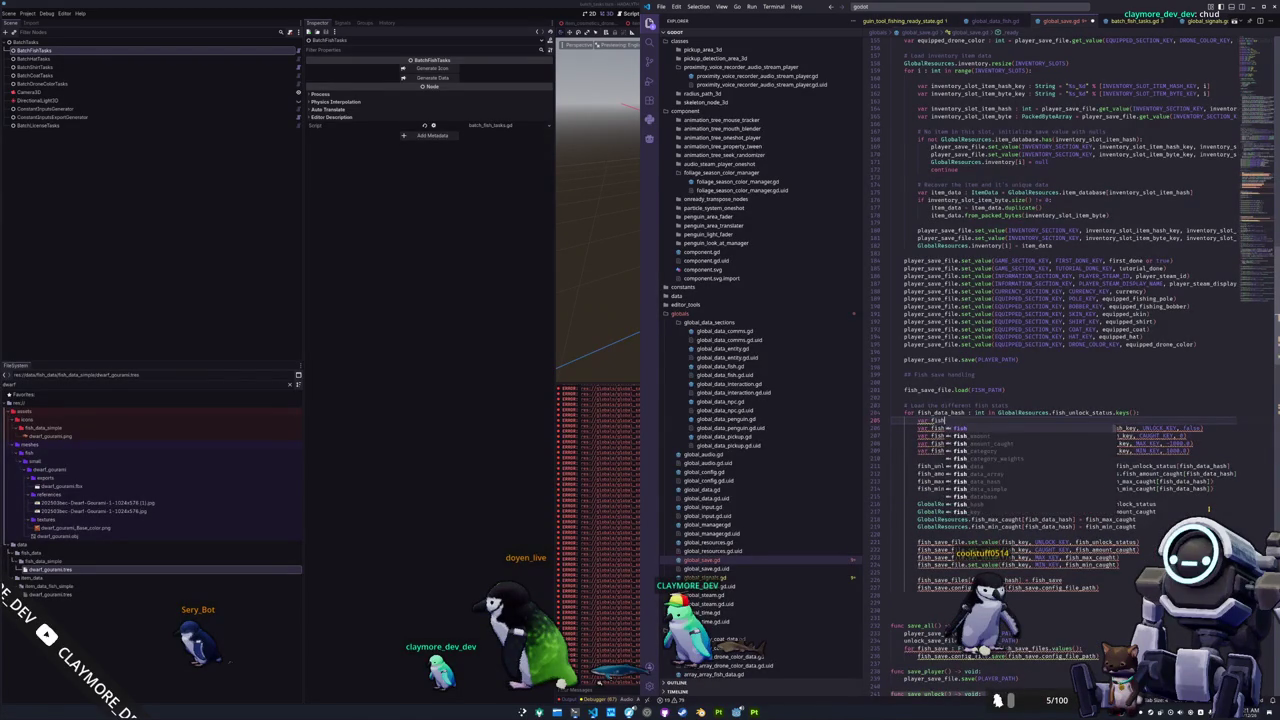
text(ke)
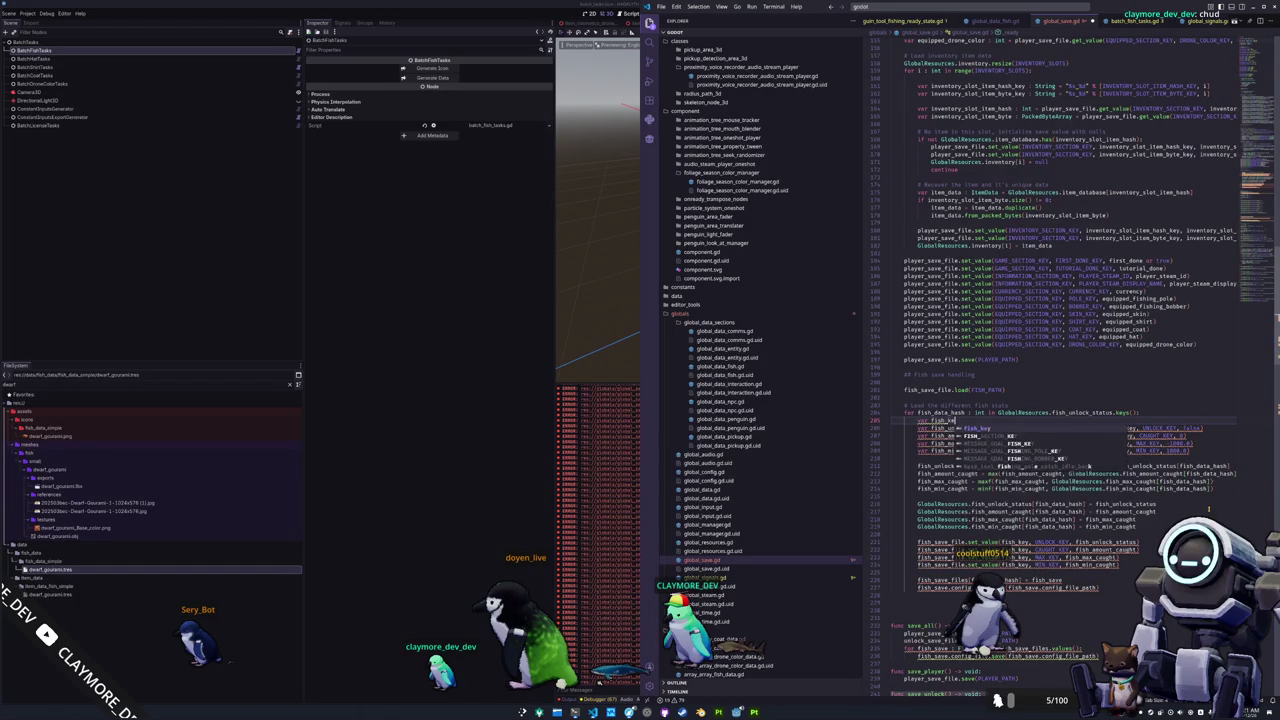
text(y : String = fish_data_hash)
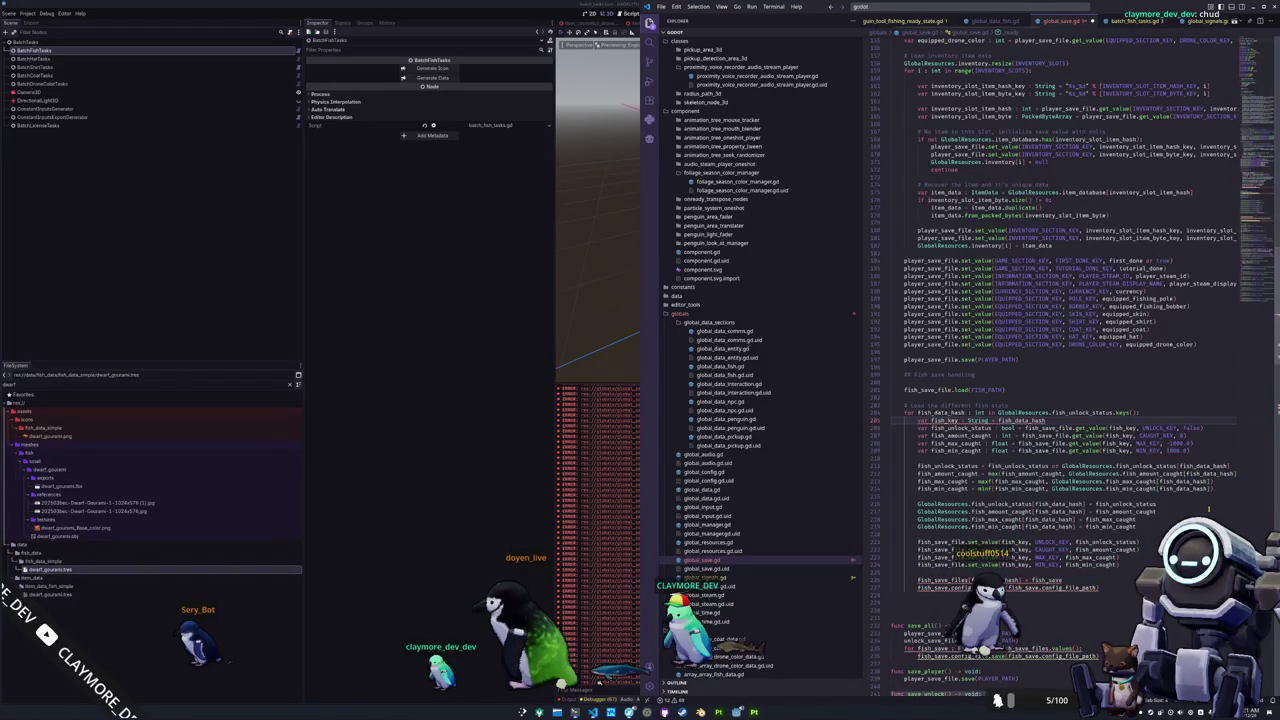
text(str(fish_data_hash)
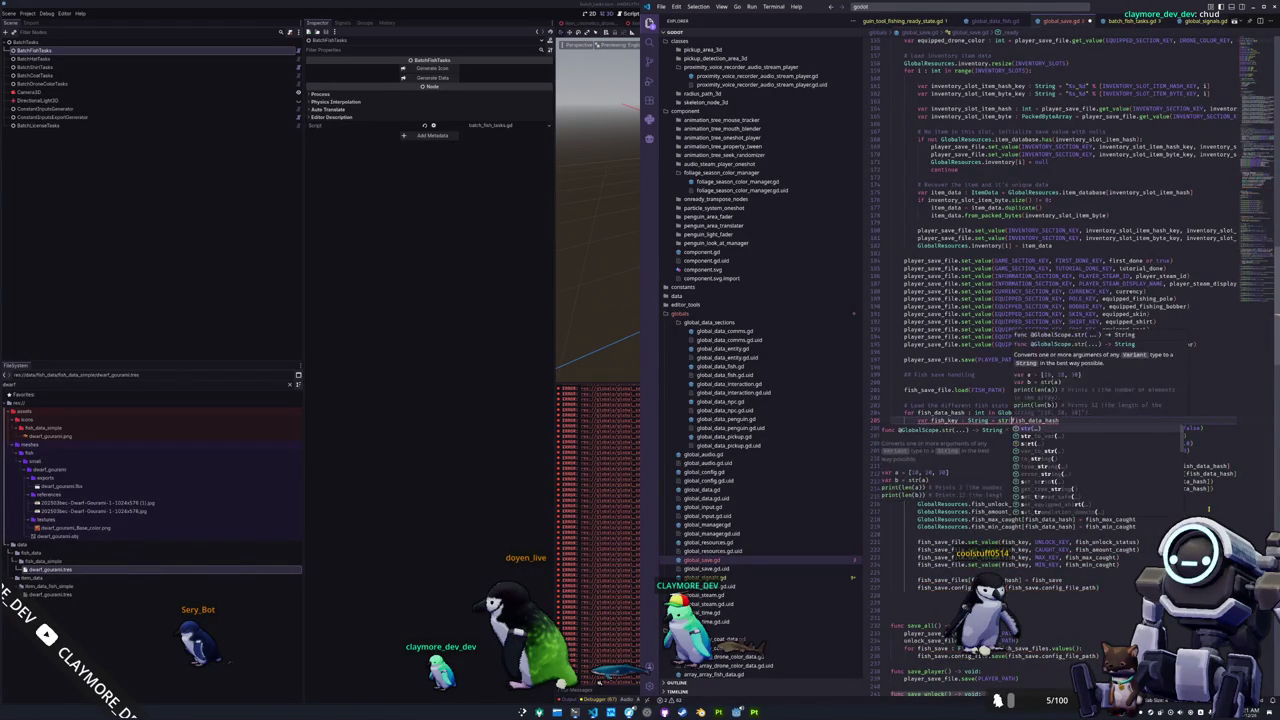
text())
click(890, 436)
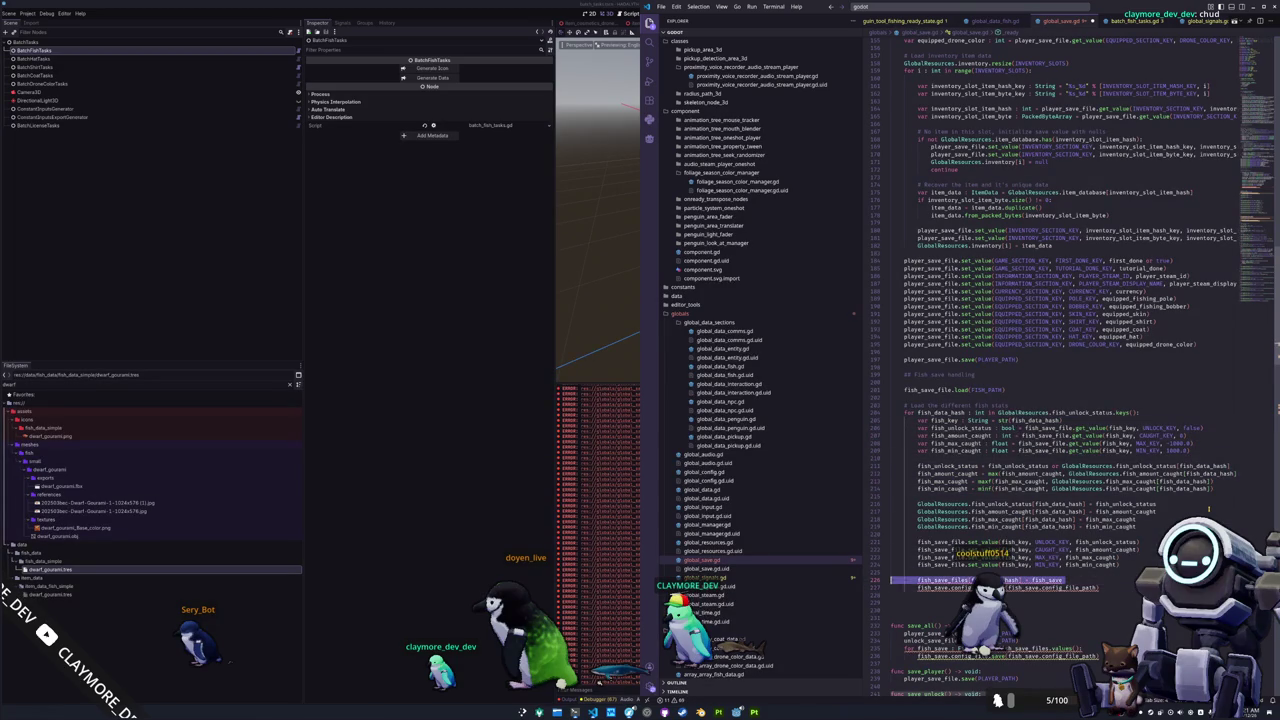
Delete the fish_save_files line and make the save call fish_save_file.save with FISH_PATH.
key(ctrl+shift+k)
key(shift+Tab)
key(shift+End)
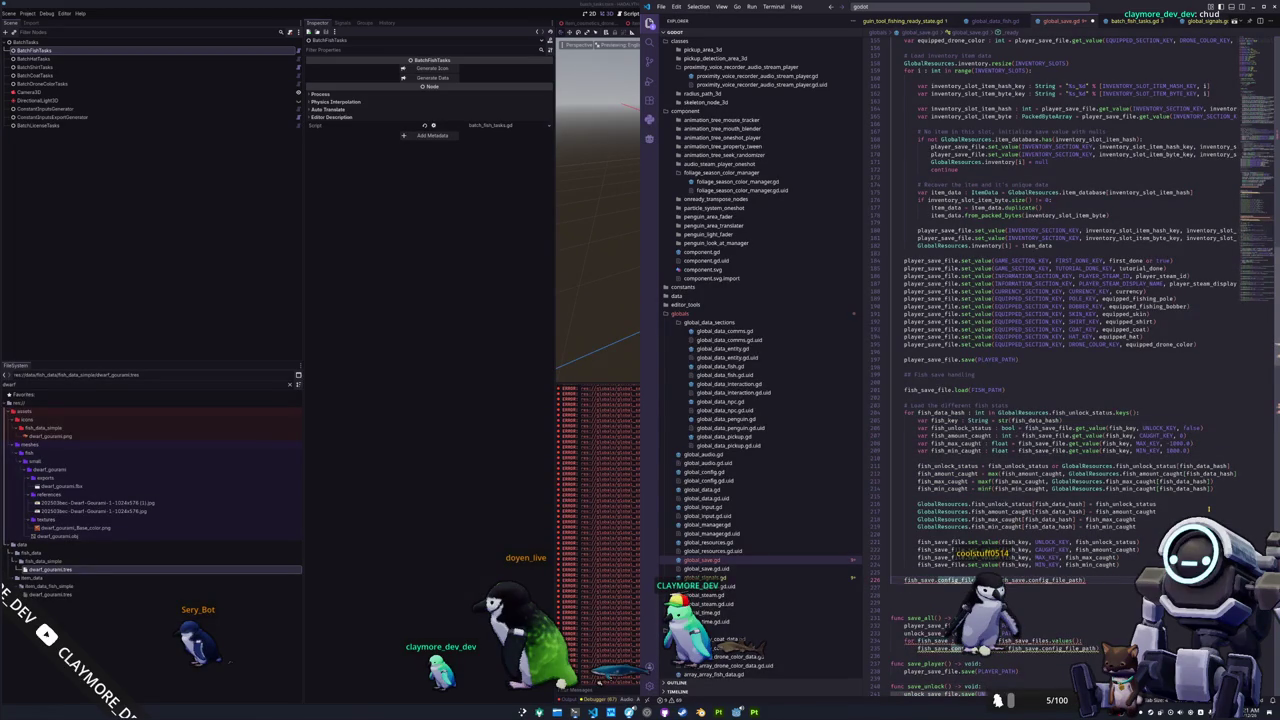
text(fish_save_file.save)
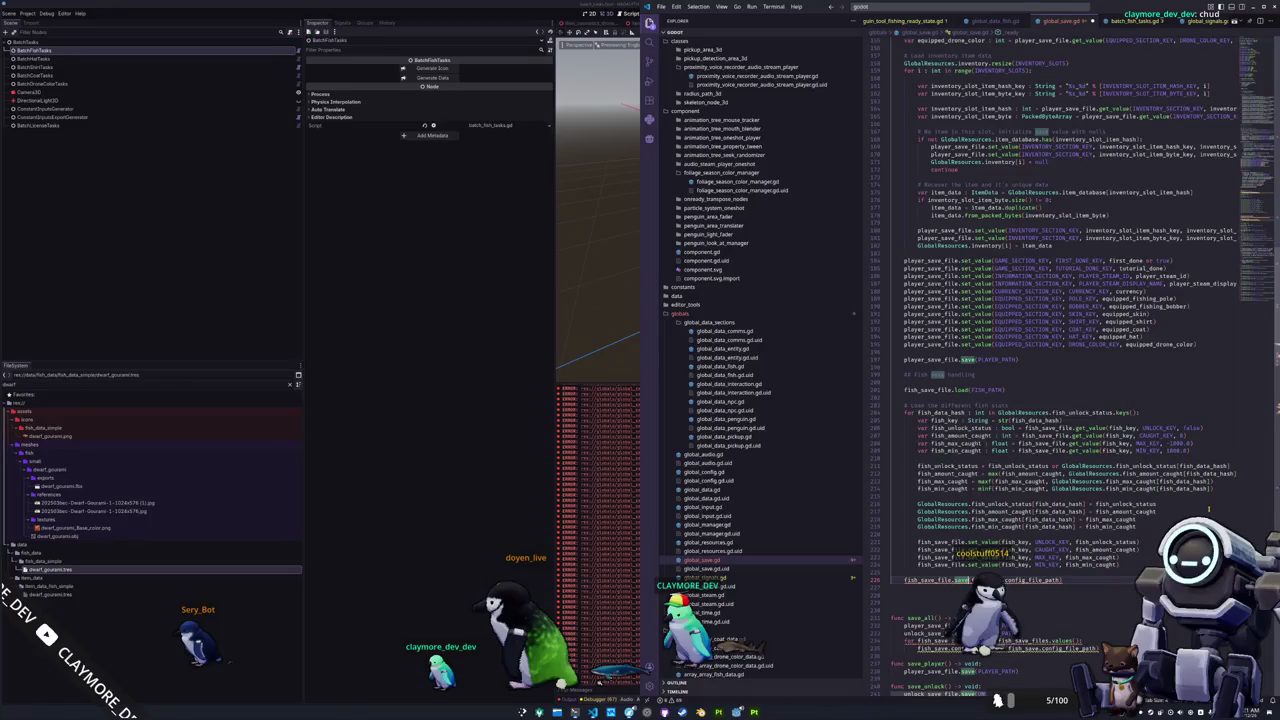
key(ctrl+shift+Right)
key(ctrl+shift+Right)
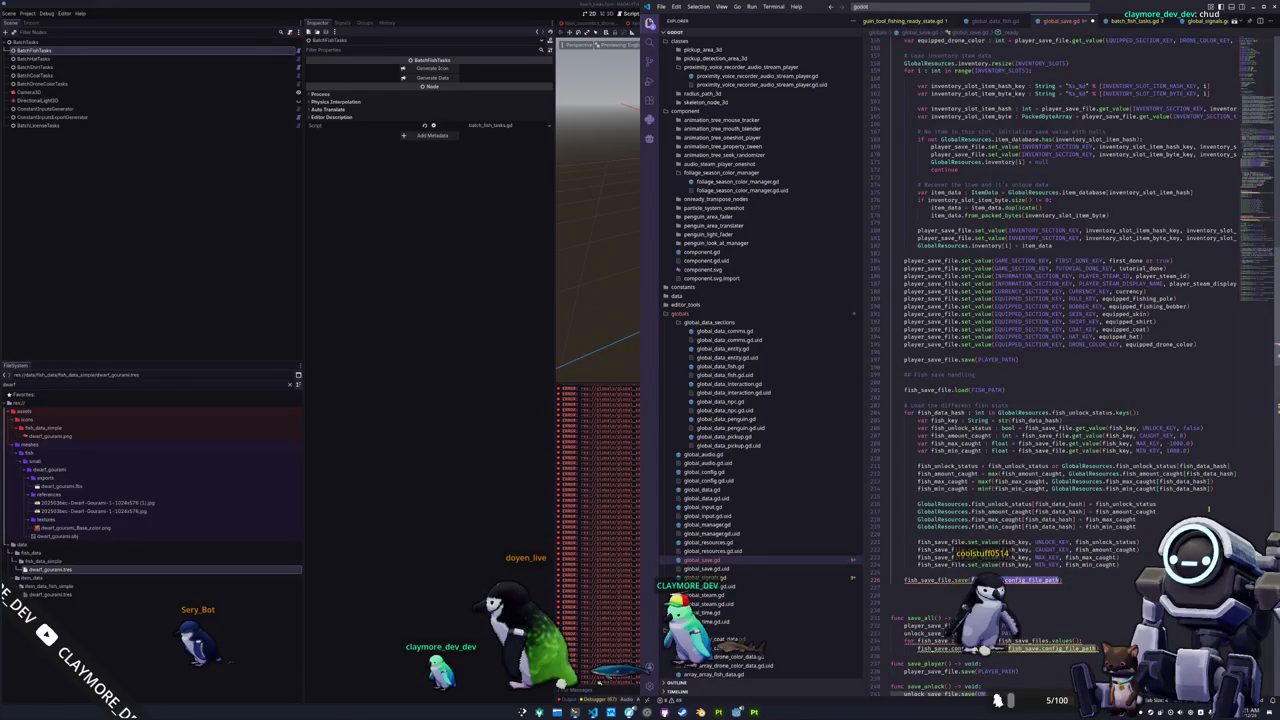
key(BackSpace)
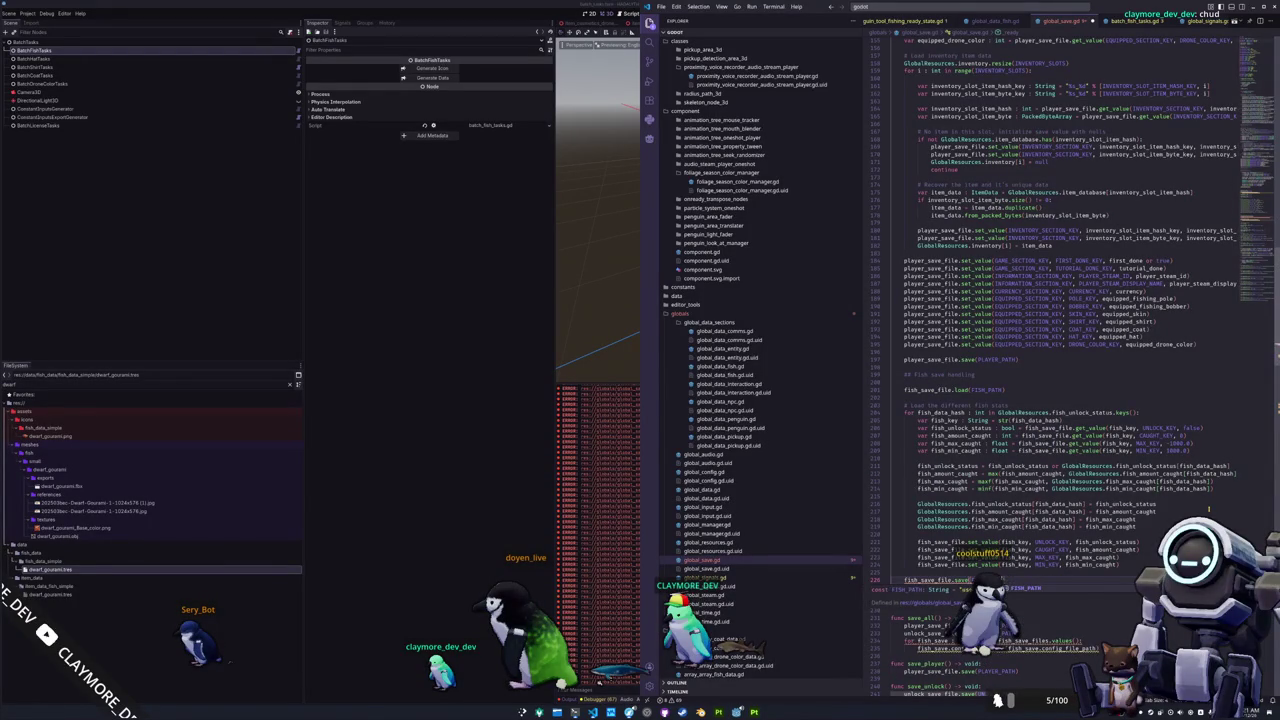
key(Return)
key(BackSpace)
Replace save_all's per-fish save loop with fish_save_file.save(FISH_PATH).
click(905, 618)
key(BackSpace)
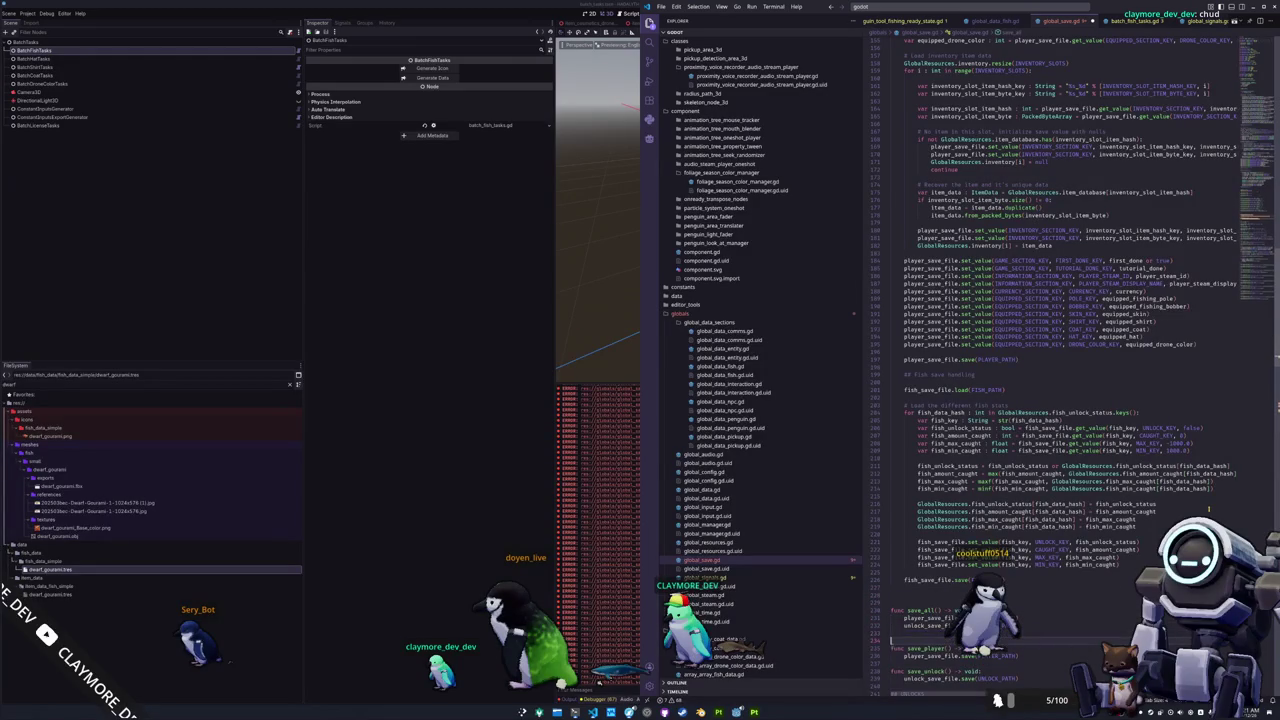
text(fish_sa)
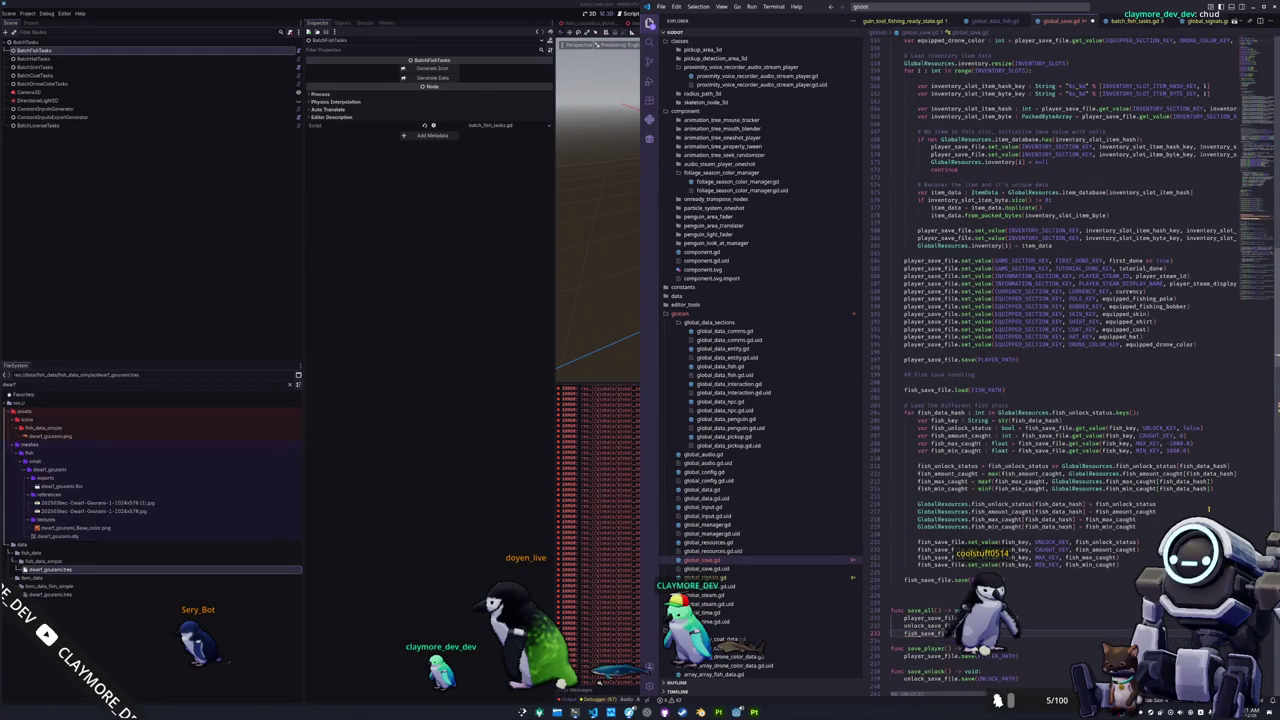
text(ve_file.save(fish_p)
key(Return)
key(Down)
key(Down)
key(Down)
key(Down)
key(Down)
key(Down)
key(Down)
key(Down)
key(Down)
key(Down)
key(Down)
key(Down)
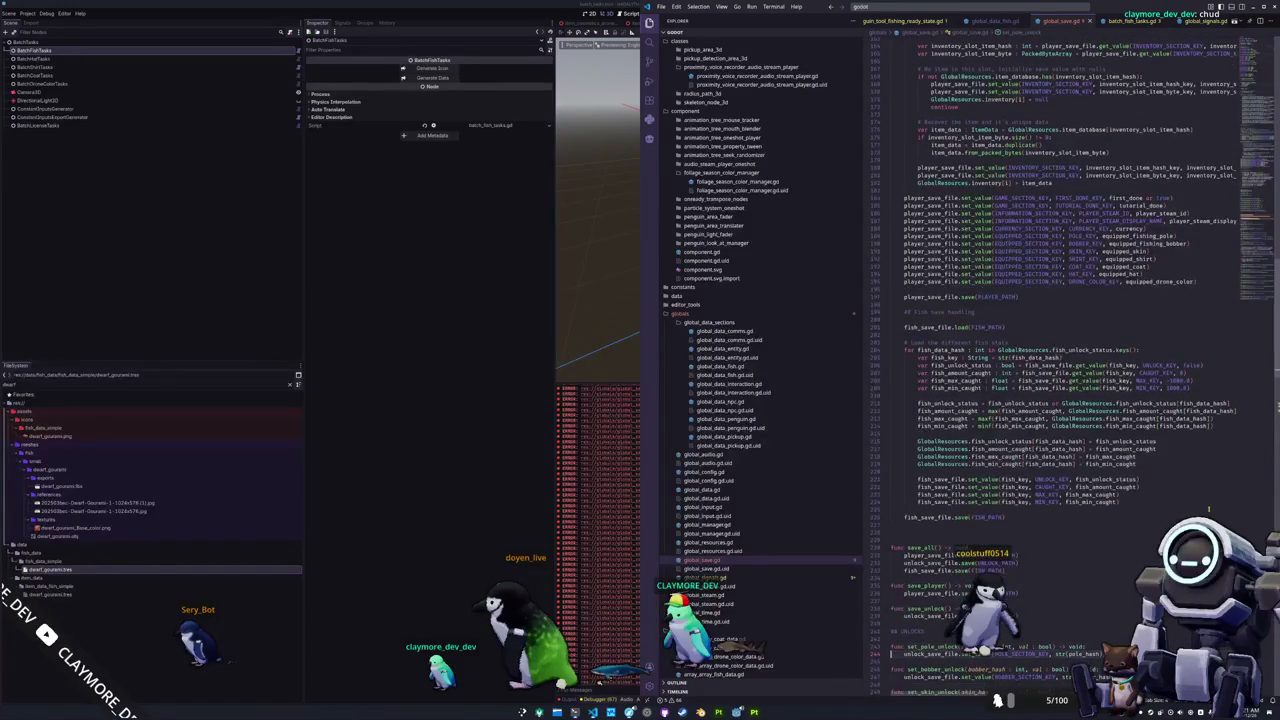
key(Down)
key(Down)
key(Down)
key(Down)
key(Down)
key(Down)
key(Down)
key(Down)
key(Down)
key(Down)
key(Down)
key(Down)
key(Down)
key(Down)
key(Down)
click(891, 532)
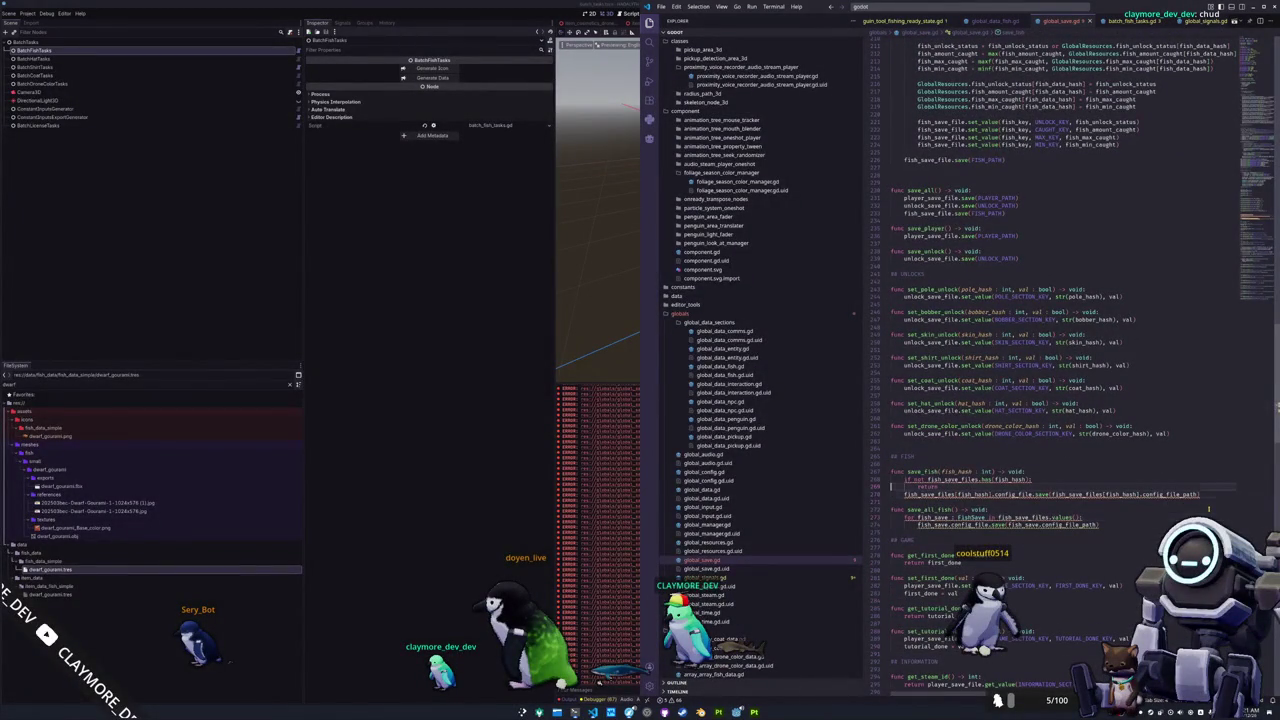
Start a var fish_hash line inside save_fish, then delete it again.
key(Up)
key(Up)
key(Up)
key(End)
key(Return)
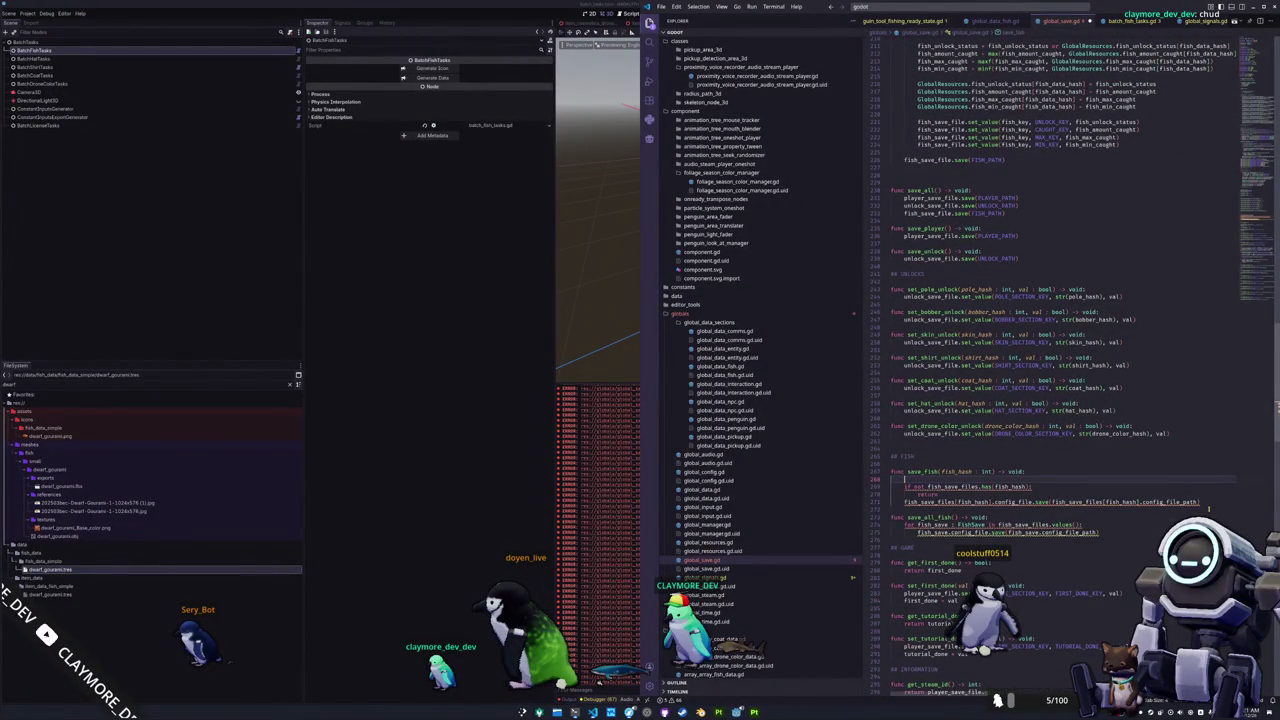
text(var fish_)
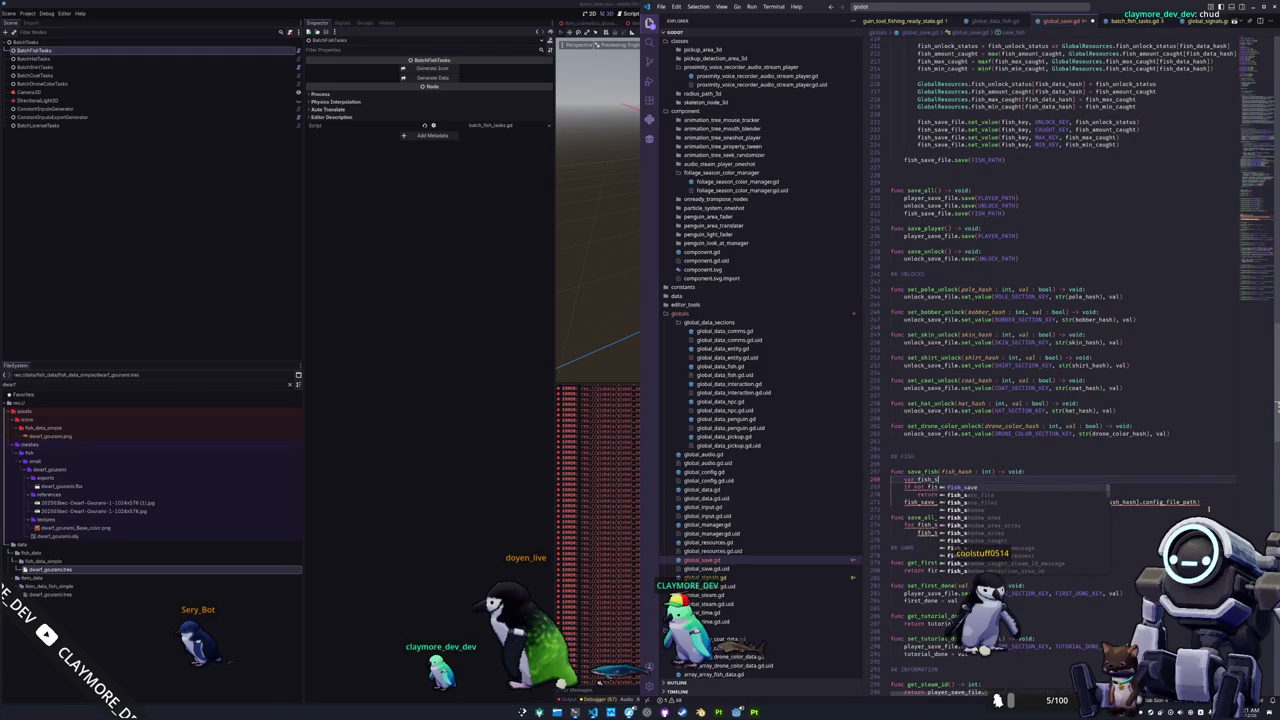
text(hash)
key(Escape)
key(Down)
key(BackSpace)
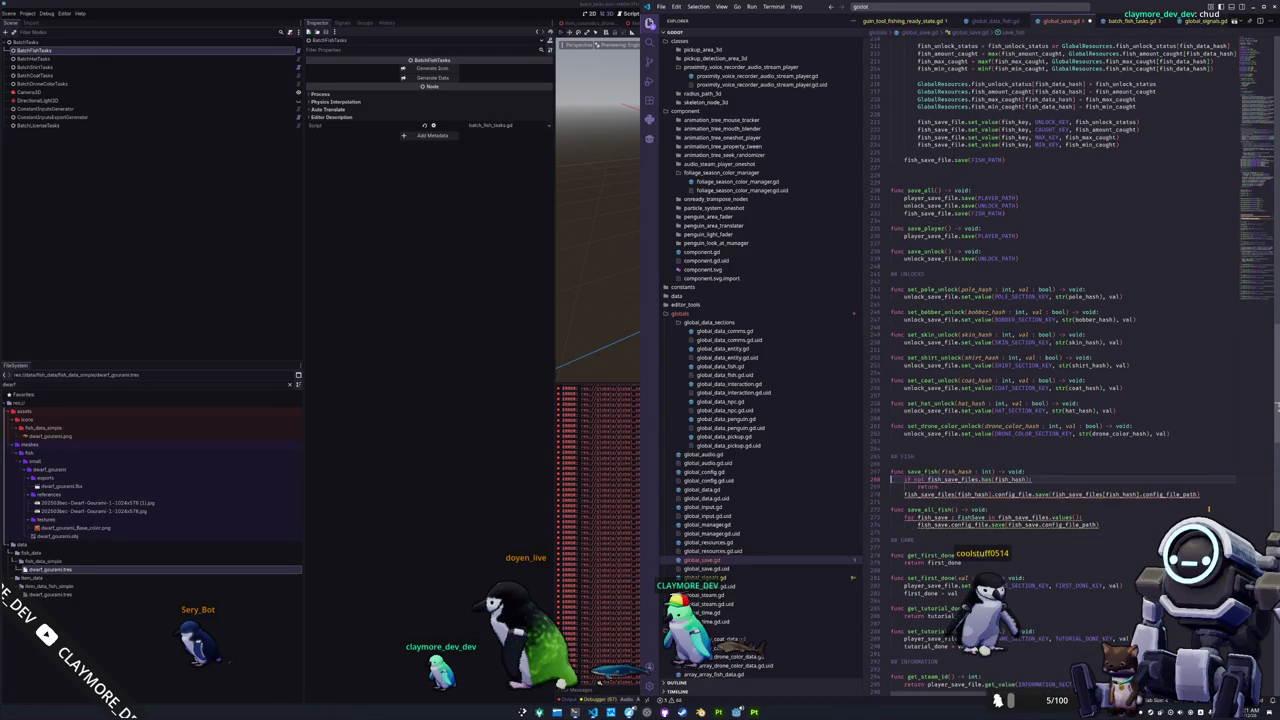
key(Down)
key(Down)
key(Down)
Delete save_fish and save_all_fish, leaving one empty line under ## FISH.
key(shift+Up)
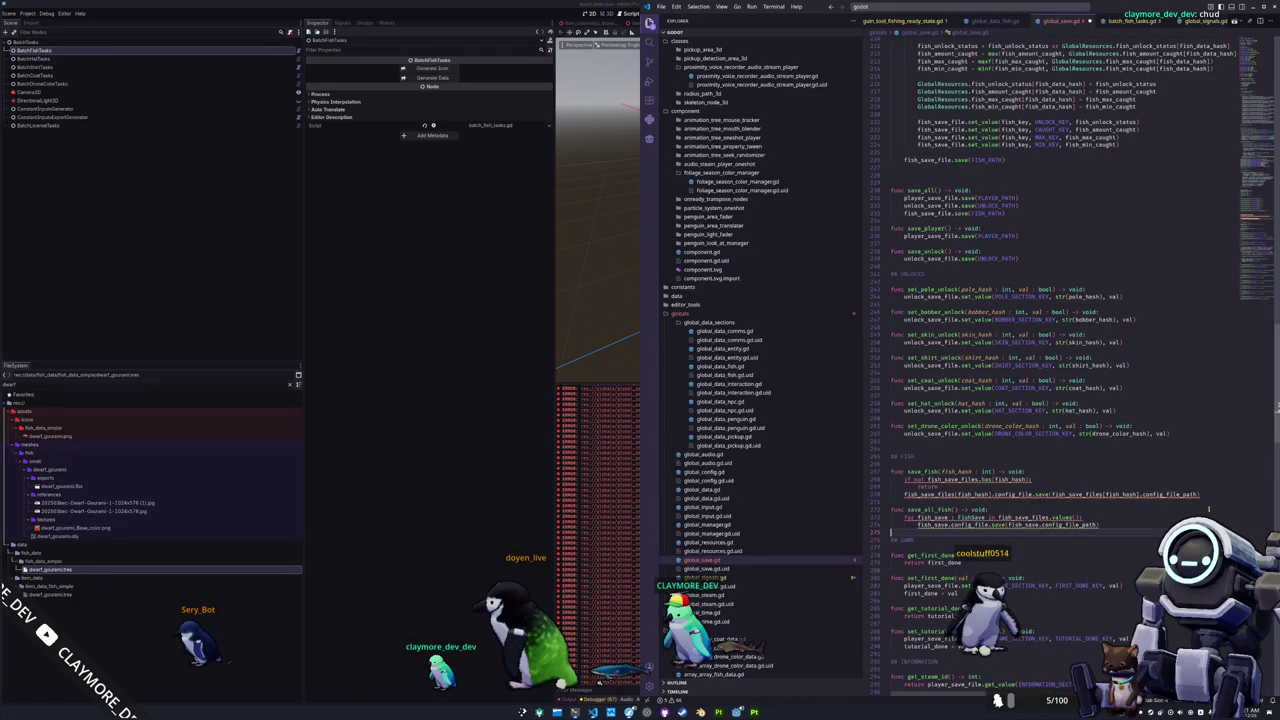
key(shift+Up)
key(shift+Up)
key(shift+Up)
key(shift+Up)
key(shift+Up)
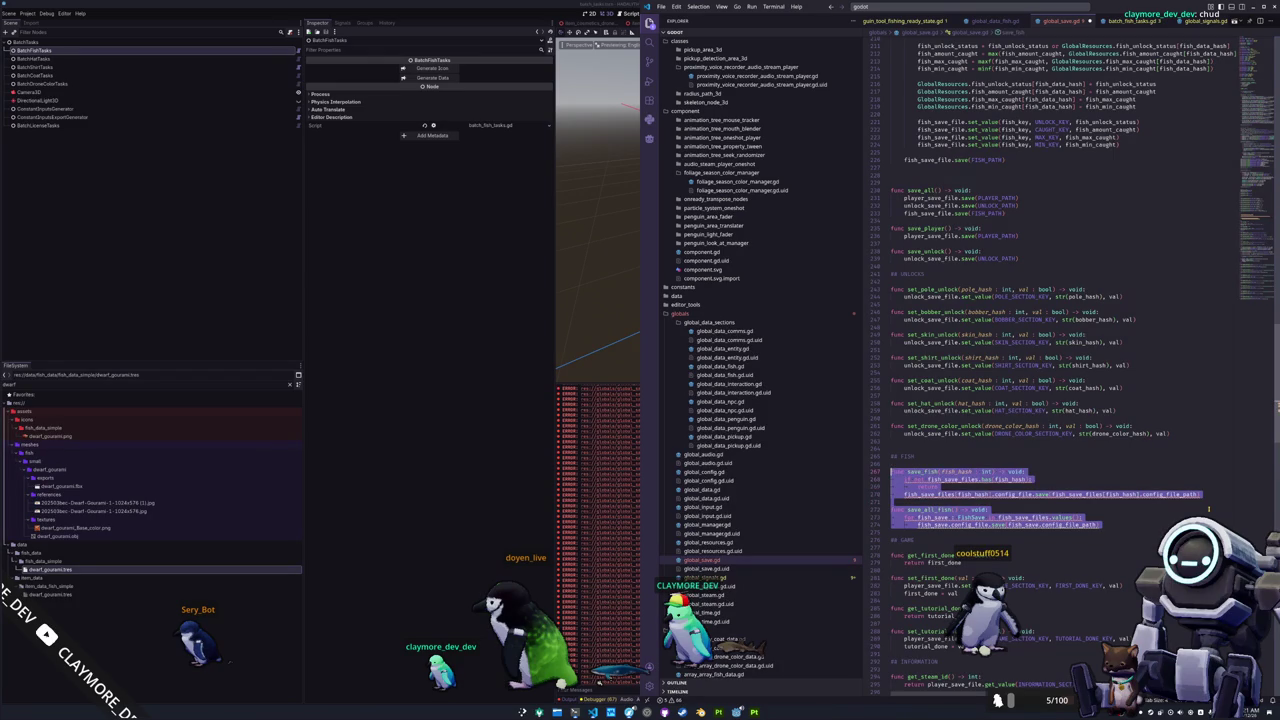
key(ctrl+x)
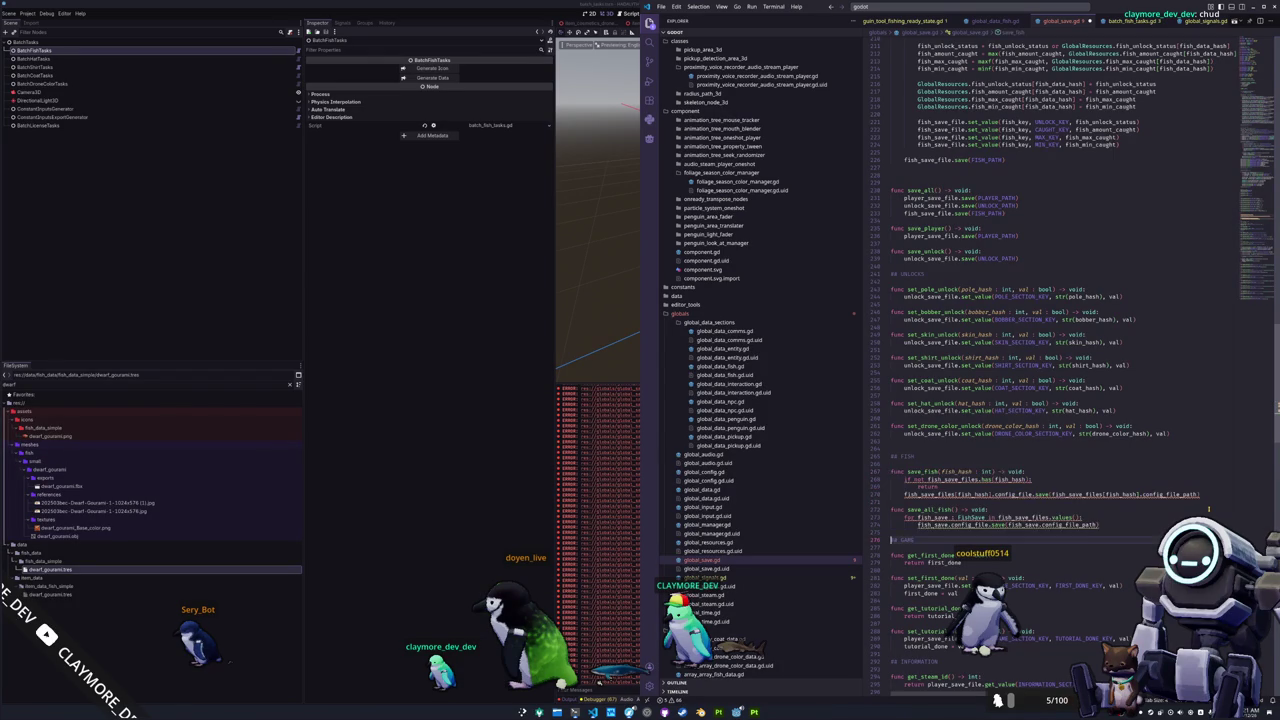
key(ctrl+v)
key(Down)
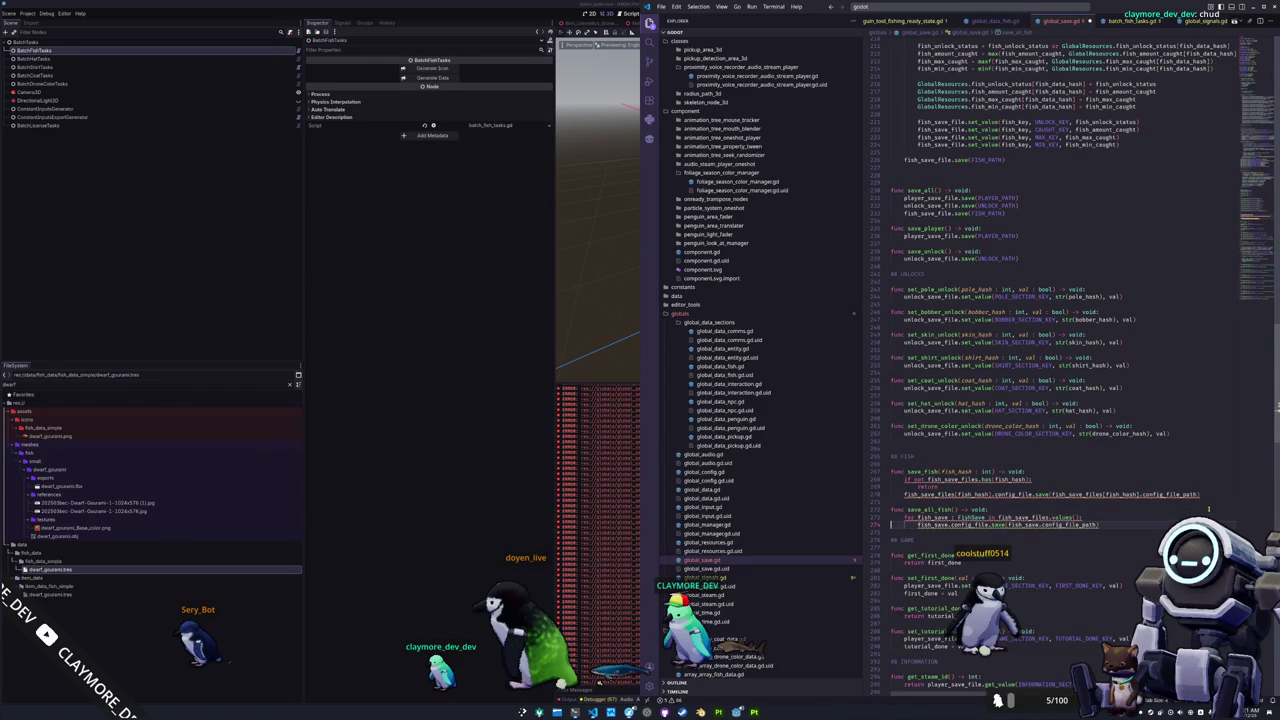
key(shift+Down)
key(shift+Down)
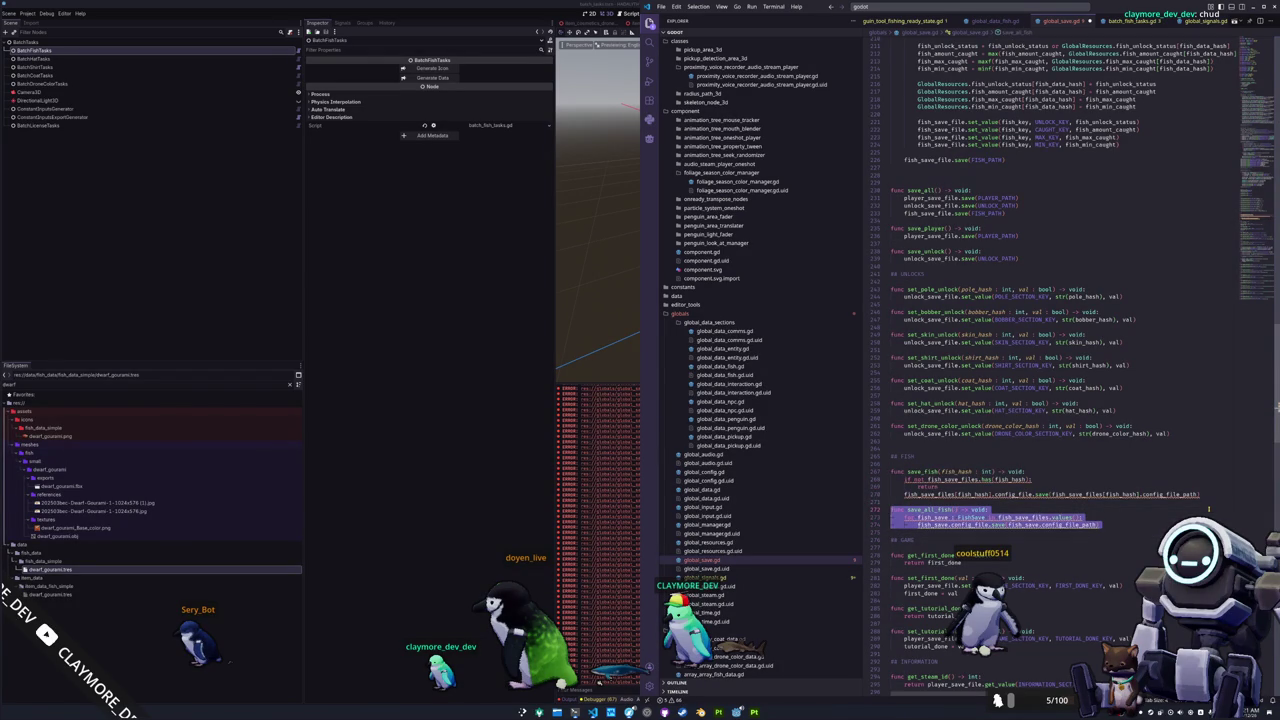
key(shift+Up)
key(shift+Up)
key(shift+Up)
key(shift+Up)
key(shift+Up)
key(BackSpace)
key(Return)
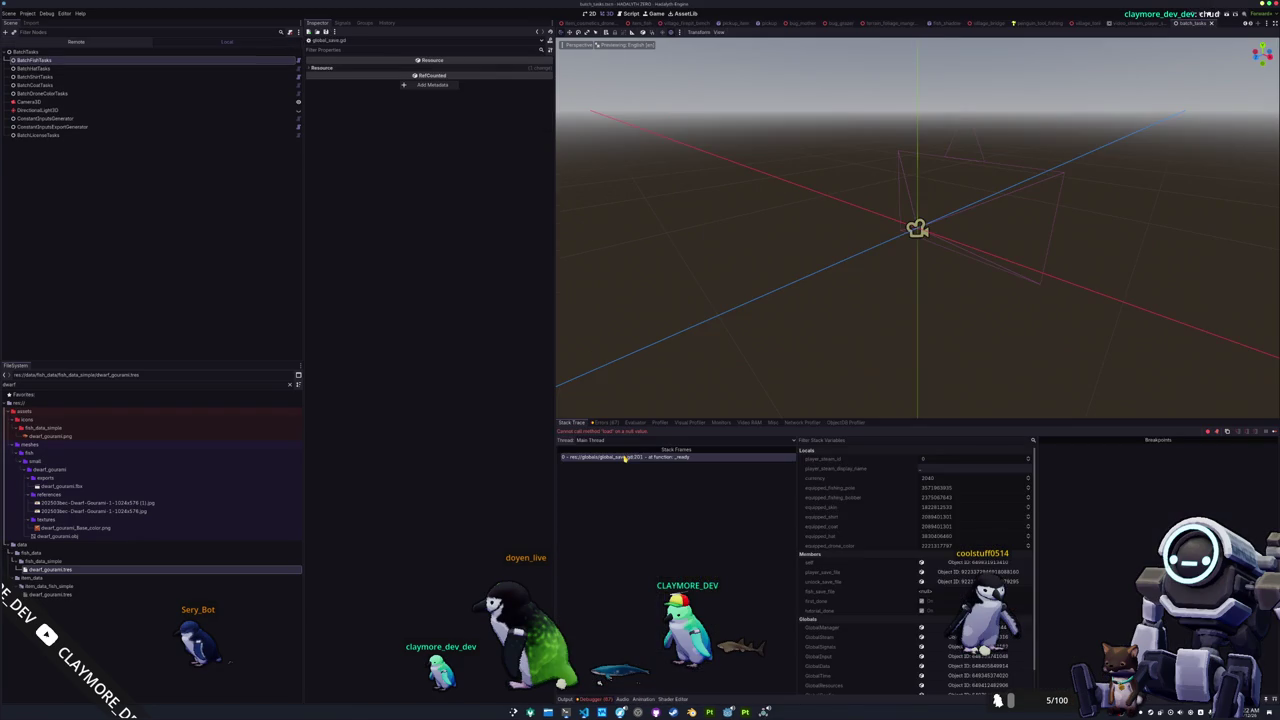
Copy the player's _load_config(PLAYER_PATH) line in global_save.gd.
key(alt+Tab)
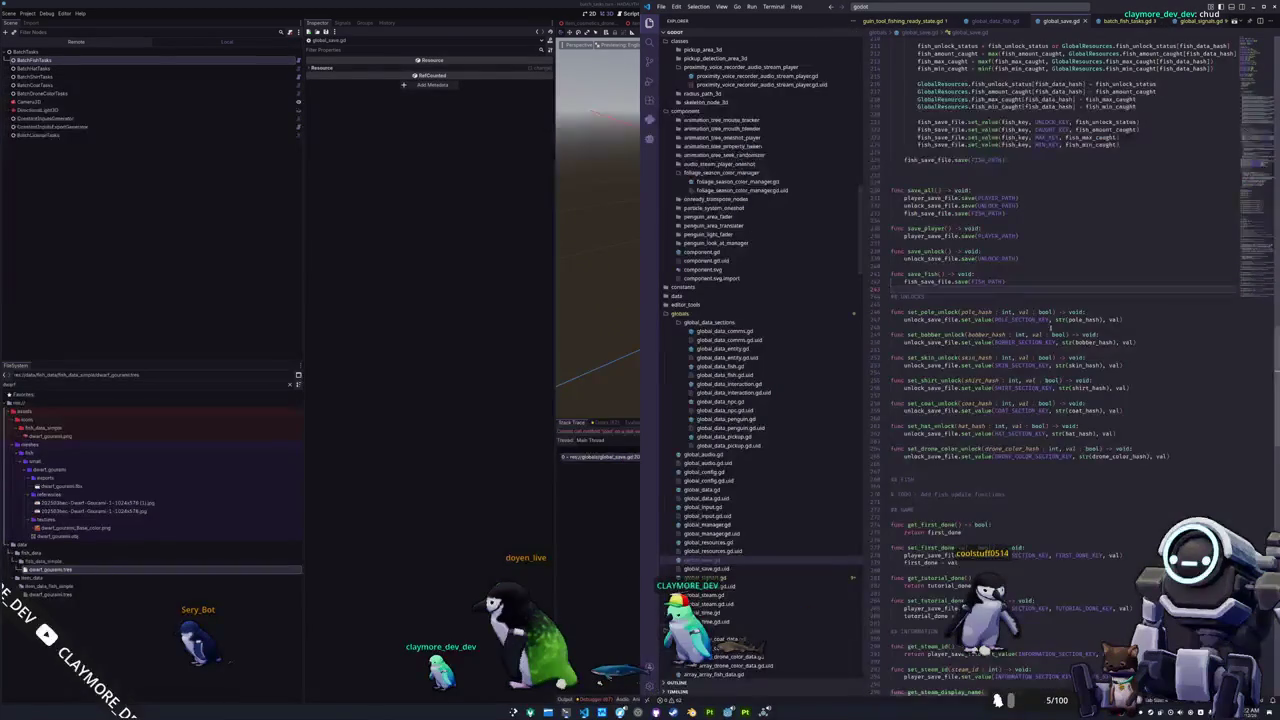
scroll(1253, 220, down, 5)
scroll(1253, 220, down, 5)
scroll(1253, 220, down, 5)
scroll(1253, 220, down, 5)
scroll(1253, 220, up, 5)
scroll(1253, 220, up, 5)
scroll(1253, 220, up, 5)
scroll(1253, 220, up, 5)
scroll(934, 424, up, 5)
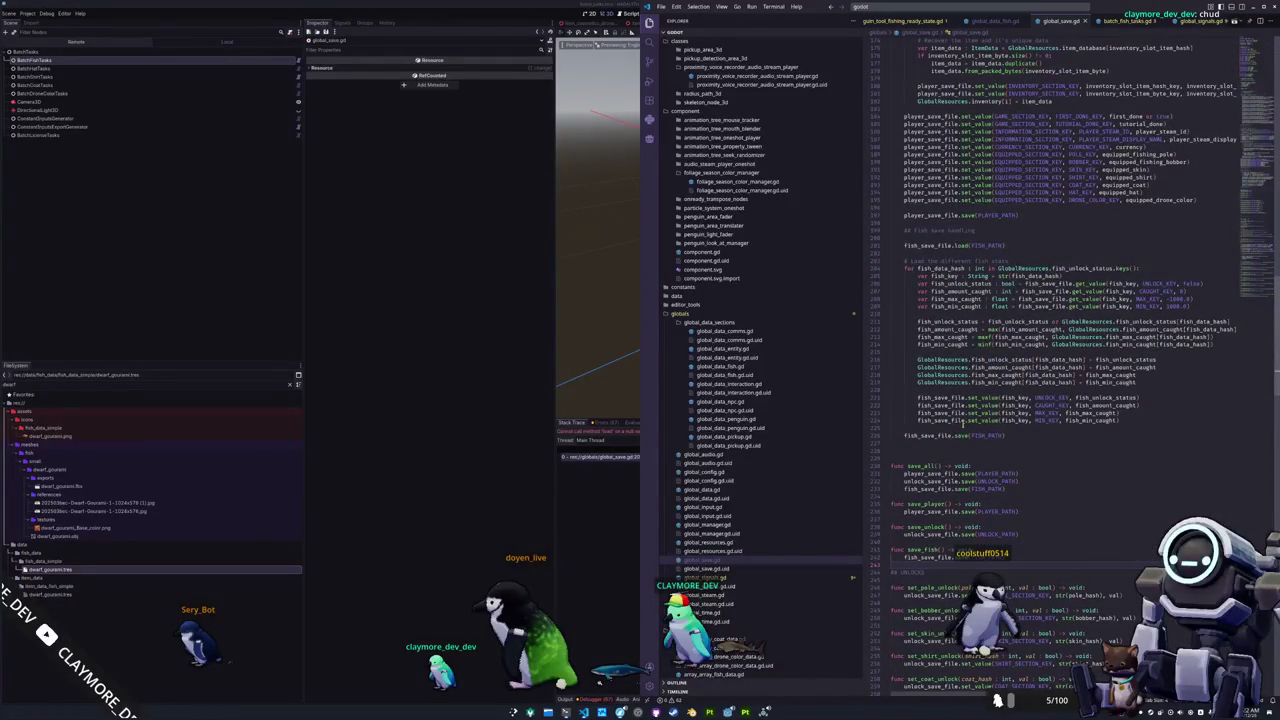
scroll(955, 436, up, 5)
scroll(955, 436, up, 5)
scroll(955, 436, up, 5)
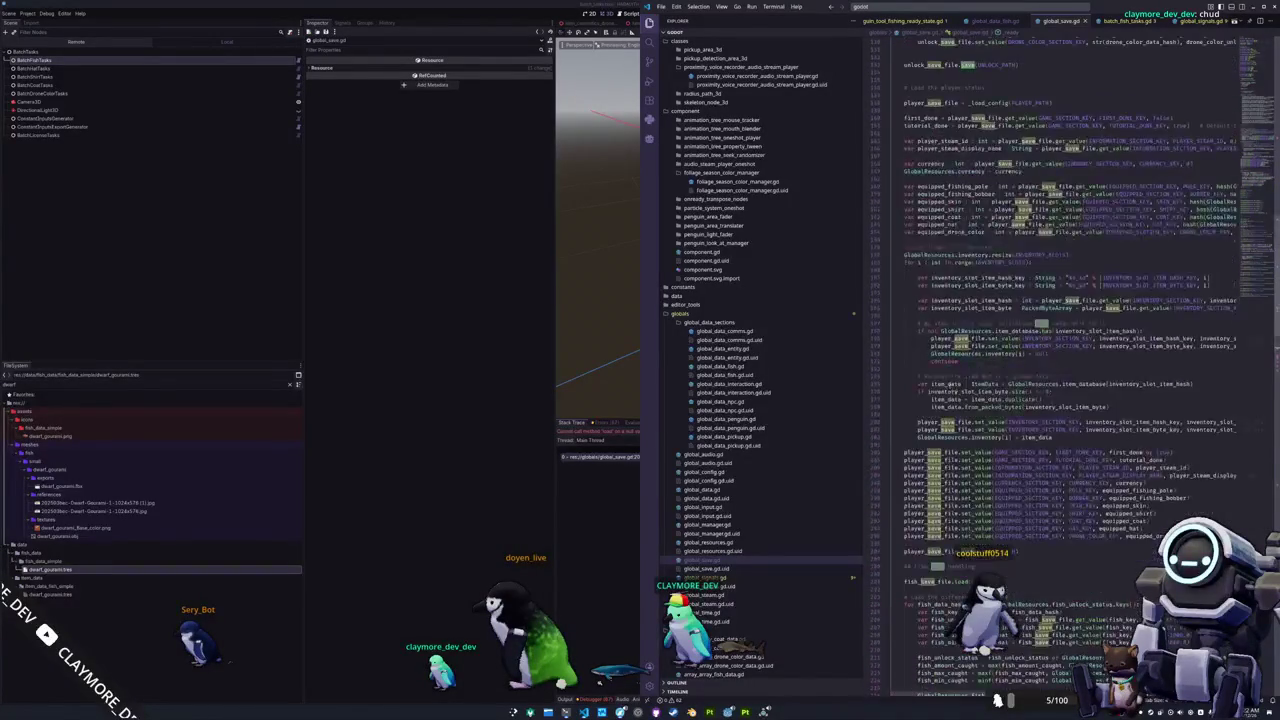
scroll(955, 436, up, 5)
scroll(962, 318, up, 3)
scroll(935, 325, up, 3)
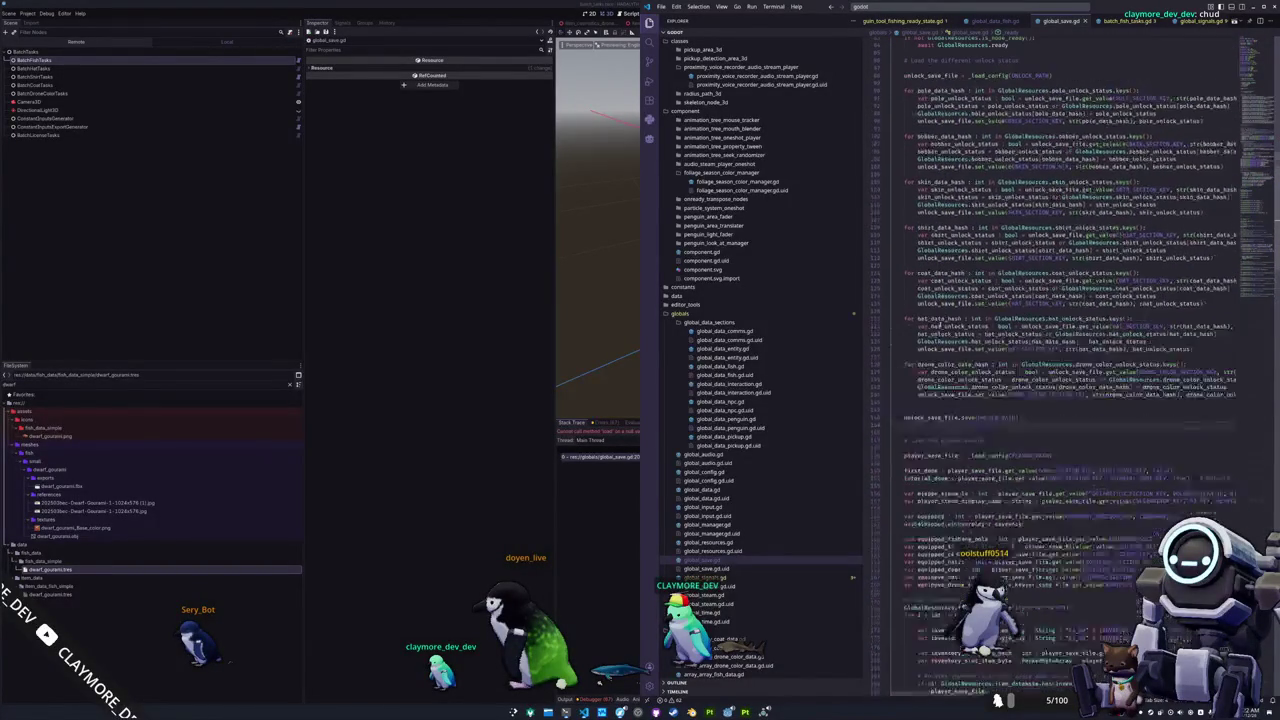
scroll(909, 327, down, 2)
double_click(1008, 355)
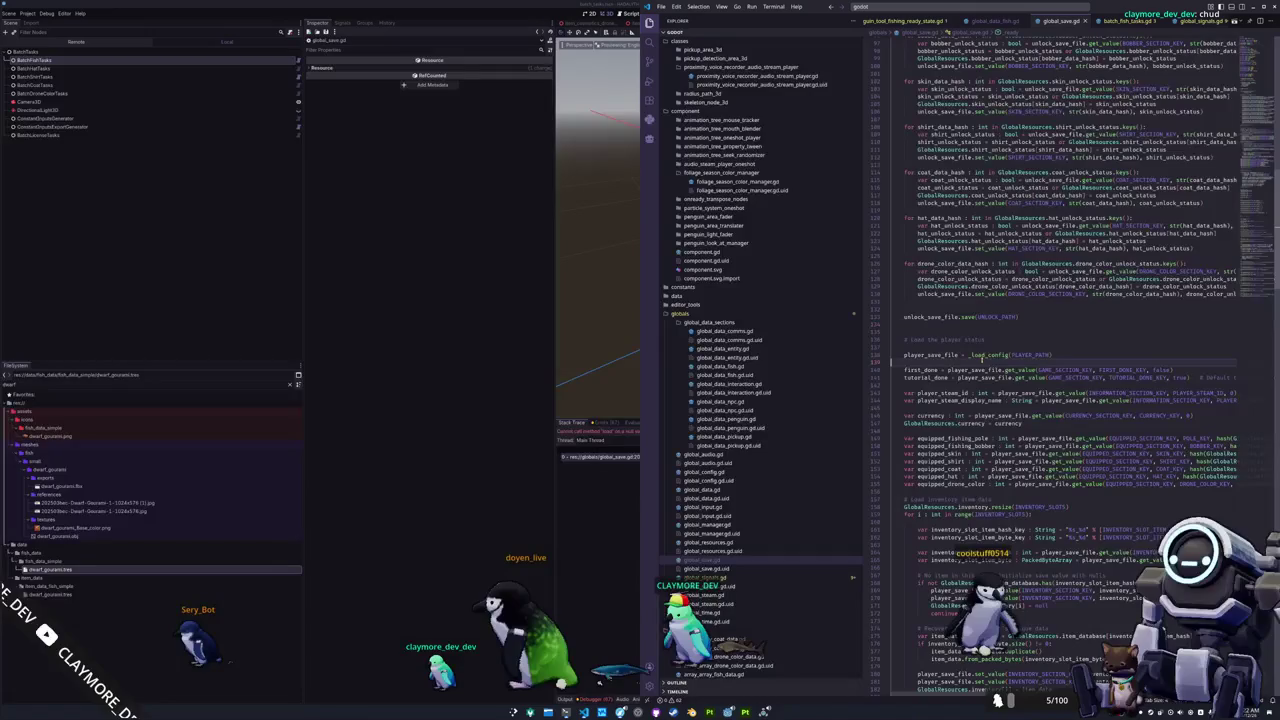
Replace fish_save_file.load with fish_save_file = _load_config(FISH_PATH) and save the script.
scroll(1063, 350, down, 5)
scroll(1063, 350, down, 5)
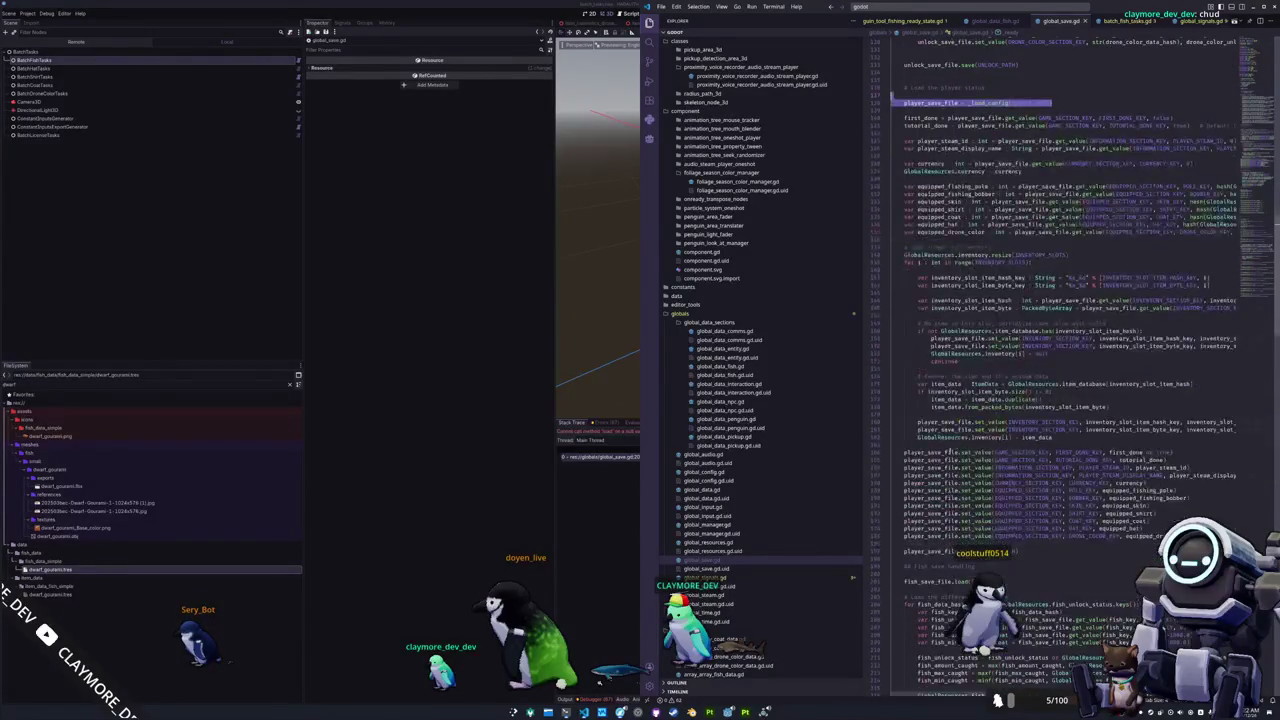
scroll(940, 378, down, 4)
scroll(940, 378, down, 4)
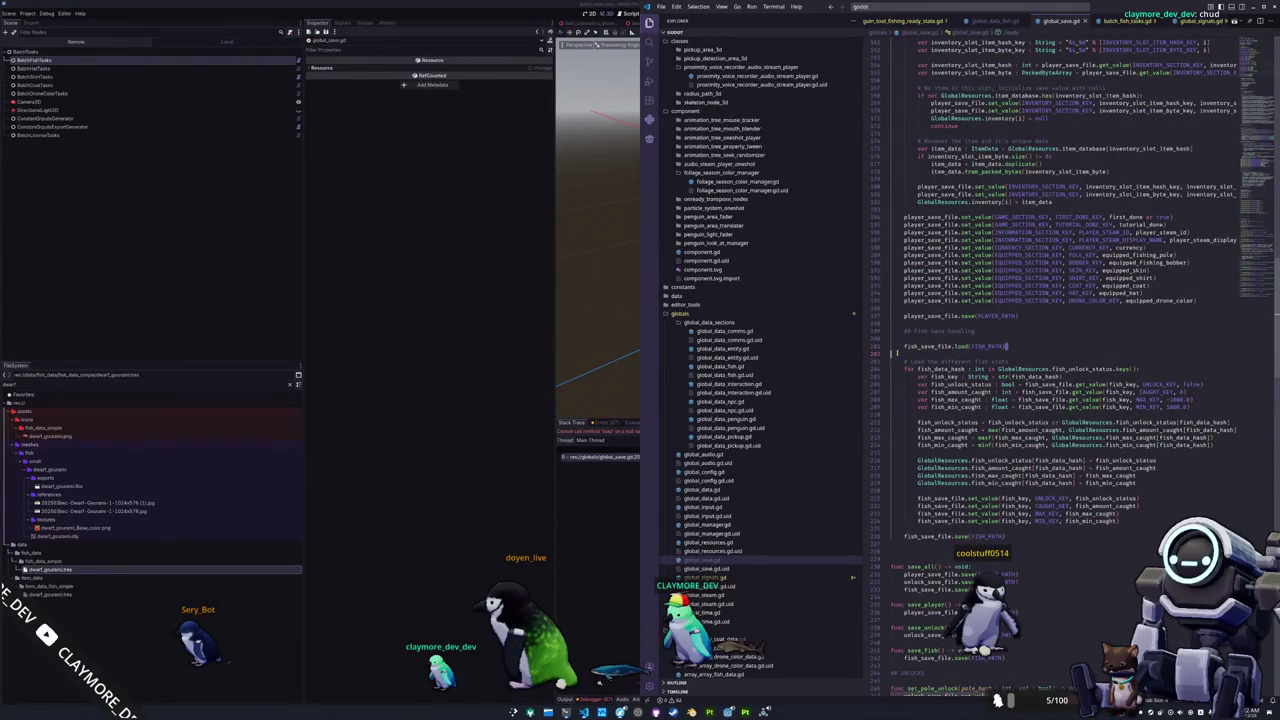
key(Return)
text(fish_save_file = _load_config(PLAYER_PATH)
key(Tab)
text(FISH_PA)
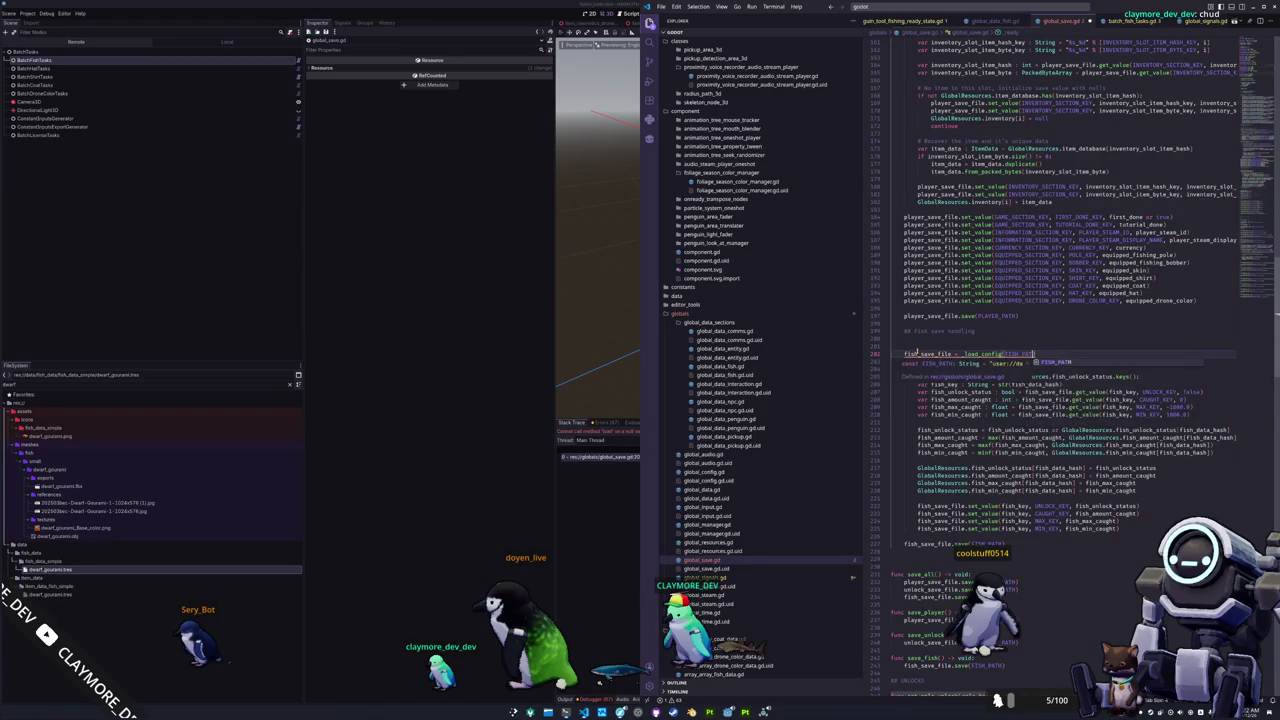
key(Return)
key(Up)
key(BackSpace)
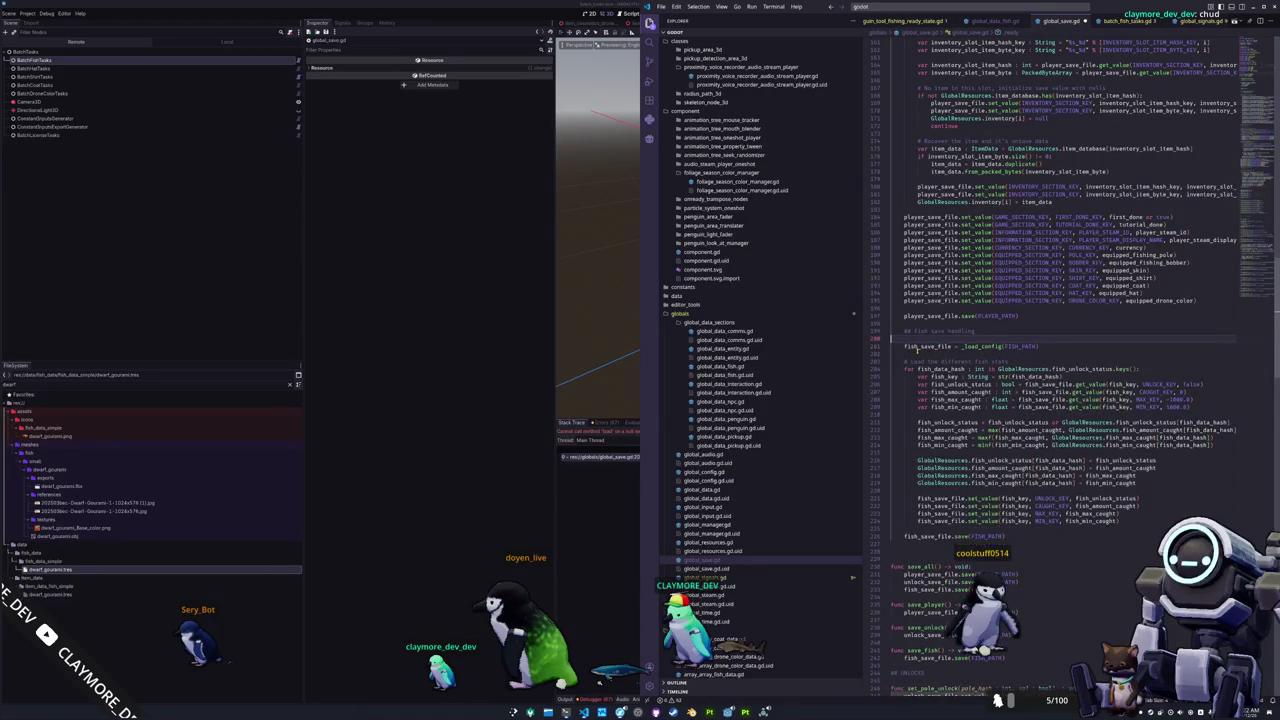
click(557, 576)
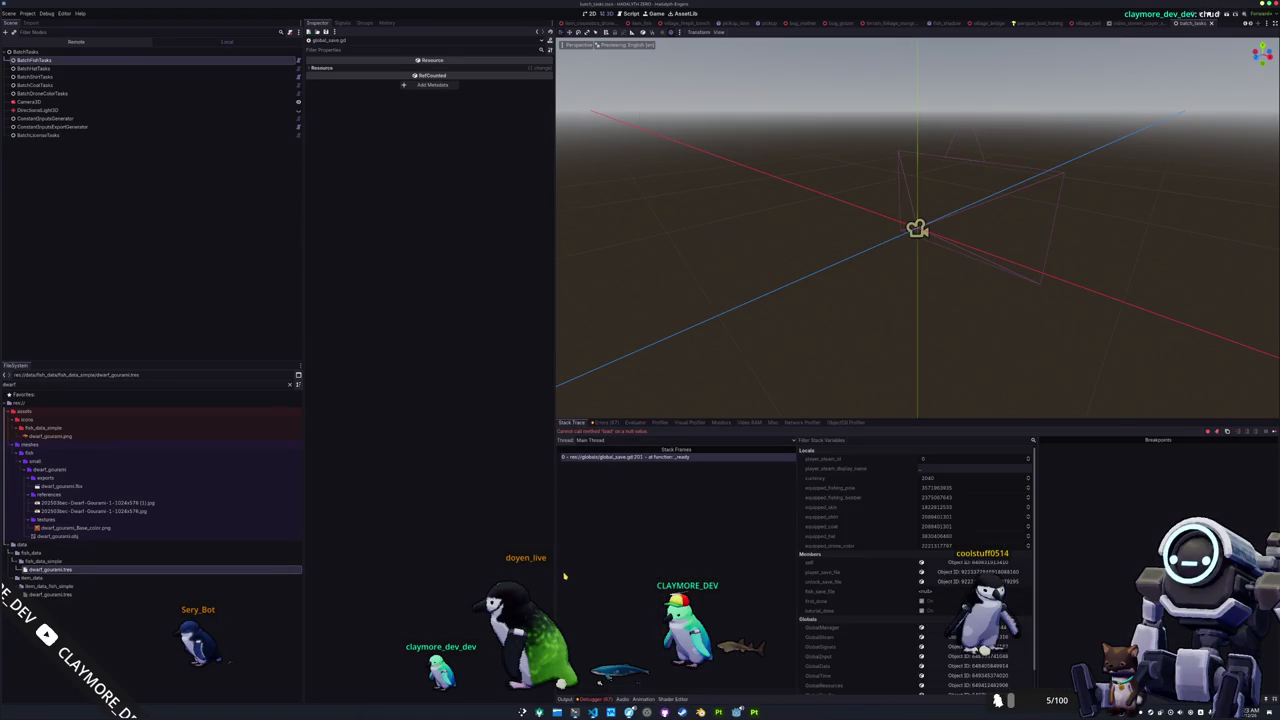
Run the game, then open fish.cfg from CLAYMORE-DEV > HADALYTH-ZERO > data in Dolphin.
key(F6)
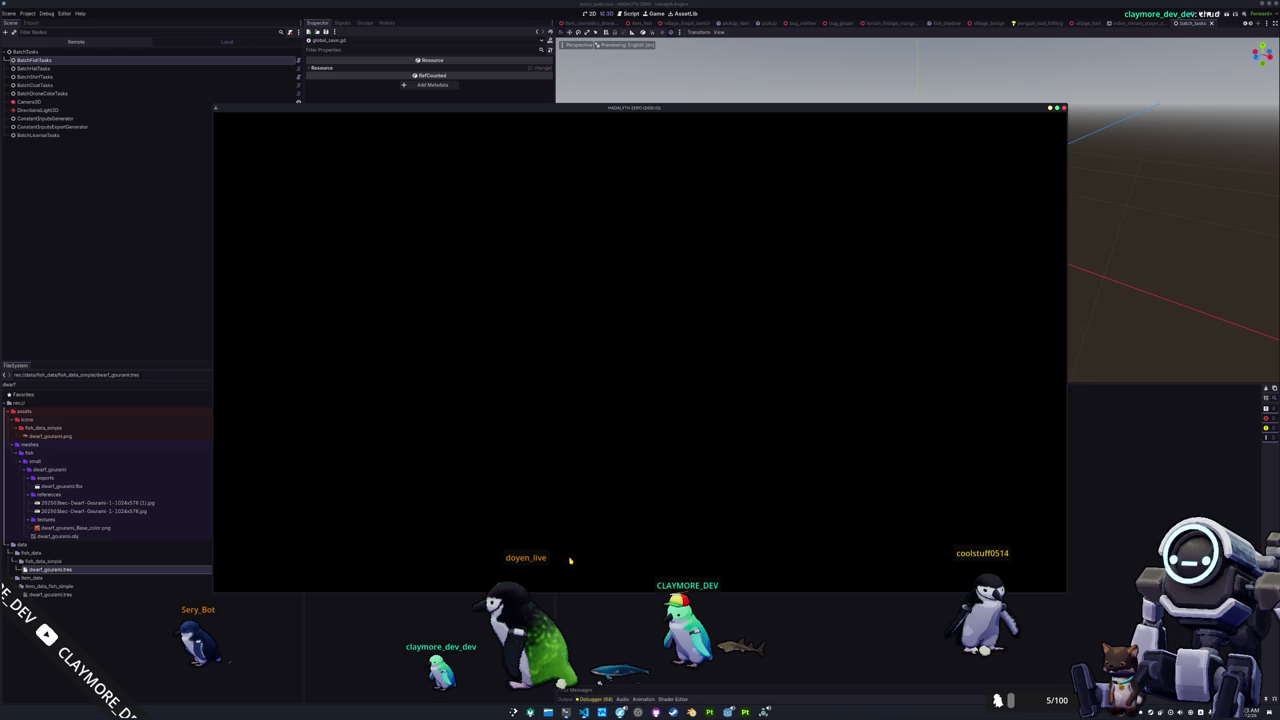
click(548, 712)
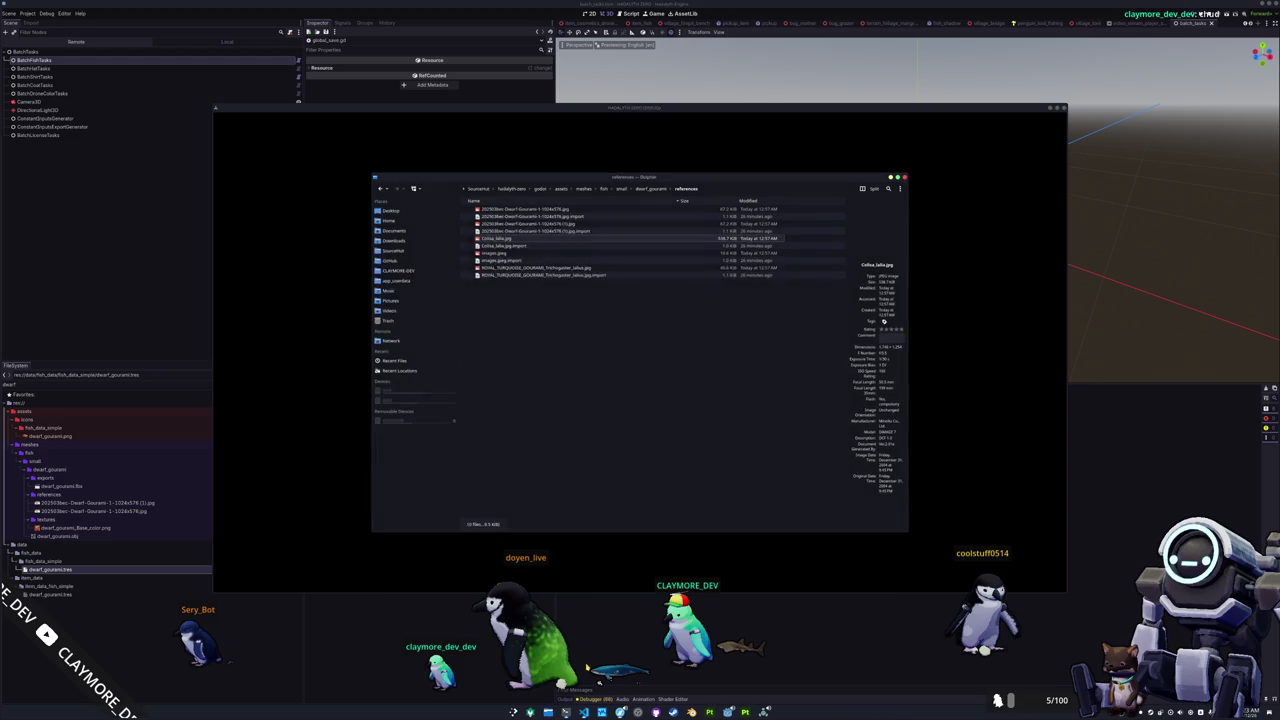
click(403, 269)
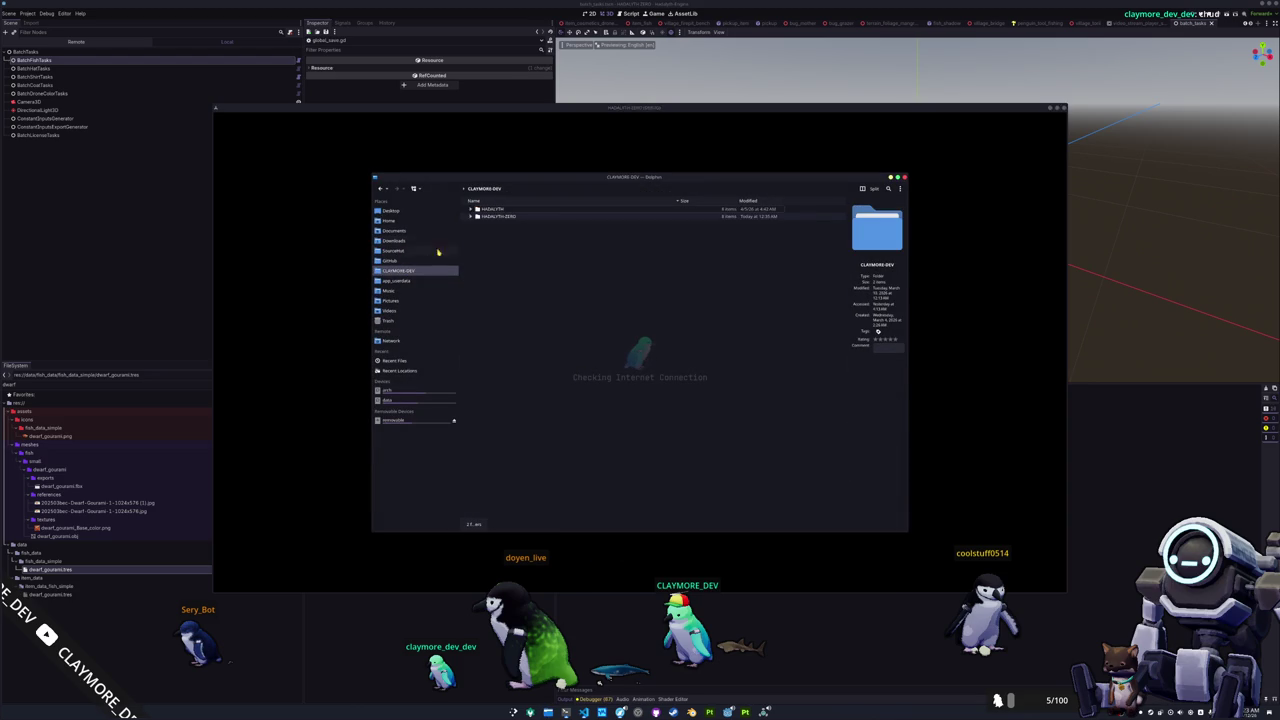
click(472, 217)
click(479, 225)
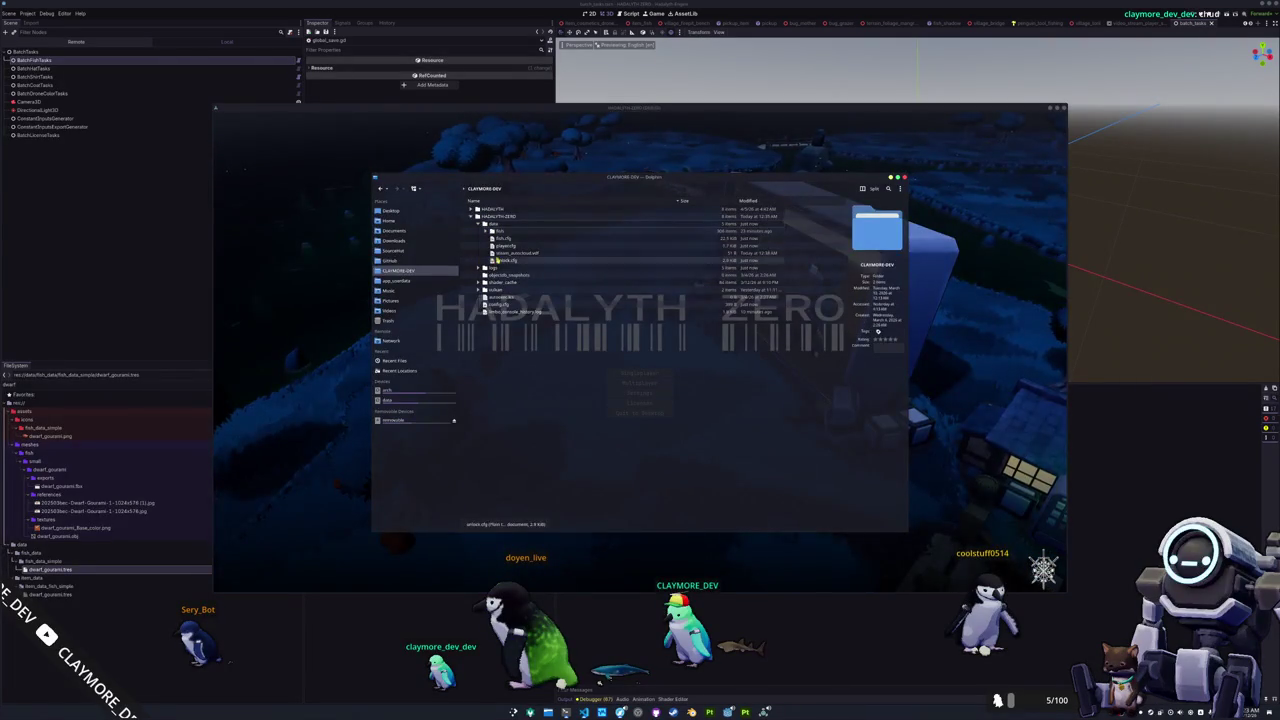
double_click(550, 240)
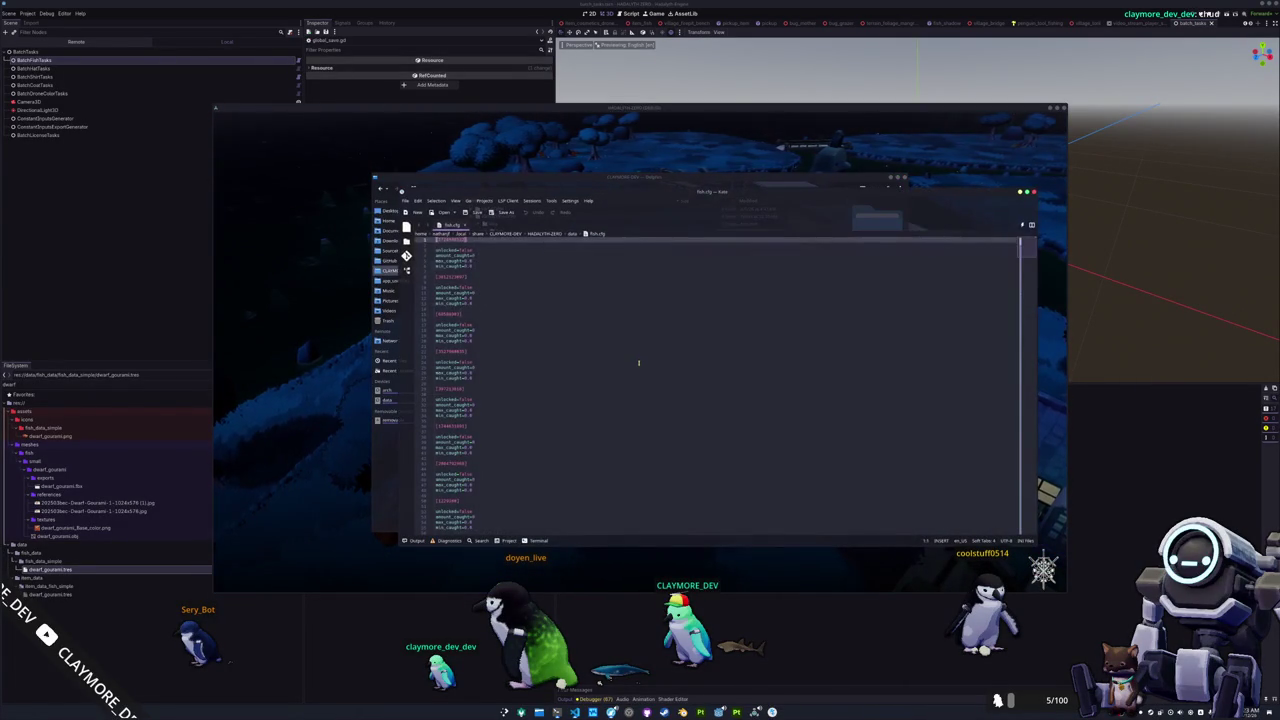
drag(1026, 260, 1033, 530)
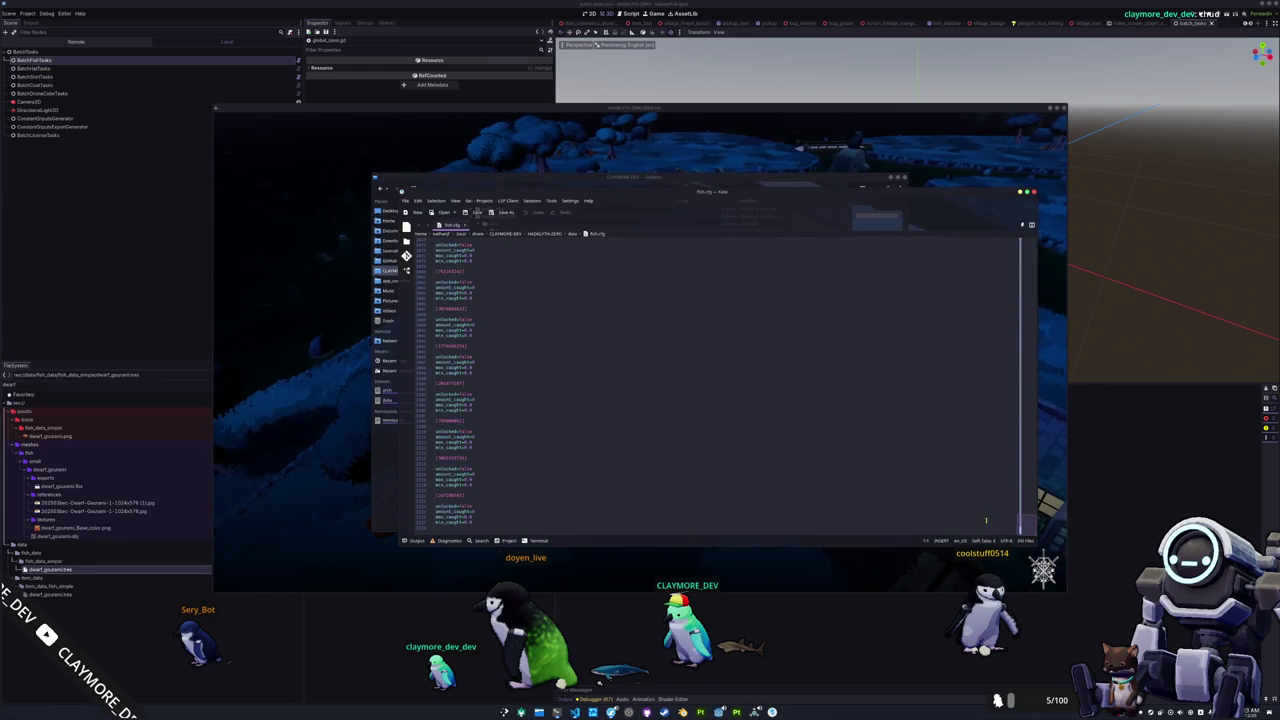
scroll(930, 515, up, 1)
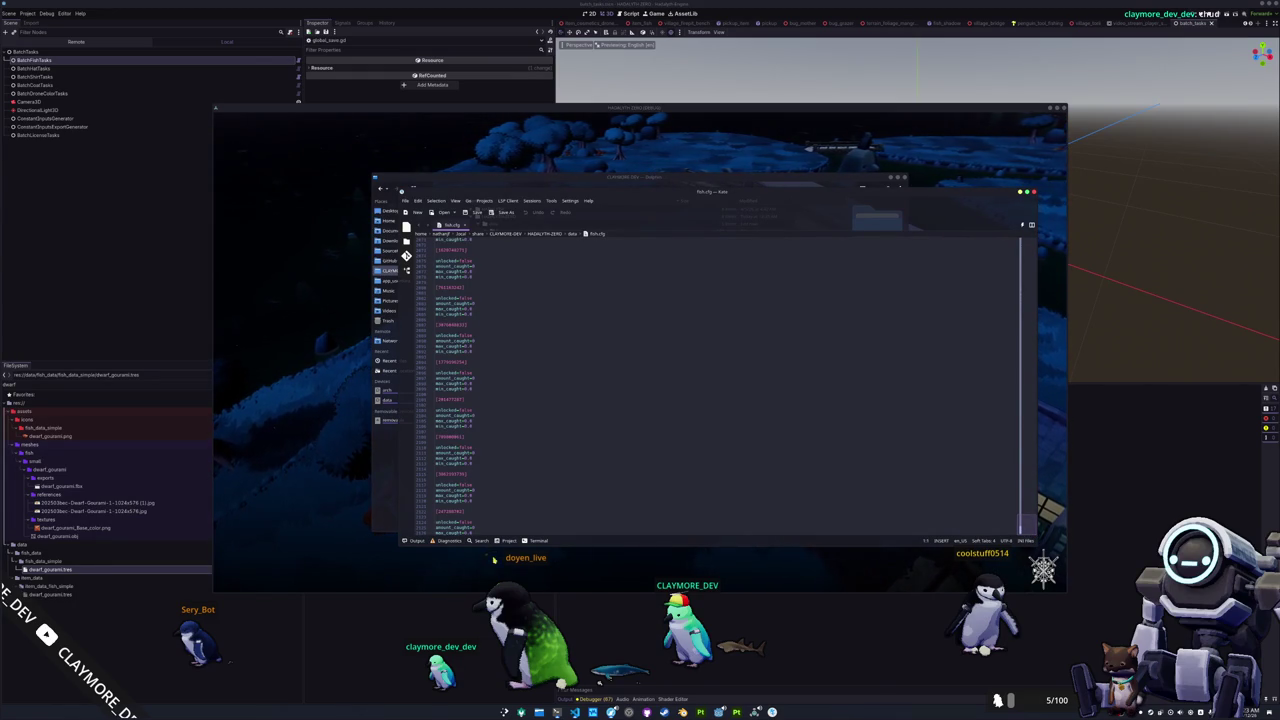
scroll(587, 520, up, 5)
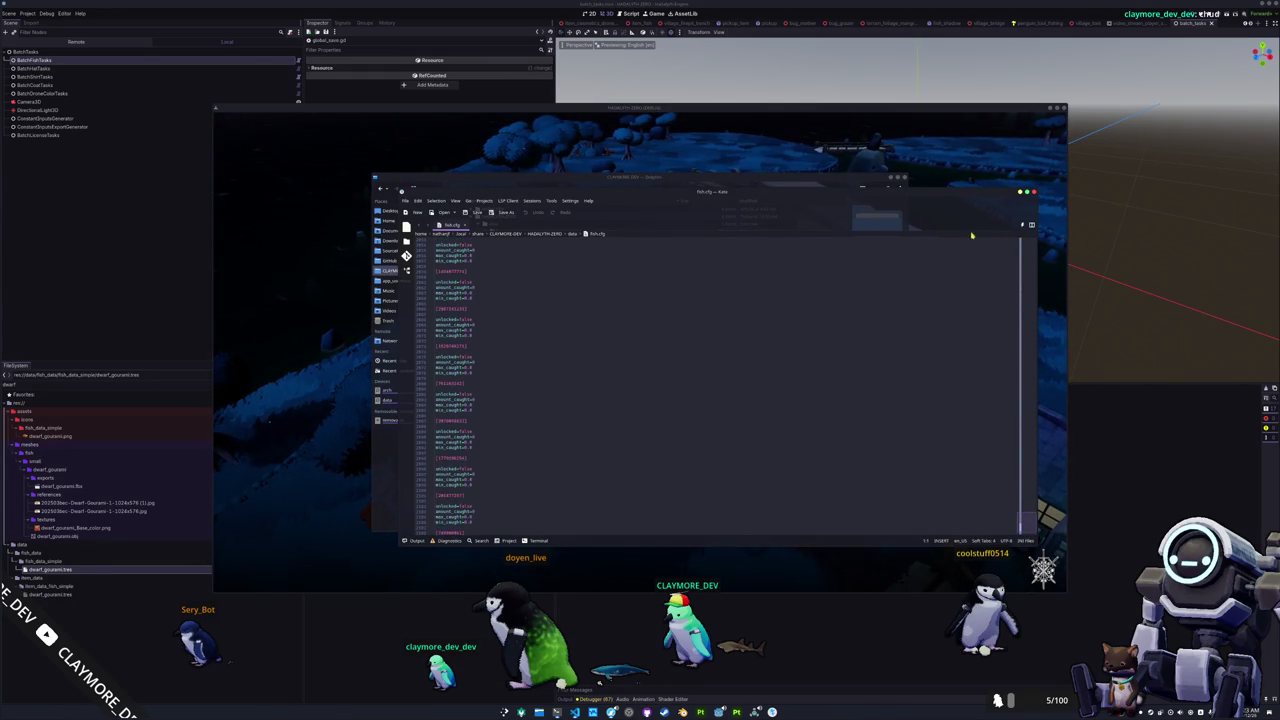
click(1035, 191)
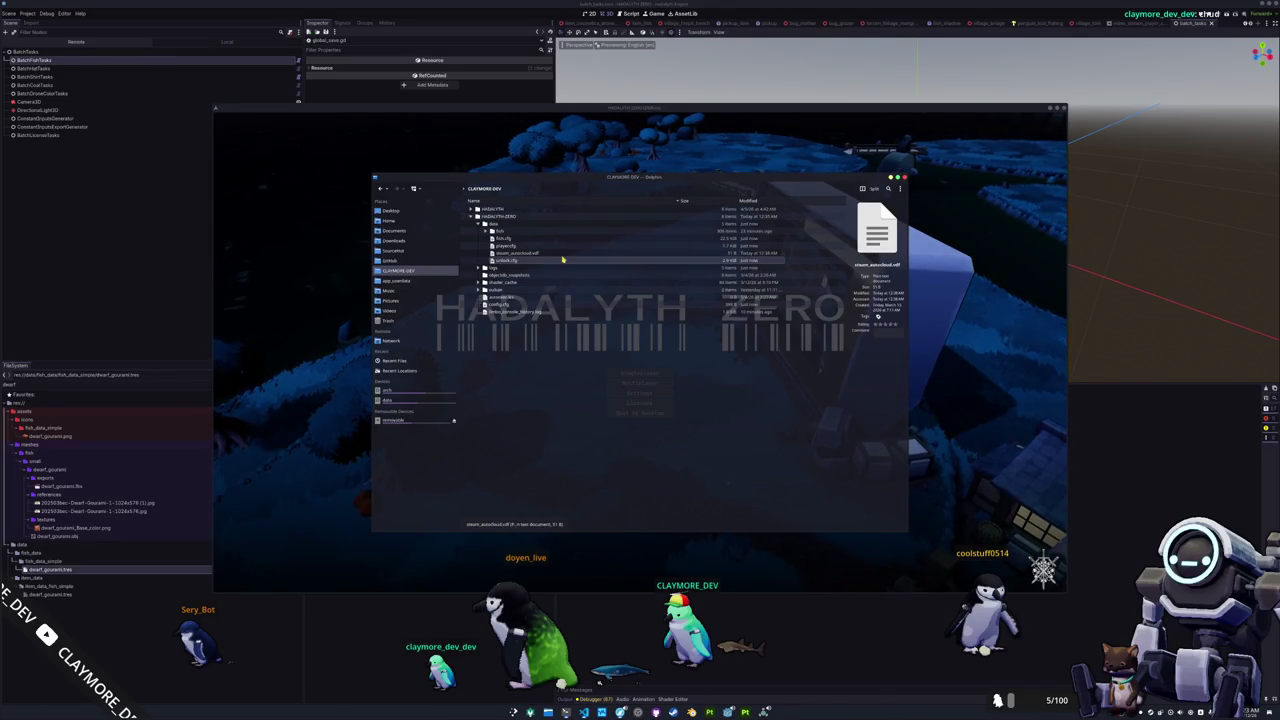
Capture the data folder listing with the fish folder marked in red, then start singleplayer.
key(Print)
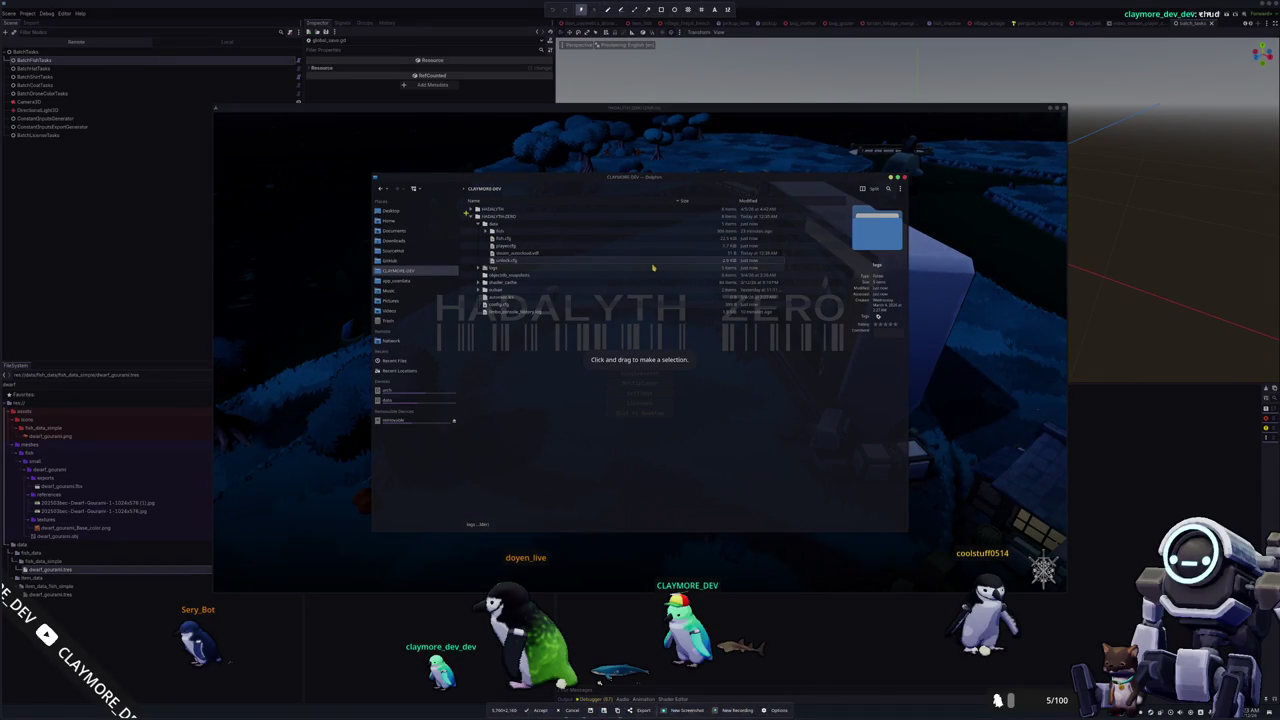
mouse_move(464, 212)
mouse_down()
mouse_move(744, 290)
mouse_move(740, 317)
mouse_move(786, 317)
mouse_up()
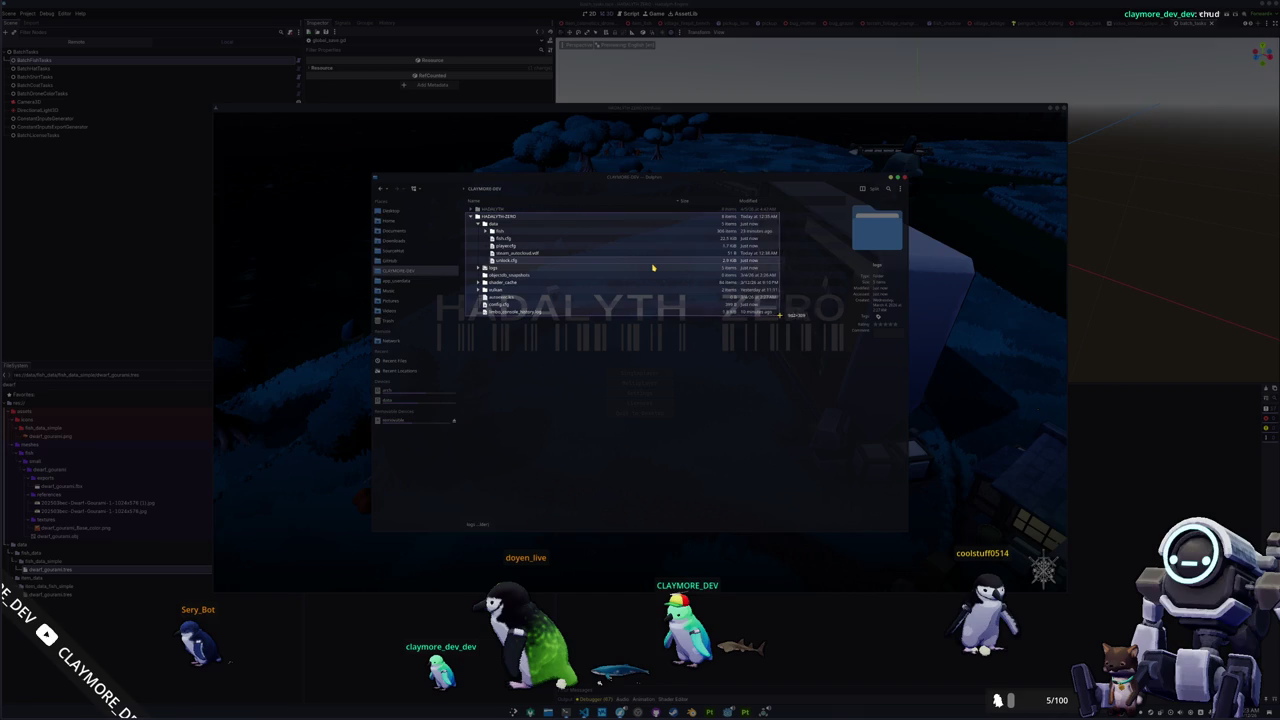
click(653, 268)
click(606, 201)
mouse_move(508, 228)
mouse_down()
mouse_move(482, 234)
mouse_move(509, 231)
mouse_up()
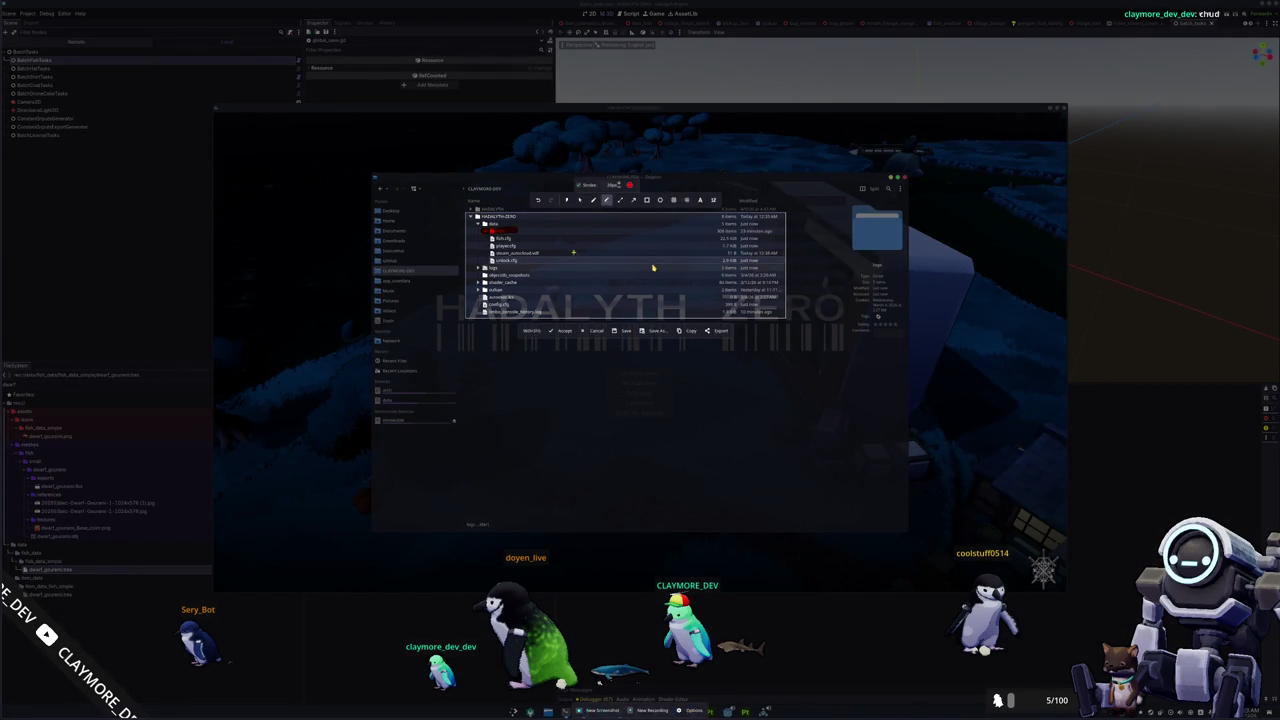
key(Return)
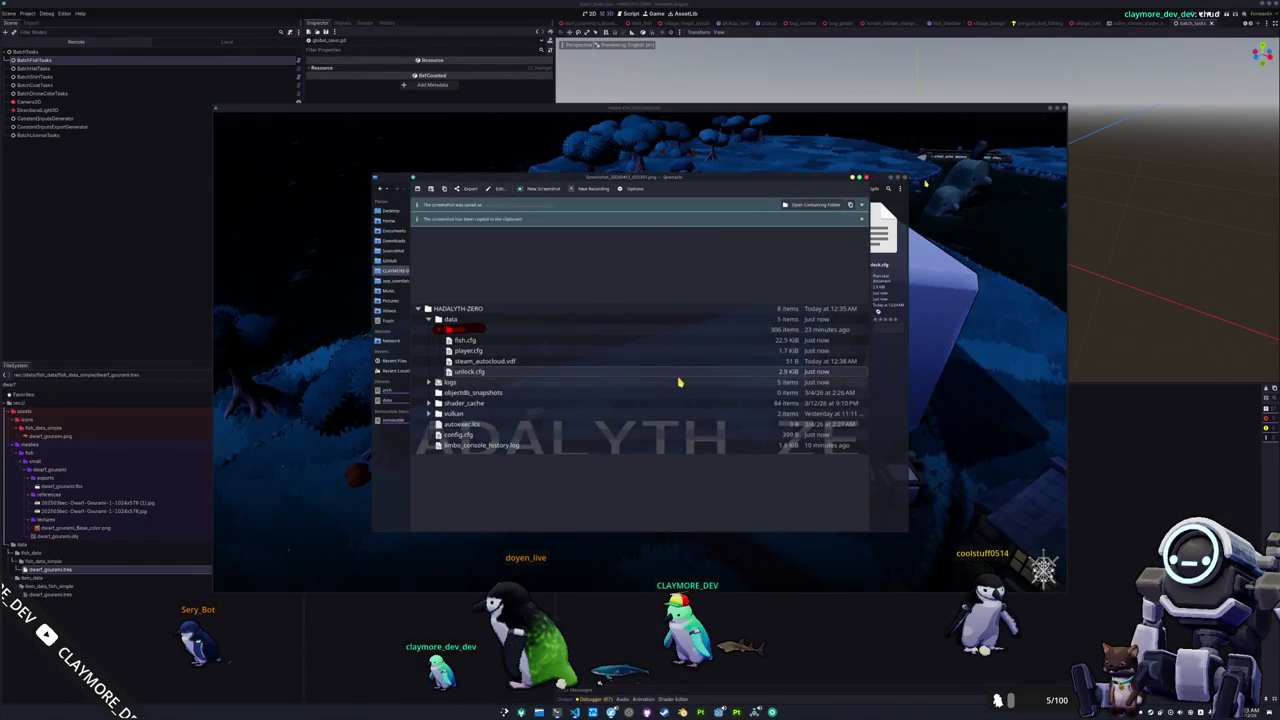
key(Escape)
click(656, 375)
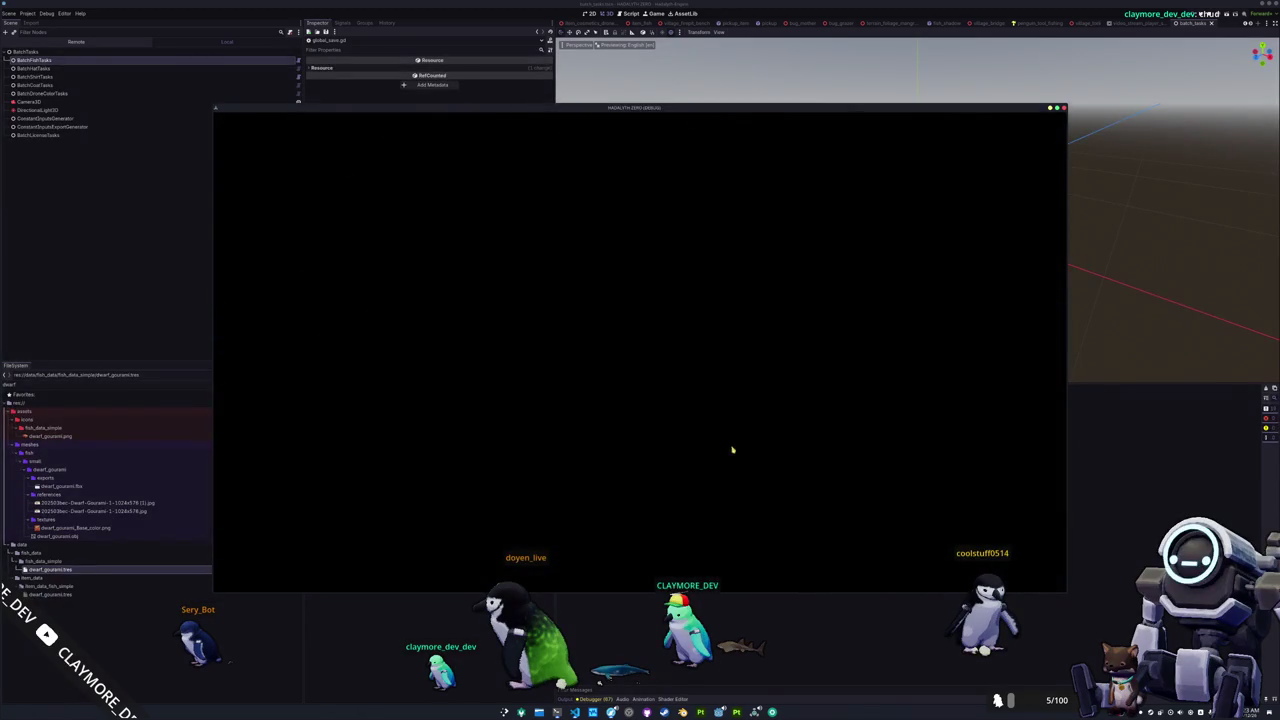